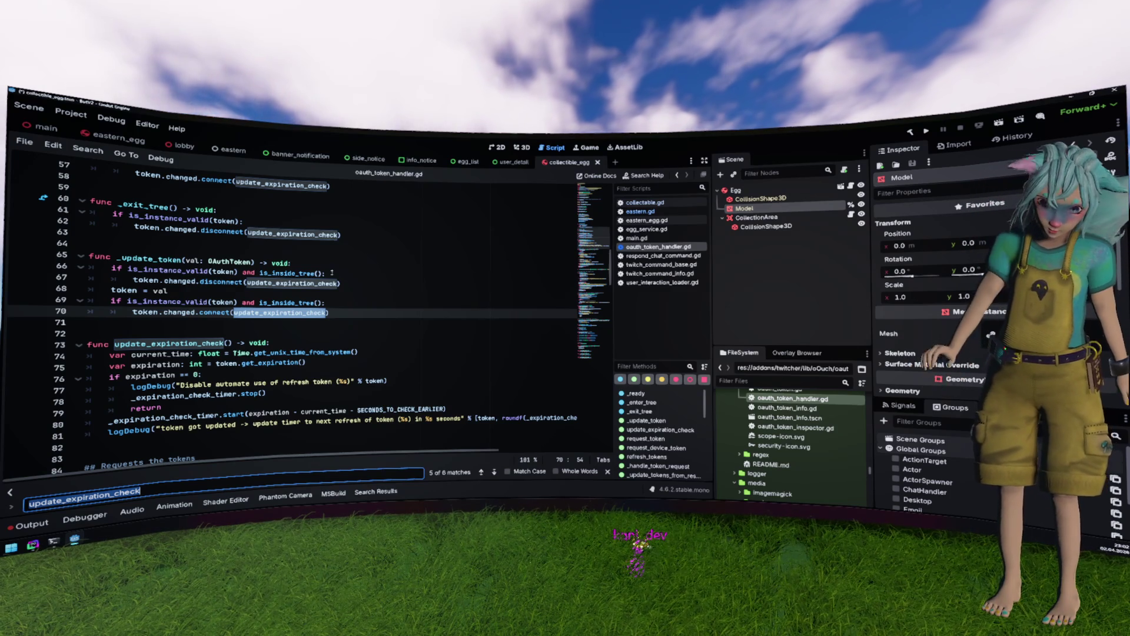
Show the output log, shrink it so the code area is taller, then hide it
left_click(27, 524)
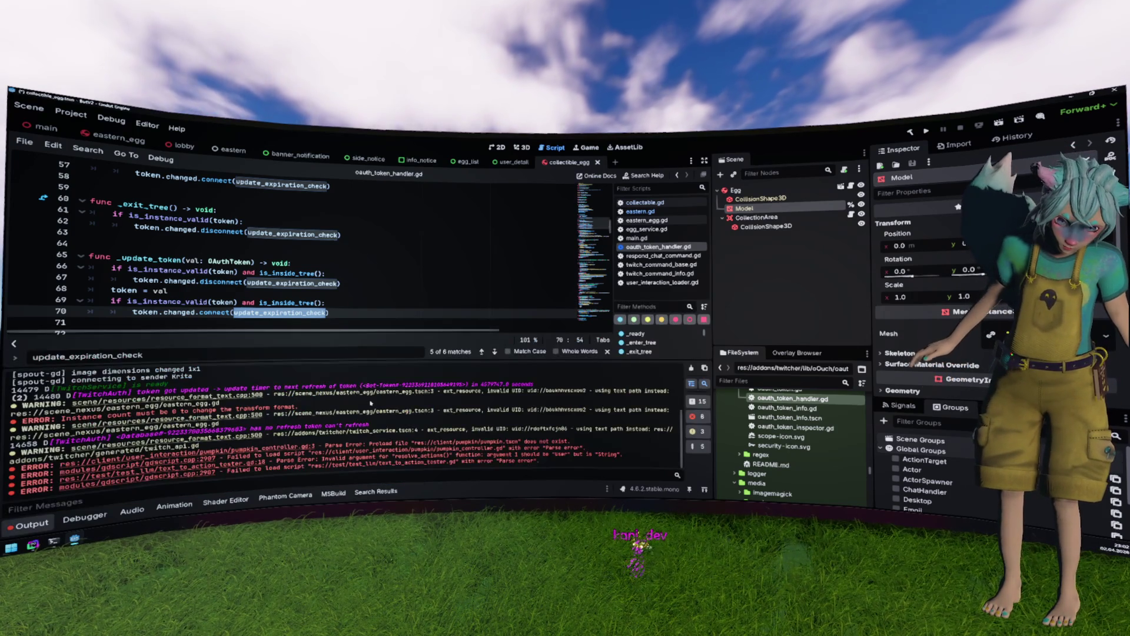
scroll(371, 402, "up", 5)
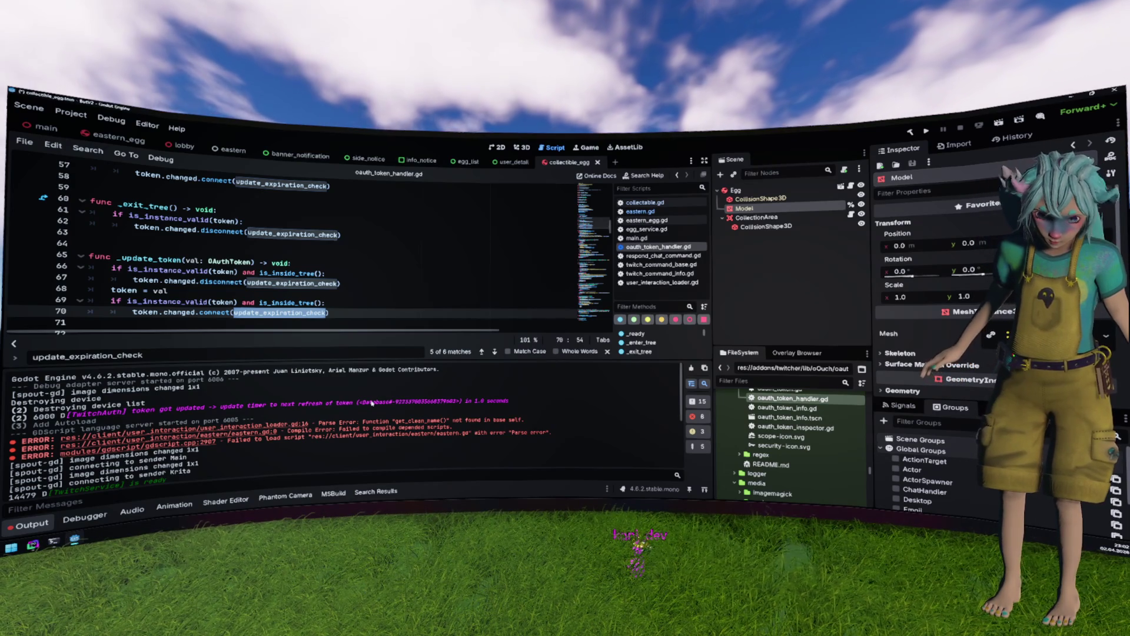
left_click_drag(355, 340, 367, 411)
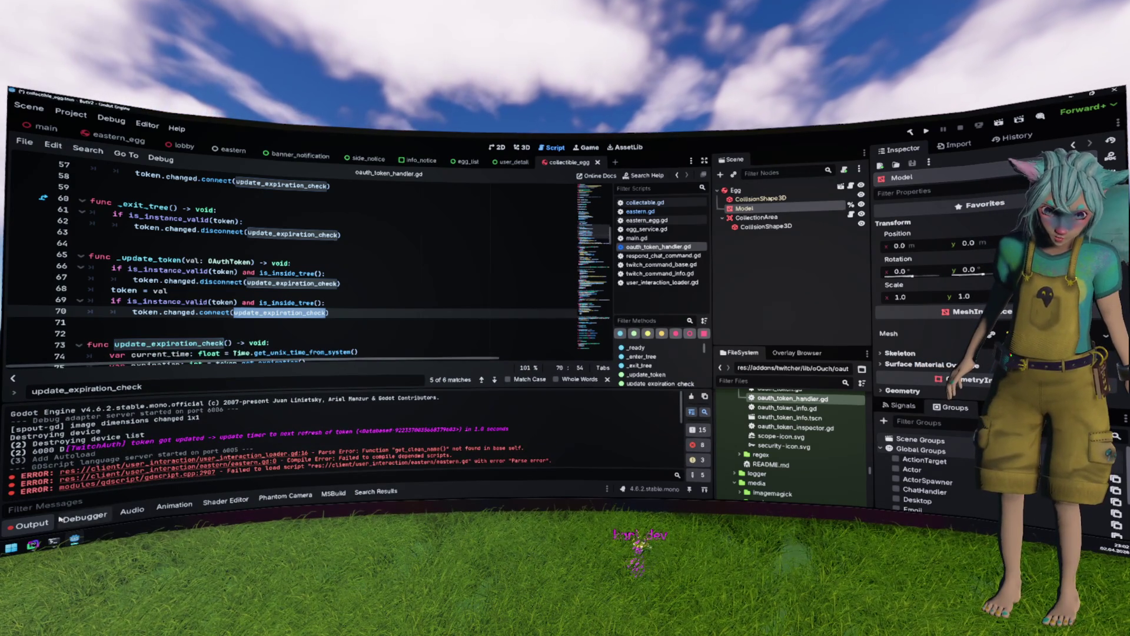
left_click(53, 520)
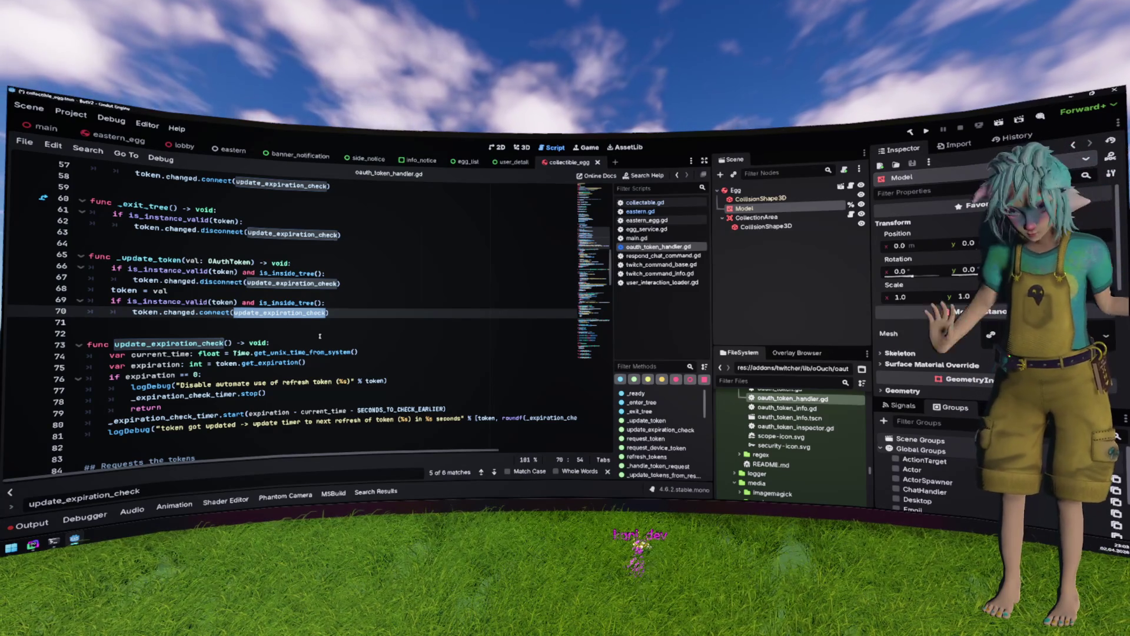
Look over the uses of token in the script, selecting it on lines 75 and 62
scroll(320, 336, "up", 7)
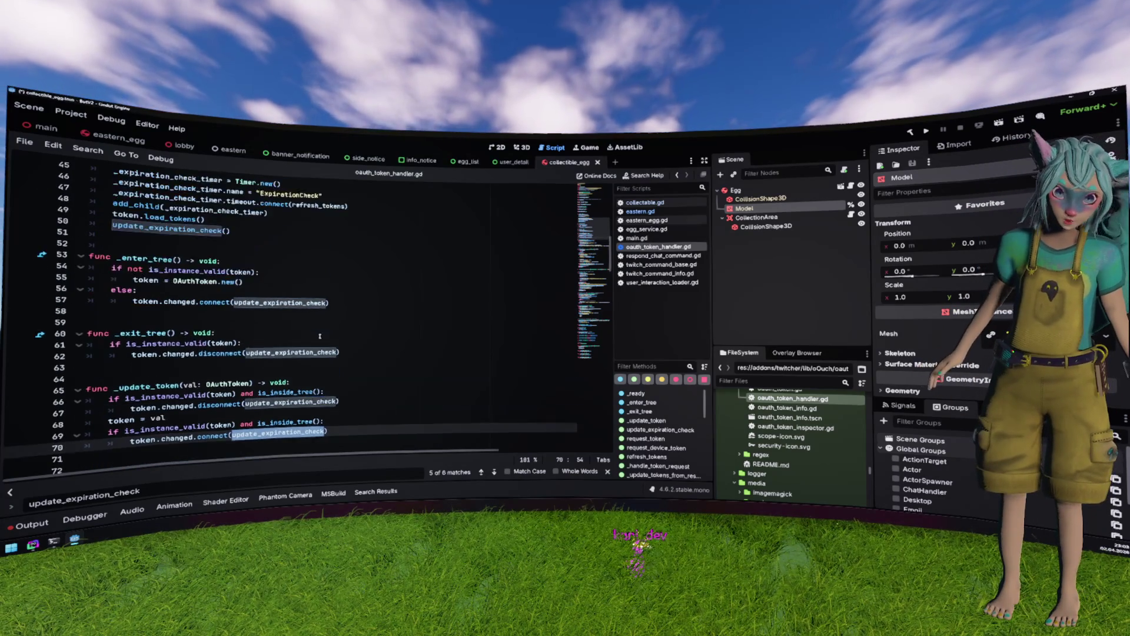
scroll(320, 336, "up", 1)
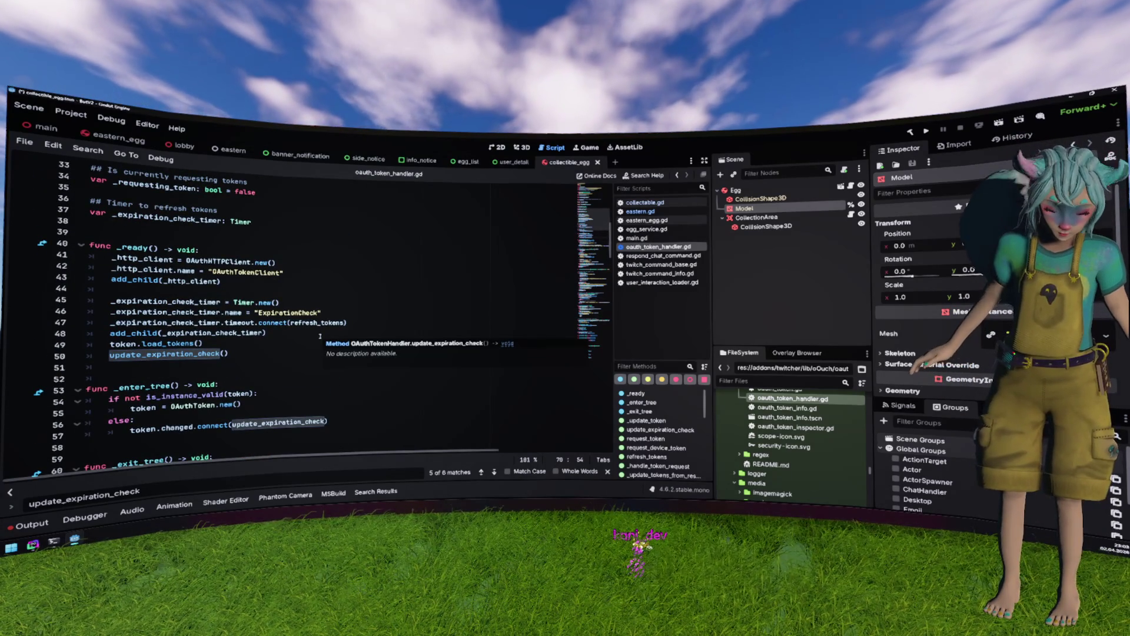
scroll(320, 335, "down", 7)
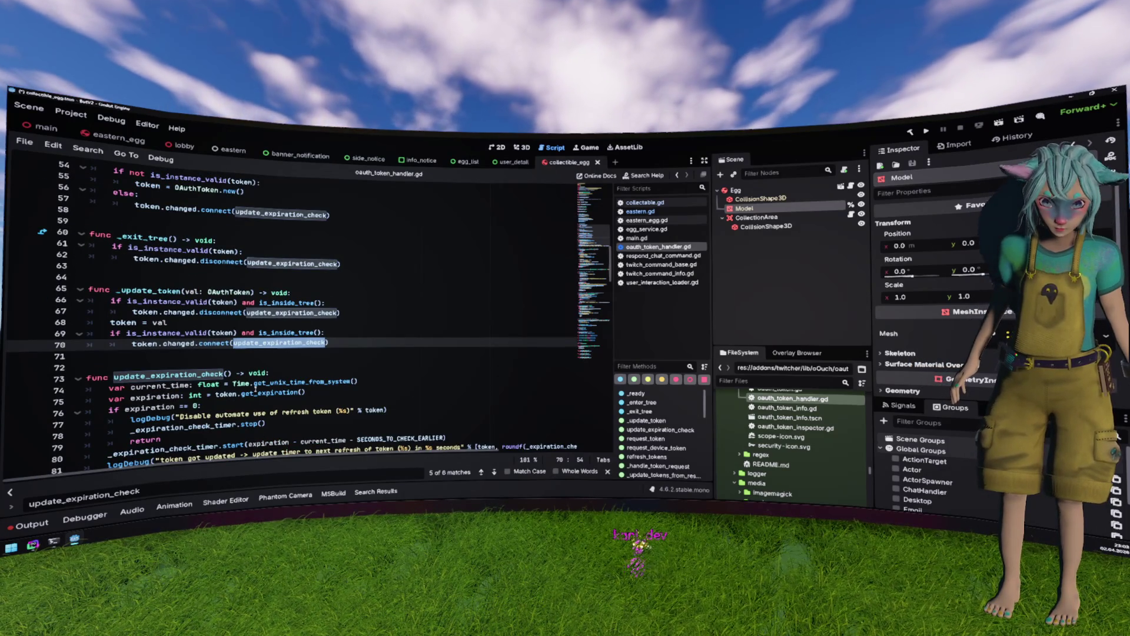
double_click(233, 393)
mouse_move(317, 383)
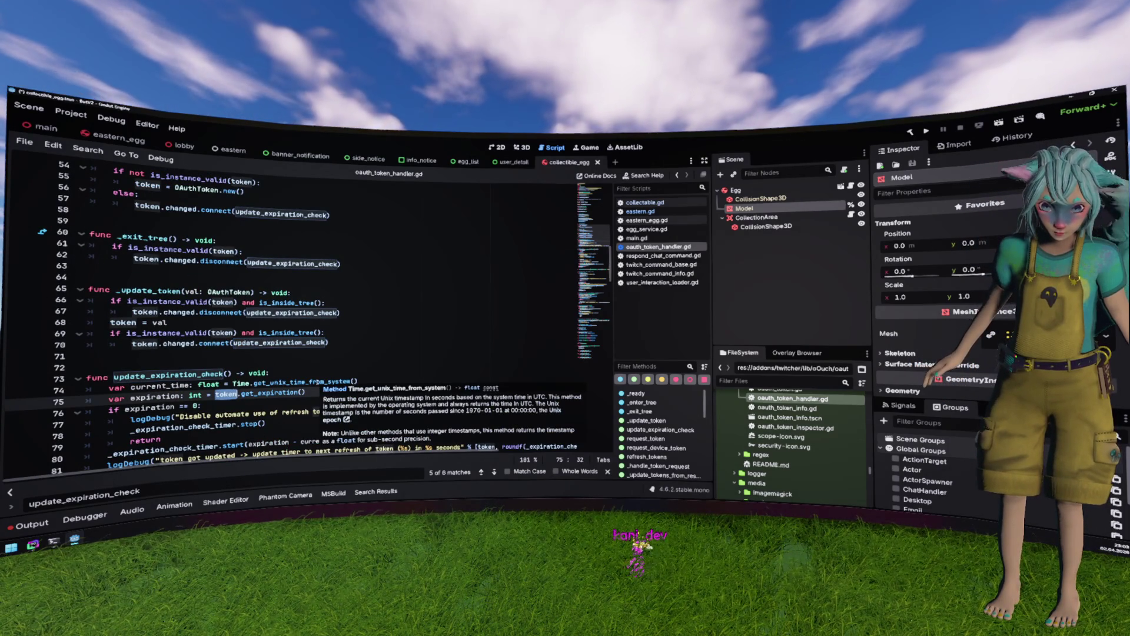
scroll(343, 351, "up", 1)
scroll(343, 351, "up", 4)
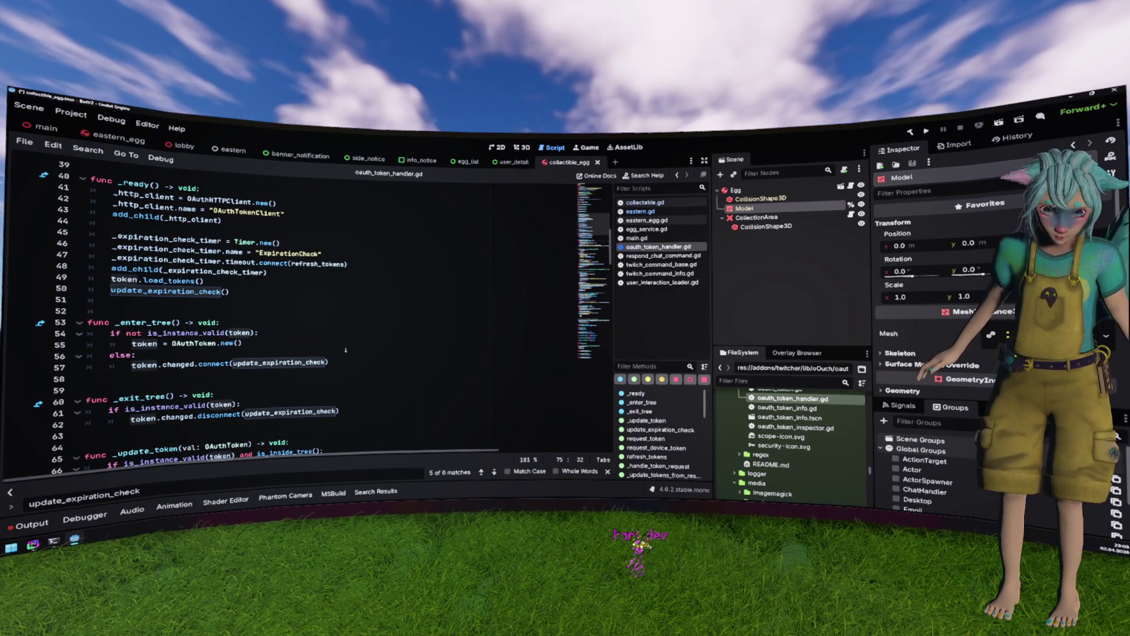
scroll(346, 349, "down", 1)
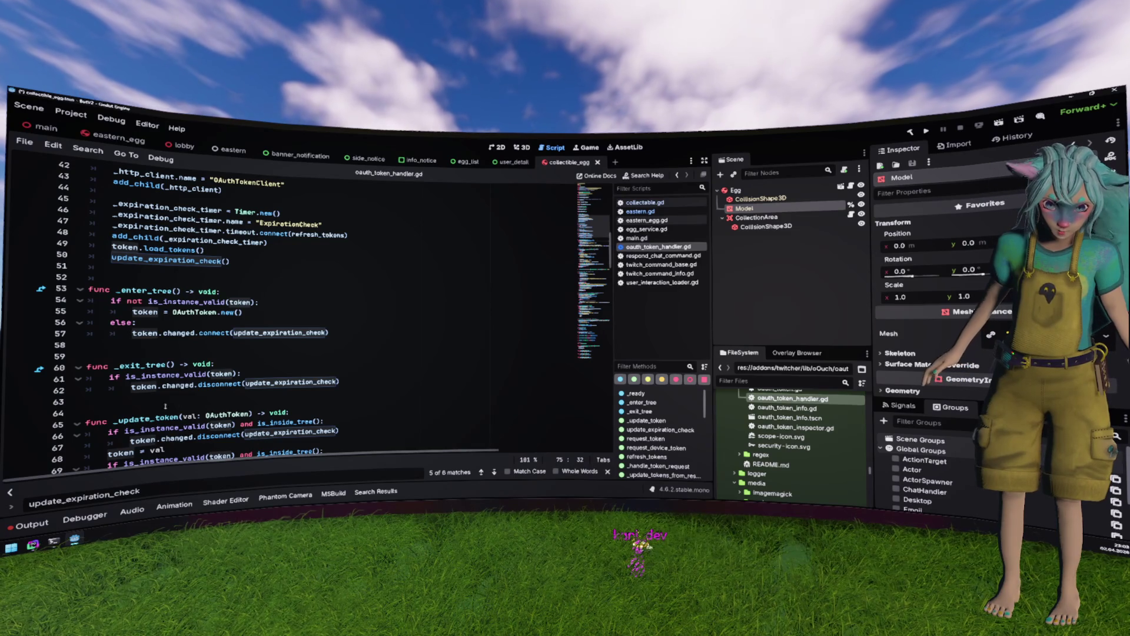
double_click(144, 386)
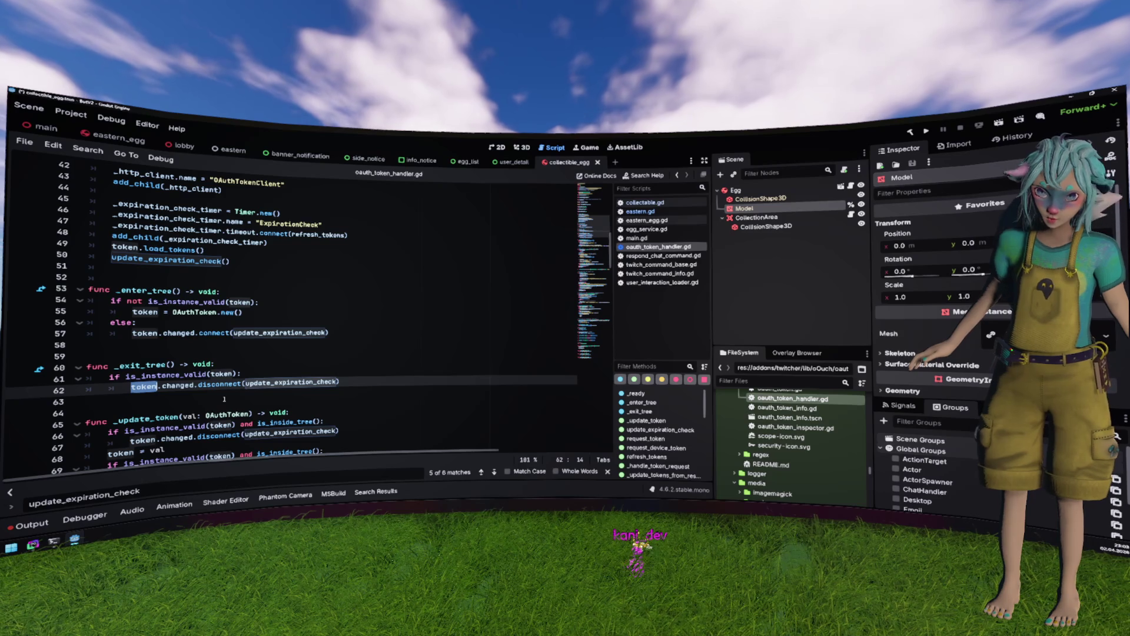
Select the line 77 message 'Disable automate use of refresh token'
scroll(224, 395, "down", 3)
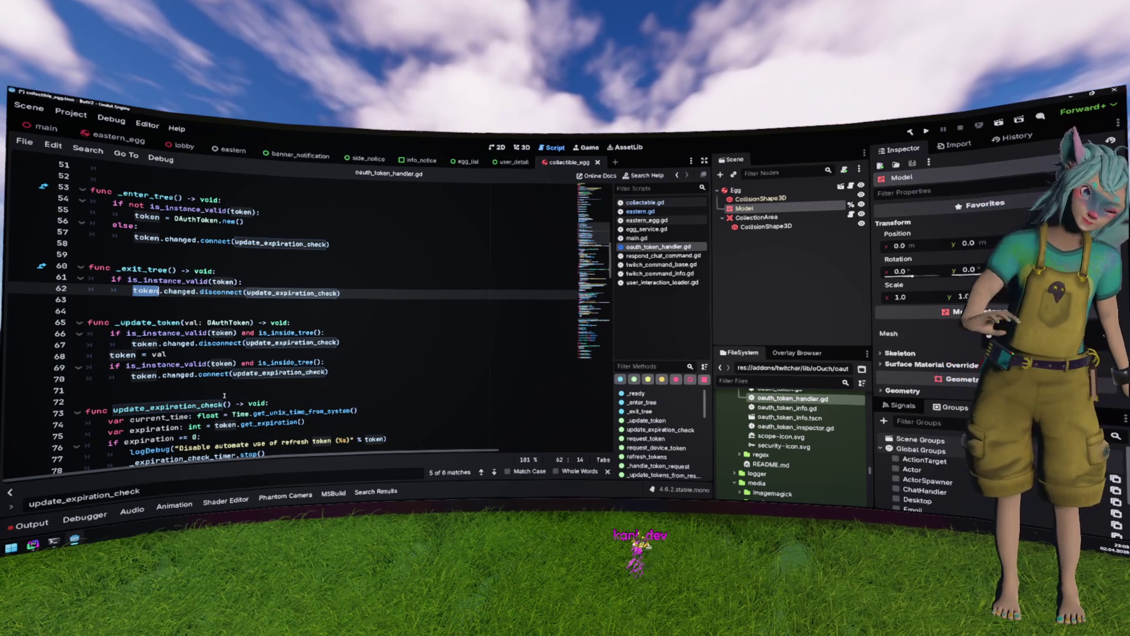
scroll(224, 395, "down", 2)
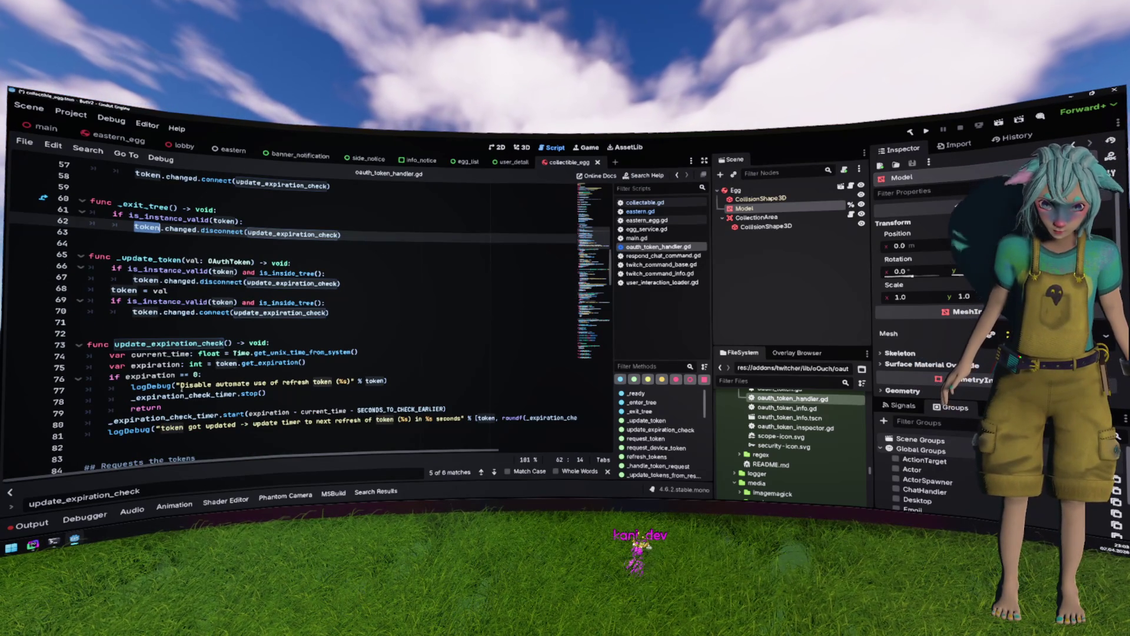
left_click(180, 385)
left_click_drag(180, 385, 334, 381)
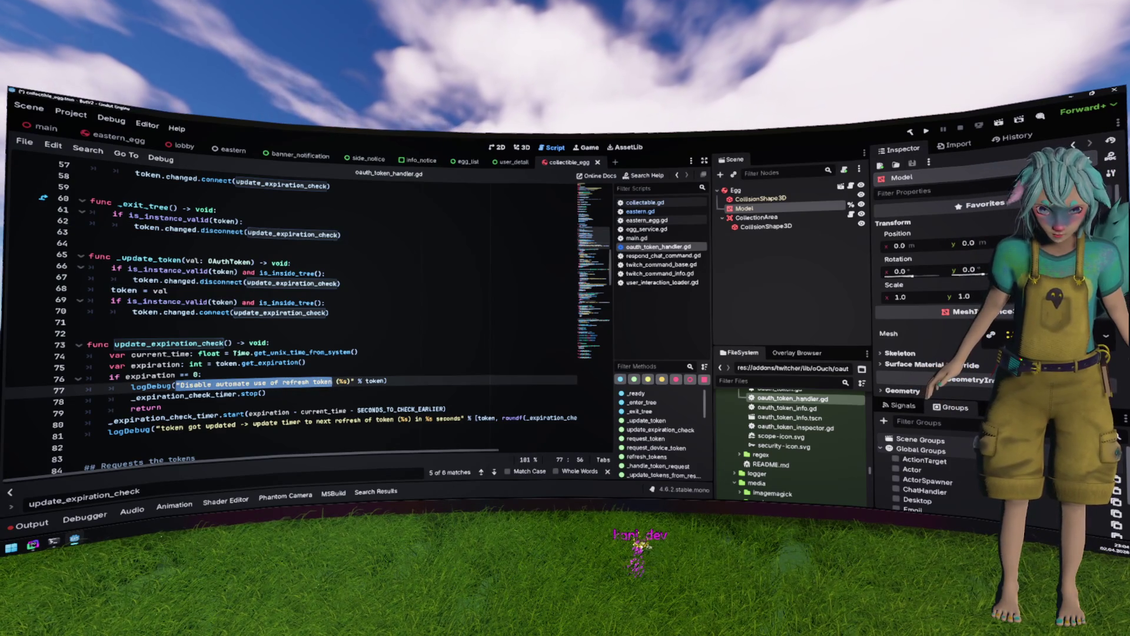
Copy part of a TwitchAuth log line from the Godot console, then return to line 70
key("alt+Tab")
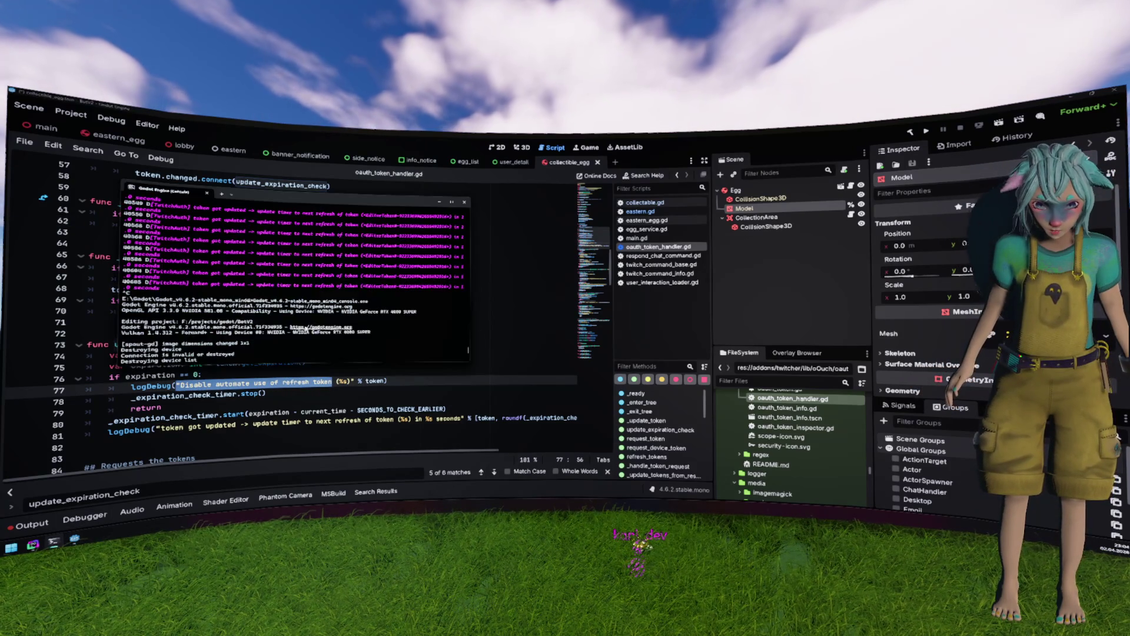
scroll(309, 321, "up", 3)
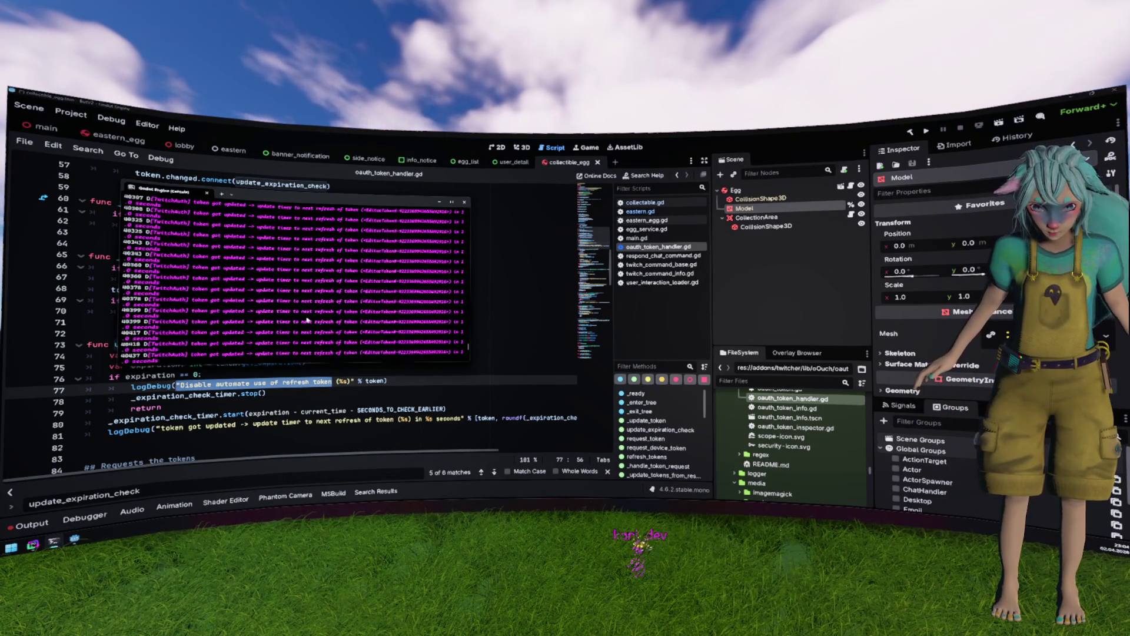
left_click_drag(261, 308, 341, 307)
key("ctrl+c")
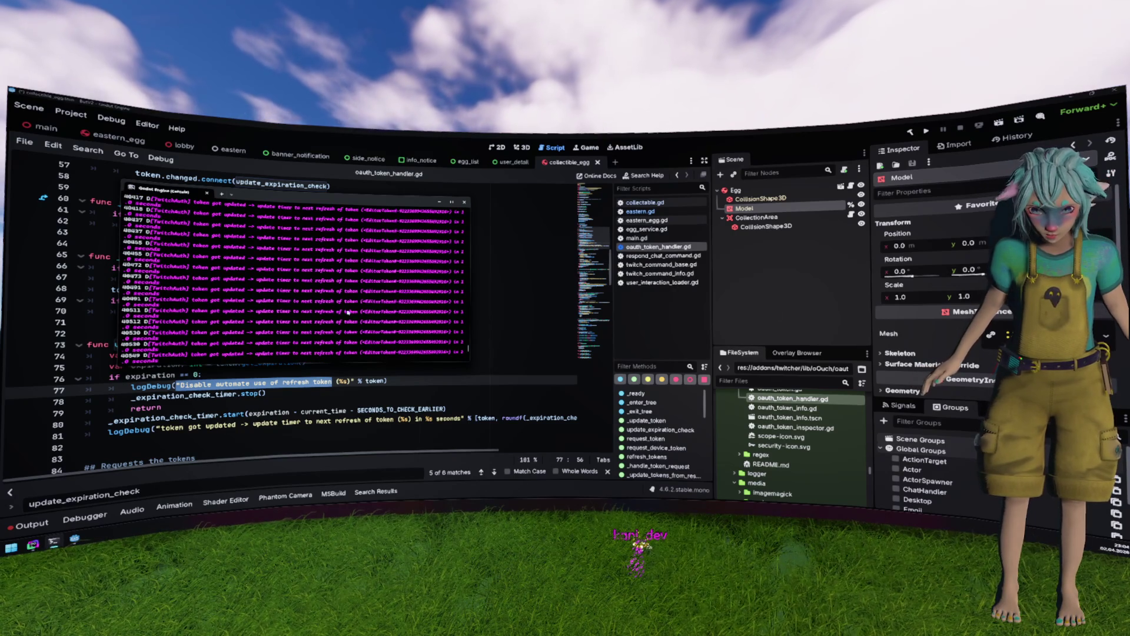
key("alt+Tab")
left_click(403, 312)
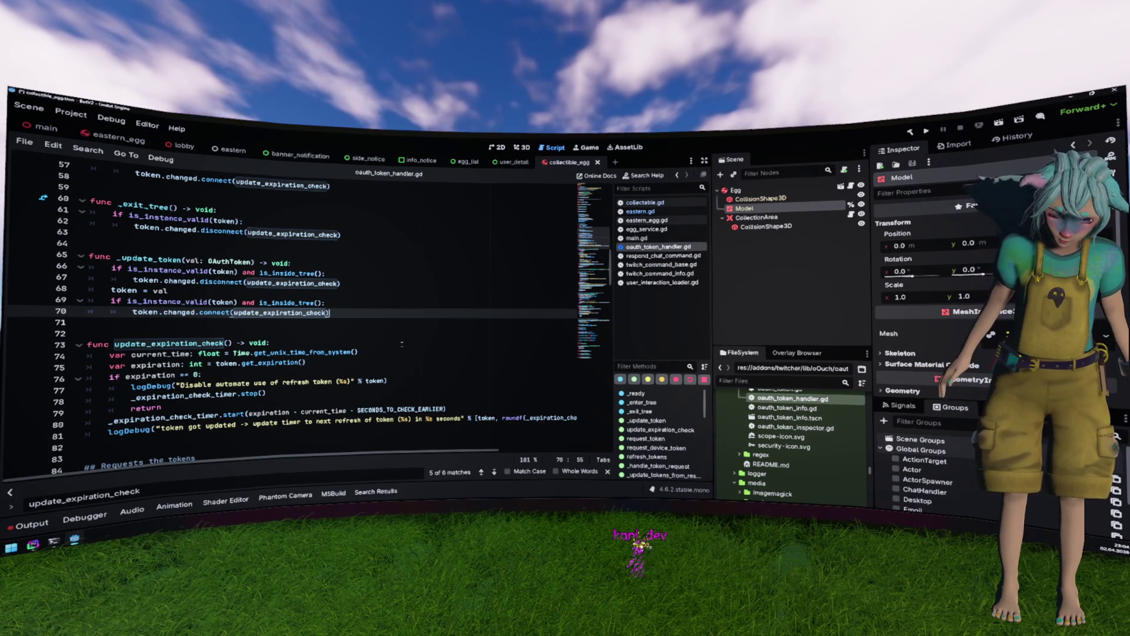
Inspect the timer start line, selecting _expiration_check_timer and expiration
scroll(388, 381, "right", 5)
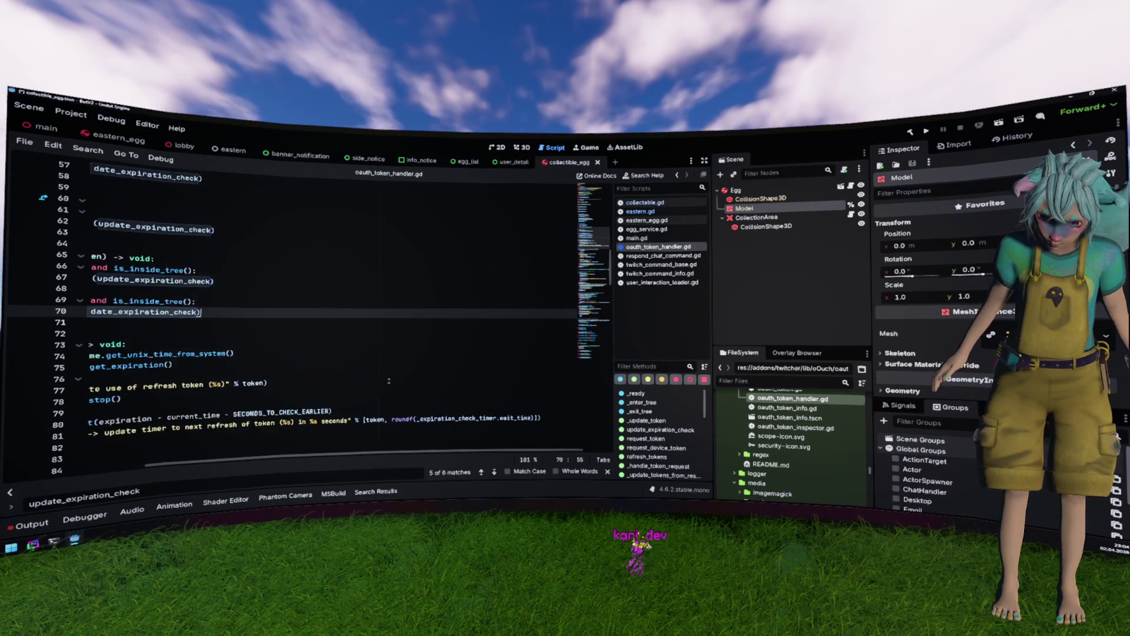
double_click(457, 418)
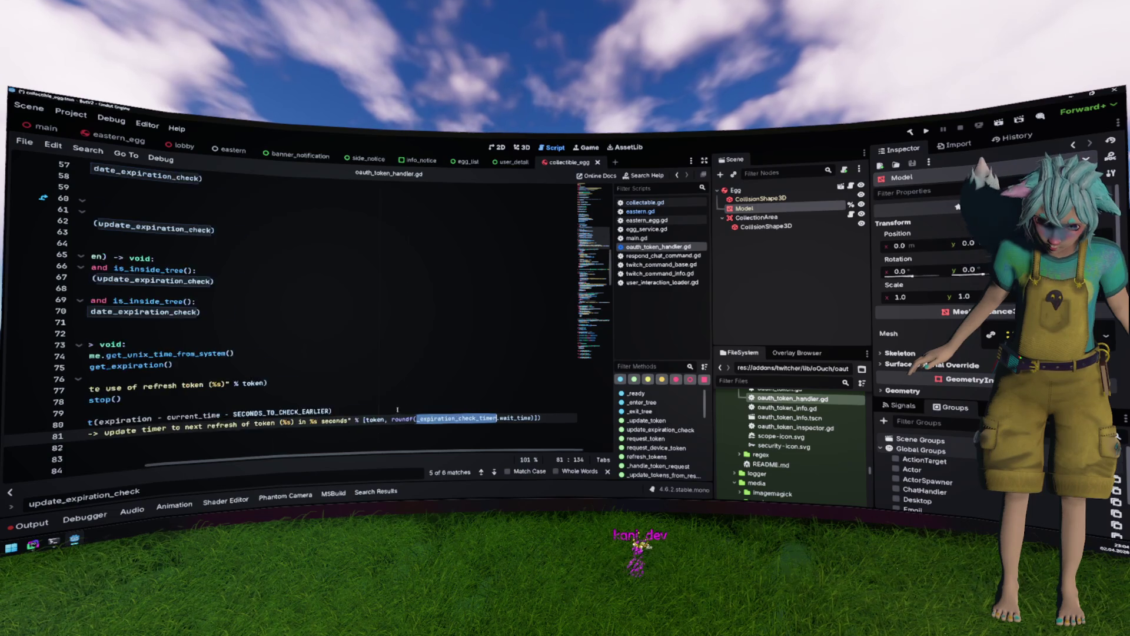
scroll(398, 410, "left", 5)
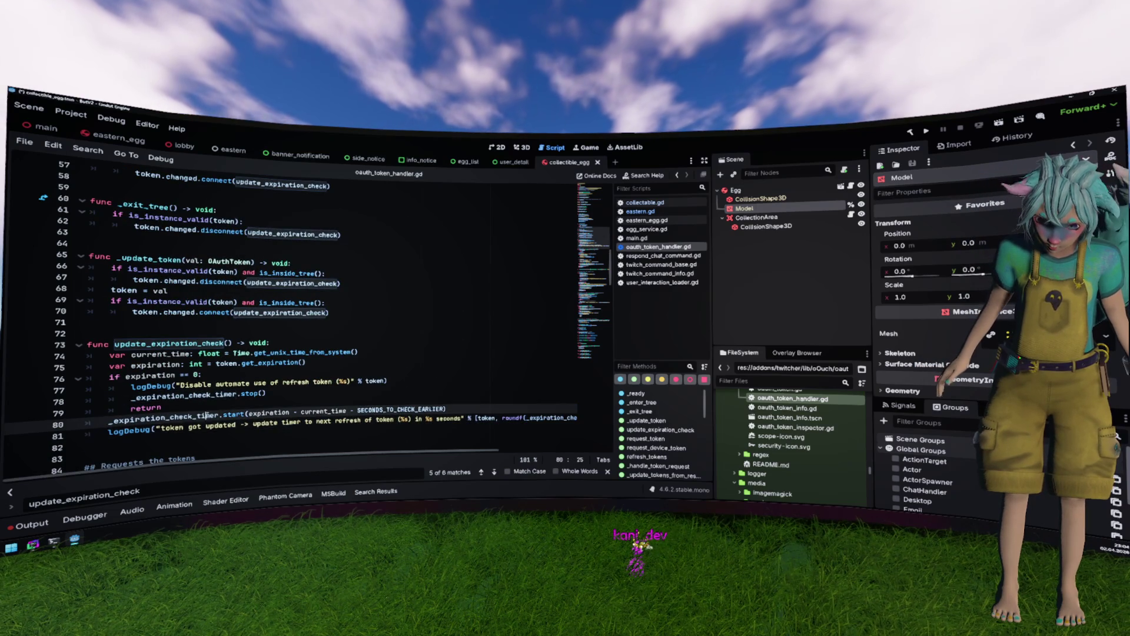
double_click(269, 413)
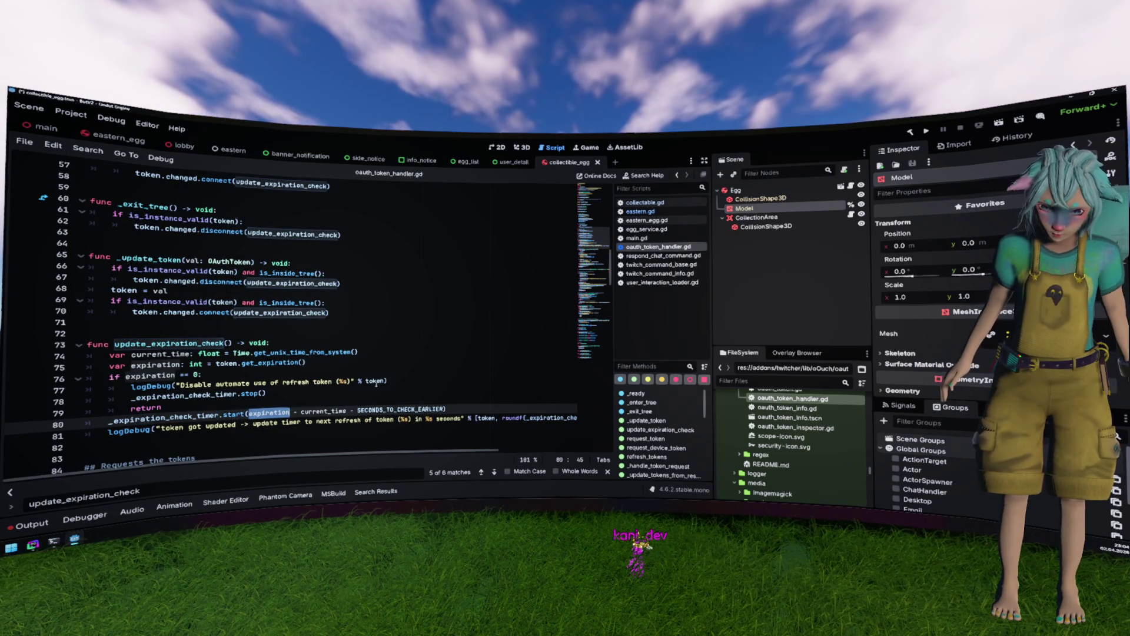
Add 'new expiration is' to the line 81 message, pass token first, and delete the extra (%s)
left_click(172, 427)
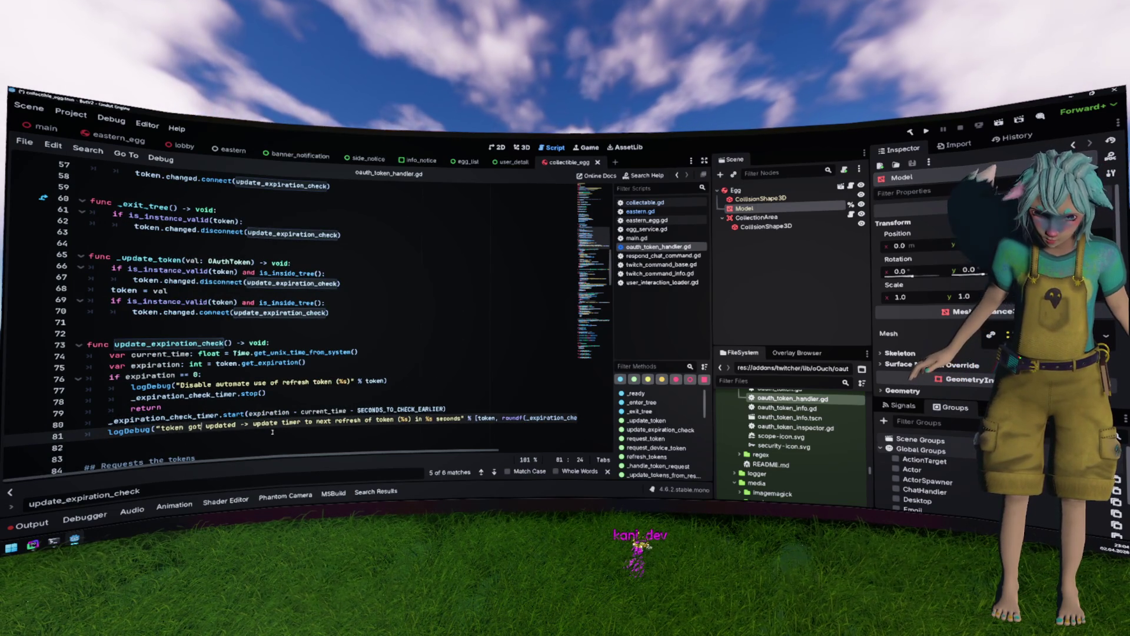
type("new expire")
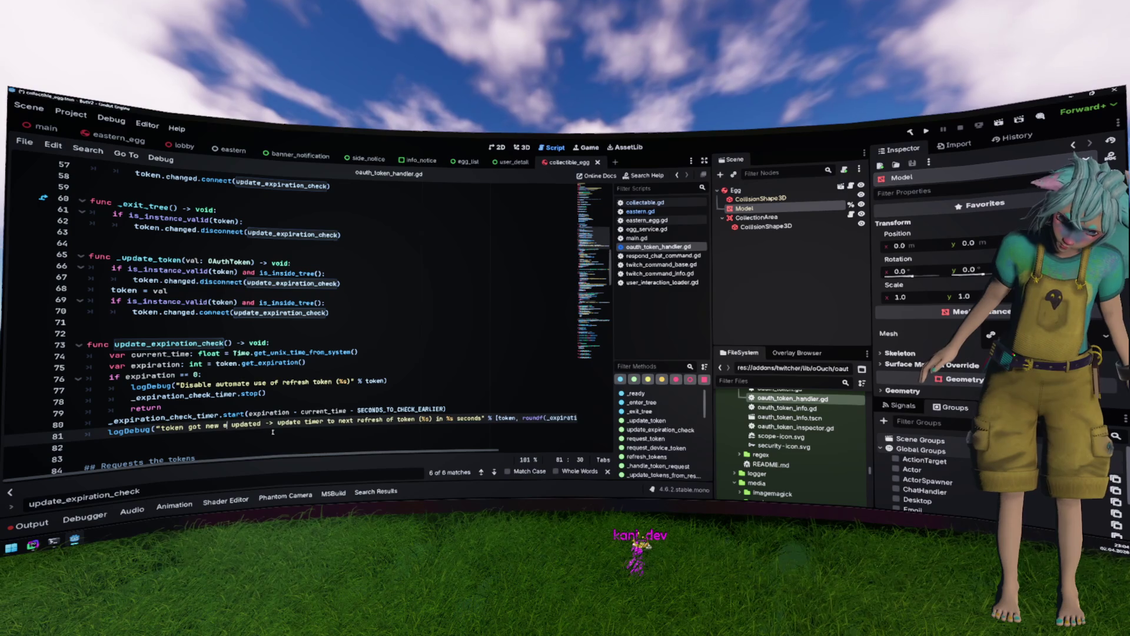
key("BackSpace")
type("ation i")
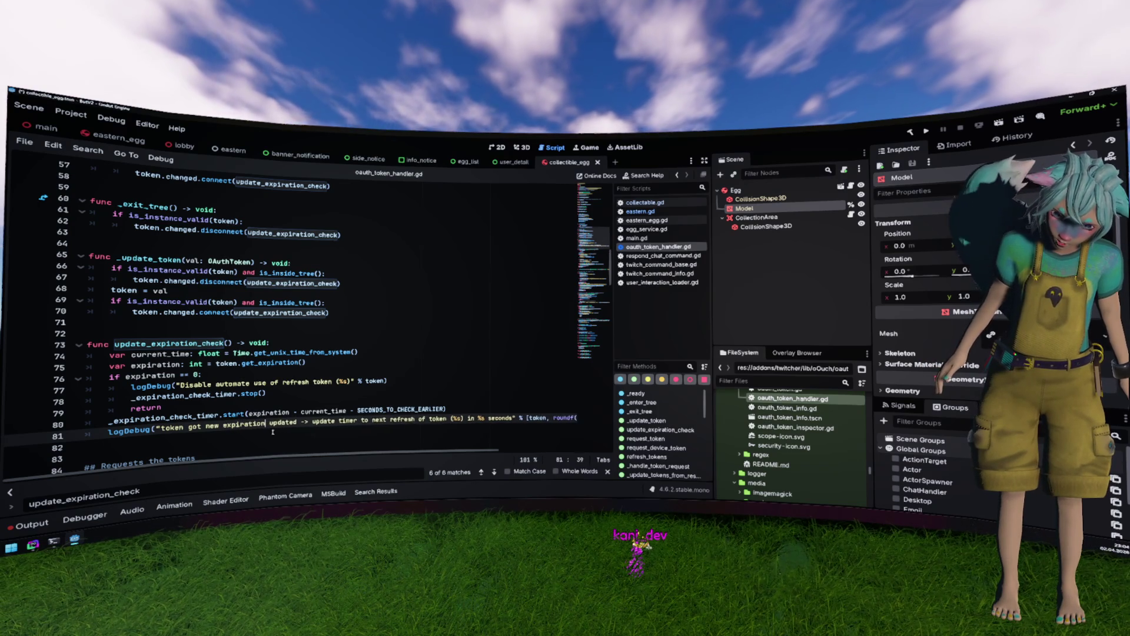
type("s ($")
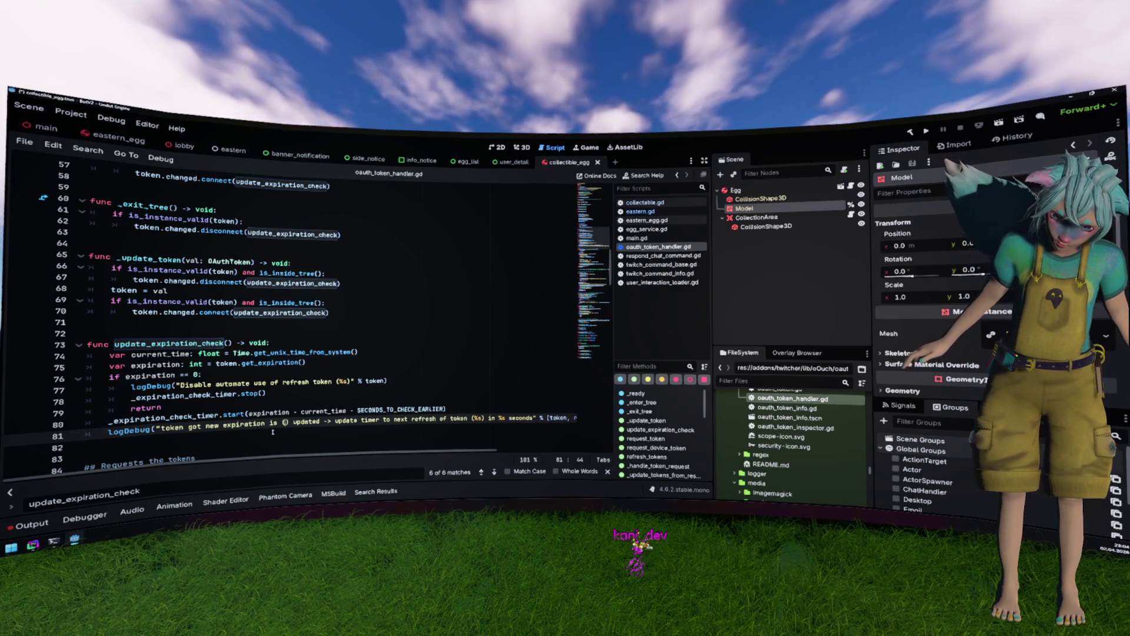
type("s")
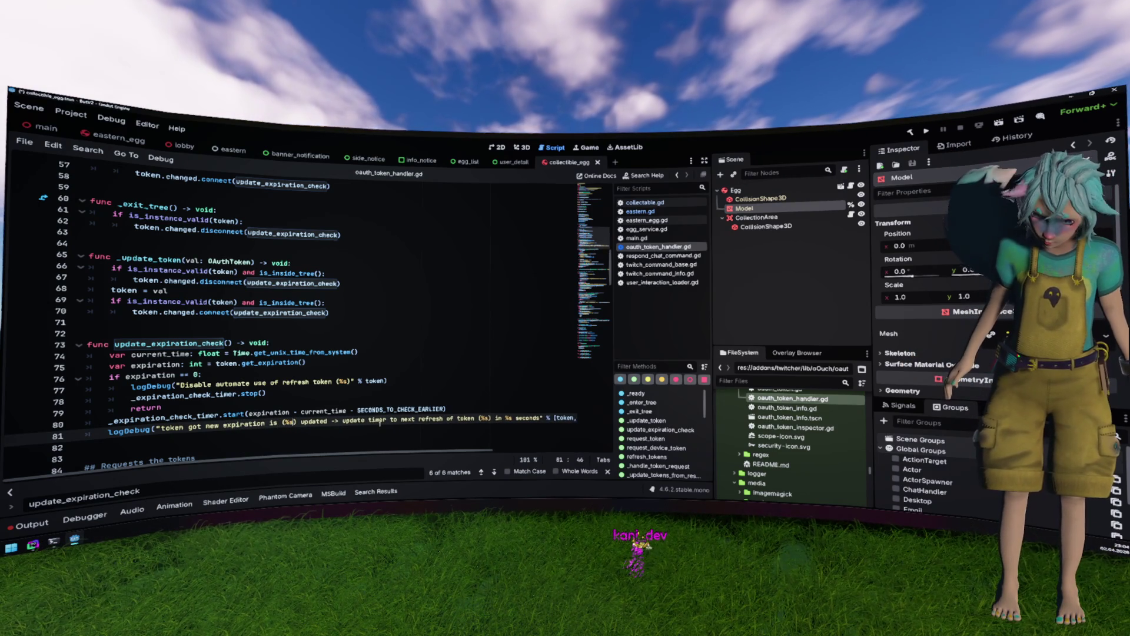
scroll(383, 435, "right", 2)
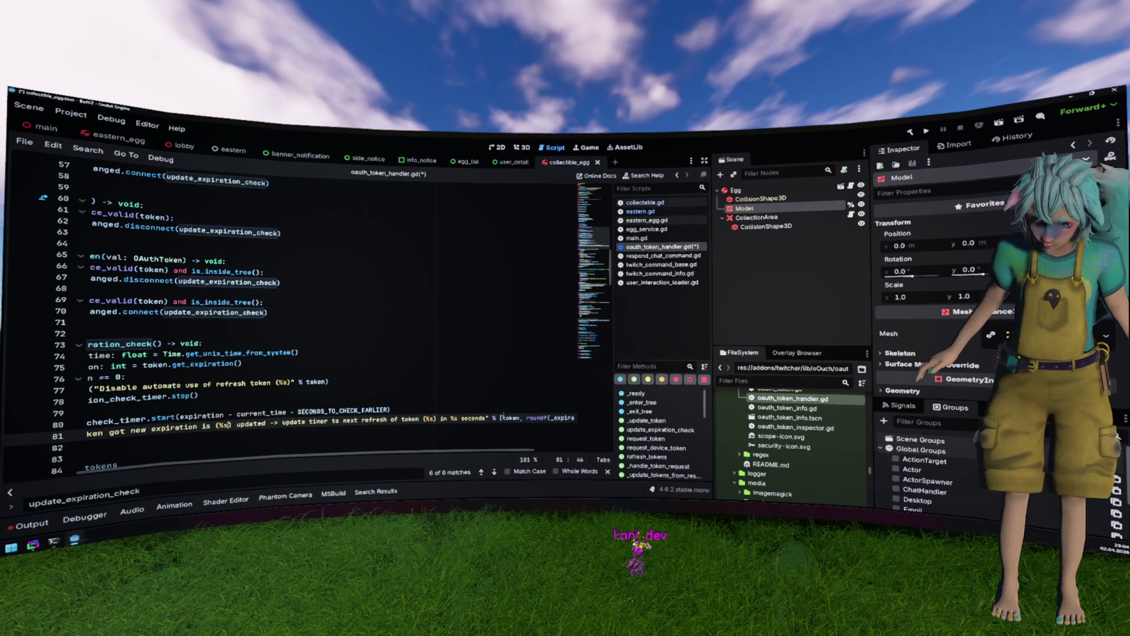
type("[")
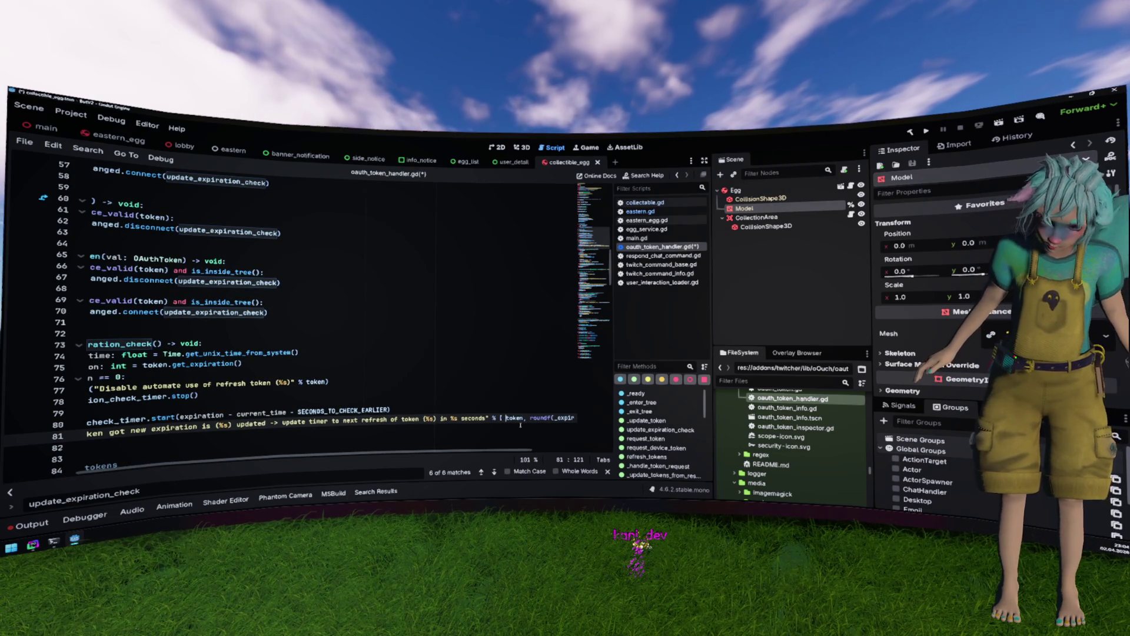
key("ctrl+z")
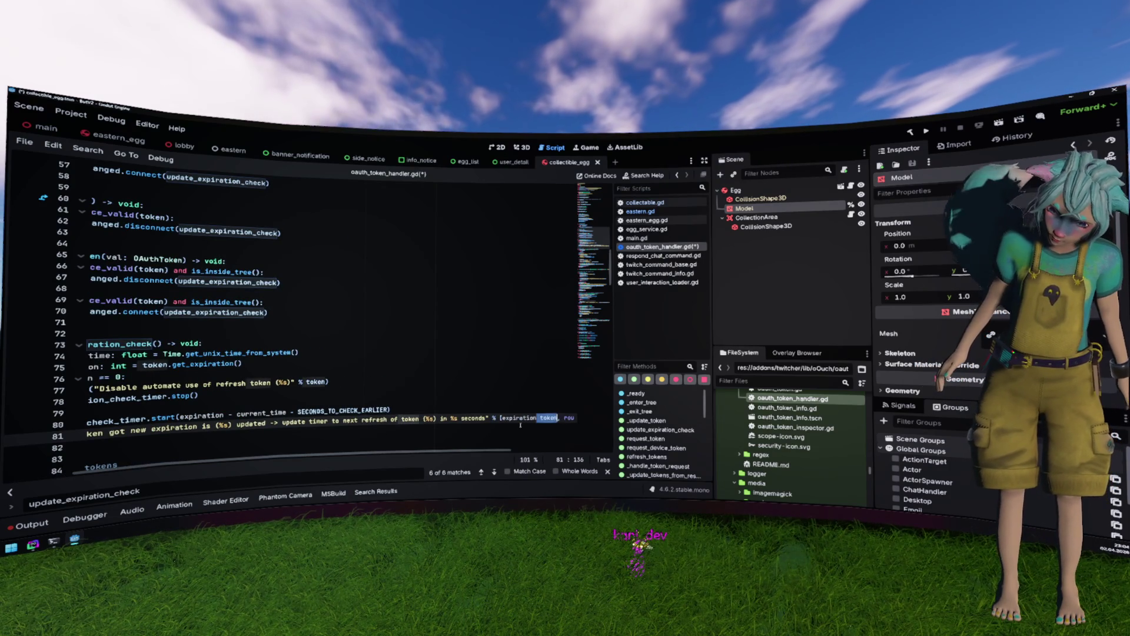
type("token,")
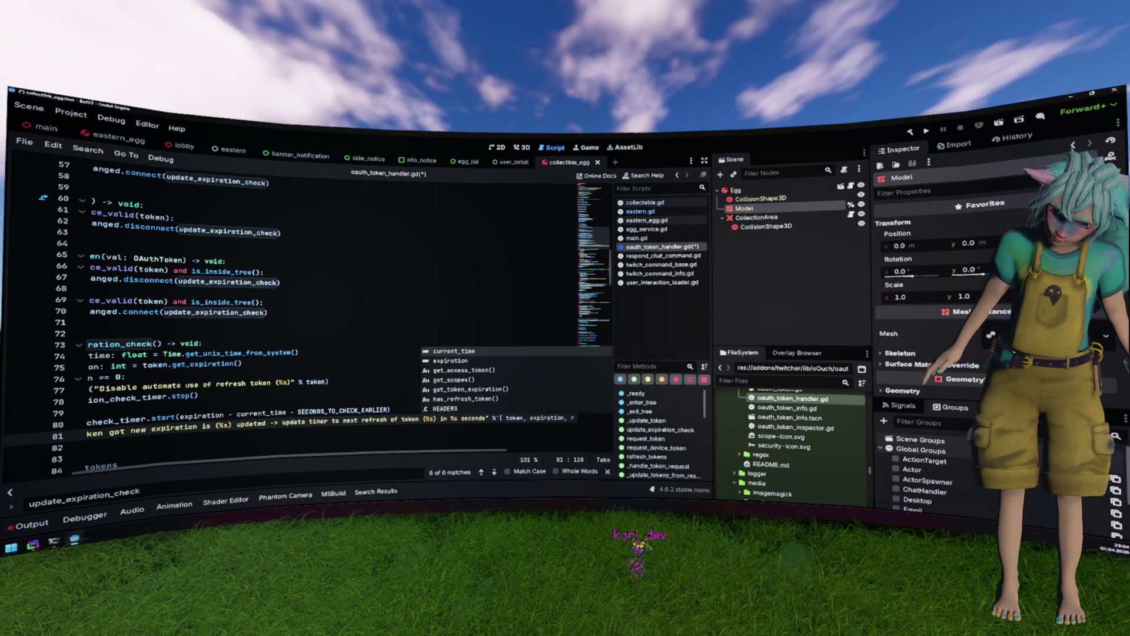
left_click(382, 419)
left_click(437, 419)
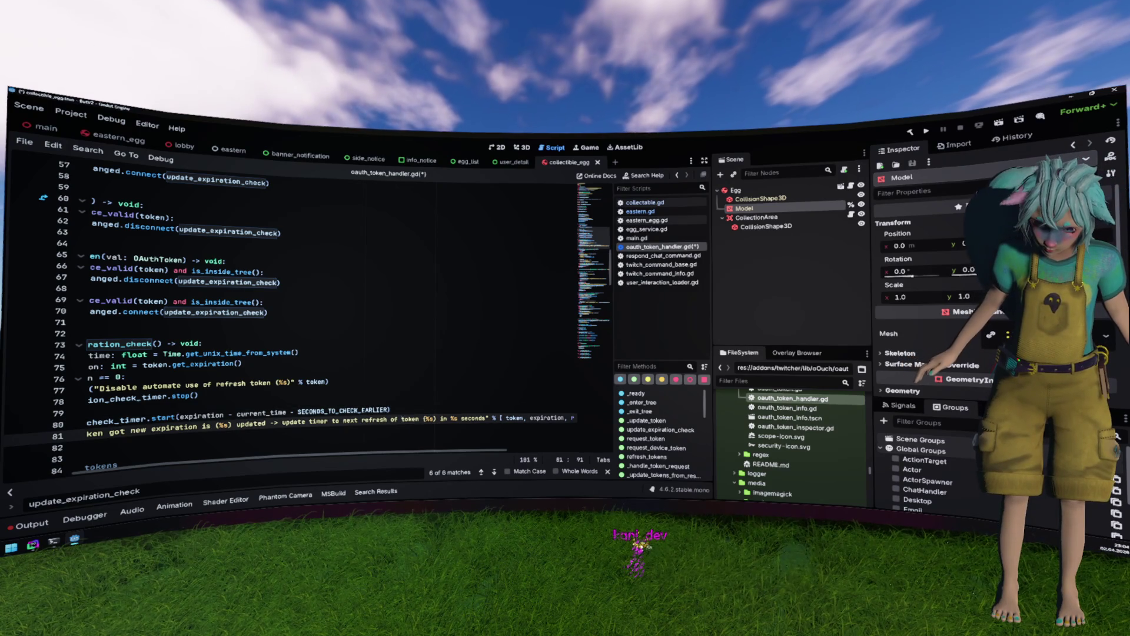
key("BackSpace")
key("BackSpace")
key("BackSpace")
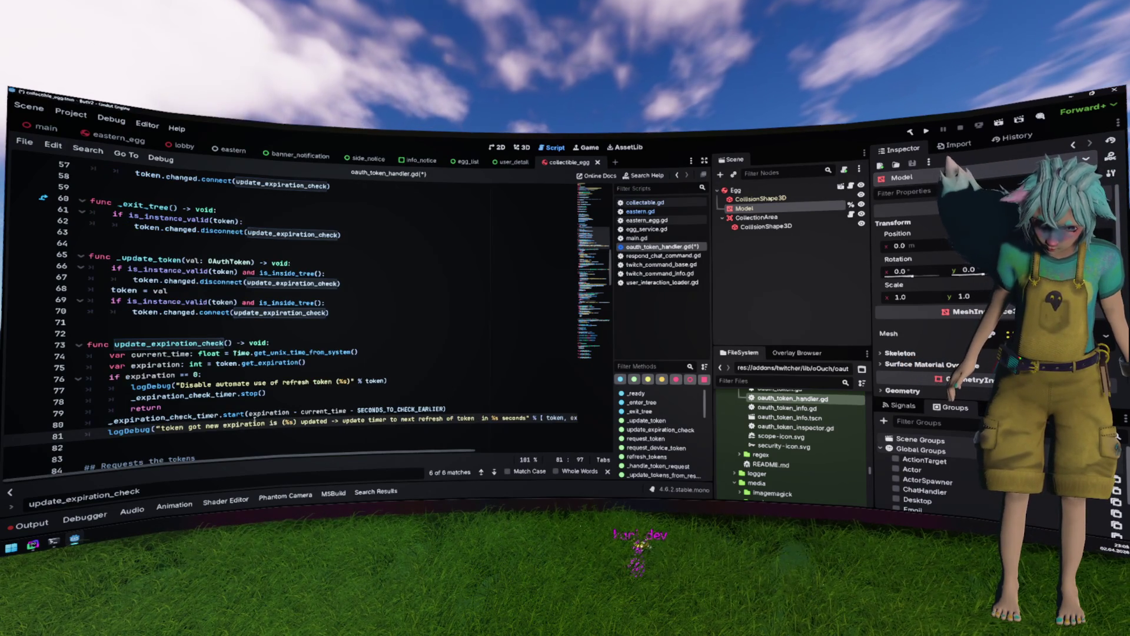
Move 'updated!' earlier in the line 81 message and reword the expiry part as 'New Expire.'
type("(%s)")
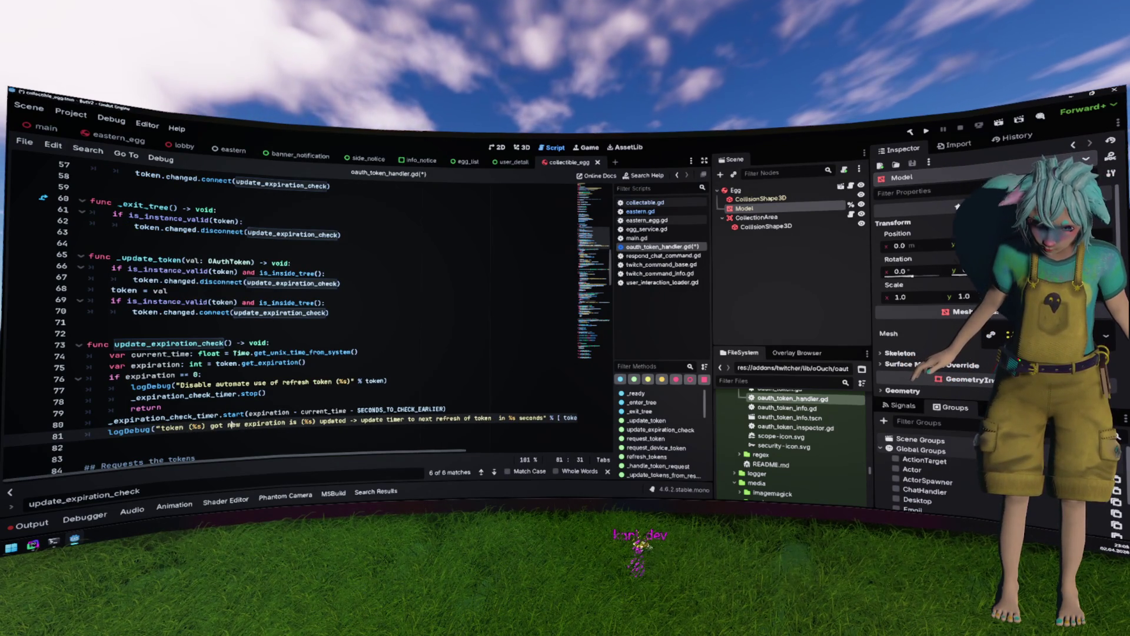
double_click(334, 420)
key("BackSpace")
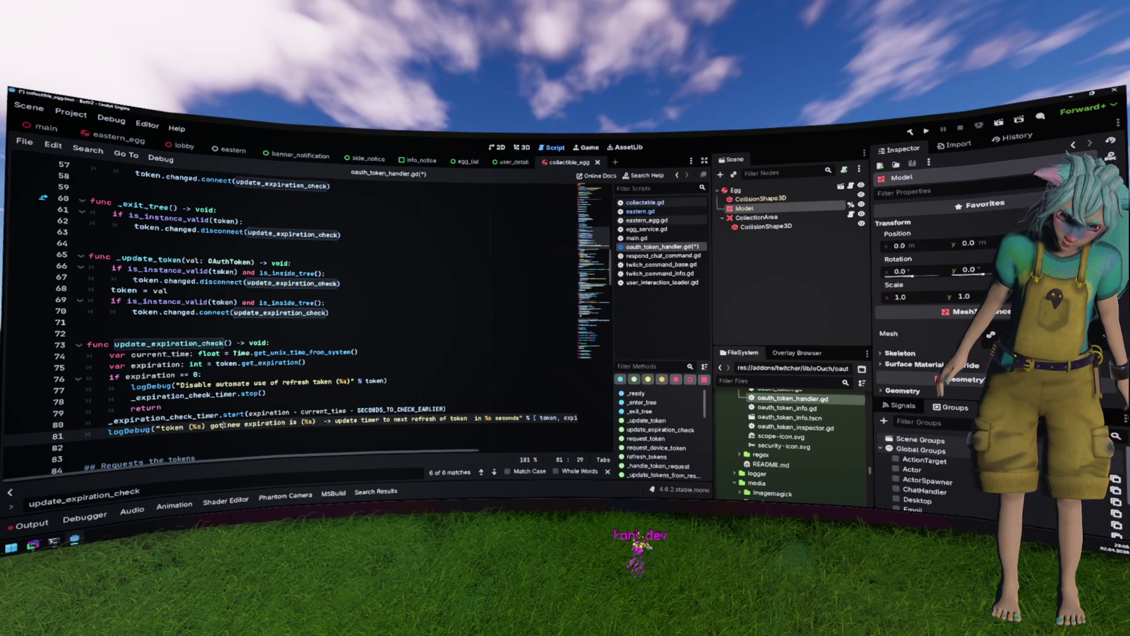
type("updated")
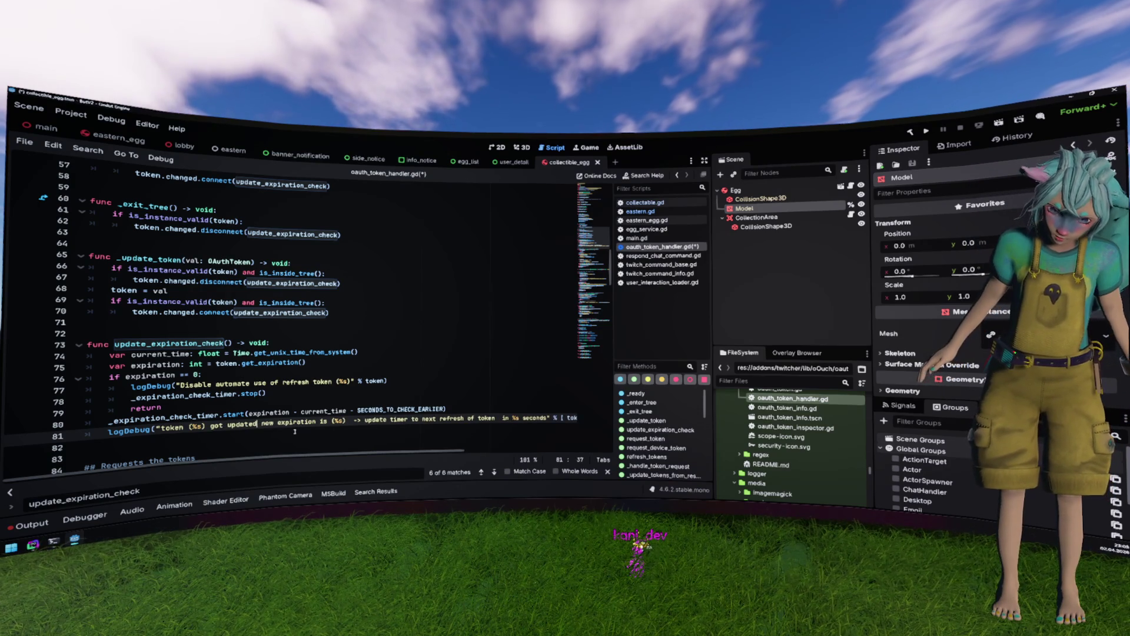
type("!")
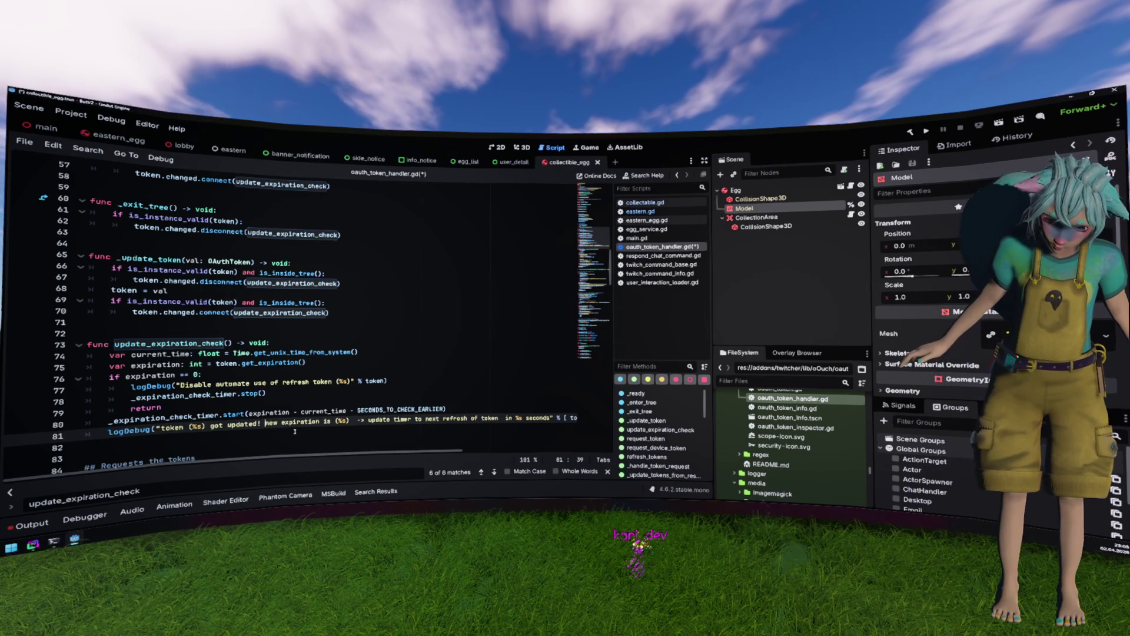
key("ctrl+shift+Right")
key("ctrl+shift+Right")
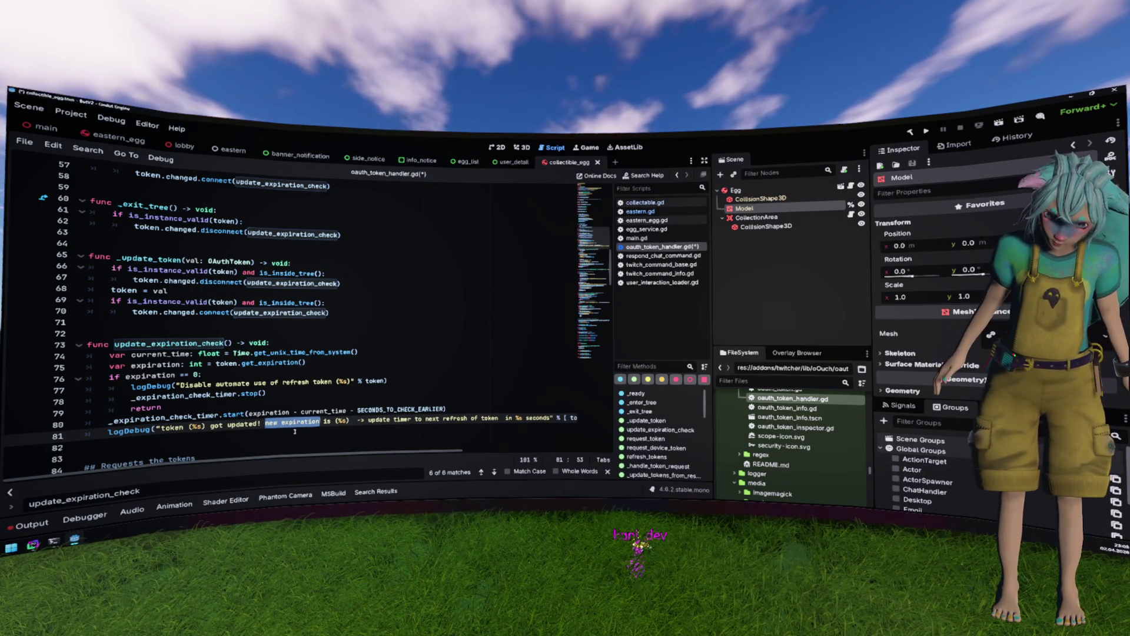
type("New E")
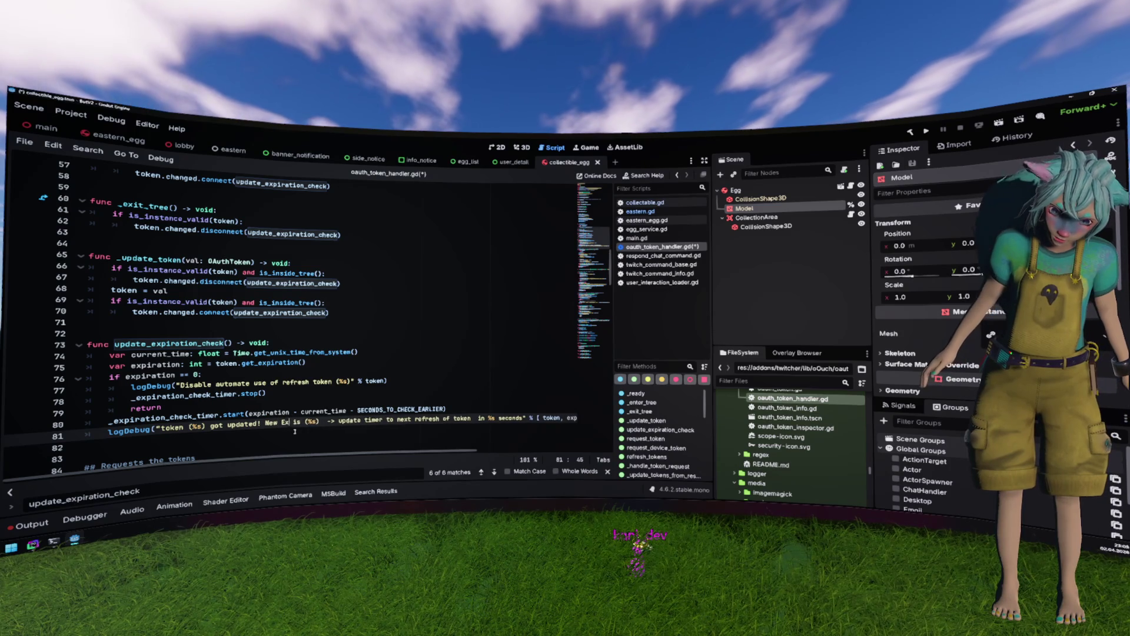
type("xpire")
key("Right")
key("Right")
key("Right")
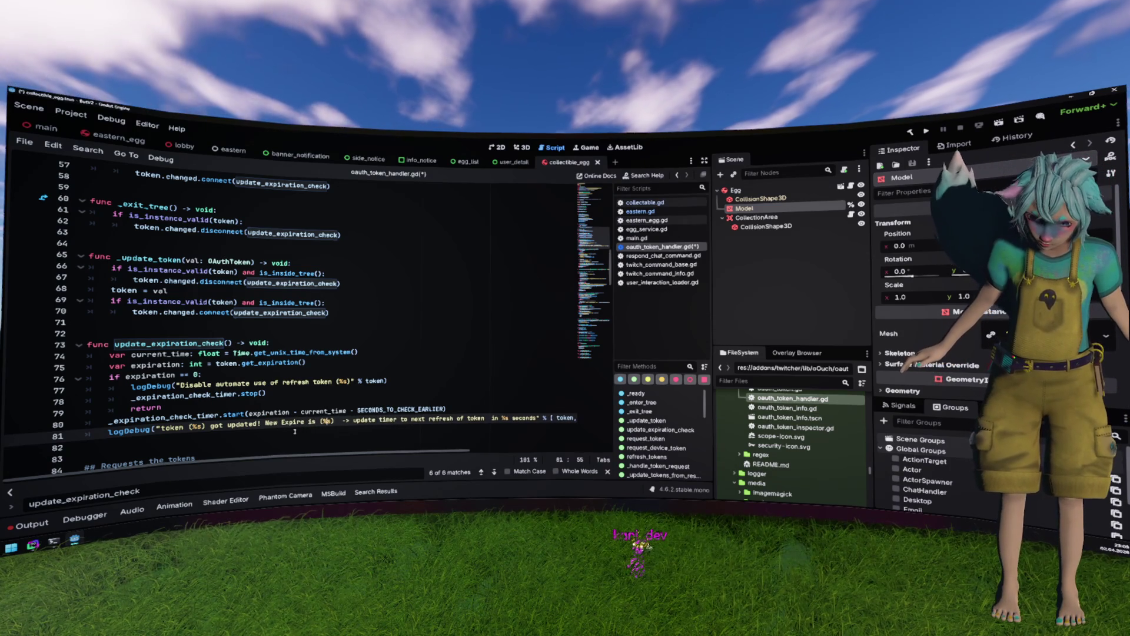
type("e")
key("Right")
key("Right")
type(".")
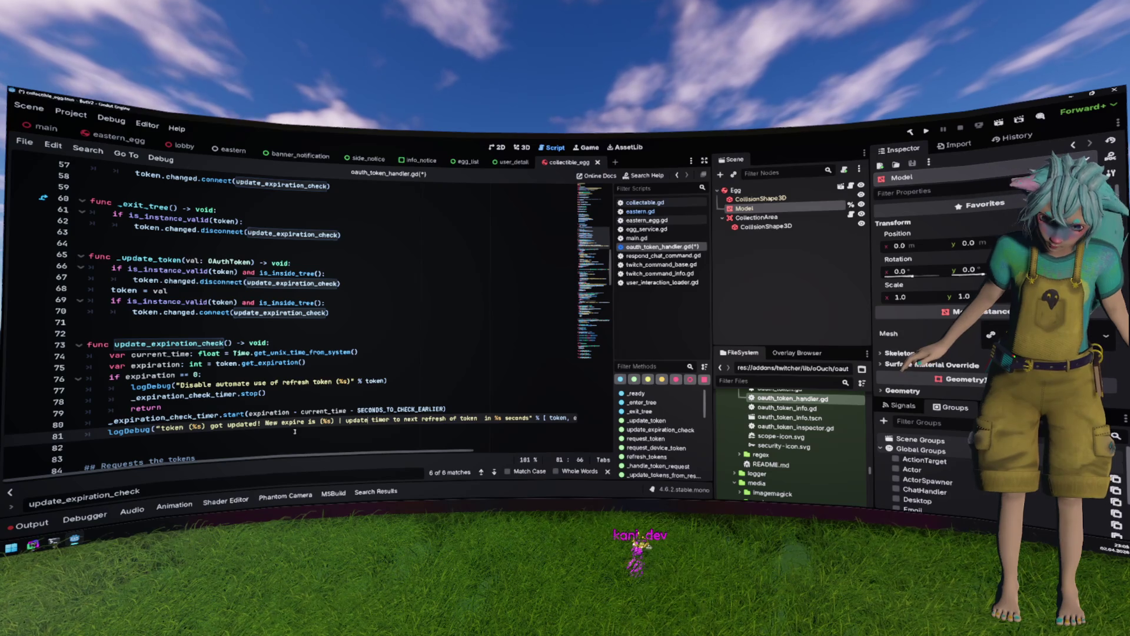
Delete 'update timer to' and 'of token' from the message, then save the script
key("BackSpace")
key("BackSpace")
key("BackSpace")
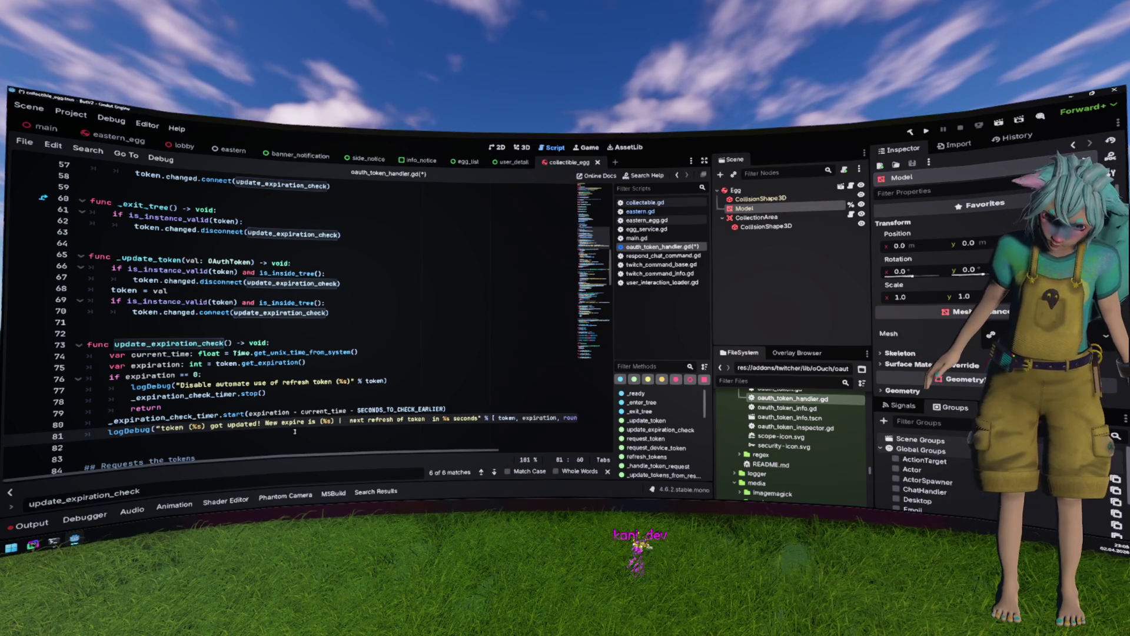
key("Right")
key("Right")
key("Right")
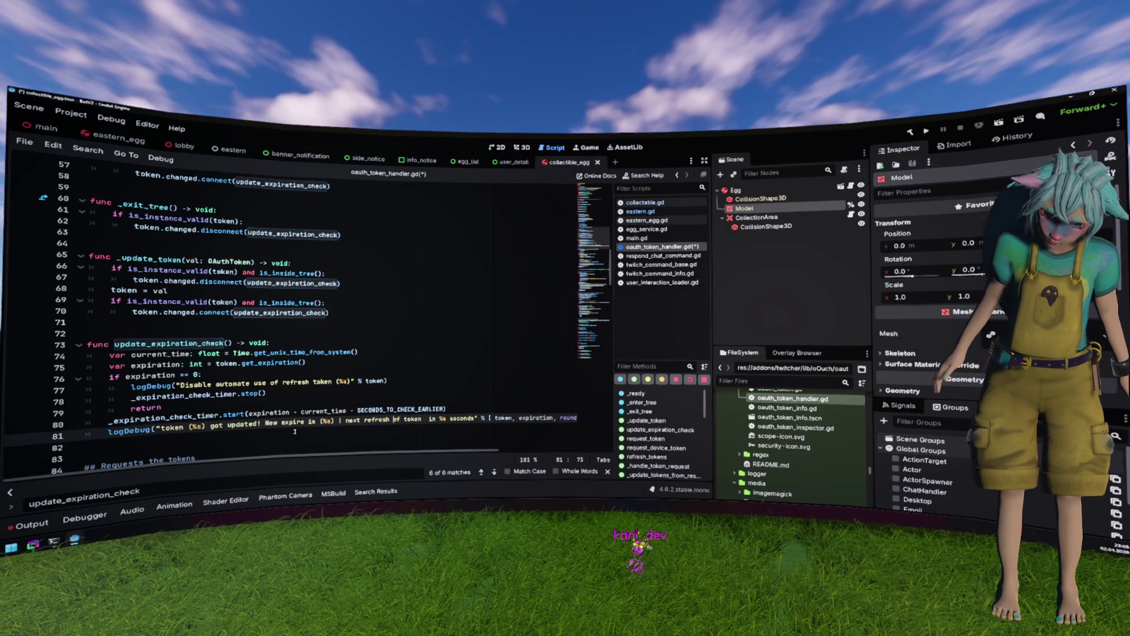
key("Delete")
key("Delete")
key("Delete")
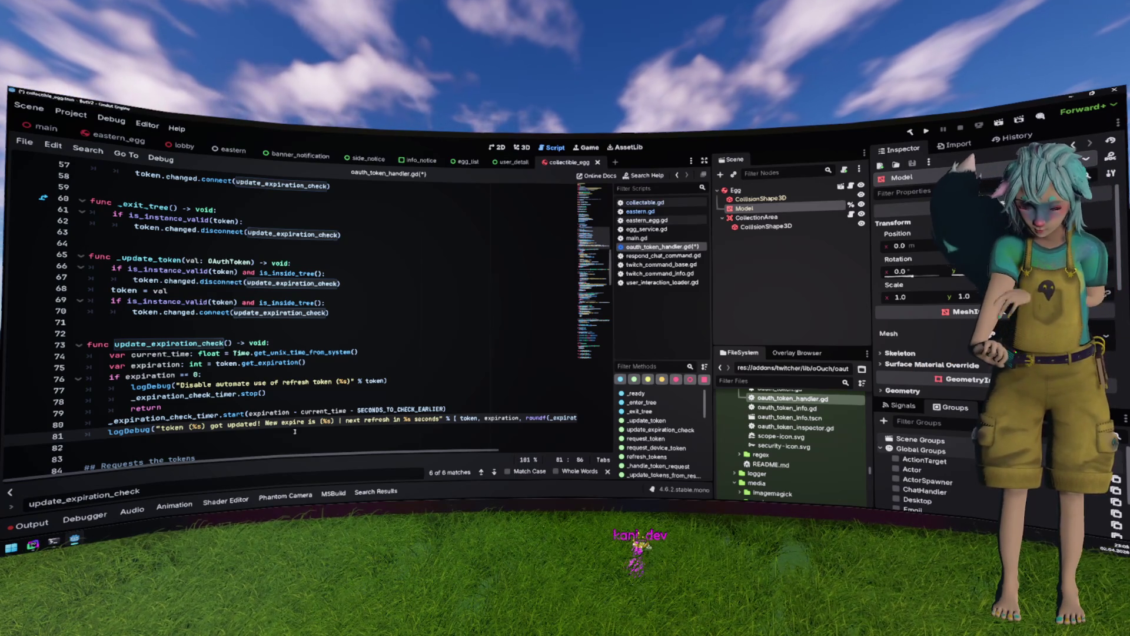
left_click(308, 412)
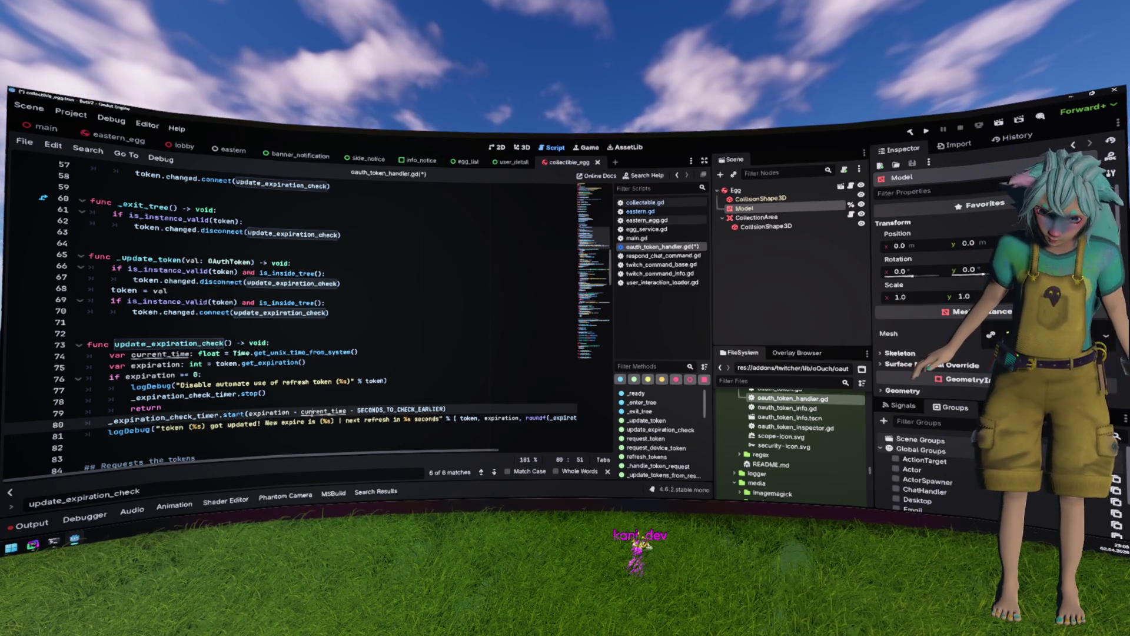
key("ctrl+s")
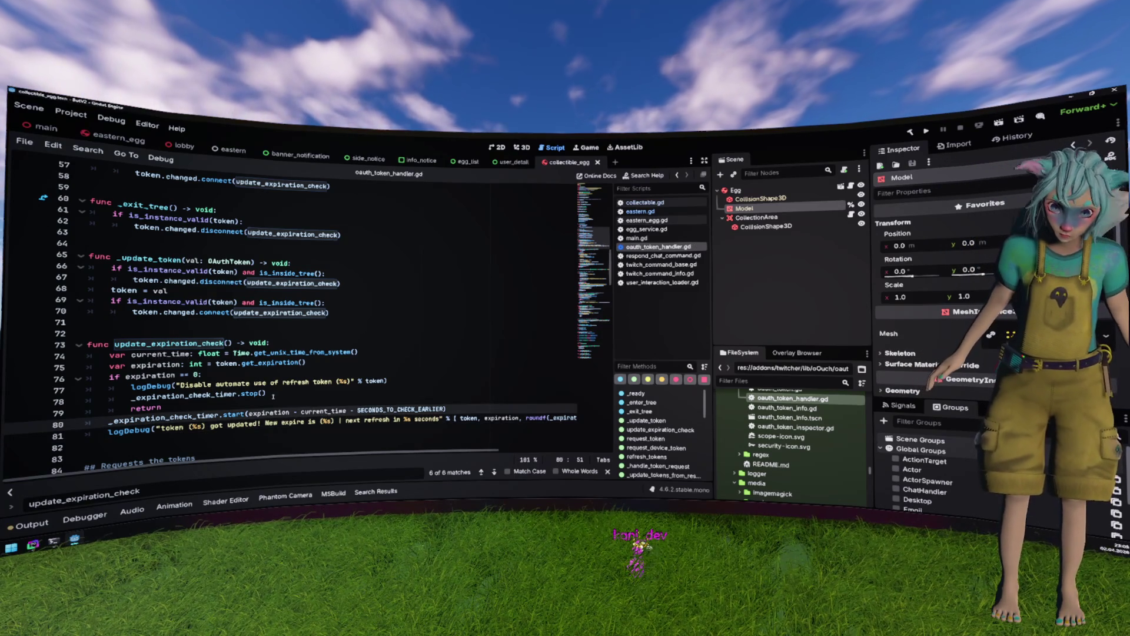
Replace the '!' after 'updated' with a pipe and change 'New' to lowercase 'new'
scroll(258, 396, "down", 1)
scroll(258, 396, "right", 3)
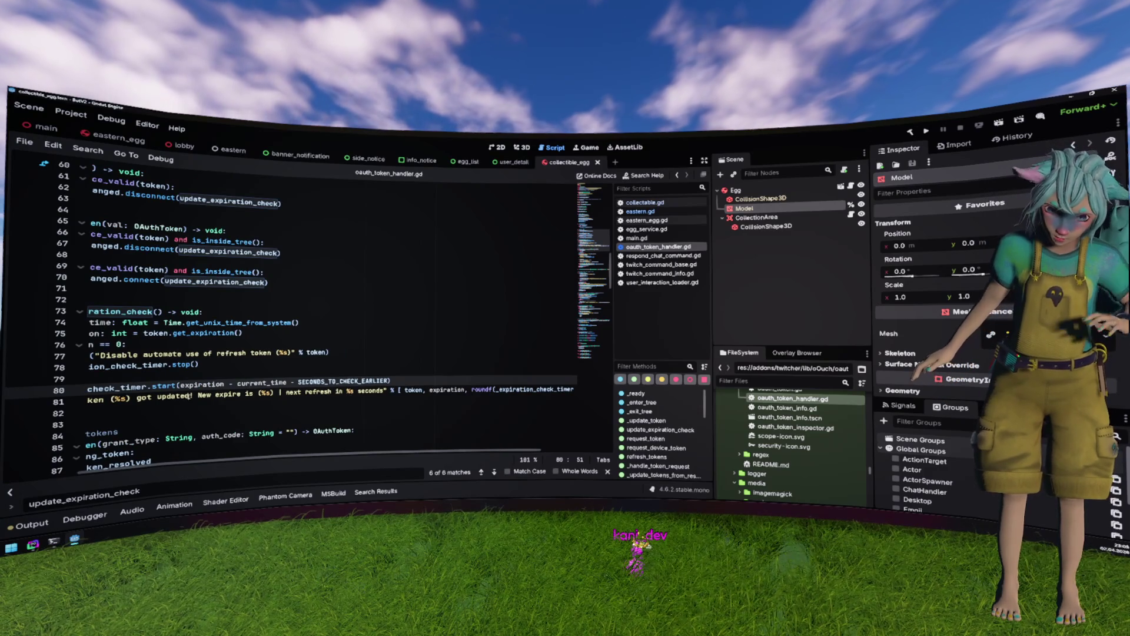
left_click(195, 395)
key("BackSpace")
type("|")
key("Delete")
type("n")
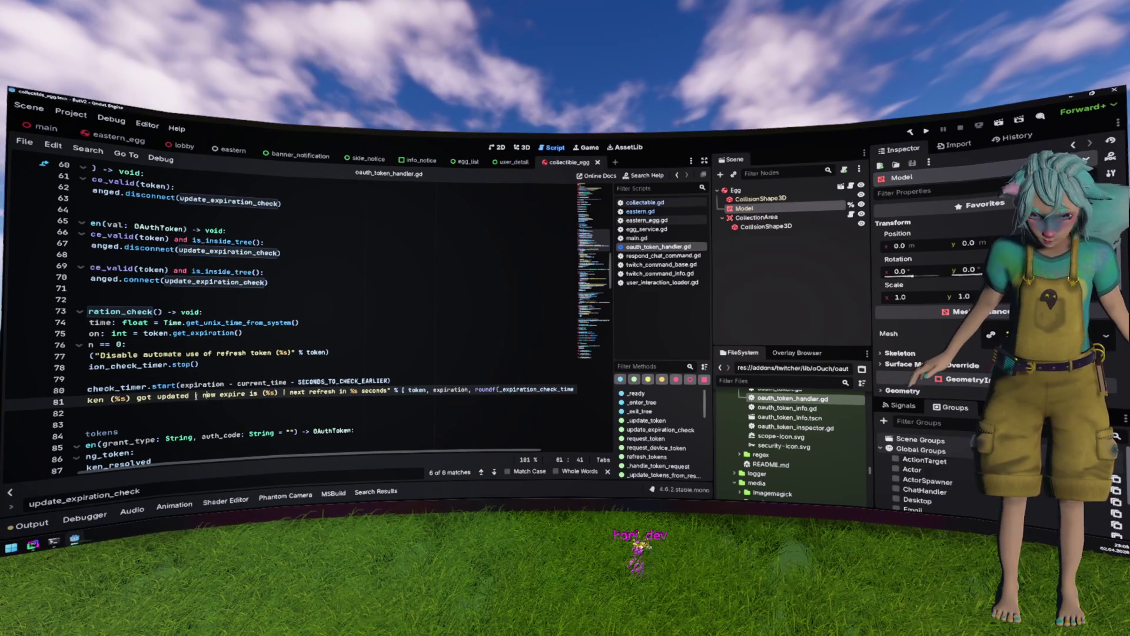
left_click(207, 384)
Highlight every use of token, save the script again, and bring up the Godot console
scroll(333, 351, "right", 3)
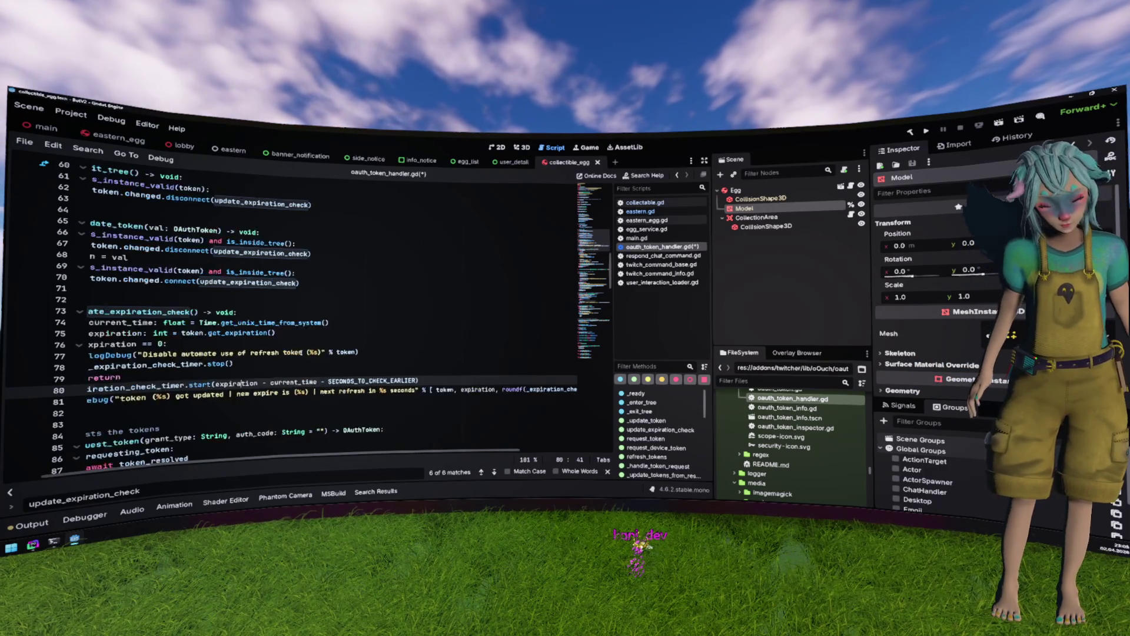
scroll(332, 351, "left", 3)
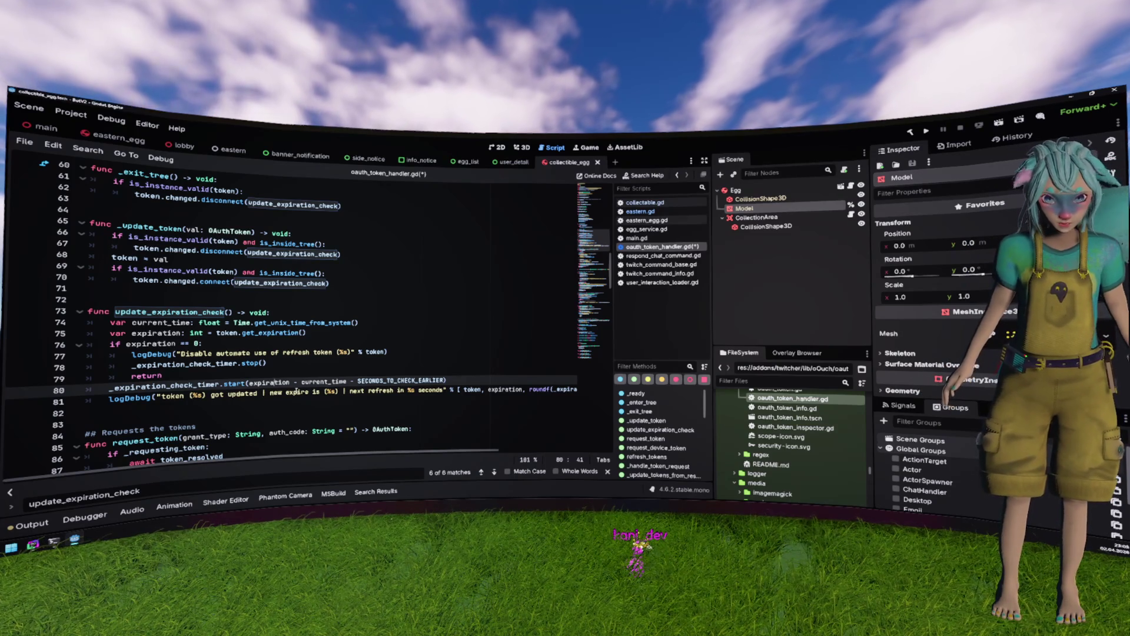
double_click(227, 333)
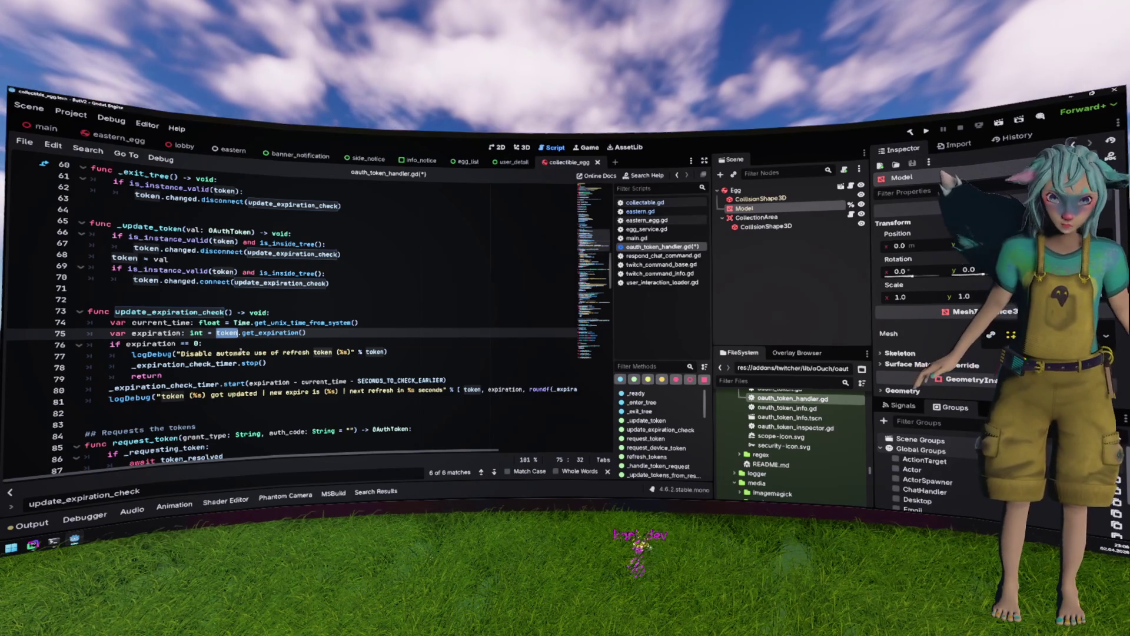
key("ctrl+s")
left_click(231, 322)
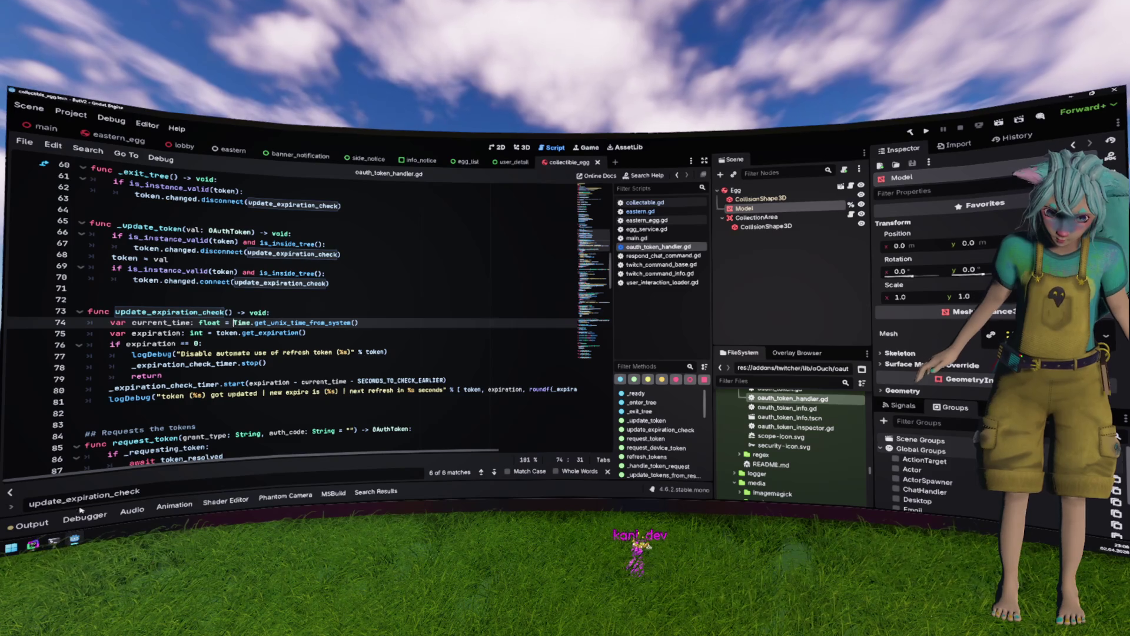
left_click(53, 542)
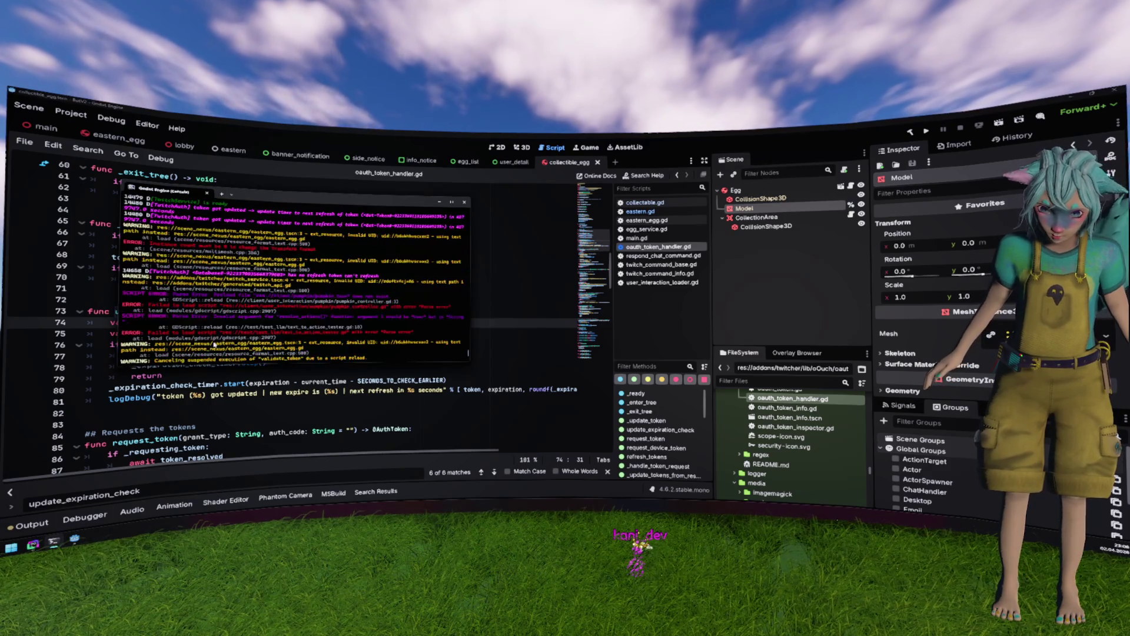
Return to the script editor and switch to the main scene
key("alt+Tab")
left_click(234, 419)
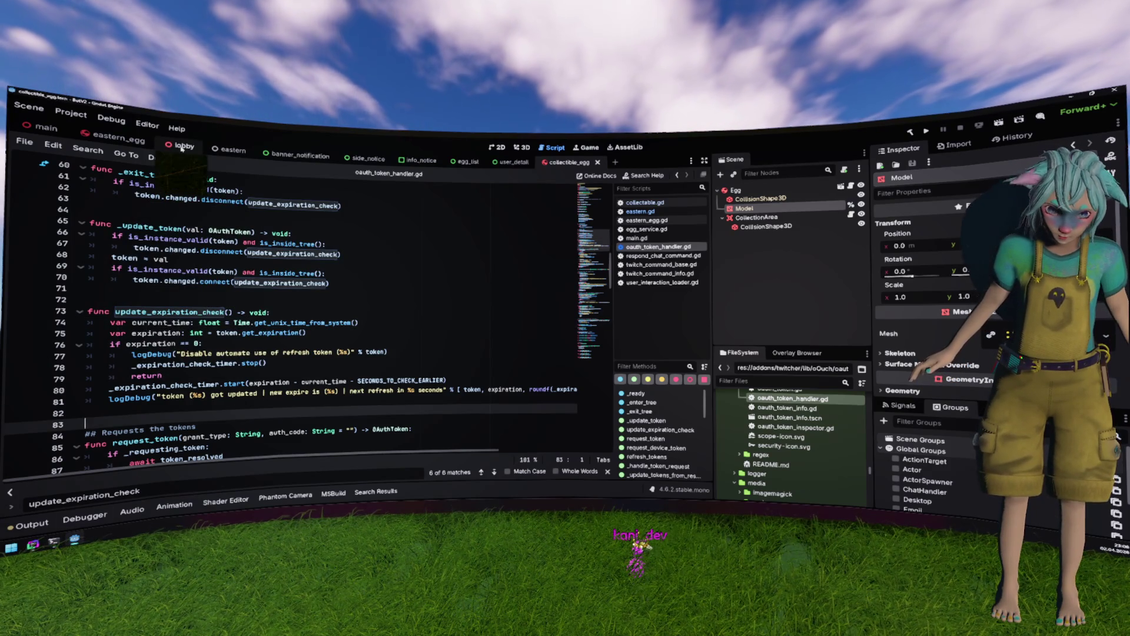
left_click(46, 126)
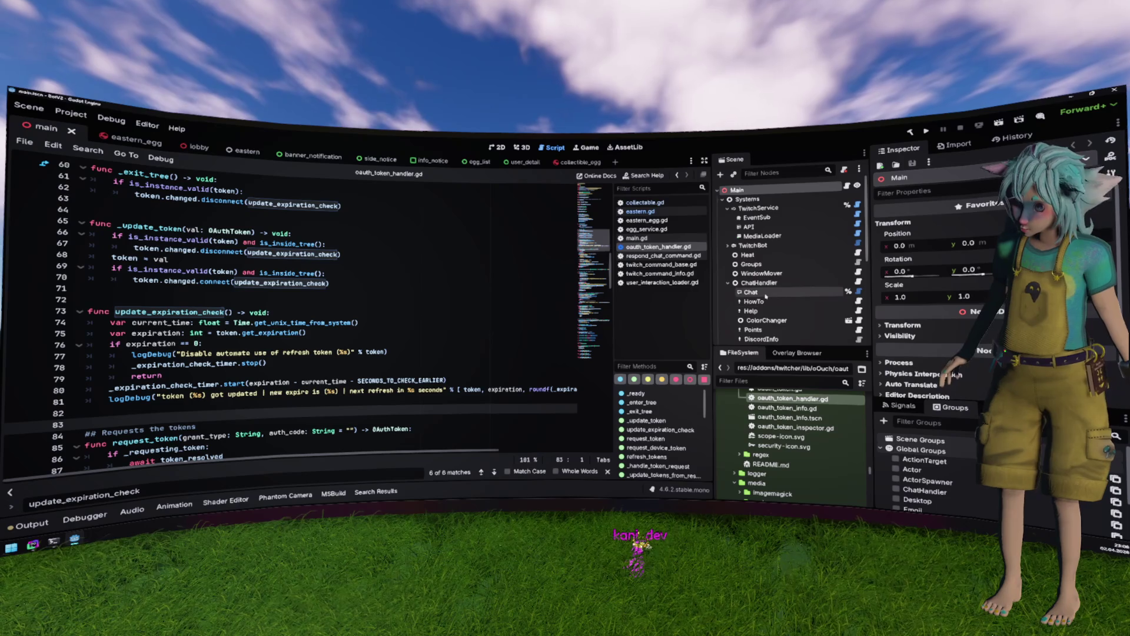
scroll(766, 288, "down", 1)
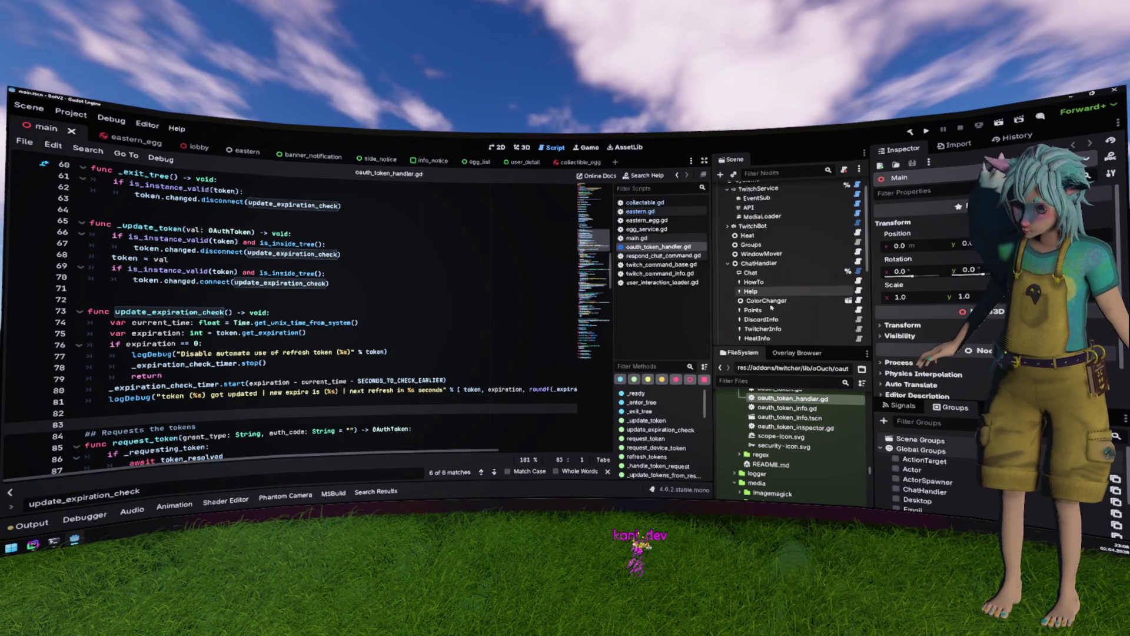
Stop the running editor from the console, copy part of the last log line, and relaunch Godot
key("alt+Tab")
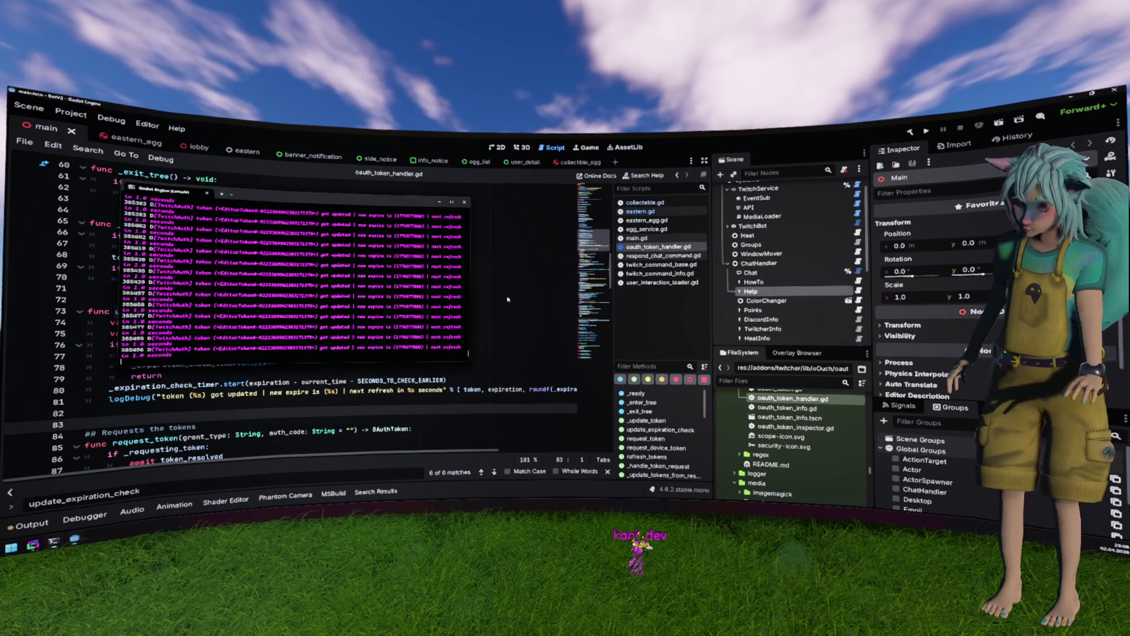
key("ctrl+c")
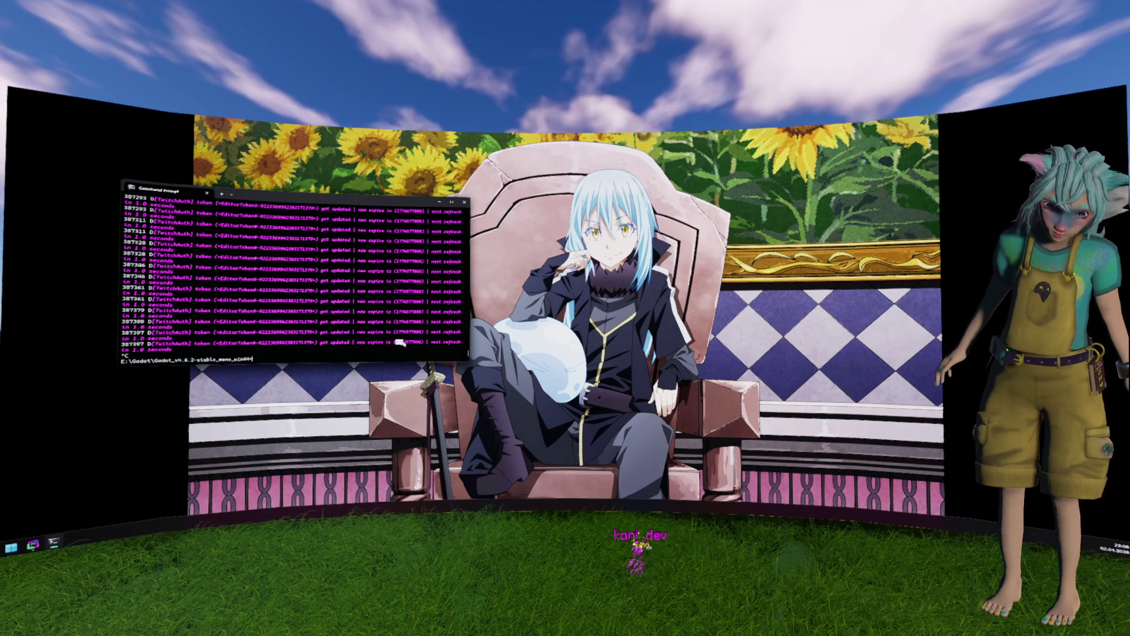
left_click_drag(402, 344, 418, 344)
key("ctrl+c")
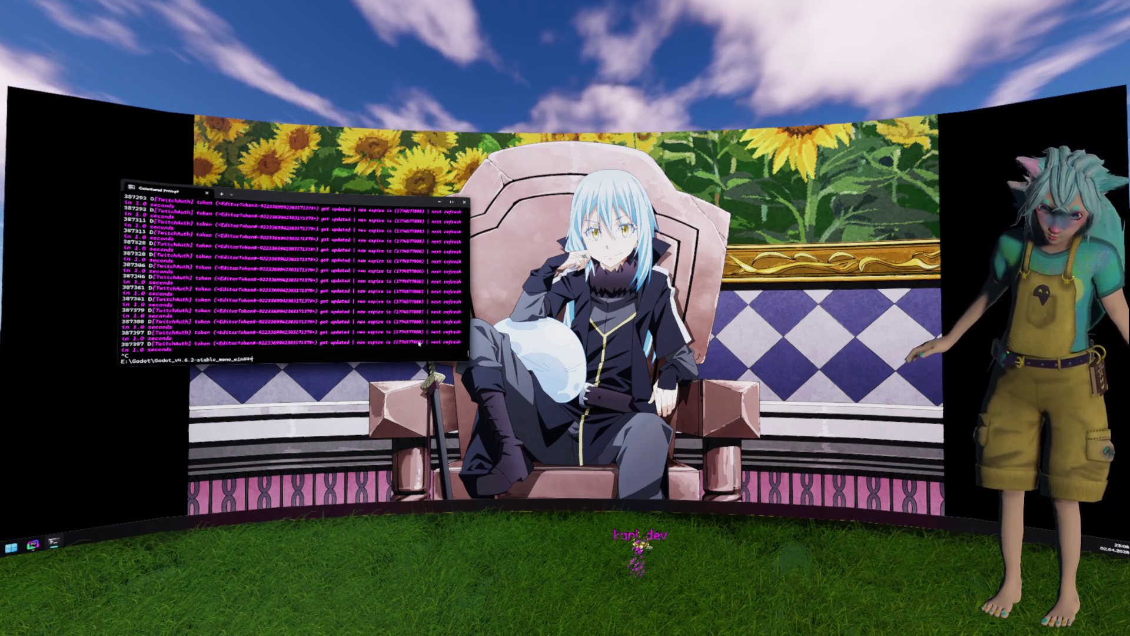
key("Up")
key("Return")
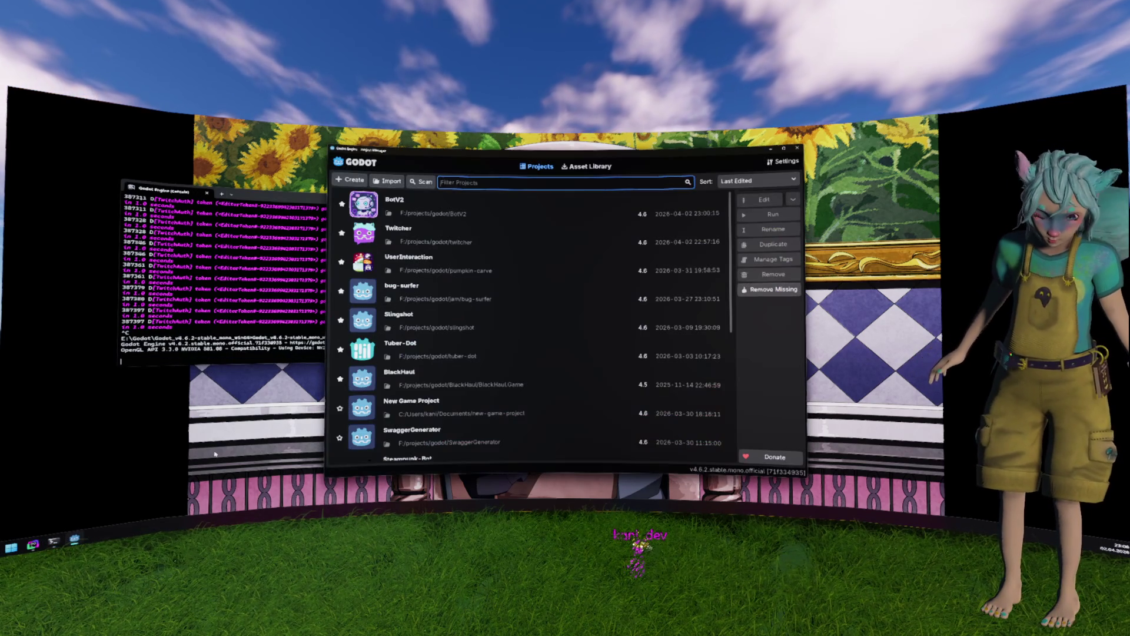
Open the BotV2 project from the Project Manager's project list
double_click(424, 206)
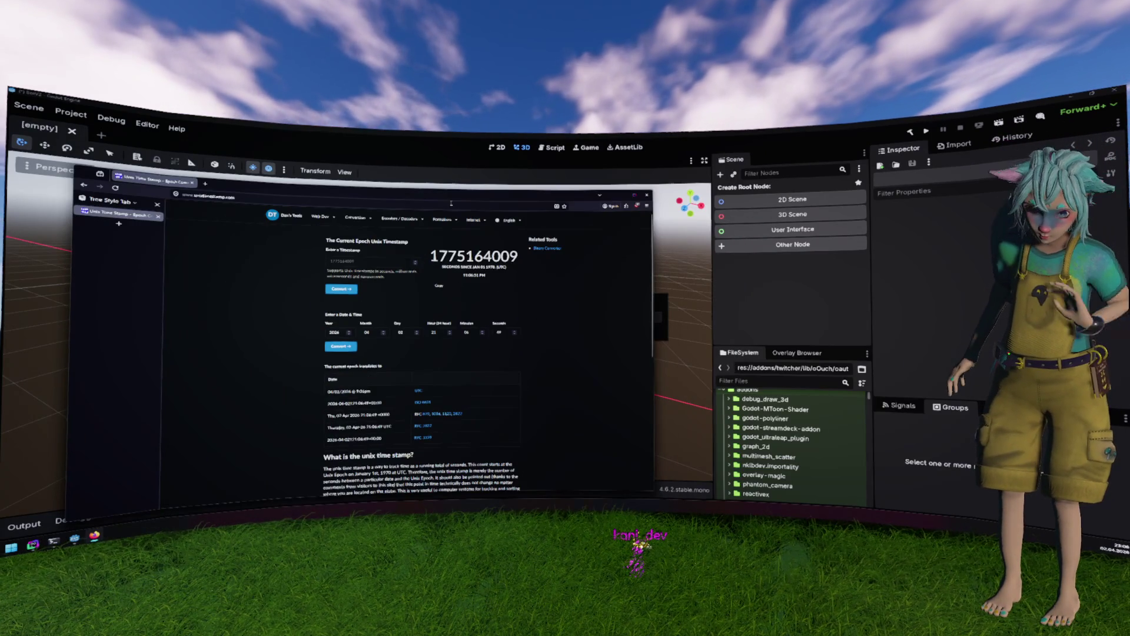
left_click(400, 265)
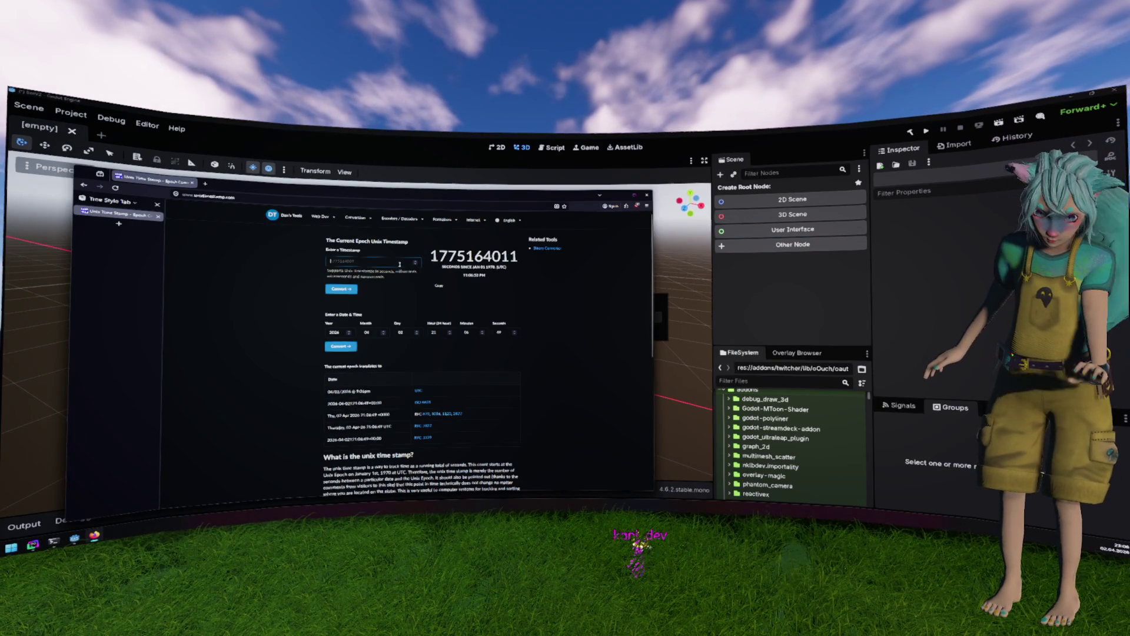
type("1774577800")
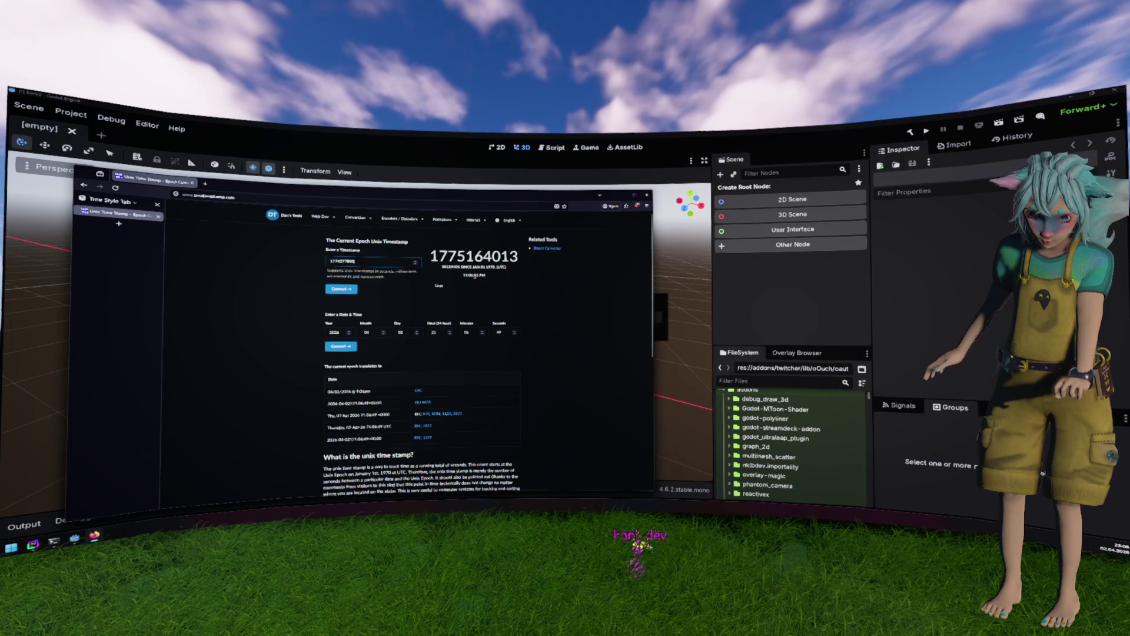
left_click(353, 289)
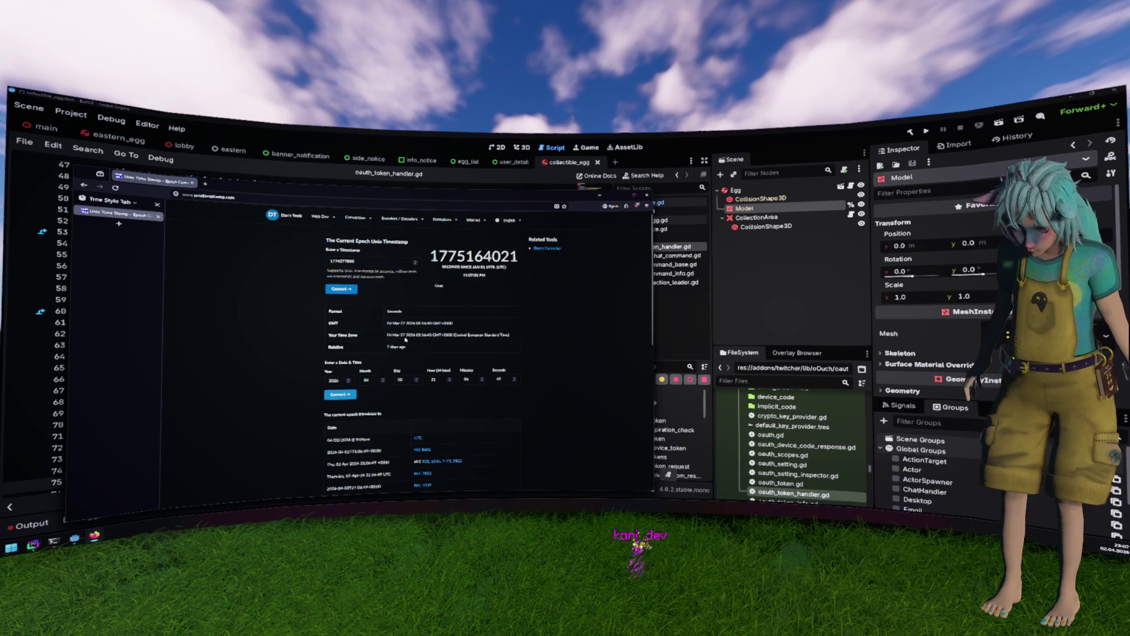
Read the converted local time and the '7 days ago' relative value, then close the browser
left_click_drag(417, 334, 425, 334)
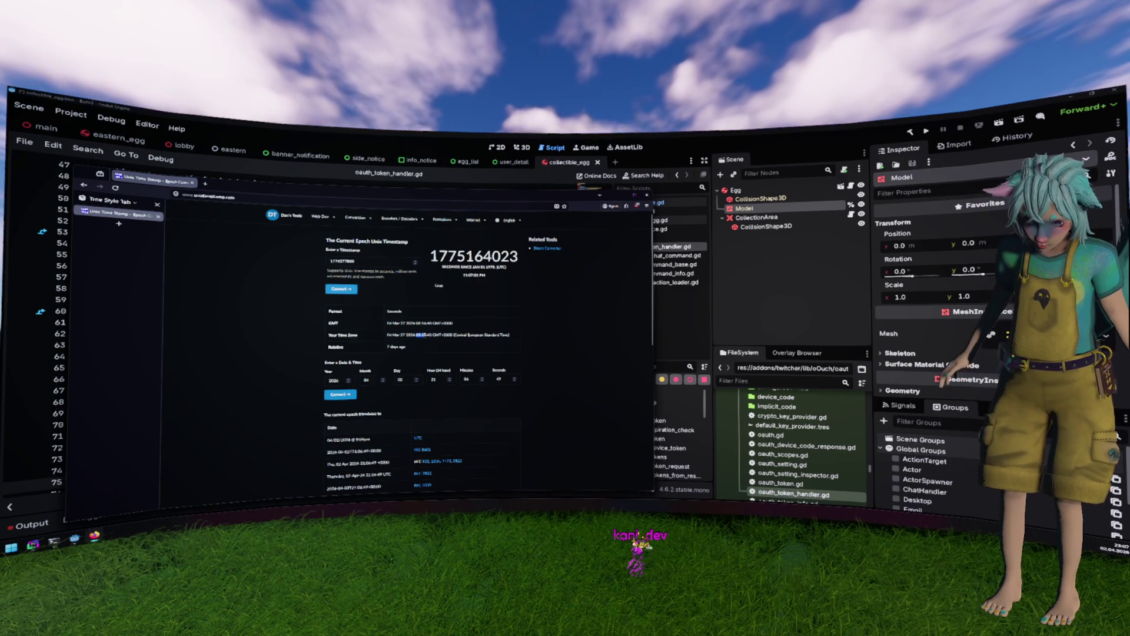
left_click(401, 340)
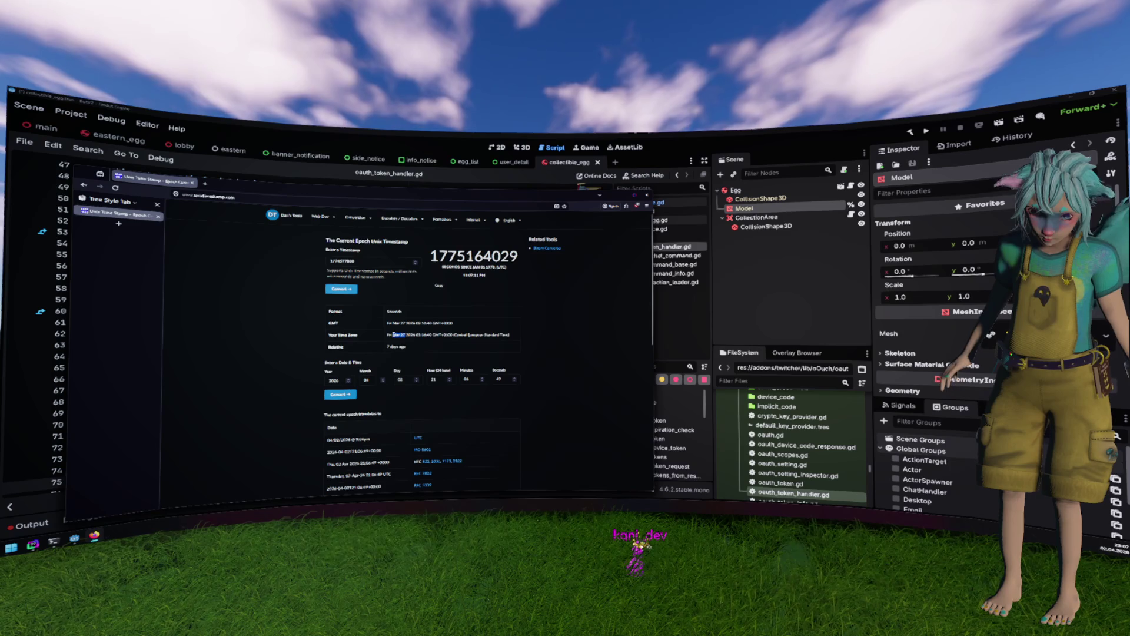
left_click_drag(387, 348, 407, 349)
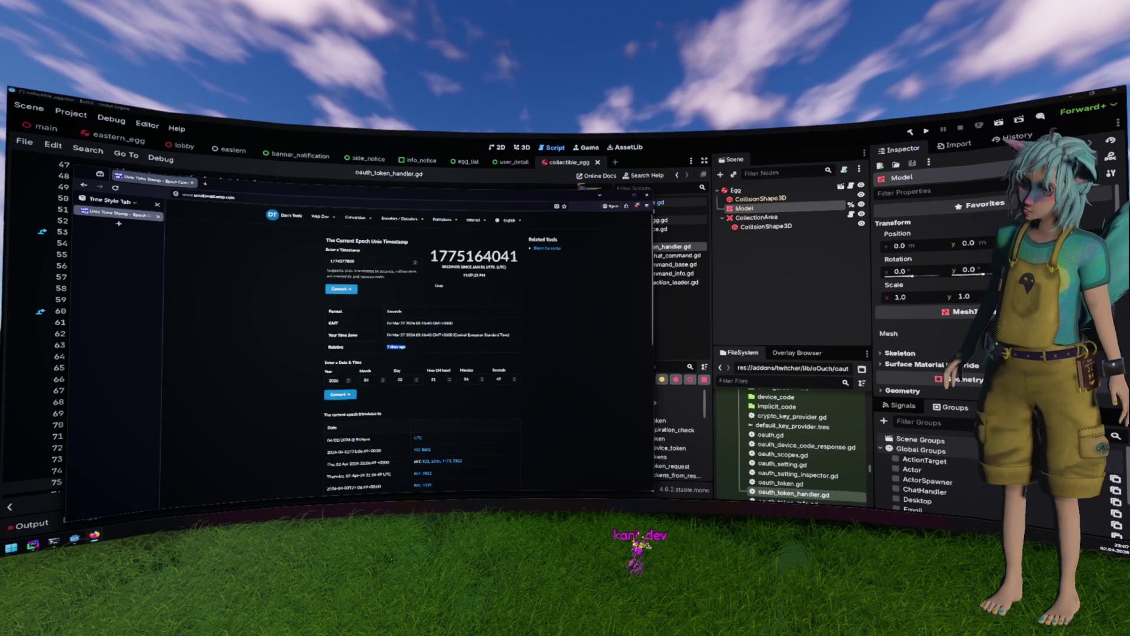
left_click(518, 328)
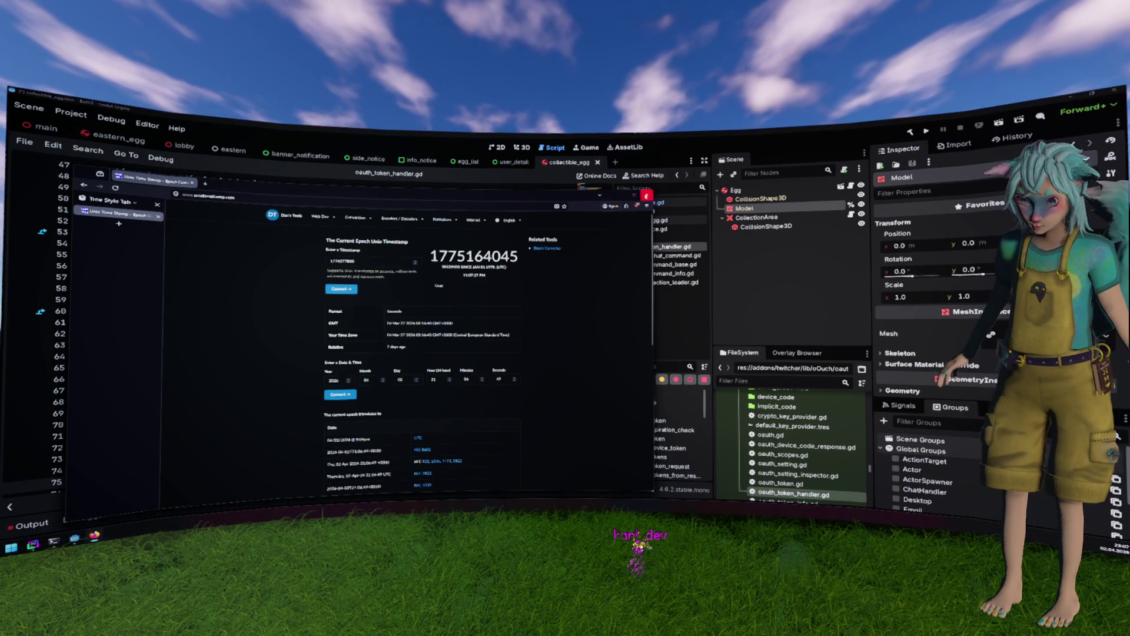
left_click(647, 195)
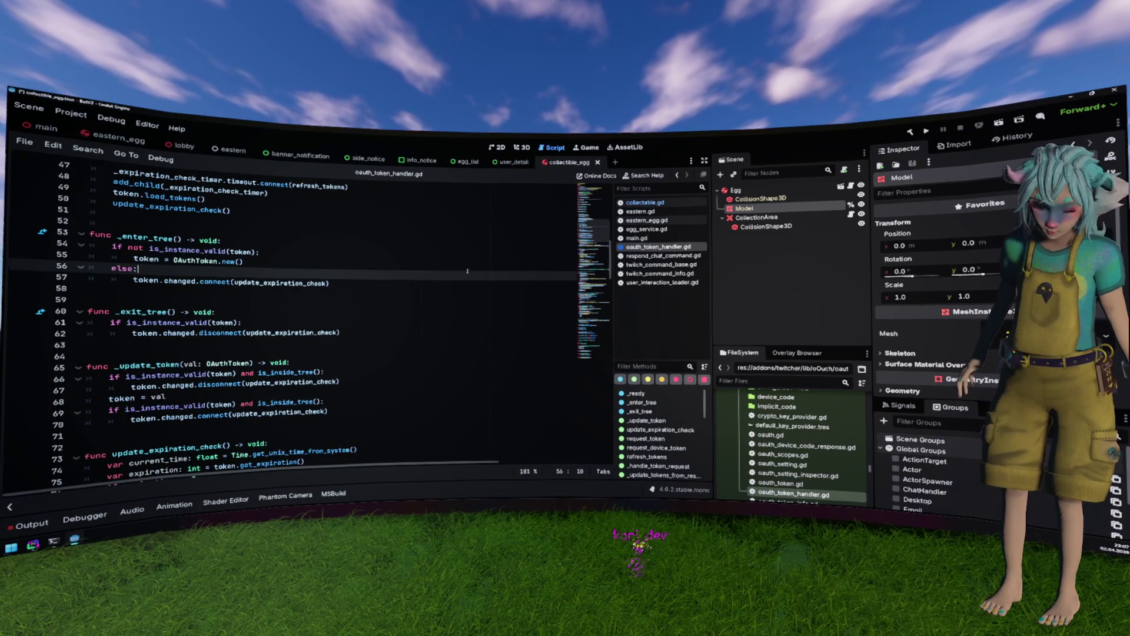
Scroll through oauth_token_handler.gd and select the 'Request token' log line 91
scroll(465, 272, "down", 6)
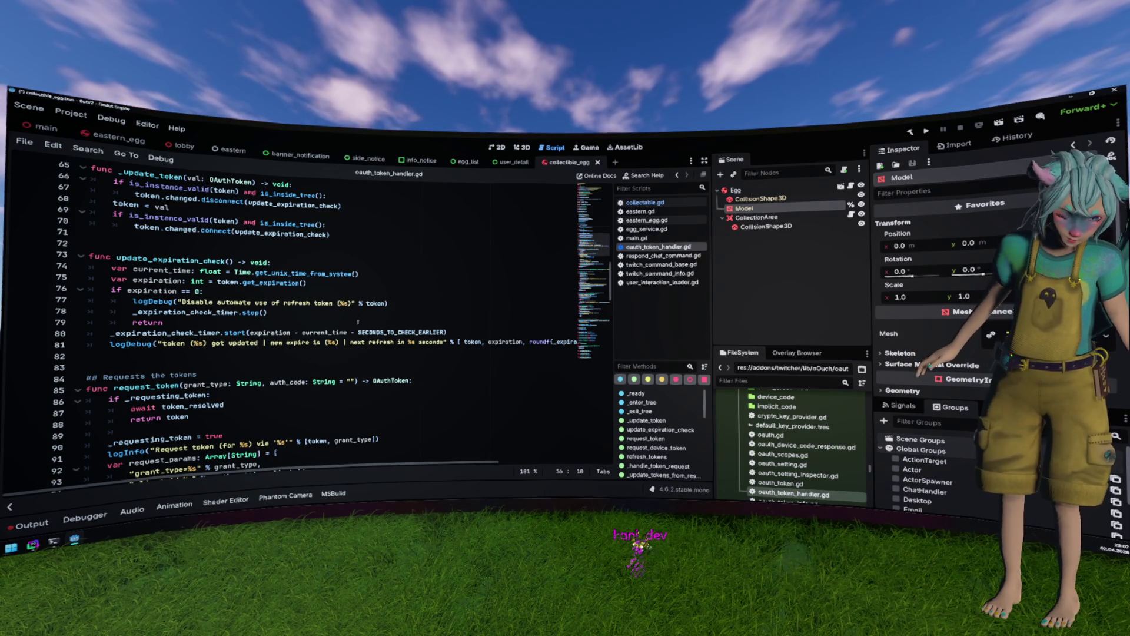
scroll(358, 322, "up", 2)
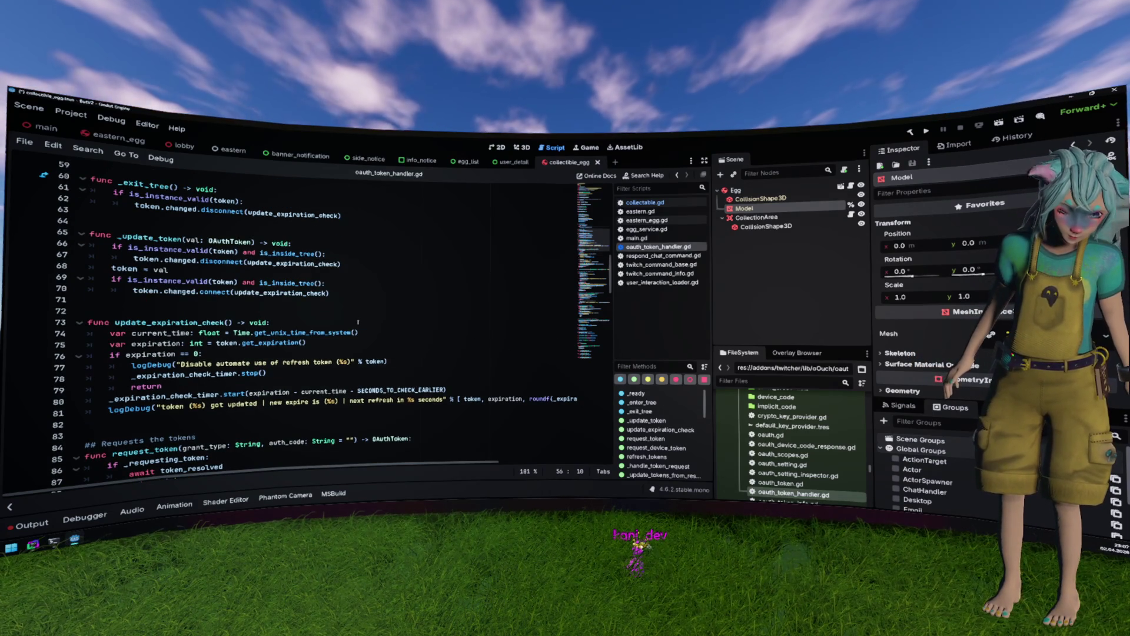
scroll(358, 322, "down", 4)
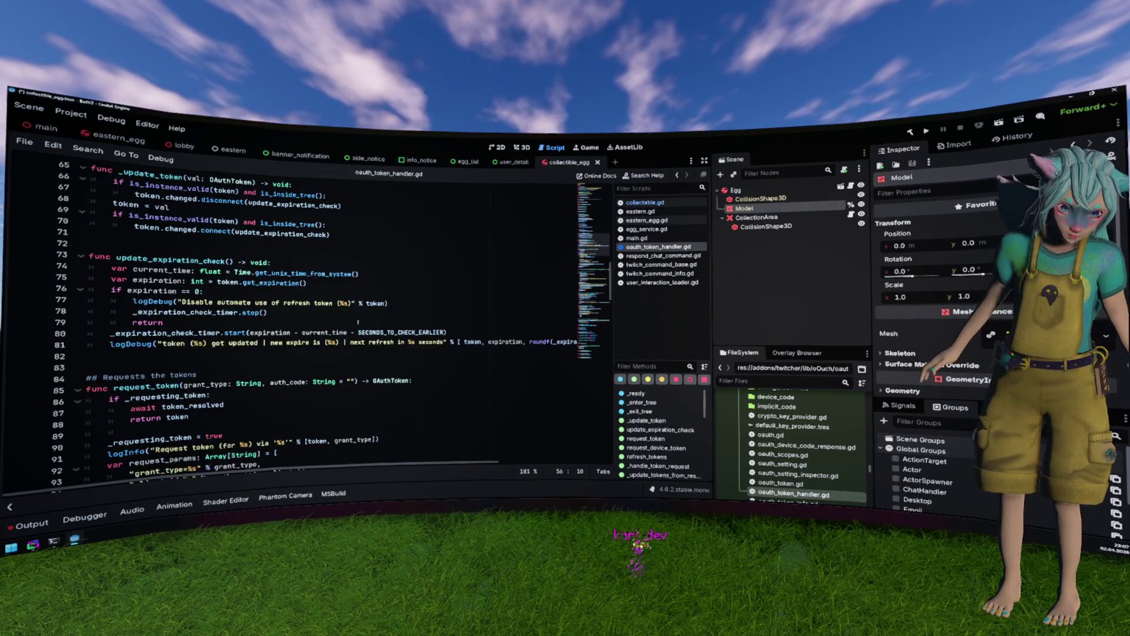
scroll(358, 322, "down", 1)
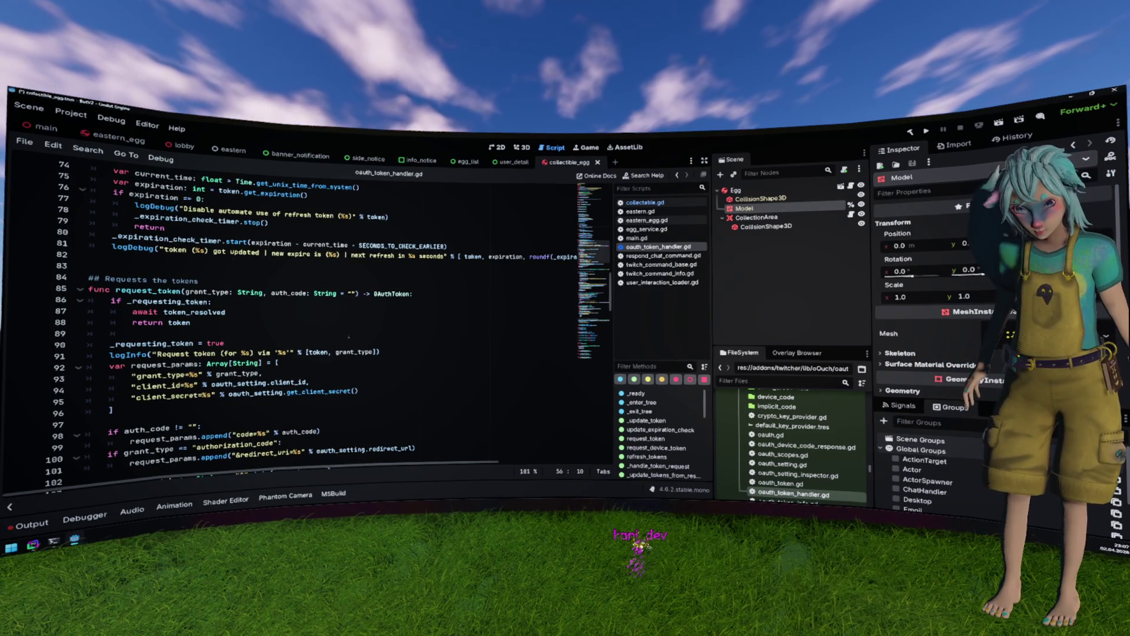
triple_click(204, 353)
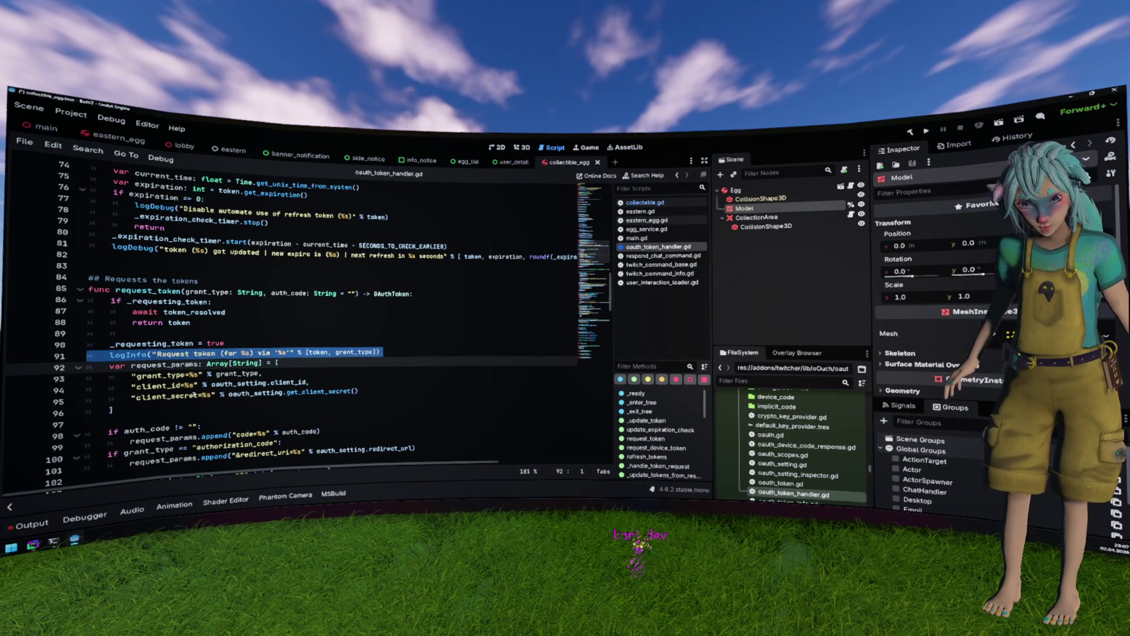
Read the token refresh log in the console, then open the Resource class documentation
left_click(53, 542)
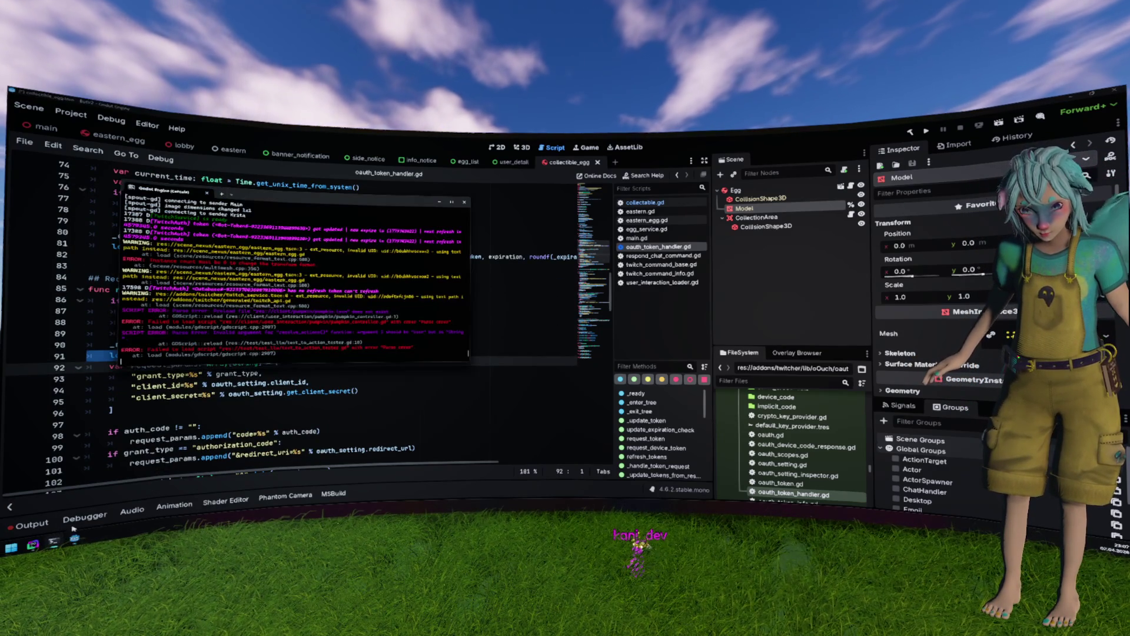
scroll(233, 354, "up", 2)
scroll(234, 355, "down", 10)
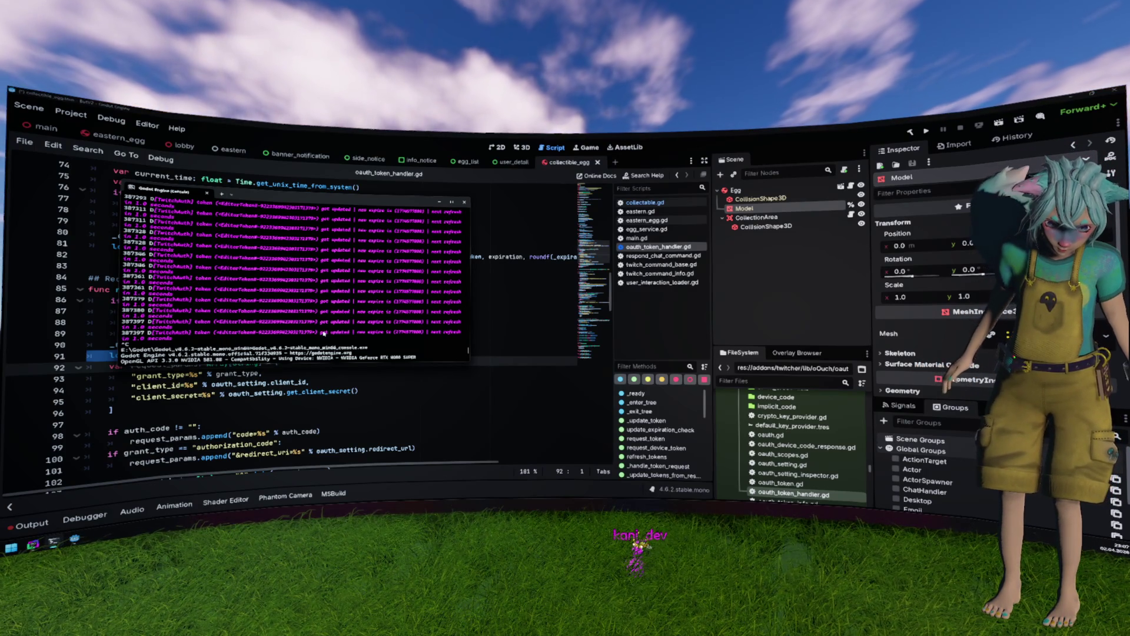
left_click(100, 254)
scroll(277, 294, "up", 5)
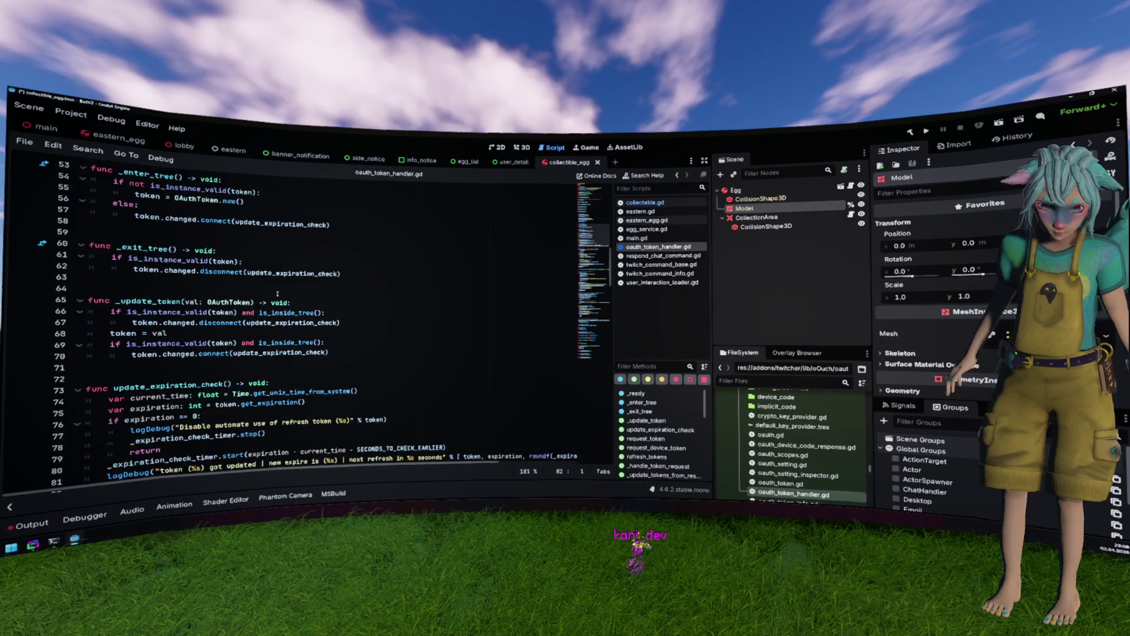
scroll(277, 294, "up", 2)
left_click(184, 337, "ctrl")
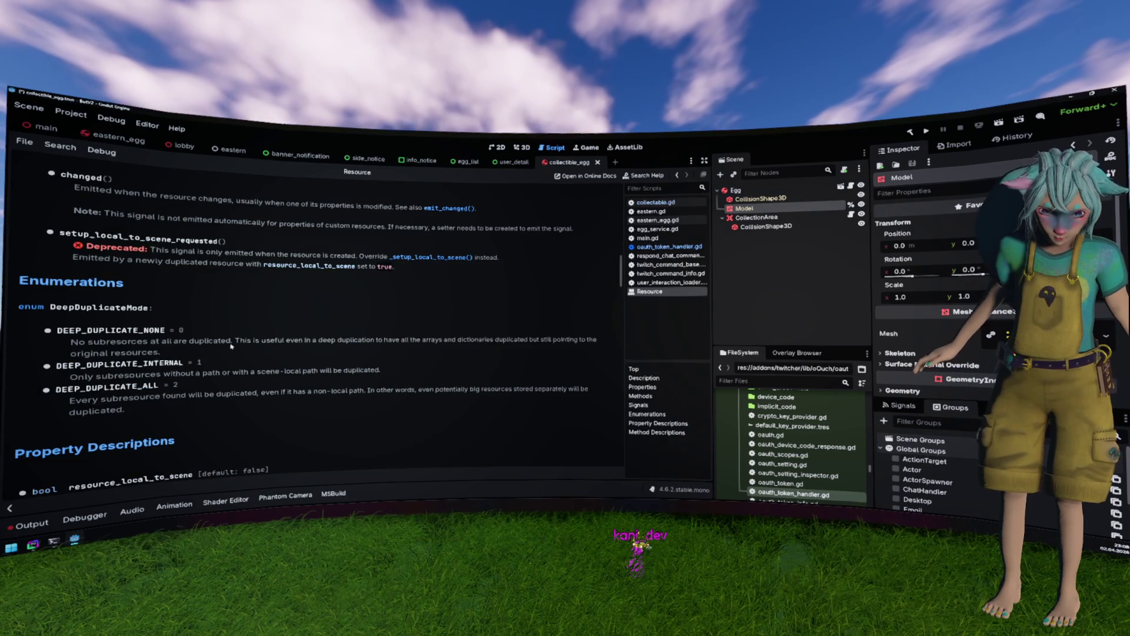
Go back to oauth_token_handler.gd, then open oauth_token.gd from the script list
scroll(310, 309, "up", 10)
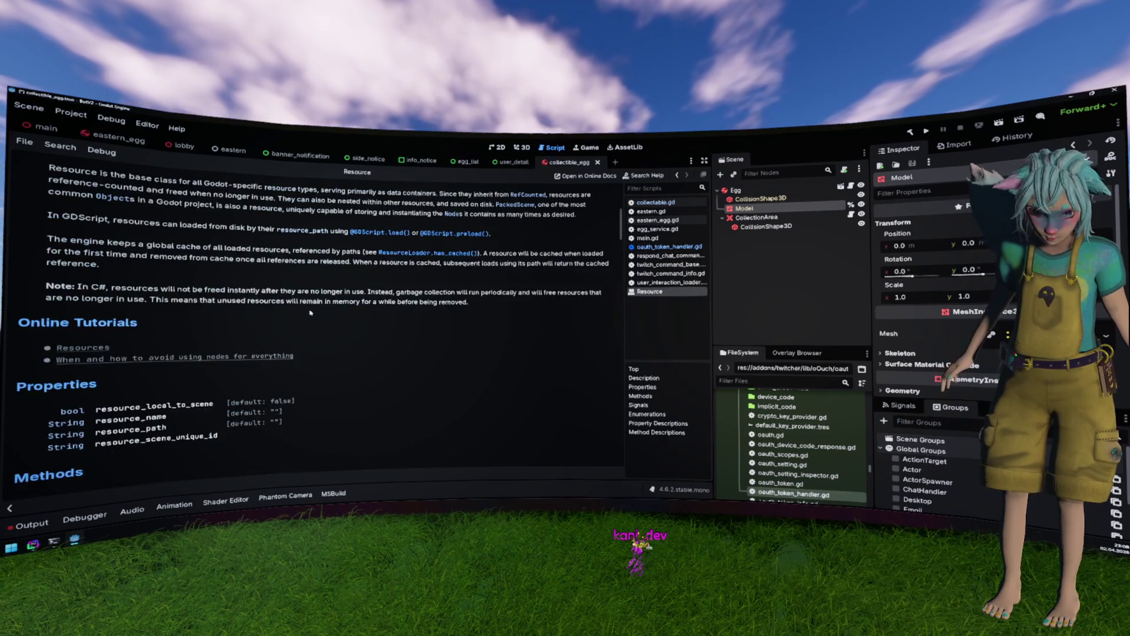
key("alt+Left")
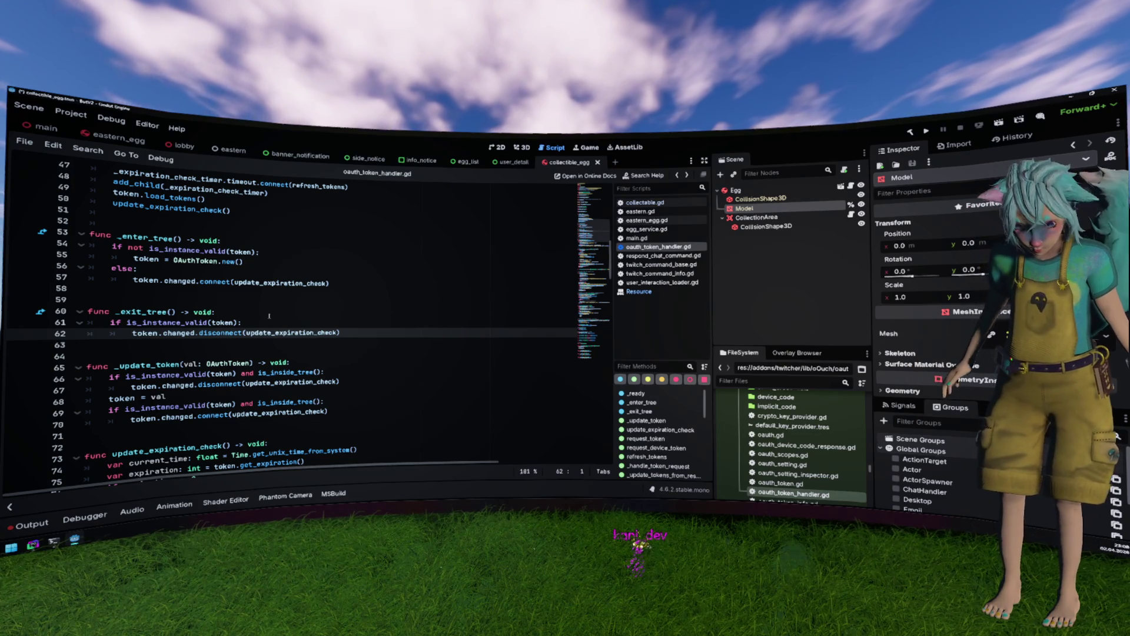
left_click(204, 267)
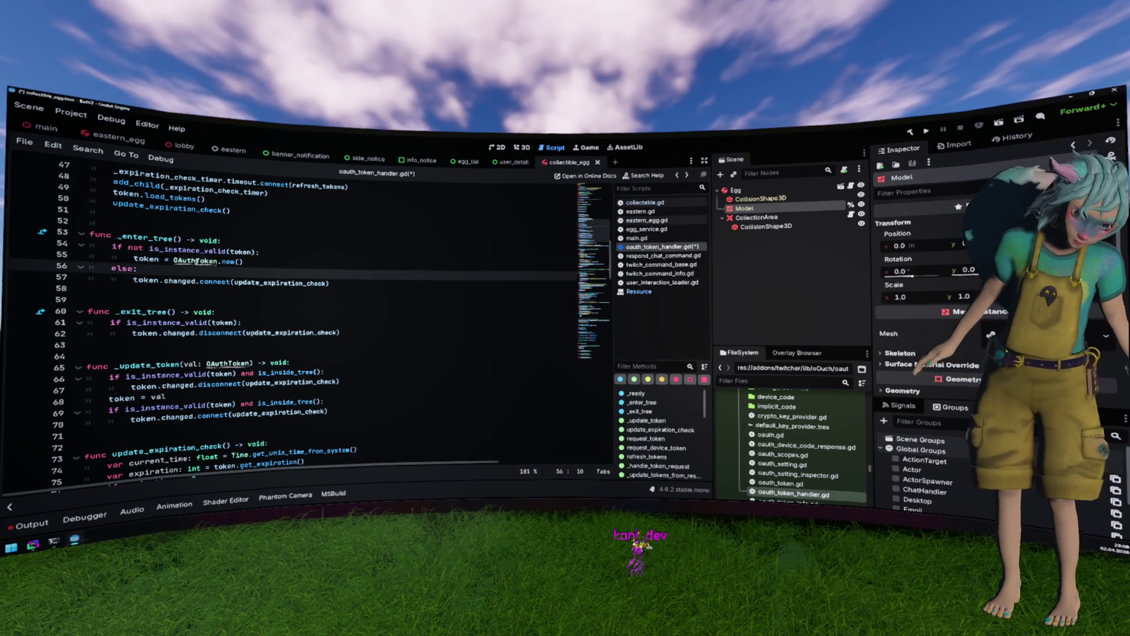
left_click(197, 261, "ctrl")
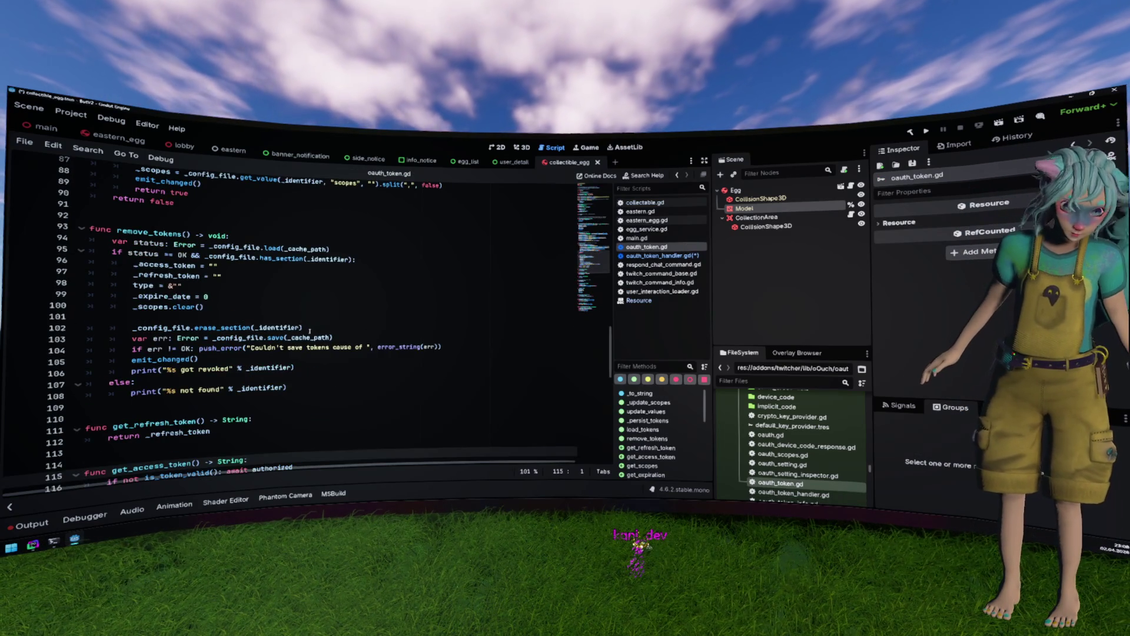
Inspect invalidate() and get_access_token in oauth_token.gd, then return to oauth_token_handler.gd
scroll(299, 321, "down", 10)
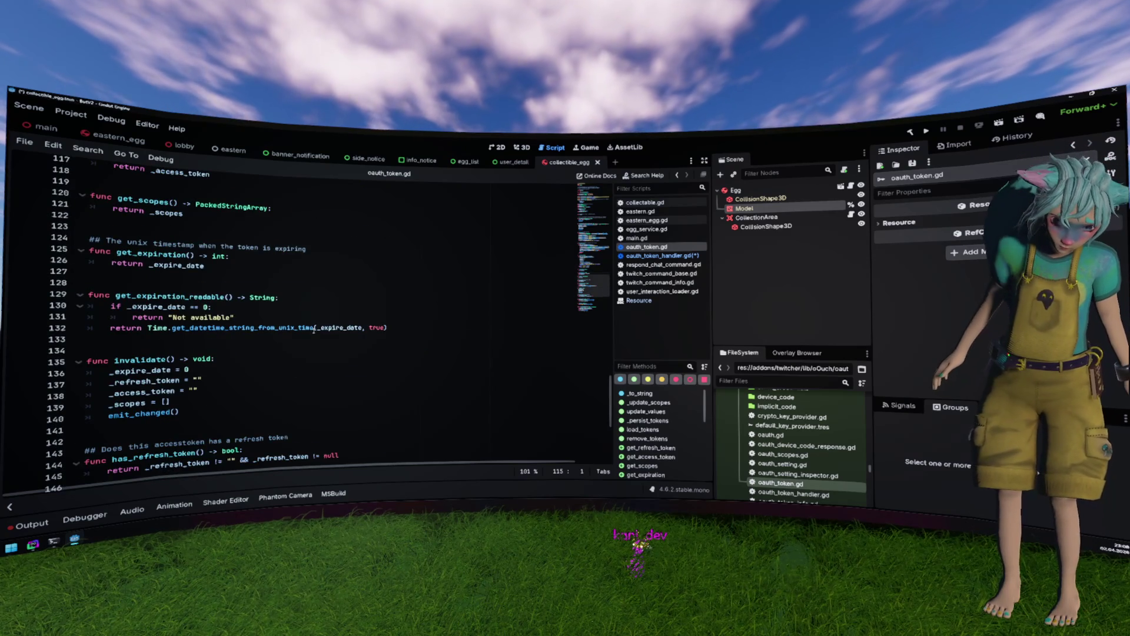
scroll(314, 330, "down", 3)
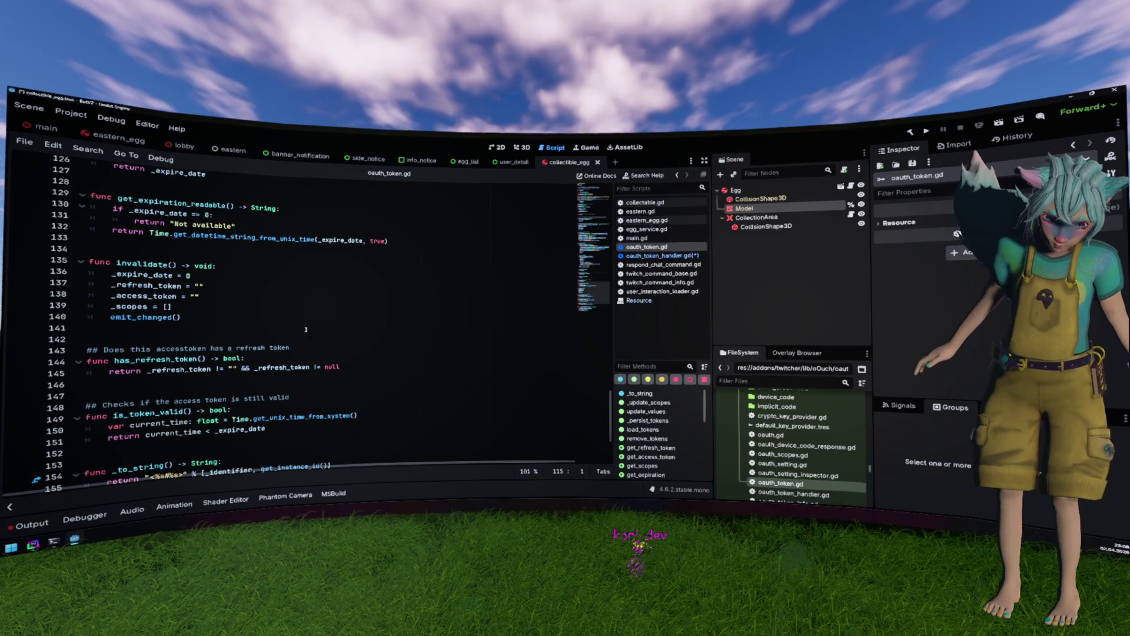
left_click_drag(182, 318, 190, 311)
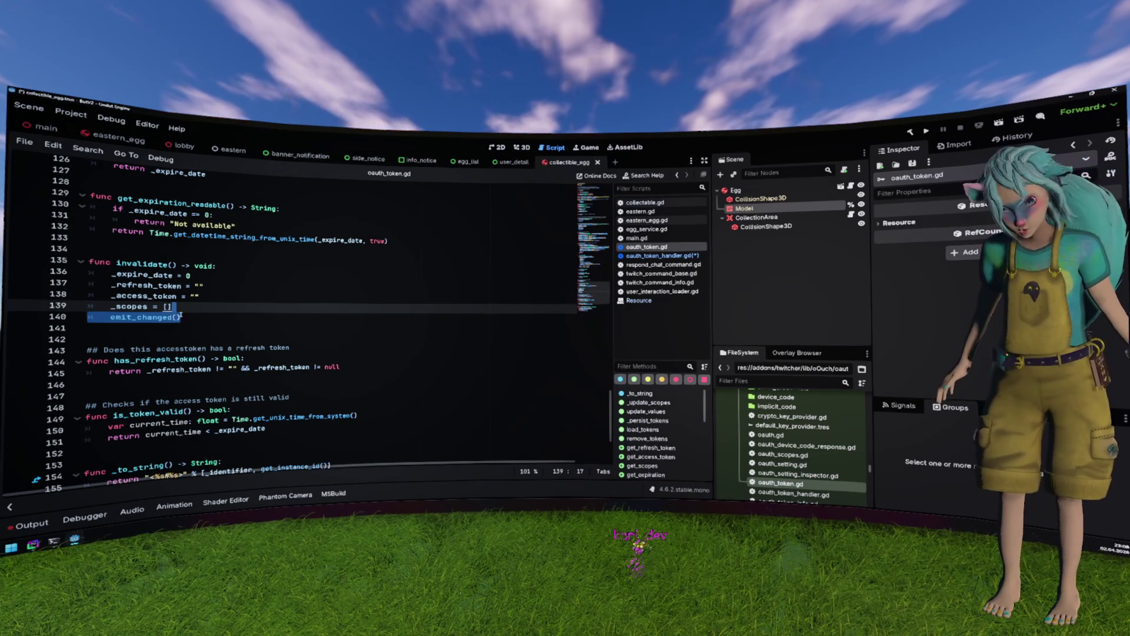
double_click(165, 263)
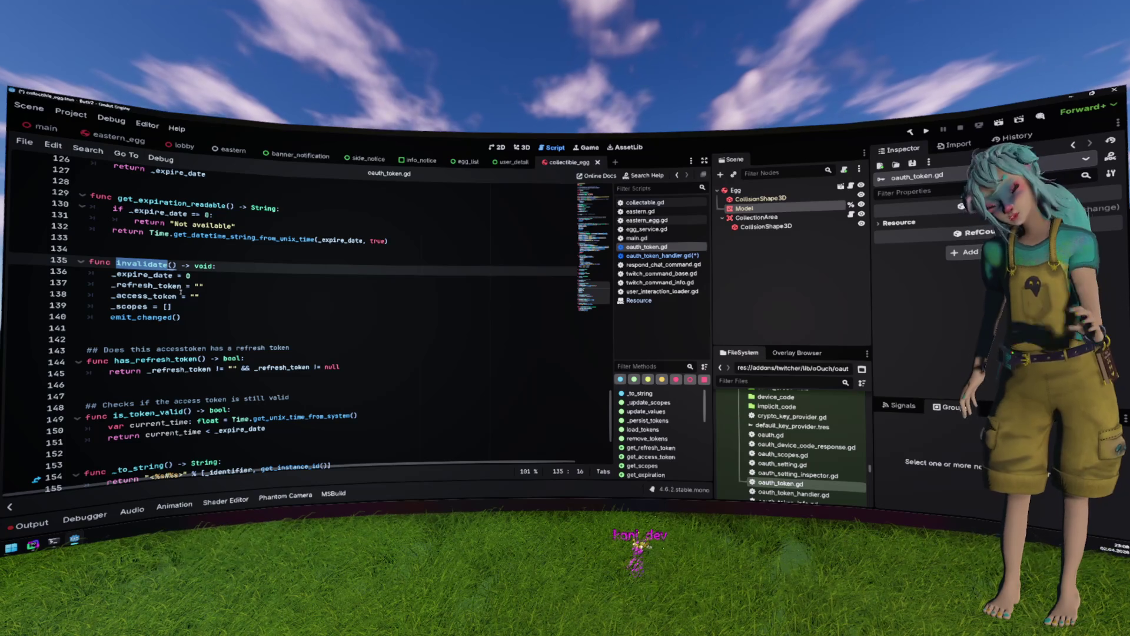
left_click(136, 317)
key("Page_Up")
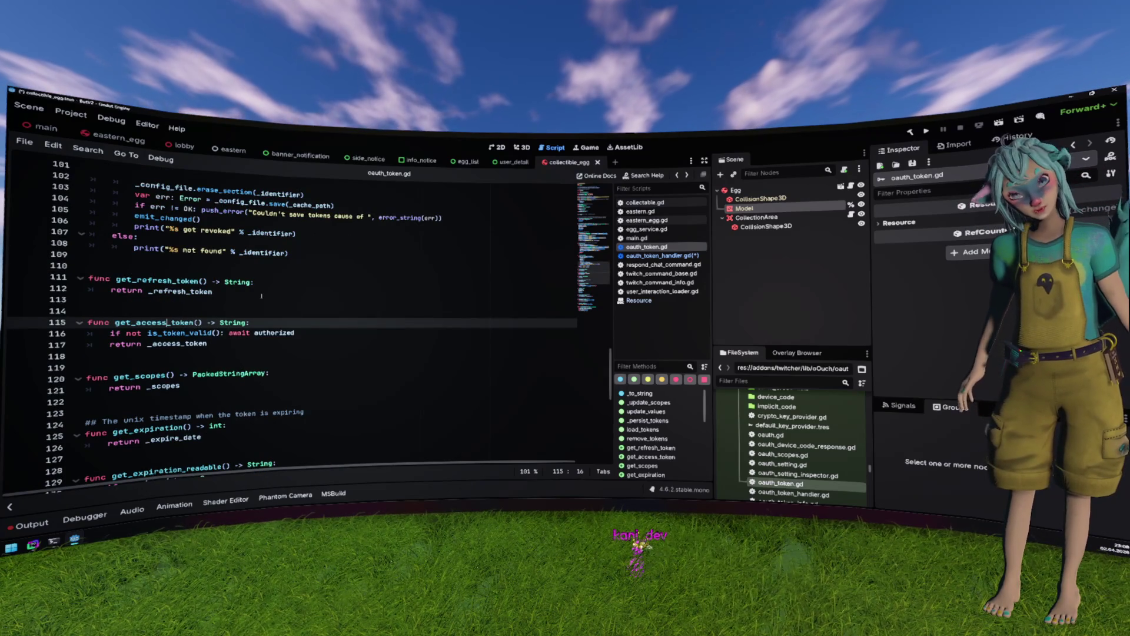
key("ctrl+Home")
key("alt+Left")
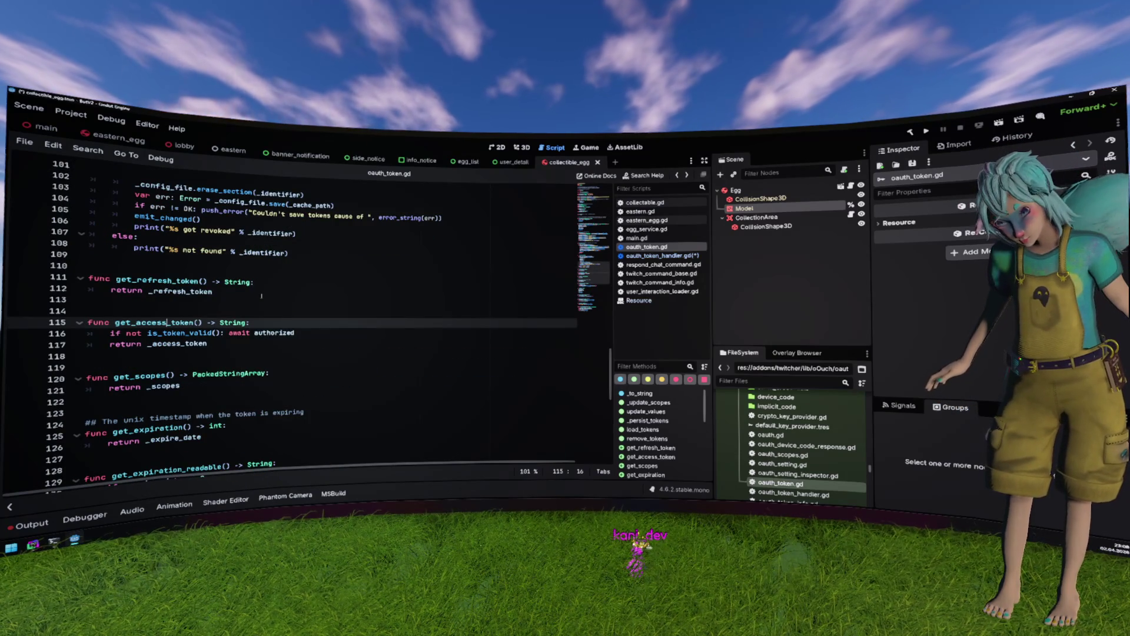
scroll(265, 296, "up", 5)
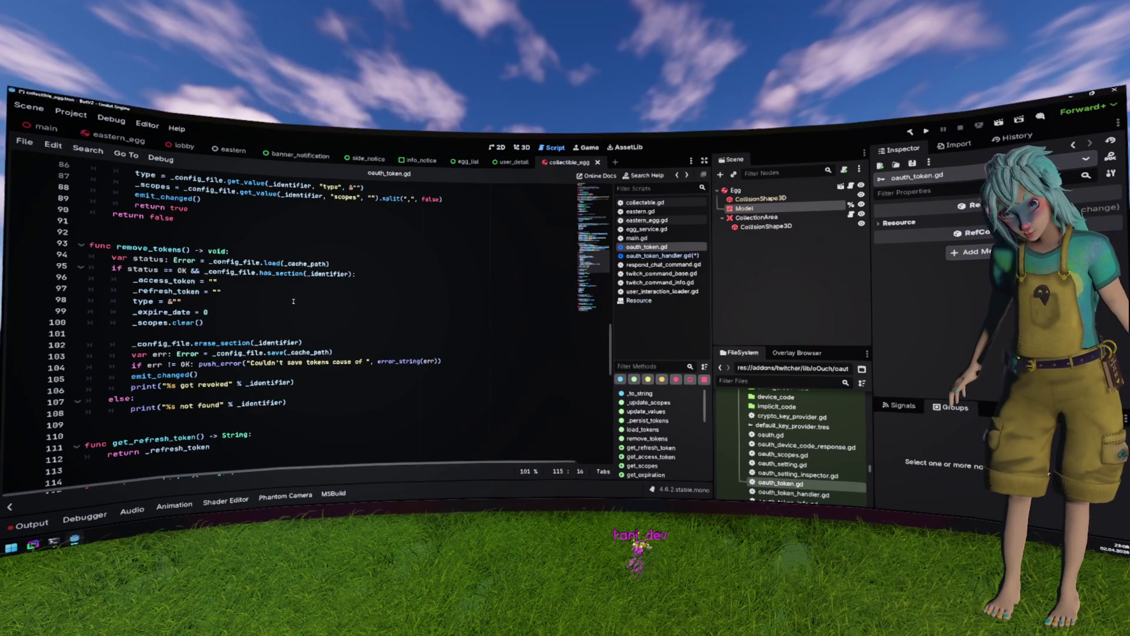
key("alt+Left")
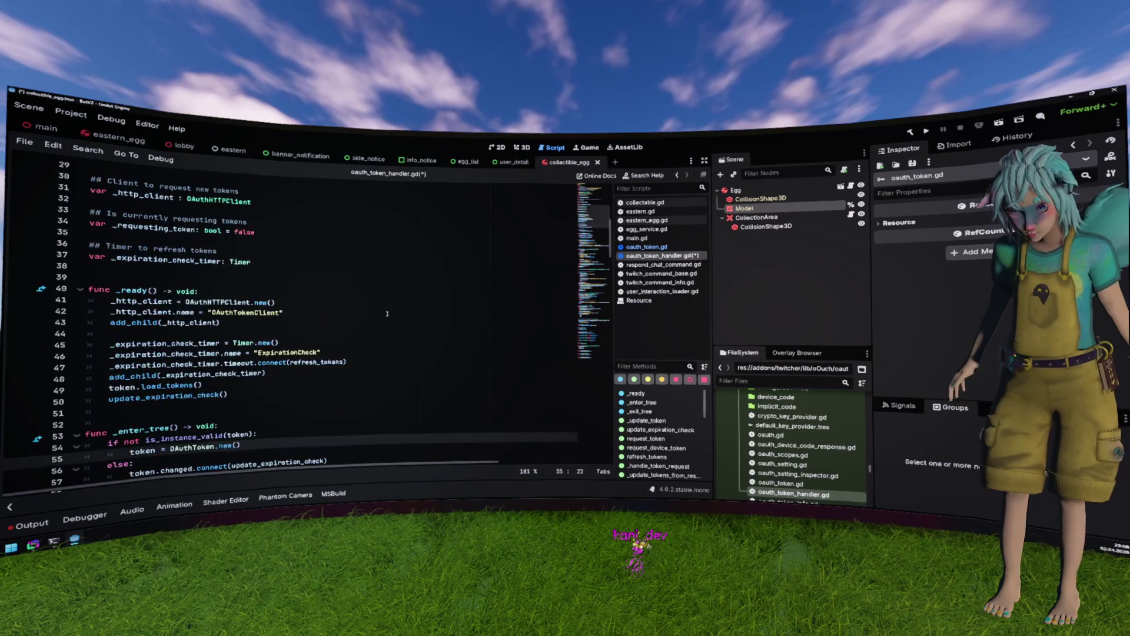
Review update_expiration_check on lines 70–81, including its token.get_expiration() check, then switch to oauth_token.gd
left_click(326, 312)
scroll(325, 312, "down", 5)
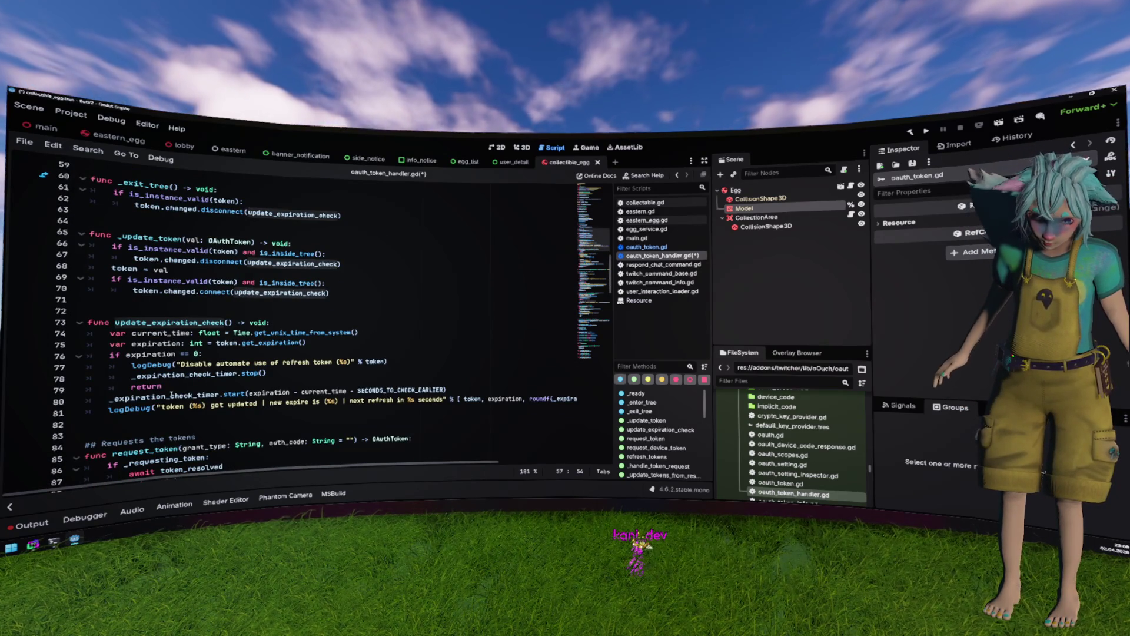
left_click_drag(95, 421, 105, 335)
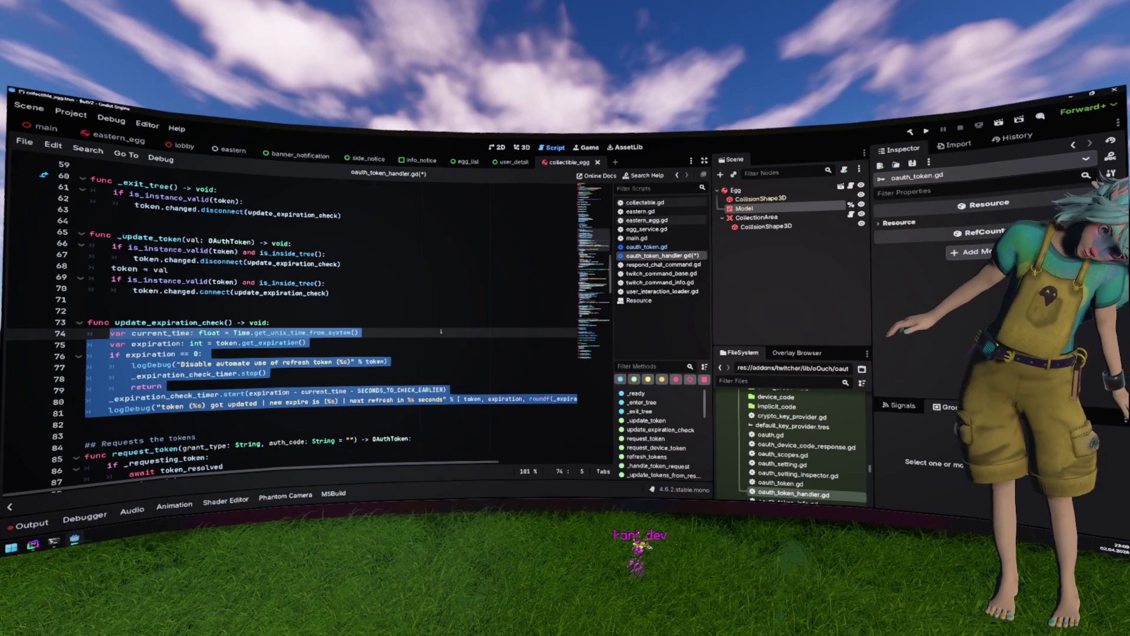
scroll(376, 322, "down", 1)
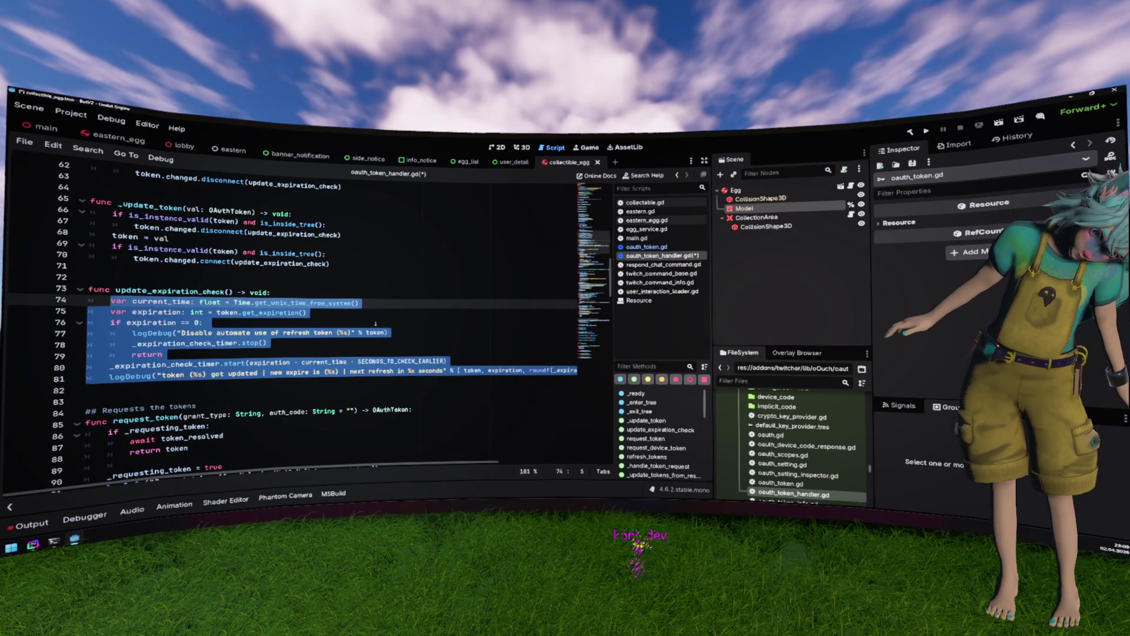
left_click(376, 322)
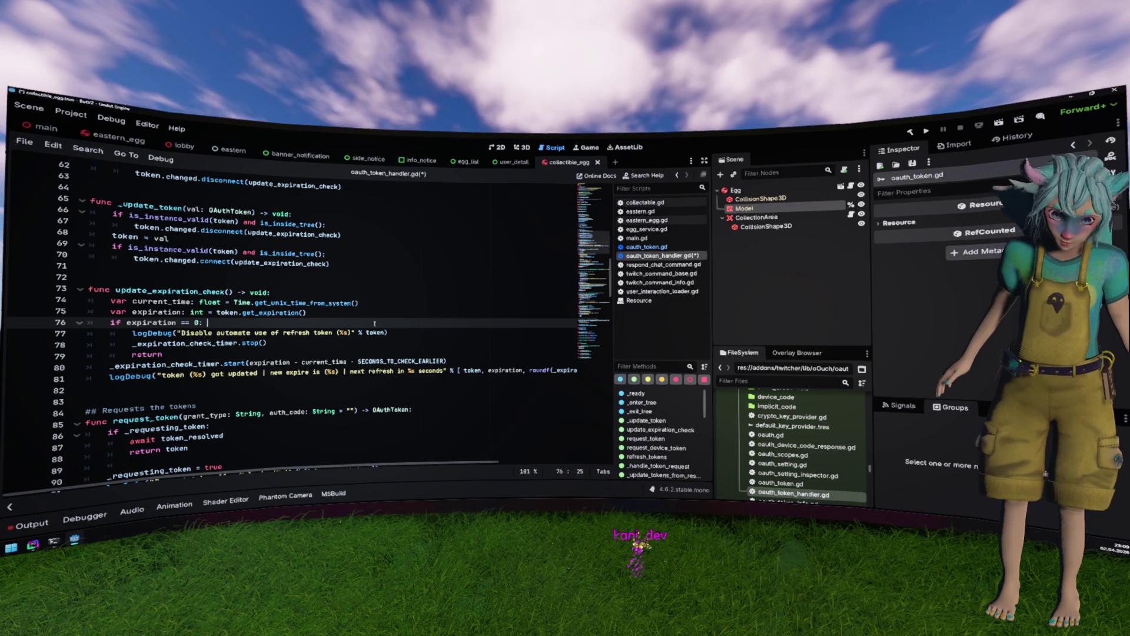
double_click(277, 264)
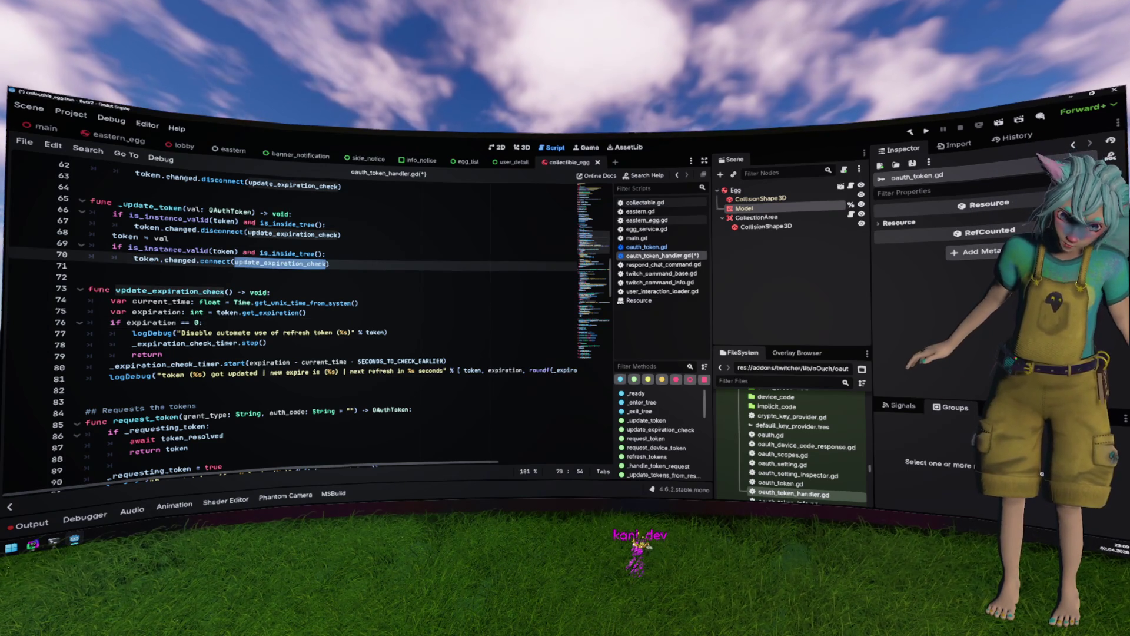
double_click(171, 291)
left_click_drag(306, 313, 203, 313)
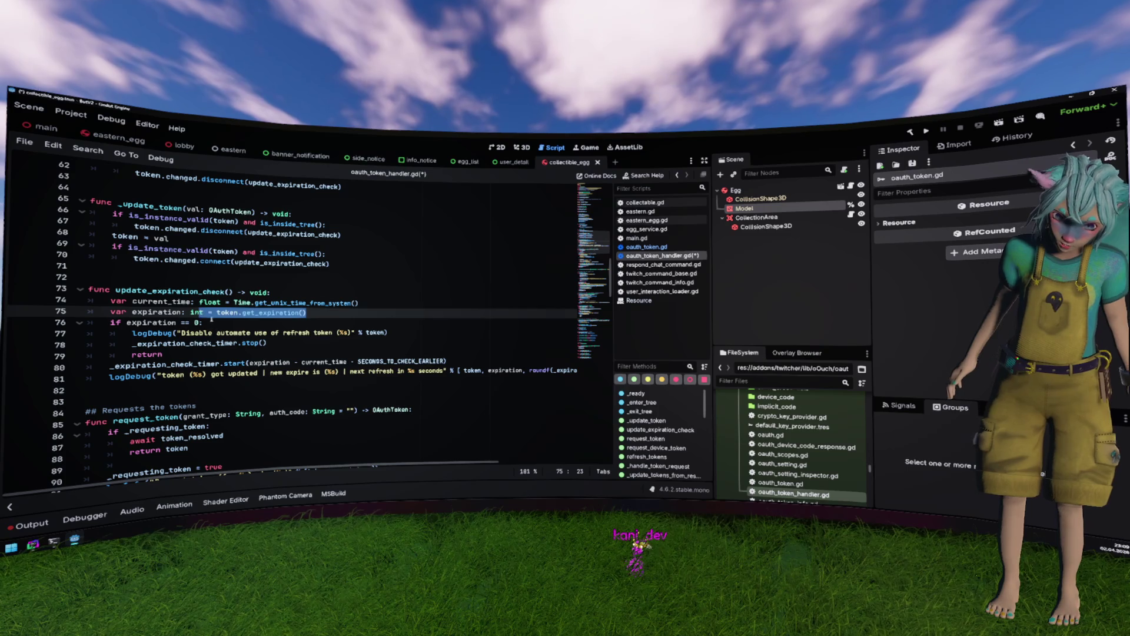
left_click(222, 323)
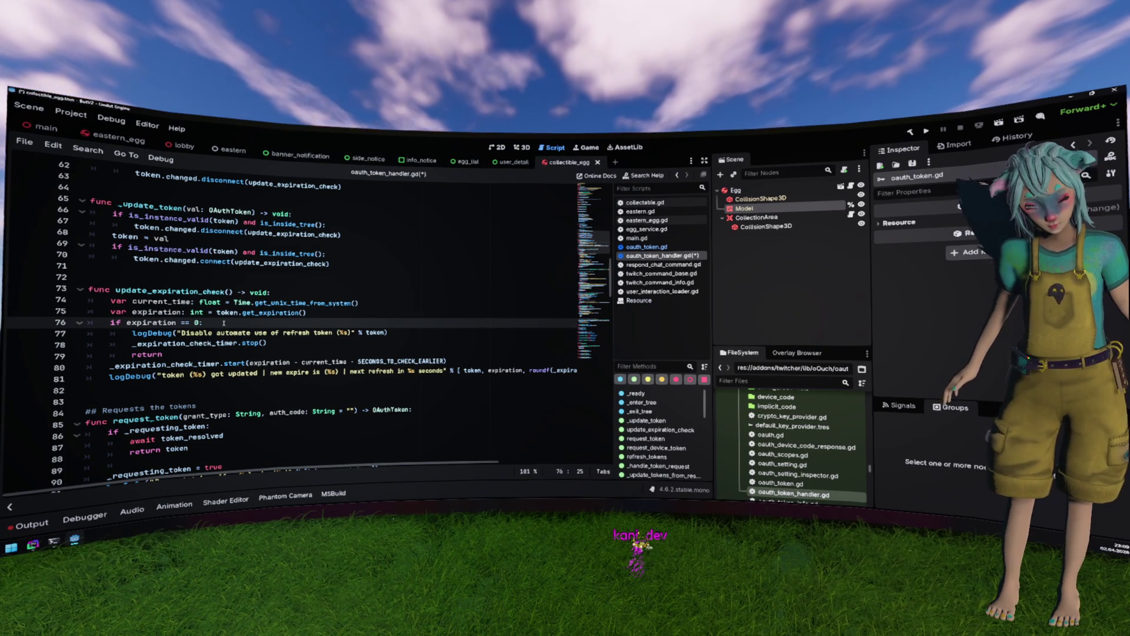
key("alt+Left")
key("alt+Left")
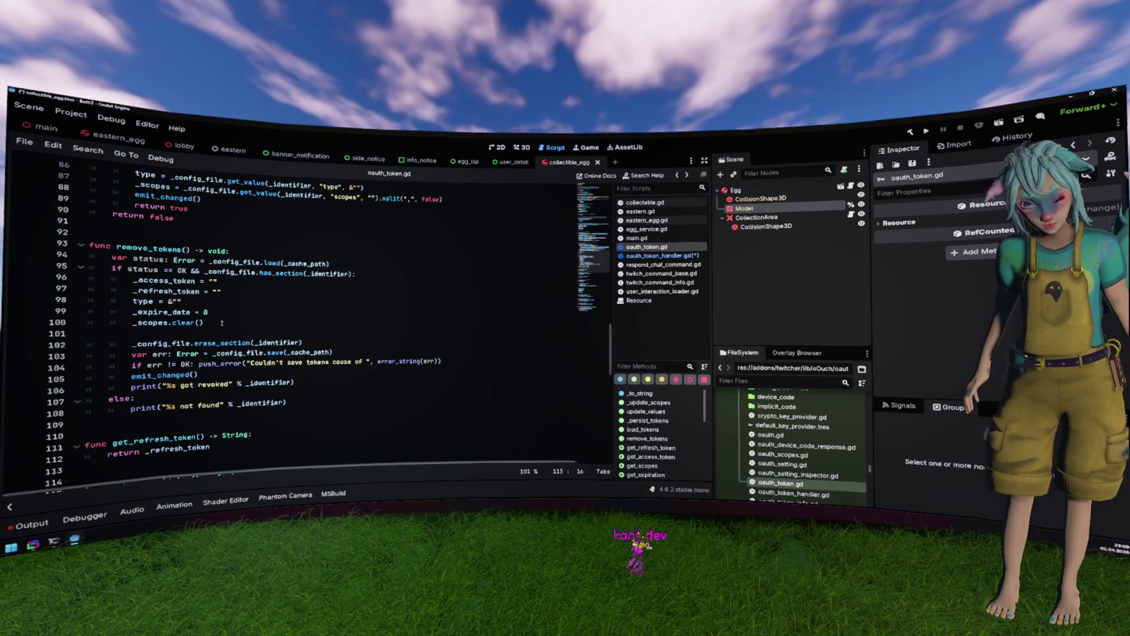
key("alt+Right")
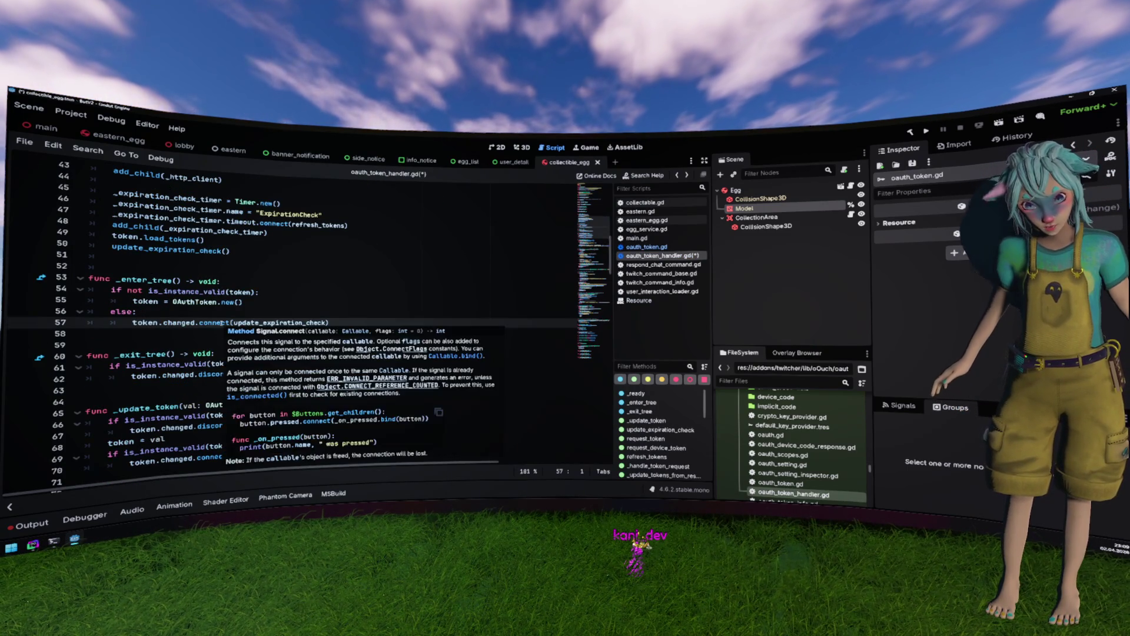
scroll(221, 323, "down", 12)
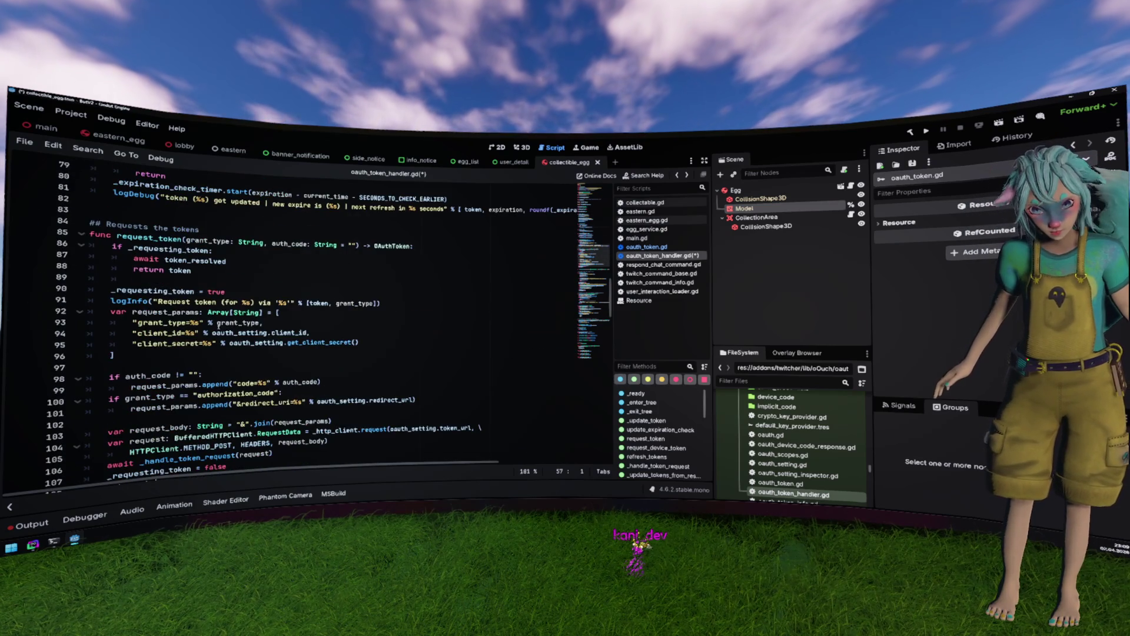
key("alt+Left")
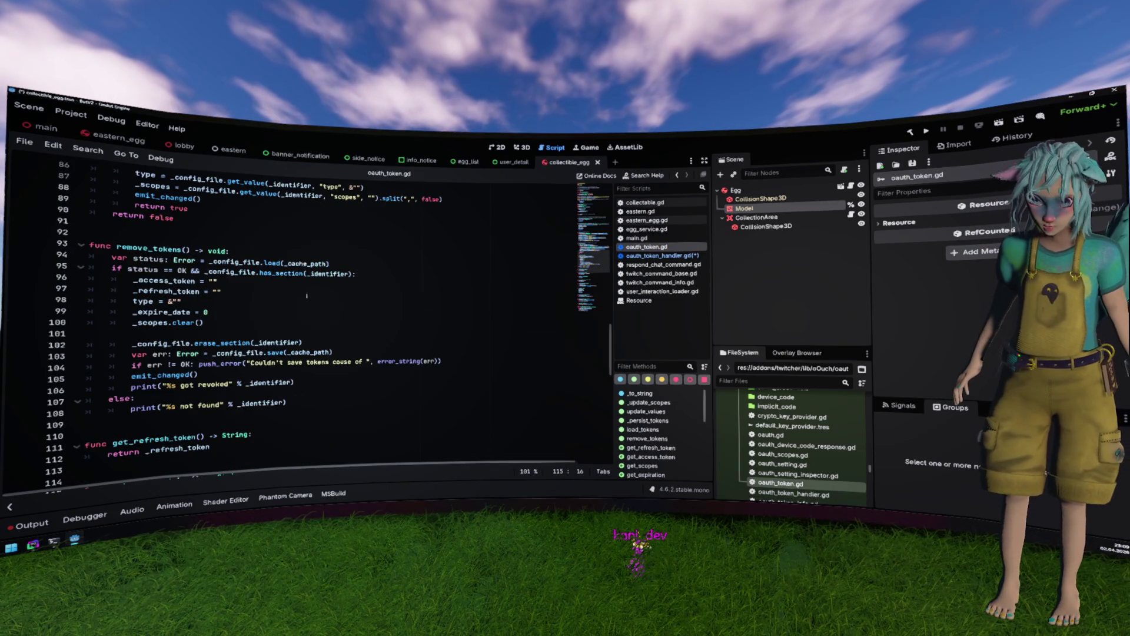
scroll(593, 277, "up", 10)
scroll(308, 294, "up", 5)
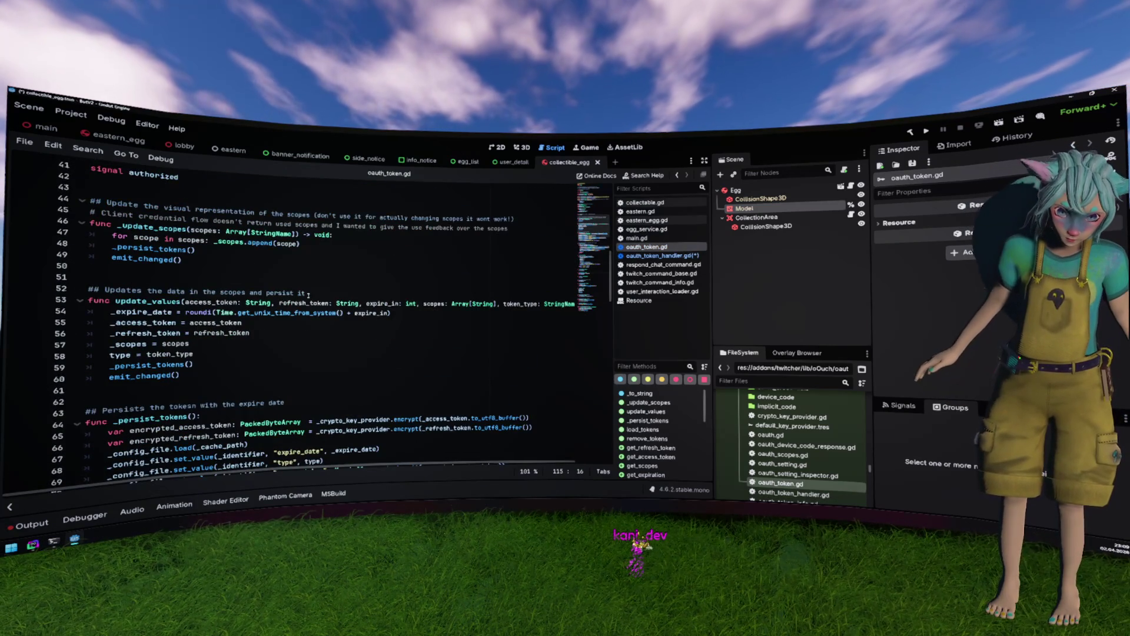
scroll(309, 294, "down", 20)
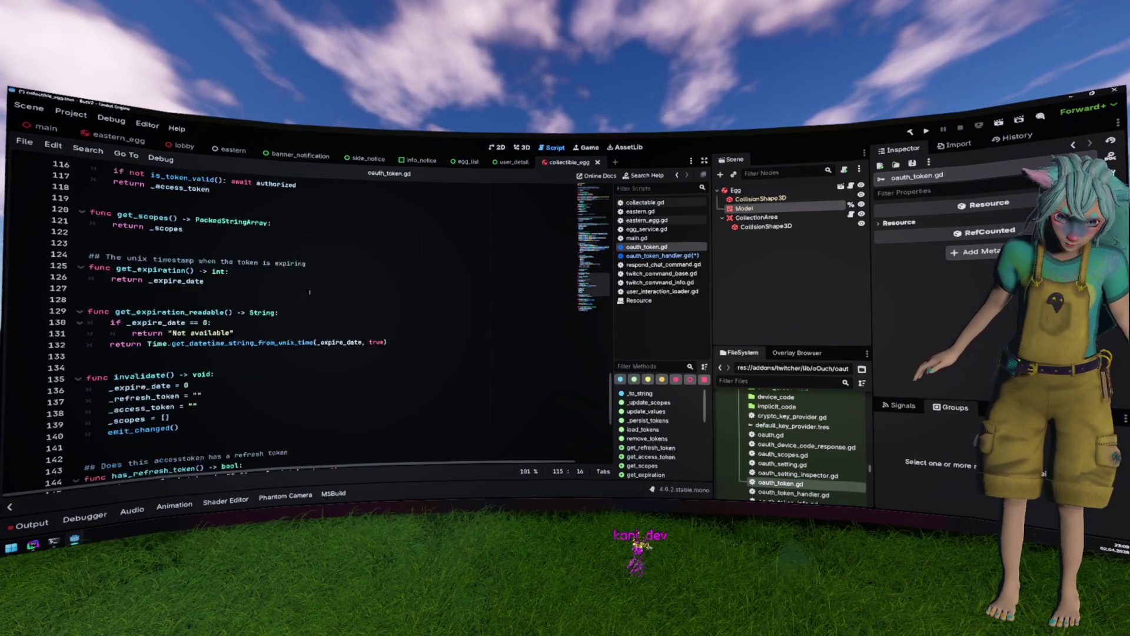
scroll(309, 292, "down", 1)
double_click(152, 355)
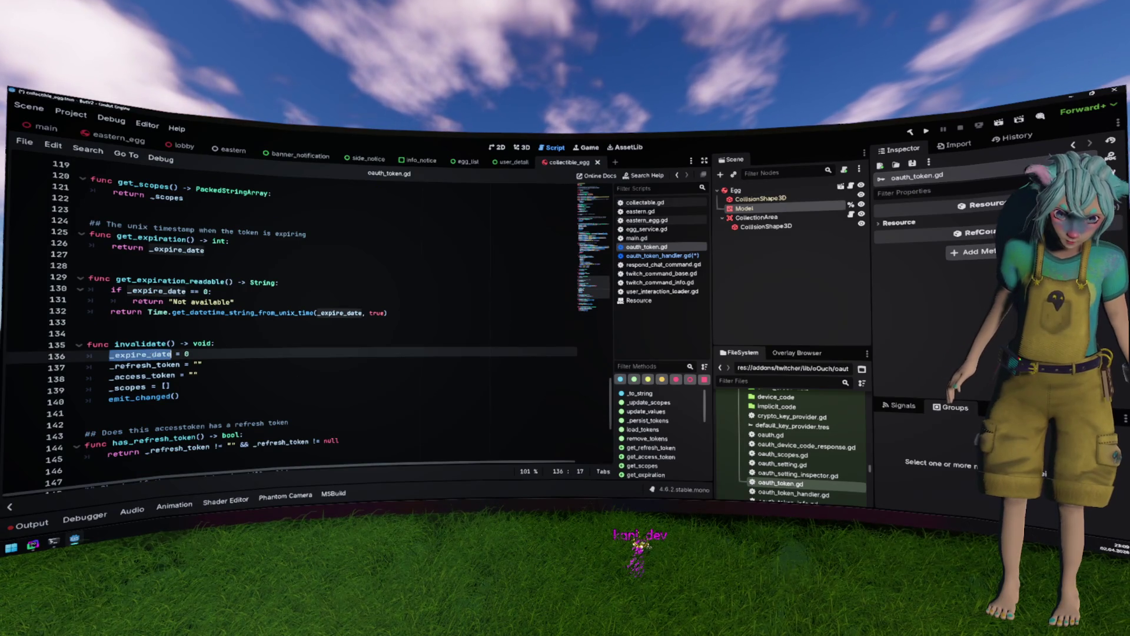
scroll(600, 218, "up", 20)
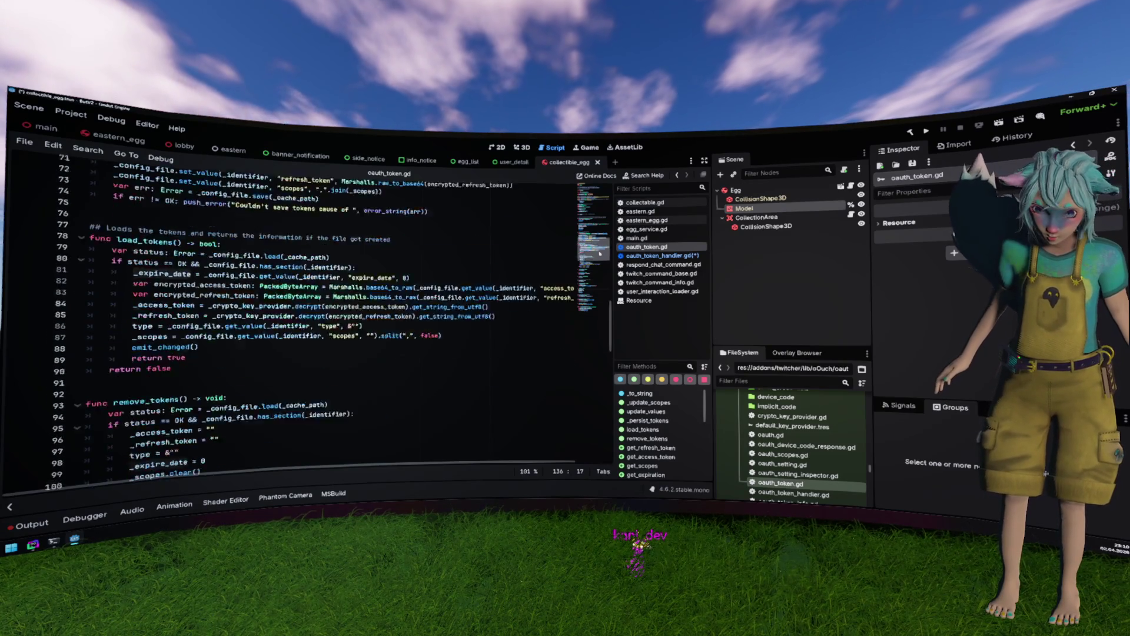
scroll(600, 218, "up", 1)
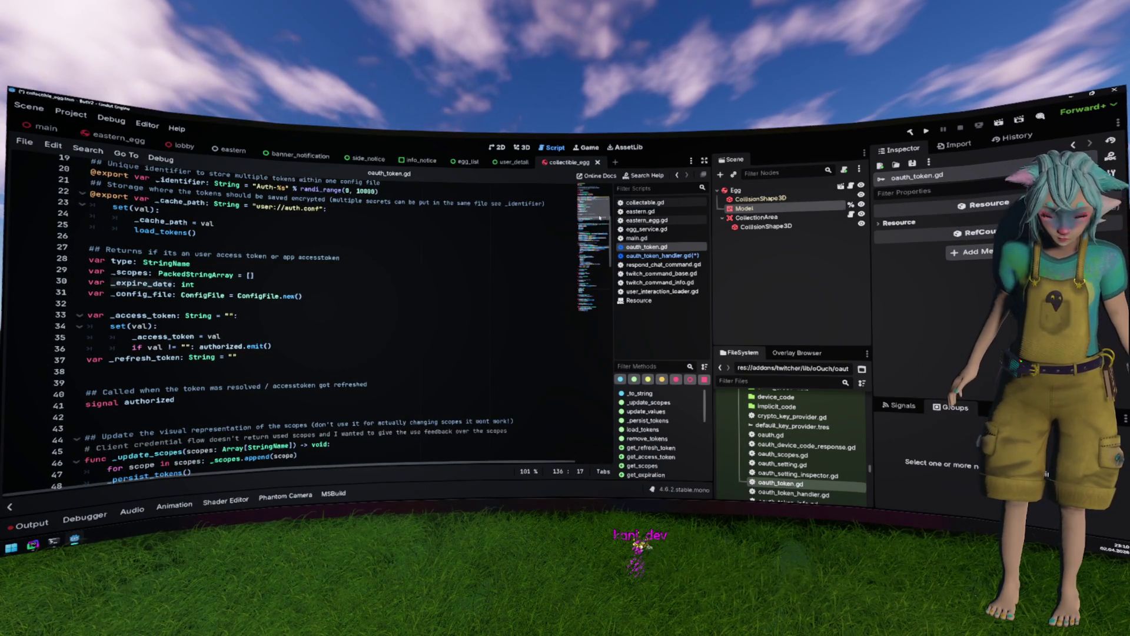
scroll(601, 218, "up", 7)
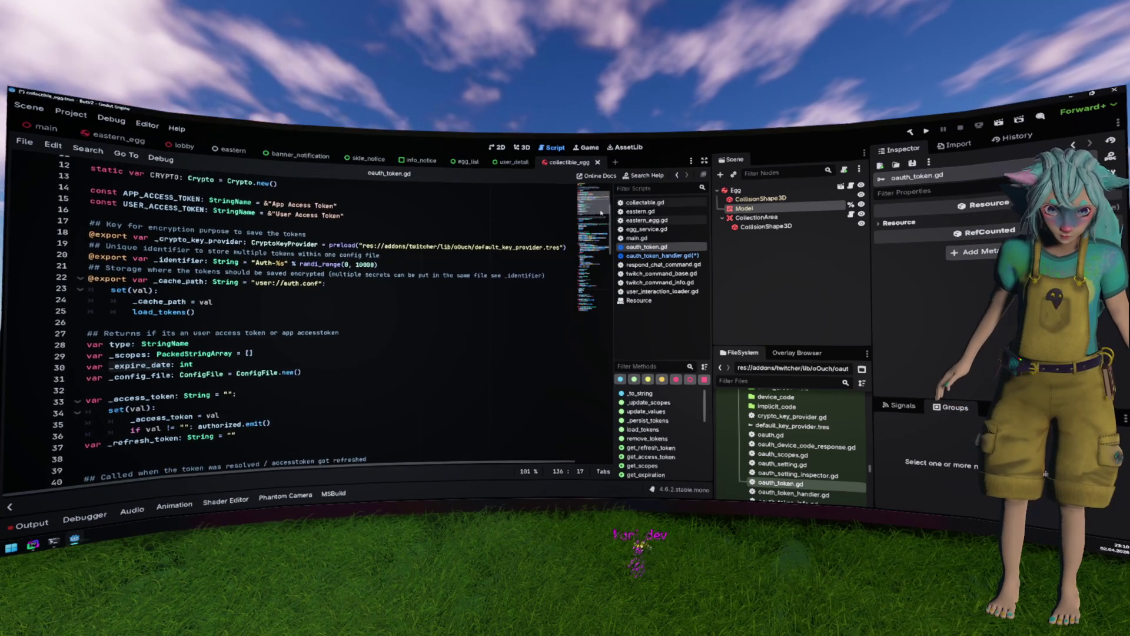
scroll(601, 212, "down", 6)
left_click_drag(600, 218, 586, 297)
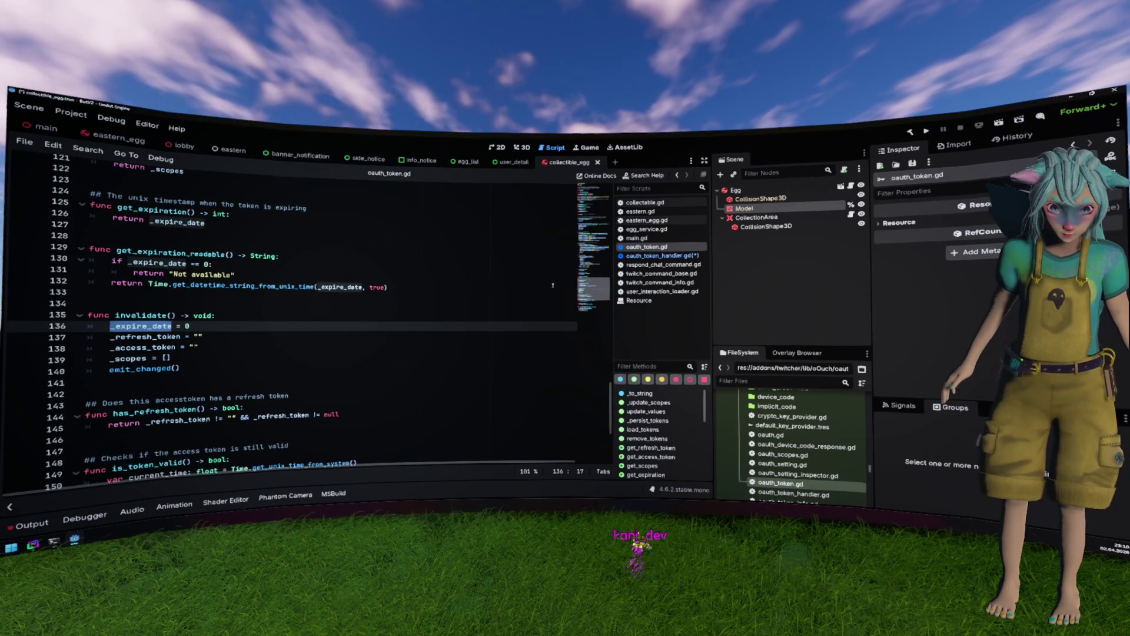
left_click(178, 210)
double_click(178, 210)
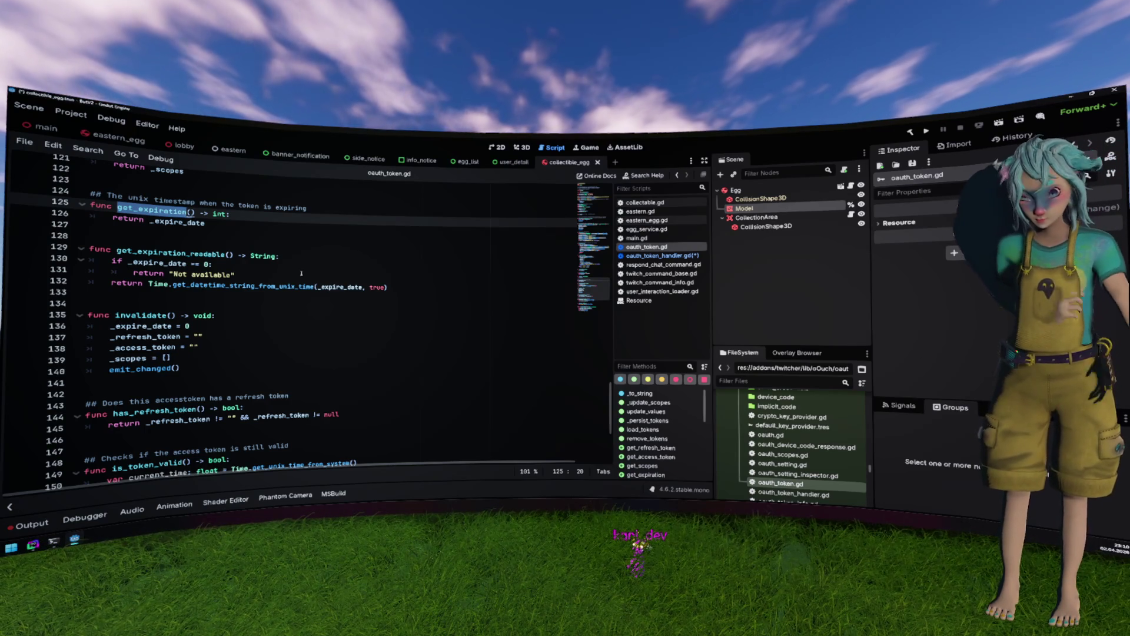
left_click_drag(189, 325, 87, 325)
left_click(225, 319)
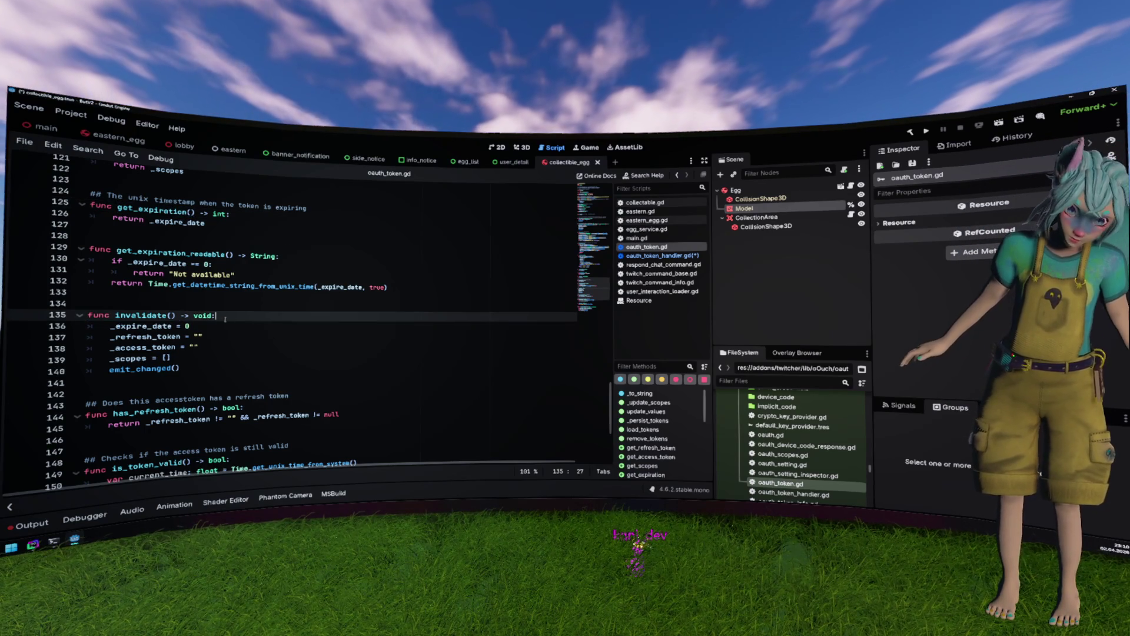
Insert print("Token got invalidated %s" % self) at the top of invalidate() and save
key("Return")
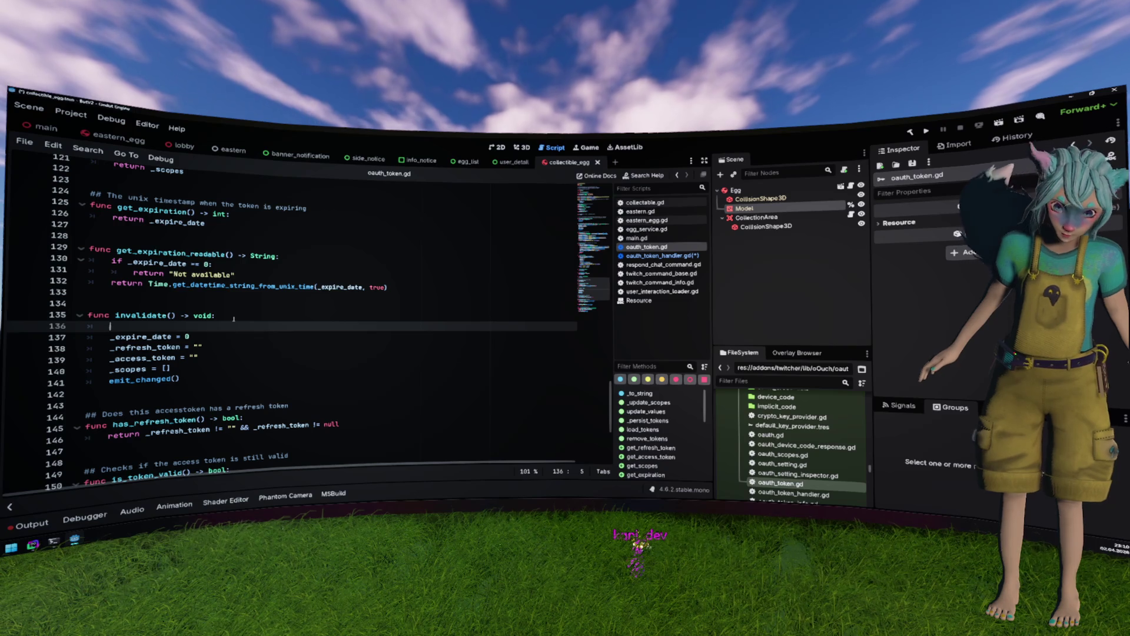
scroll(231, 320, "down", 5)
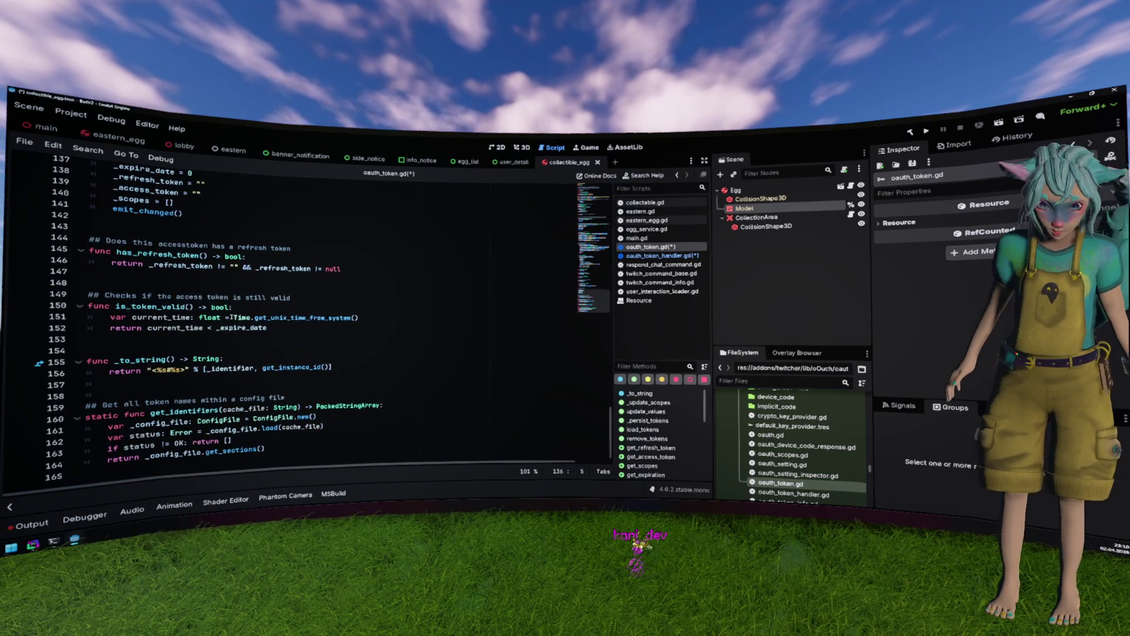
scroll(235, 318, "up", 15)
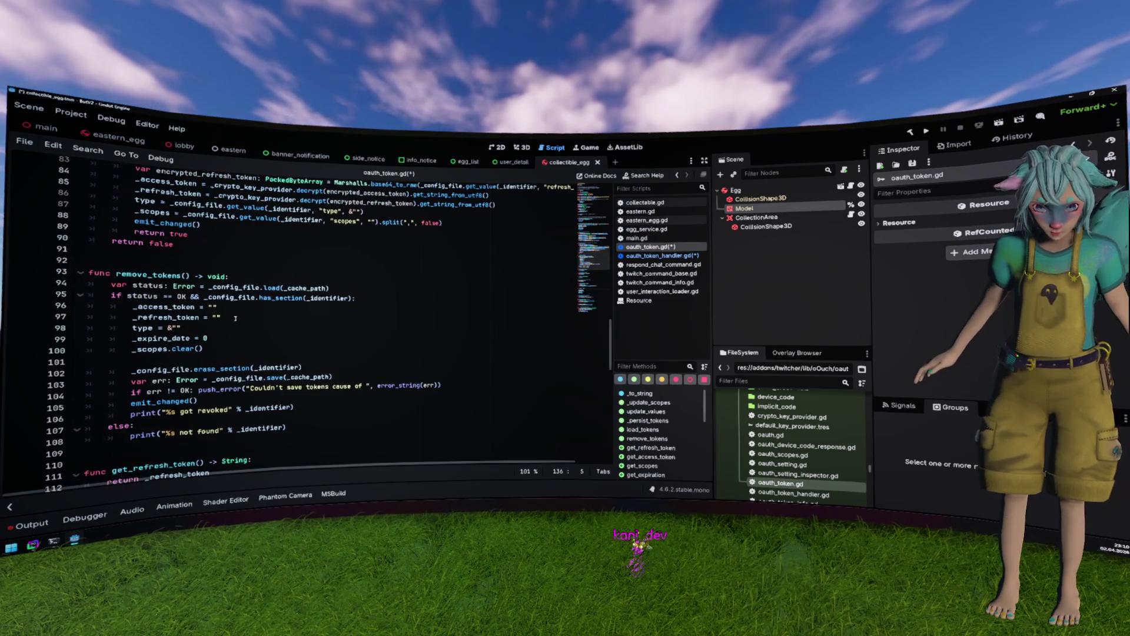
scroll(235, 318, "down", 8)
type("print")
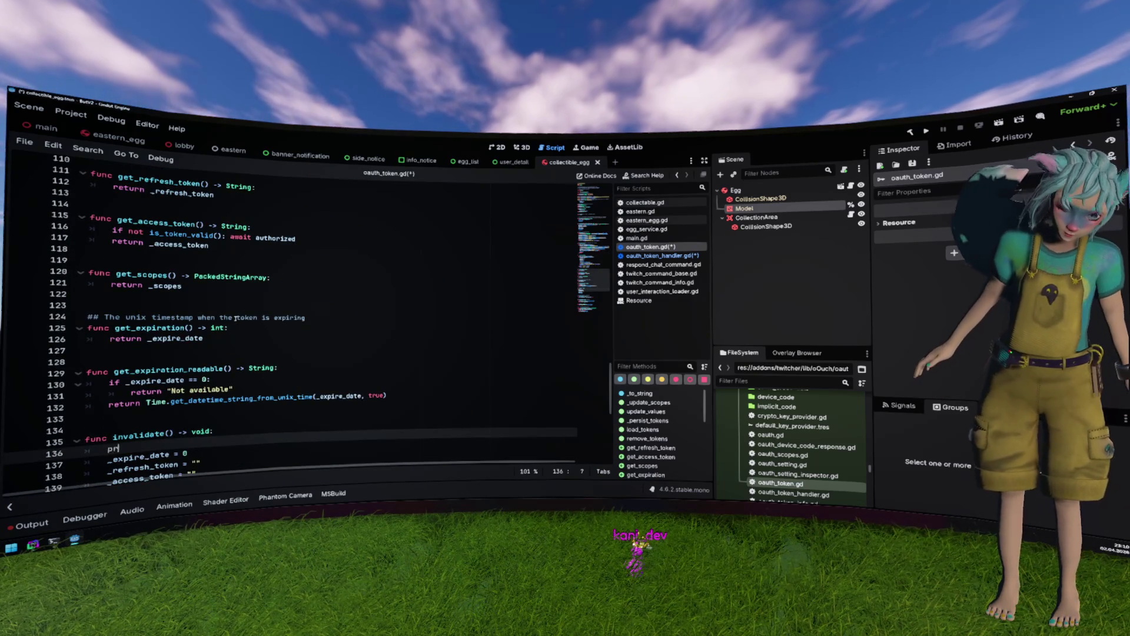
type("(\"T")
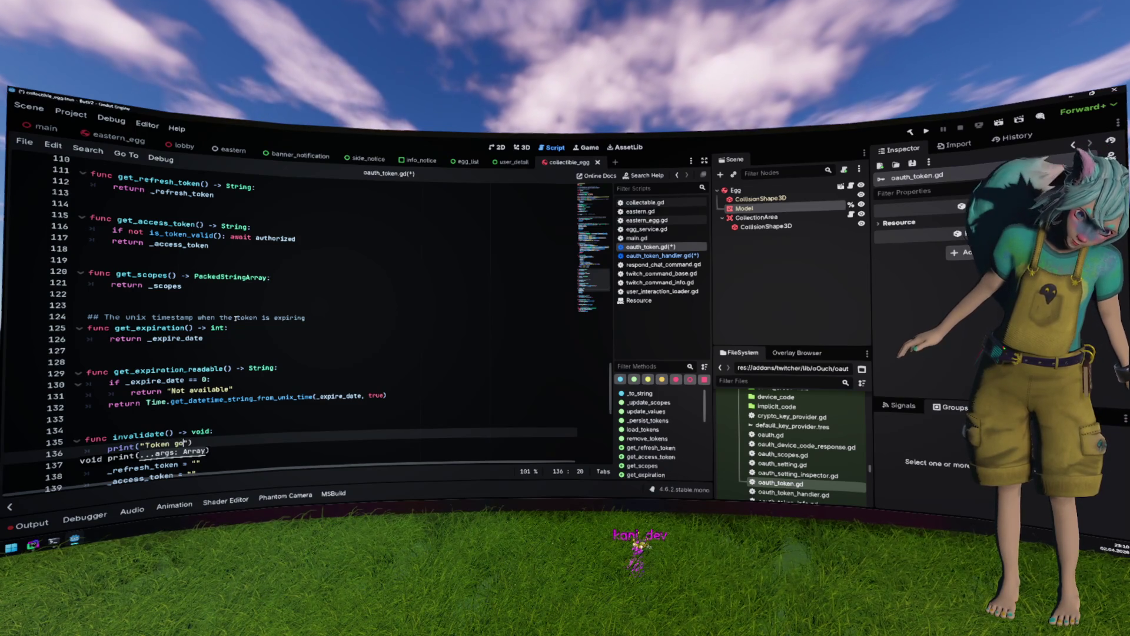
type("oken got invalidated %s\" % sel")
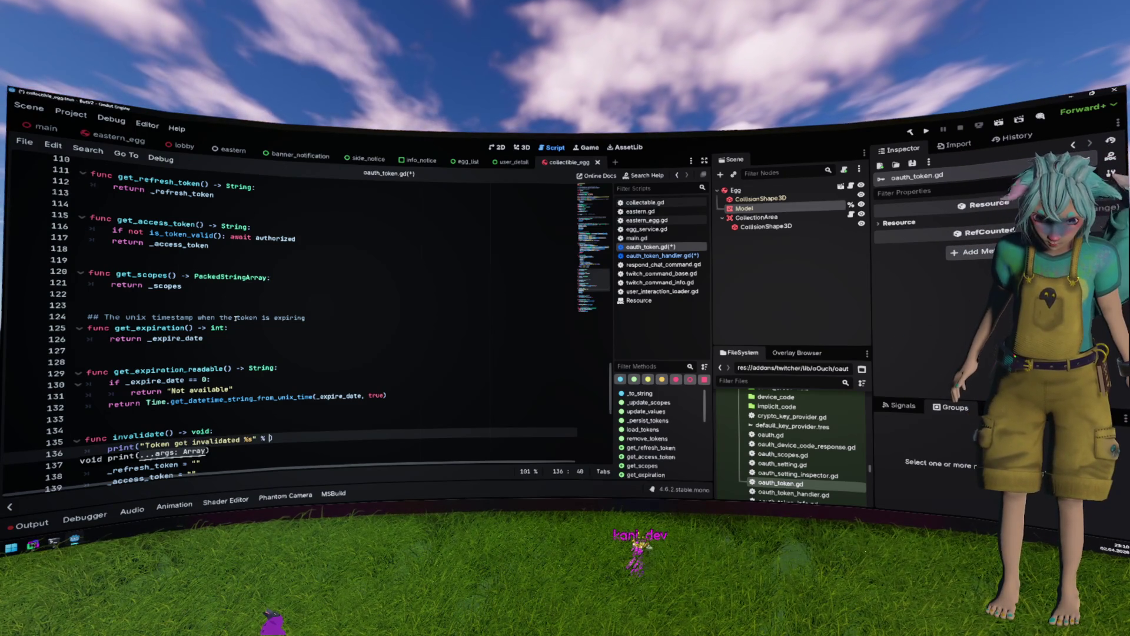
type("f")
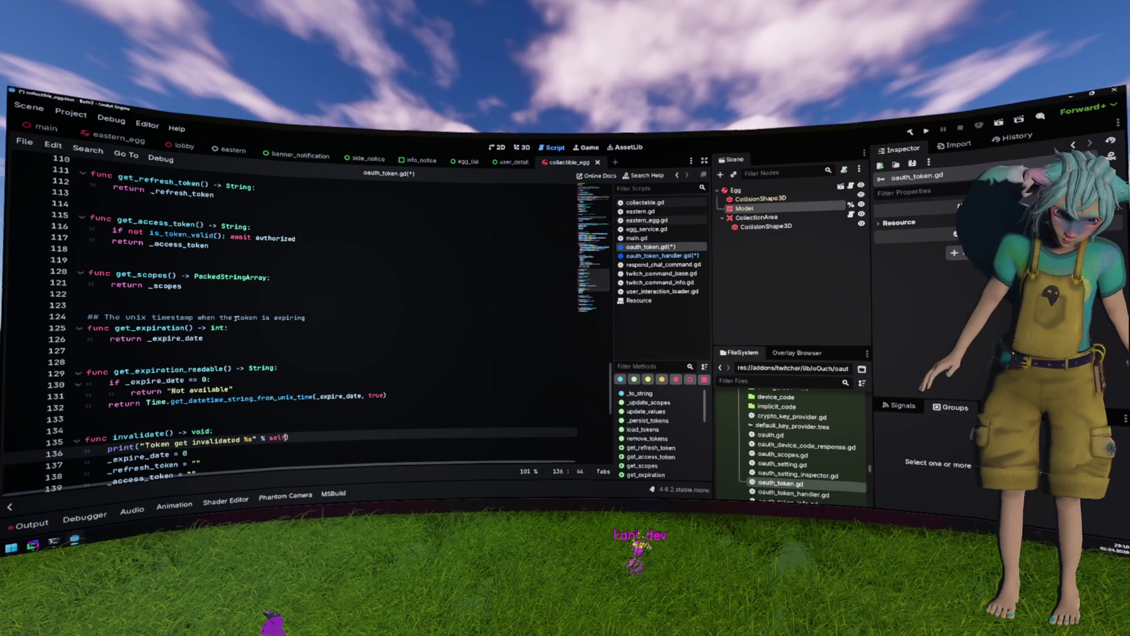
scroll(236, 318, "down", 2)
key("ctrl+s")
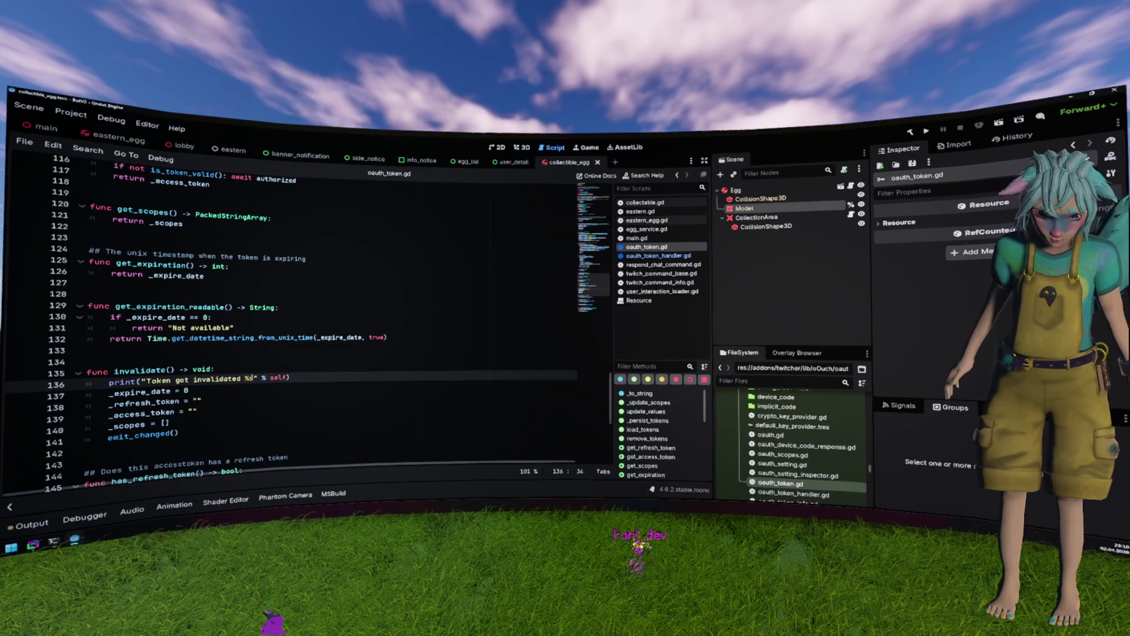
Move the placeholder so the message reads 'Token (%s) got invalidated'
key("Delete")
key("Delete")
key("BackSpace")
key("ctrl+Left")
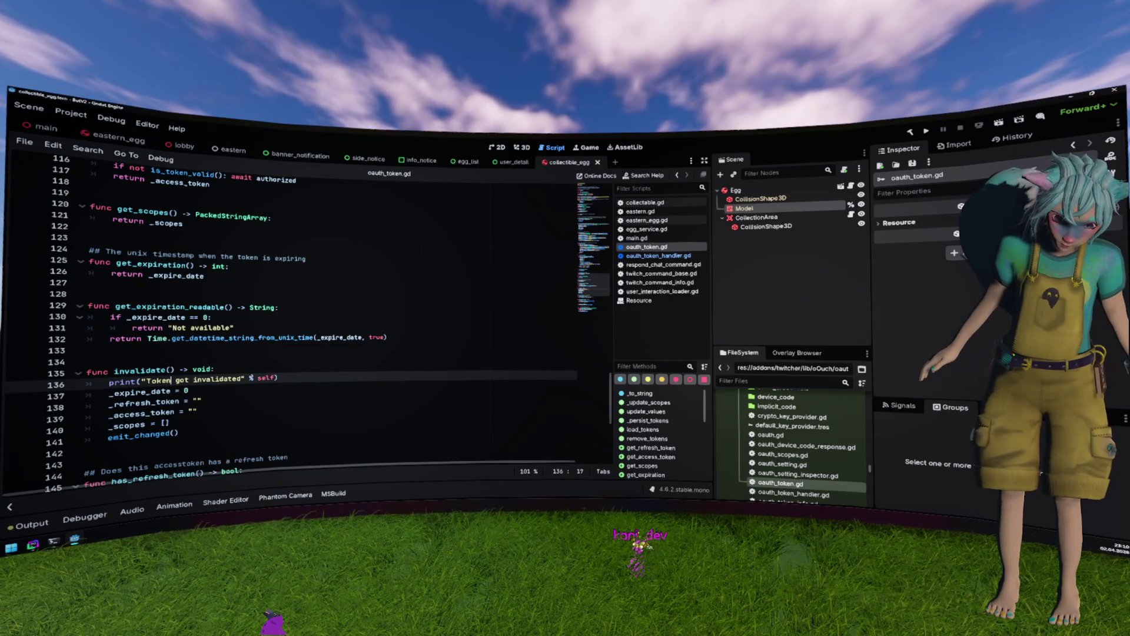
type("(%s")
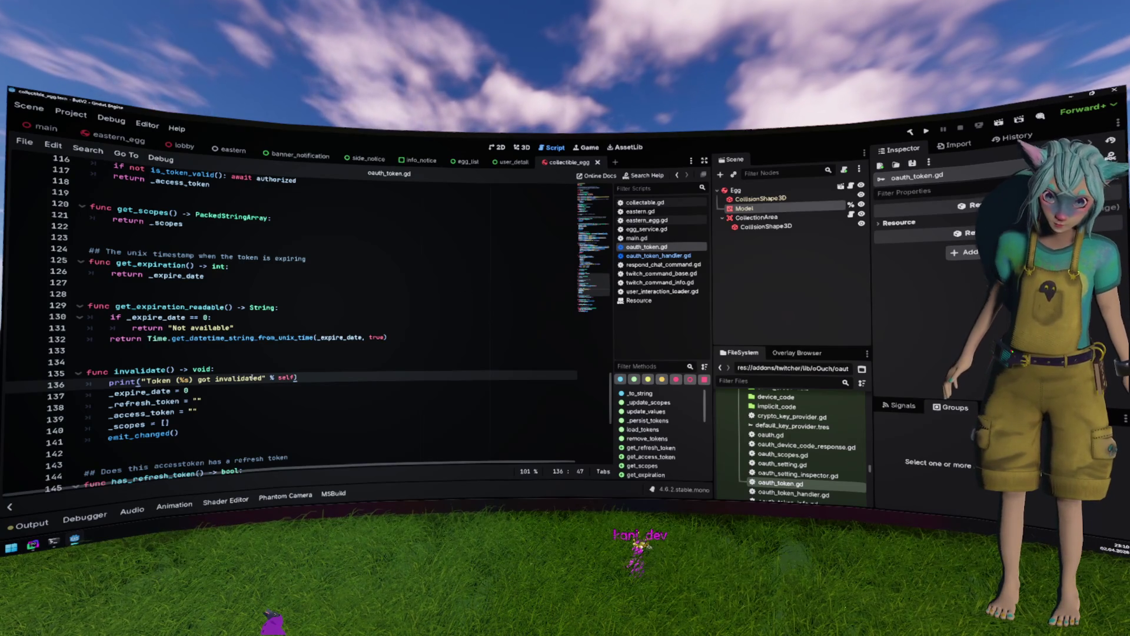
scroll(252, 377, "up", 20)
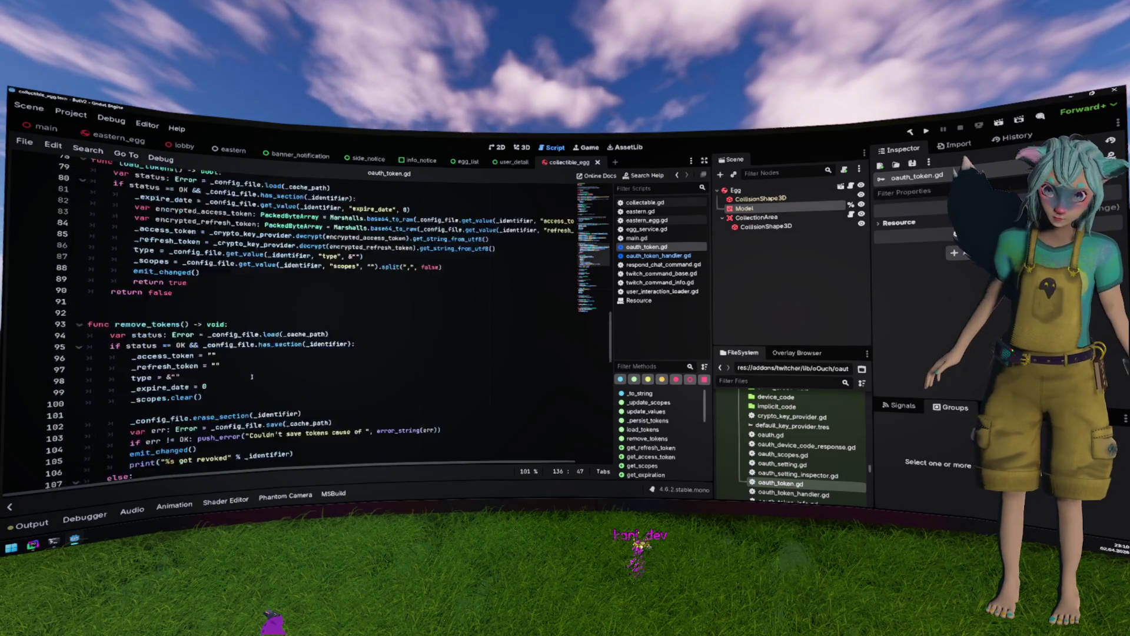
Select the 'got revoked' print line in oauth_token.gd, then switch to oauth_token_handler.gd
scroll(252, 376, "up", 13)
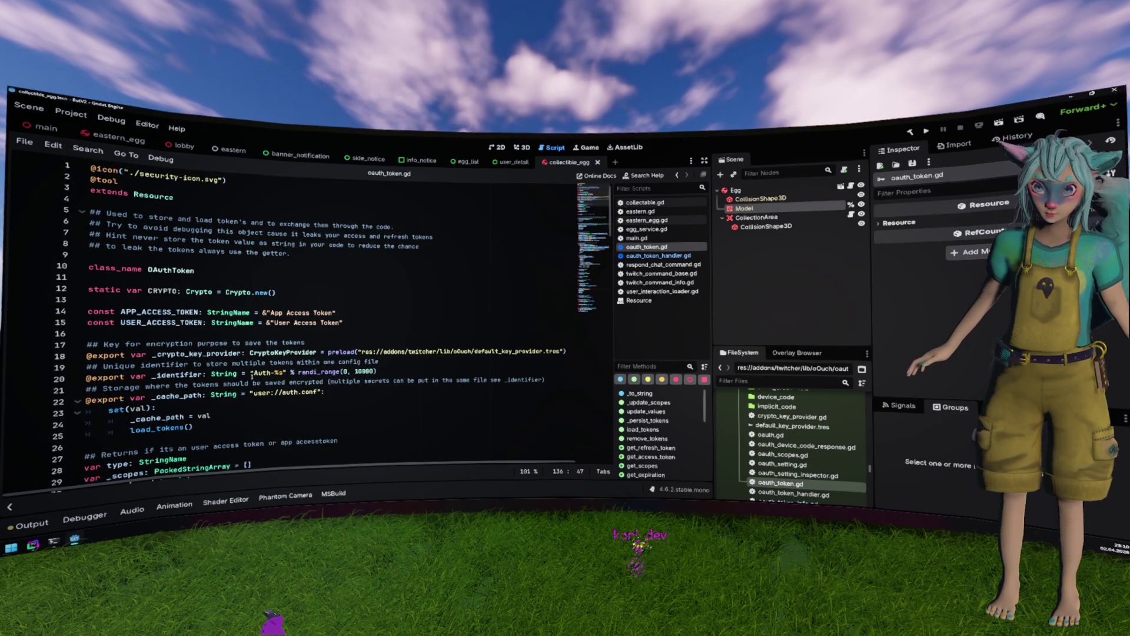
scroll(252, 374, "down", 14)
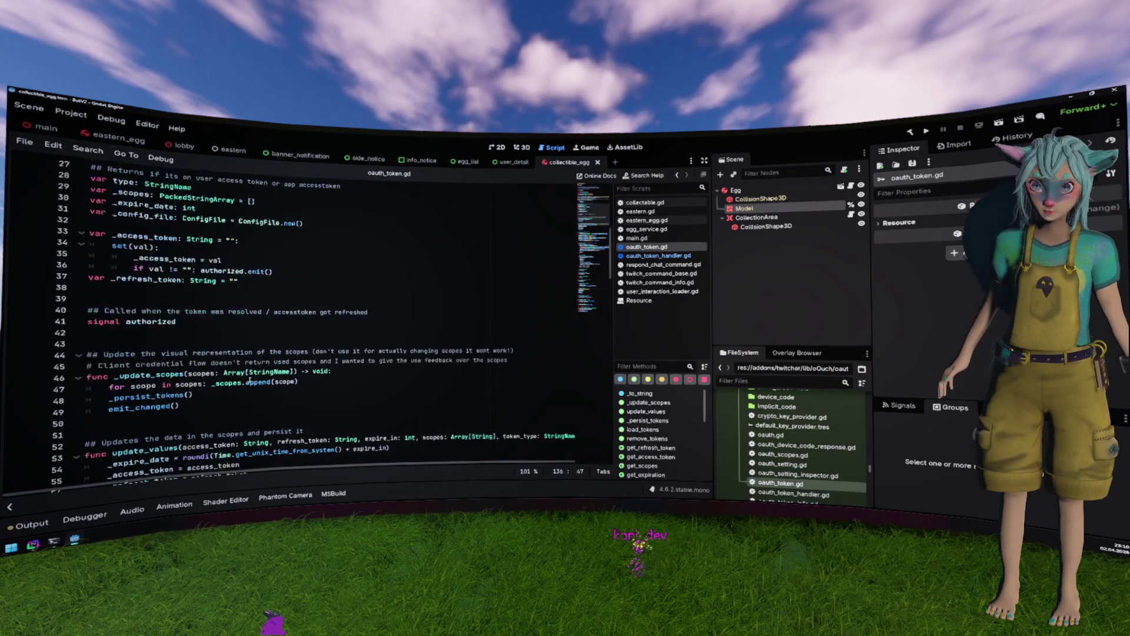
scroll(248, 383, "down", 3)
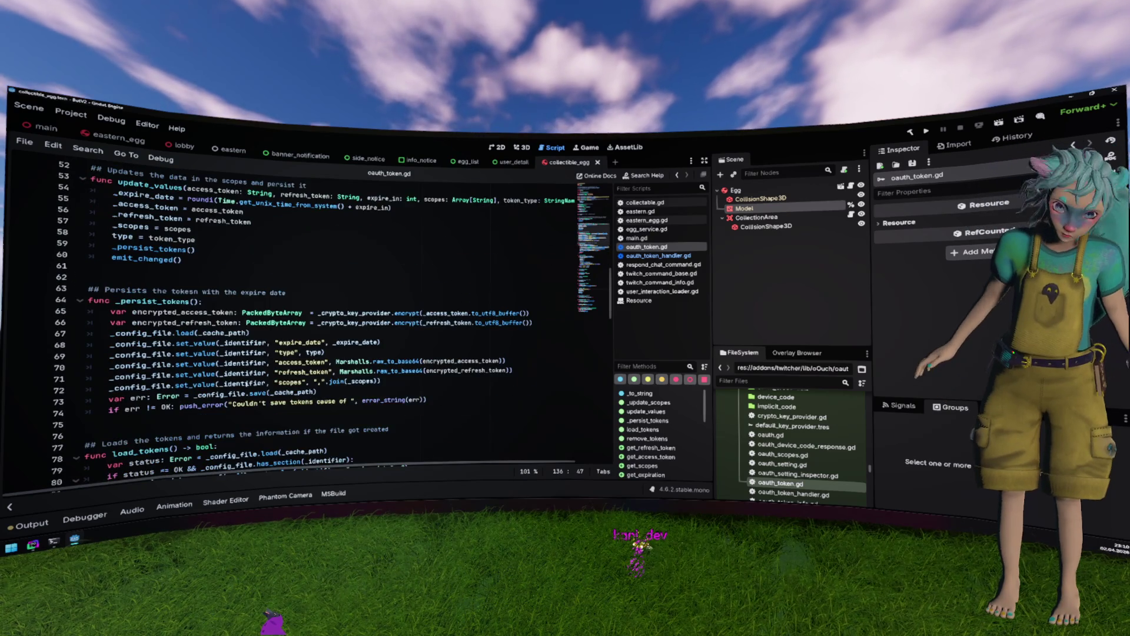
scroll(246, 384, "up", 2)
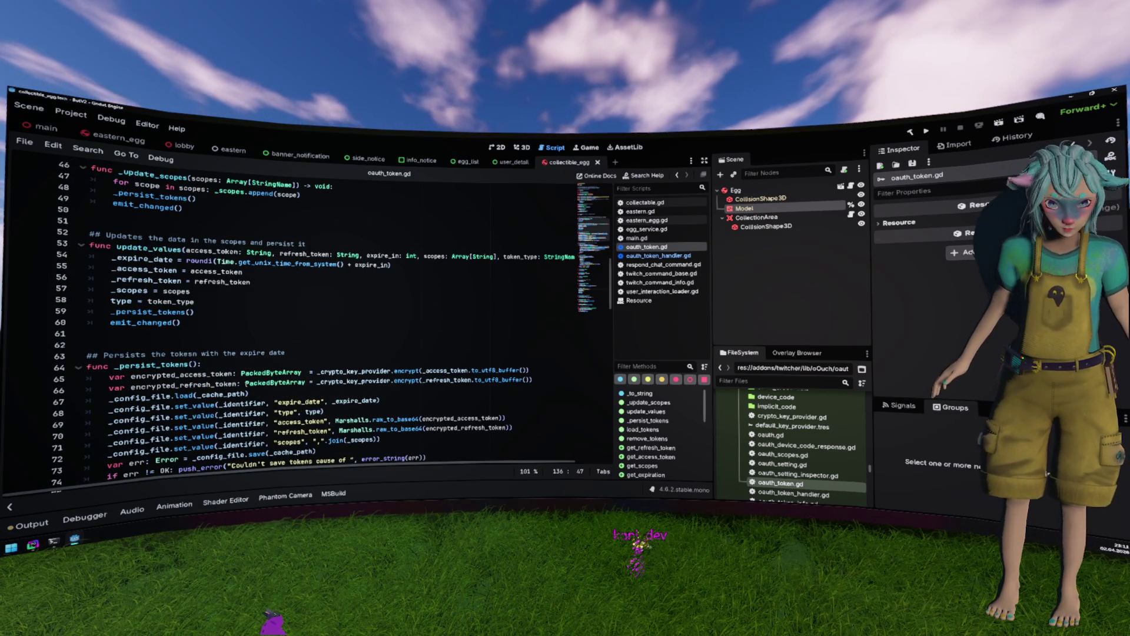
scroll(246, 384, "down", 20)
scroll(242, 390, "up", 3)
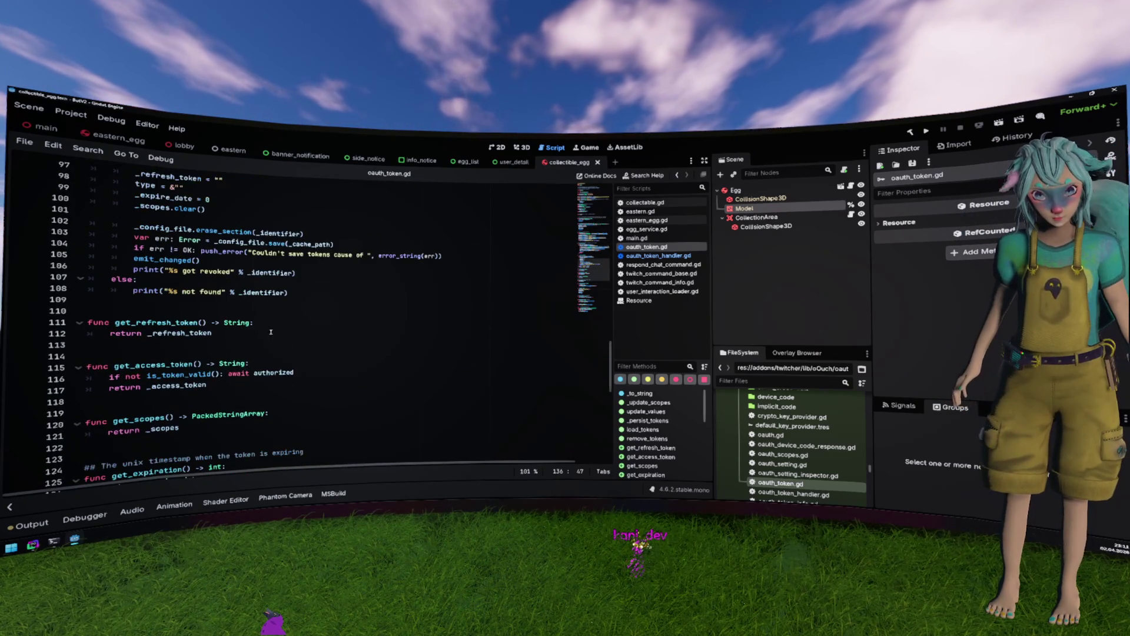
key("Up")
key("Up")
key("Up")
key("shift+Home")
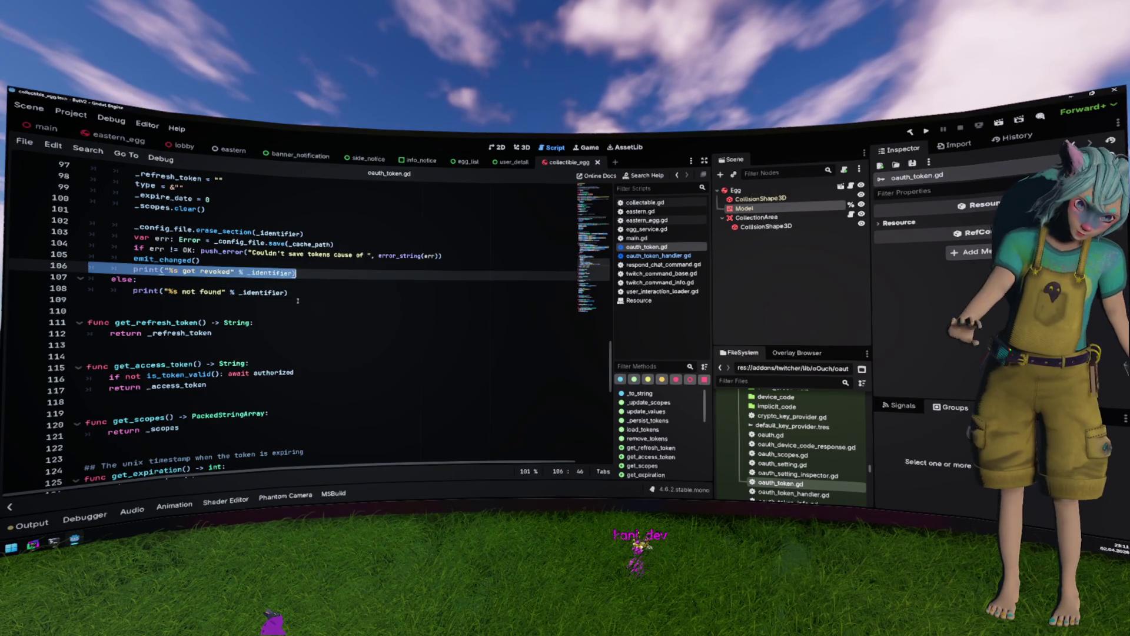
scroll(298, 300, "up", 18)
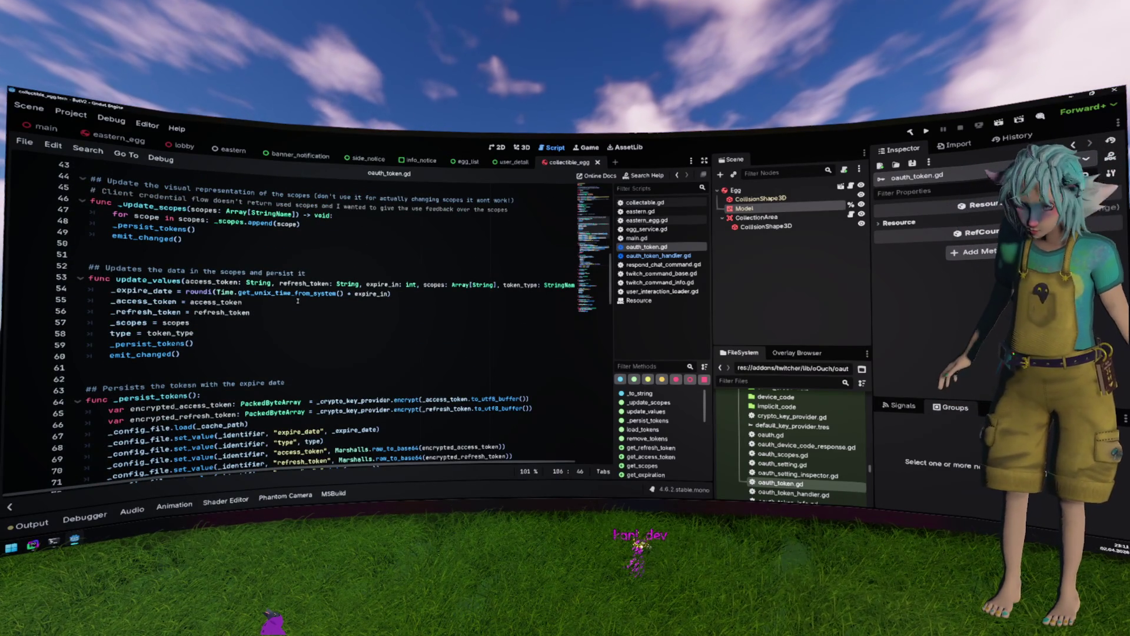
left_click(658, 256)
scroll(446, 291, "down", 20)
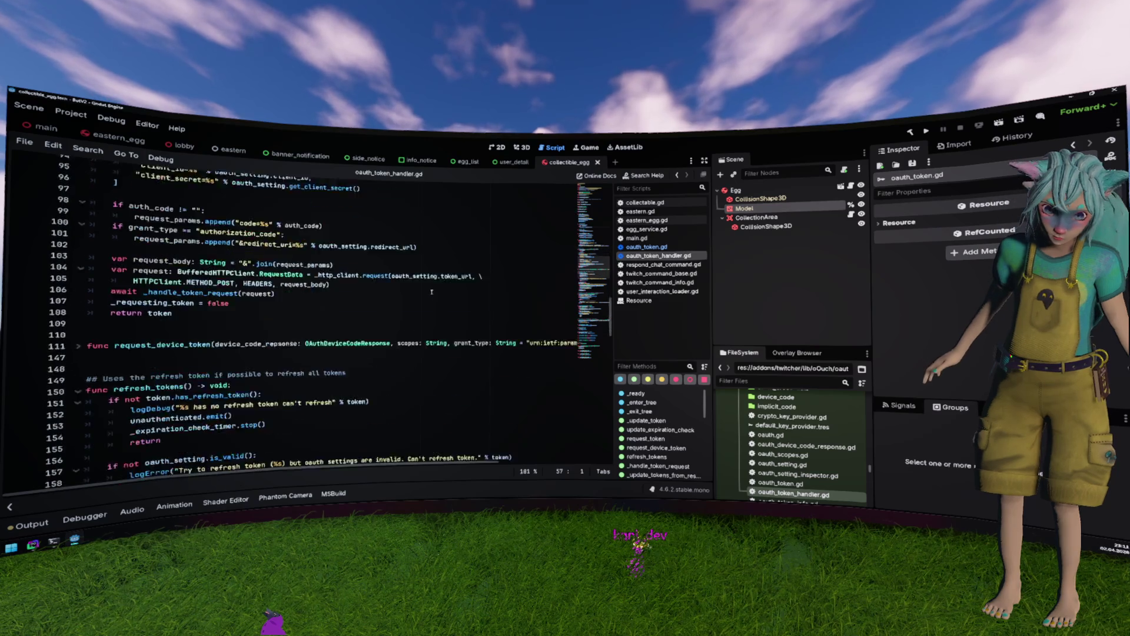
Paste the handler's LOGGER block (set_logger, LogDebug, LogInfo, LogError) after line 165 of oauth_token.gd with blank-line spacing
scroll(446, 291, "down", 20)
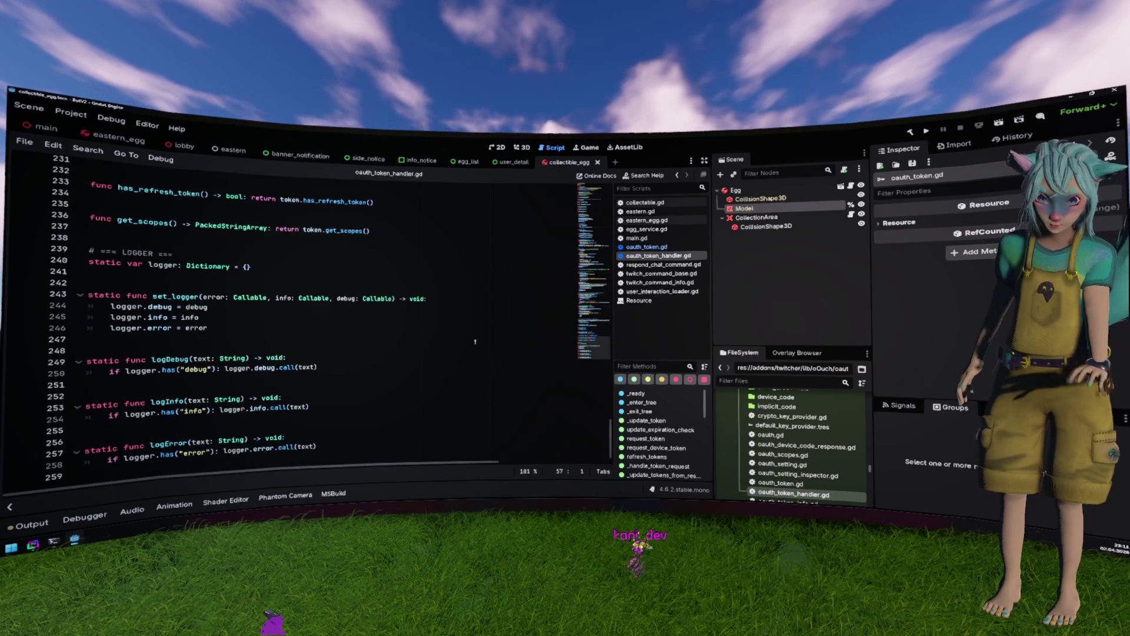
mouse_move(353, 464)
left_mouse_down()
mouse_move(176, 393)
mouse_move(8, 241)
left_mouse_up()
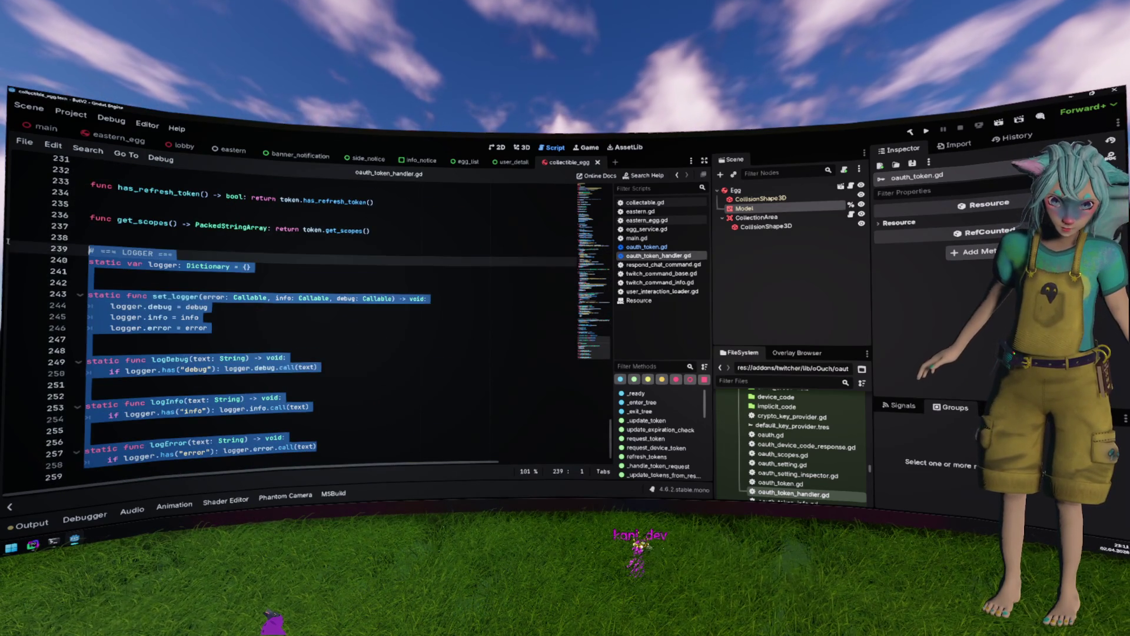
key("alt+Left")
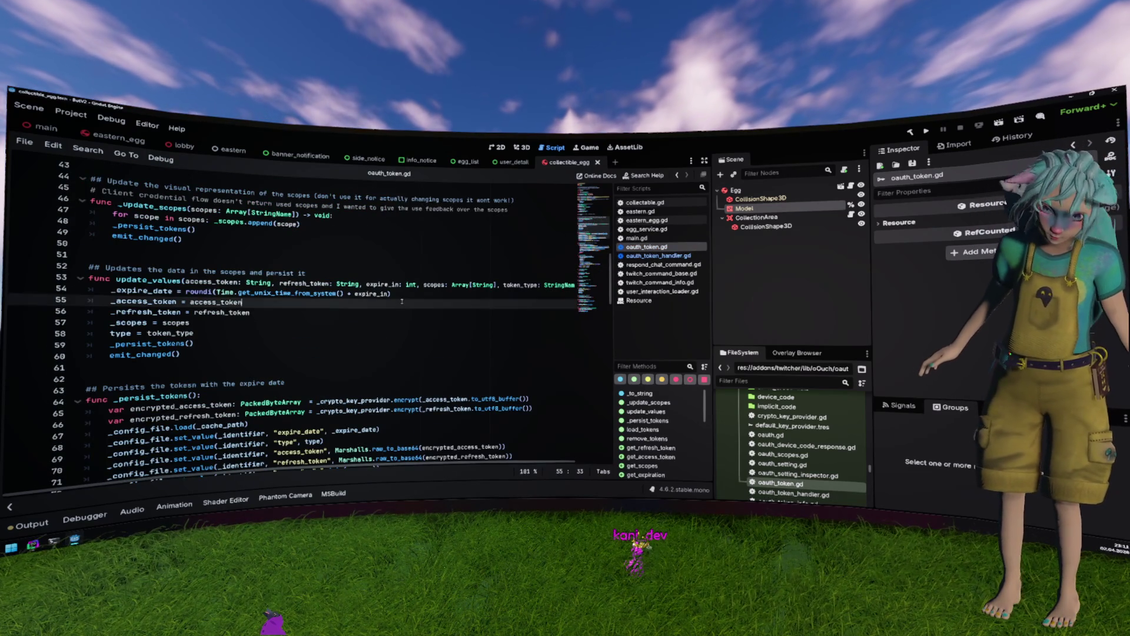
type("# === LOGGER === static var logger: Dictionary = {}   static func set_logger(error: Callable, info: Callable, debug: Callable) -> void: \tlogger.debug = debug \tlogger.info = info \tlogger.error = error   static func LogDebug(text: String) -> void: \tif logger.has(\"debug\"): logger.debug.call(text)   static func LogInfo(text: String) -> void: \tif logger.has(\"info\"): logger.info.call(text)   static func LogError(text: String) -> void: \tif logger.has(\"error\"): logger.error.call(text)")
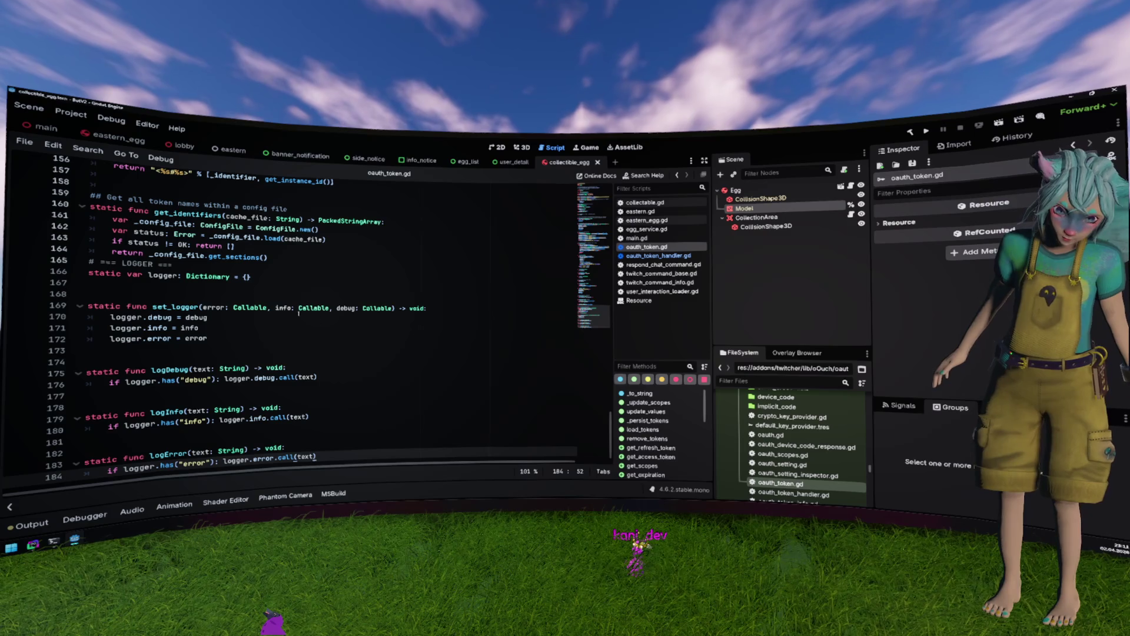
left_click(288, 264)
key("Home")
key("Return")
key("Return")
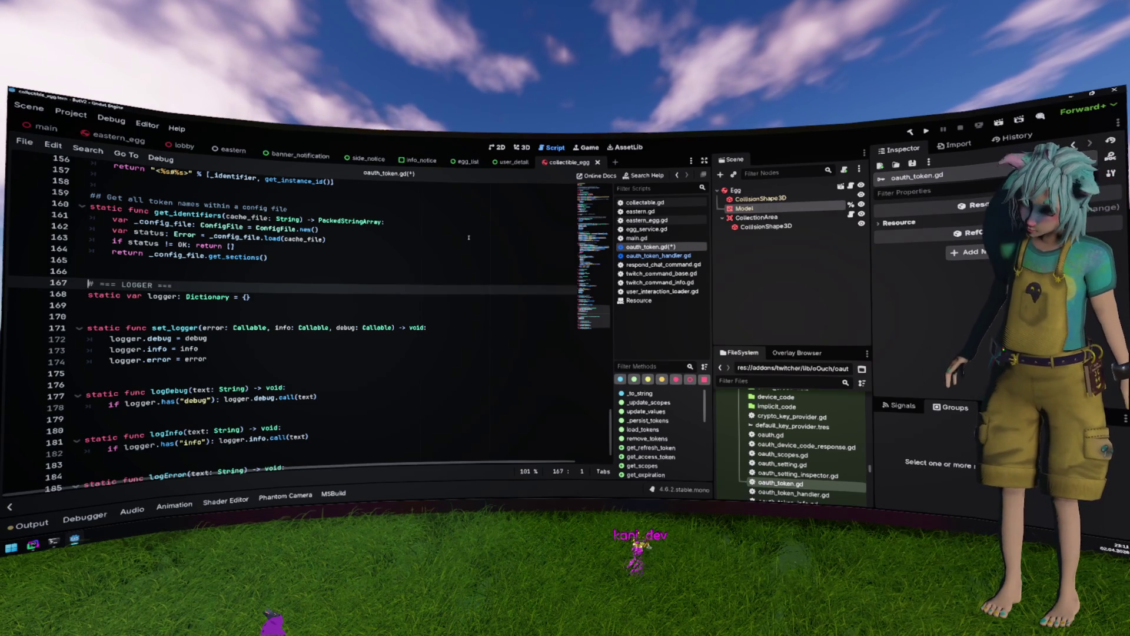
left_click(658, 255)
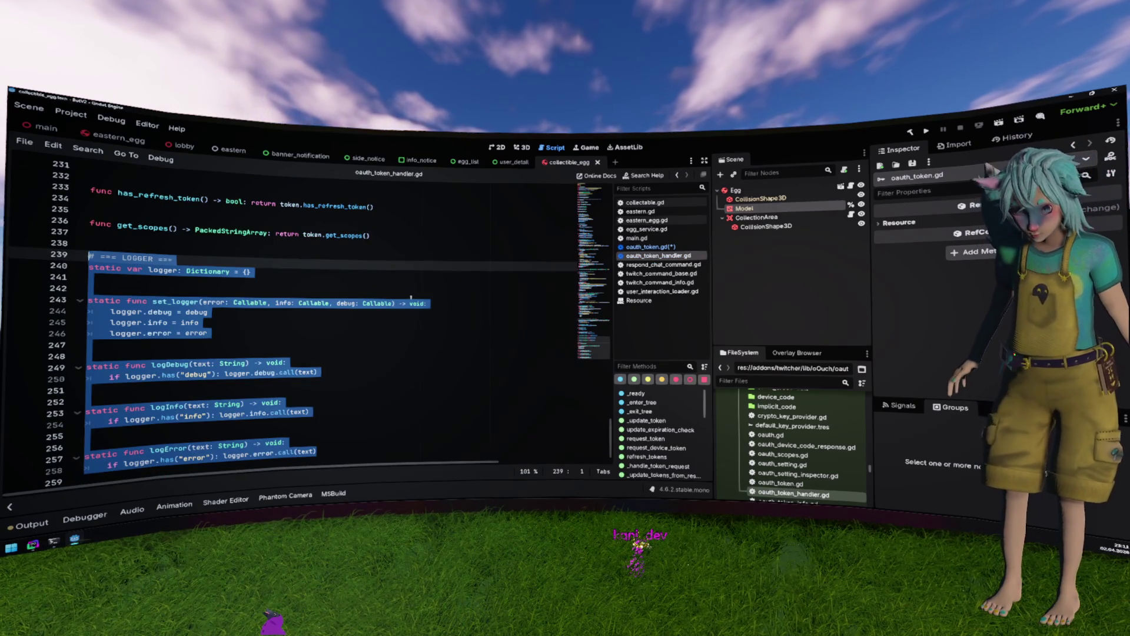
Add and then remove a stray line after logger.error in the handler's set_logger, then switch back to oauth_token.gd
left_click(411, 294)
scroll(411, 296, "up", 6)
scroll(411, 295, "down", 5)
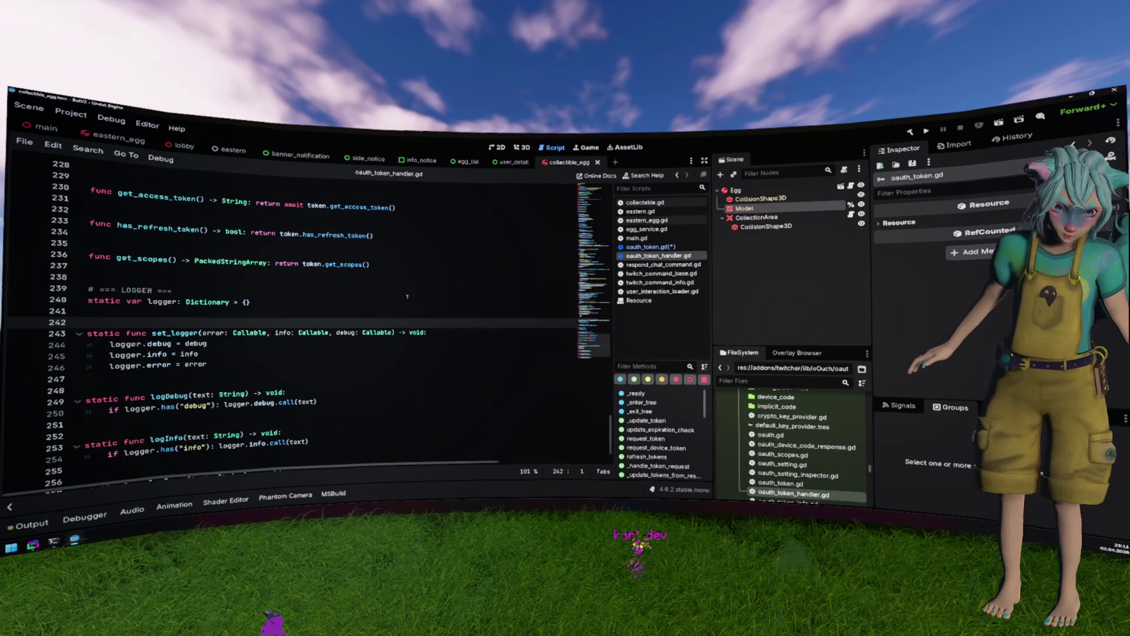
left_click(264, 361)
key("Return")
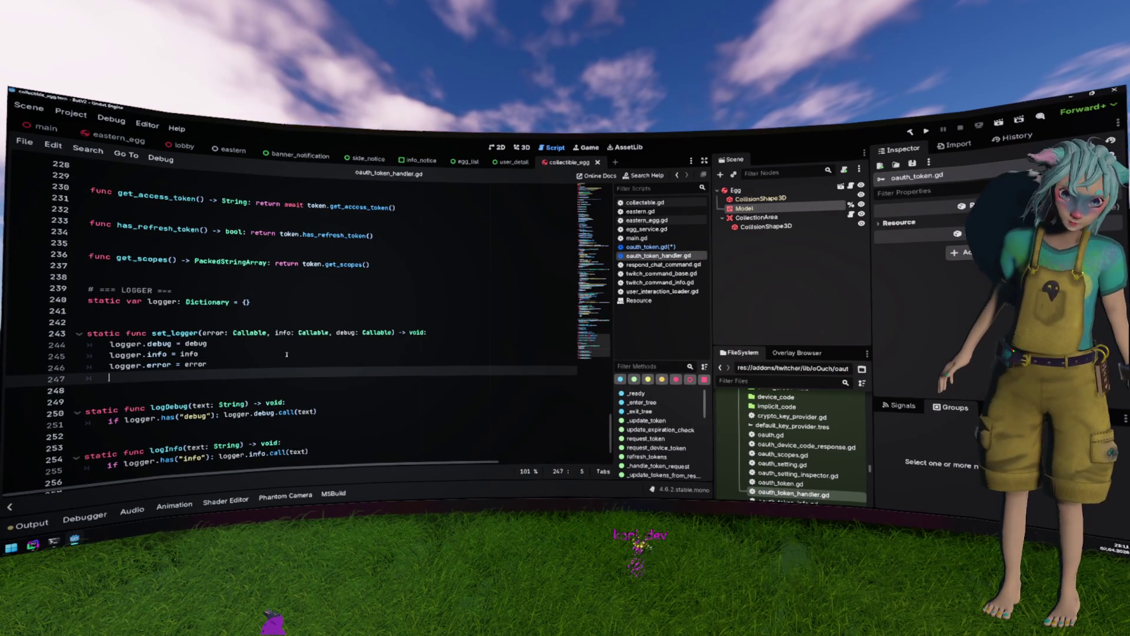
type("k")
key("BackSpace")
key("BackSpace")
key("BackSpace")
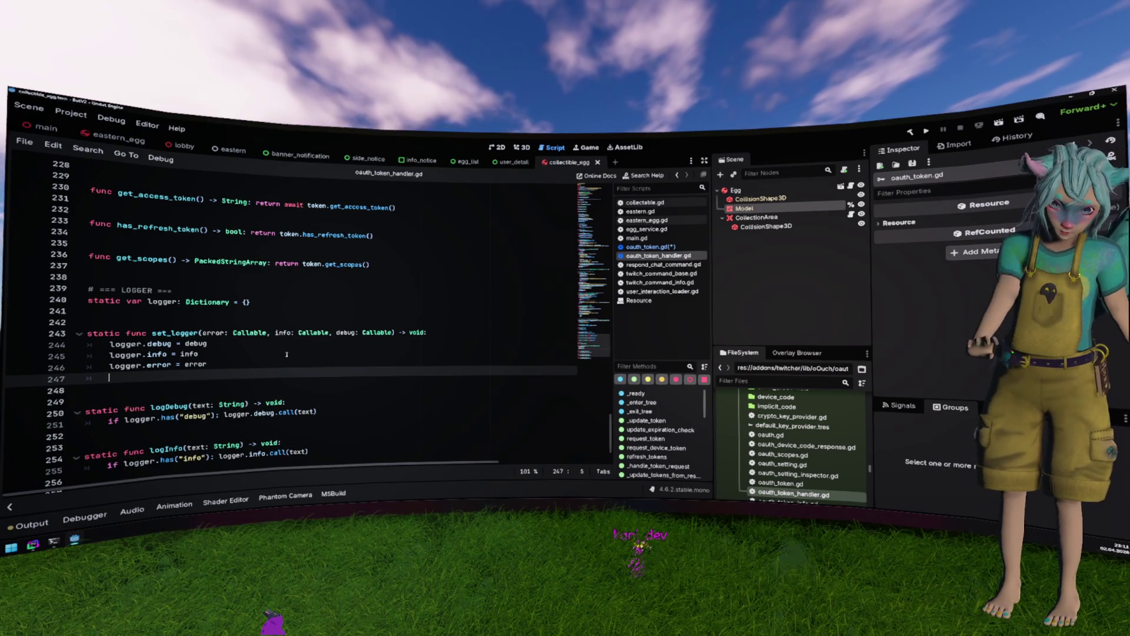
key("BackSpace")
key("BackSpace")
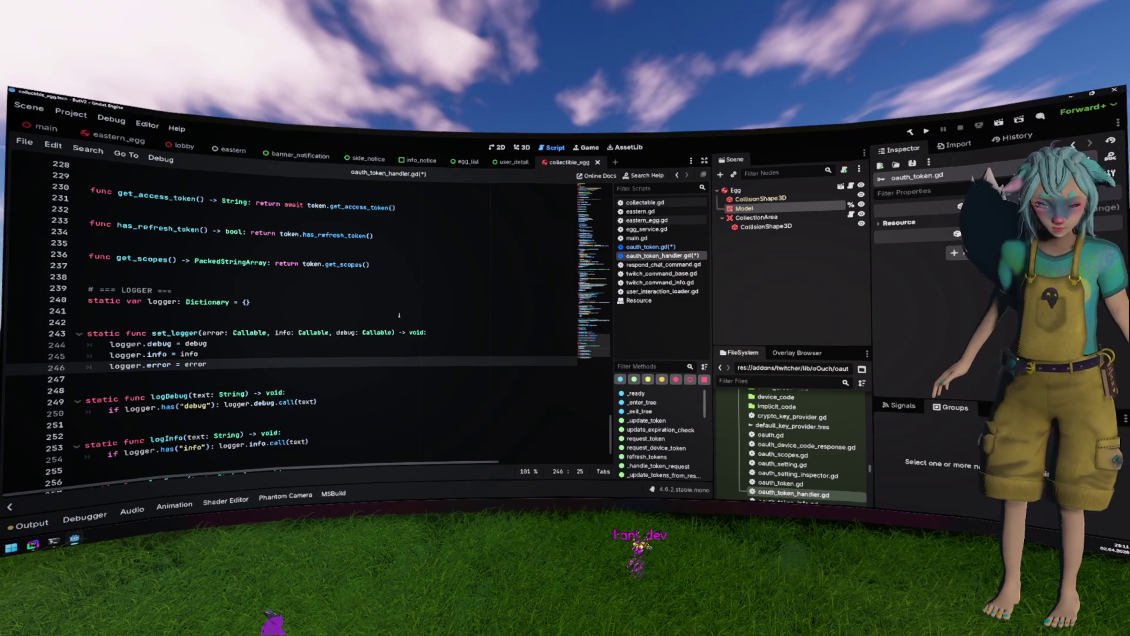
left_click(653, 247)
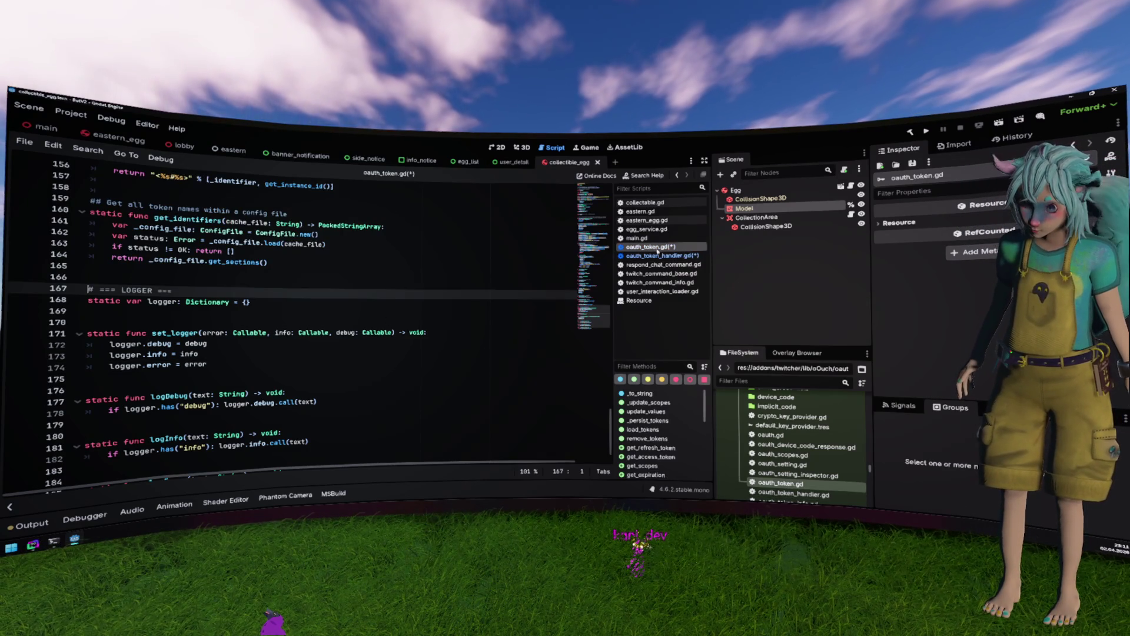
Select and deselect the pasted logger block in oauth_token.gd, then open oauth_setting_inspector.gd from FileSystem
left_click(658, 256)
left_click(653, 247)
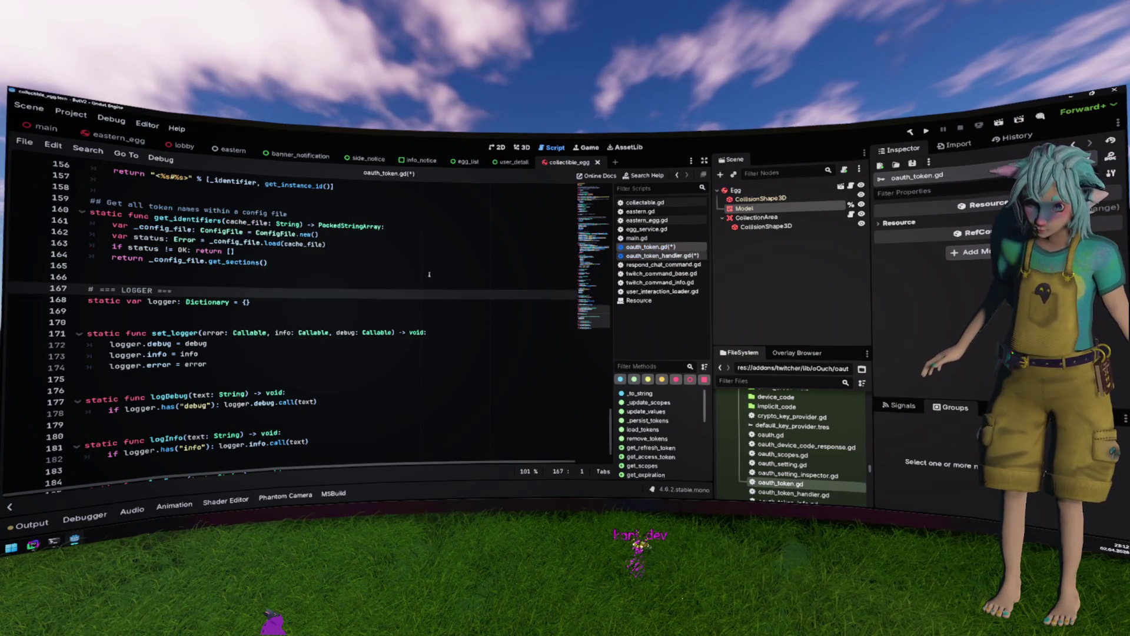
left_click_drag(88, 276, 239, 334)
key("shift+Down")
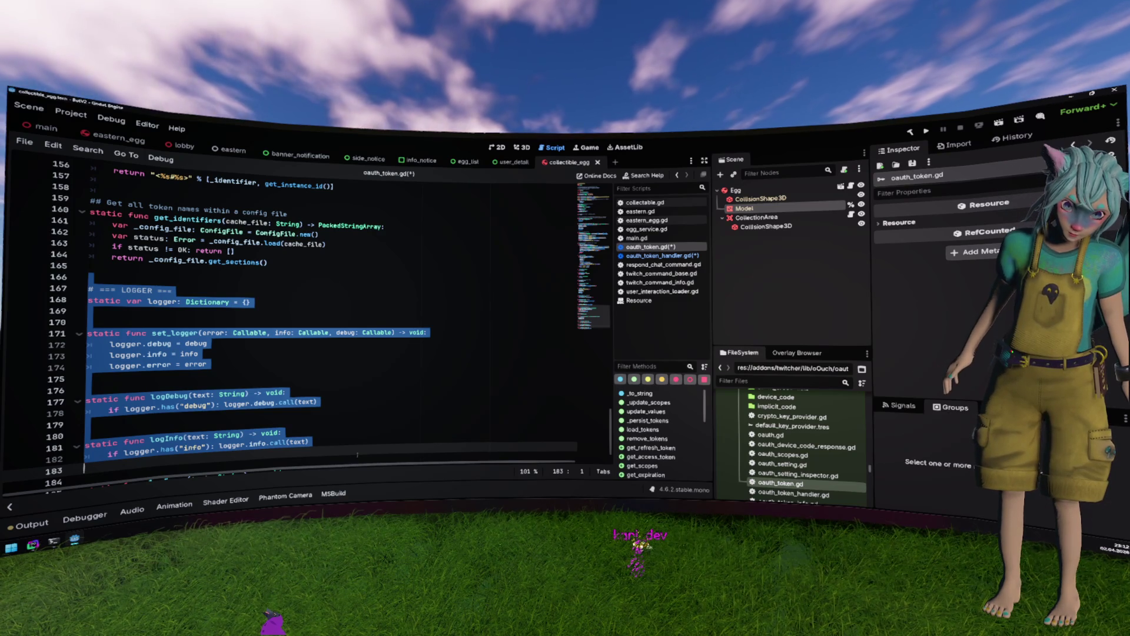
left_click(357, 402)
key("ctrl+z")
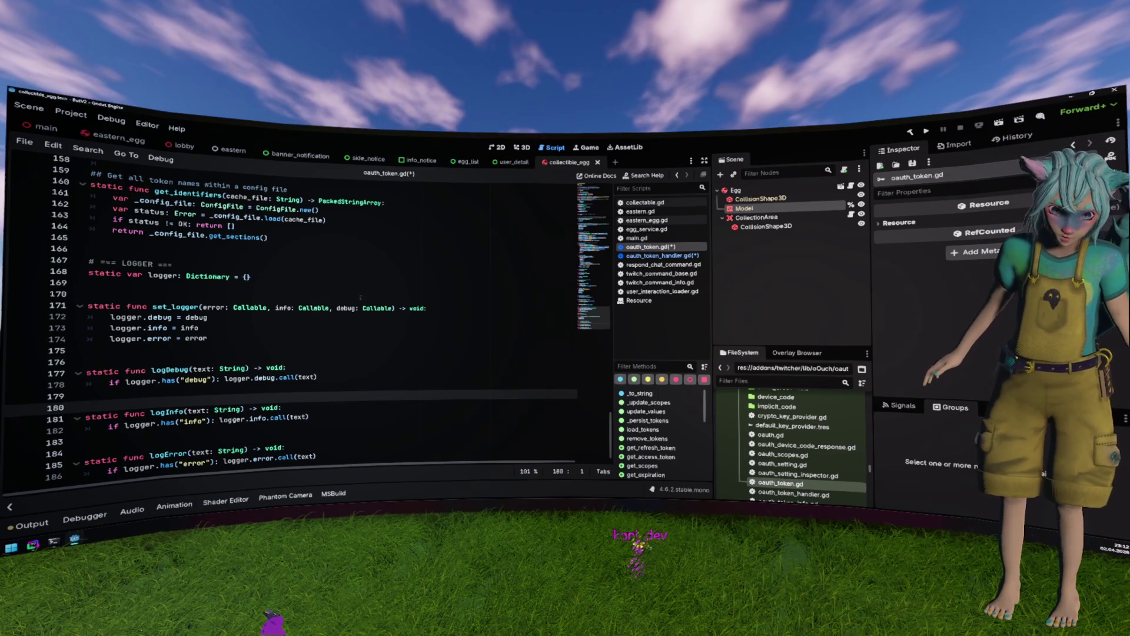
double_click(821, 475)
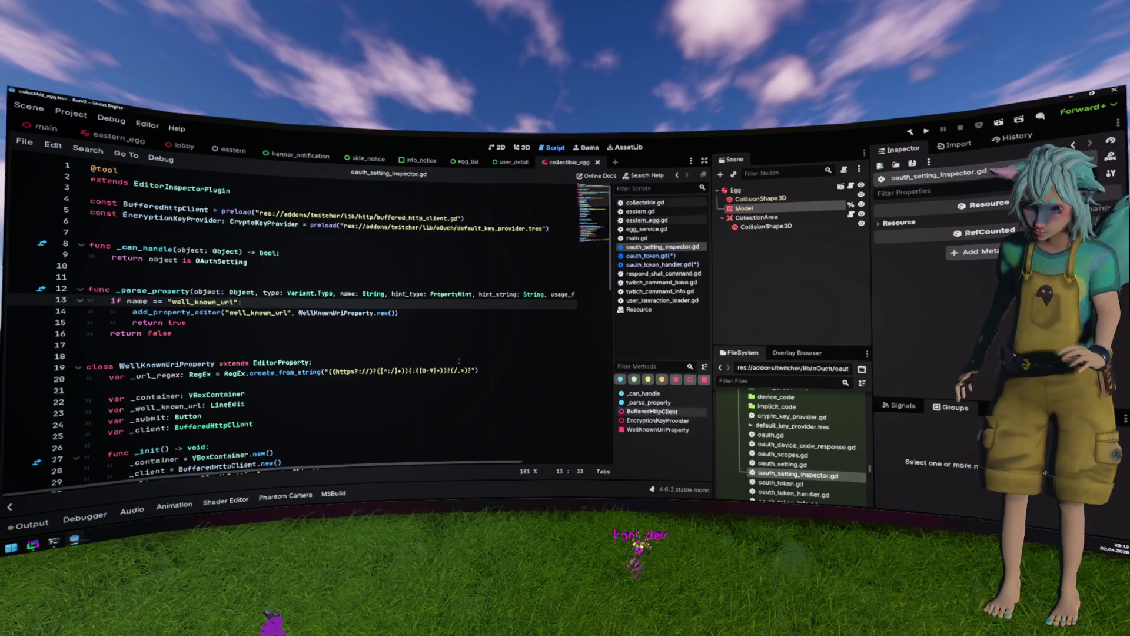
Find all set_logger( uses (12 matches in 7 files) and follow twitch_auth.gd's call to oauth.gd's definition
double_click(823, 494)
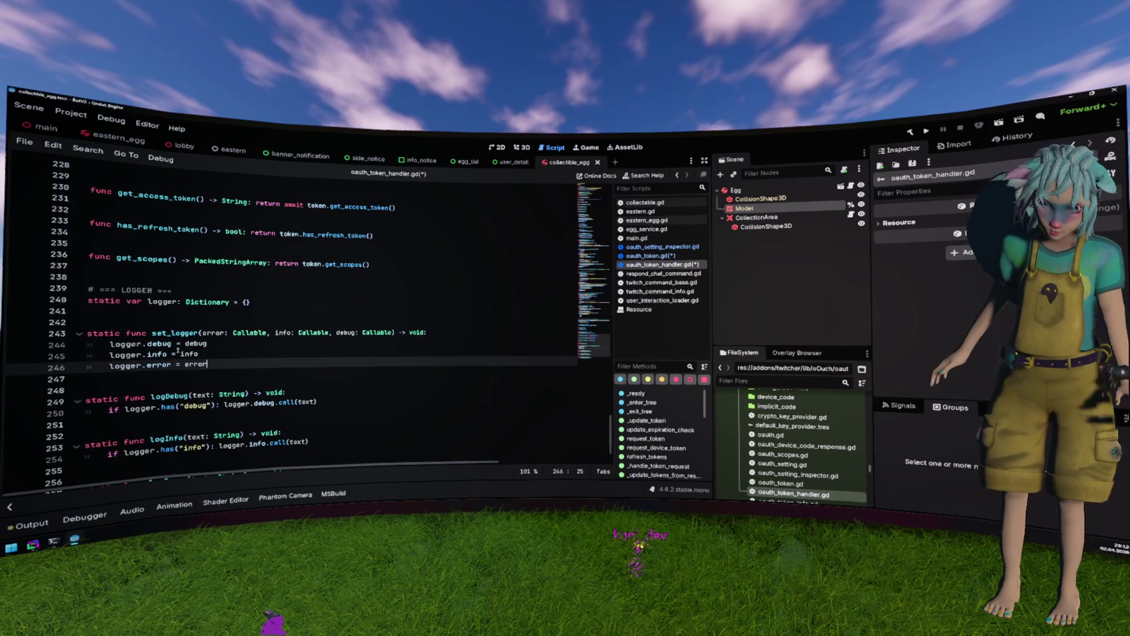
double_click(164, 334)
key("ctrl+shift+f")
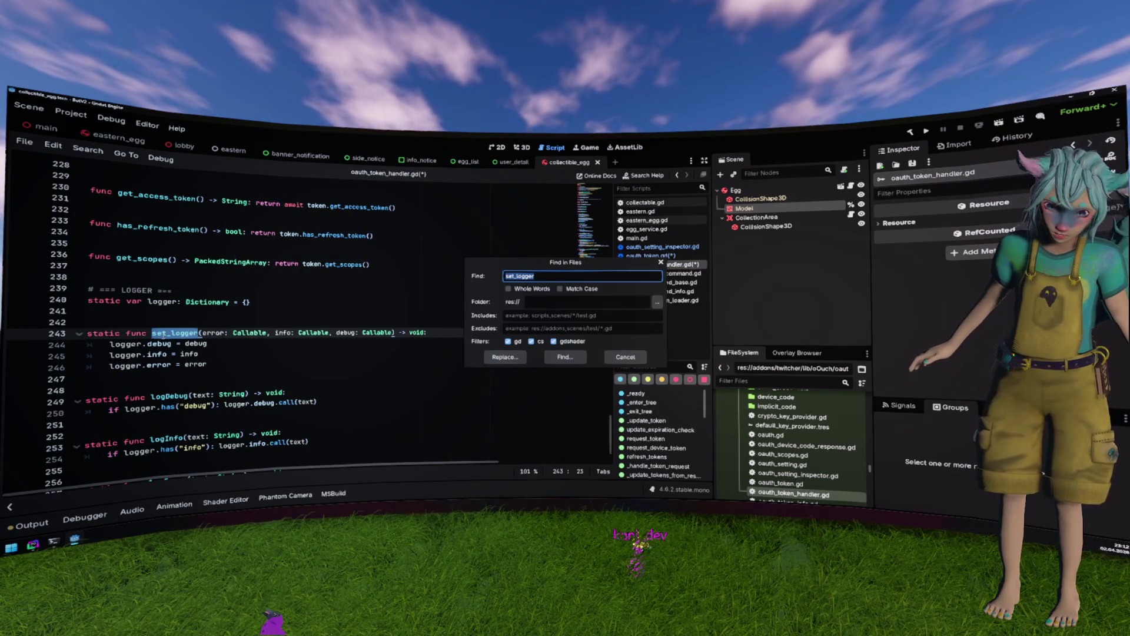
key("End")
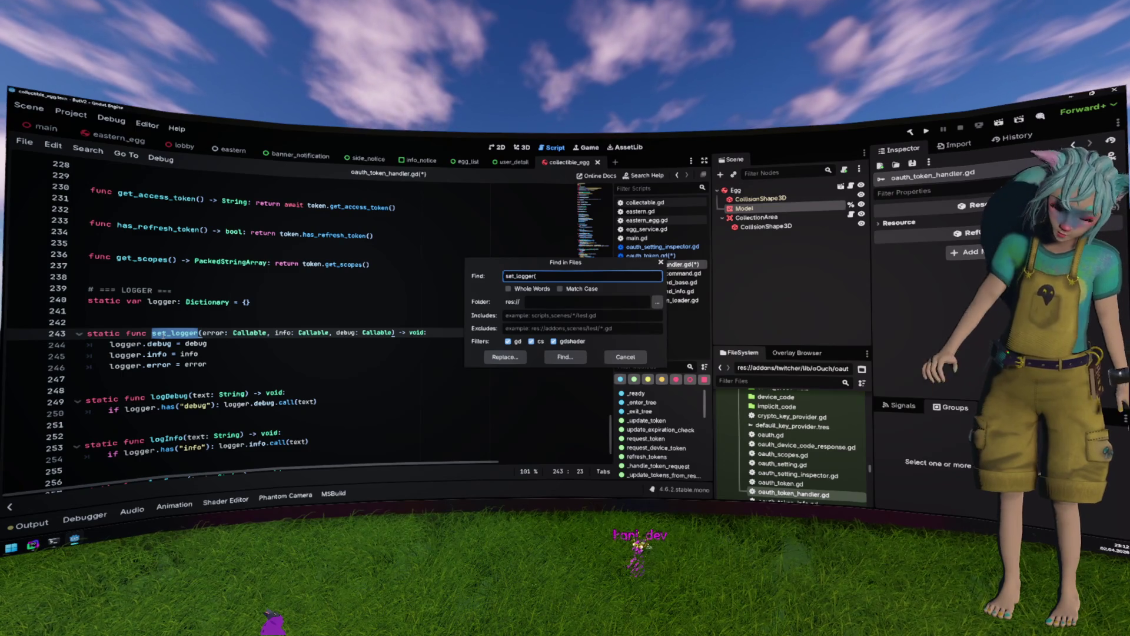
key("Return")
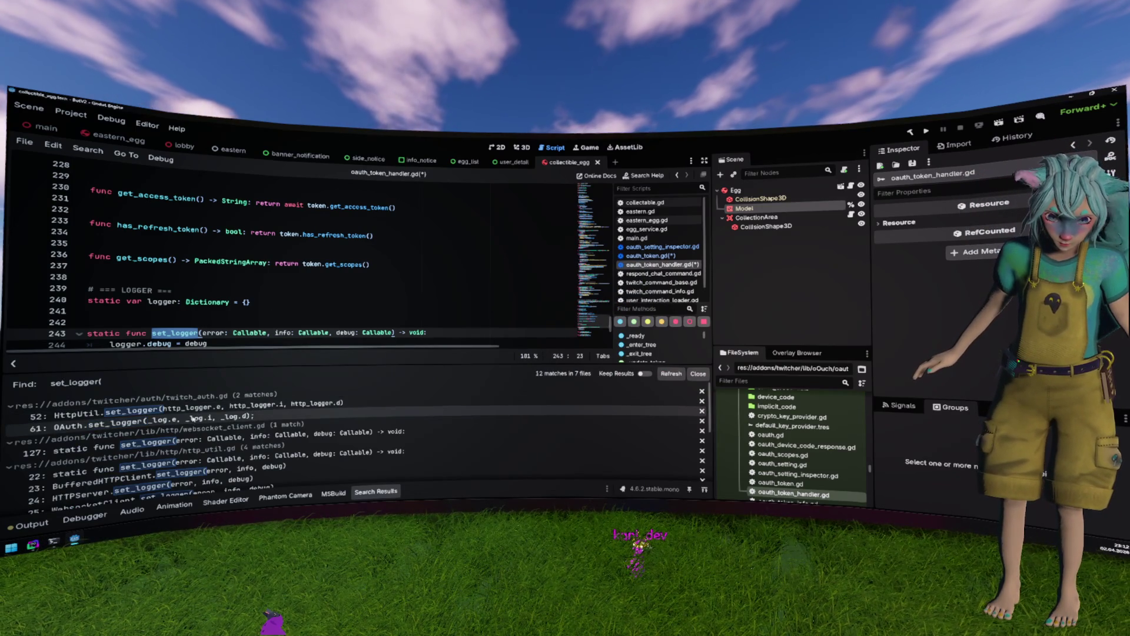
left_click(192, 420)
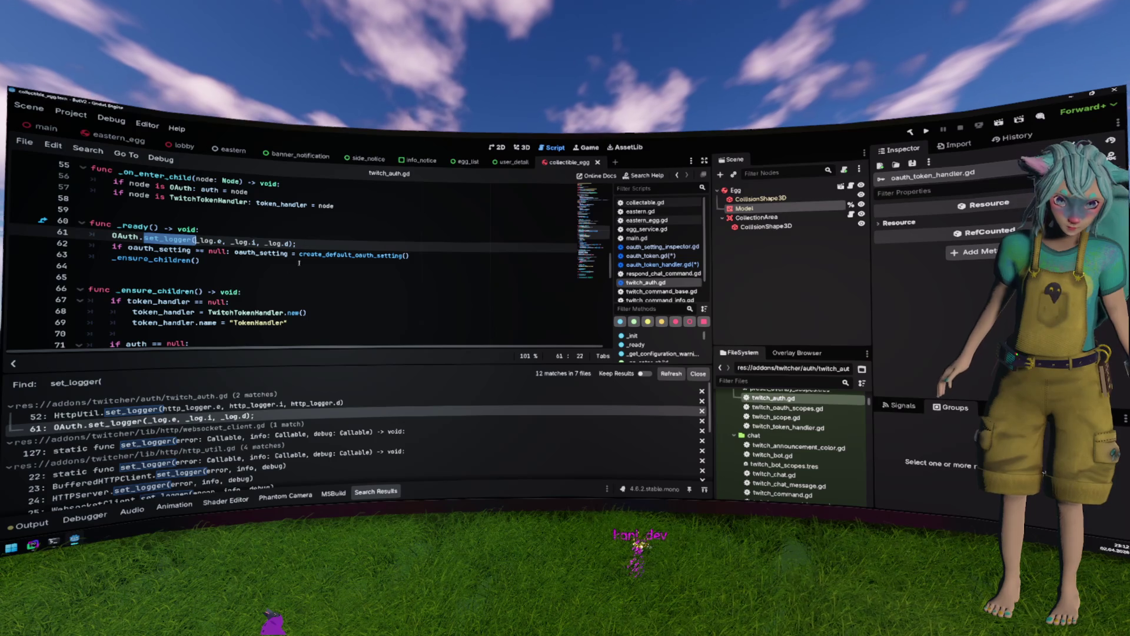
left_click(169, 238, "ctrl")
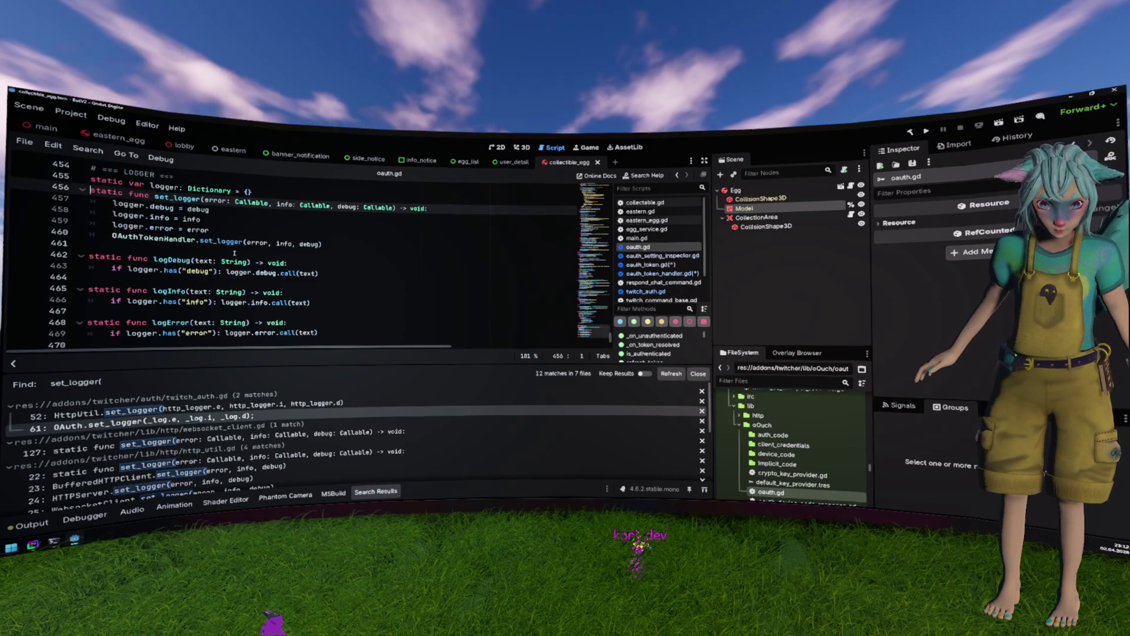
Add OAuthToken.set_logger(error, info, debug) below OAuthTokenHandler.set_logger on line 460 of oauth.gd
left_click(336, 235)
key("Return")
type("OA")
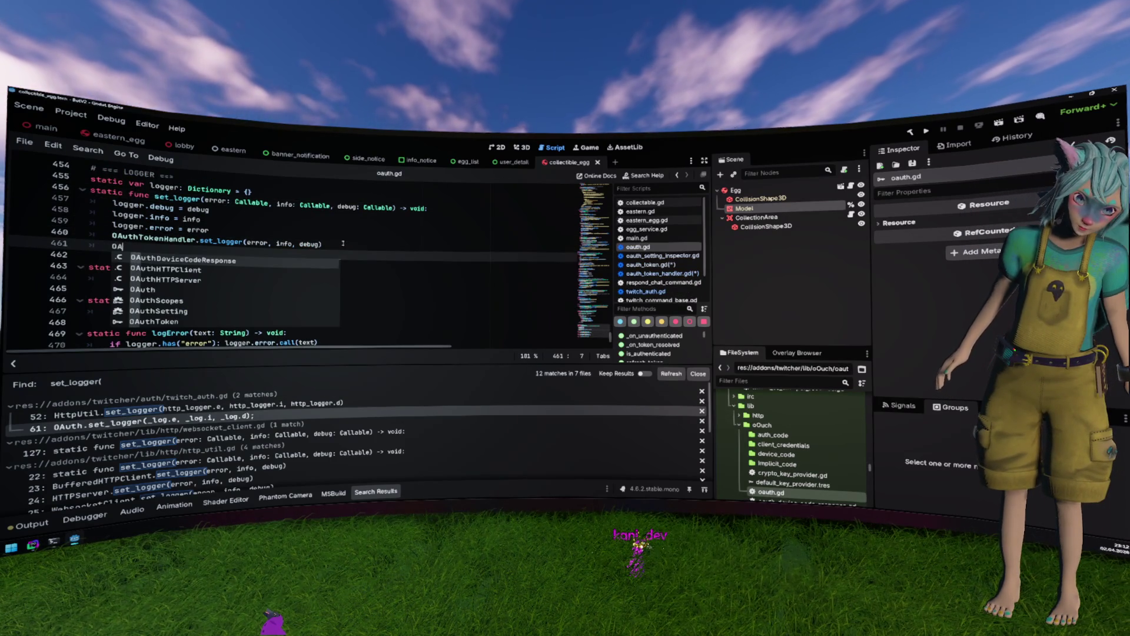
type("uthToken.")
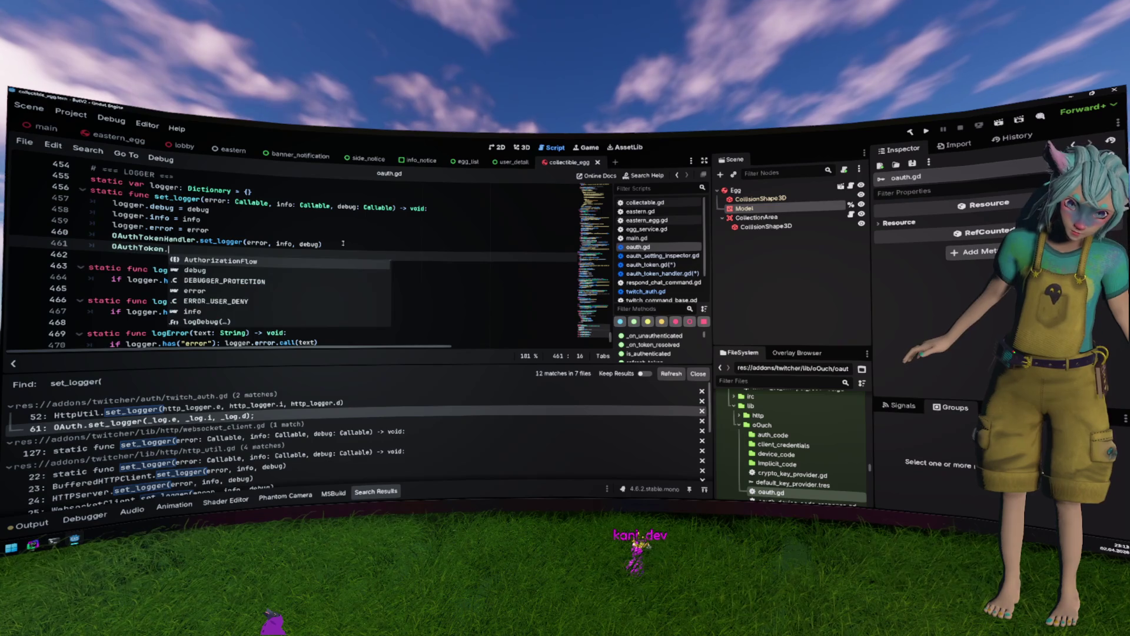
type("set_logger(")
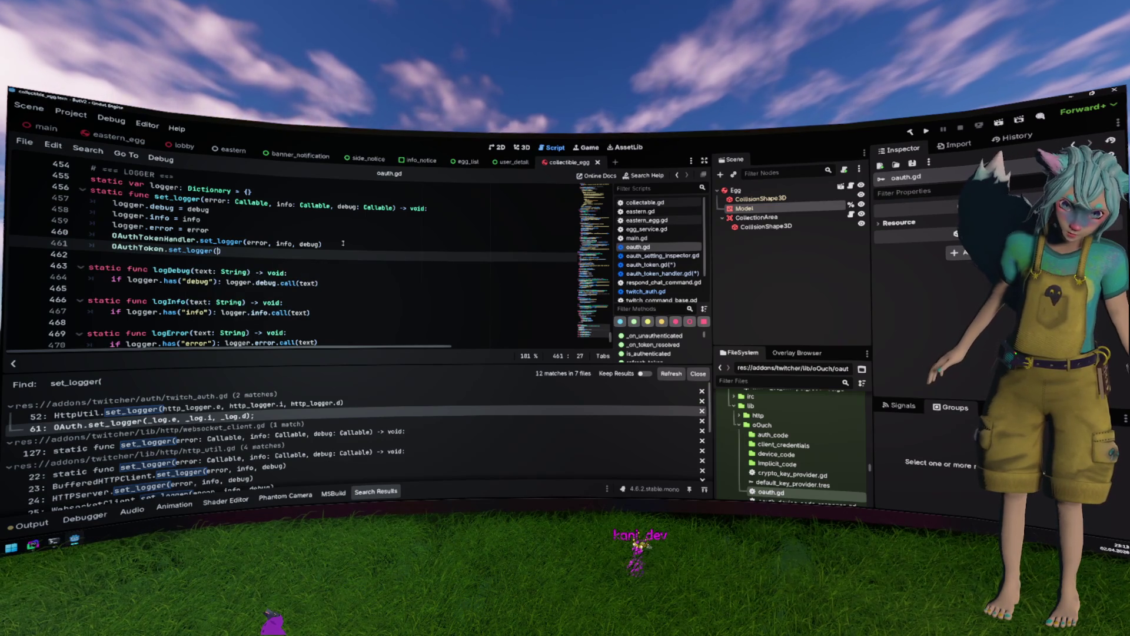
type("error, info, debug)")
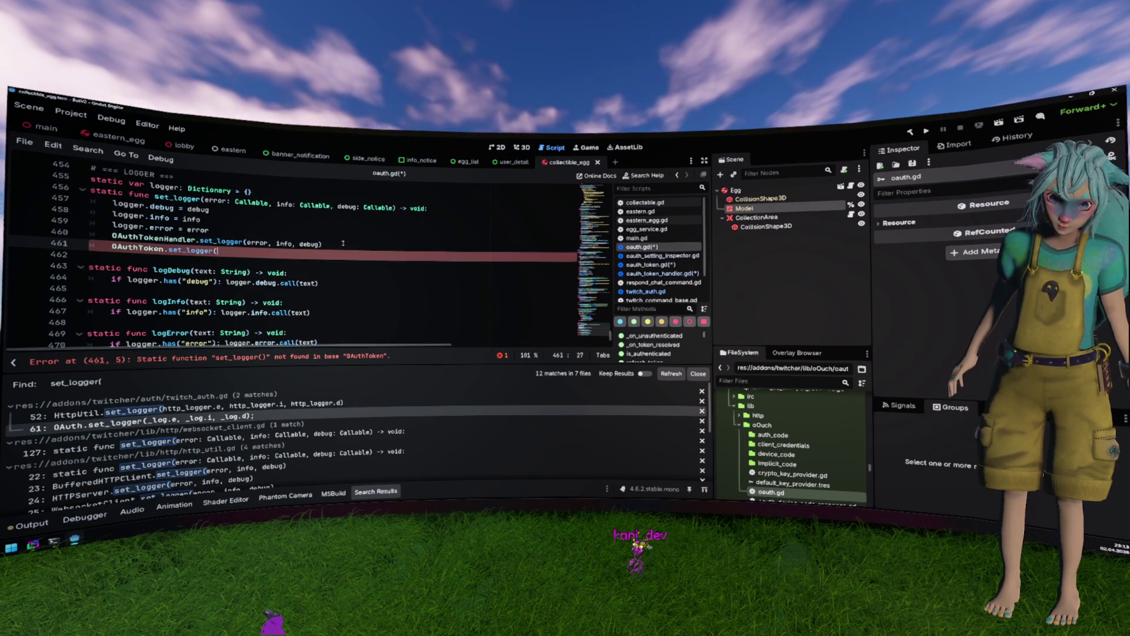
left_click(318, 243)
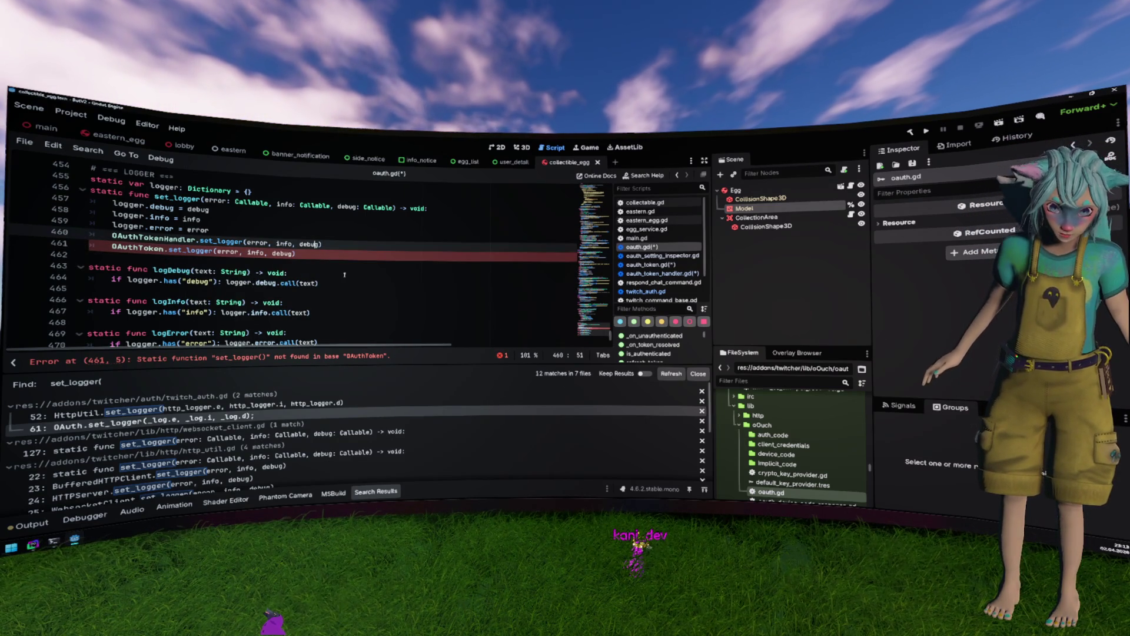
left_click(325, 358)
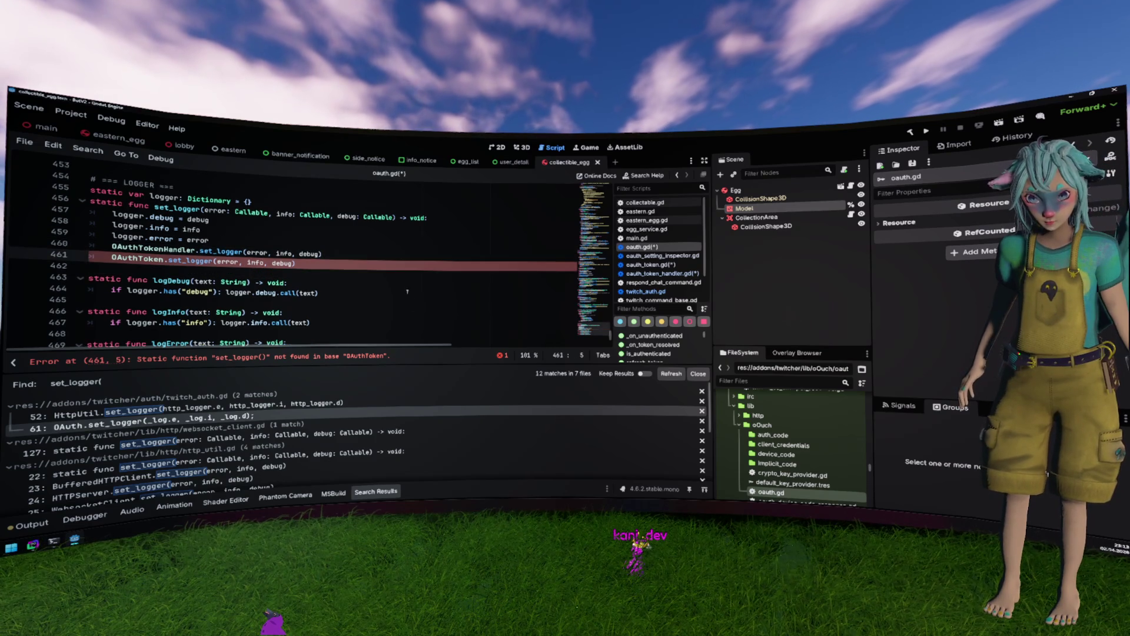
left_click(654, 265)
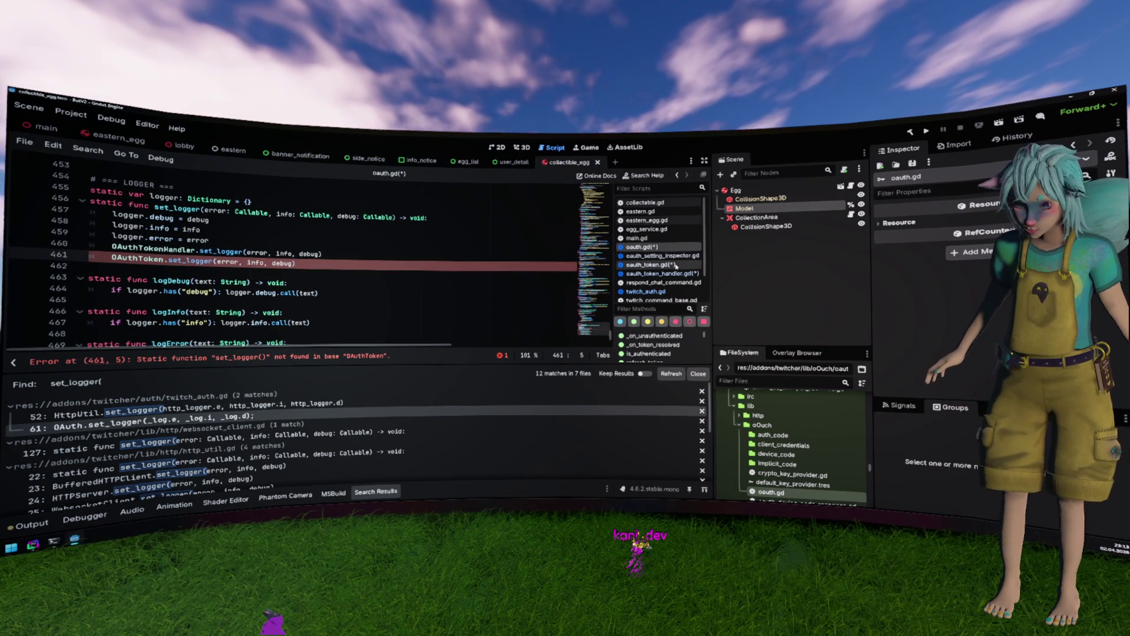
Replace print with logDebug for the 'Token (%s) got invalidated' message on line 136
scroll(205, 302, "up", 4)
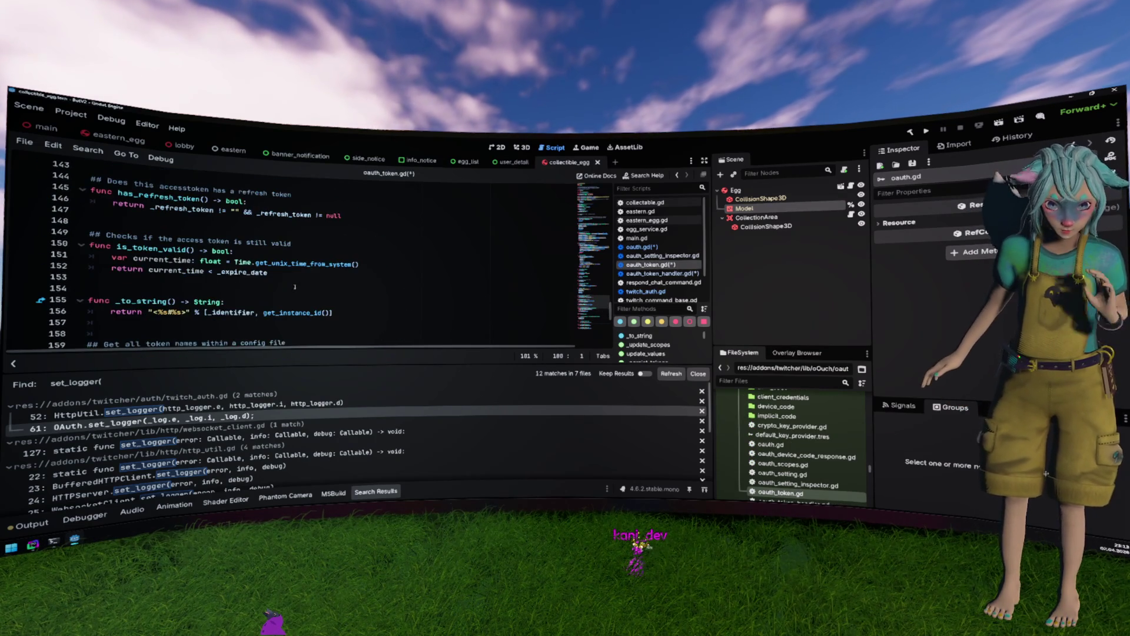
scroll(295, 285, "down", 3)
scroll(295, 285, "up", 10)
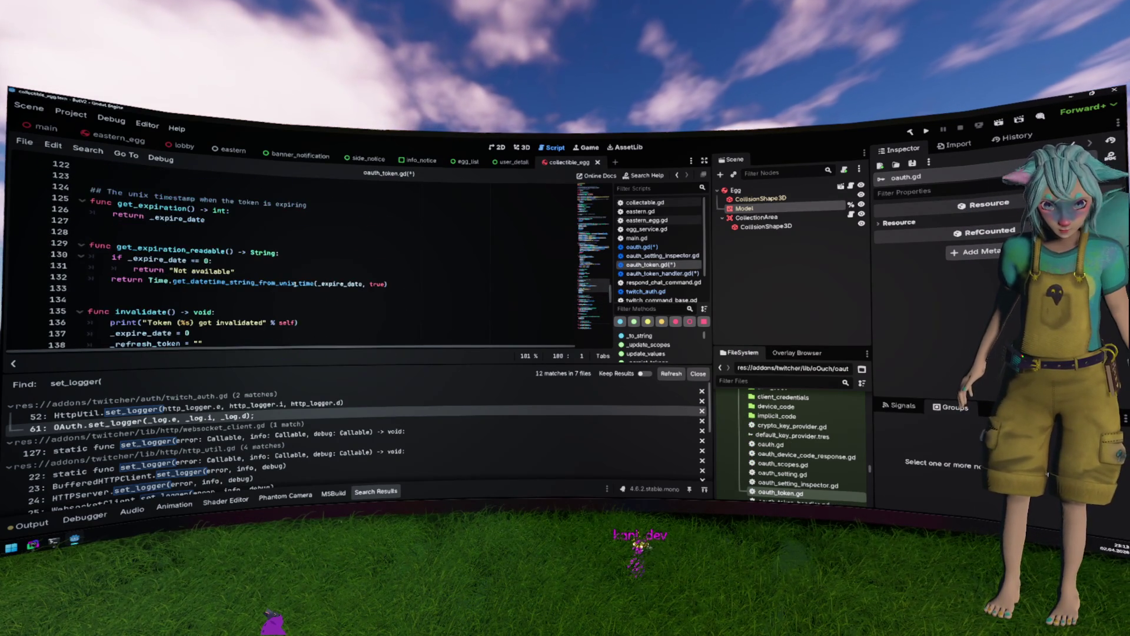
double_click(123, 323)
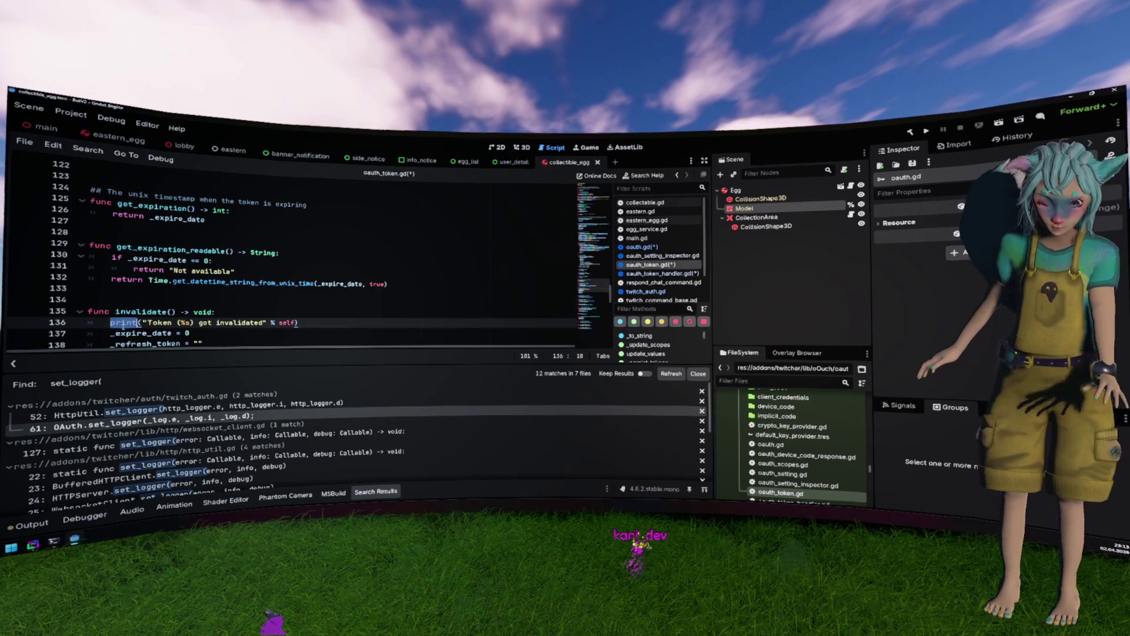
type("logDe")
key("Return")
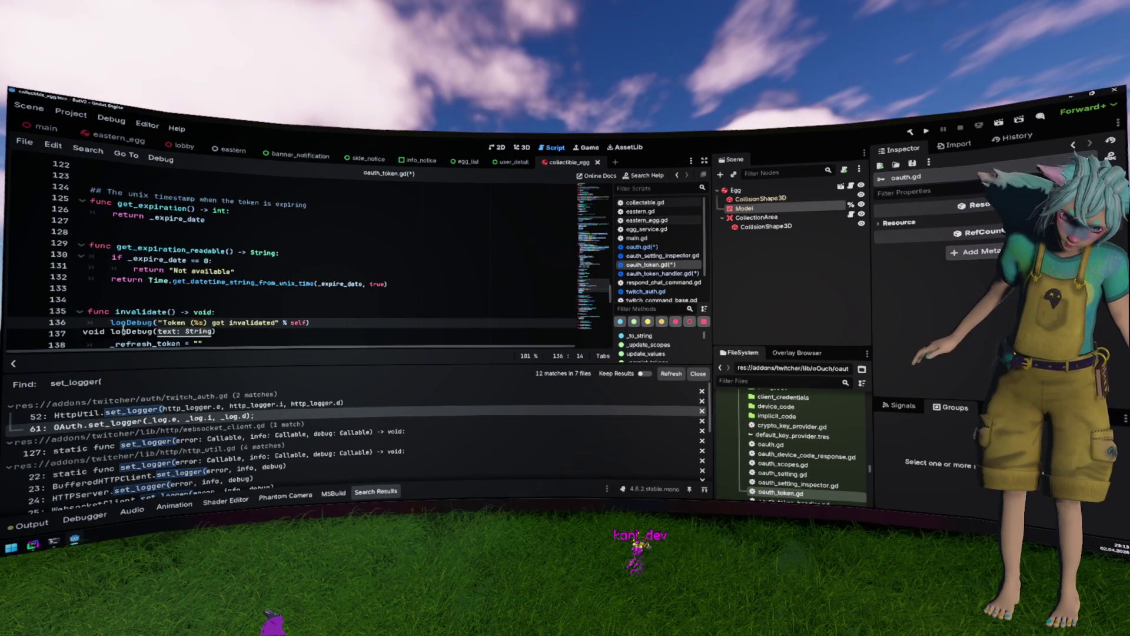
double_click(128, 322)
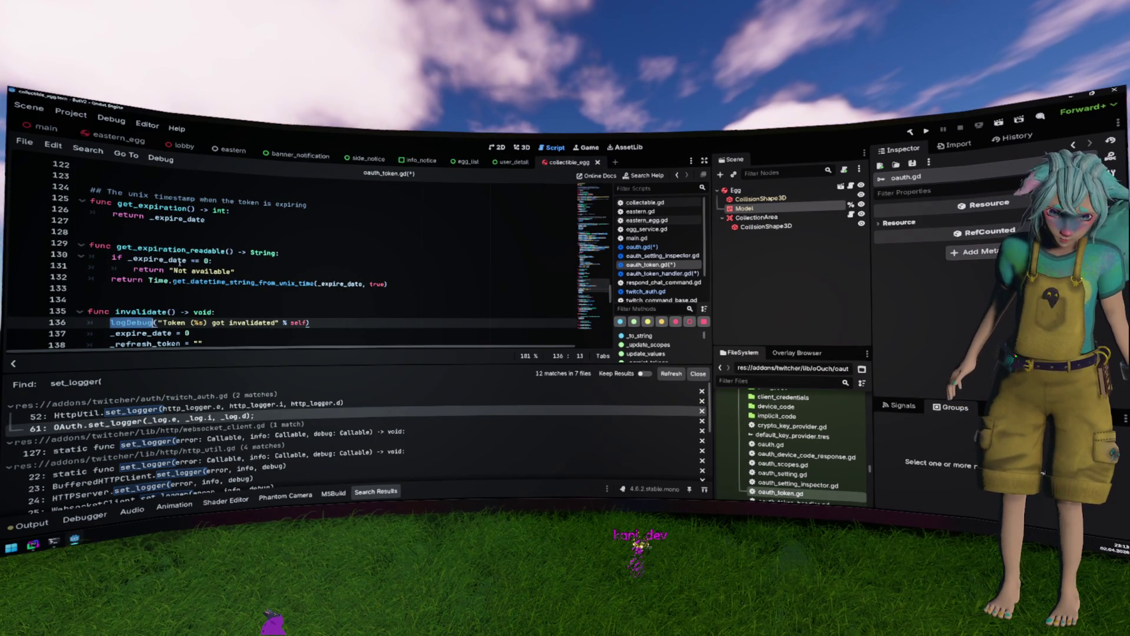
scroll(176, 291, "up", 7)
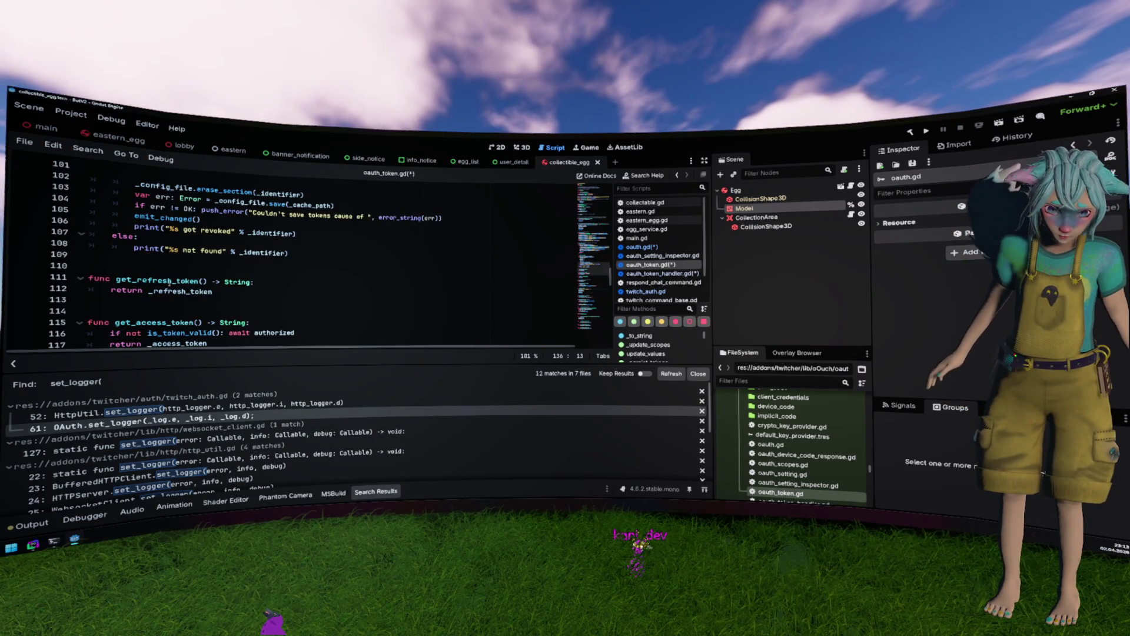
scroll(149, 255, "down", 8)
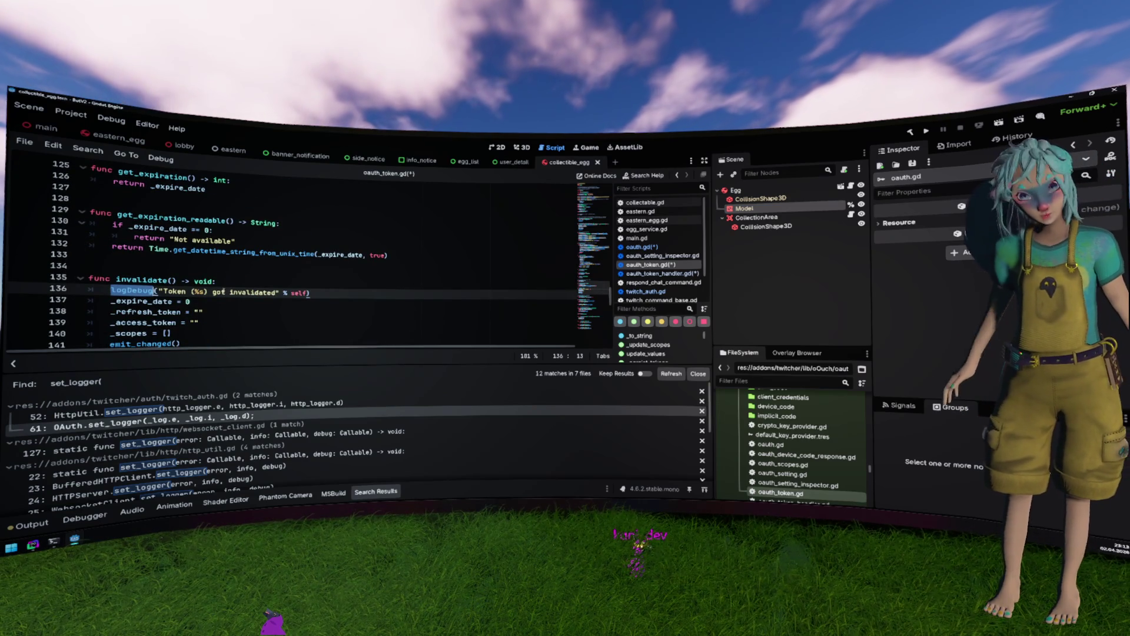
Change the invalidated message's logDebug call on line 136 to logInfo
key("BackSpace")
key("BackSpace")
key("BackSpace")
key("BackSpace")
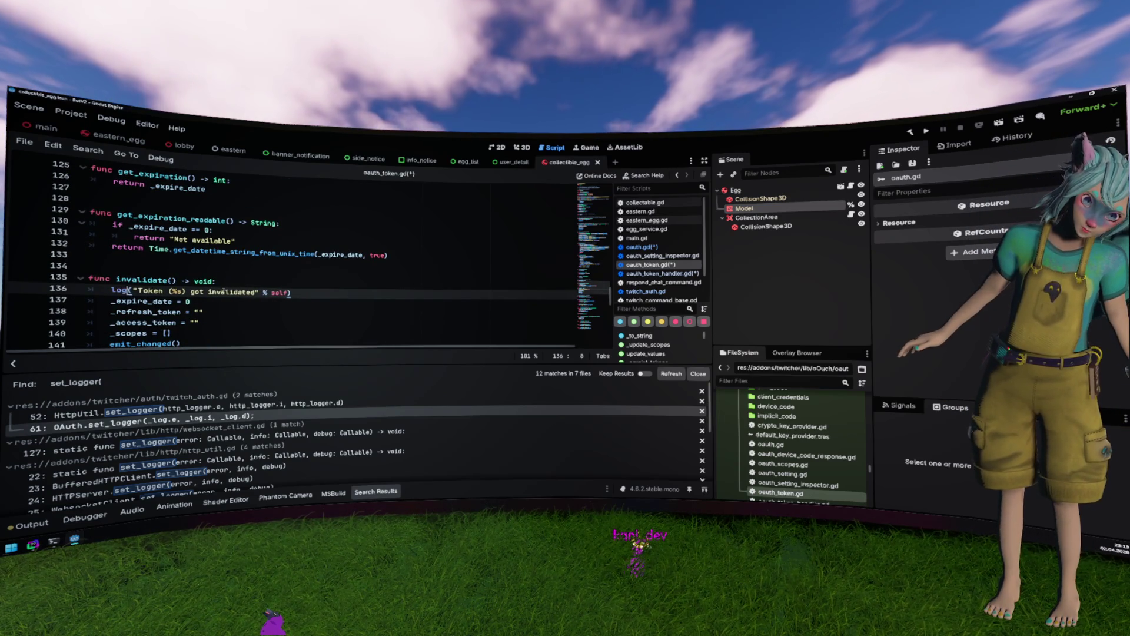
type("In")
key("Return")
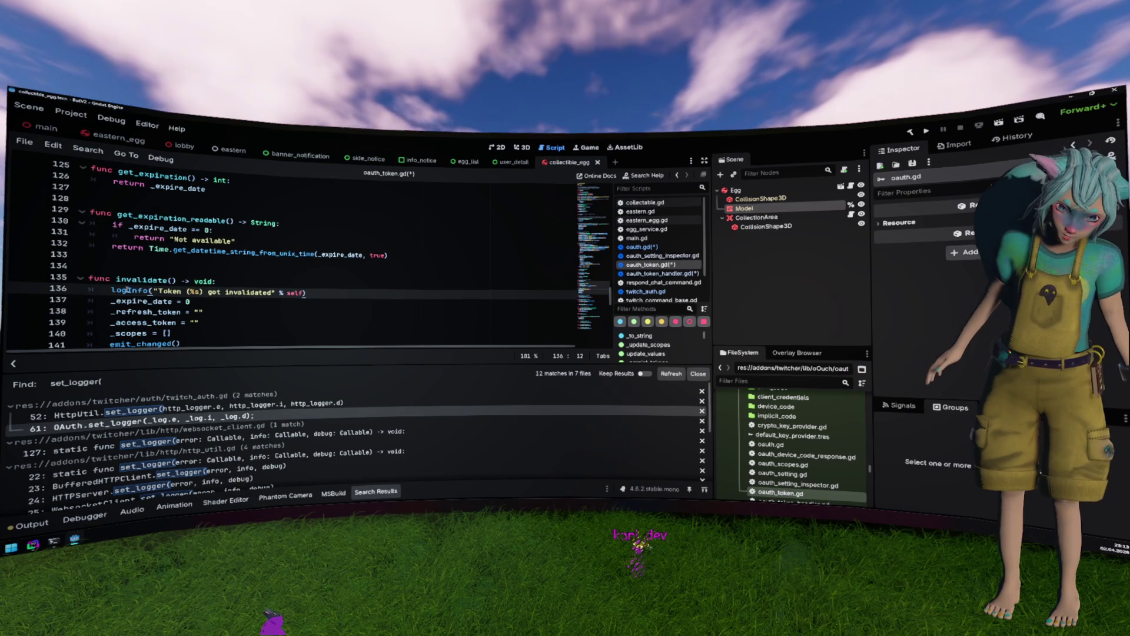
scroll(230, 268, "up", 9)
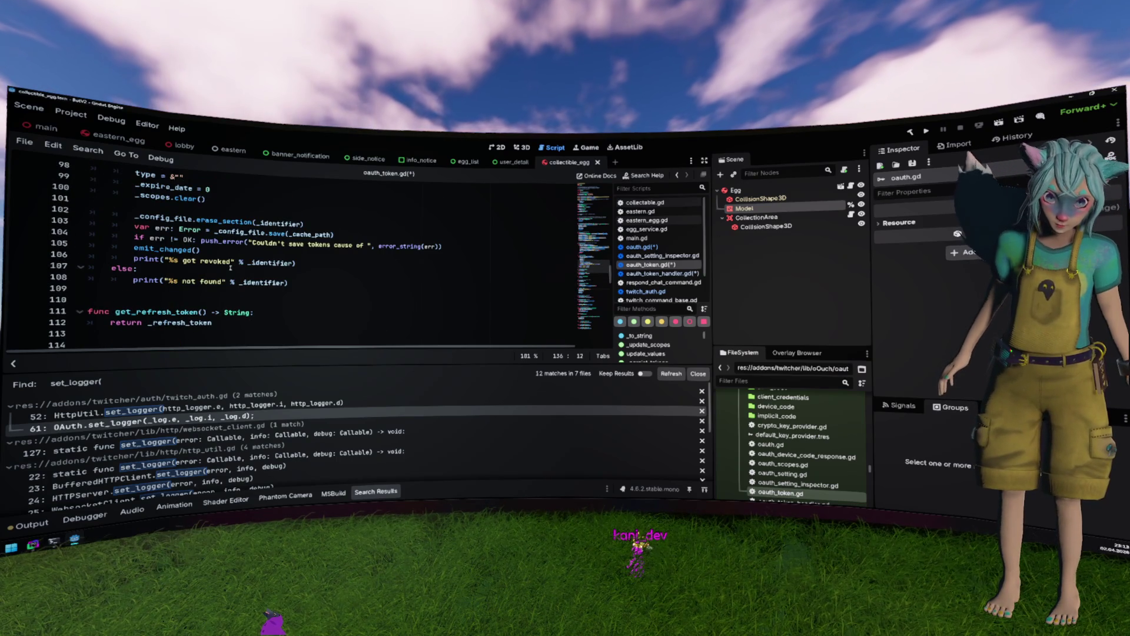
scroll(230, 268, "up", 2)
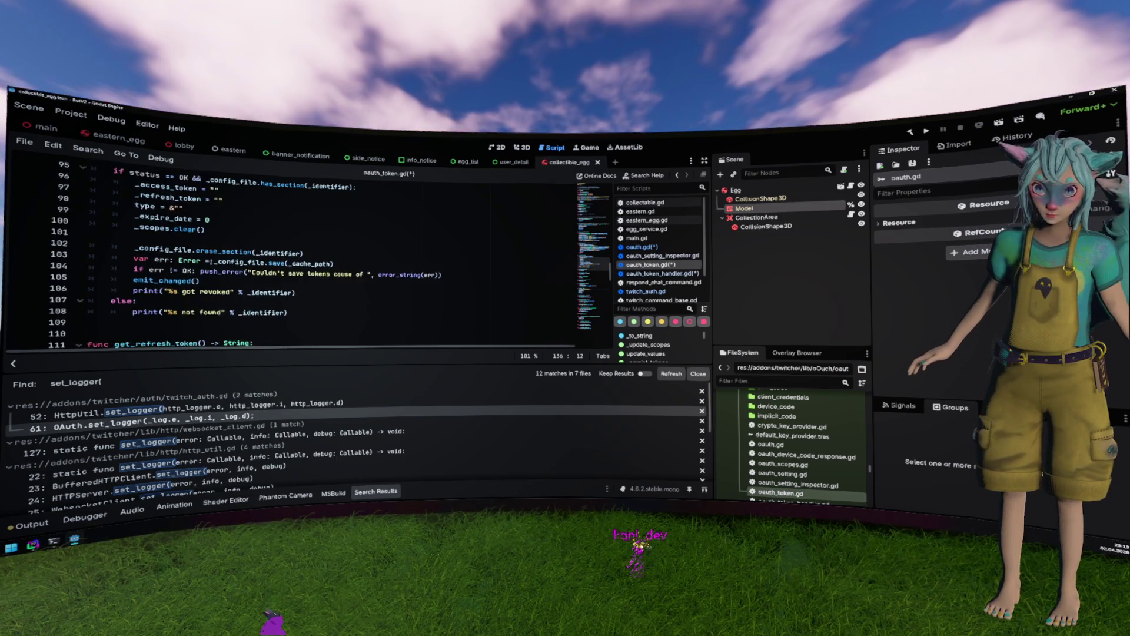
scroll(230, 267, "down", 2)
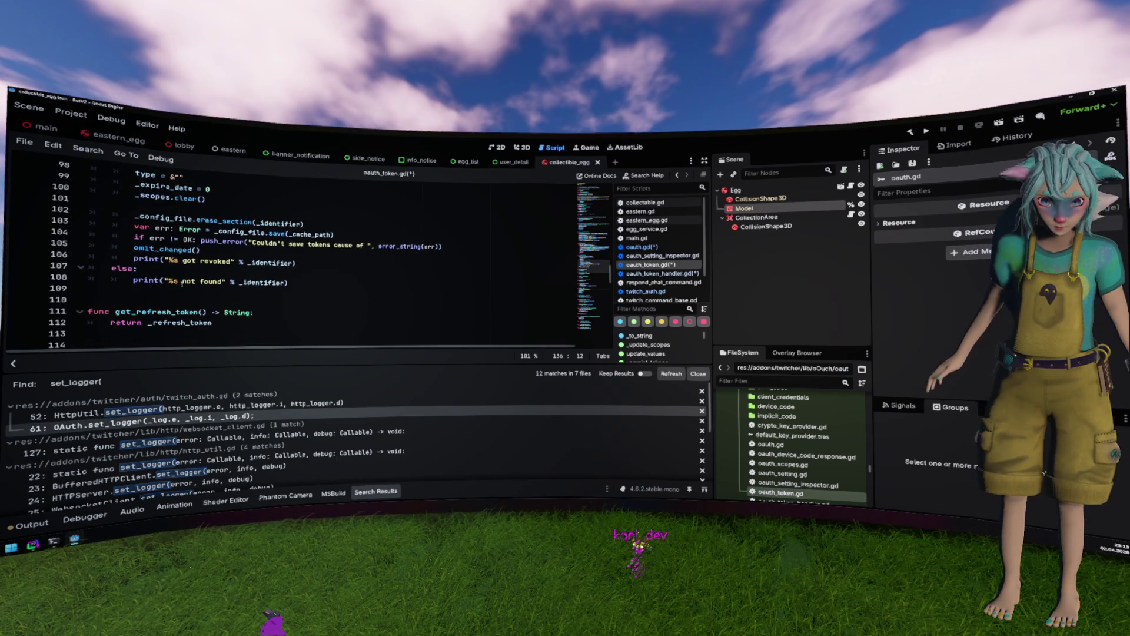
Replace print with logInfo in the 'not found' and 'got revoked' messages of remove_tokens
double_click(144, 282)
type("logInfo")
double_click(146, 259)
type("logInfo")
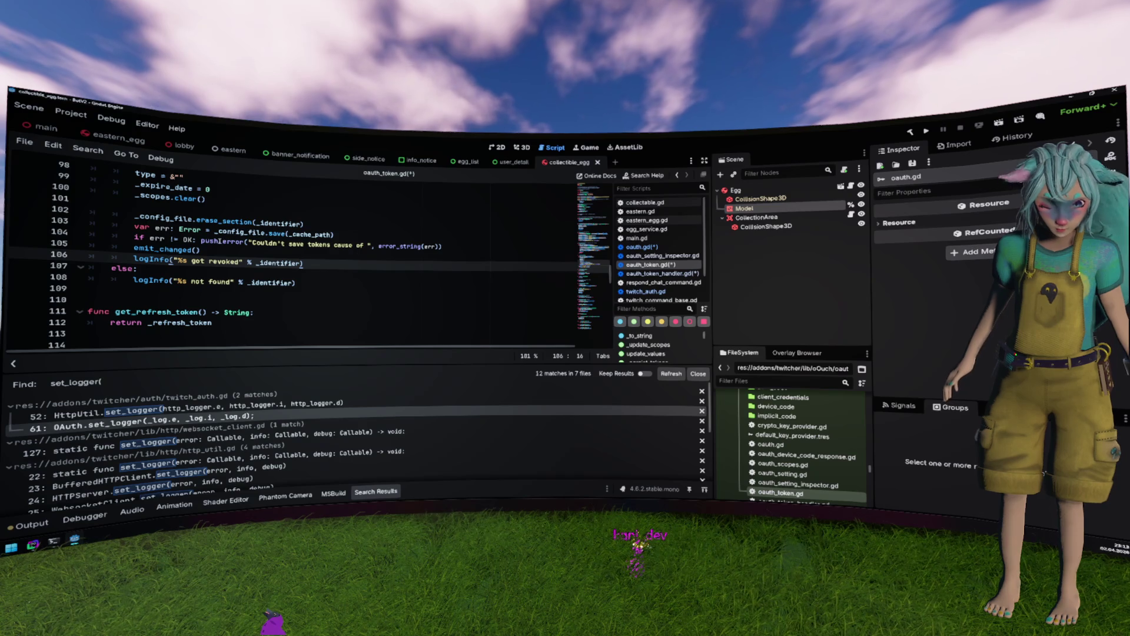
mouse_move(218, 243)
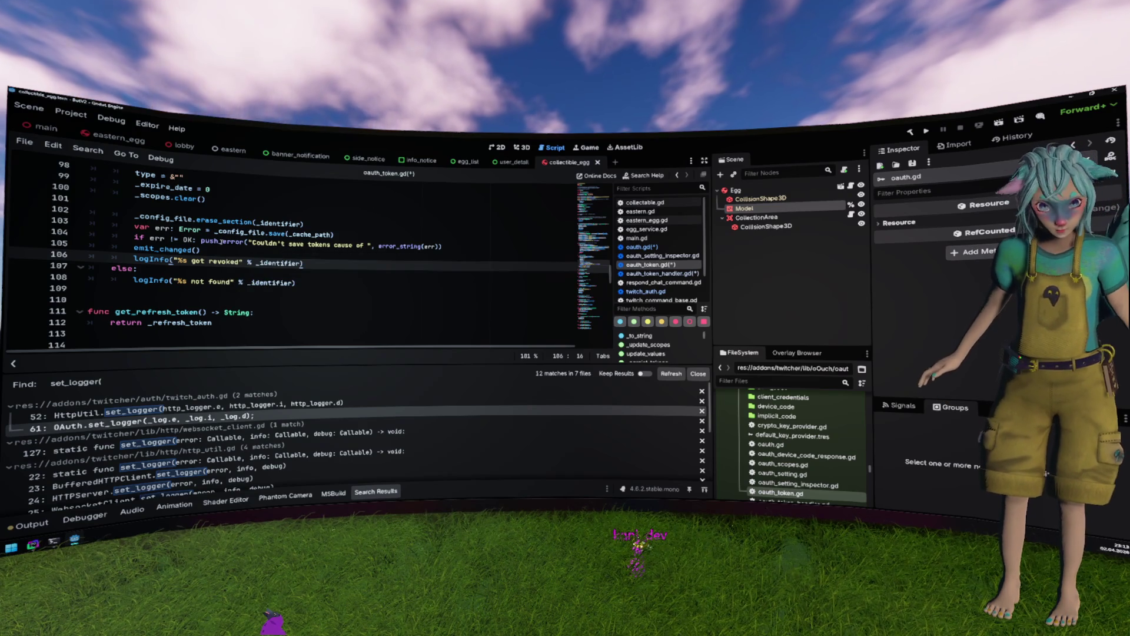
double_click(221, 241)
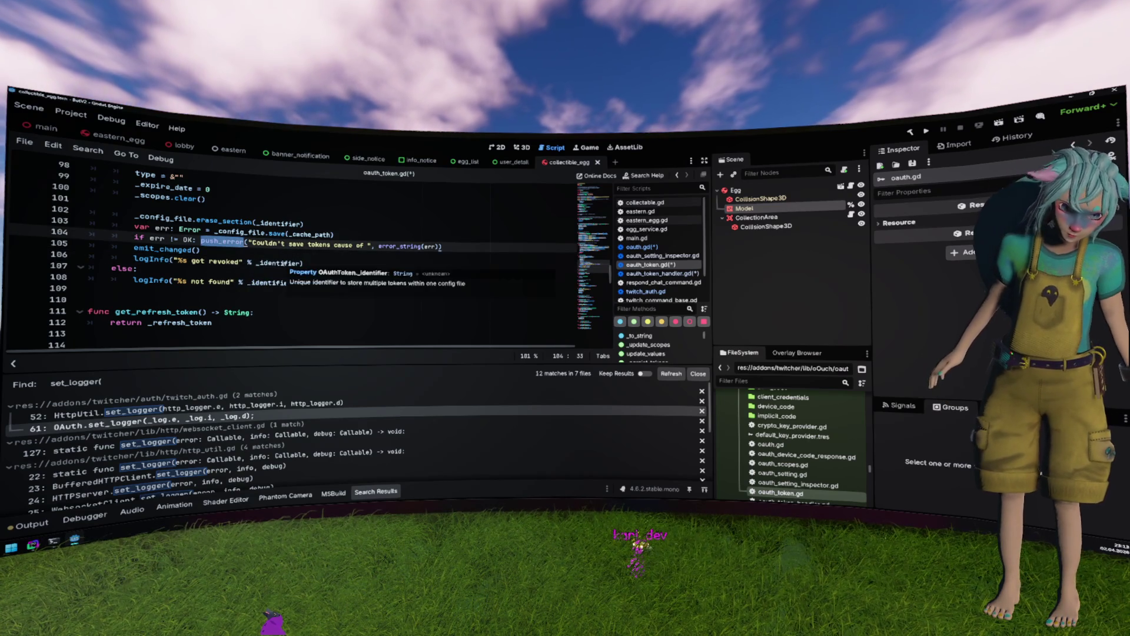
Insert a logError() call on a new line above push_error under if err != OK
key("Left")
key("Return")
key("Return")
key("Up")
type("logE")
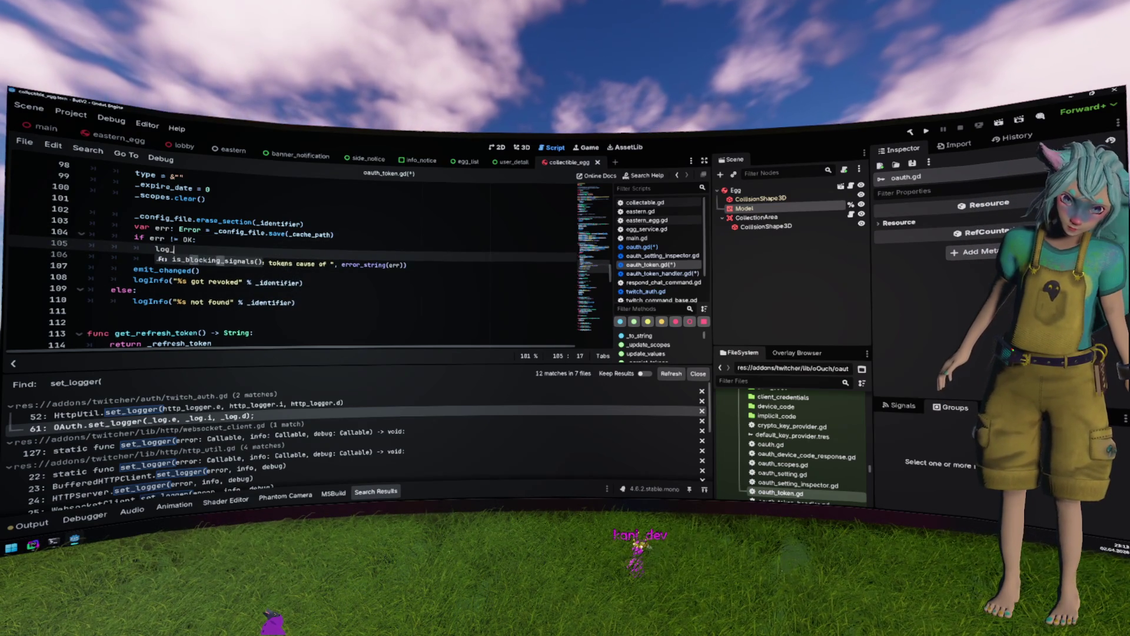
key("Return")
key("Escape")
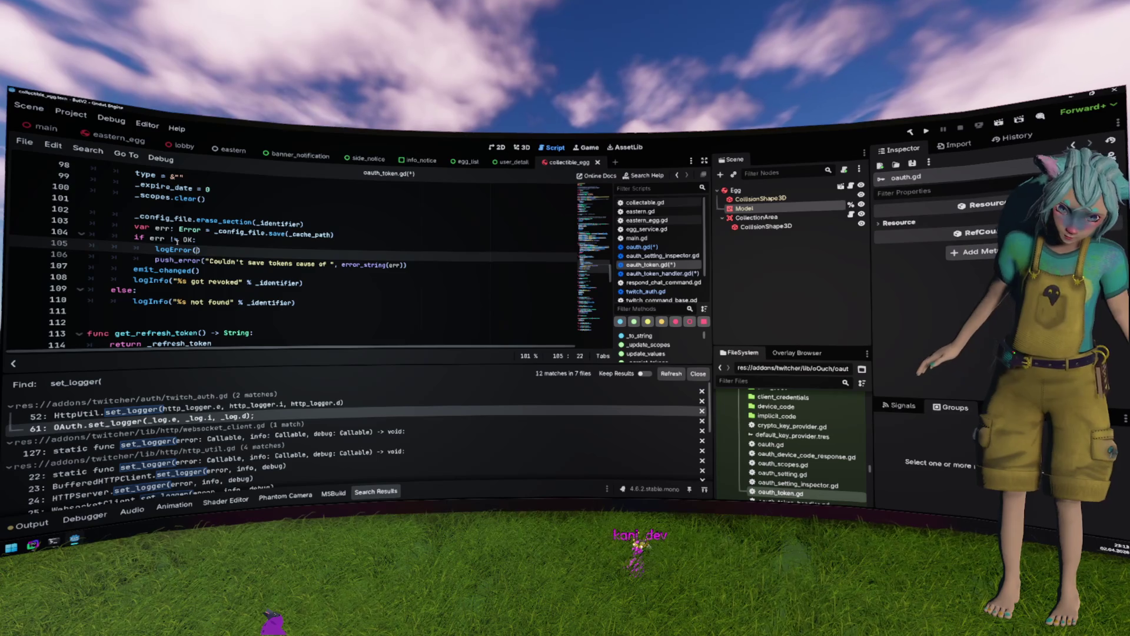
Copy the "Couldn't save tokens cause of " message and error_string(err) into logError's parentheses
left_click_drag(207, 261, 405, 265)
key("ctrl+c")
left_click(199, 250)
key("ctrl+v")
key("Up")
key("Up")
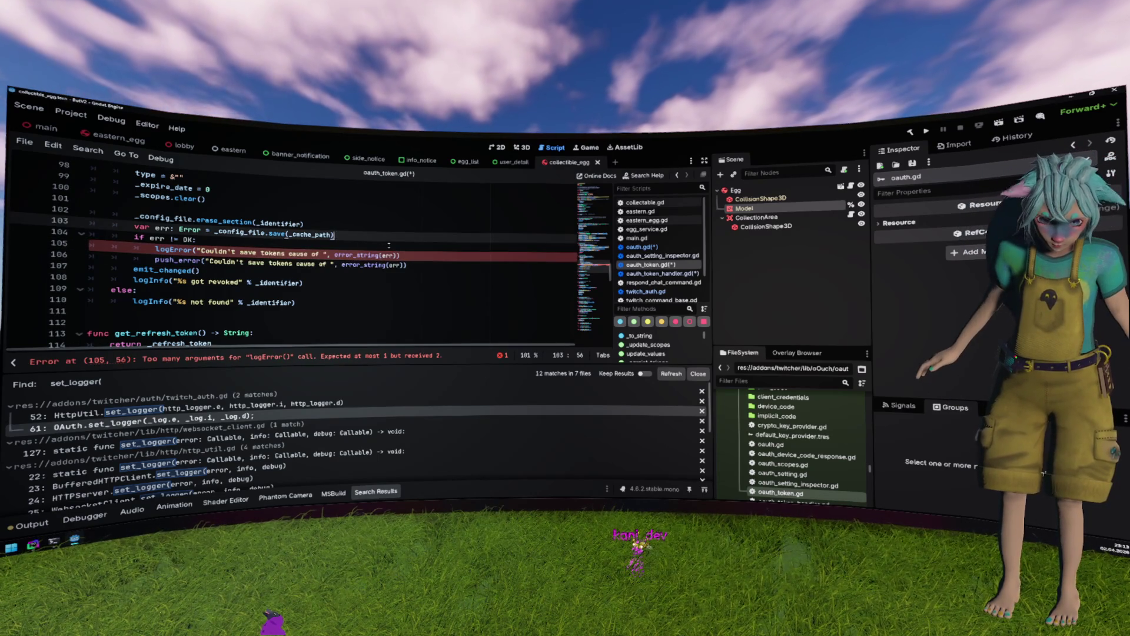
scroll(389, 246, "up", 1)
Join the message and error_string(err) with + instead of a comma
left_click(330, 283)
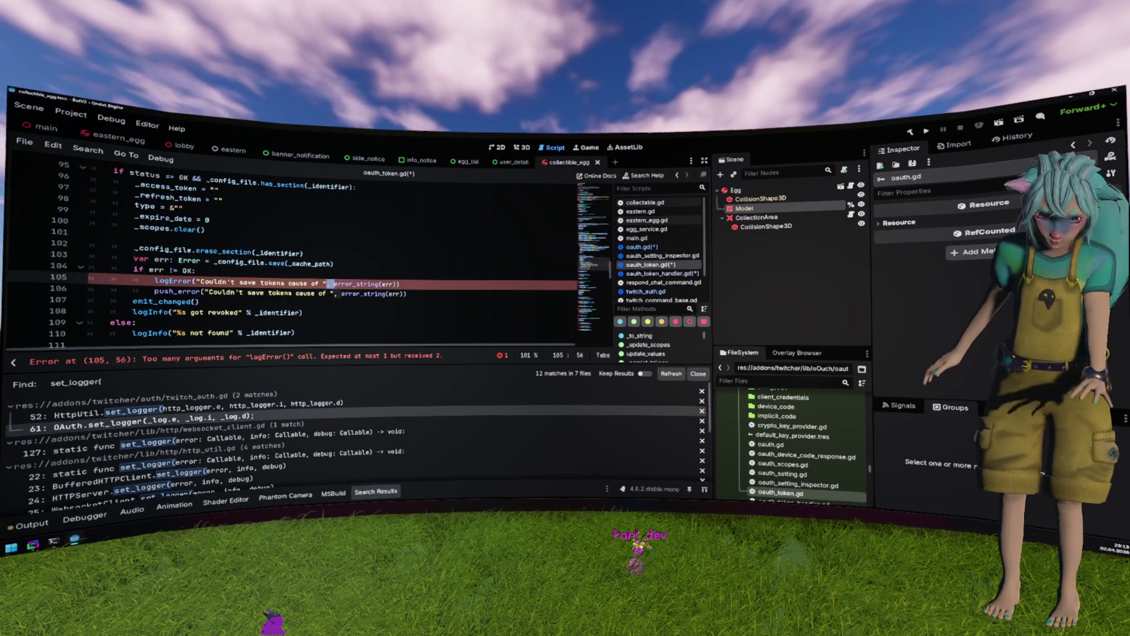
key("BackSpace")
type("%s")
key("Left")
key("Left")
key("Left")
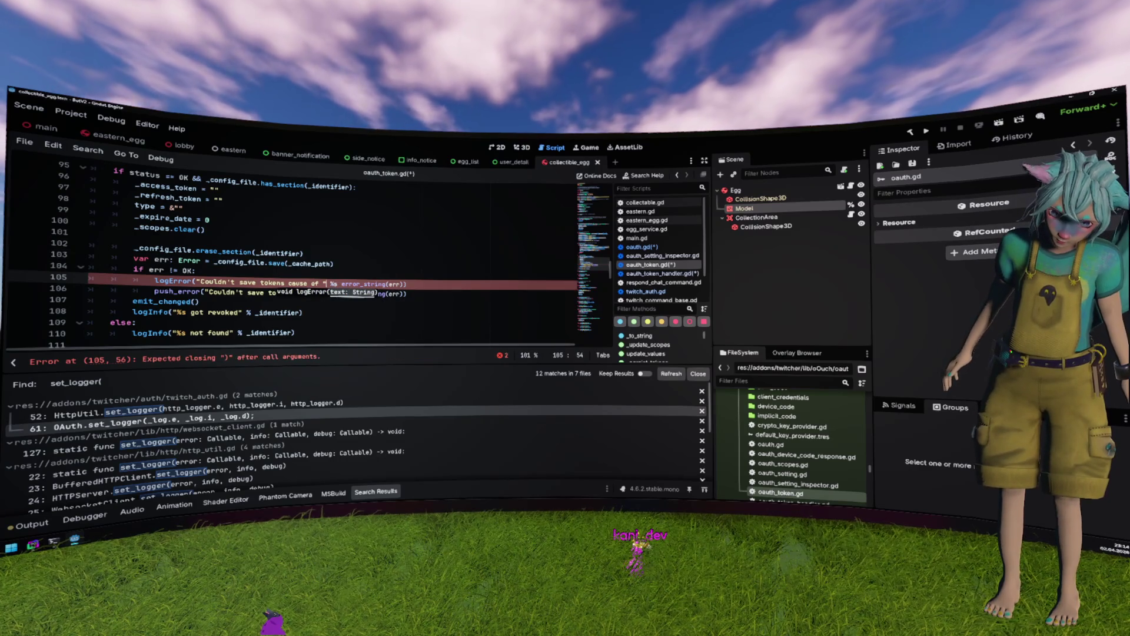
key("Delete")
key("Delete")
type("+")
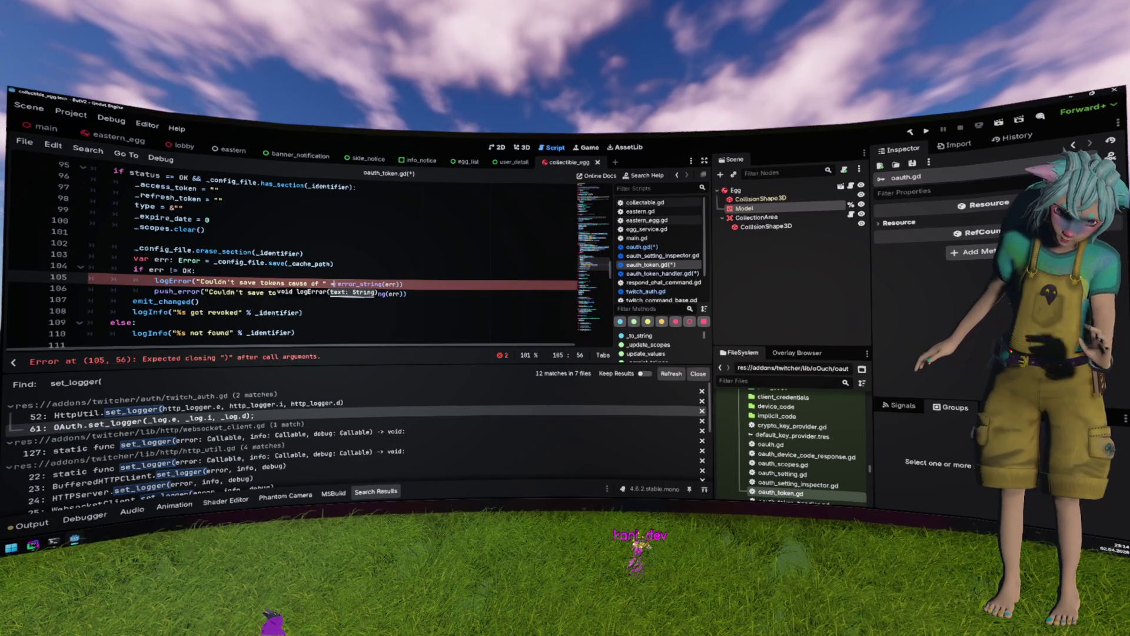
left_click(382, 274)
scroll(434, 267, "up", 2)
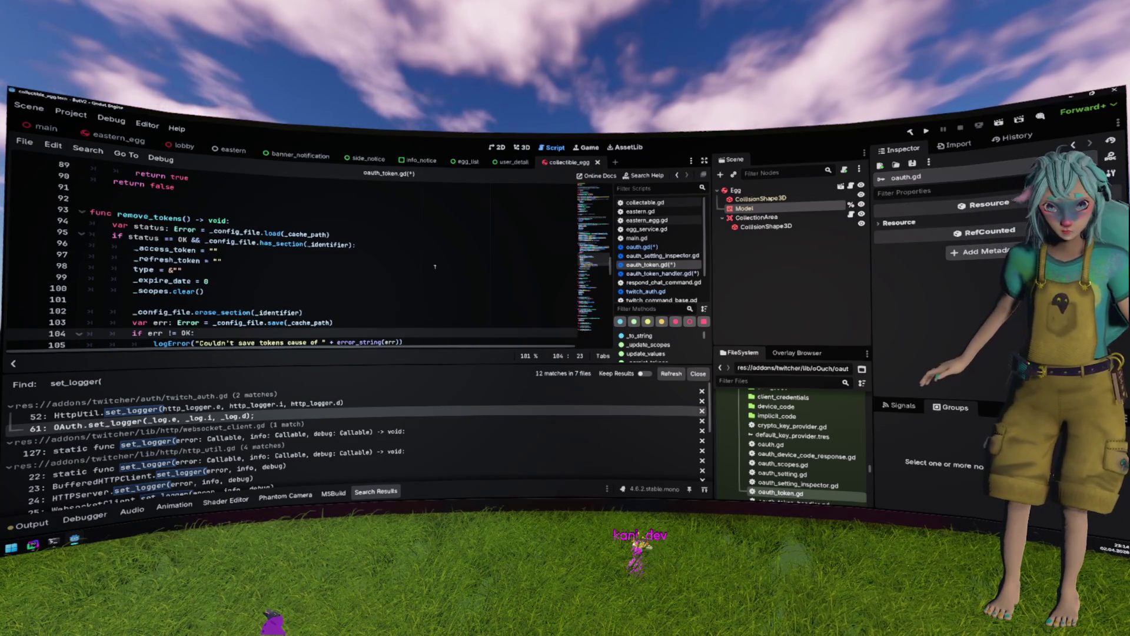
Move push_error after 'if err != OK:' near line 75 onto its own indented line and review its docs
scroll(434, 267, "up", 4)
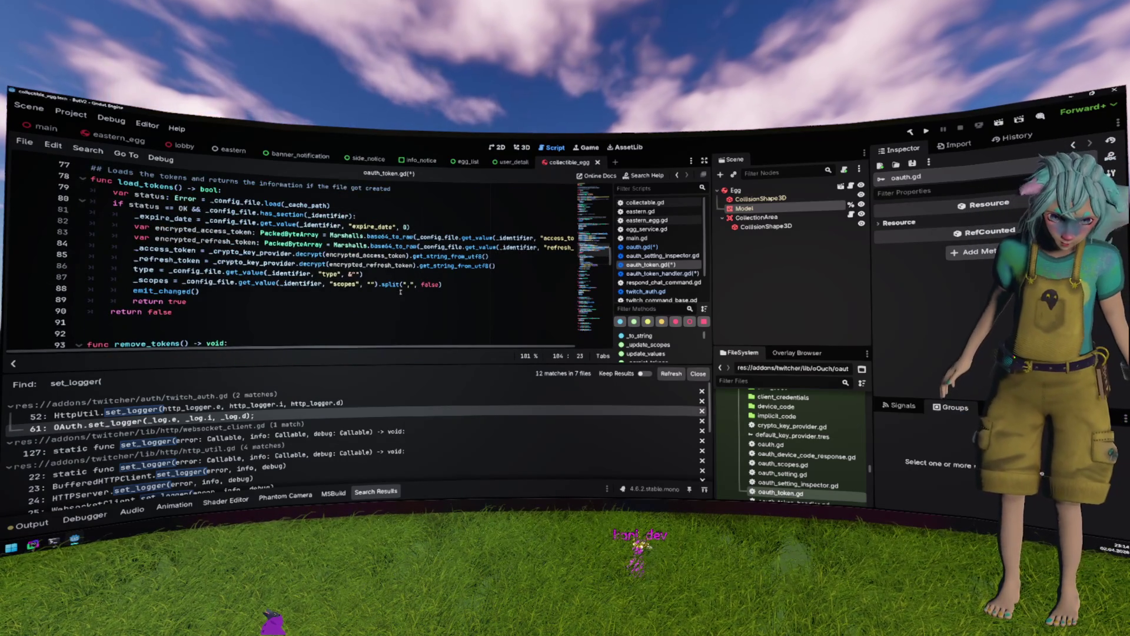
scroll(400, 292, "up", 2)
scroll(400, 274, "up", 1)
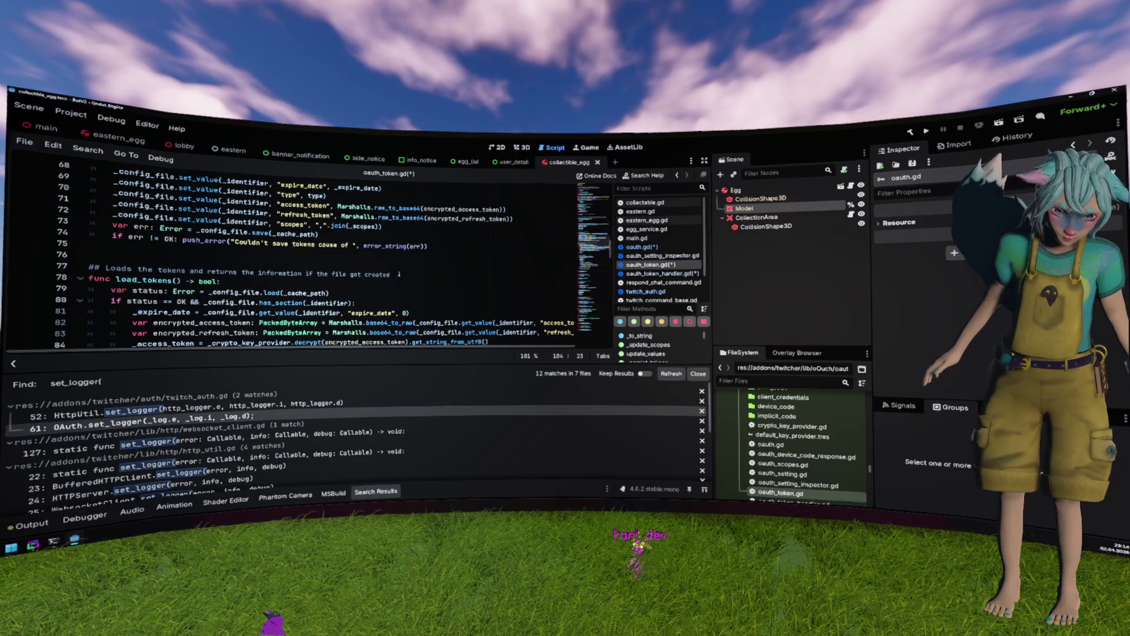
left_click(180, 239)
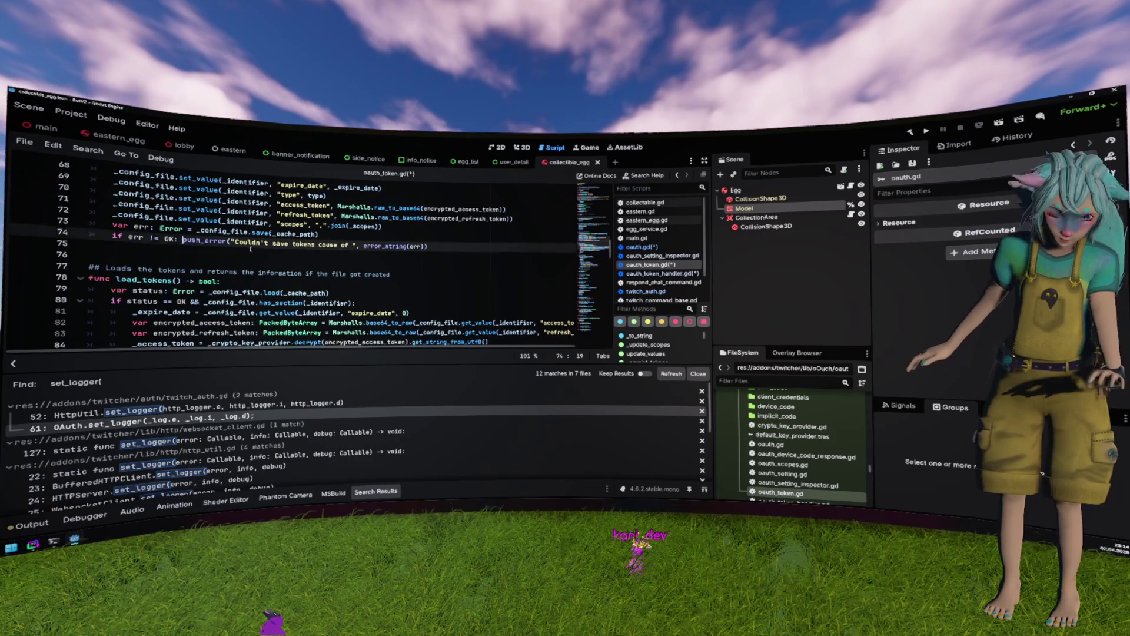
key("Return")
left_click(154, 249, "ctrl")
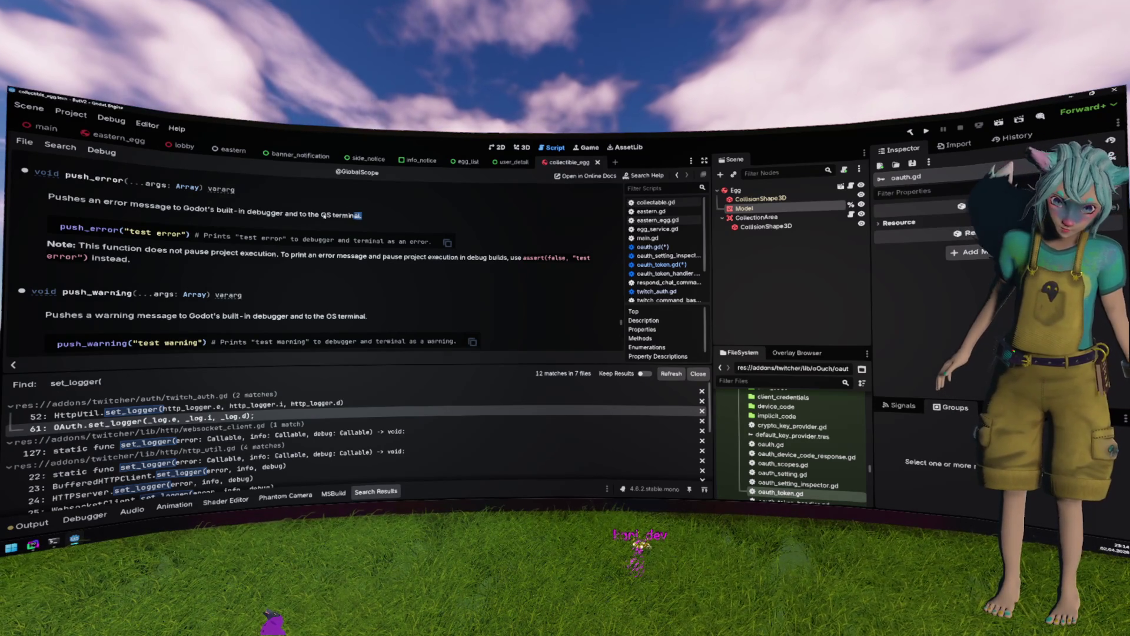
left_click_drag(325, 215, 322, 215)
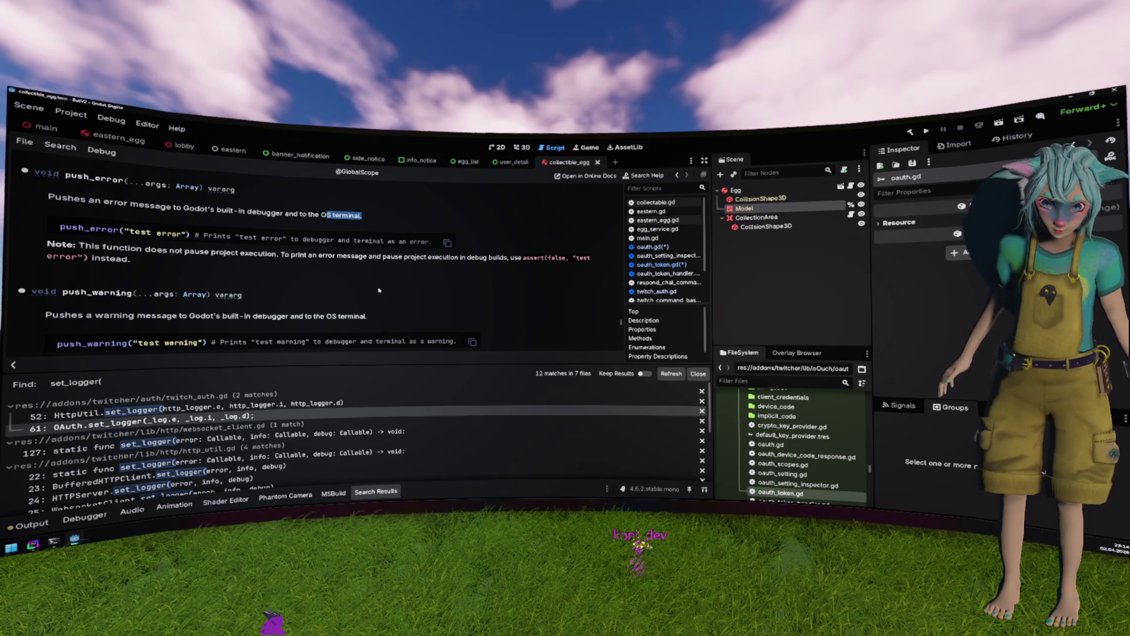
key("alt+Left")
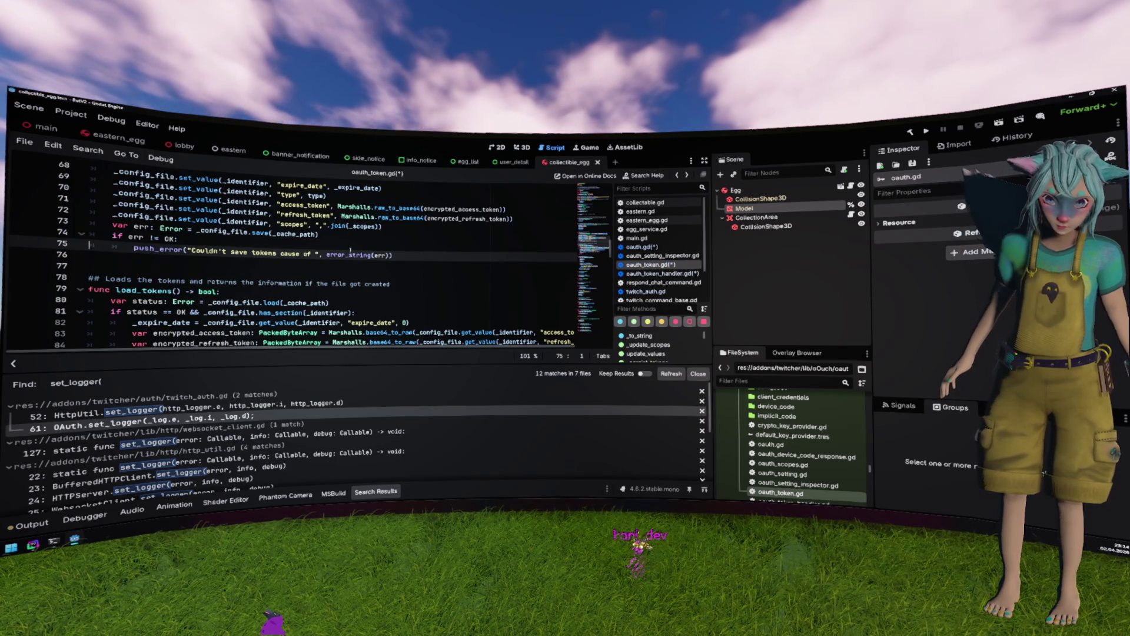
Insert a blank line, then cut the logError and push_error lines out of remove_tokens
key("ctrl+shift+Return")
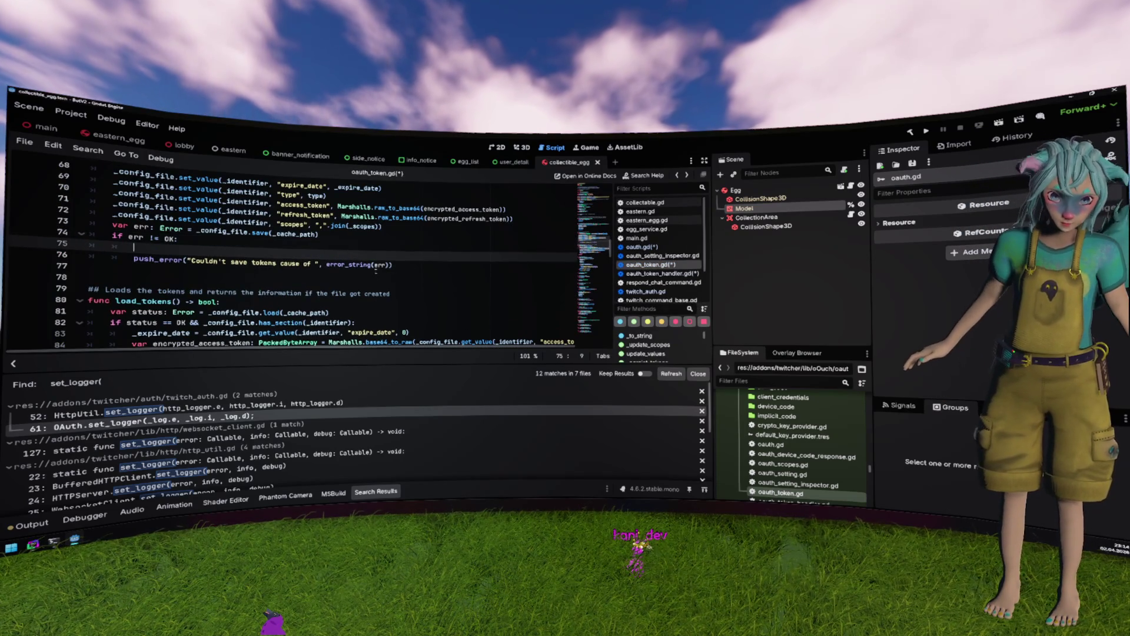
scroll(383, 266, "down", 4)
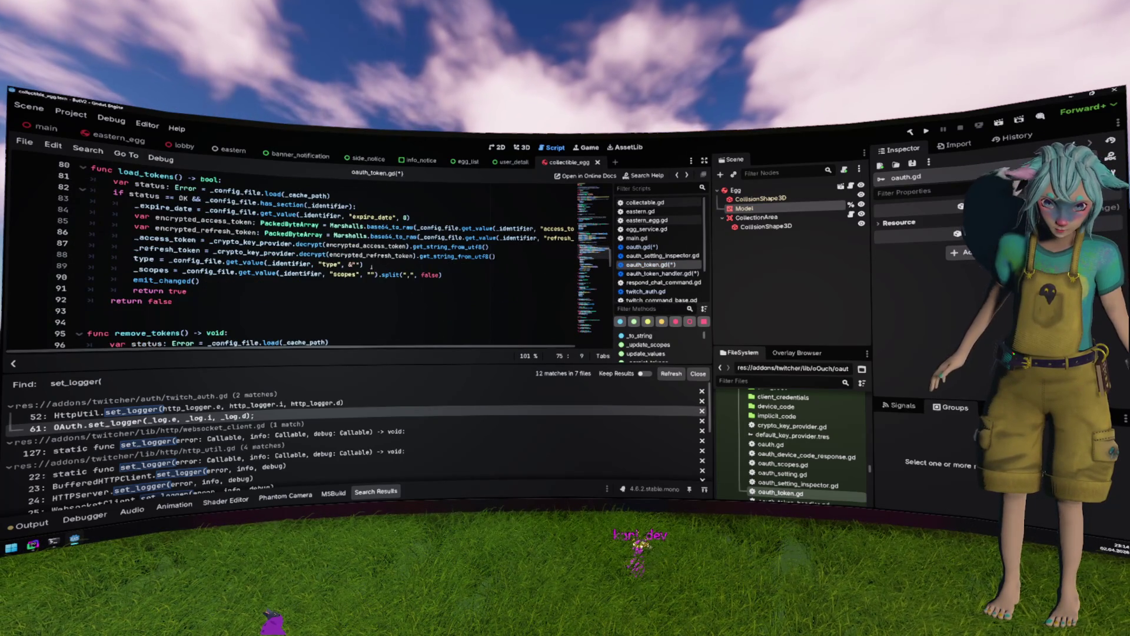
scroll(371, 267, "down", 3)
scroll(372, 267, "up", 5)
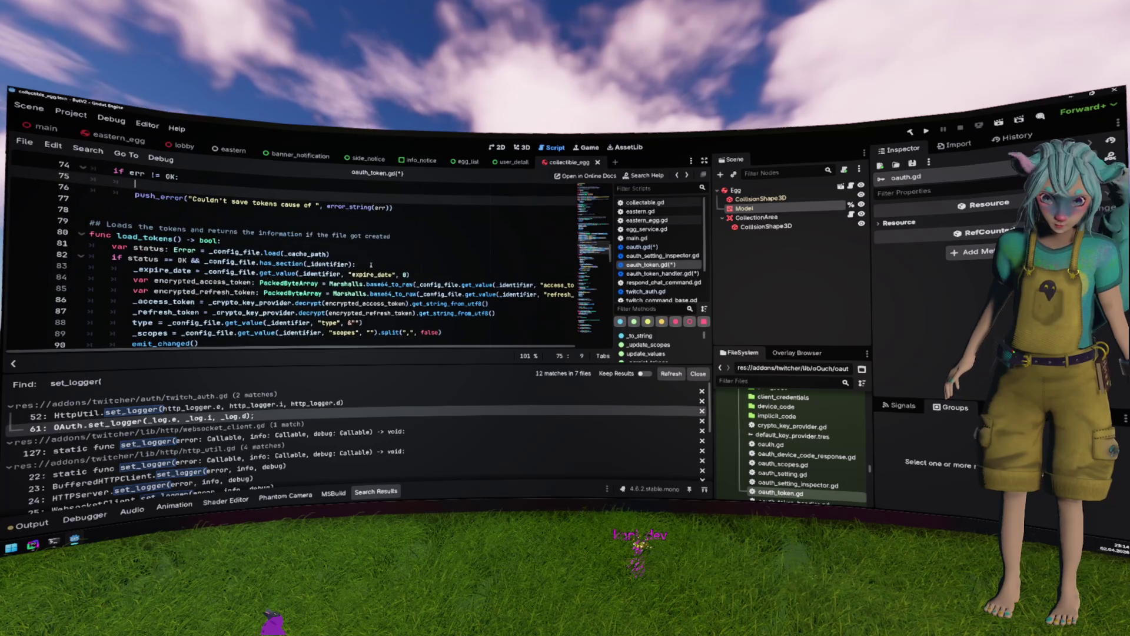
scroll(371, 265, "down", 9)
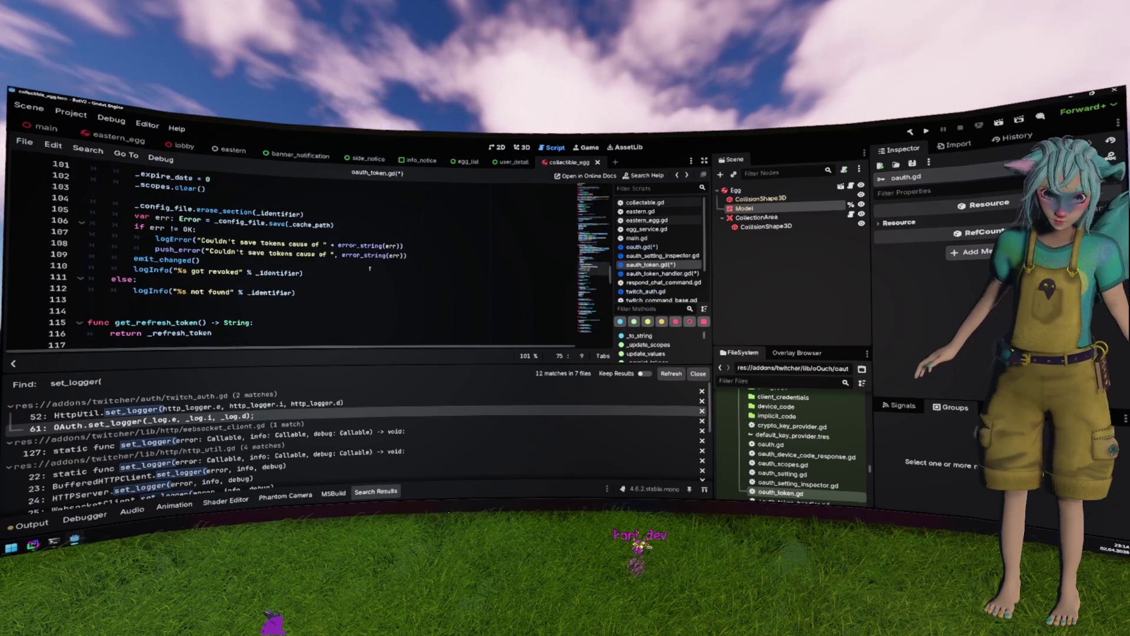
mouse_move(90, 242)
left_mouse_down()
mouse_move(411, 253)
mouse_move(90, 259)
left_mouse_up()
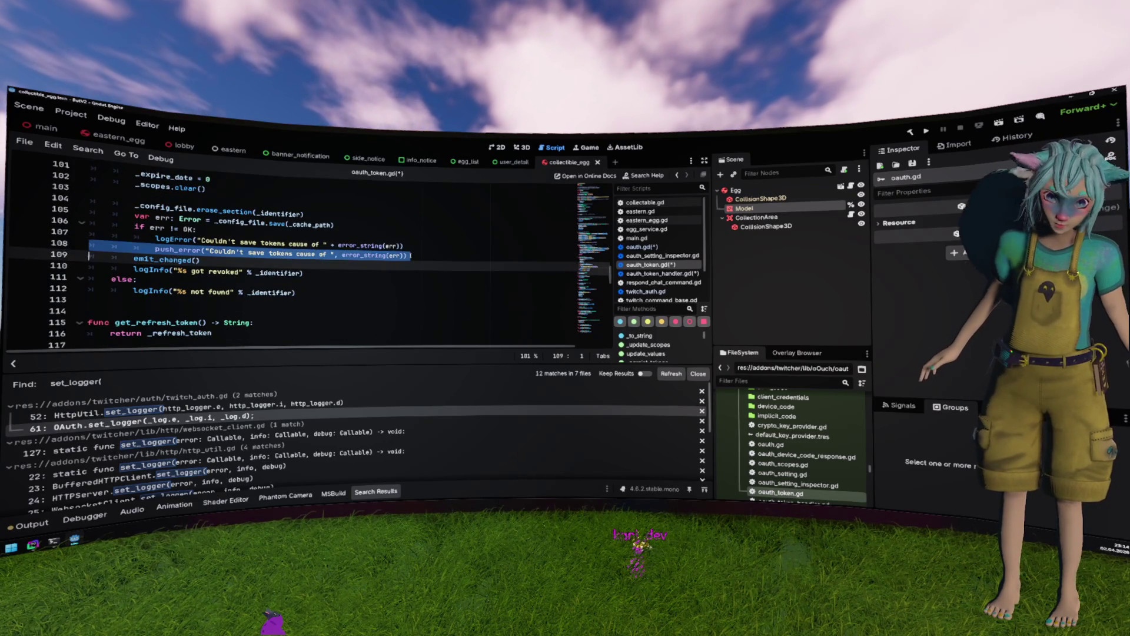
key("Delete")
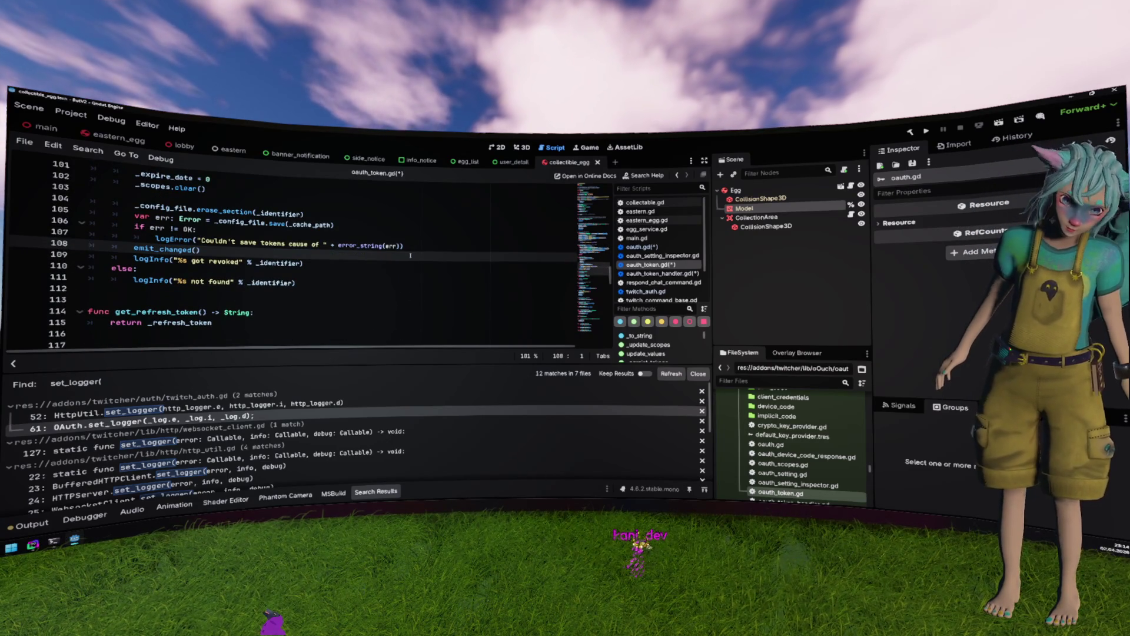
Paste the error-reporting line next to logError in _persist_tokens and fix its indentation
scroll(410, 255, "up", 8)
scroll(418, 254, "up", 2)
left_click(417, 221)
type("logError(\"Couldn't save tokens cause of \" + error_string(err))")
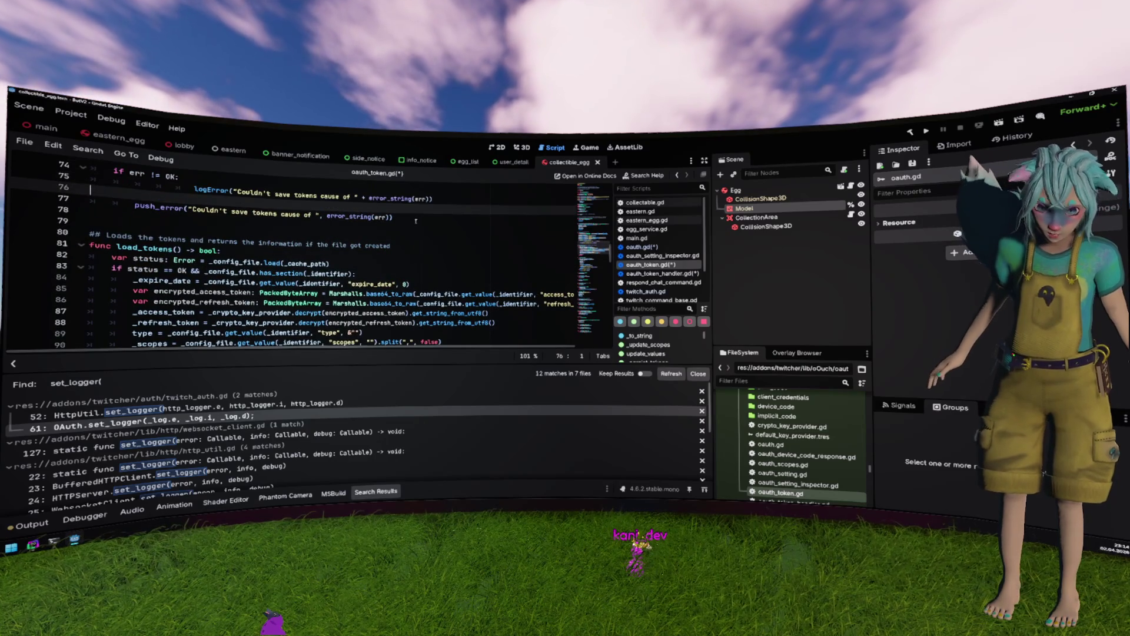
key("Delete")
key("shift+Tab")
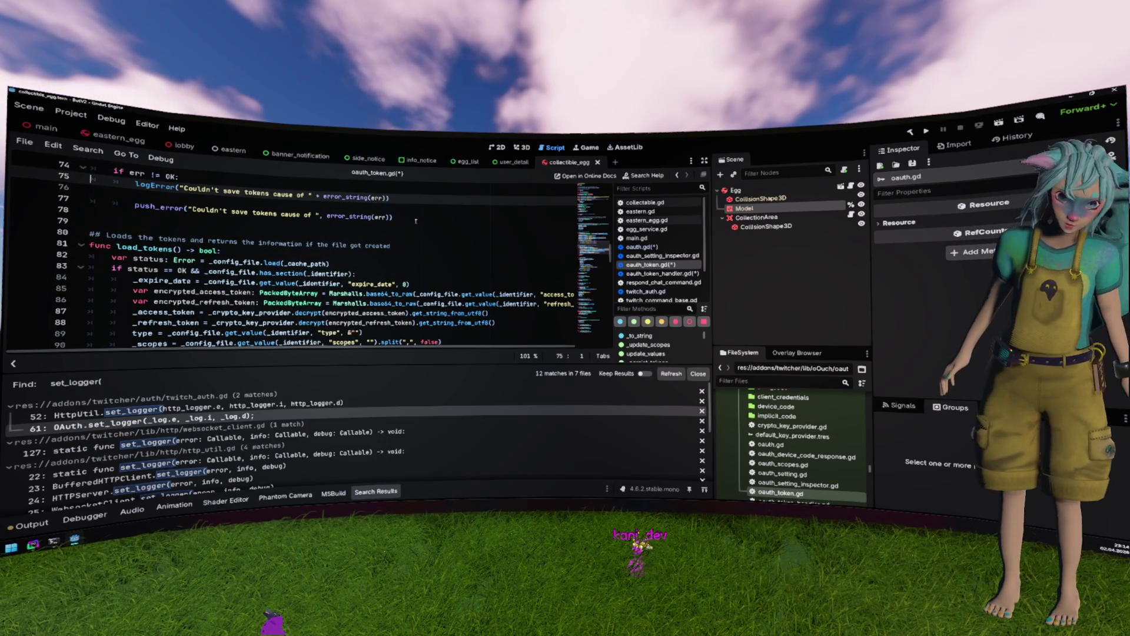
scroll(416, 222, "up", 2)
key("Down")
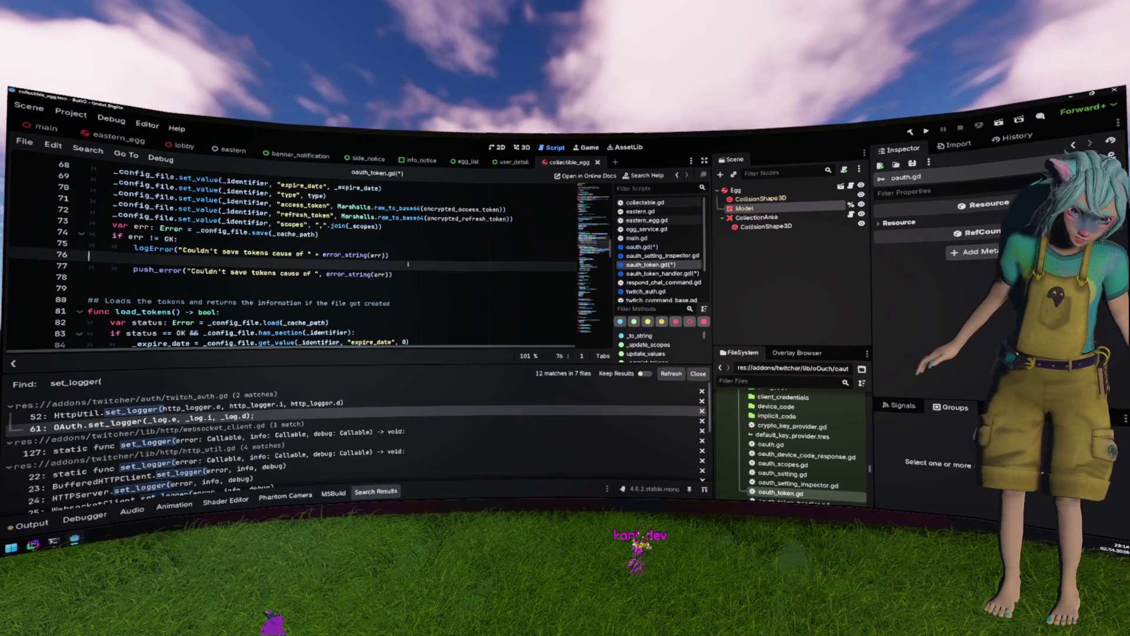
Delete the redundant push_error line under logError in _persist_tokens
triple_click(411, 268)
key("Delete")
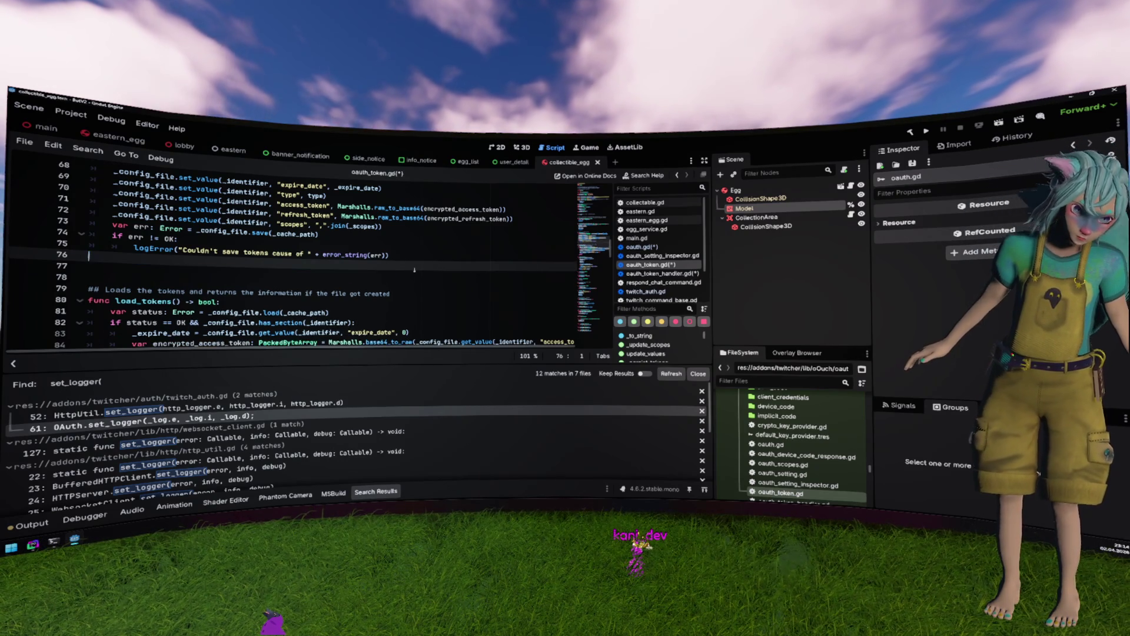
scroll(189, 228, "up", 3)
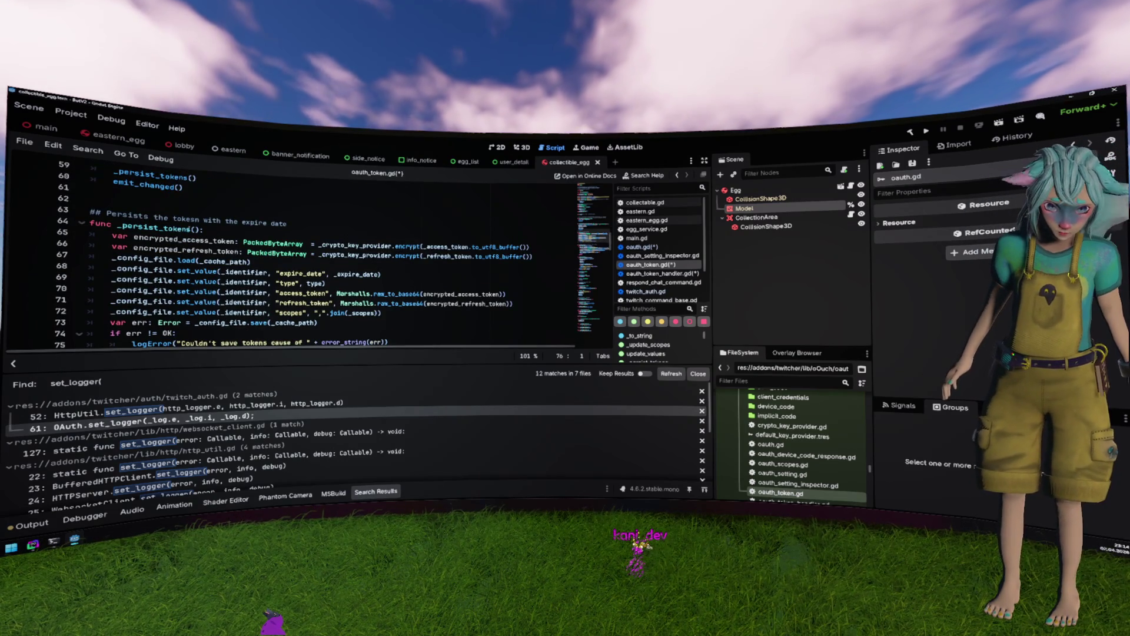
scroll(189, 228, "down", 8)
scroll(182, 231, "down", 6)
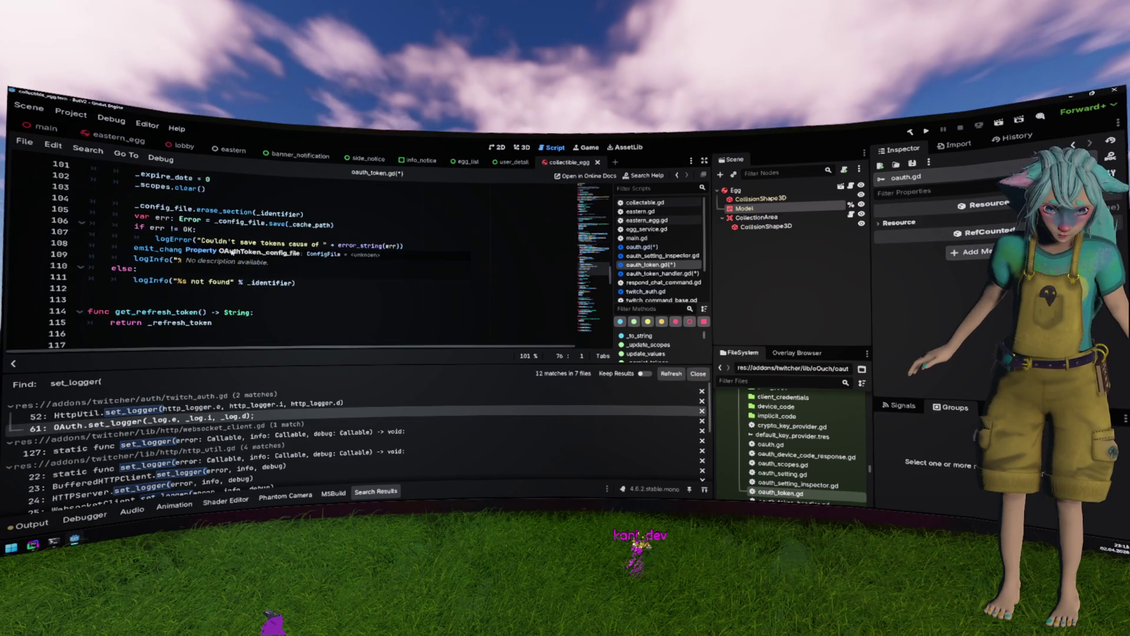
Replace 'save' with 'erase' in the remove_tokens error message
double_click(249, 242)
type("r")
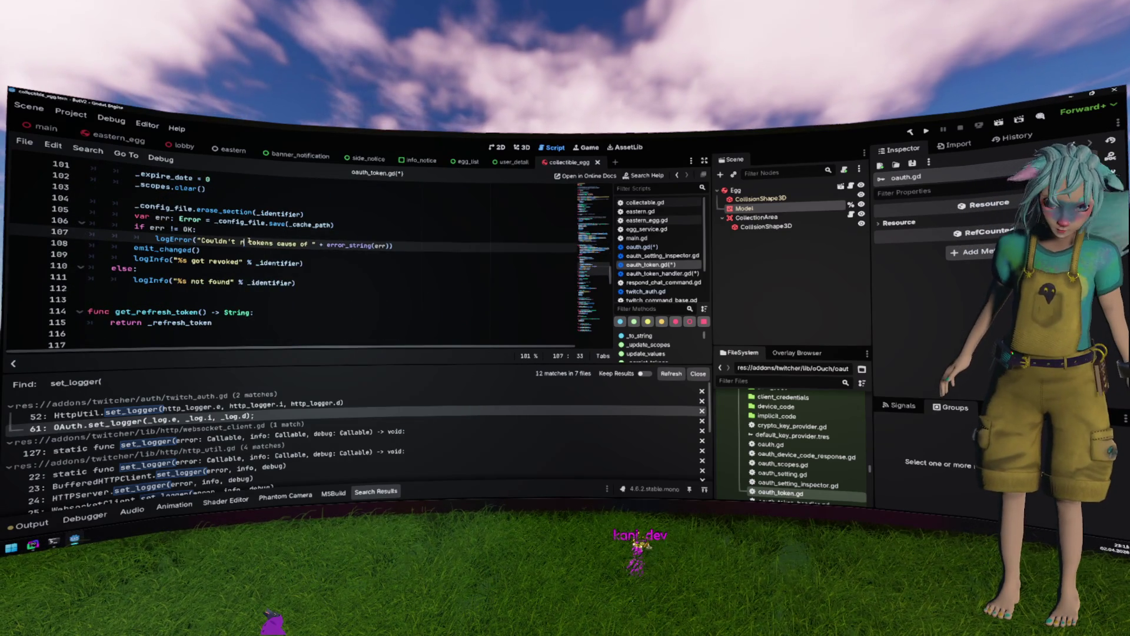
type("emove")
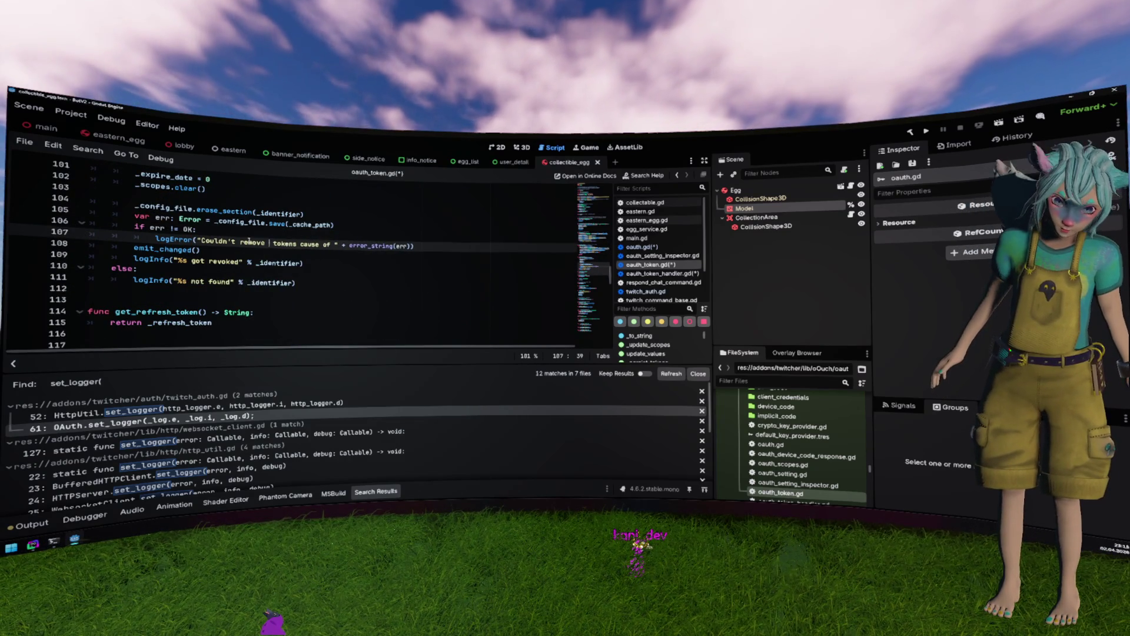
key("BackSpace")
scroll(249, 239, "up", 2)
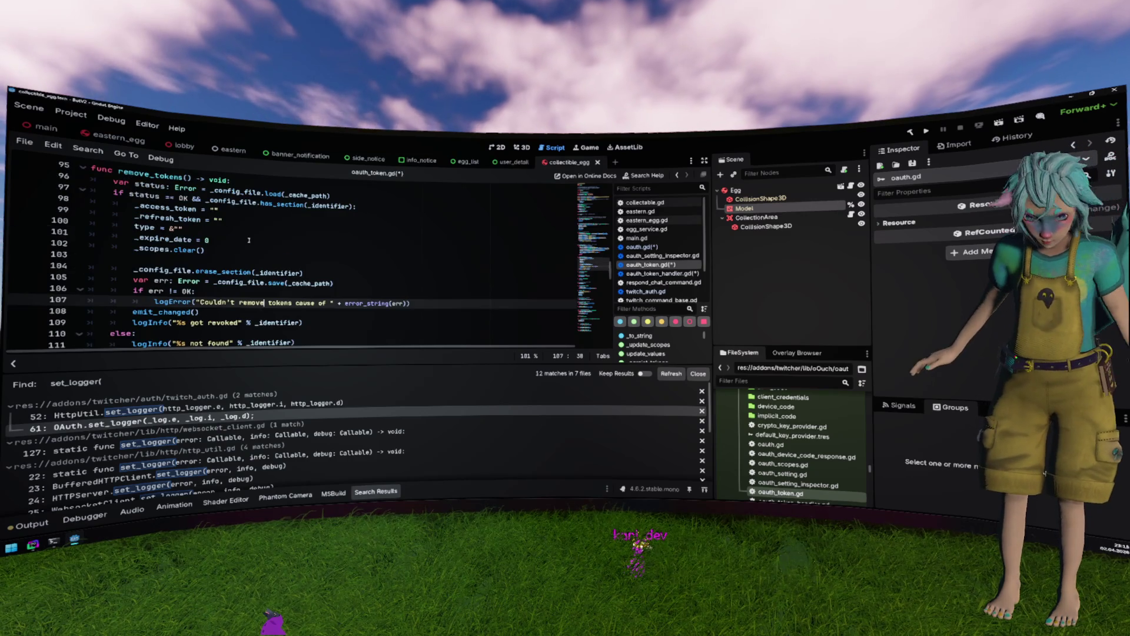
double_click(251, 302)
type("e")
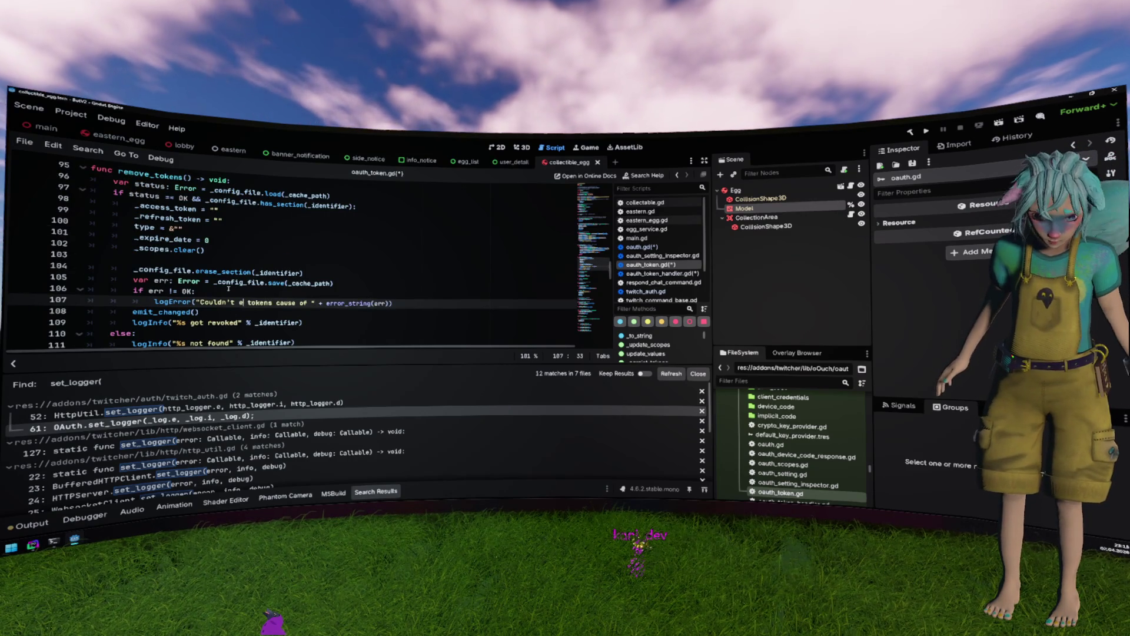
type("rase")
Open new blank lines after the save-error log and at the top of _persist_tokens
scroll(227, 276, "up", 10)
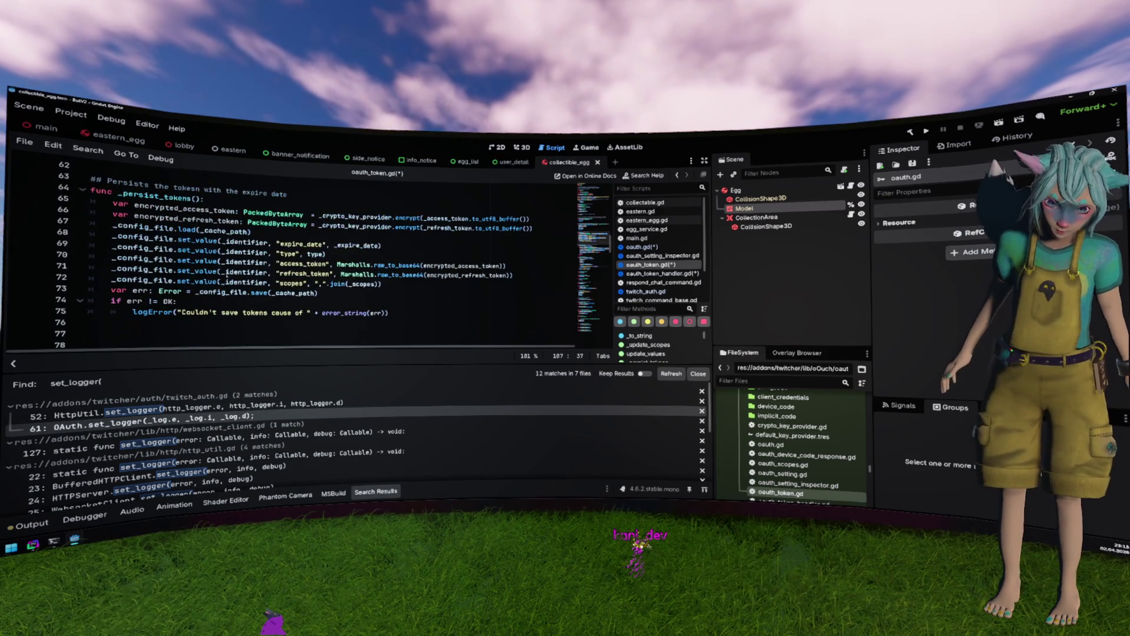
left_click(198, 318)
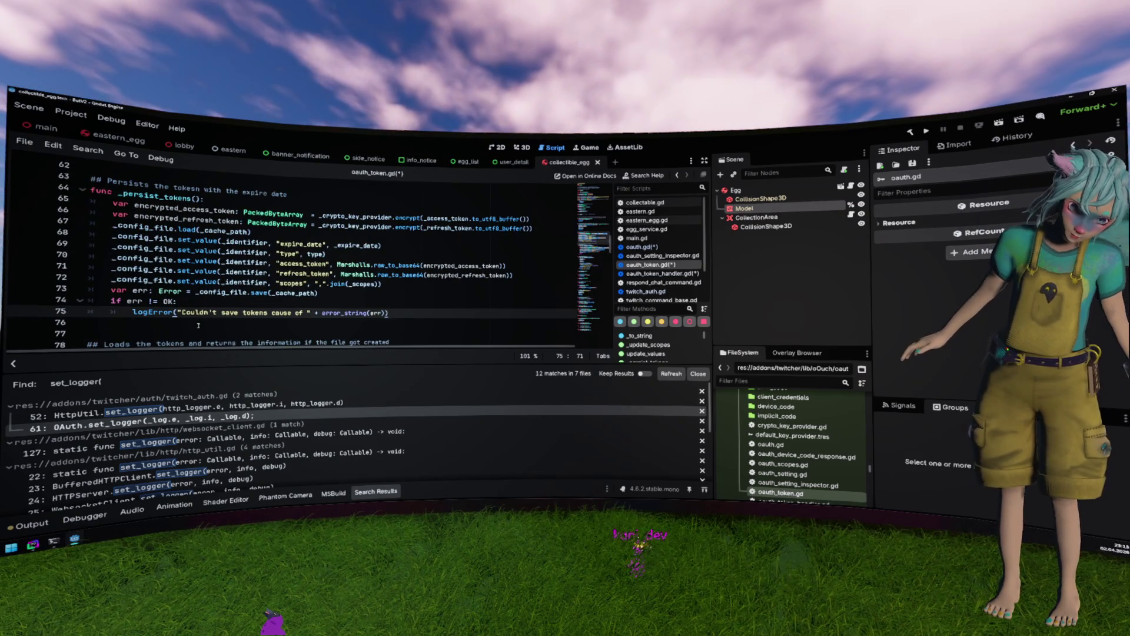
key("Return")
scroll(199, 325, "up", 5)
scroll(198, 323, "up", 9)
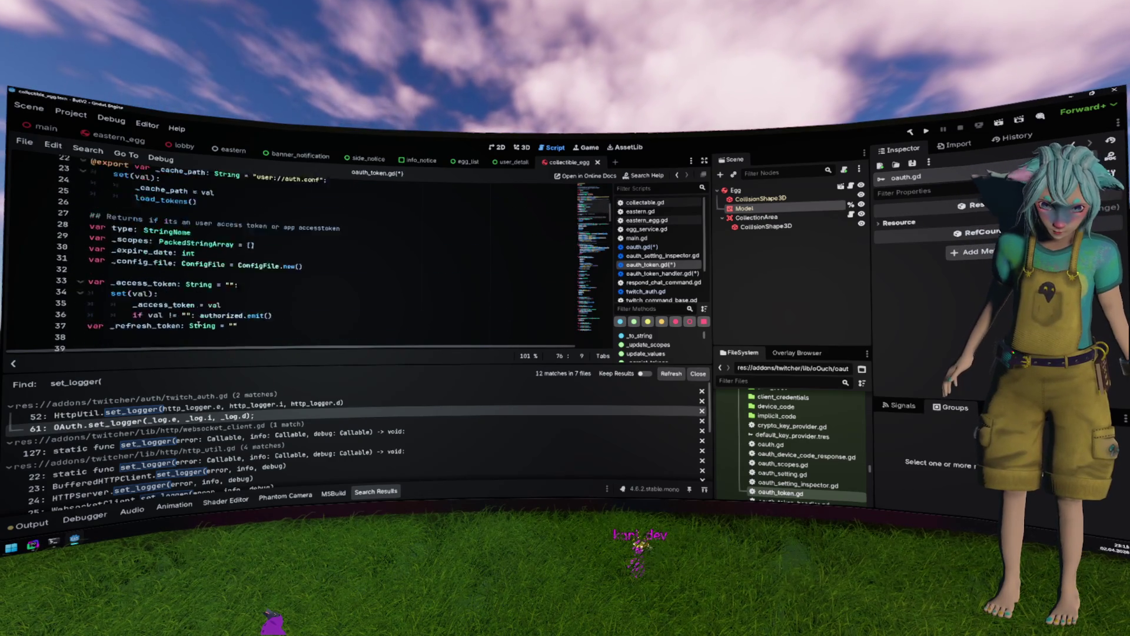
scroll(199, 323, "down", 14)
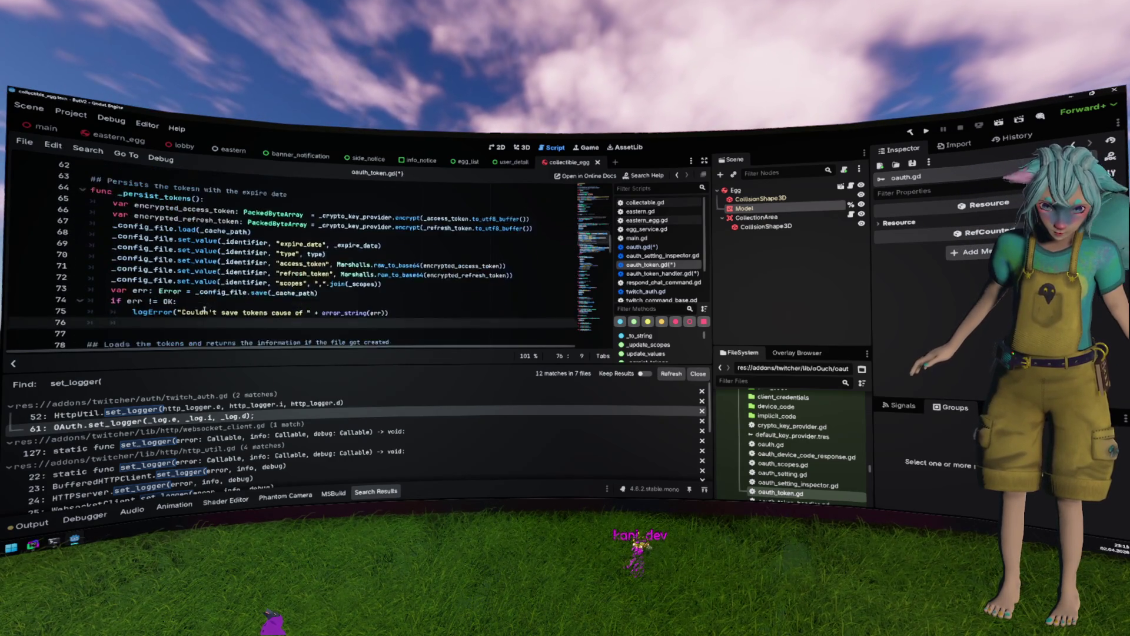
scroll(204, 309, "down", 1)
scroll(228, 202, "up", 1)
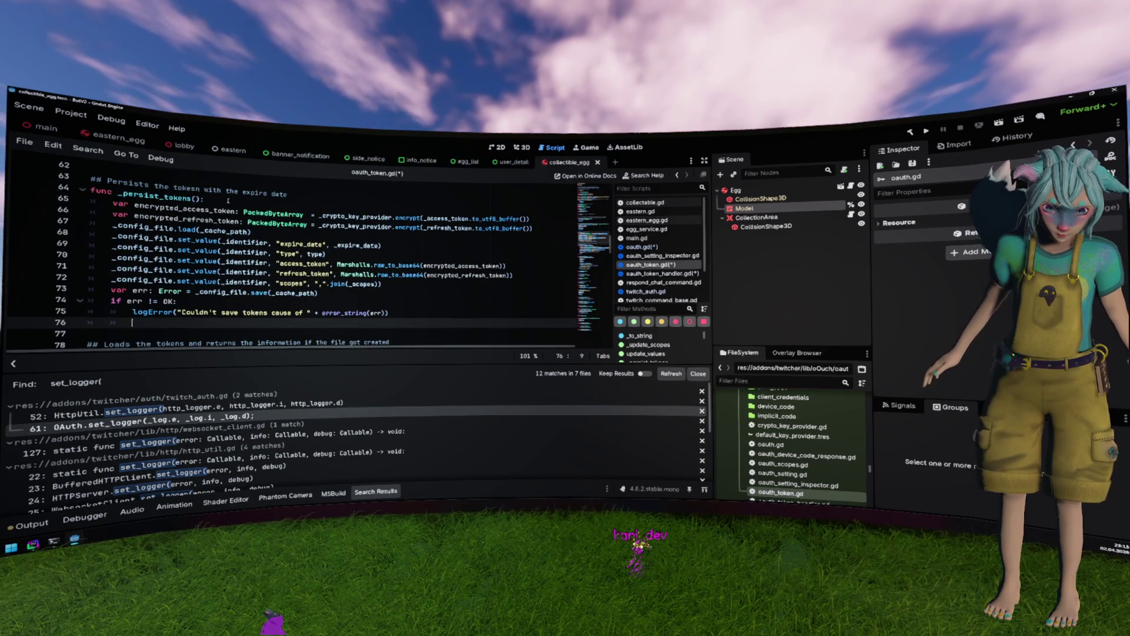
key("Return")
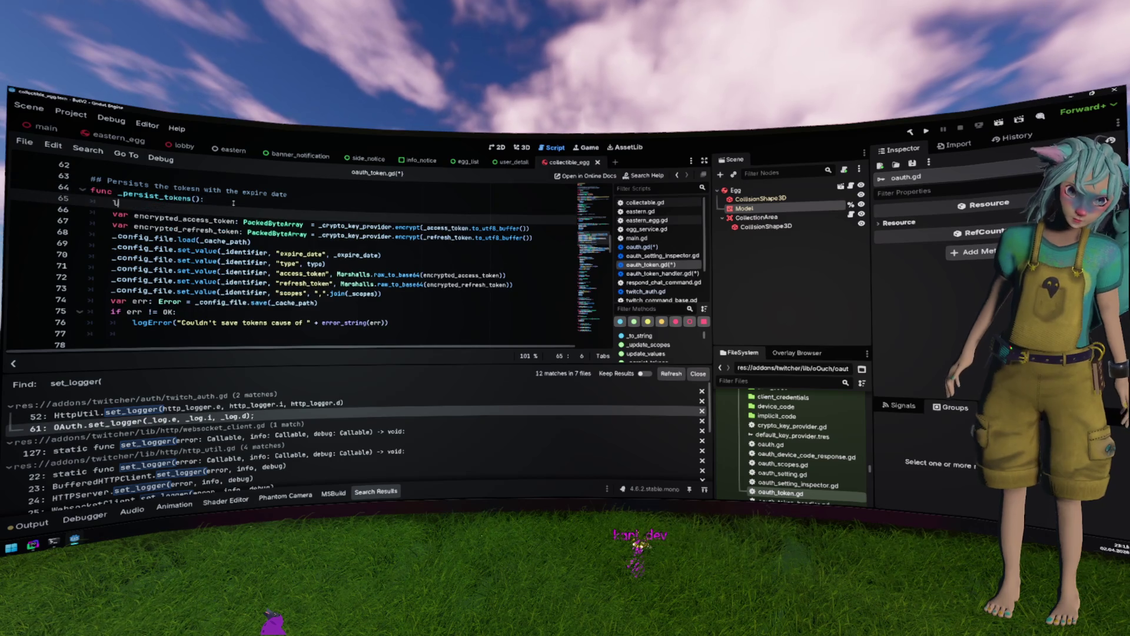
Draft a logDebug("Token %s got persited" % …) call at the top of _persist_tokens
type("logd")
key("Return")
type("\"Token ")
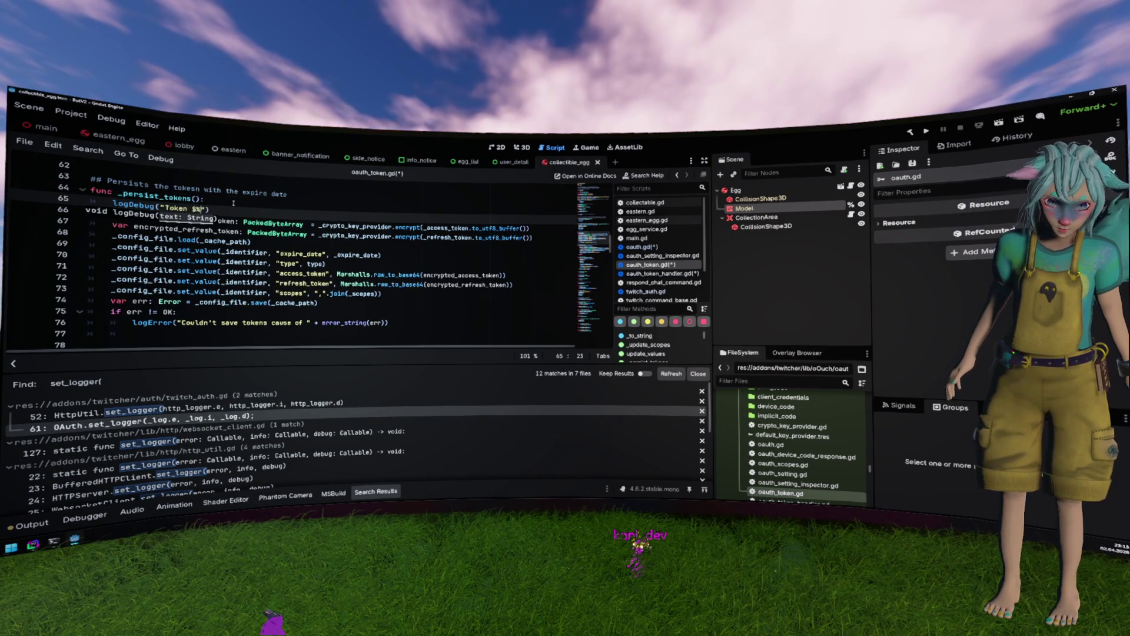
type("%s got persited\",")
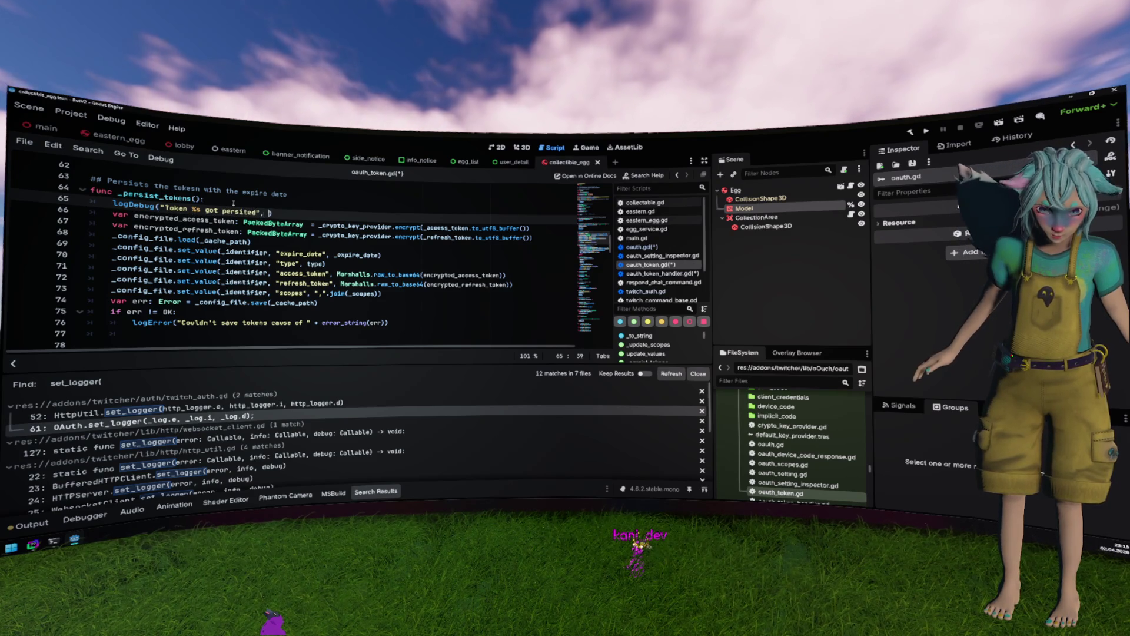
key("BackSpace")
type("%")
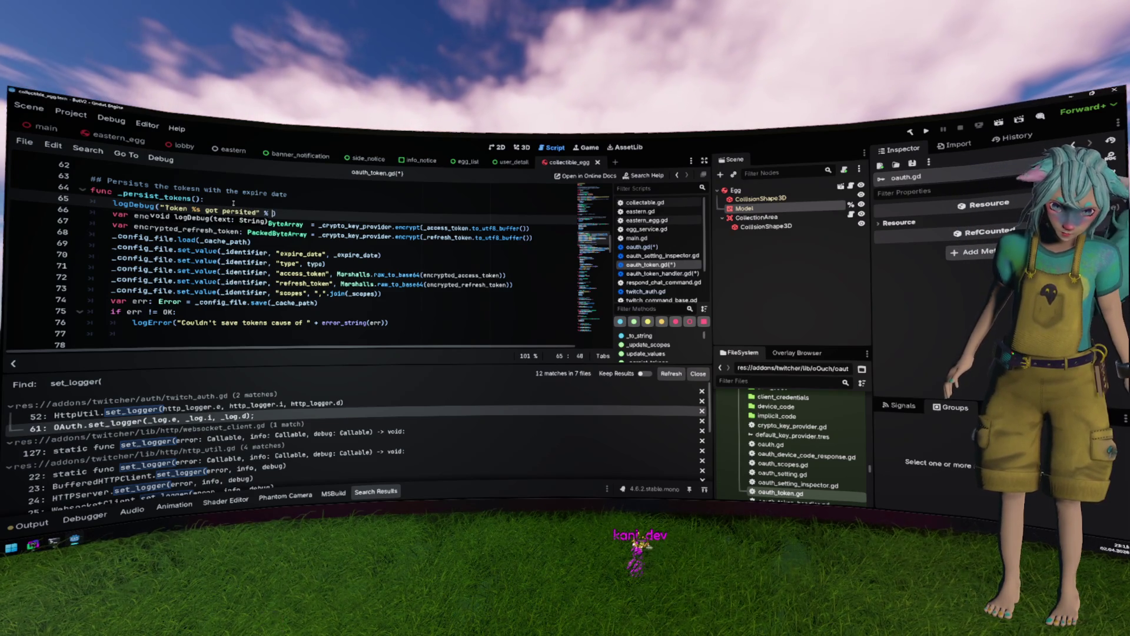
Move the persisted log line into a new else branch after the logError block
key("ctrl+BackSpace")
key("ctrl+BackSpace")
key("ctrl+BackSpace")
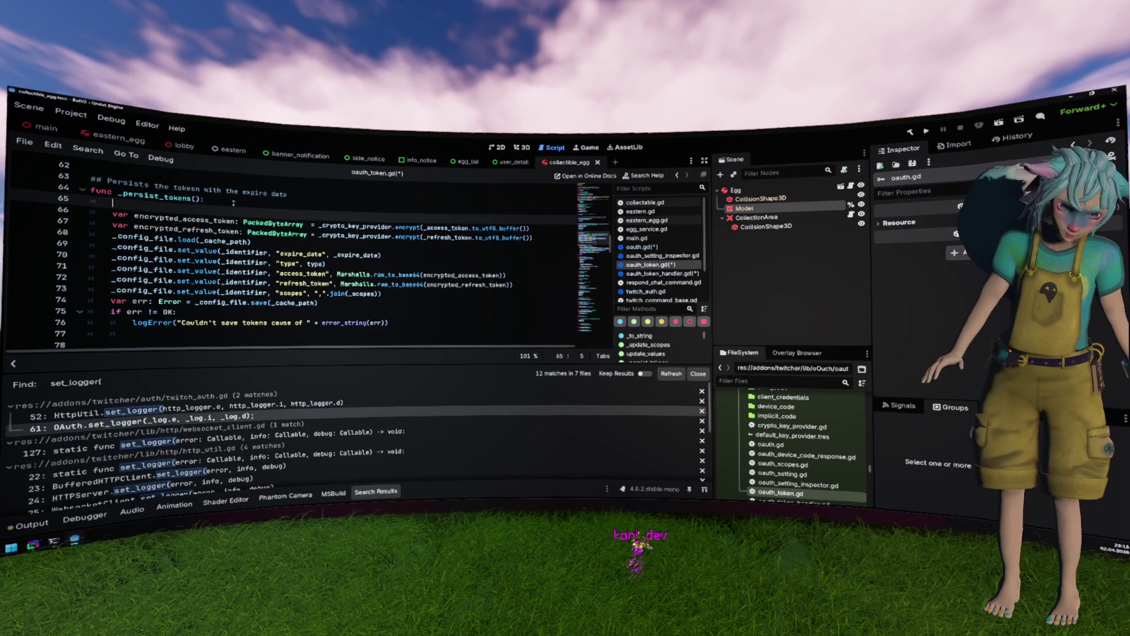
left_click(154, 335)
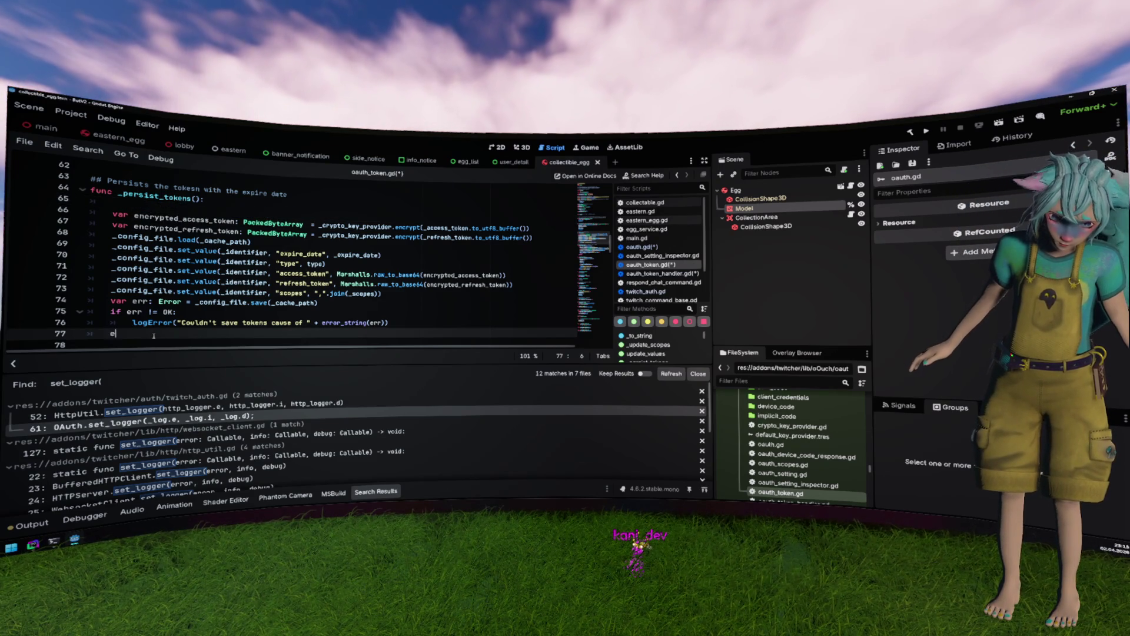
key("Return")
key("ctrl+v")
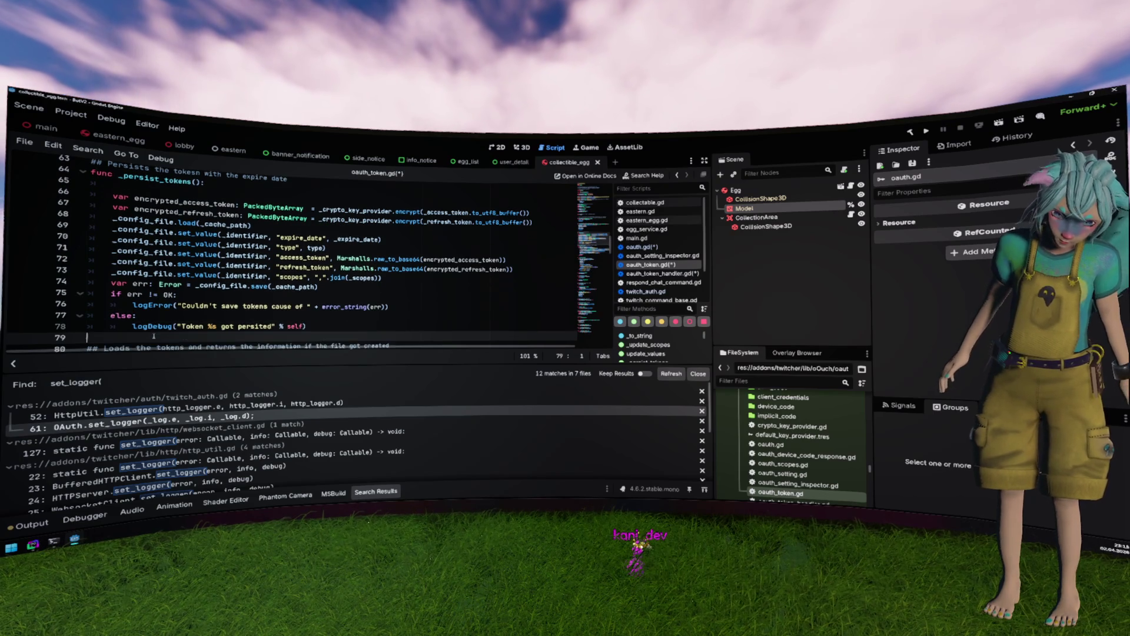
scroll(154, 336, "down", 4)
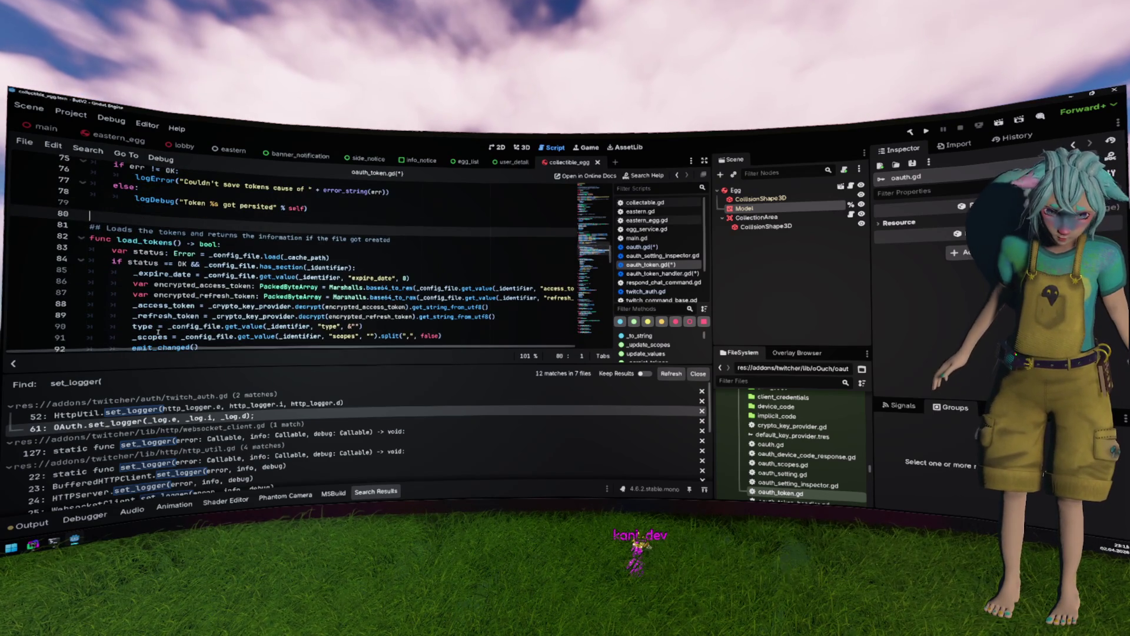
key("Return")
scroll(158, 332, "down", 4)
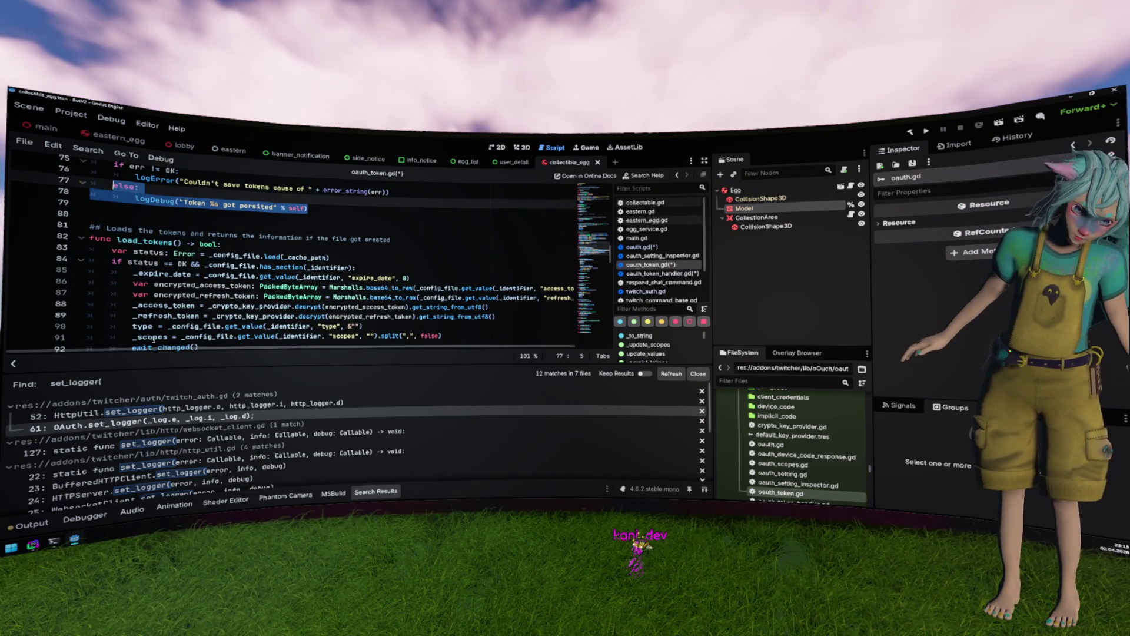
scroll(190, 275, "up", 2)
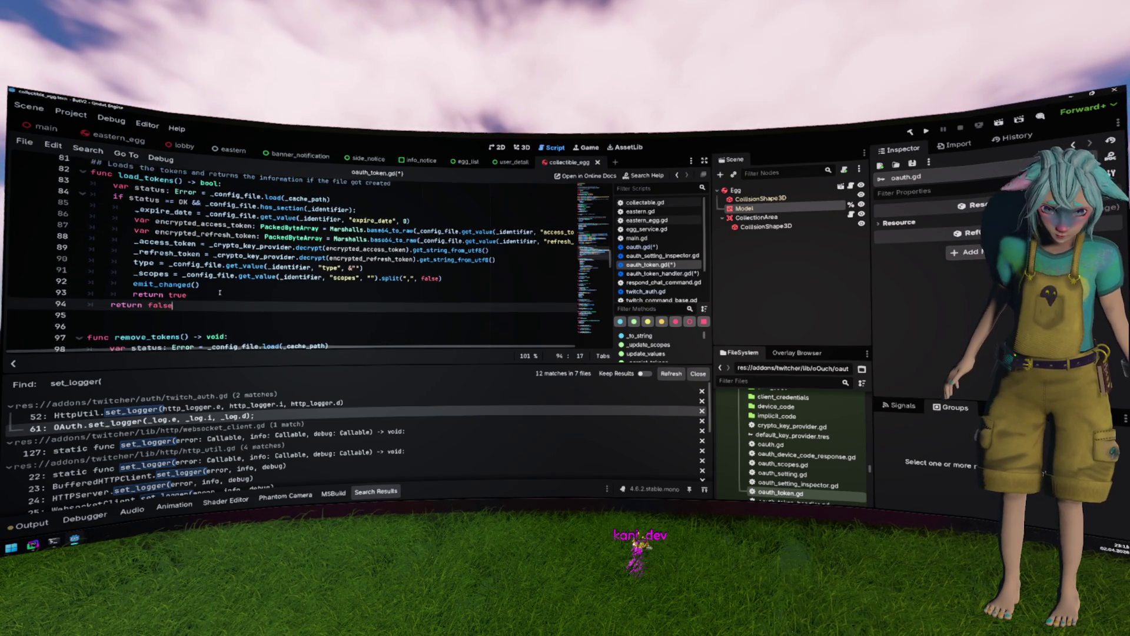
Reword the log to "Token %s got loaded" and copy it above return false
left_click(220, 293)
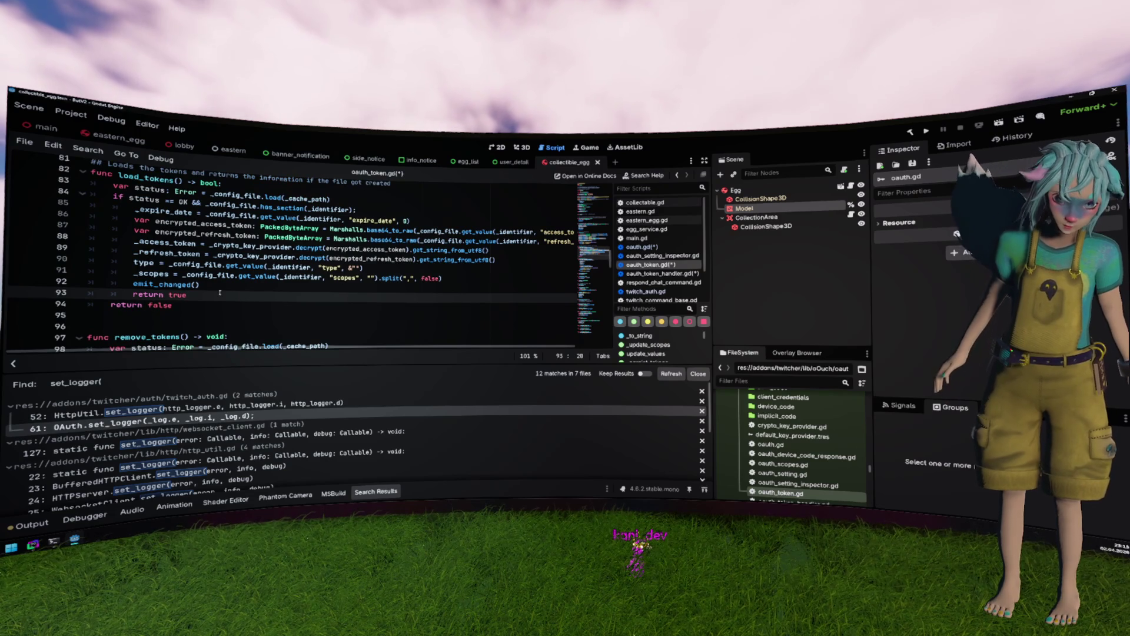
key("ctrl+z")
key("ctrl+z")
key("ctrl+z")
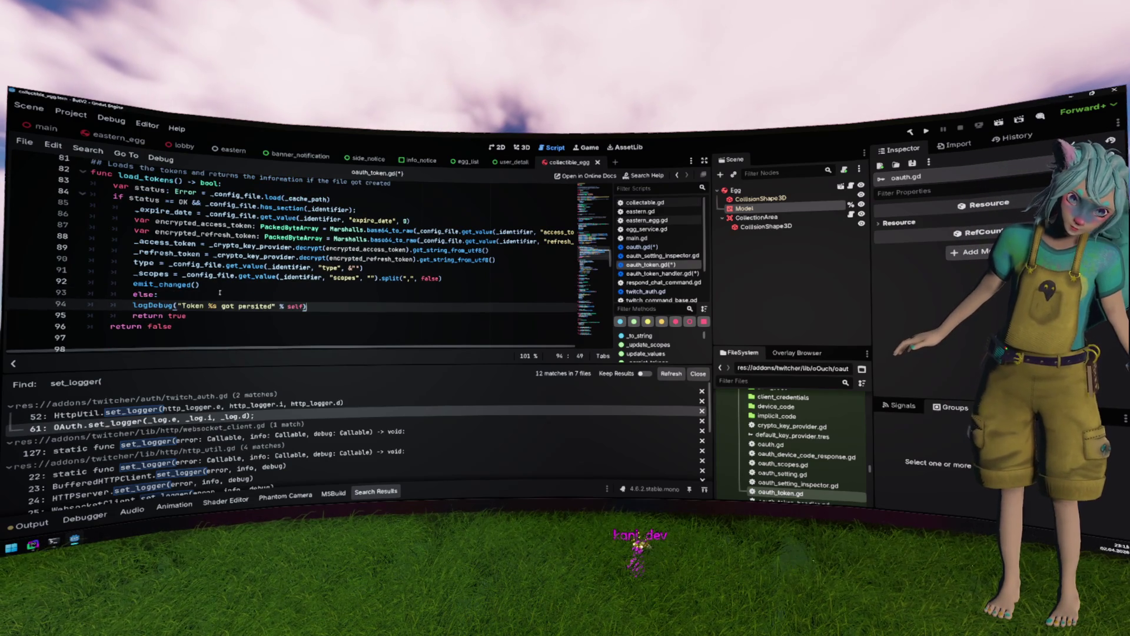
key("ctrl+z")
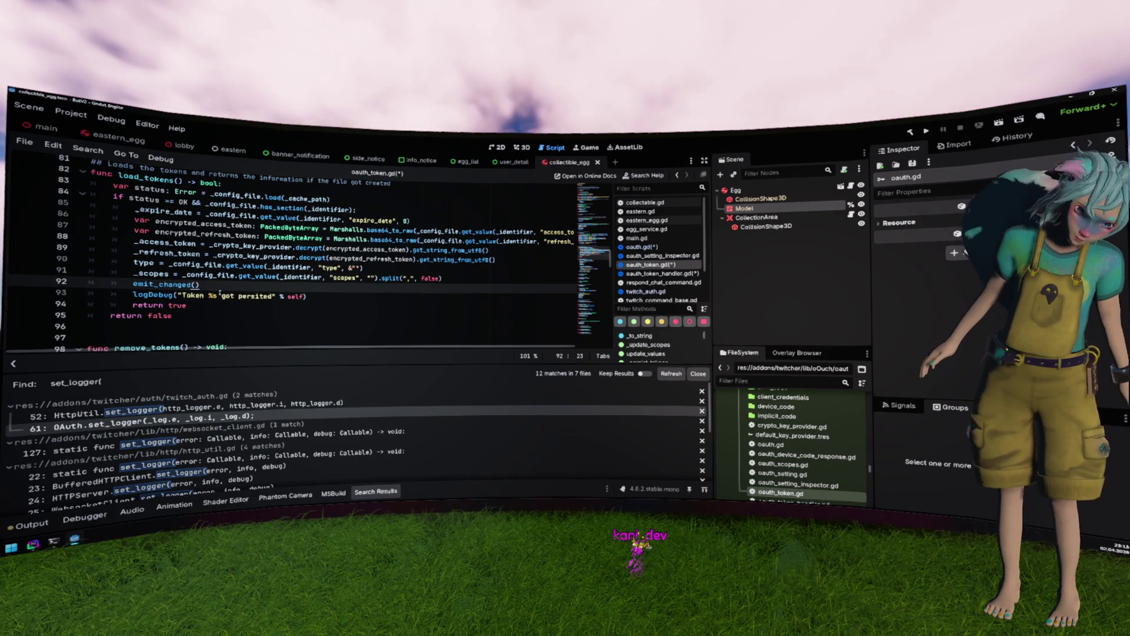
left_click(239, 296)
type("load")
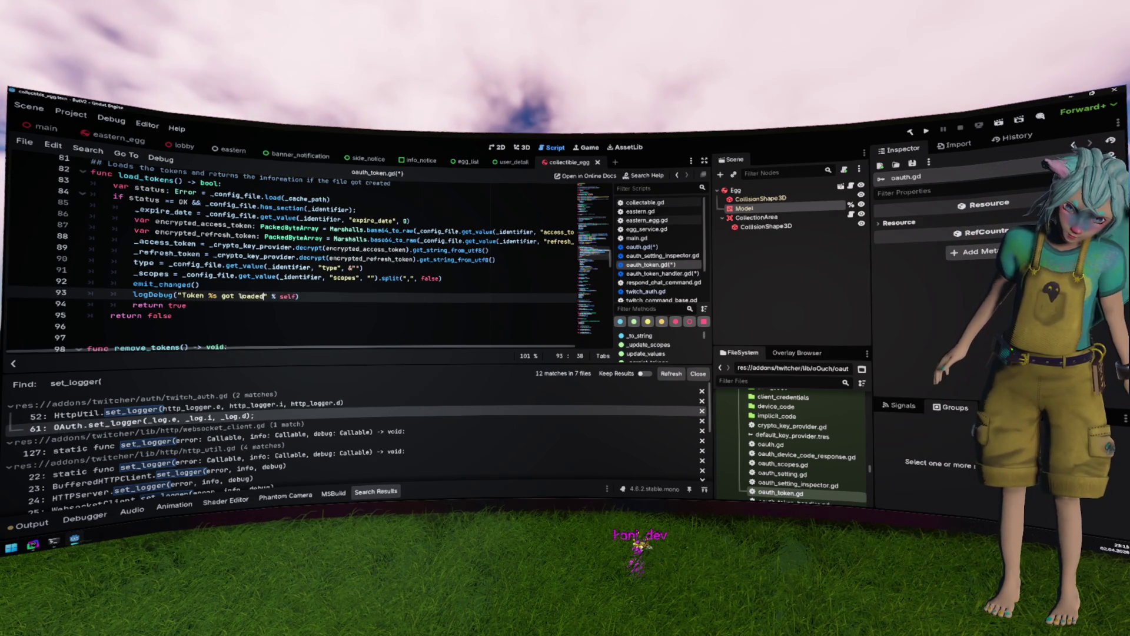
key("End")
key("shift+Home")
key("ctrl+c")
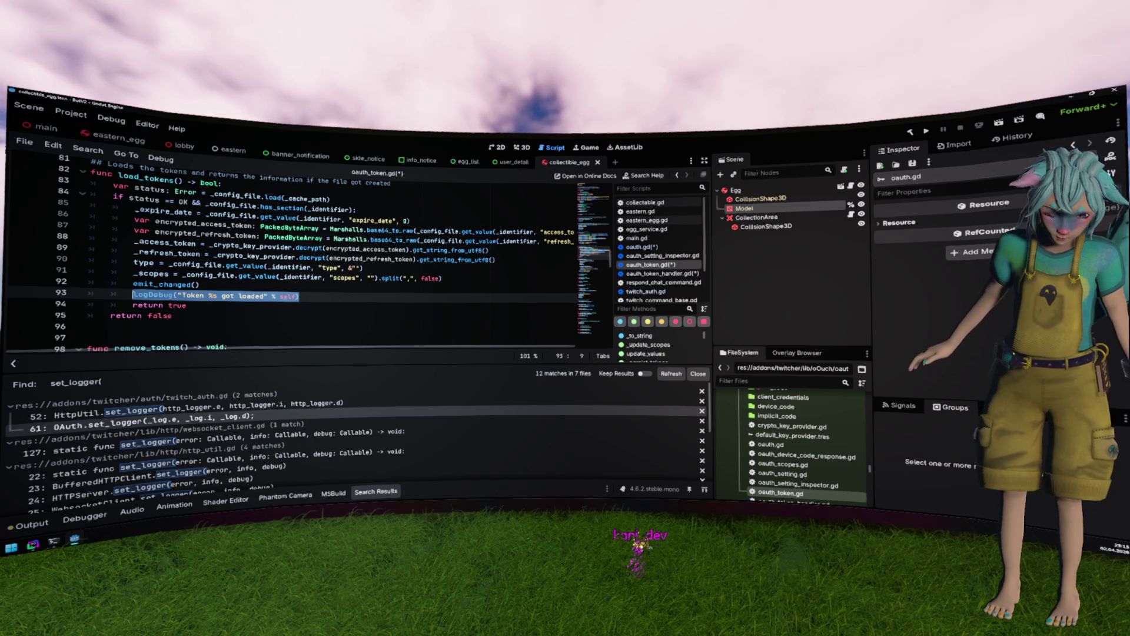
key("Down")
key("Down")
key("End")
key("Return")
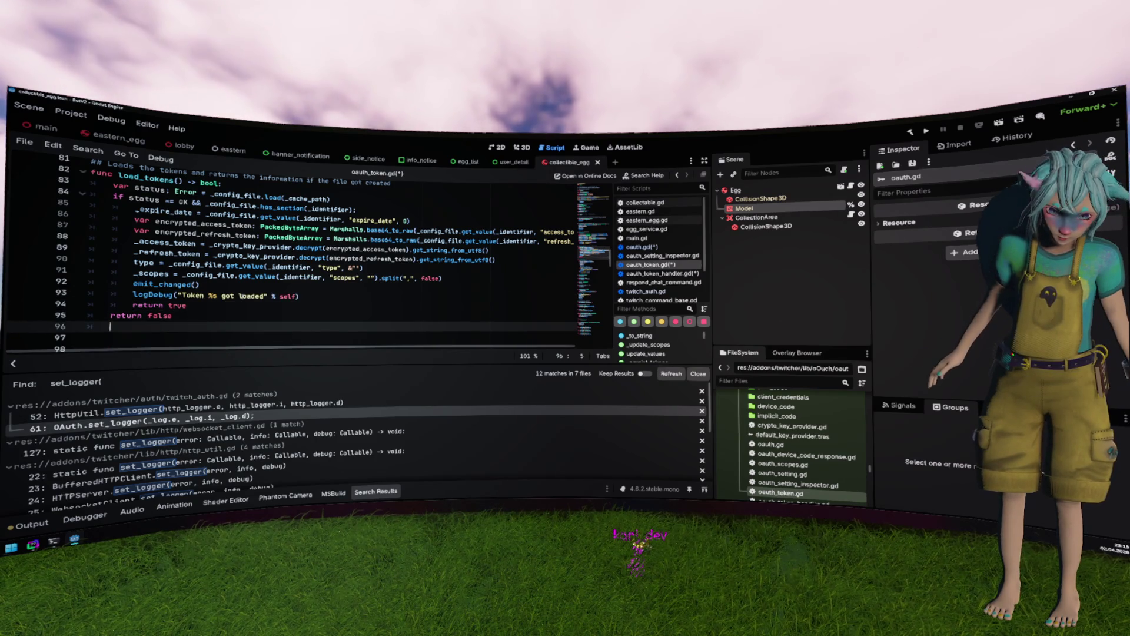
key("ctrl+v")
key("alt+Up")
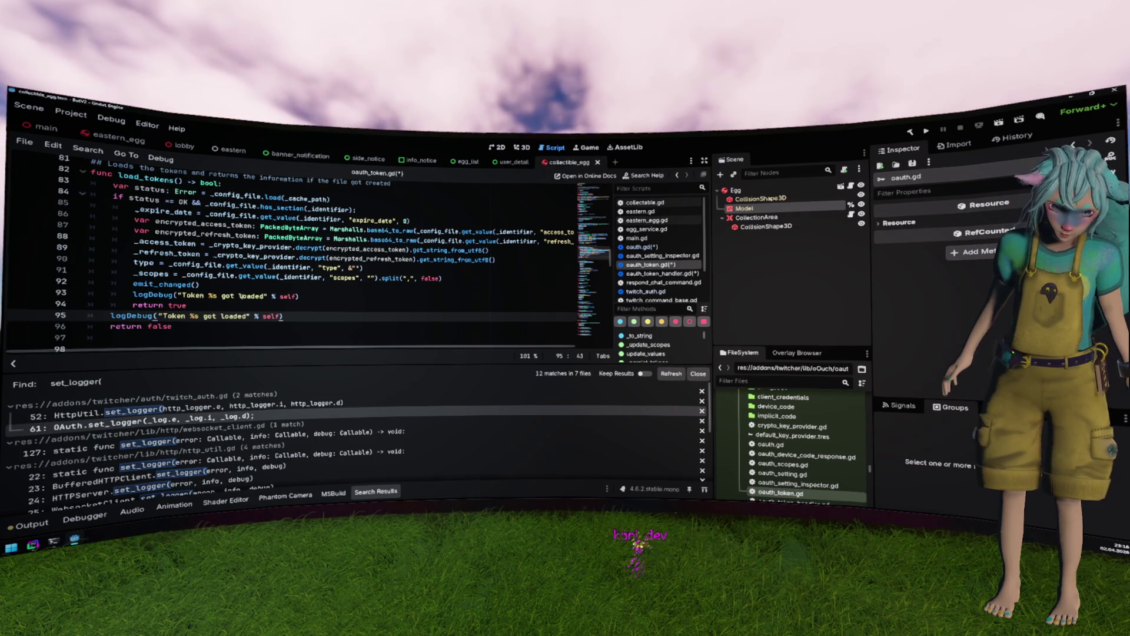
Make the copy read "got not loaded error %s or was not present" with bracketed arguments
left_click(221, 316)
type("not")
key("ctrl+Right")
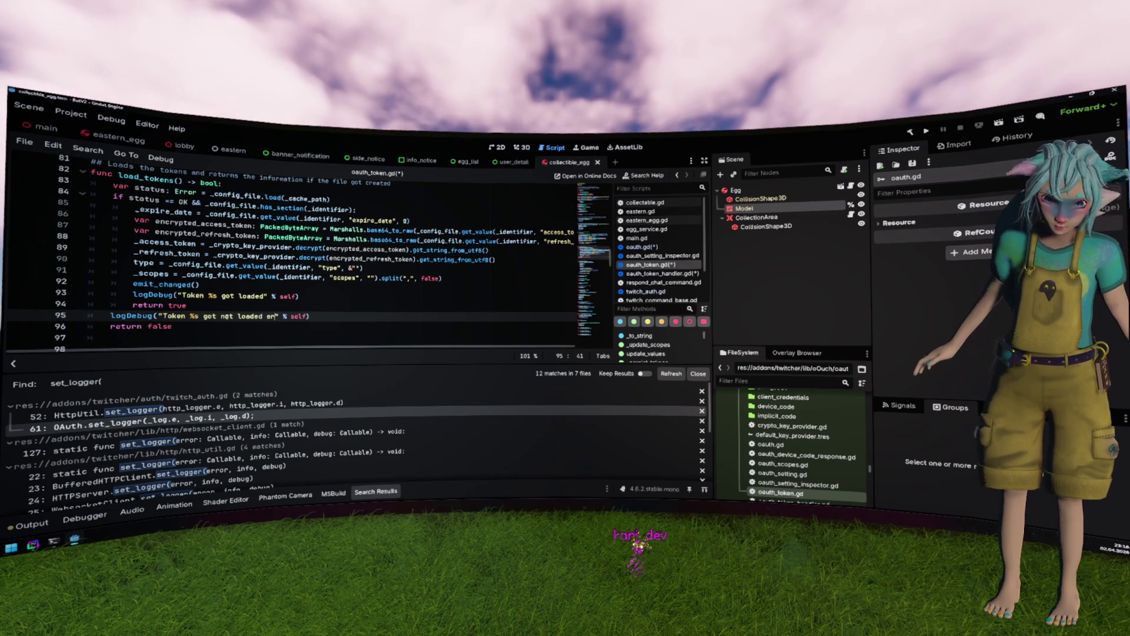
type("error:")
key("Right")
key("Right")
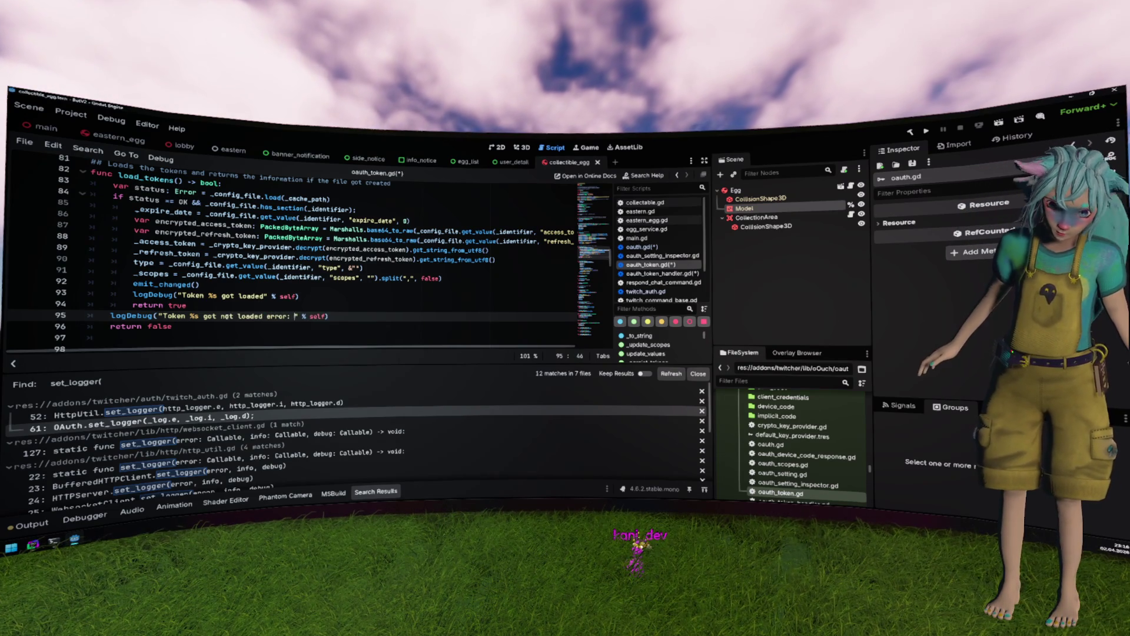
key("Right")
key("Right")
type("[")
key("ctrl+Right")
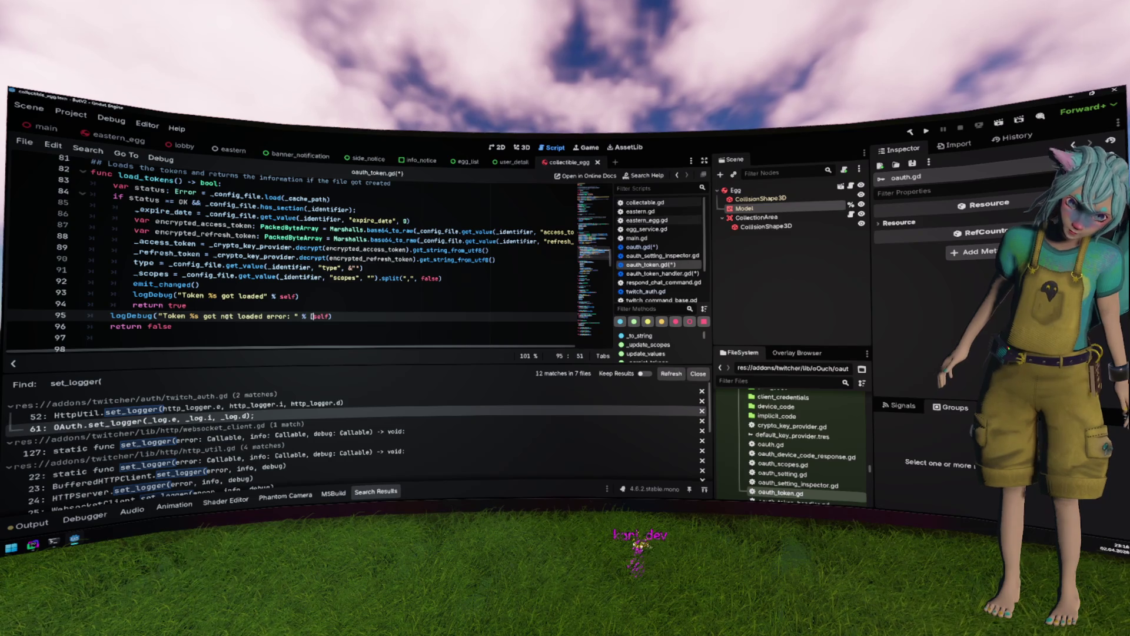
type("]")
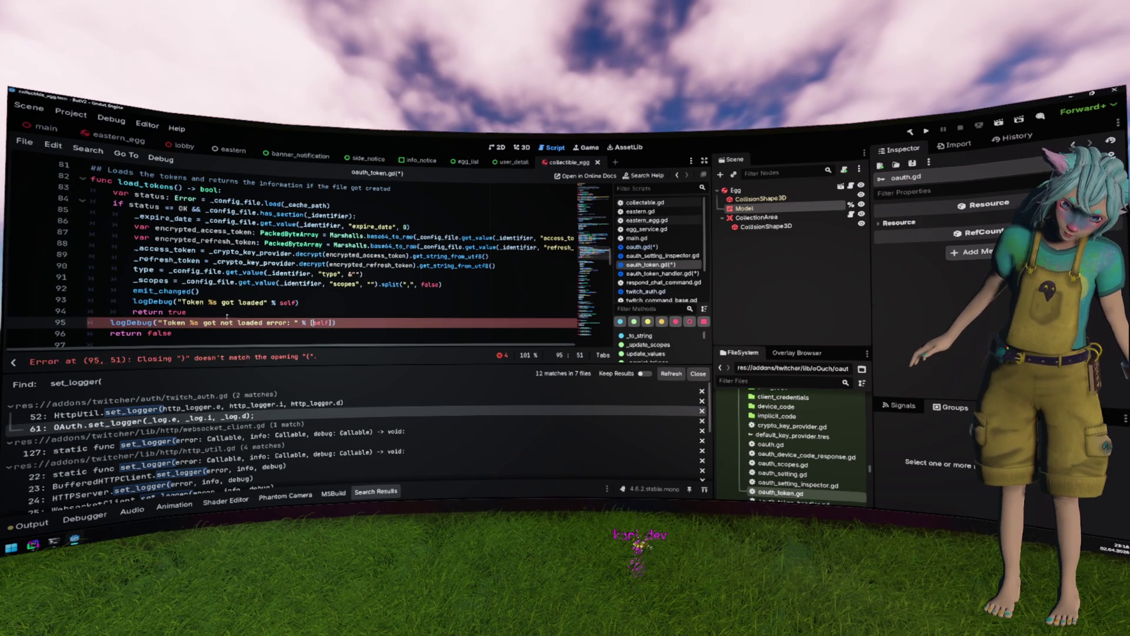
key("ctrl+Left")
key("ctrl+Left")
key("ctrl+Left")
key("ctrl+Right")
key("Right")
key("Right")
type("%s")
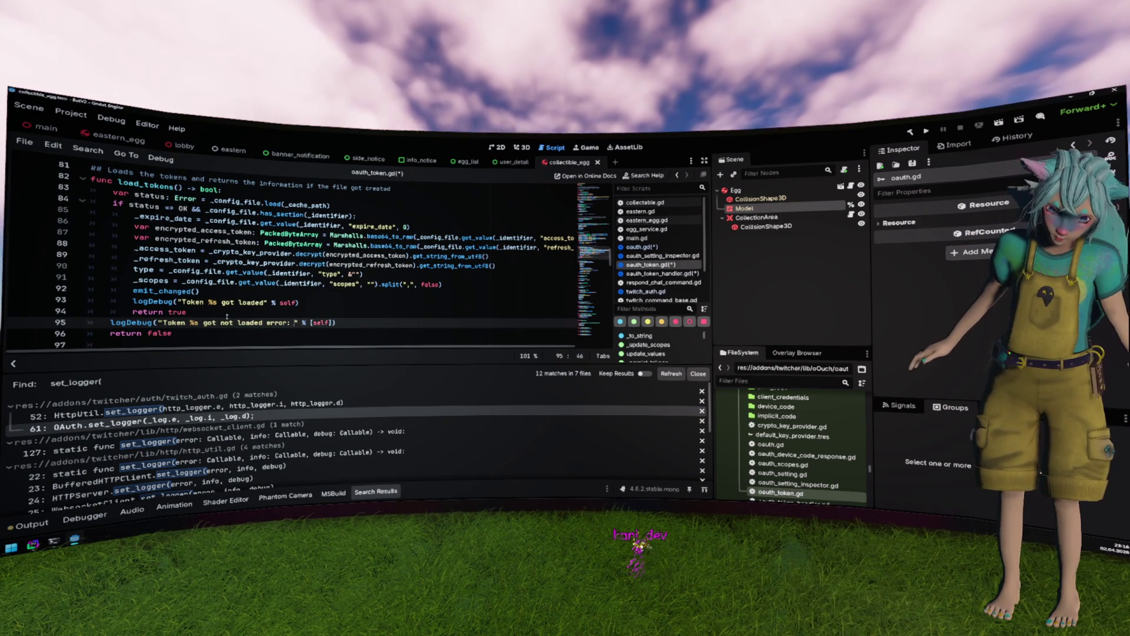
type(" or was not ")
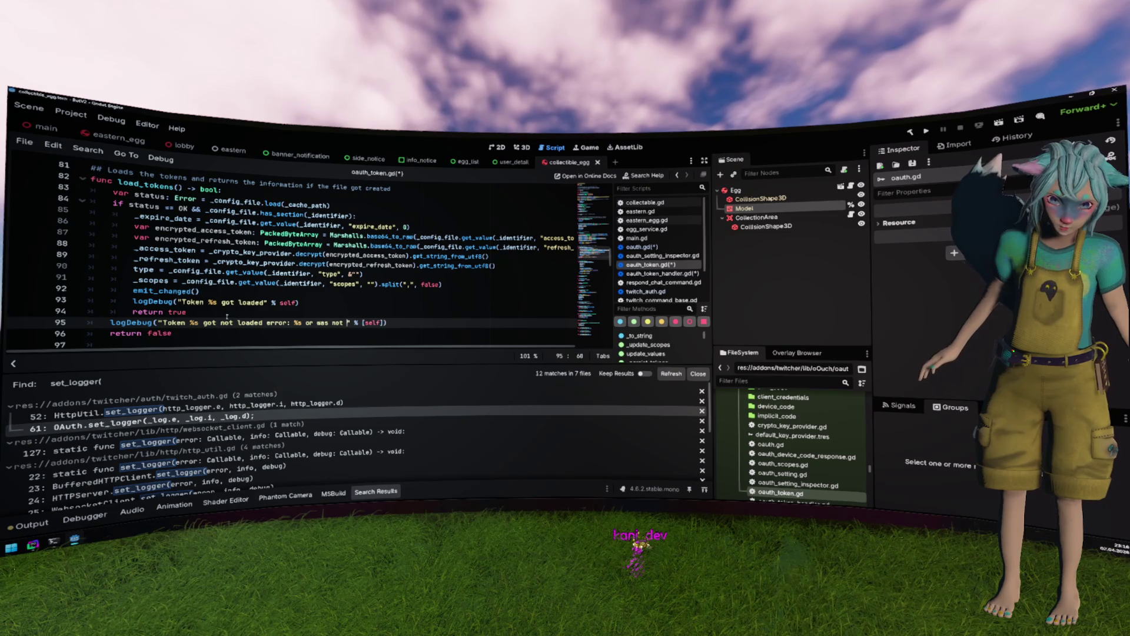
type("present yet")
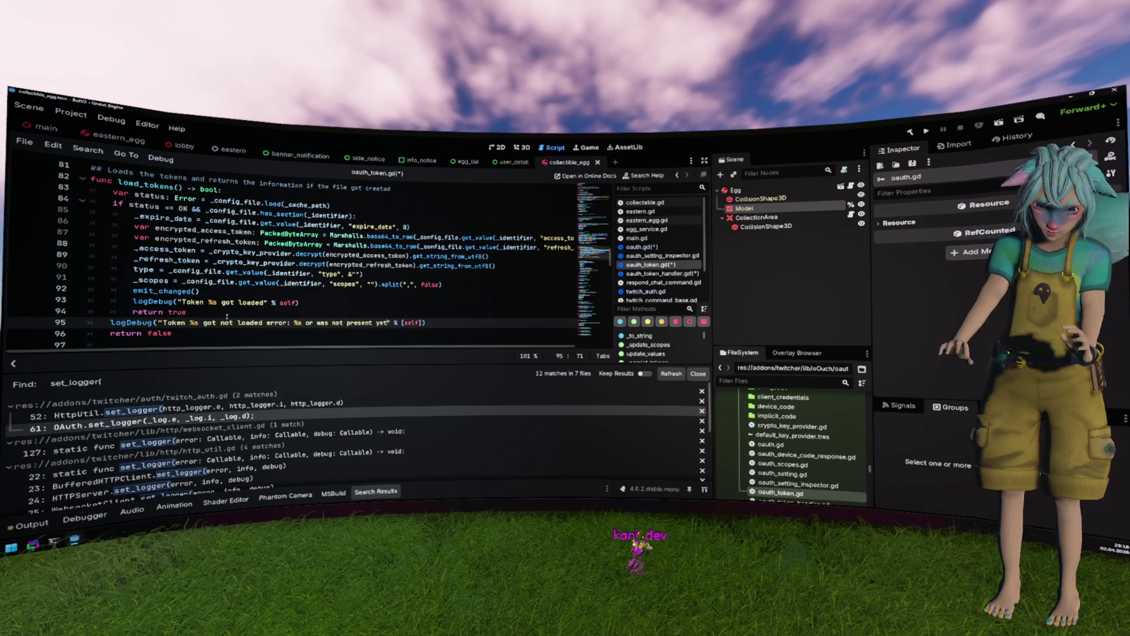
Wrap the placeholder as error(%s), switch to logInfo, and add error_string(status)
left_click(289, 323)
key("Delete")
key("Right")
key("Right")
type(")")
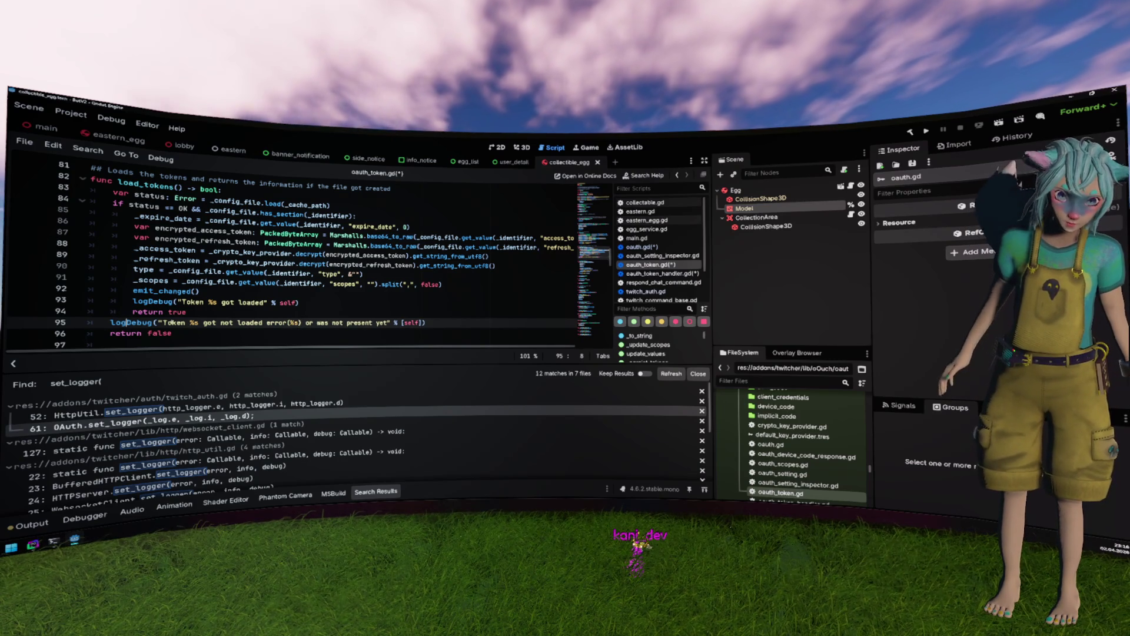
key("ctrl+shift+Right")
type("Info")
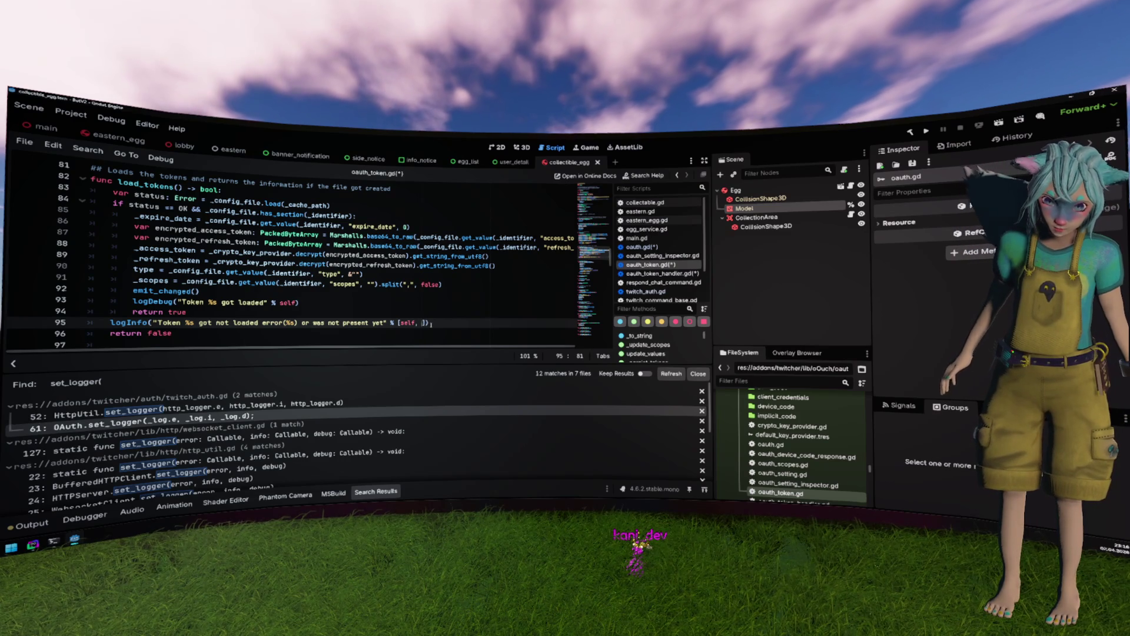
type("er")
key("Return")
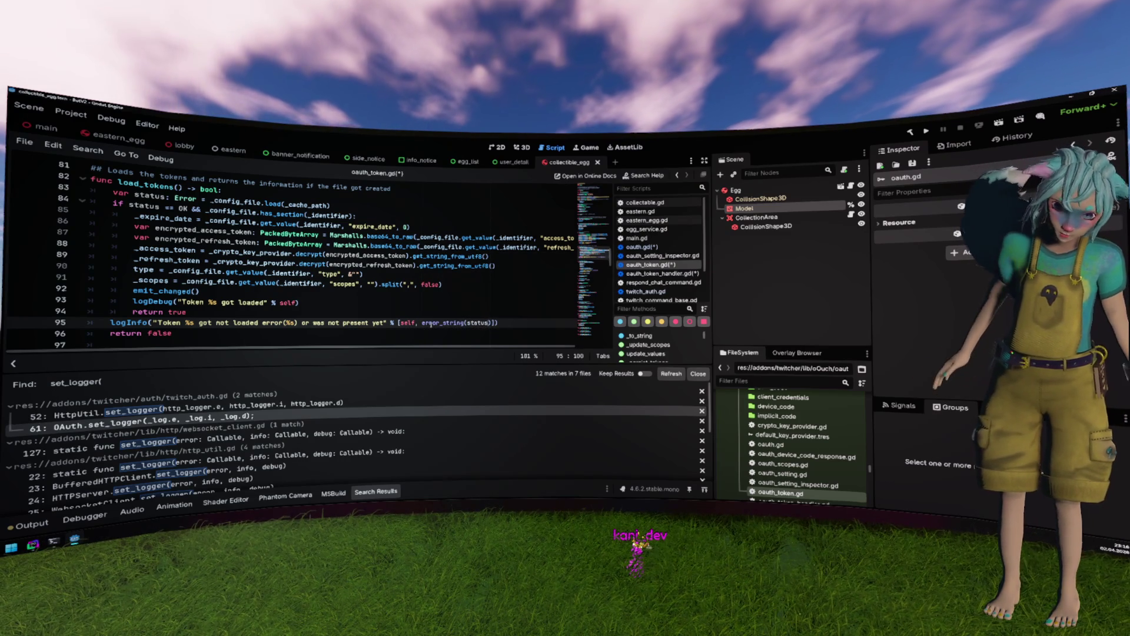
left_click(421, 317)
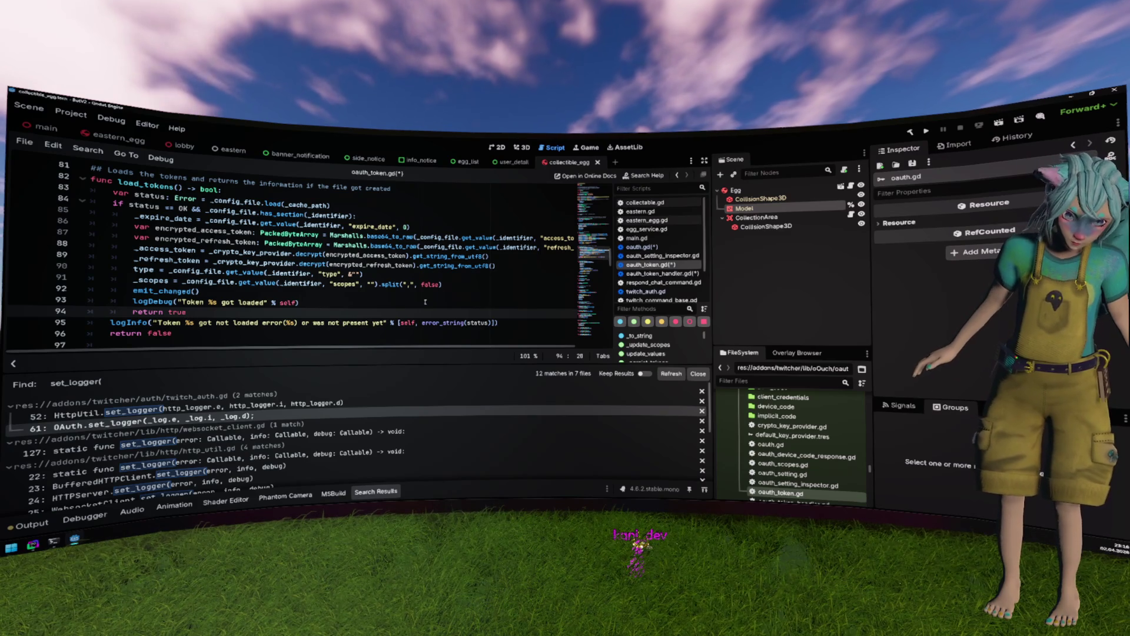
scroll(425, 302, "down", 1)
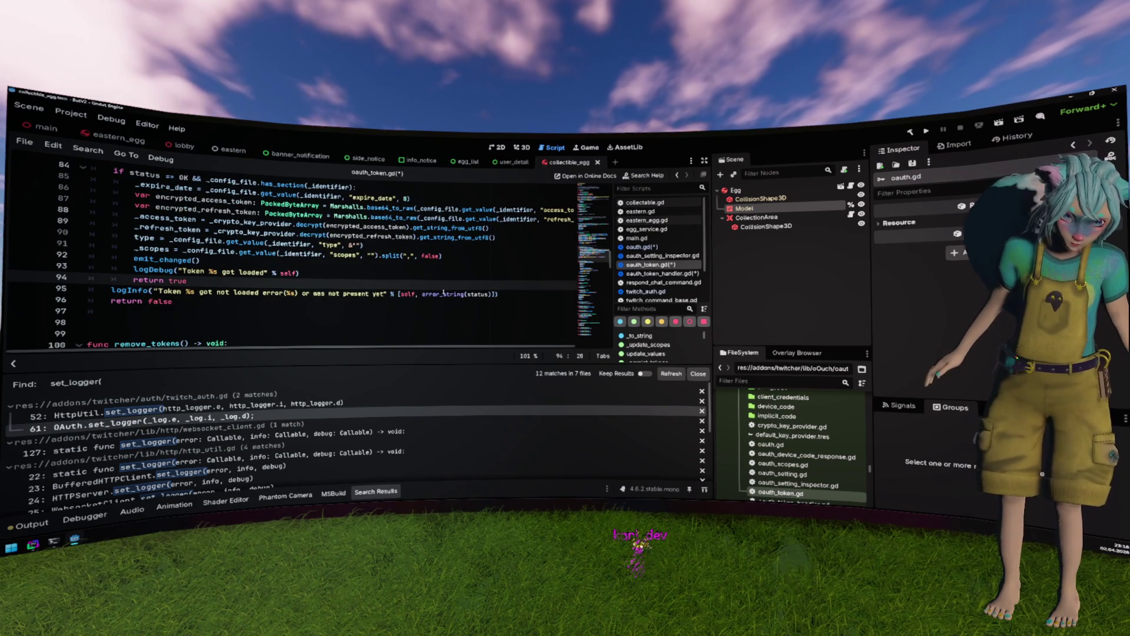
Prefix the revoked and not-found messages with "Token (%s)" on lines 114 and 116
scroll(460, 290, "down", 2)
scroll(460, 288, "down", 3)
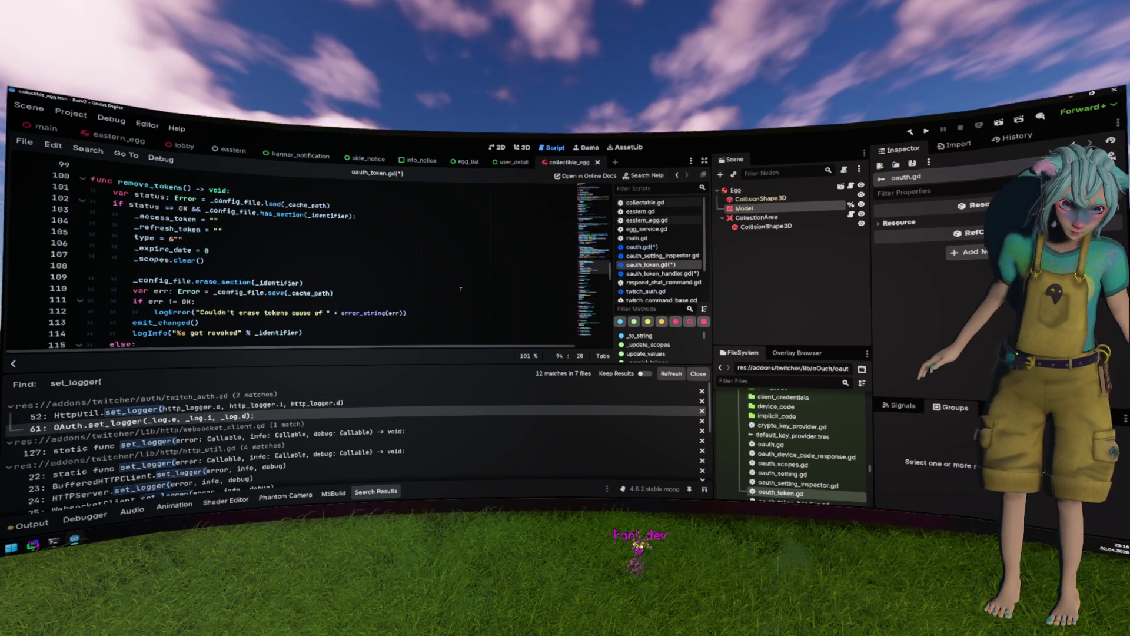
scroll(460, 289, "down", 1)
scroll(263, 315, "down", 1)
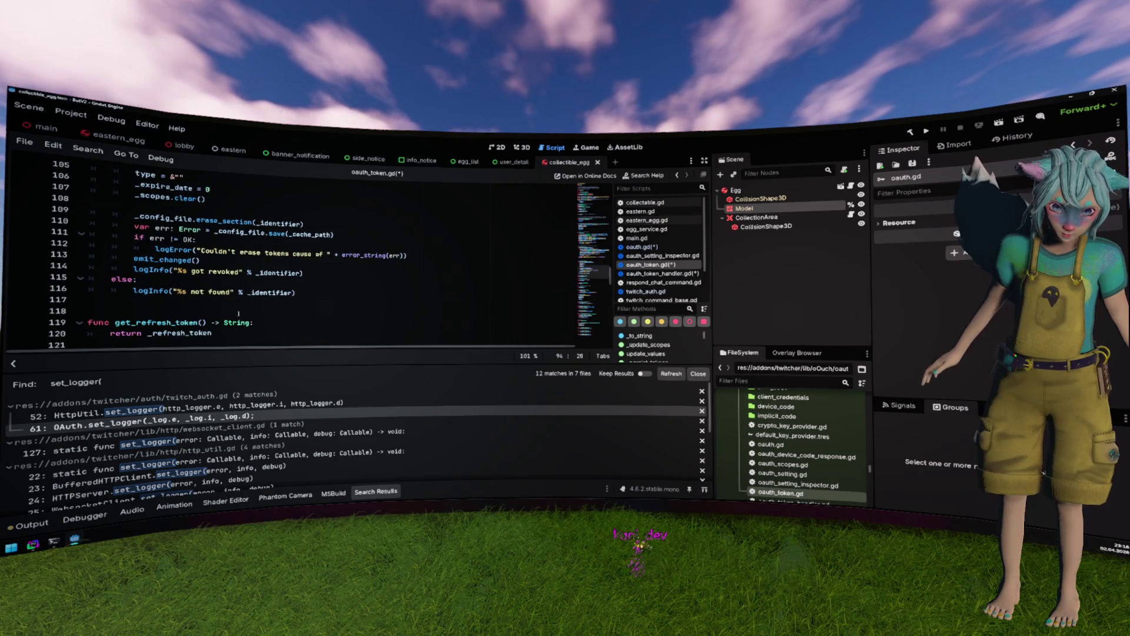
left_click(180, 271)
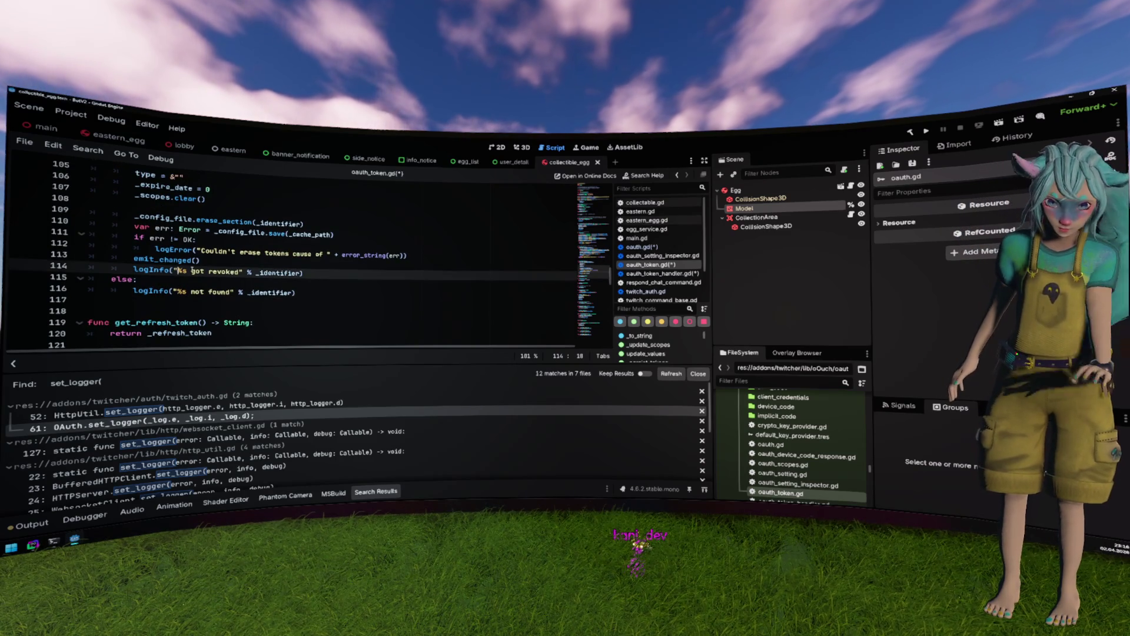
type("Token (")
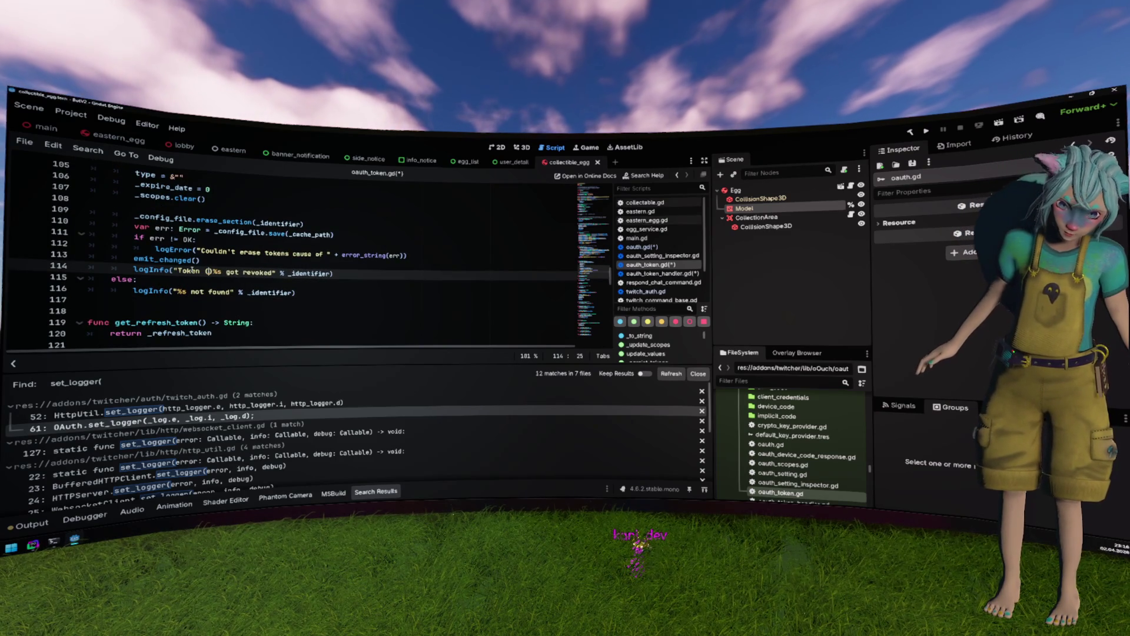
key("Right")
type(")")
key("Down")
key("Down")
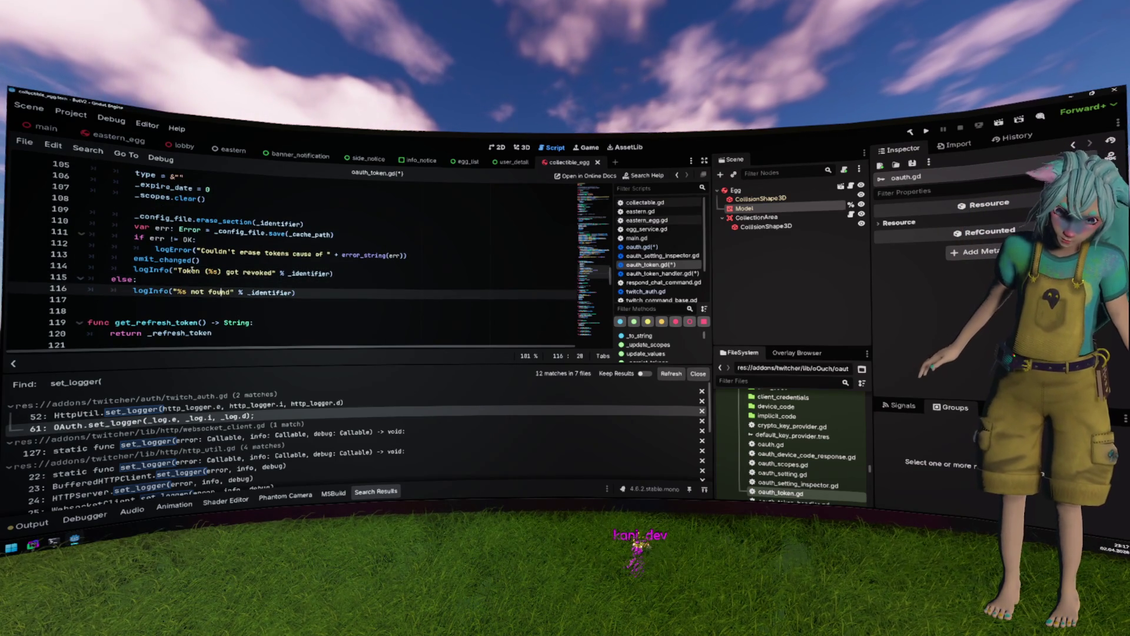
type("(")
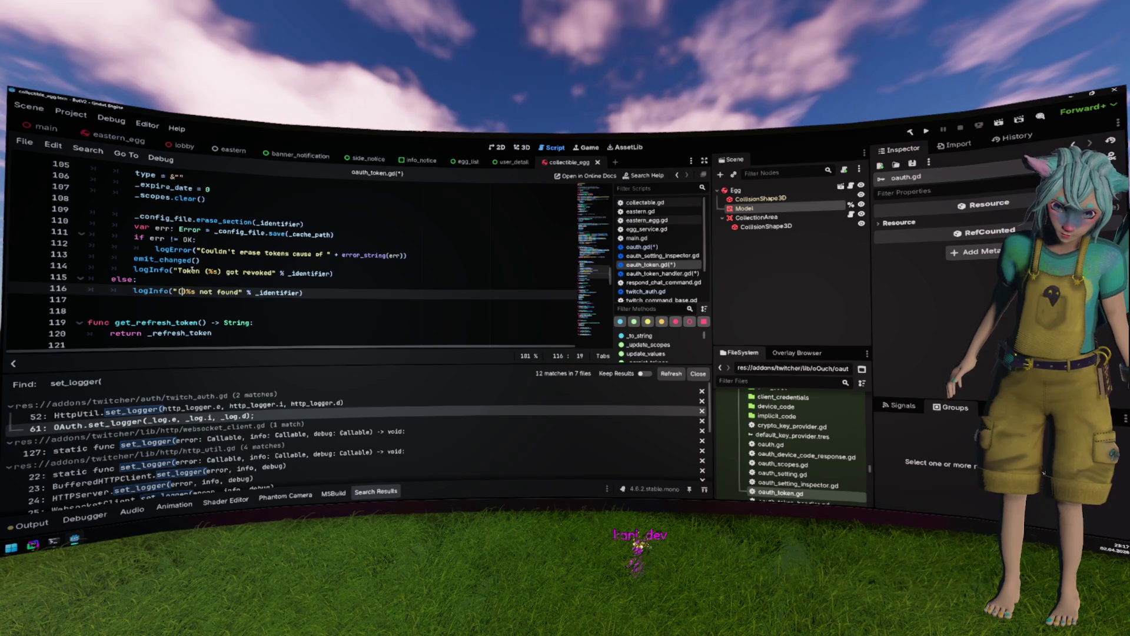
key("Right")
key("Right")
type(")")
key("Left")
key("Left")
key("Left")
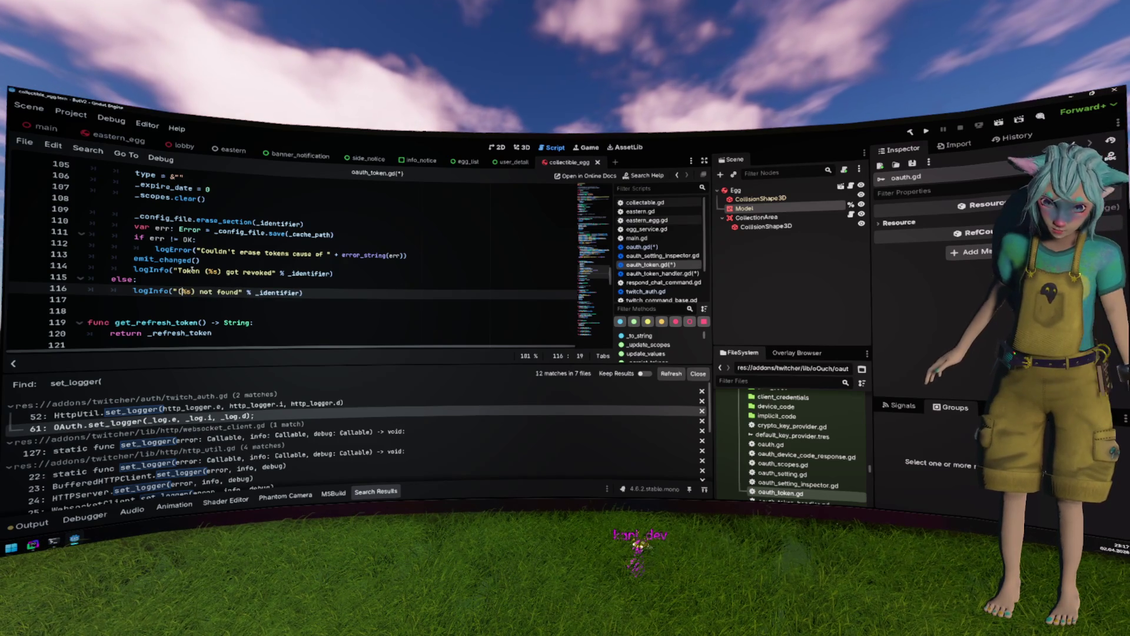
type("Token")
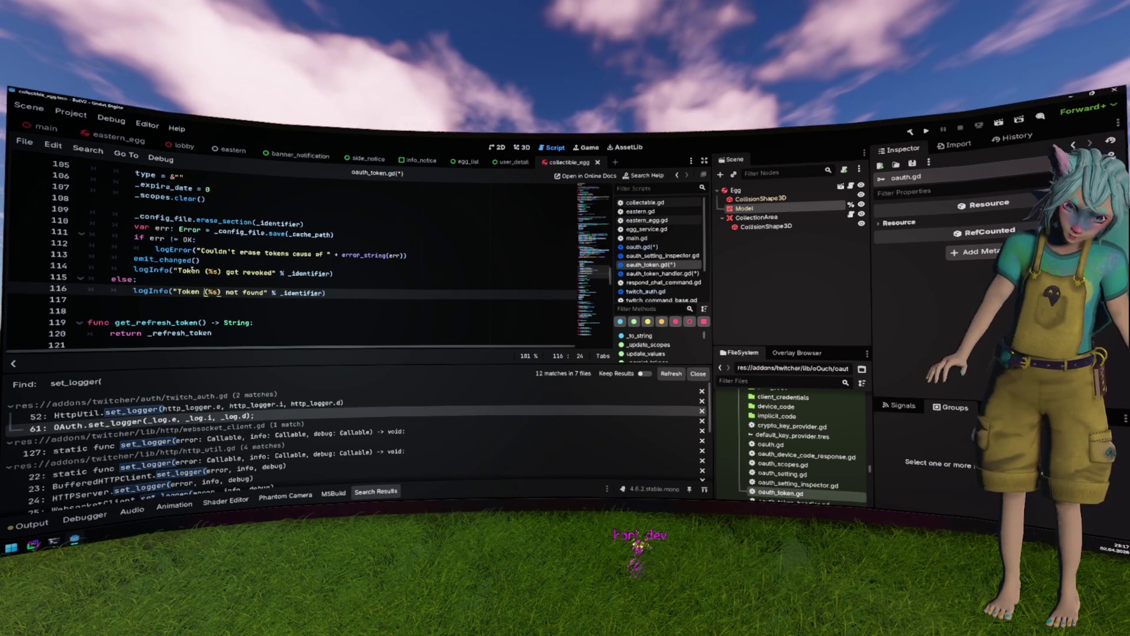
Replace _identifier with self as the format argument in both messages
double_click(322, 273)
type("self")
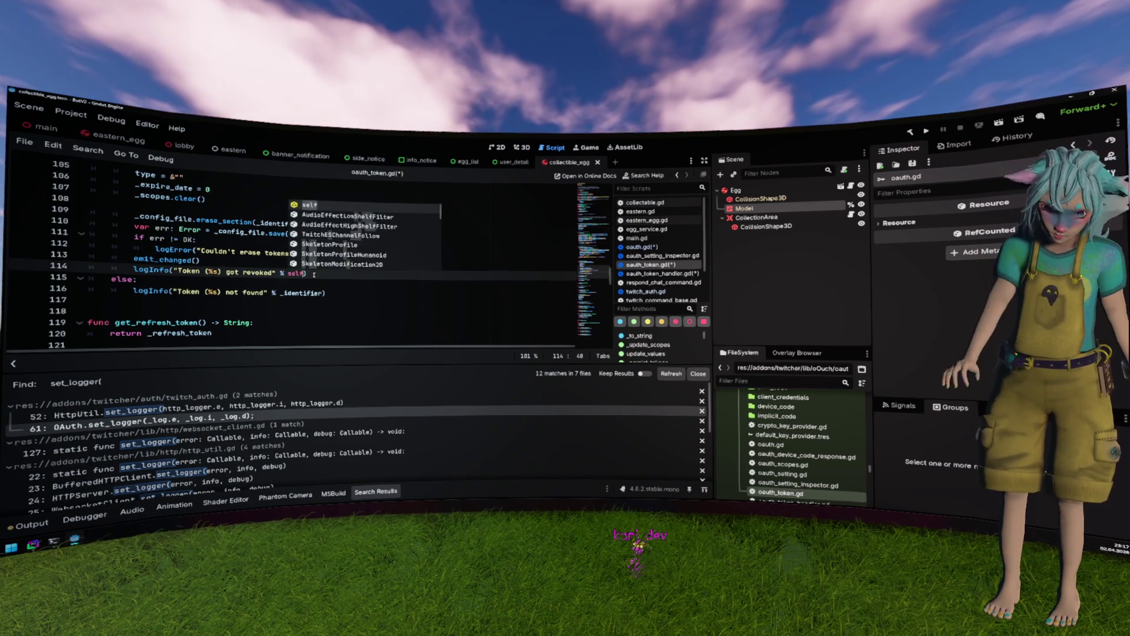
double_click(310, 292)
type("self")
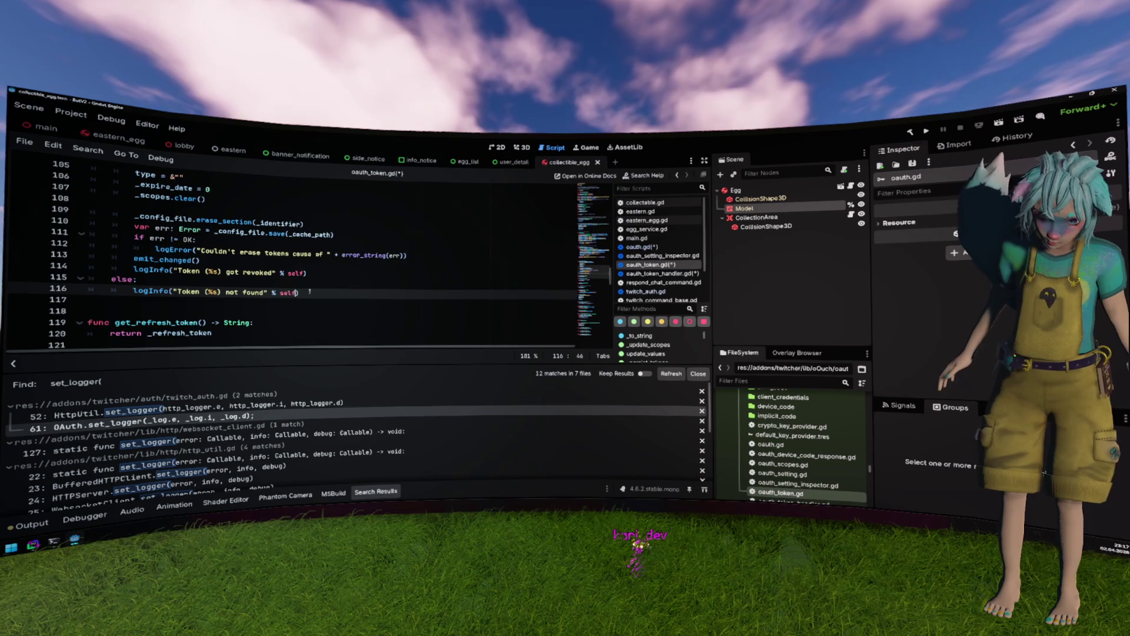
scroll(309, 291, "down", 6)
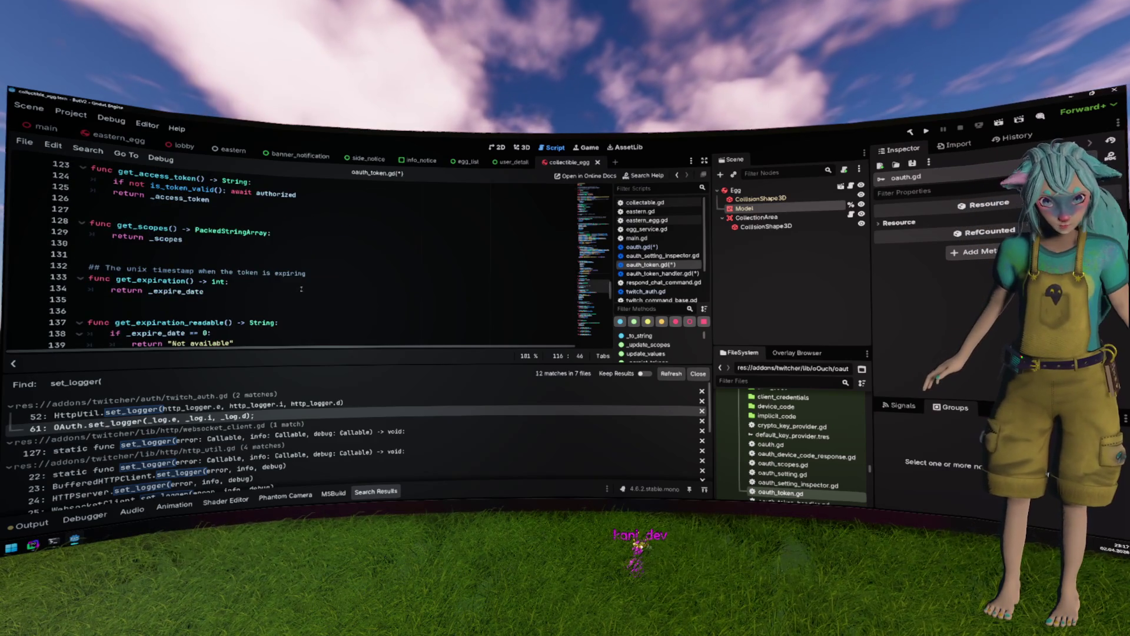
Wrap the %s placeholder in the line 95 load message in parentheses
scroll(302, 289, "down", 6)
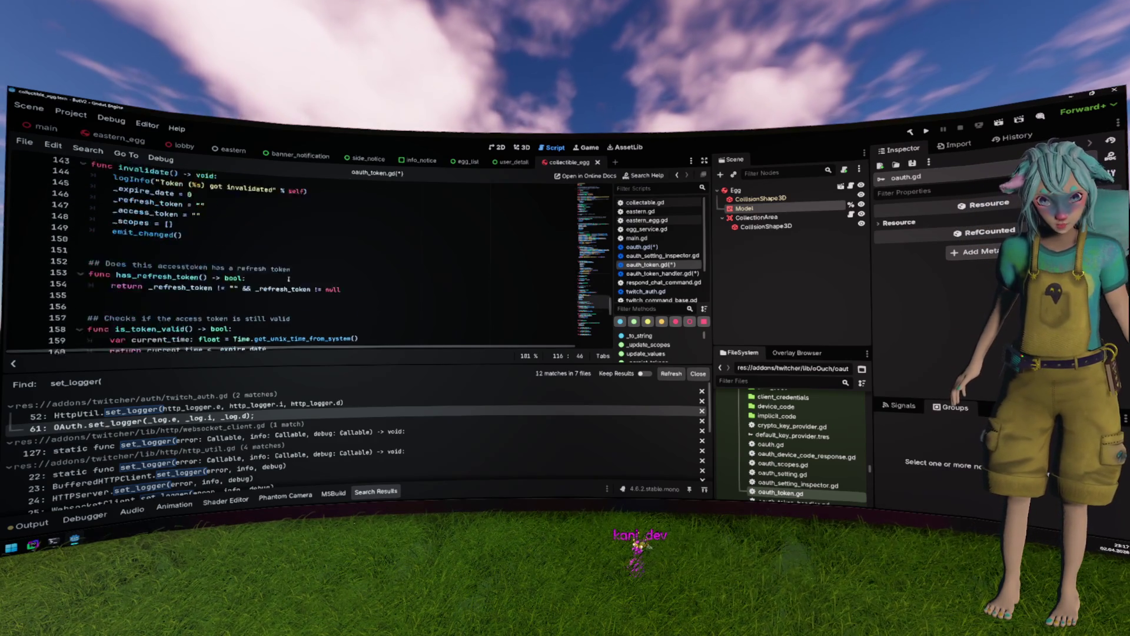
scroll(288, 279, "down", 5)
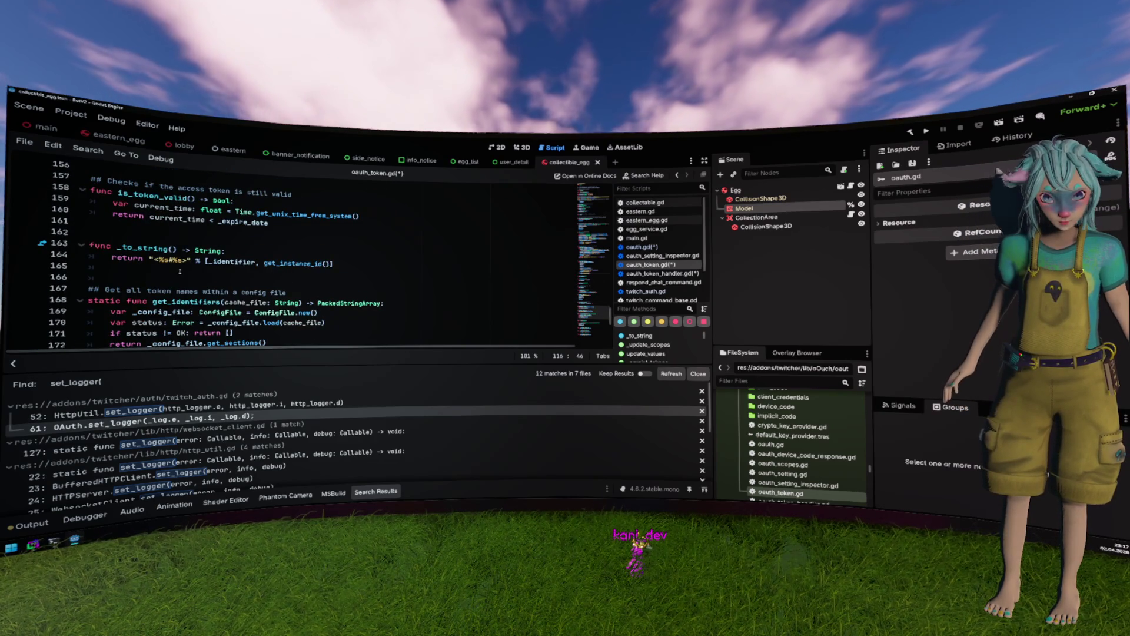
left_click_drag(179, 271, 77, 243)
scroll(321, 257, "up", 15)
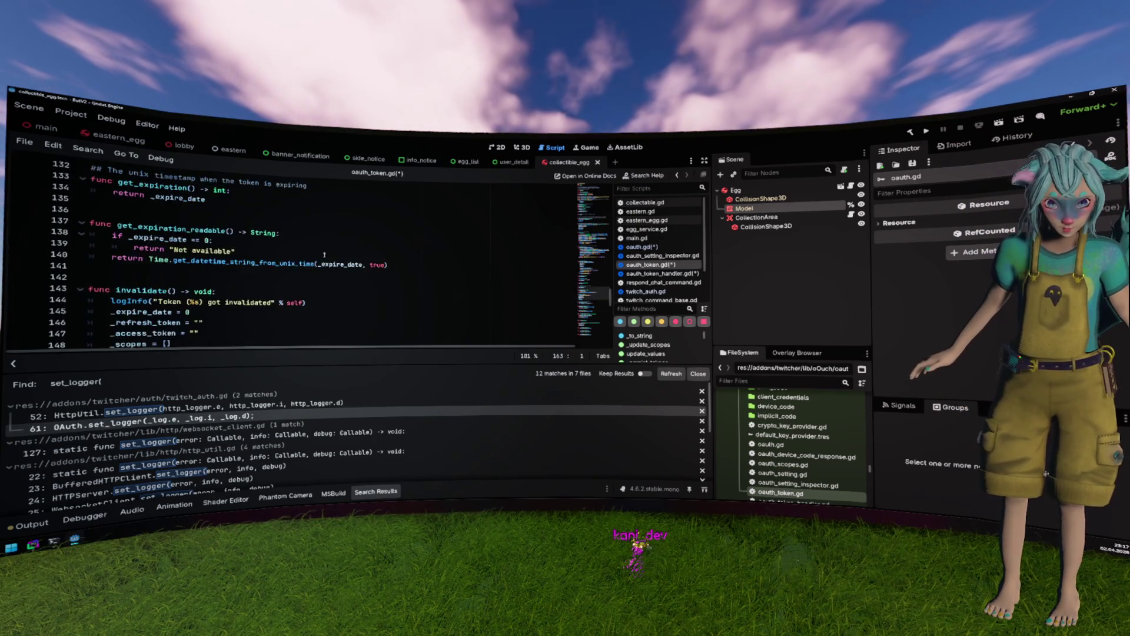
scroll(324, 255, "up", 5)
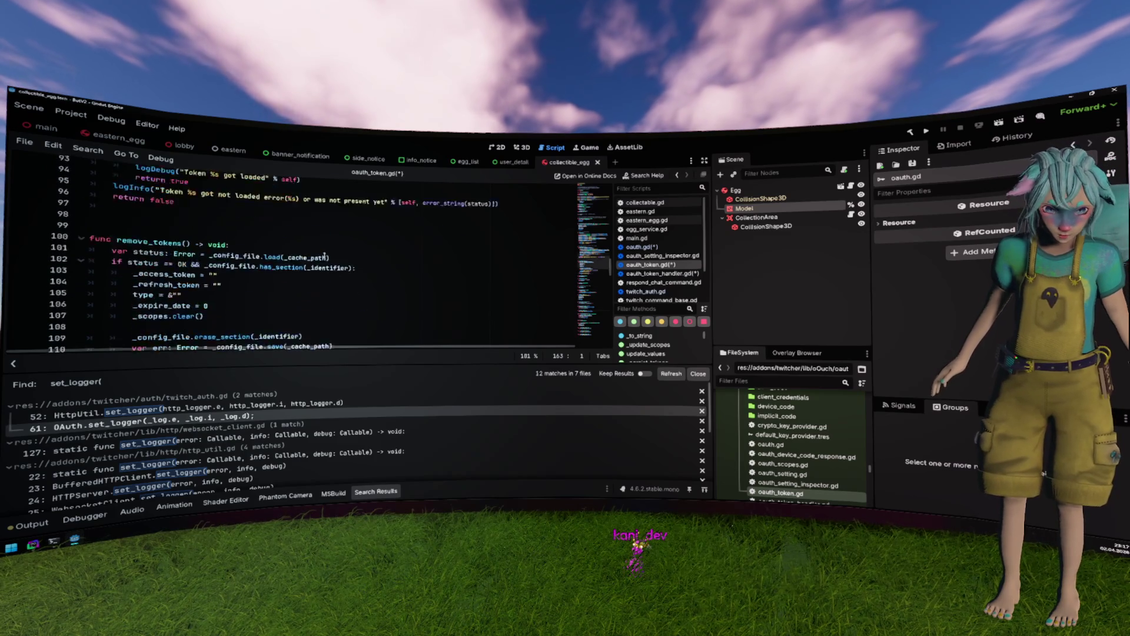
left_click(324, 248)
scroll(324, 255, "up", 2)
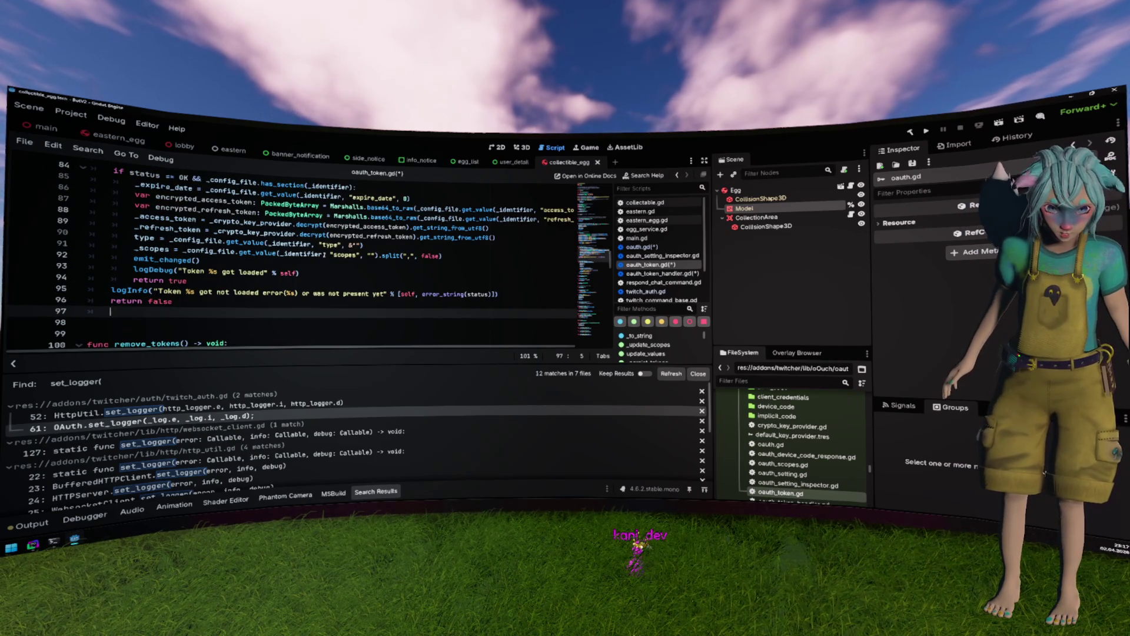
left_click(209, 271)
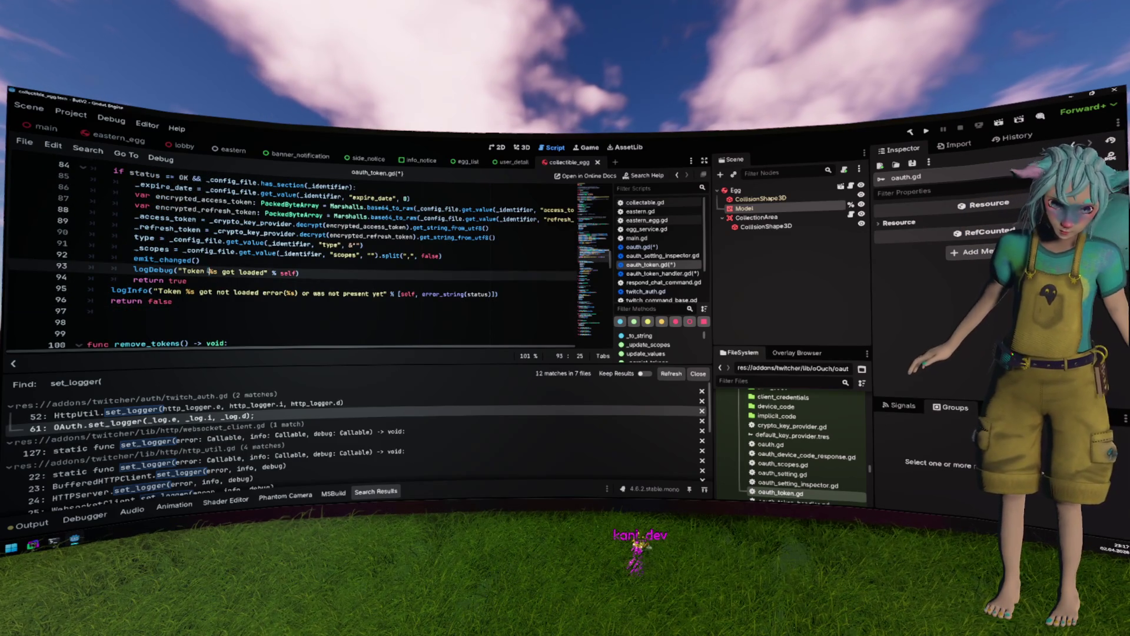
left_click(221, 273)
type(")")
left_click(186, 293)
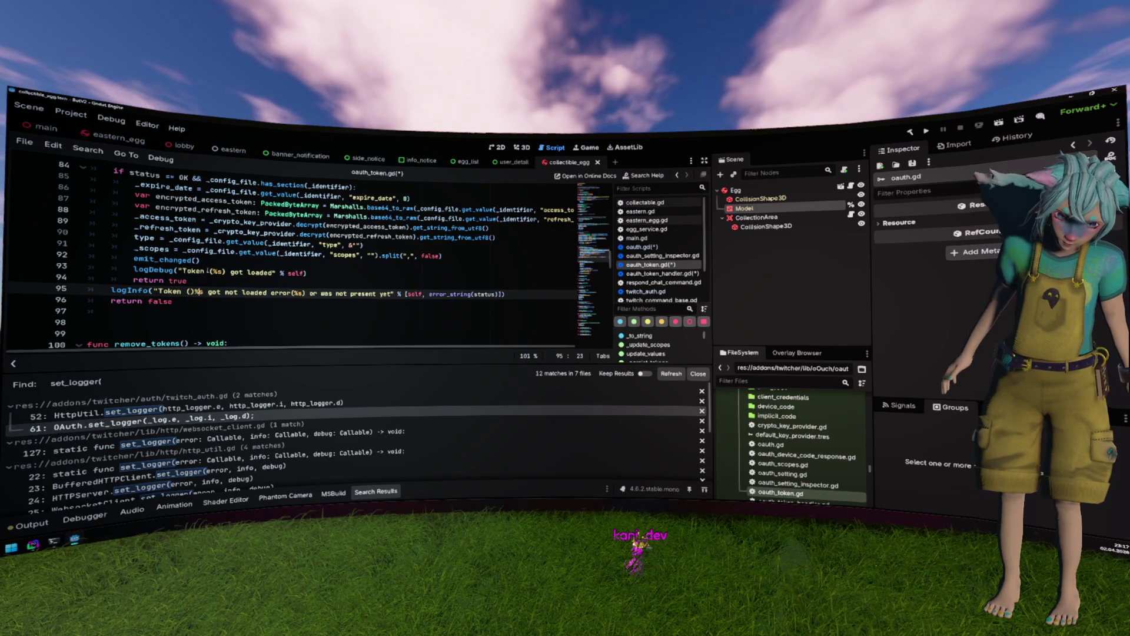
type("(")
left_click(200, 293)
type(")")
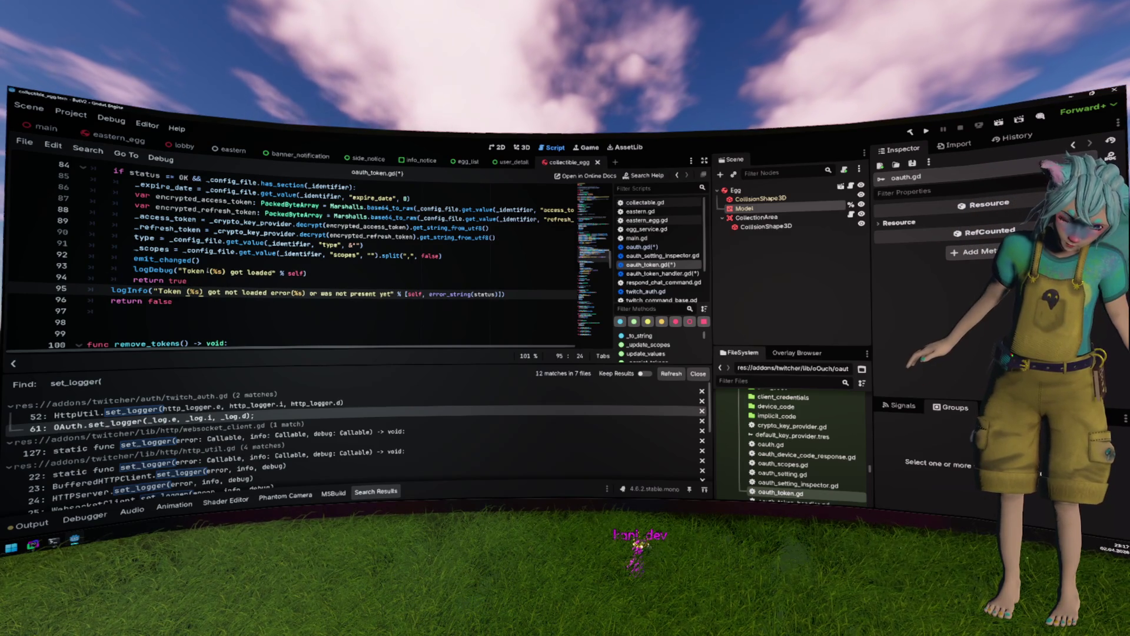
Replace all six "(%s)" occurrences in the script with "%s" using Find & Replace
scroll(210, 272, "down", 20)
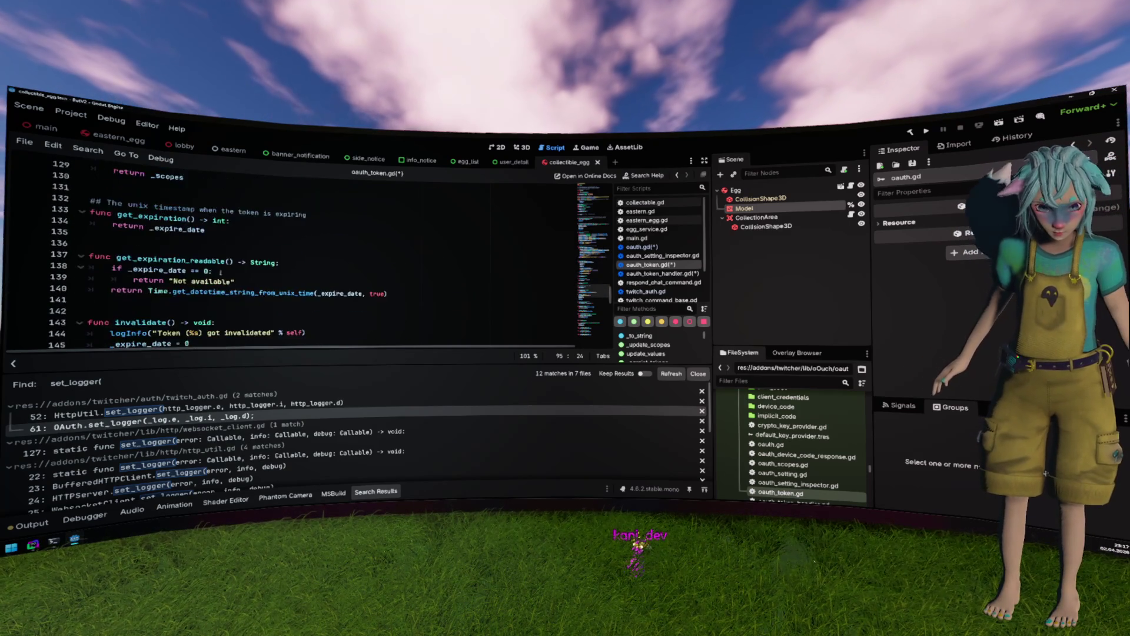
scroll(218, 270, "down", 3)
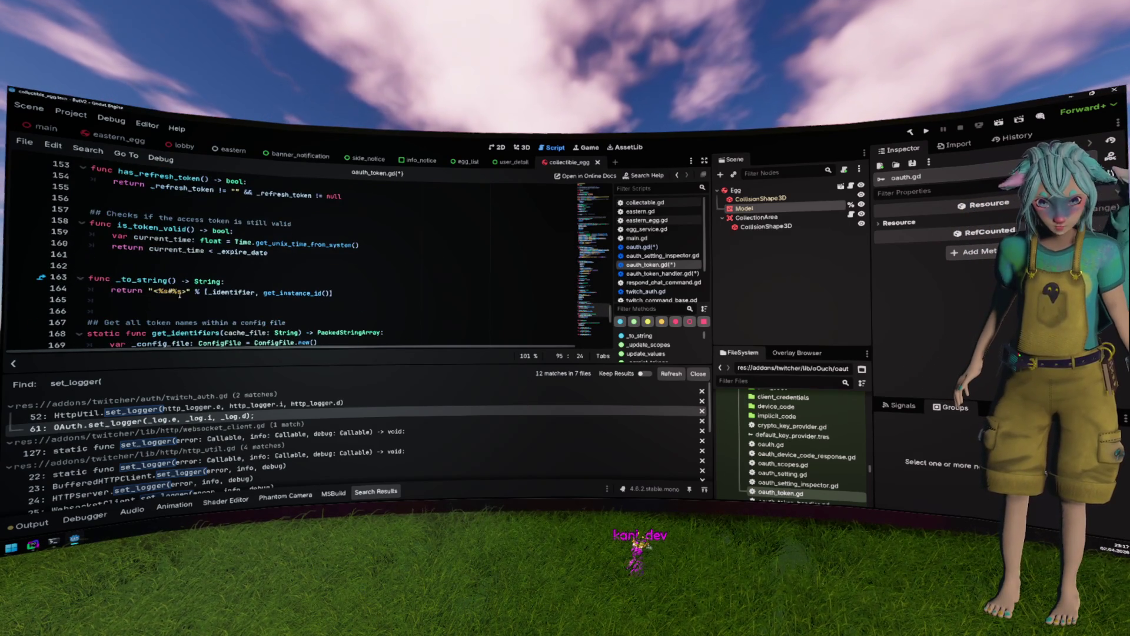
left_click(155, 292)
scroll(176, 294, "up", 7)
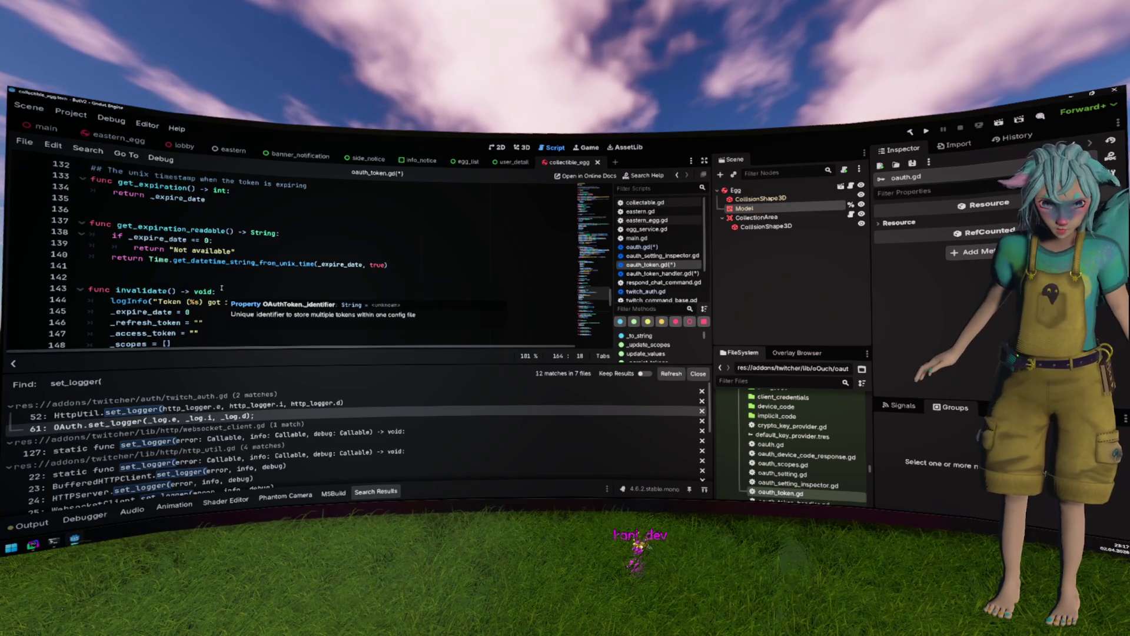
left_click(194, 300)
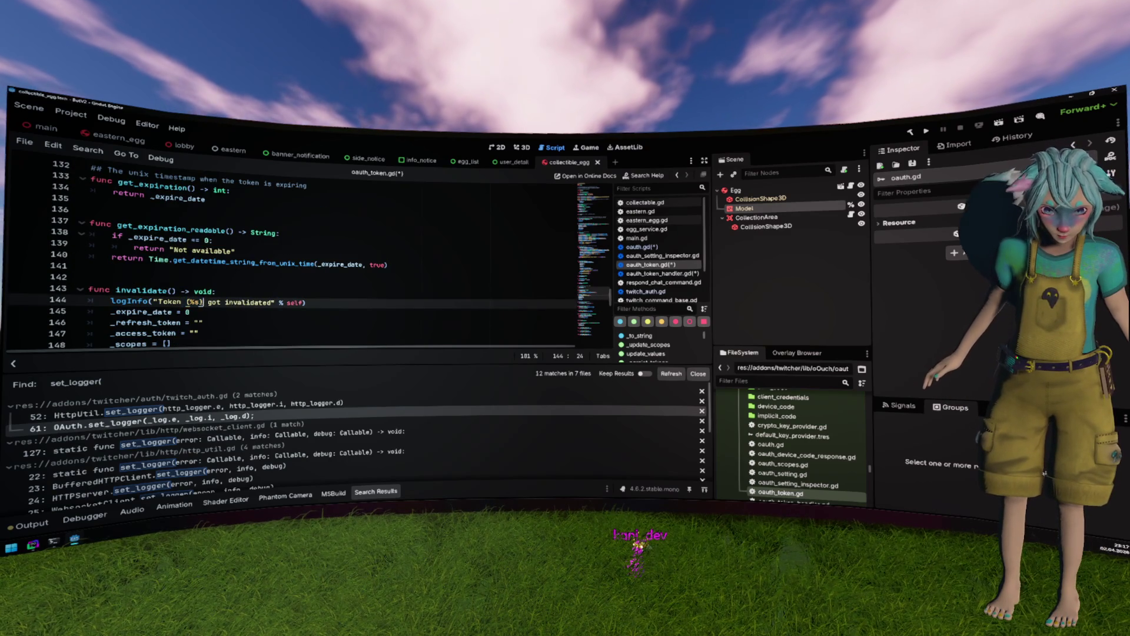
key("ctrl+r")
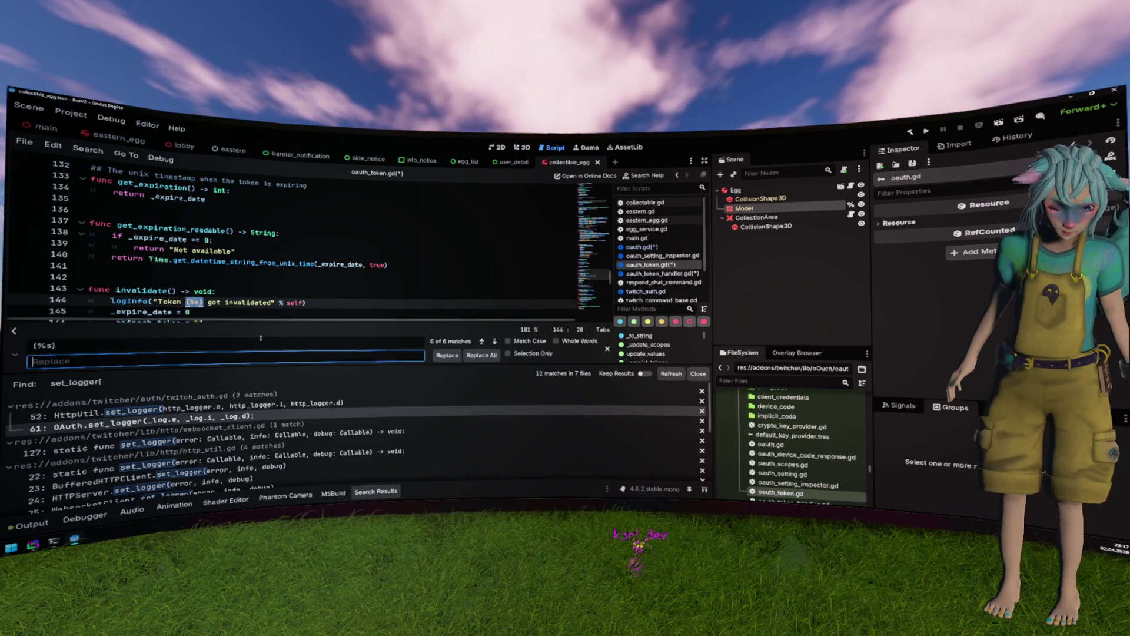
type("%s")
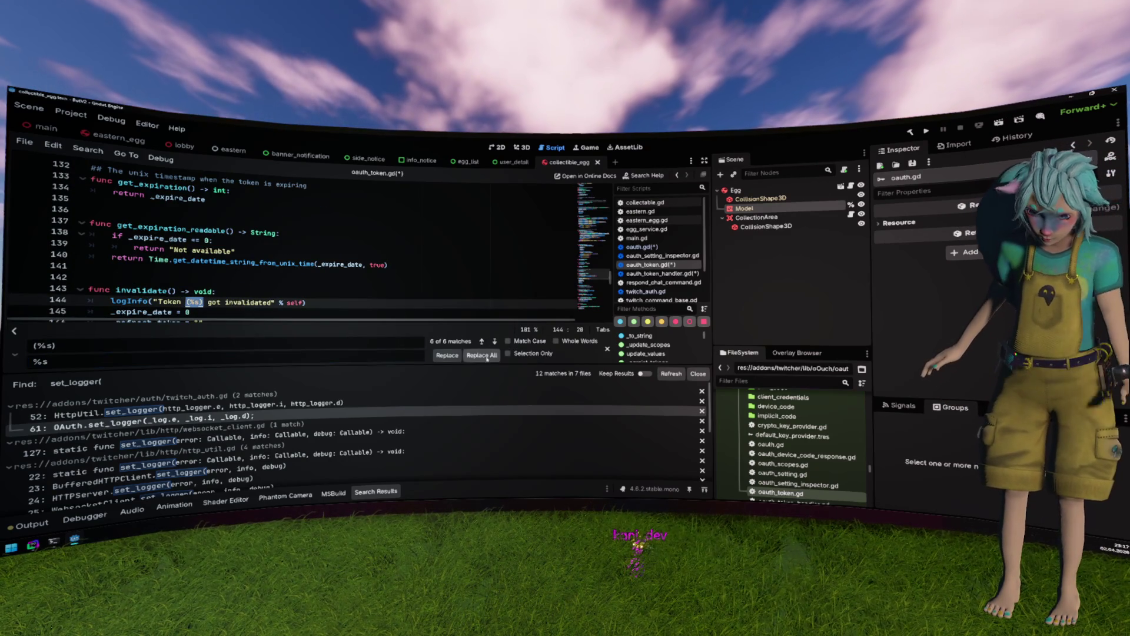
left_click(482, 355)
key("Escape")
left_click(447, 261)
scroll(441, 262, "up", 13)
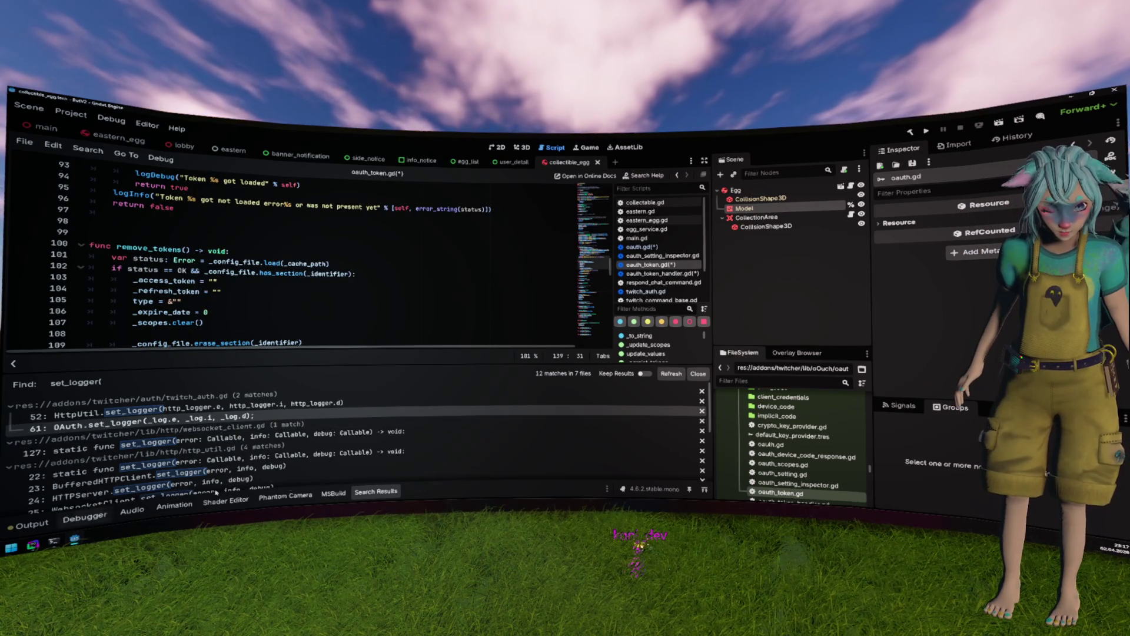
Reword the line 76 save error to "Token %s could not be saved cause of …"
left_click(376, 490)
scroll(333, 375, "up", 5)
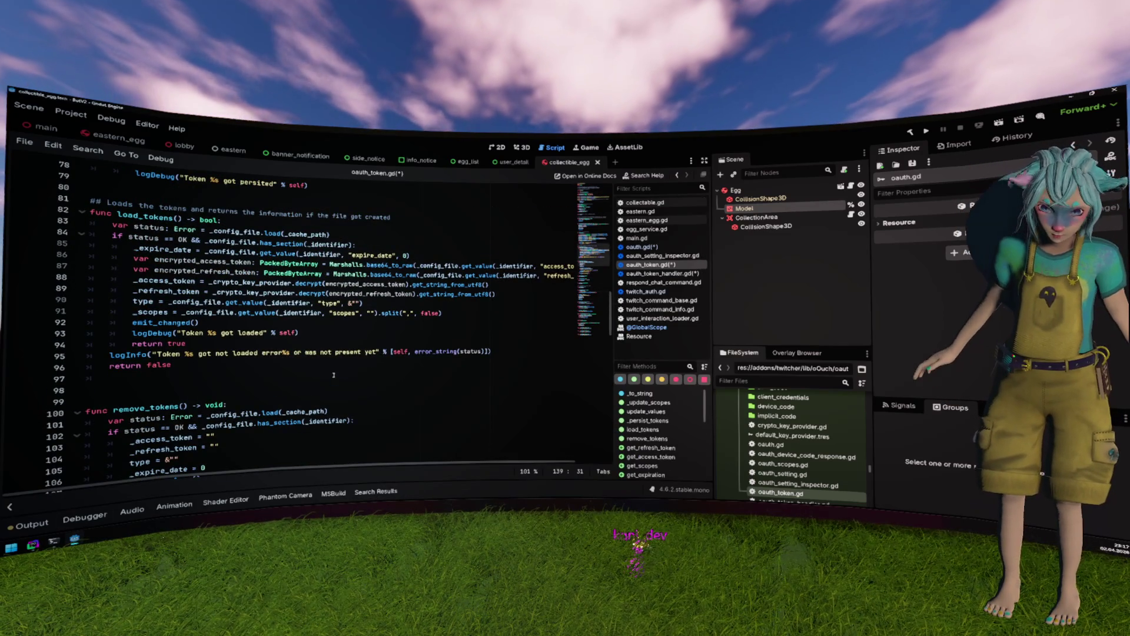
scroll(333, 375, "up", 1)
scroll(333, 375, "up", 3)
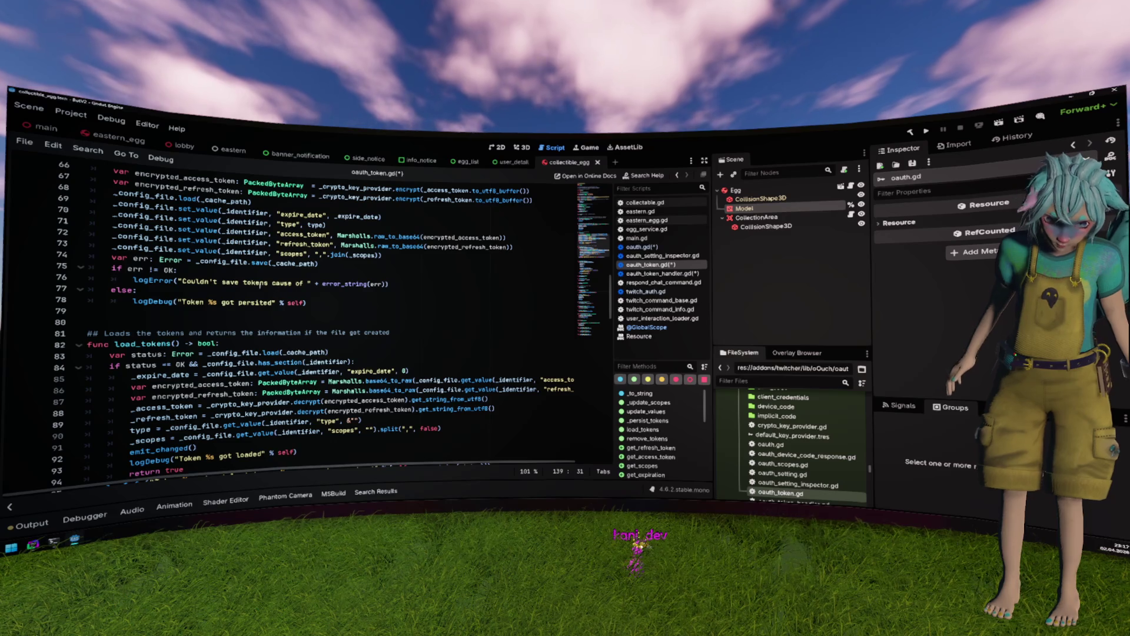
left_click(218, 282)
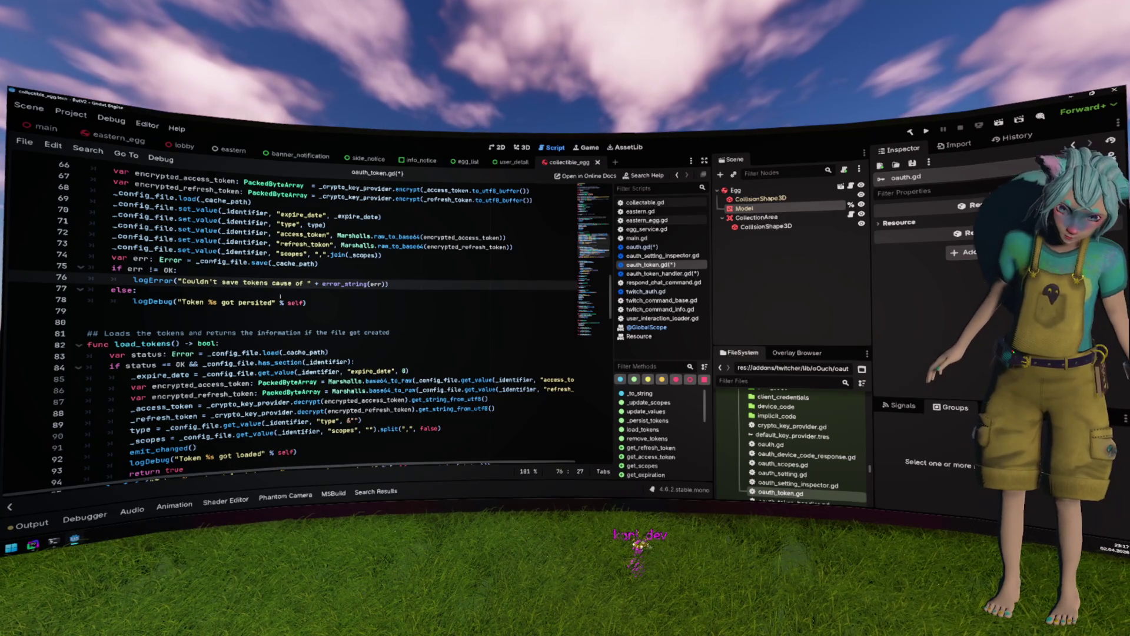
type("Token %s ")
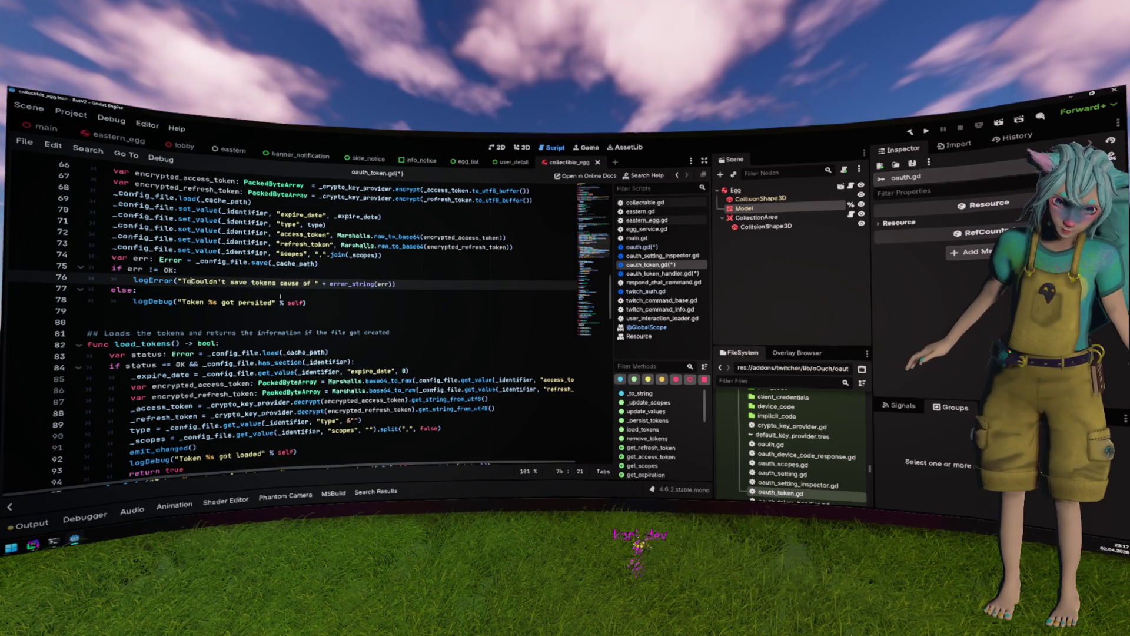
type("could not be s")
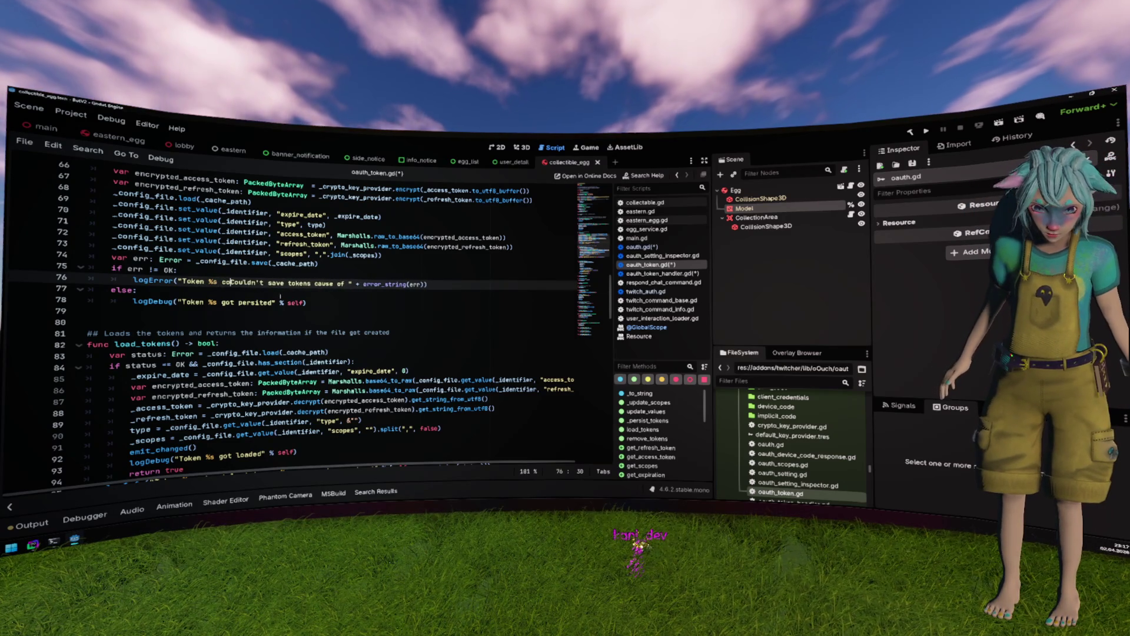
type("aved")
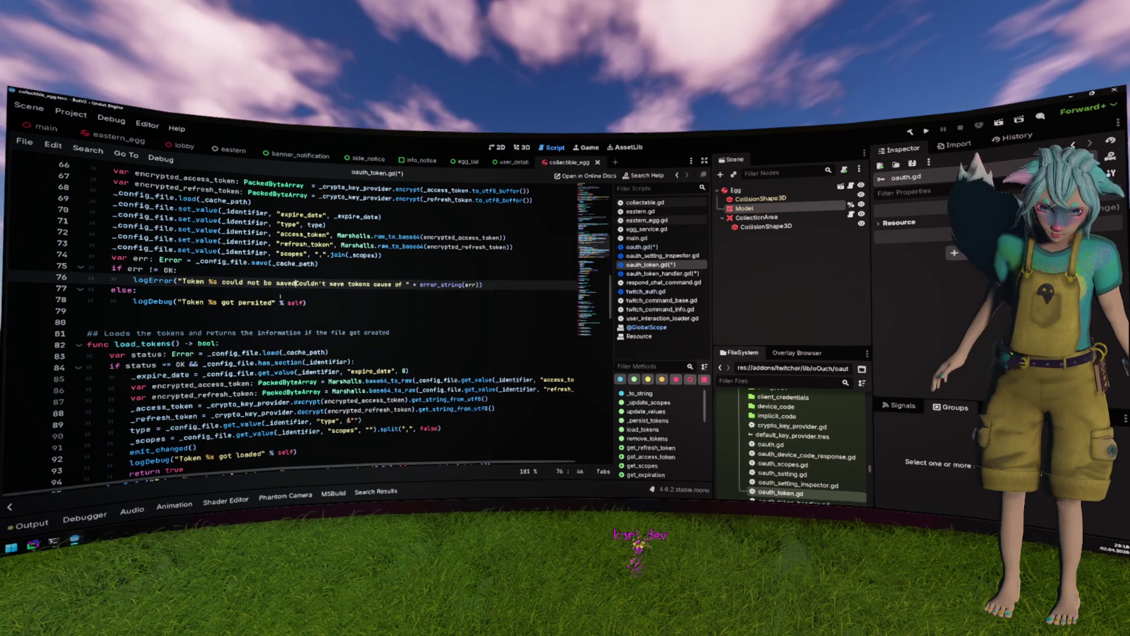
key("ctrl+shift+Right")
key("BackSpace")
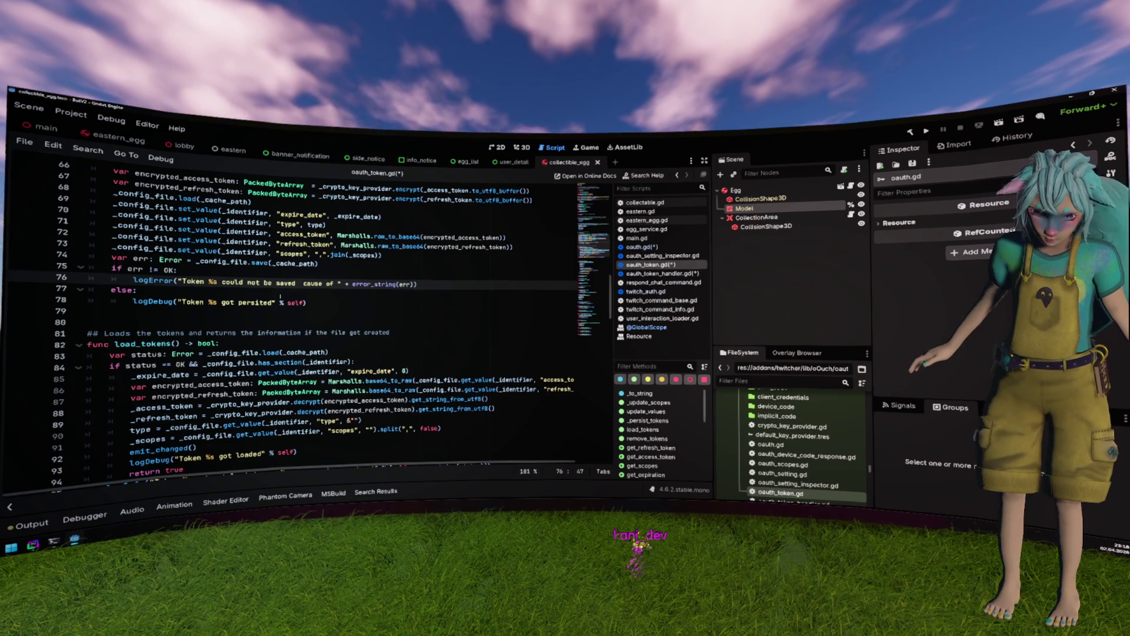
key("Delete")
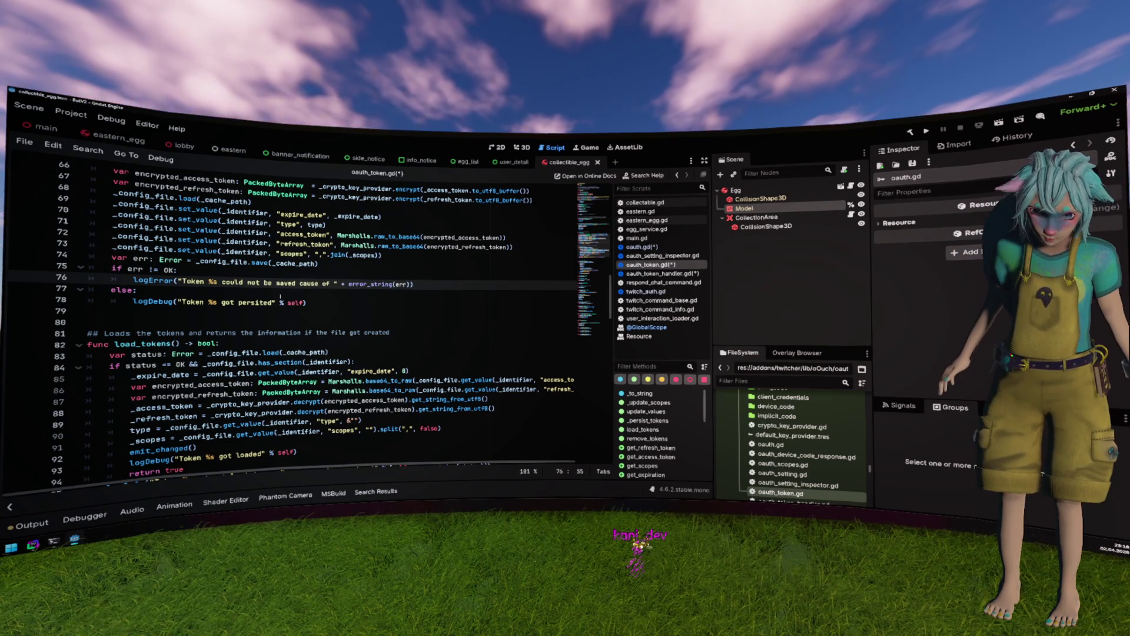
Reword the line 112 erase error to "Token %s could not be erased cause of %s" with self and error_string(err)
scroll(281, 296, "down", 10)
left_click(268, 343)
key("BackSpace")
type("no")
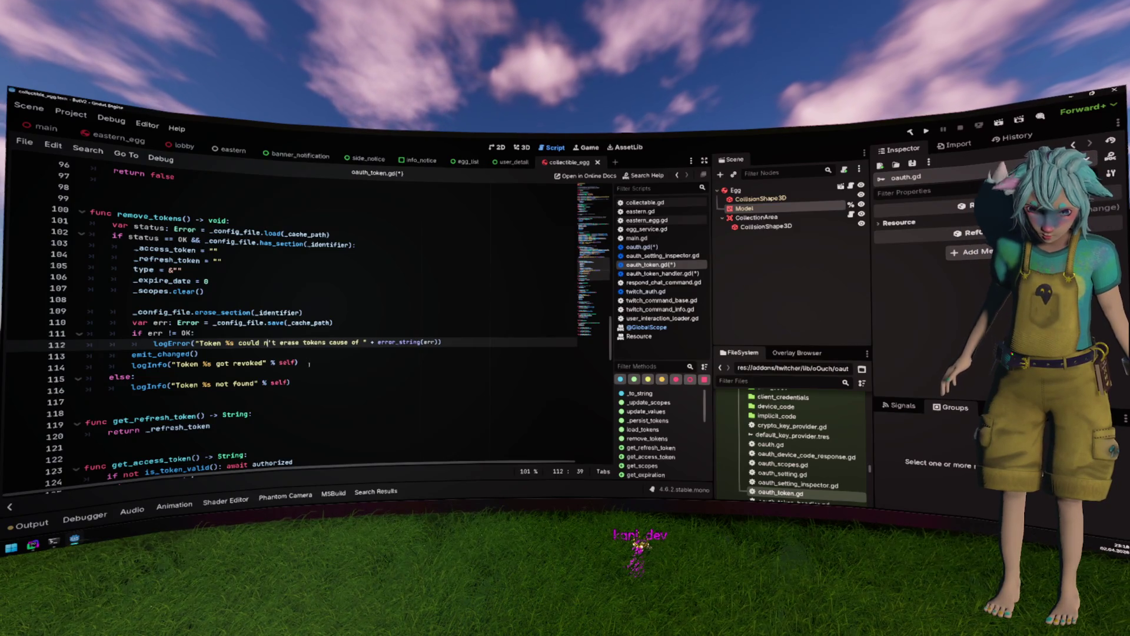
key("Delete")
key("Delete")
type("be")
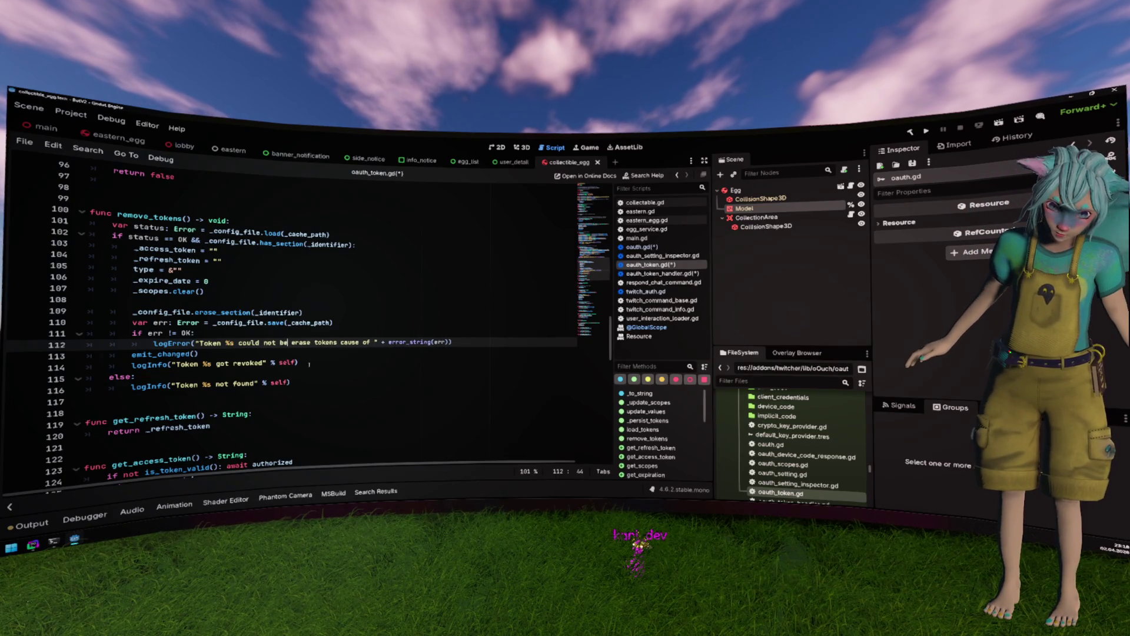
type("d")
key("ctrl+shift+Right")
key("BackSpace")
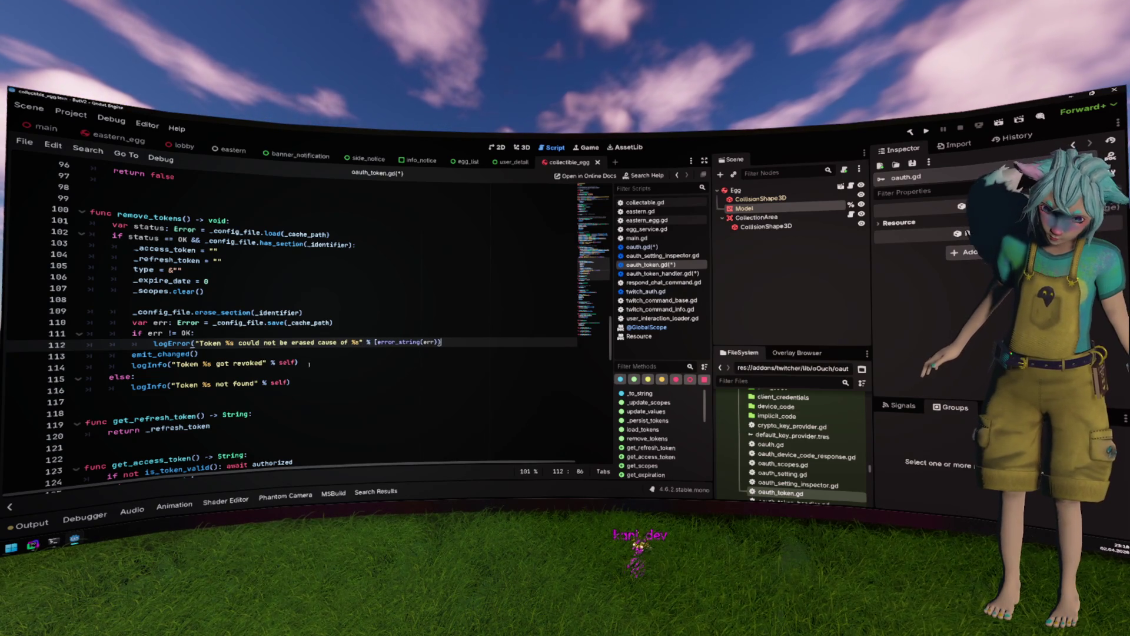
left_click(421, 341)
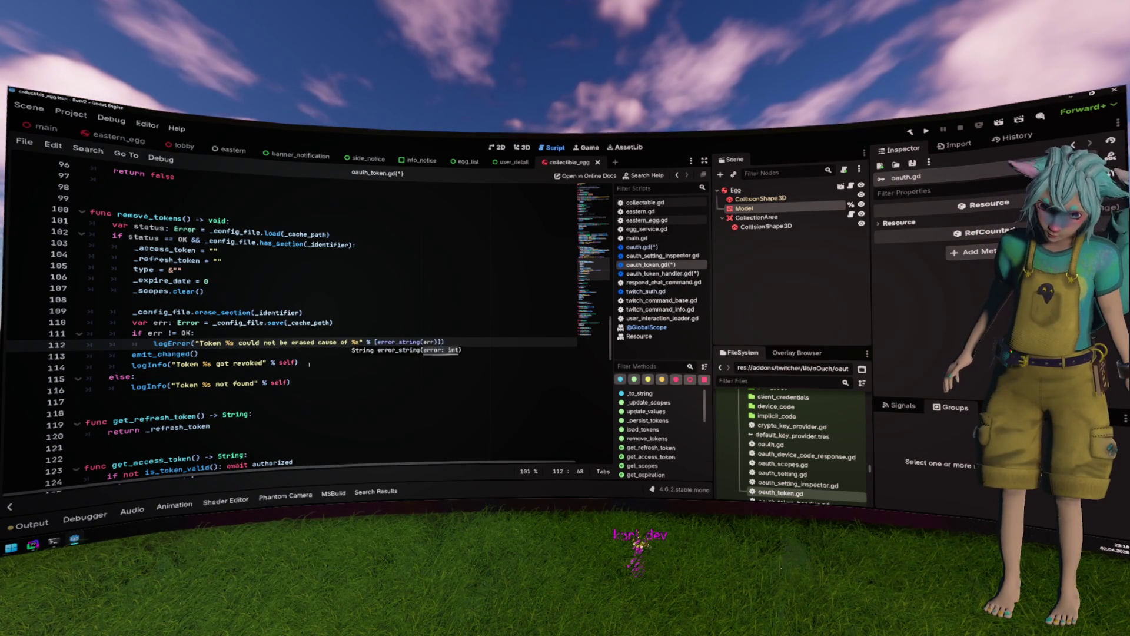
left_click(331, 352)
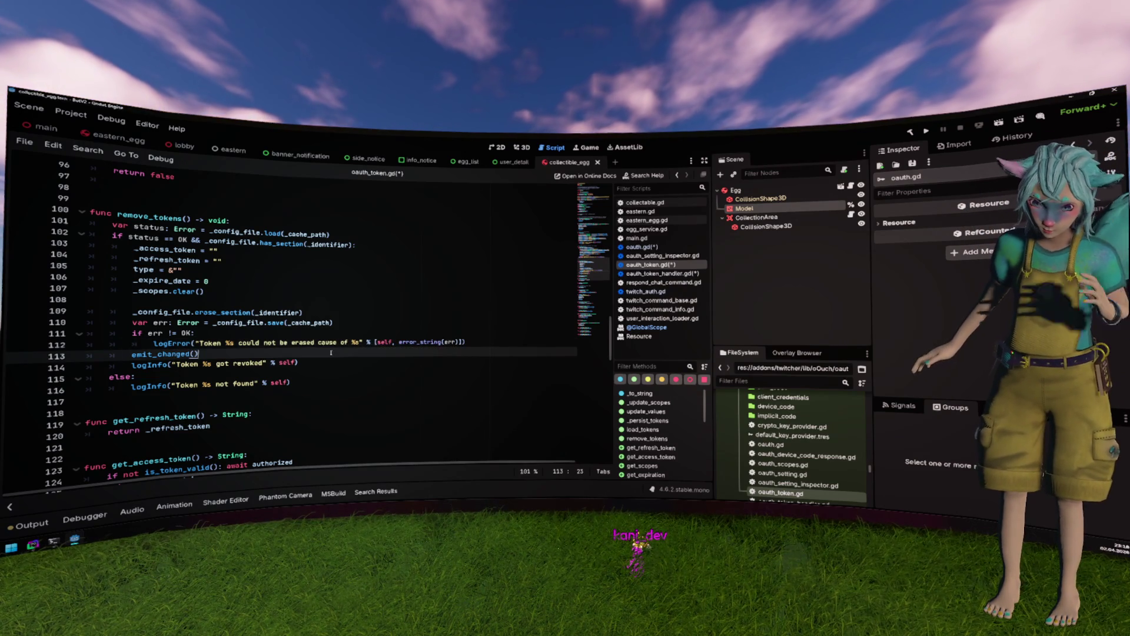
Save oauth_token.gd and check the Output log, which reports the missing static set_logger() parse error
scroll(330, 355, "down", 2)
scroll(330, 358, "down", 7)
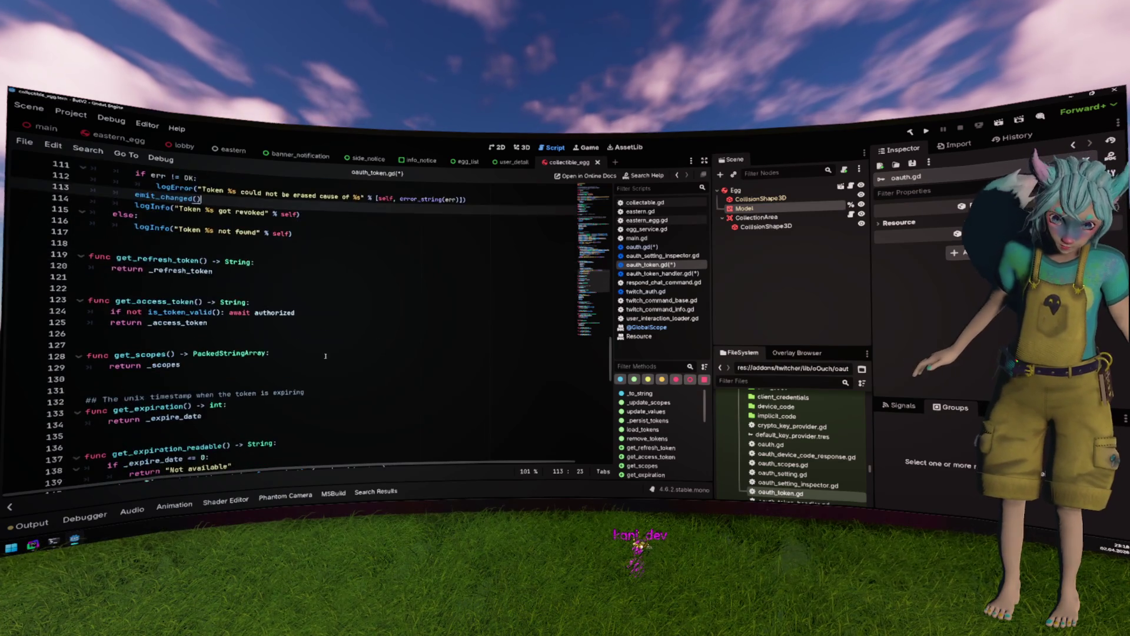
scroll(323, 359, "down", 1)
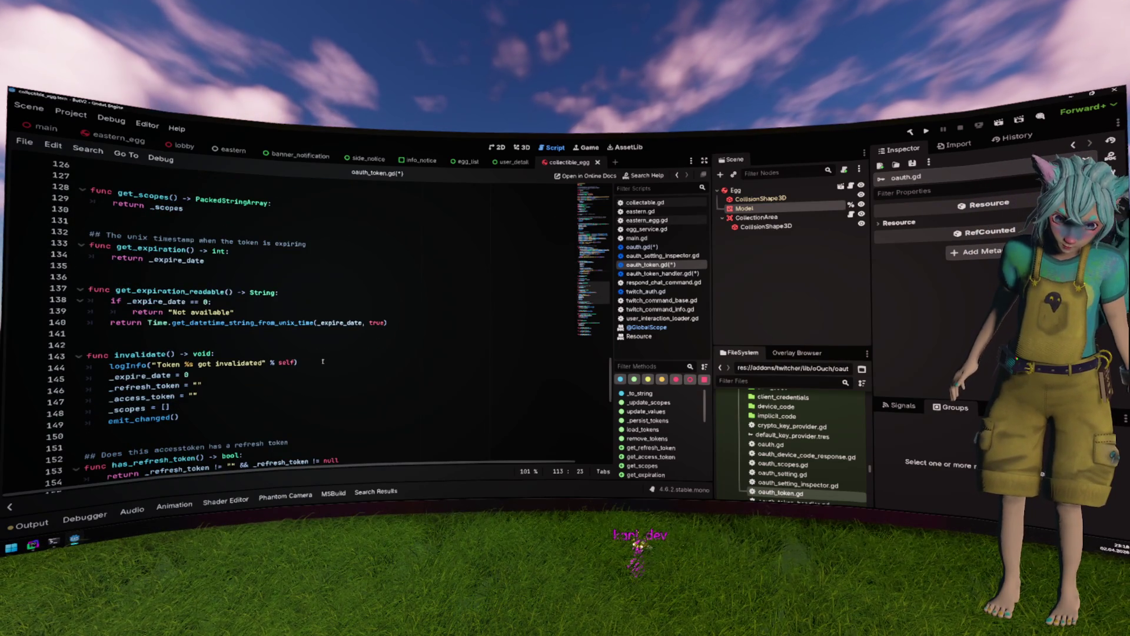
scroll(322, 361, "up", 3)
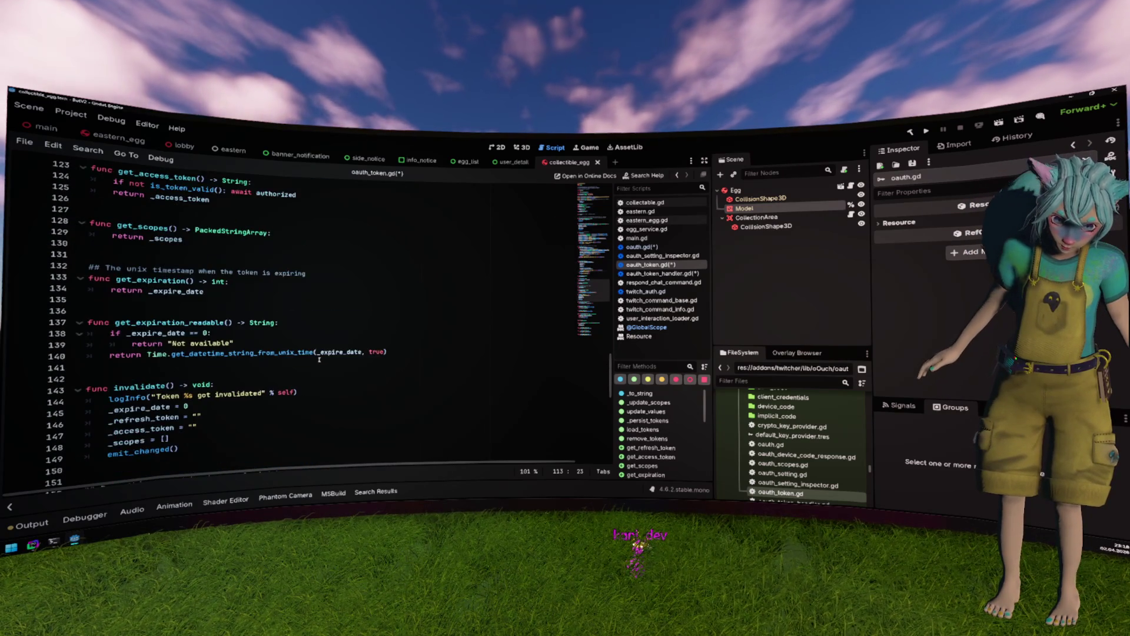
scroll(316, 357, "up", 1)
scroll(314, 356, "down", 8)
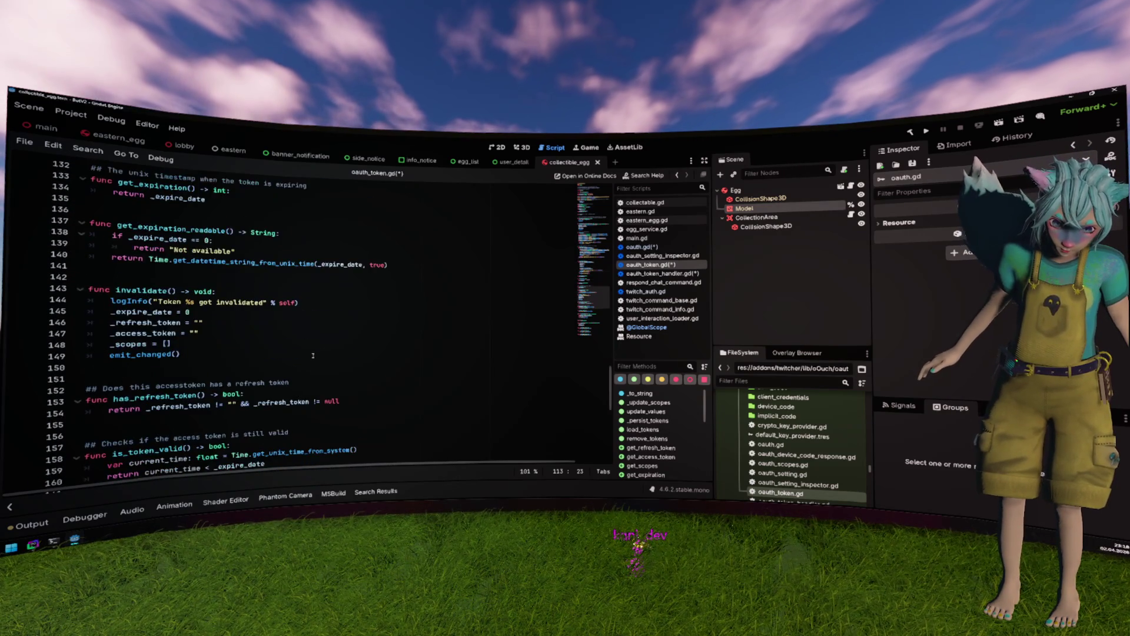
scroll(313, 356, "down", 4)
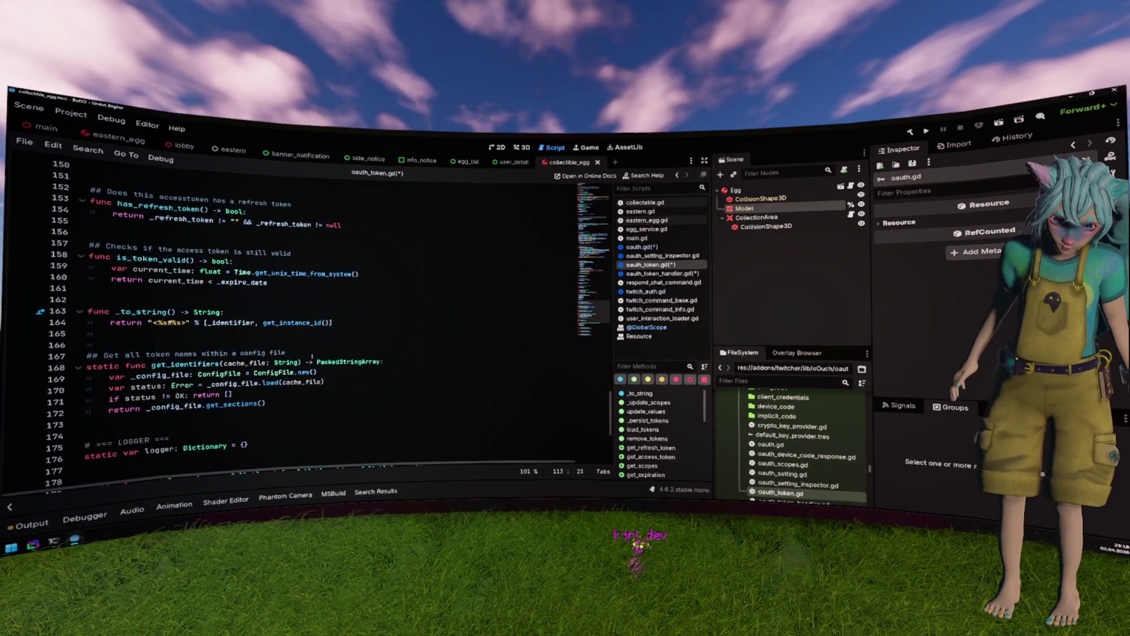
scroll(312, 355, "down", 2)
left_click(310, 357)
key("ctrl+s")
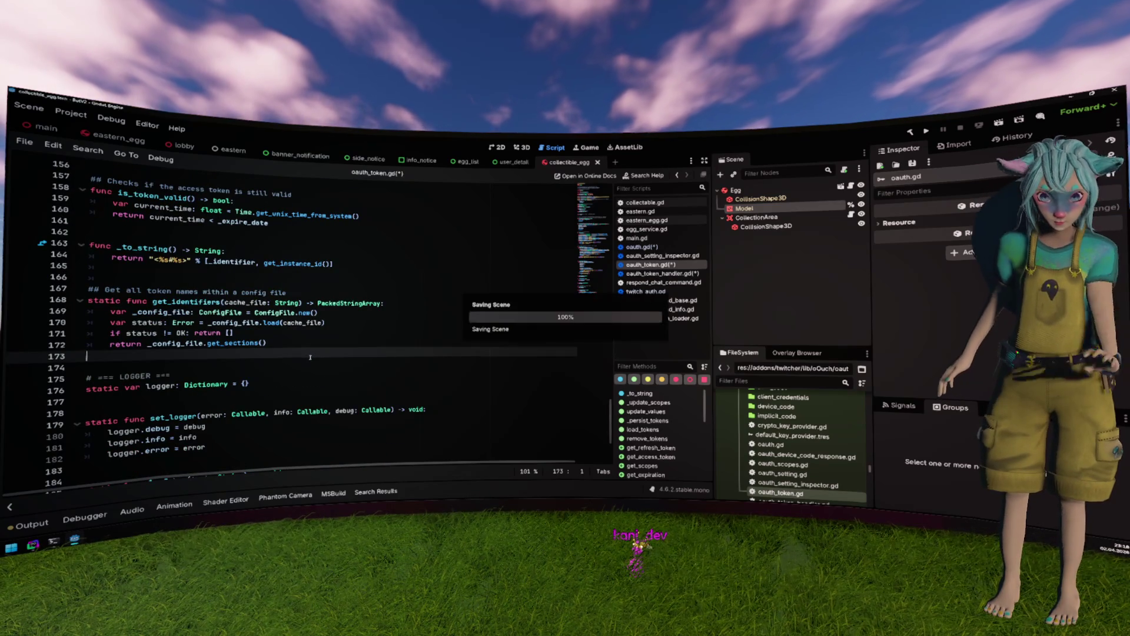
left_click(32, 524)
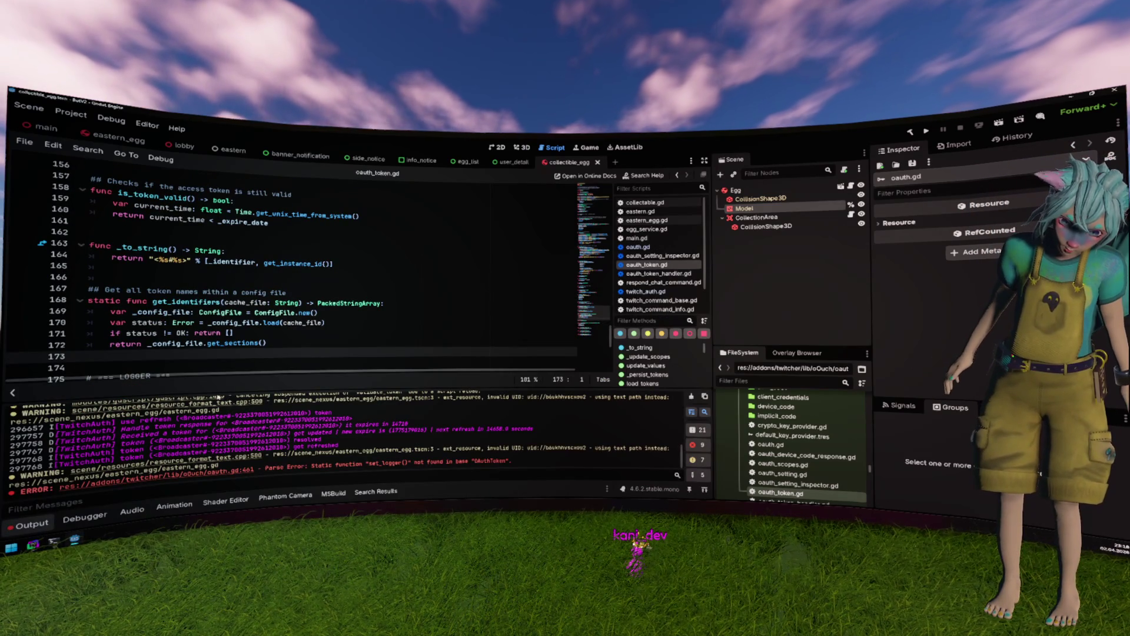
left_click(71, 113)
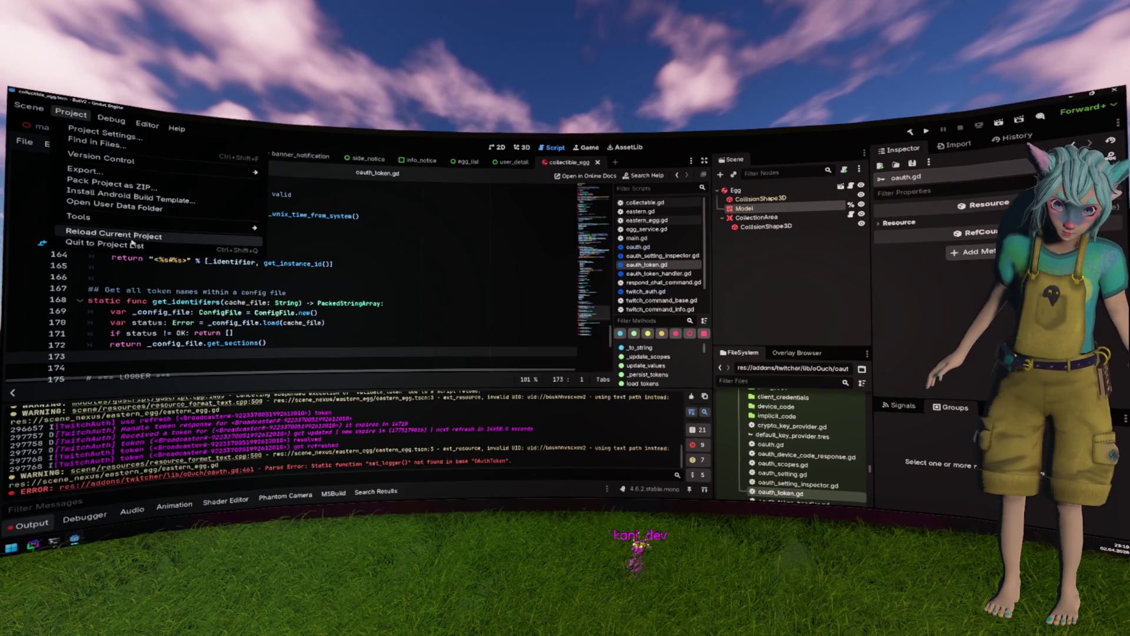
Reload the current project from the Project menu and watch the console as the editor restarts
left_click(133, 242)
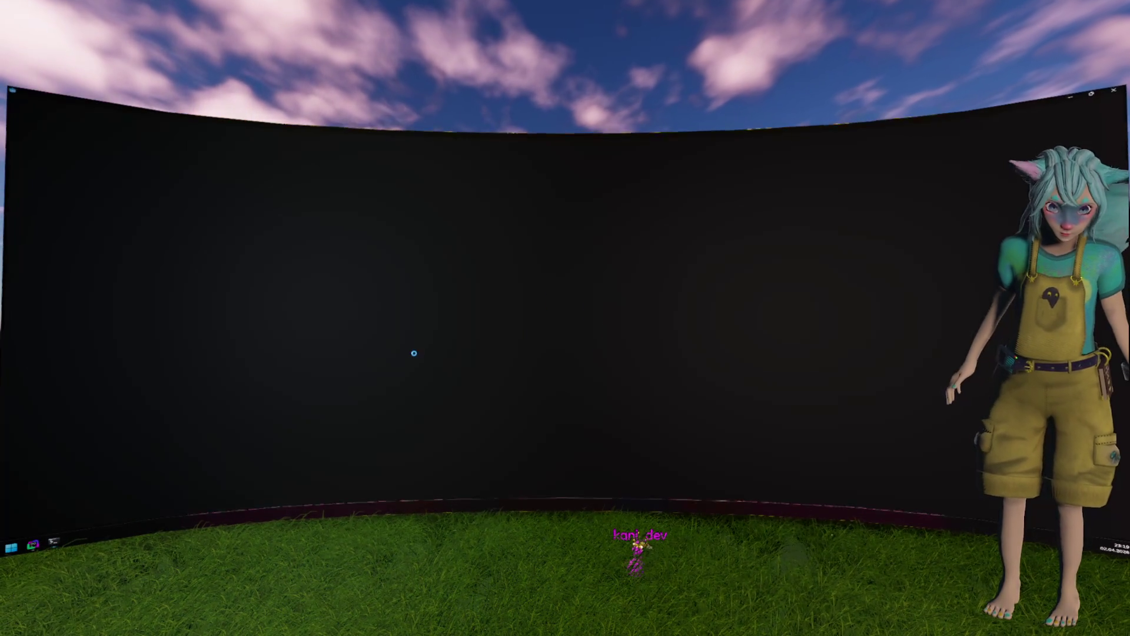
left_click(59, 542)
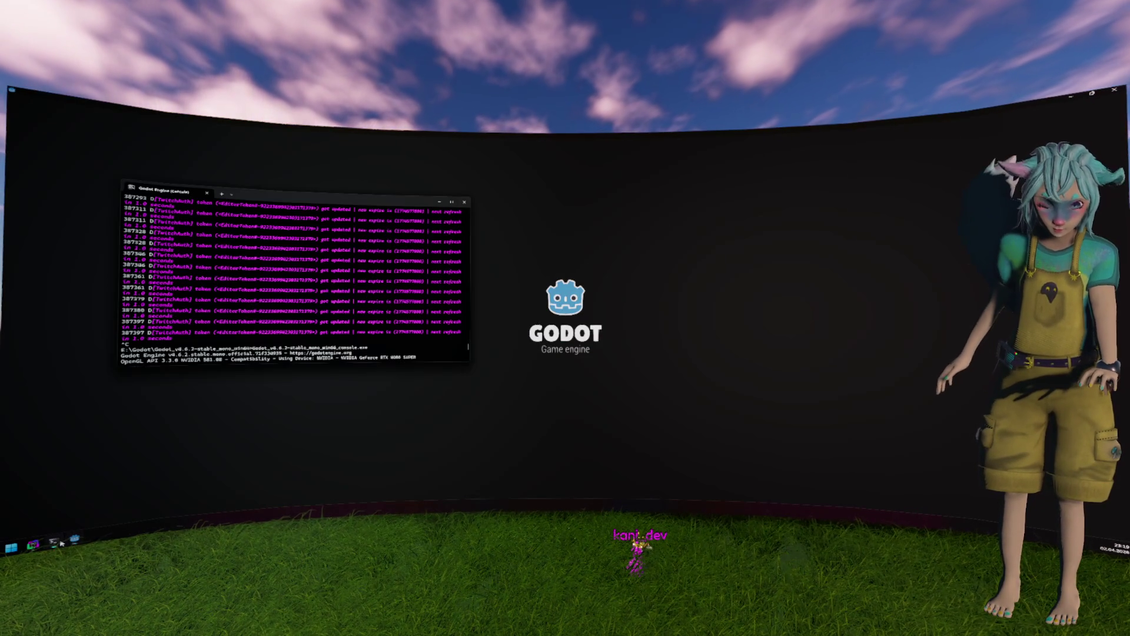
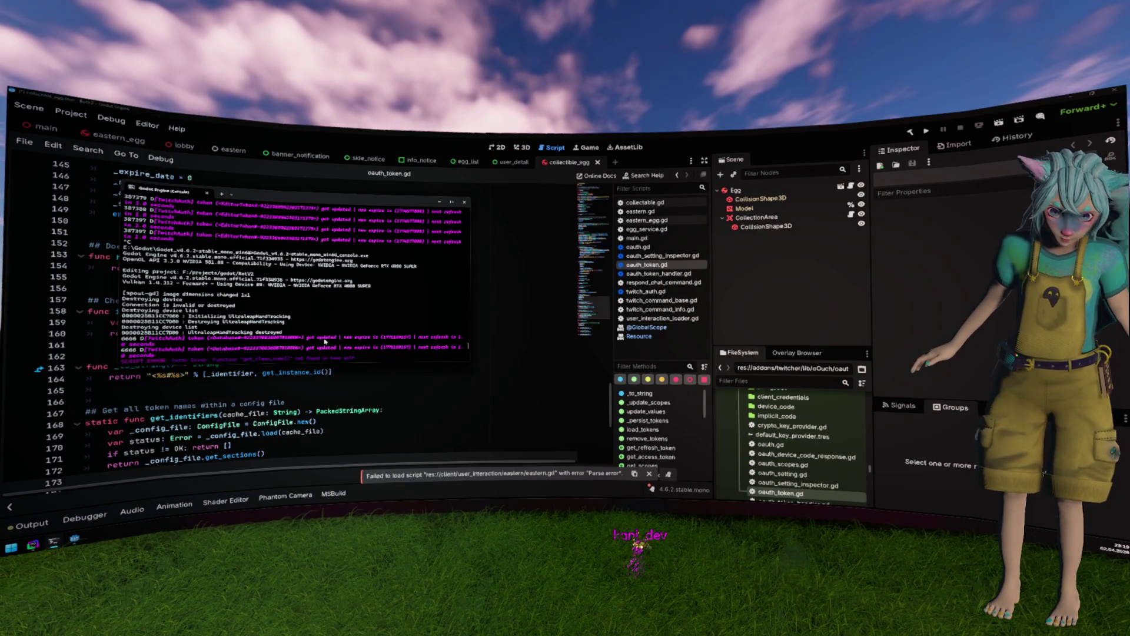
Select TwitchAuth and device log lines in the console, return to oauth_token.gd, and open Editor Settings
left_click_drag(151, 339, 206, 341)
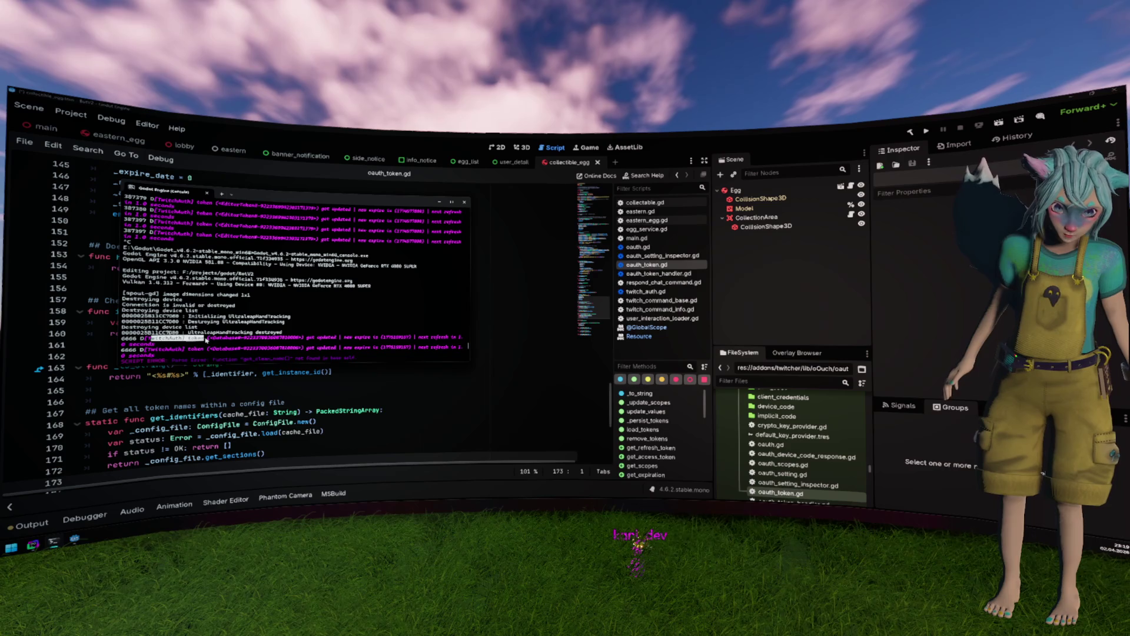
left_click_drag(180, 292, 241, 333)
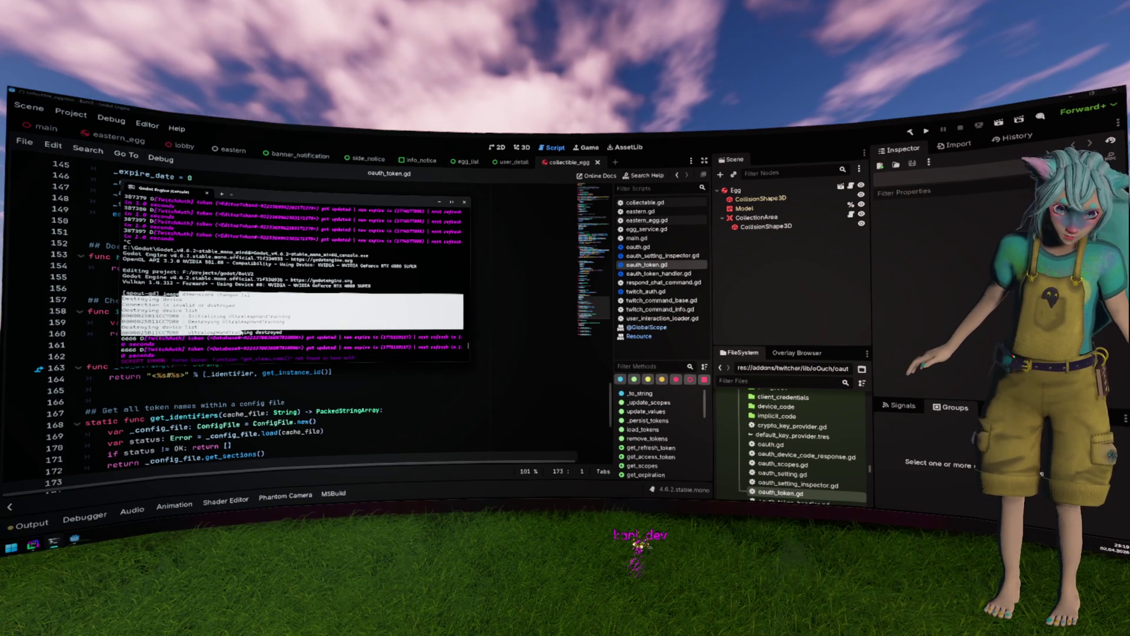
left_click(345, 411)
left_click(147, 124)
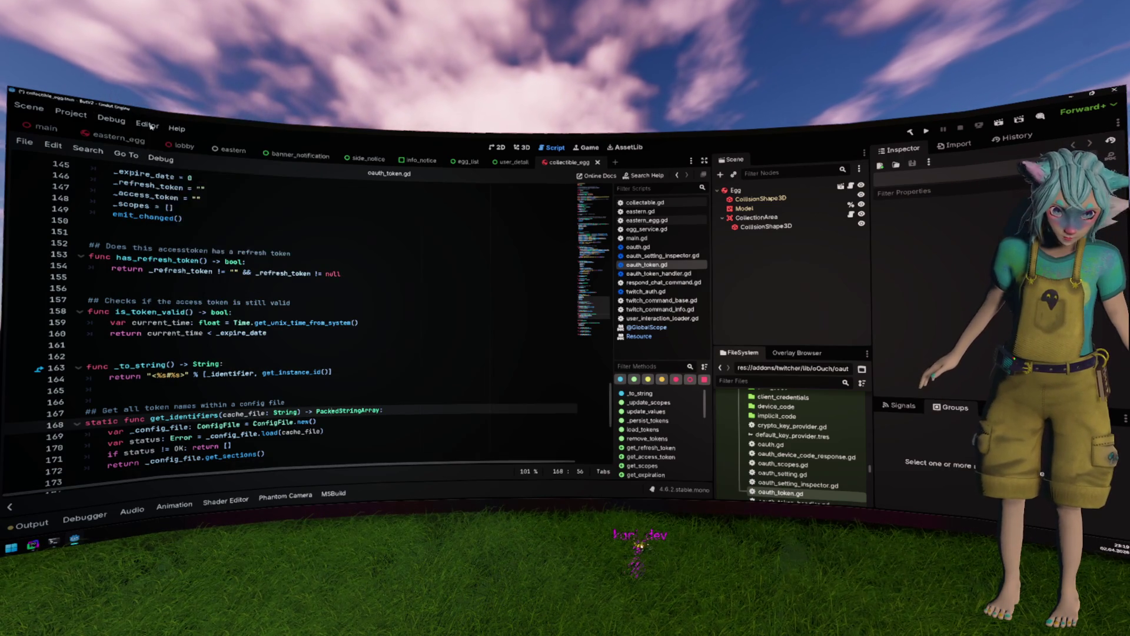
left_click(163, 141)
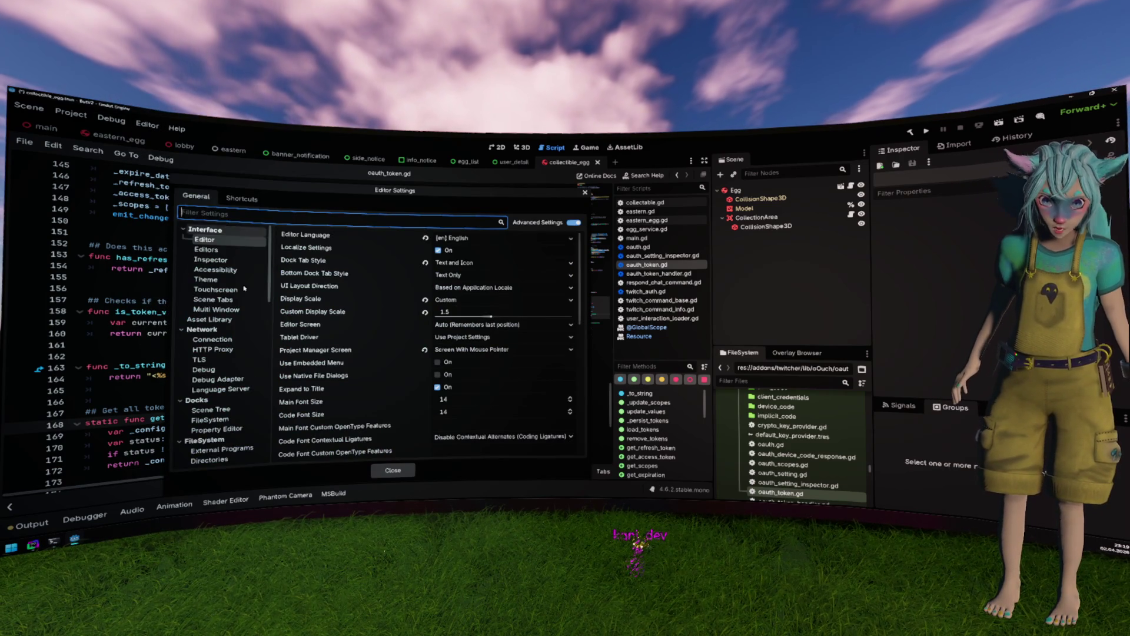
key("Escape")
left_click(70, 113)
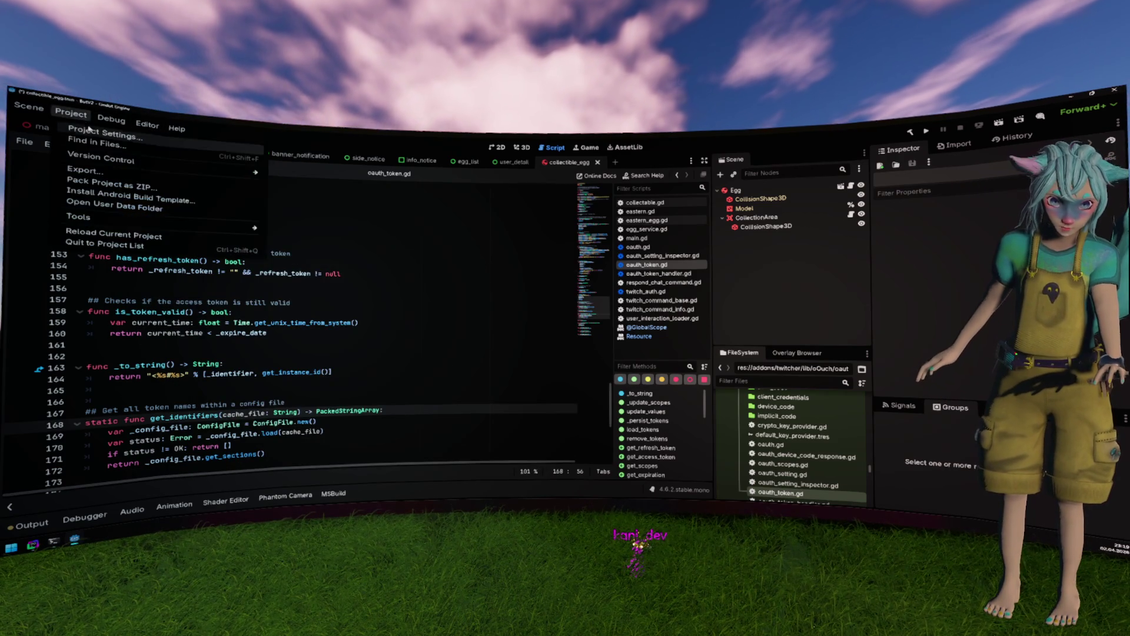
left_click(95, 132)
scroll(301, 324, "down", 10)
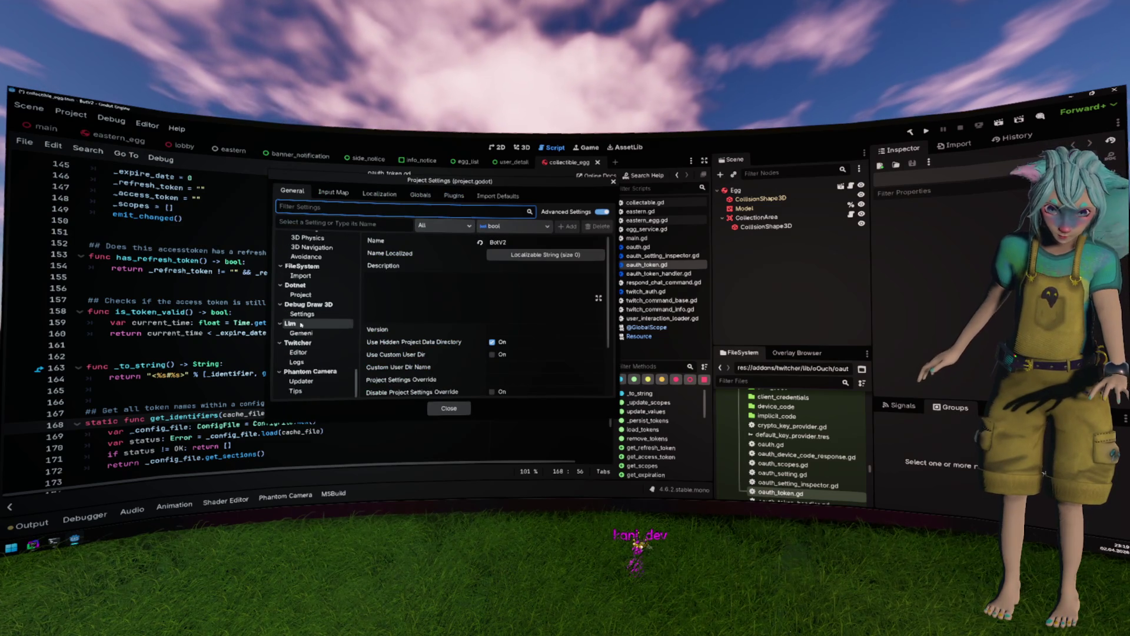
left_click(312, 353)
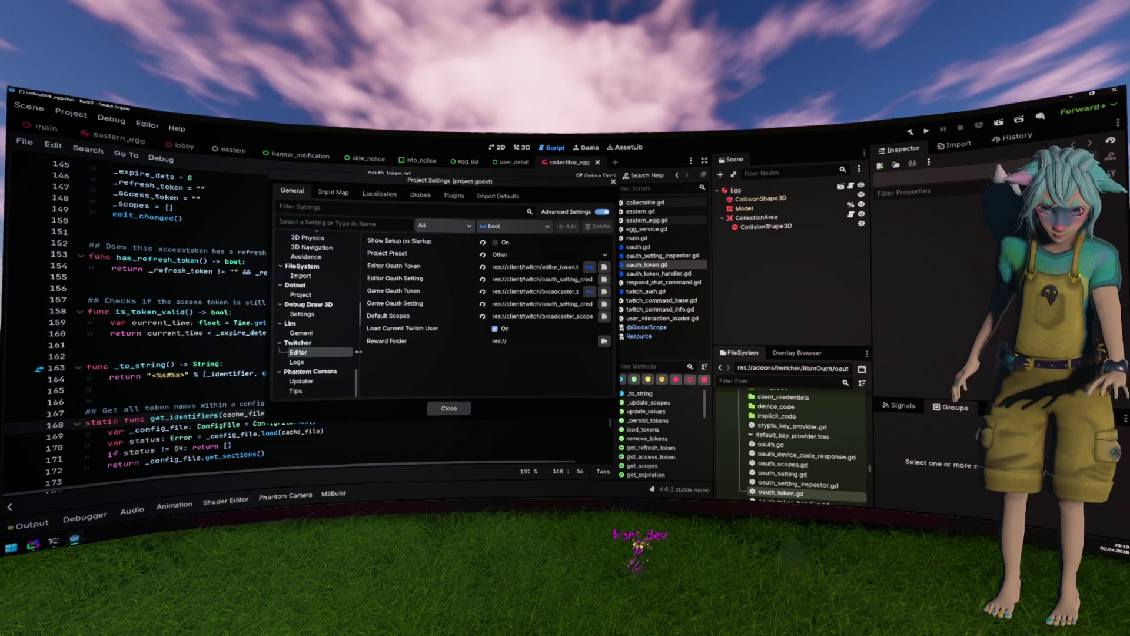
left_click(321, 364)
scroll(412, 254, "down", 3)
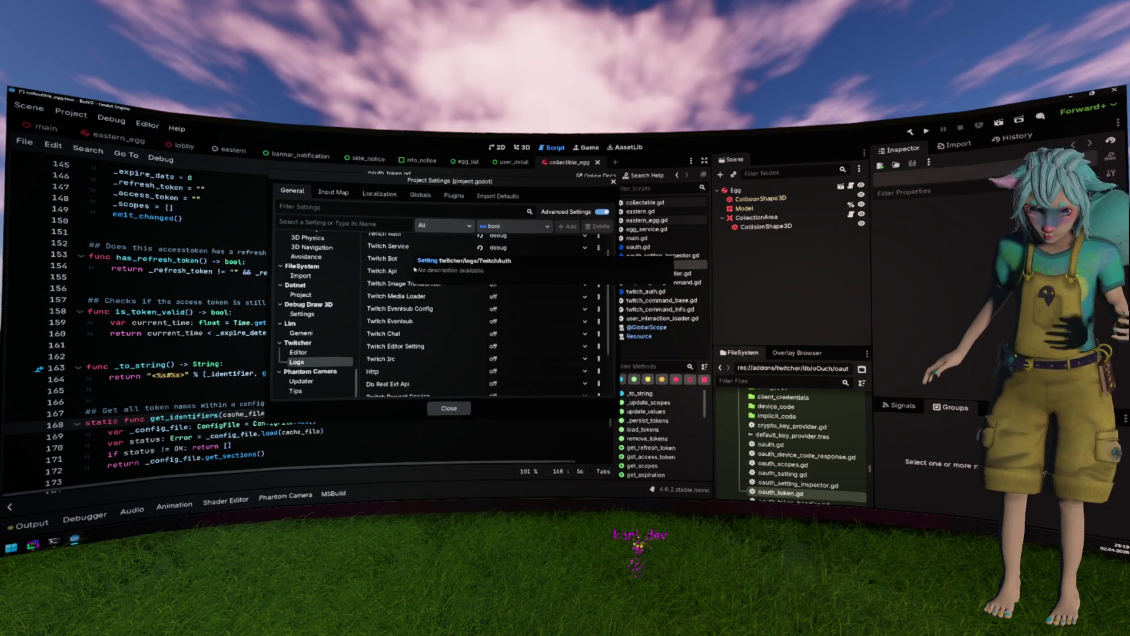
scroll(416, 269, "down", 1)
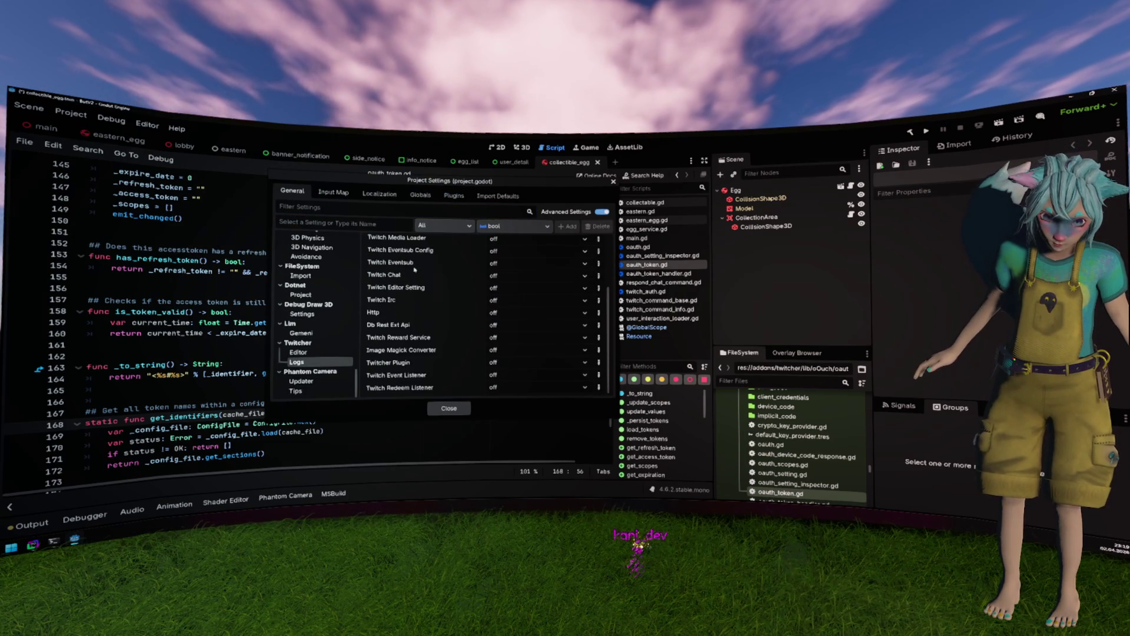
left_click(395, 363)
scroll(398, 318, "up", 4)
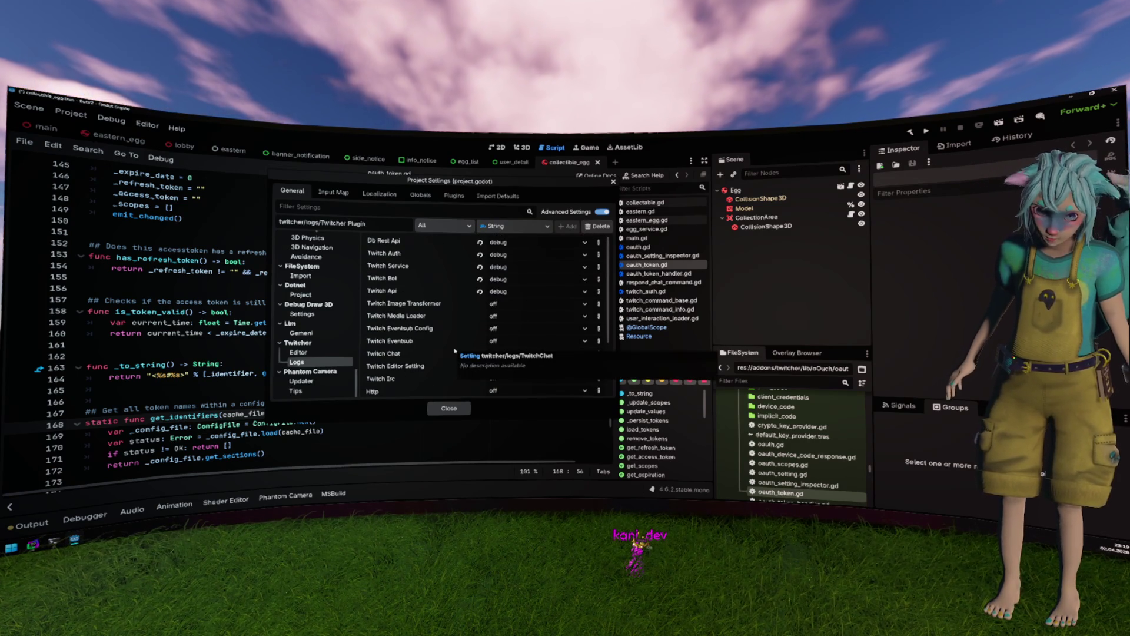
left_click(449, 408)
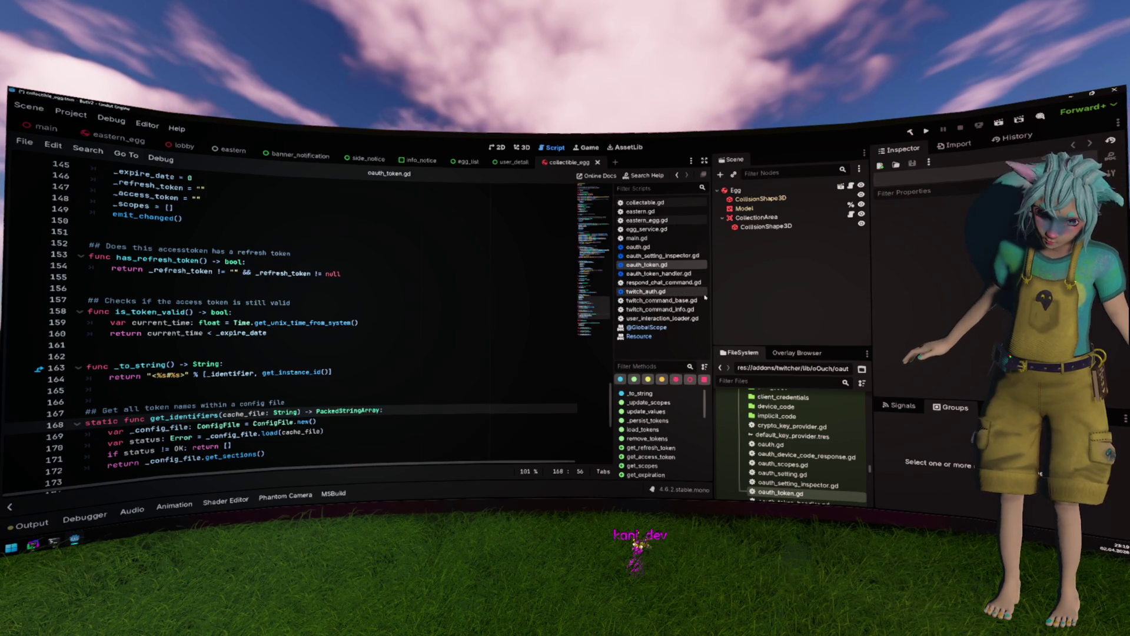
Switch to twitch_auth.gd, follow set_logger into oauth.gd, then navigate back to line 61
left_click(644, 291)
scroll(458, 301, "down", 5)
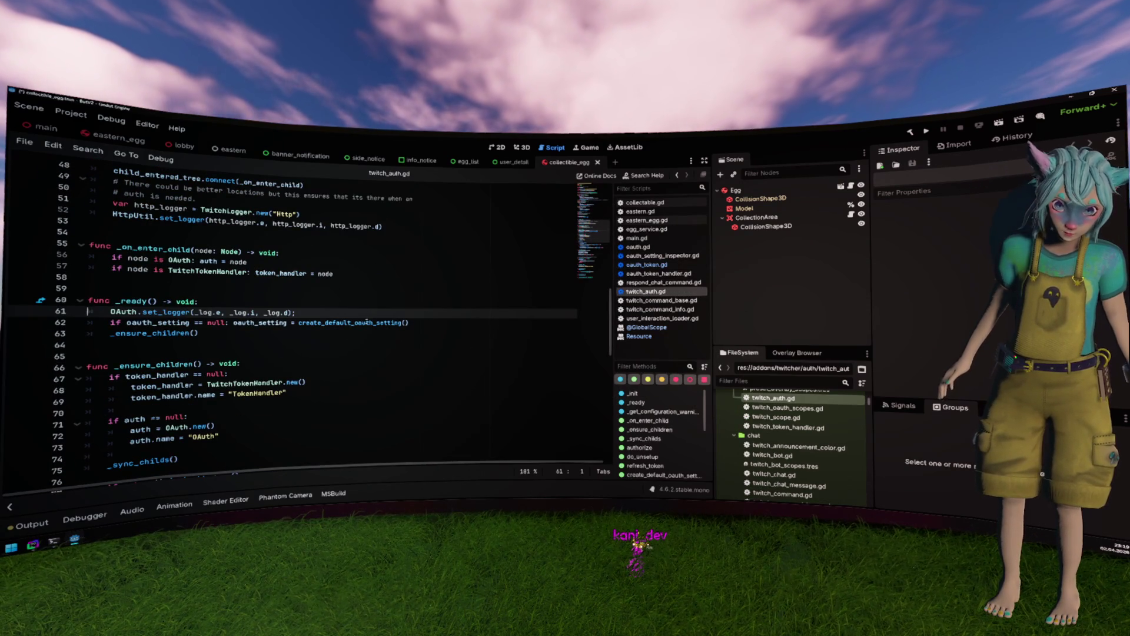
scroll(182, 333, "up", 2)
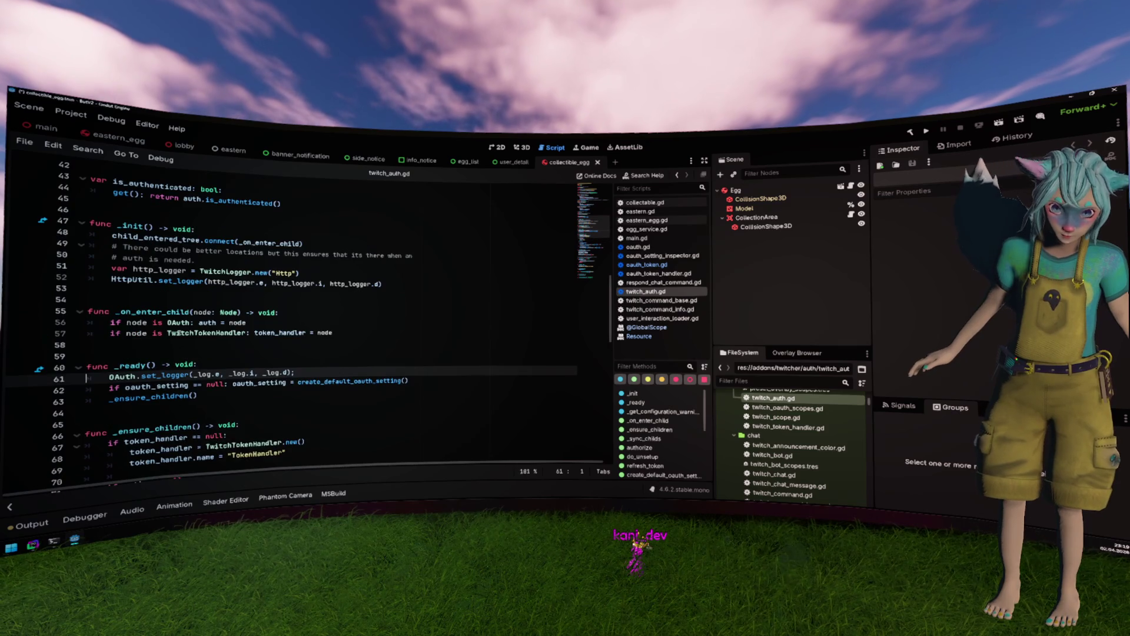
left_click(168, 377, "ctrl")
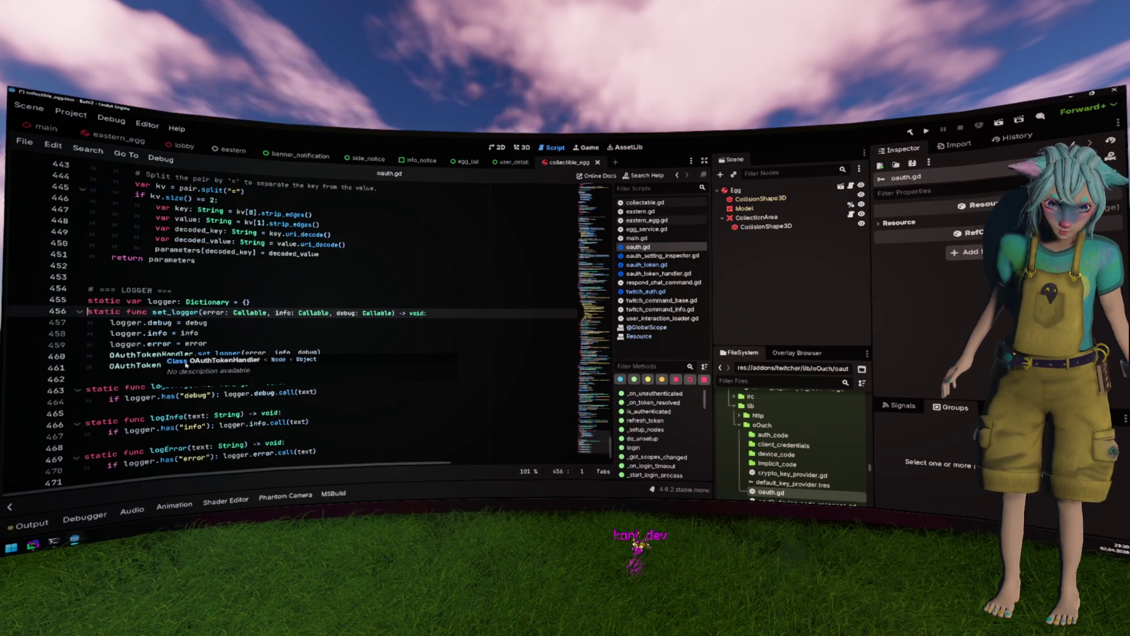
key("ctrl+Home")
key("alt+Left")
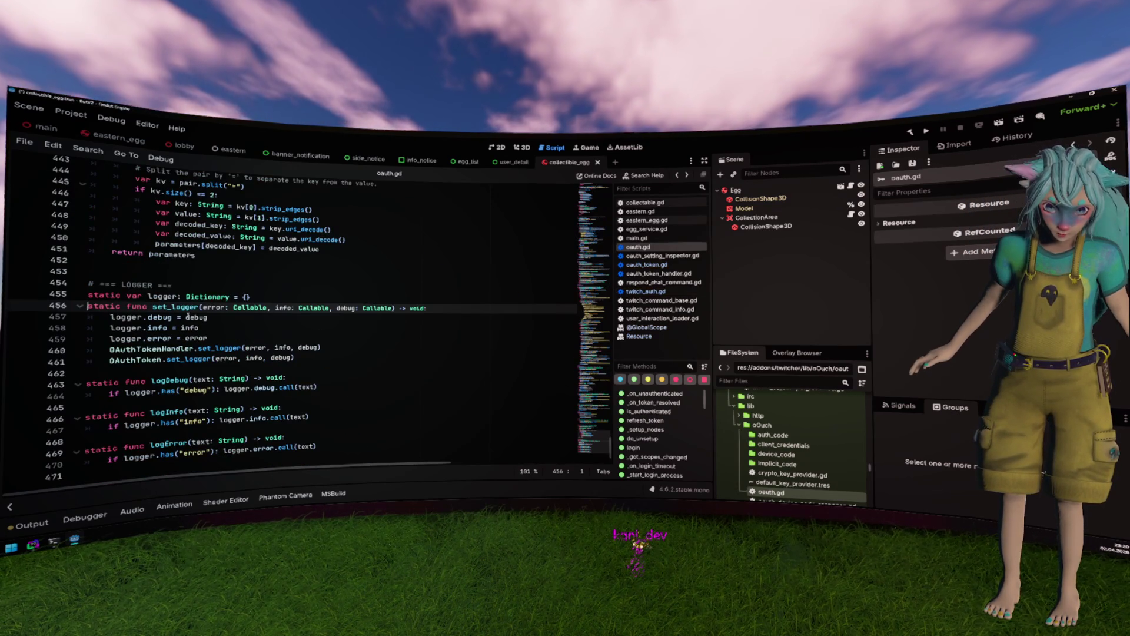
key("alt+Left")
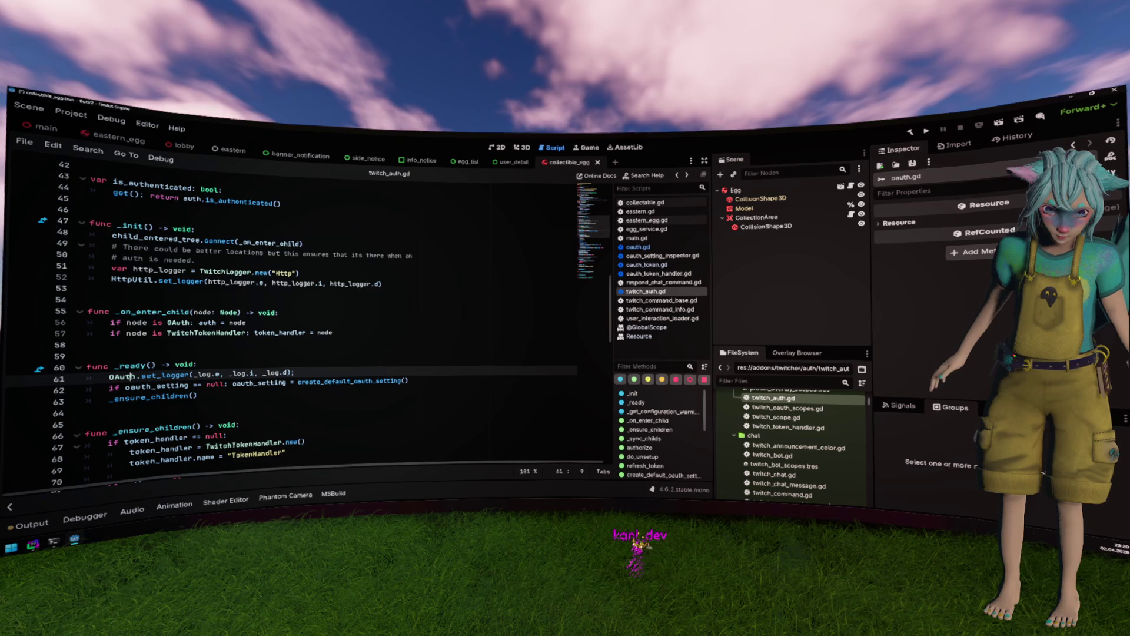
Select OAuth and _log on line 61 and the TwitchAuth logger name on line 10
double_click(131, 376)
double_click(207, 375)
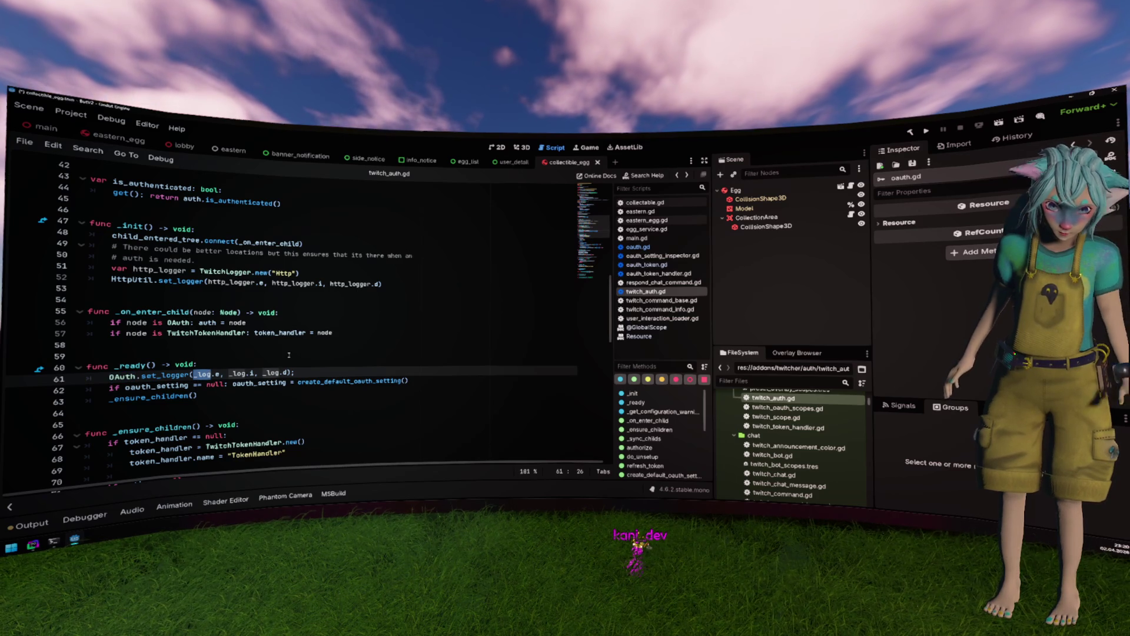
scroll(289, 354, "up", 10)
double_click(333, 274)
Check the Editor Settings, then the Project Settings at Twitcher logs, closing both
left_click(112, 121)
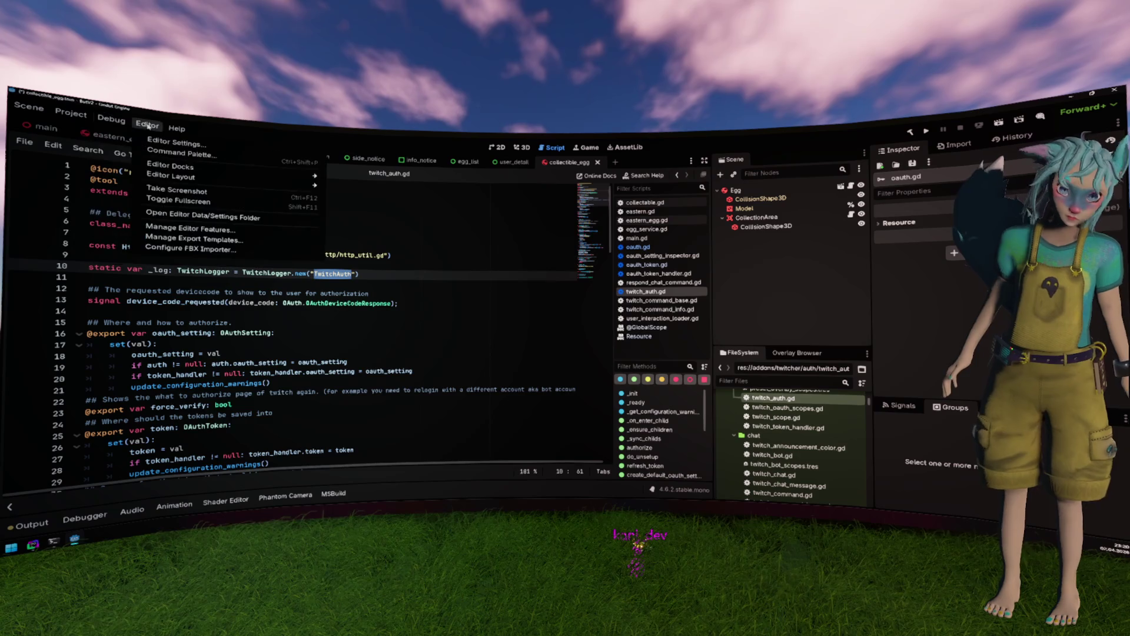
left_click(176, 141)
scroll(353, 330, "down", 5)
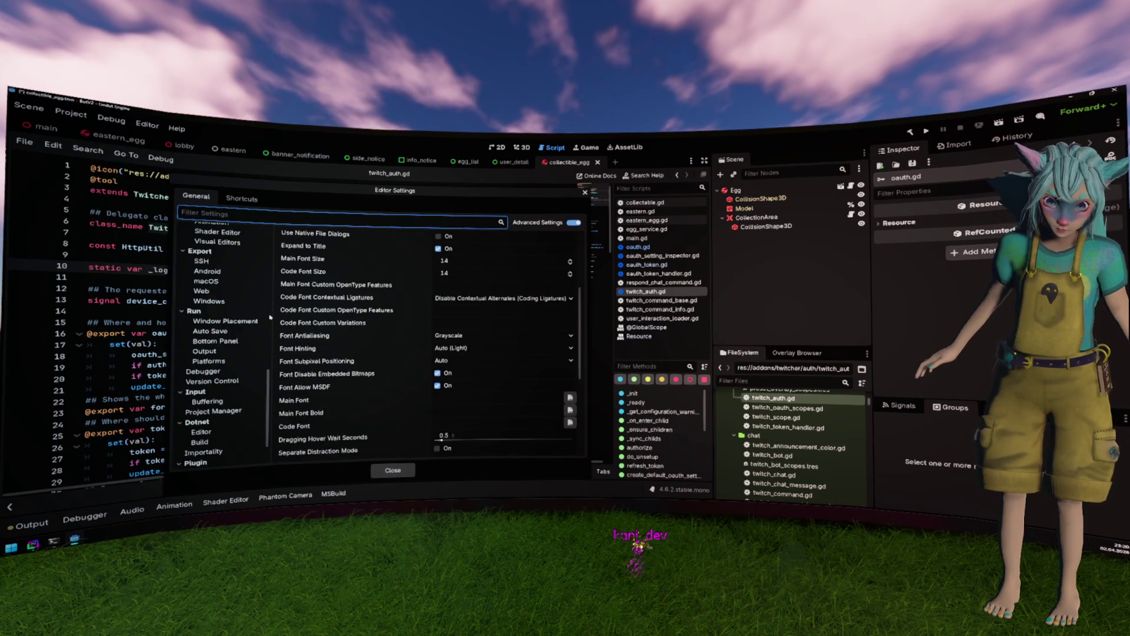
scroll(194, 329, "down", 3)
left_click(393, 470)
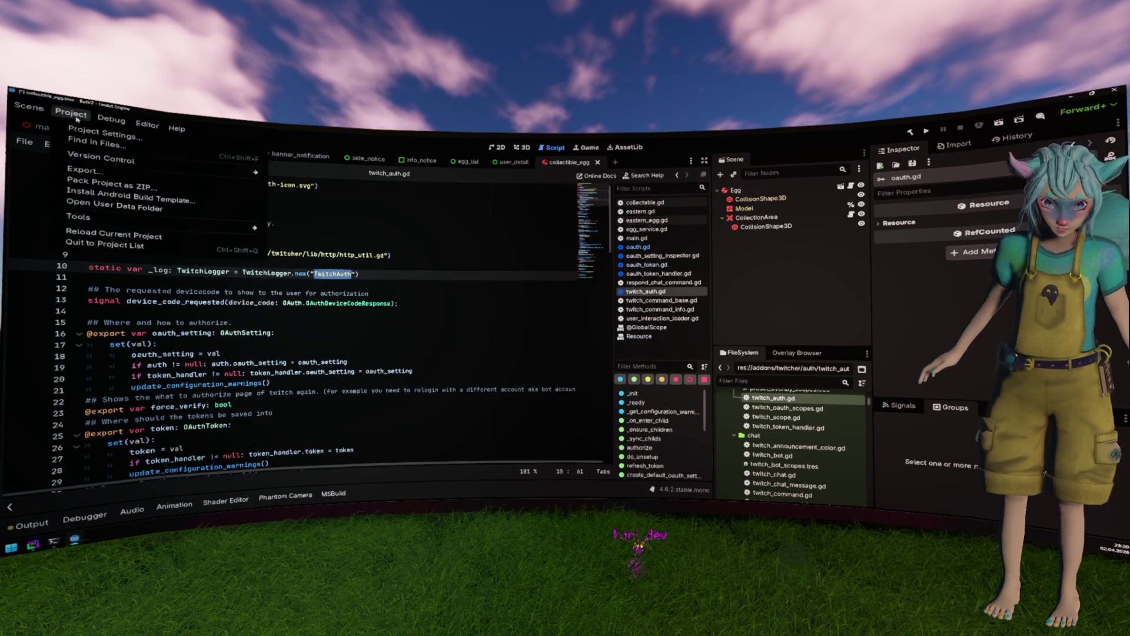
left_click(71, 111)
left_click(97, 131)
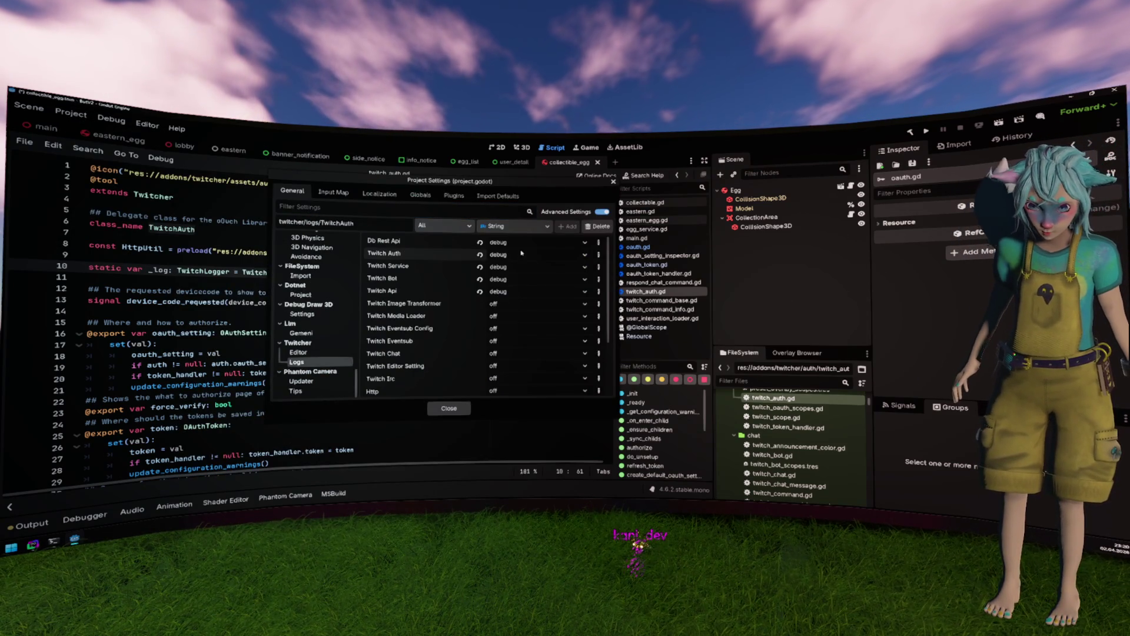
left_click(449, 408)
Place the caret on line 20 and bring the engine console window to the front
left_click(312, 374)
scroll(313, 375, "down", 10)
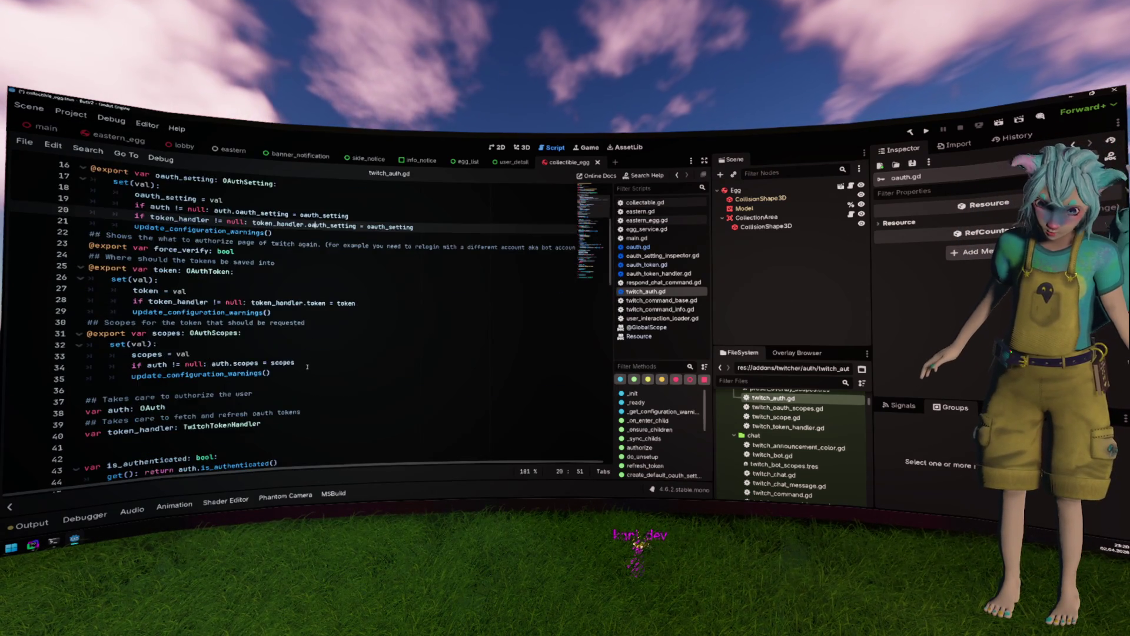
key("alt+Tab")
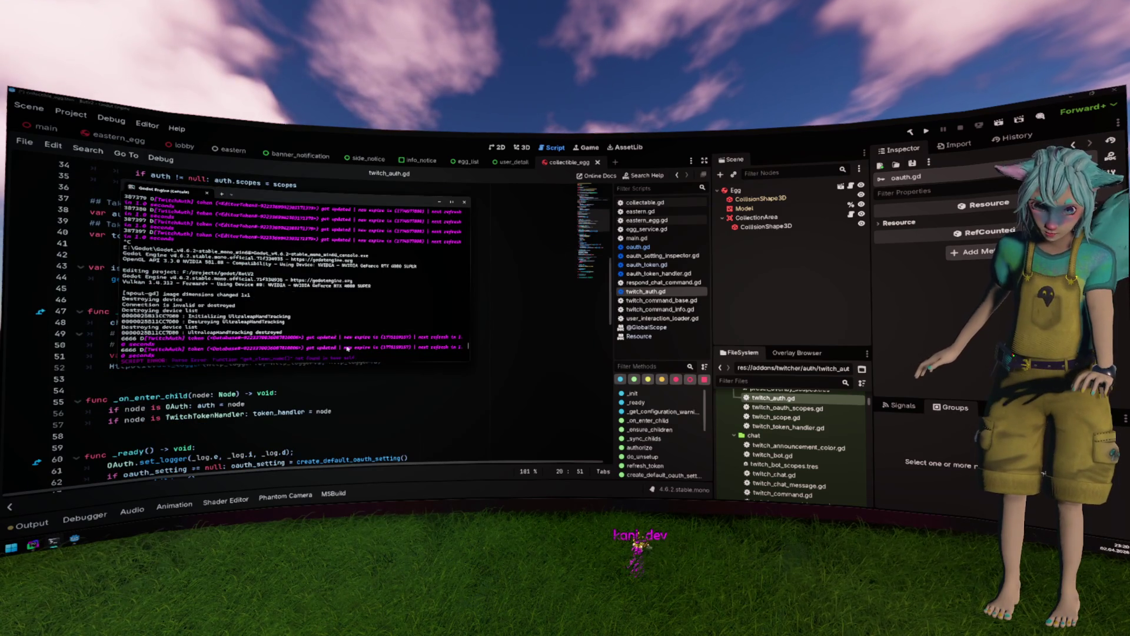
Scroll through the TwitchAuth token-update and invalid-UID console entries, then return to twitch_auth.gd
scroll(347, 349, "up", 3)
scroll(347, 349, "down", 3)
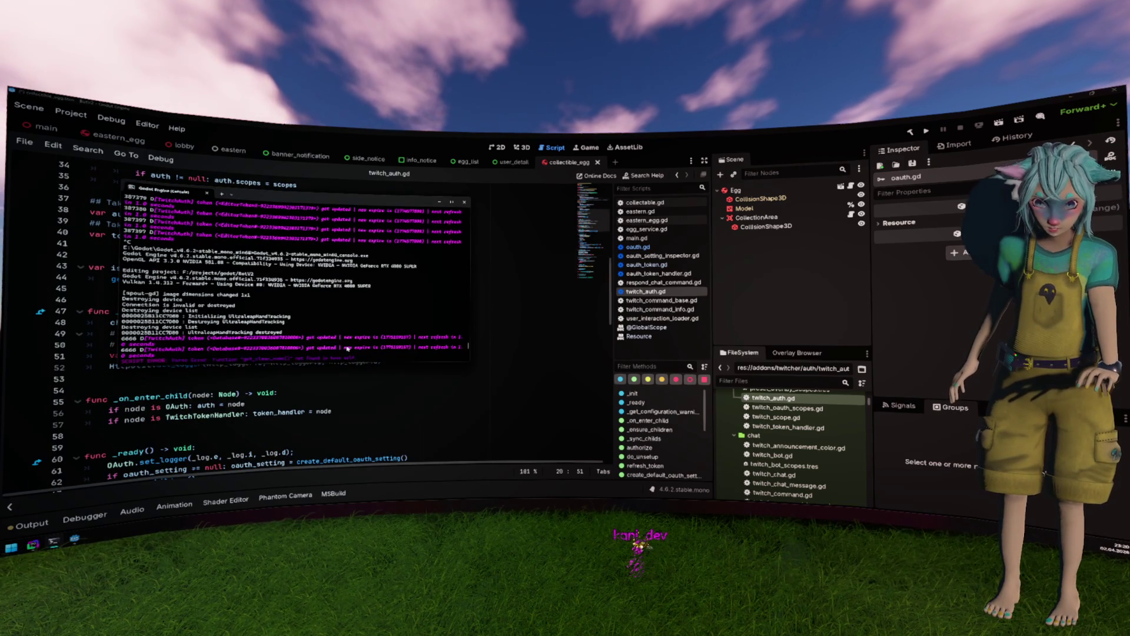
scroll(348, 349, "down", 8)
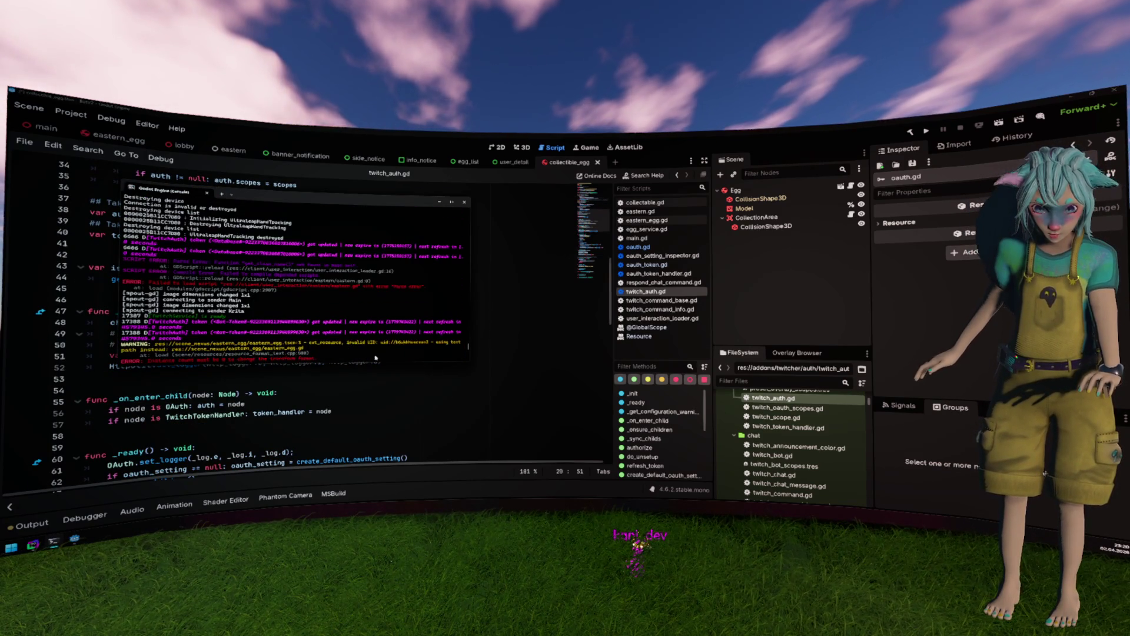
left_click(392, 394)
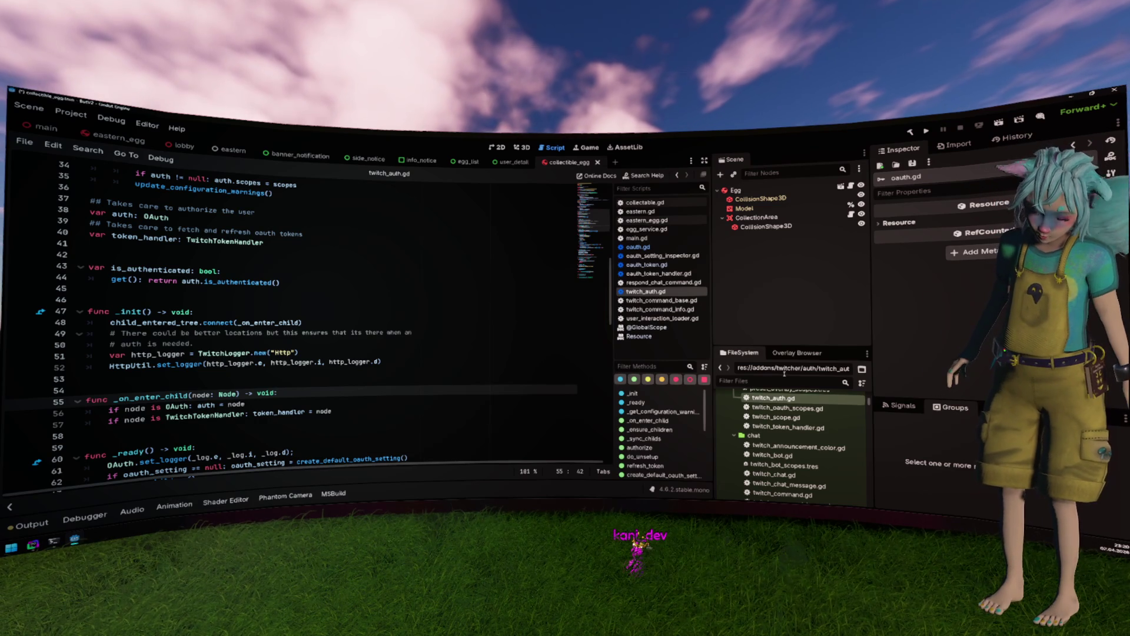
Collapse the twitcher addon's auth, chat, eventsub, generated_eventsub, lib and media folders
left_click(777, 384)
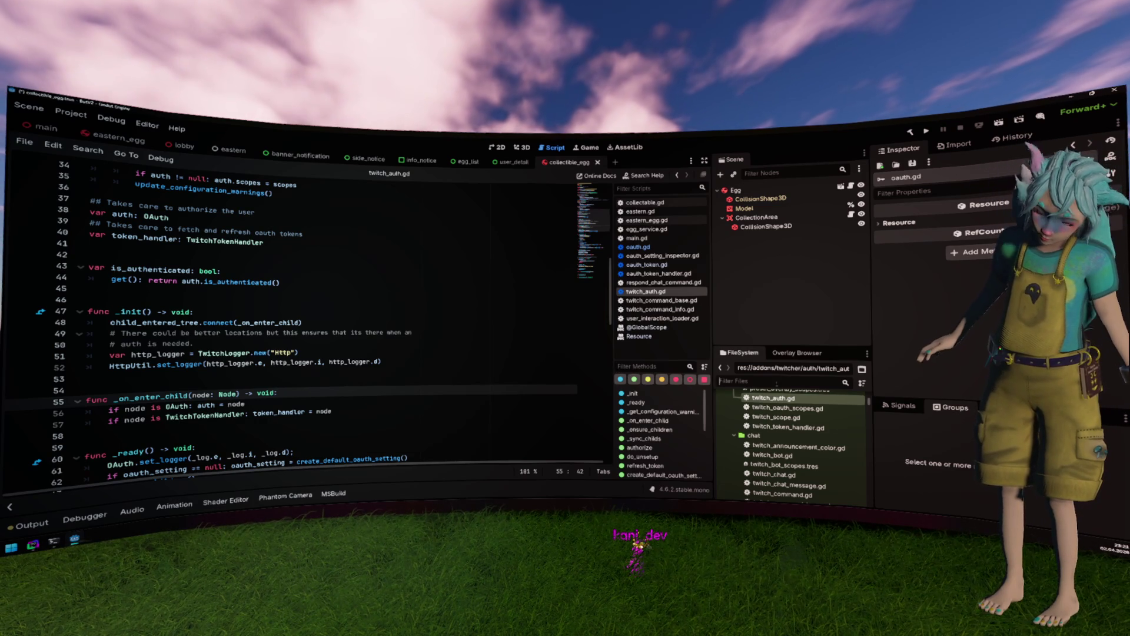
scroll(792, 416, "down", 4)
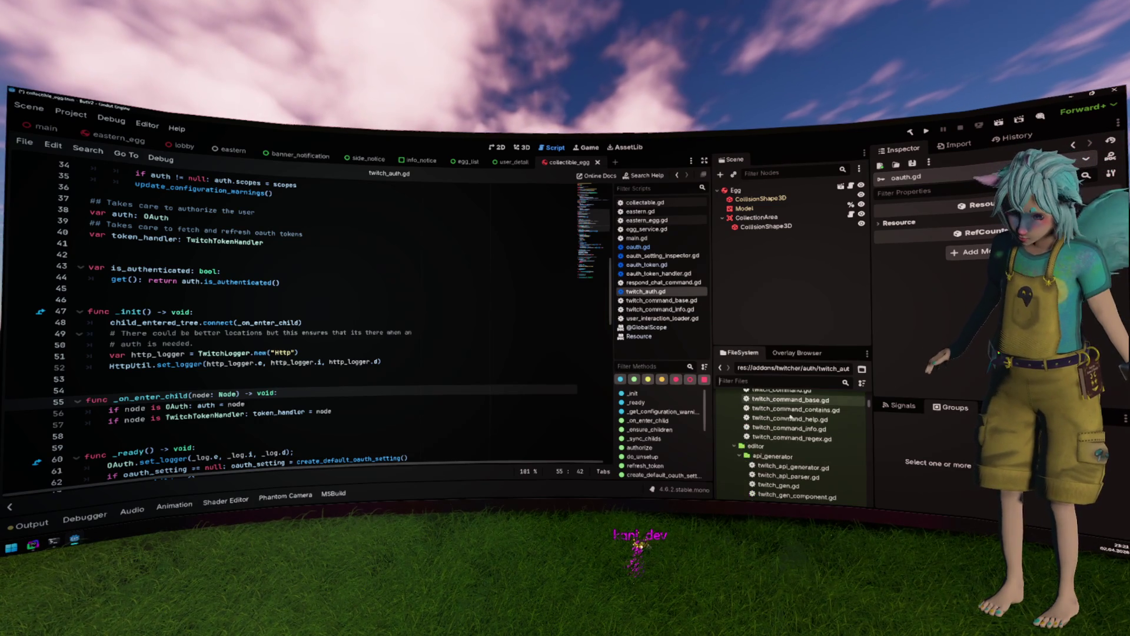
scroll(791, 416, "down", 8)
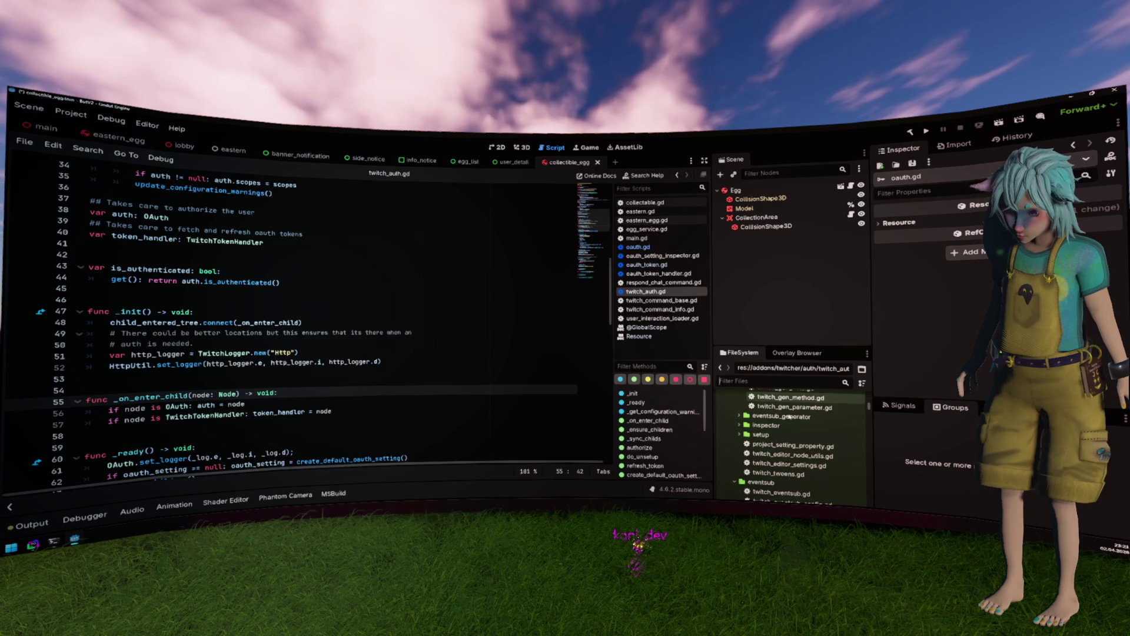
scroll(789, 416, "down", 10)
scroll(789, 414, "down", 10)
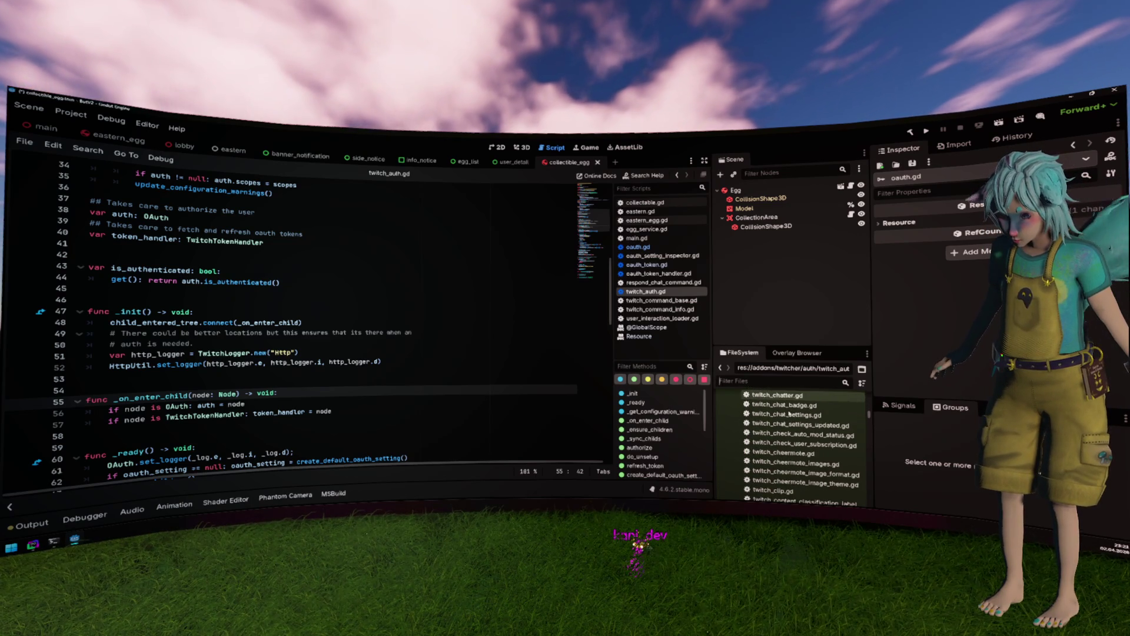
scroll(790, 414, "up", 10)
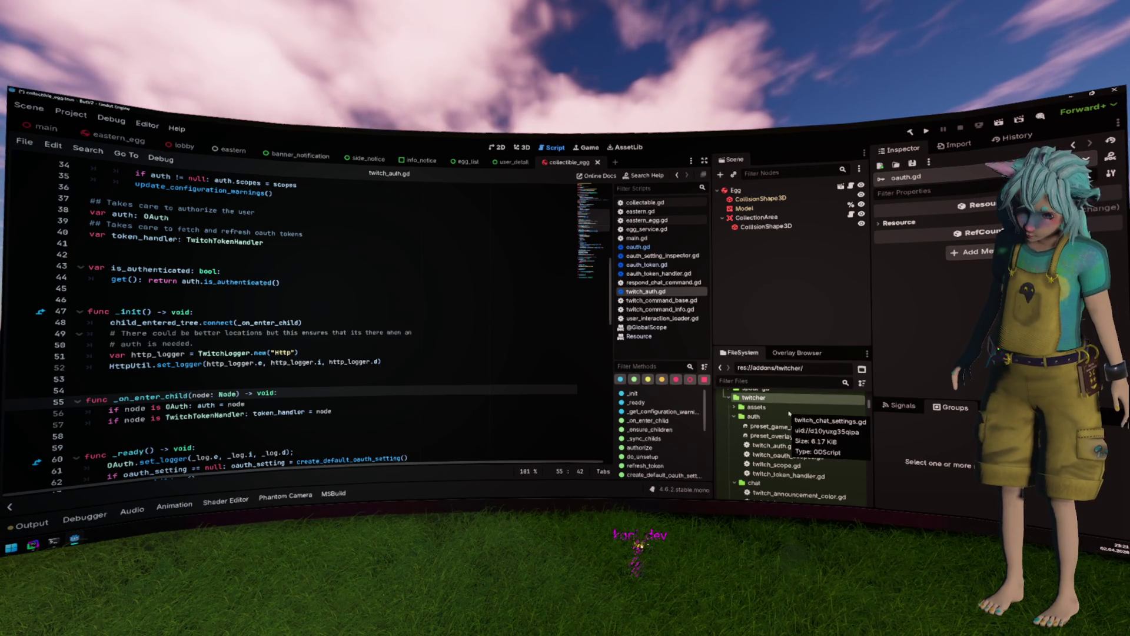
double_click(790, 415)
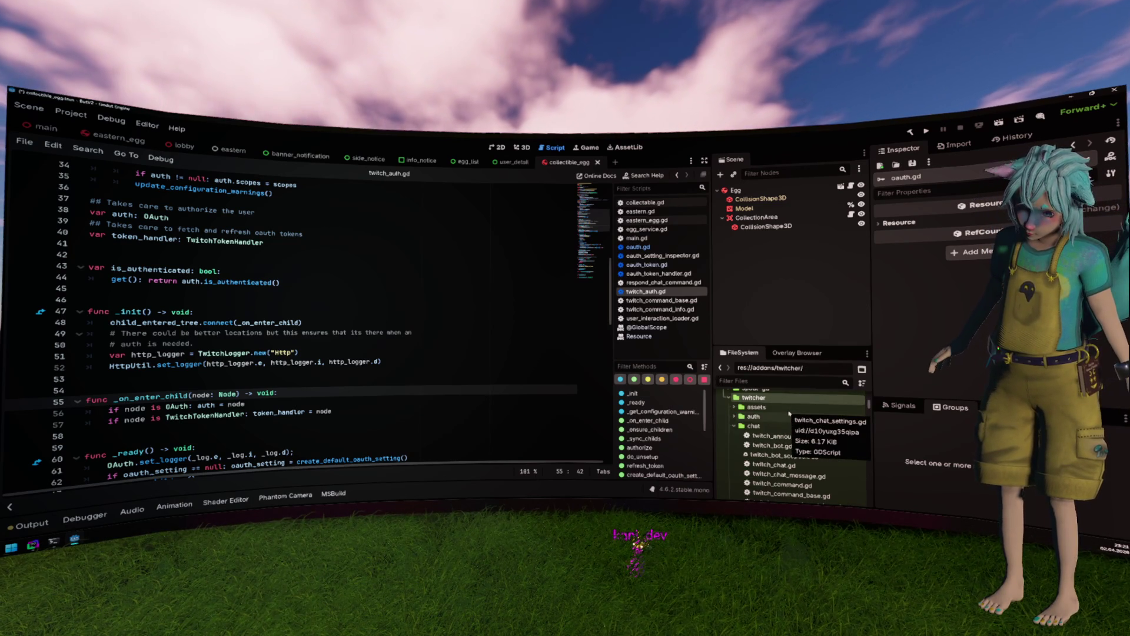
double_click(789, 423)
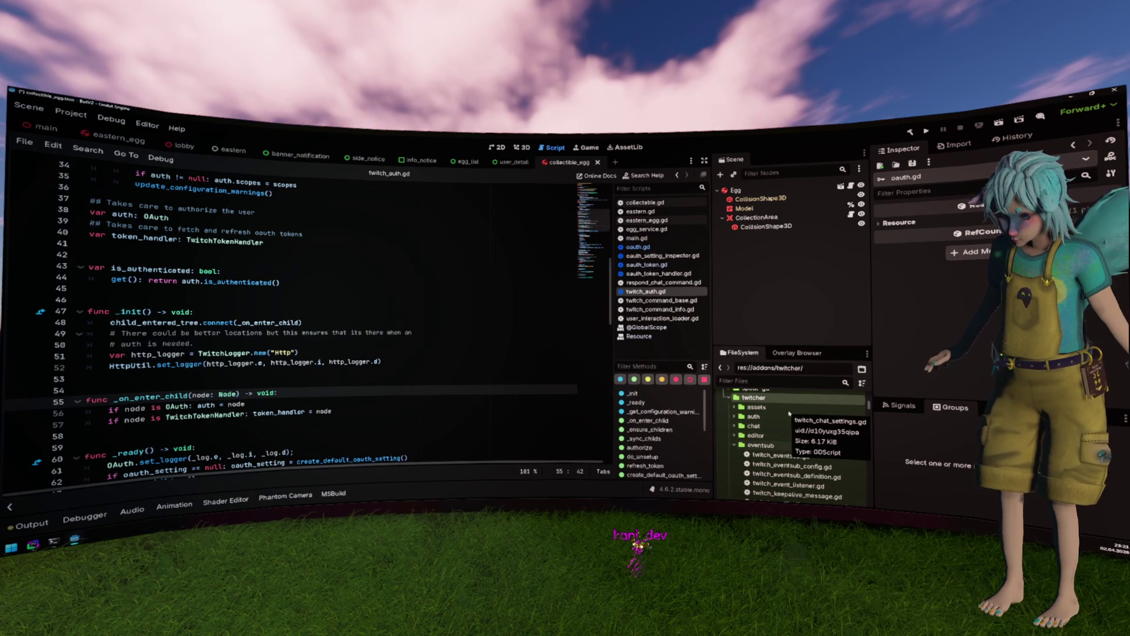
double_click(790, 444)
double_click(786, 463)
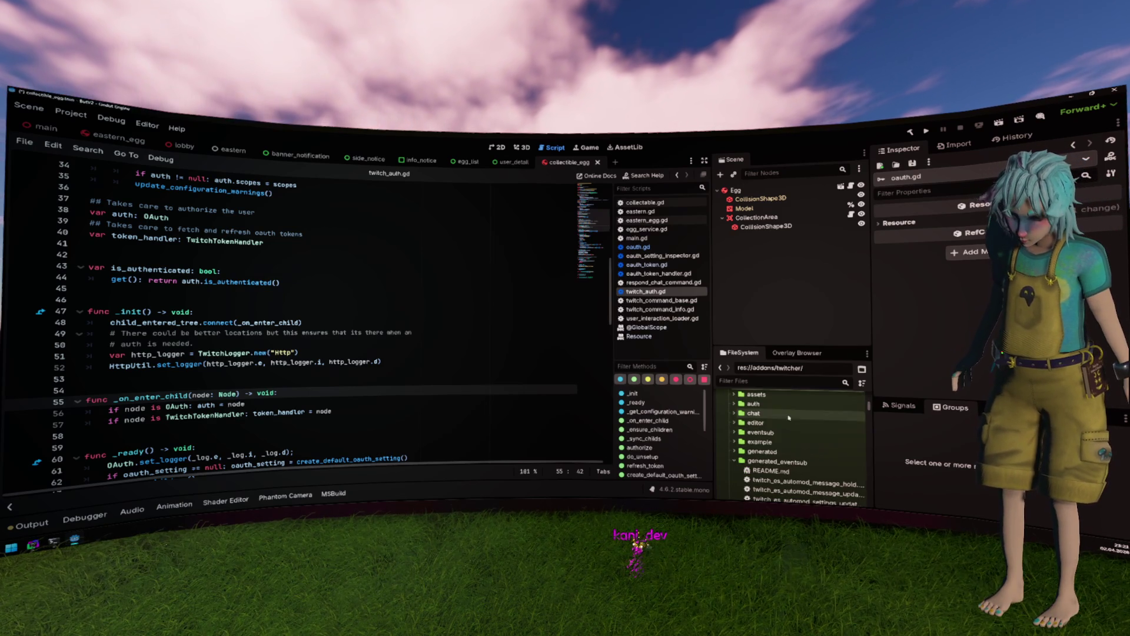
double_click(786, 464)
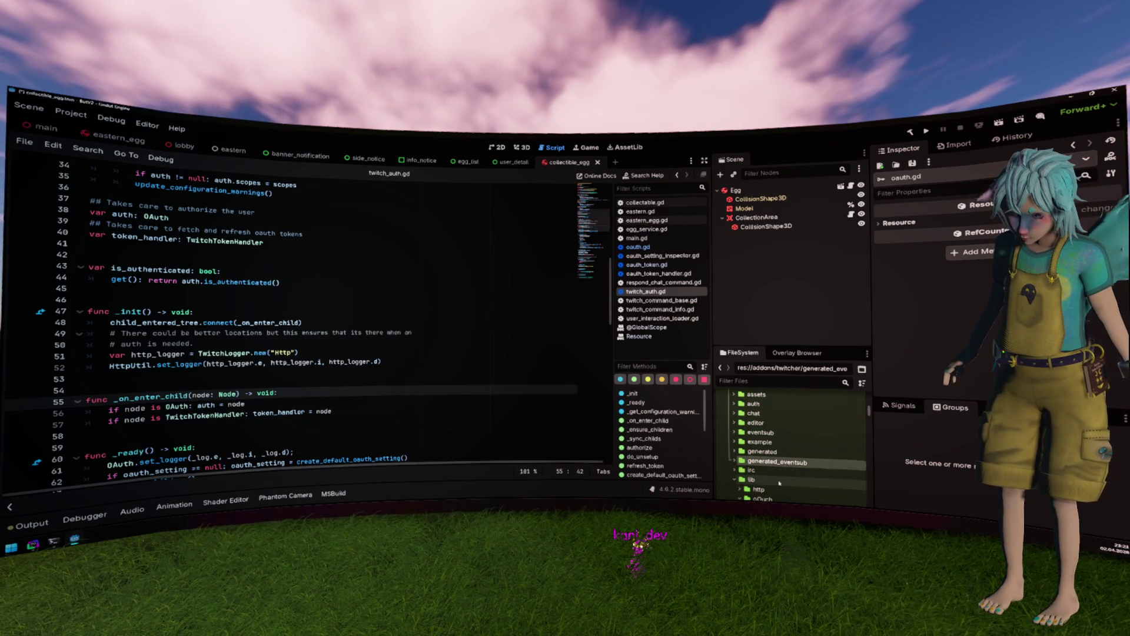
double_click(780, 480)
scroll(781, 480, "down", 3)
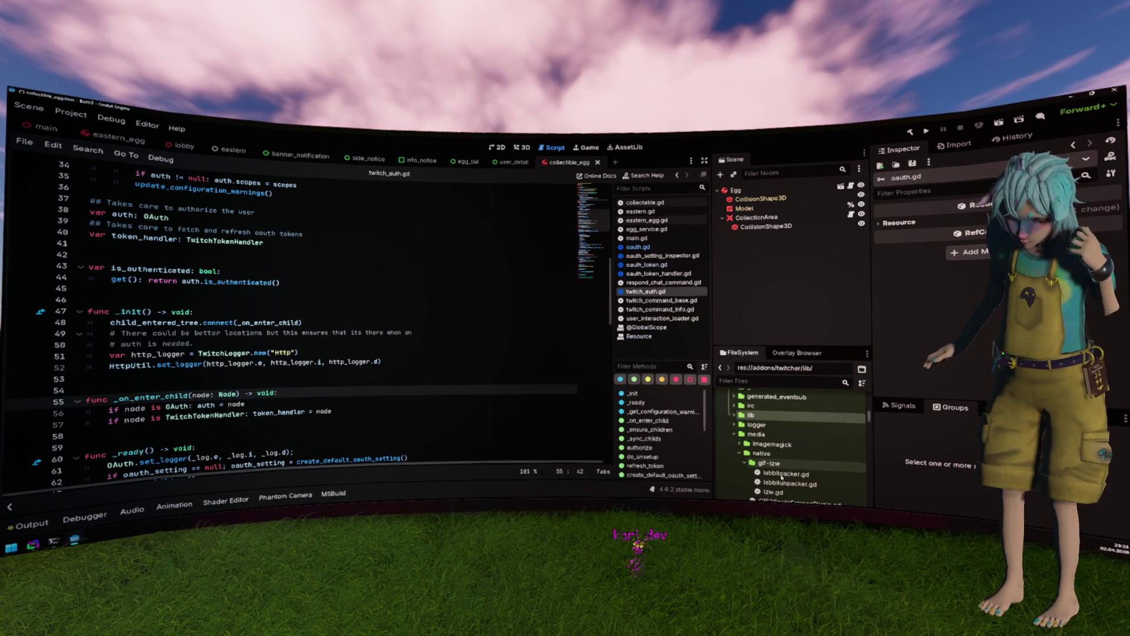
double_click(759, 434)
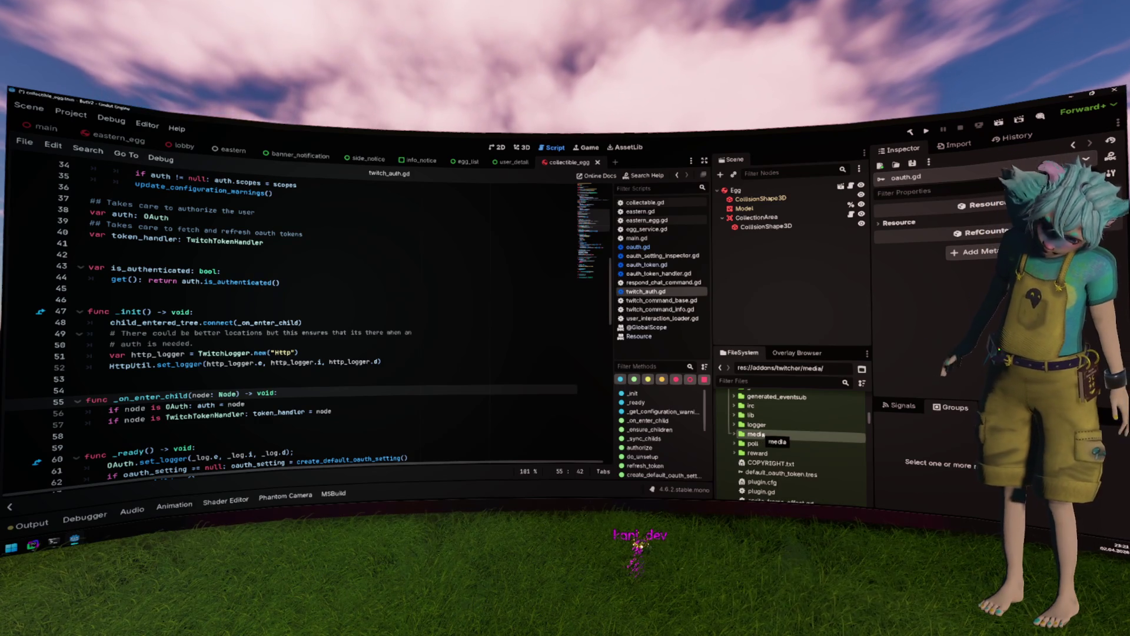
Open the addon's plugin.gd script in the editor
scroll(766, 434, "down", 3)
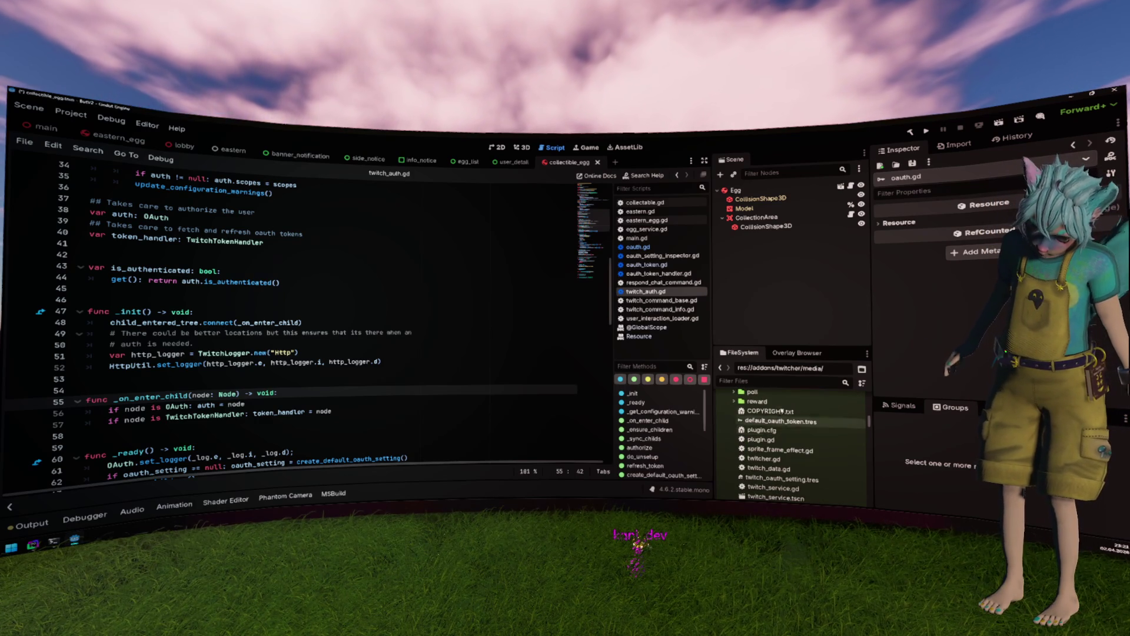
left_click(793, 440)
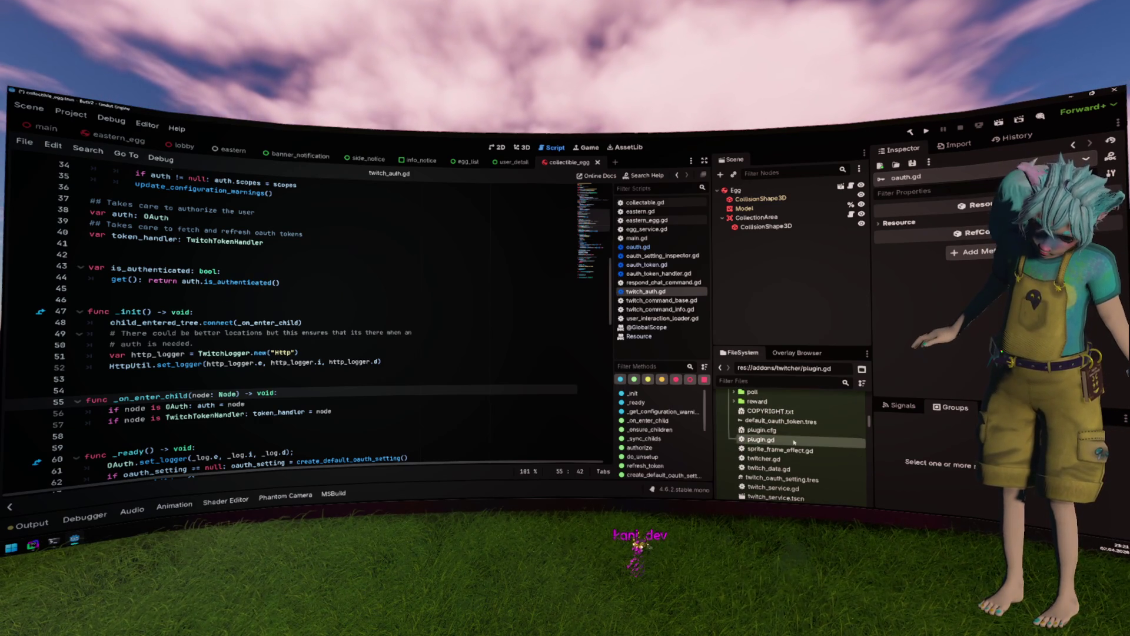
double_click(794, 440)
scroll(488, 372, "down", 10)
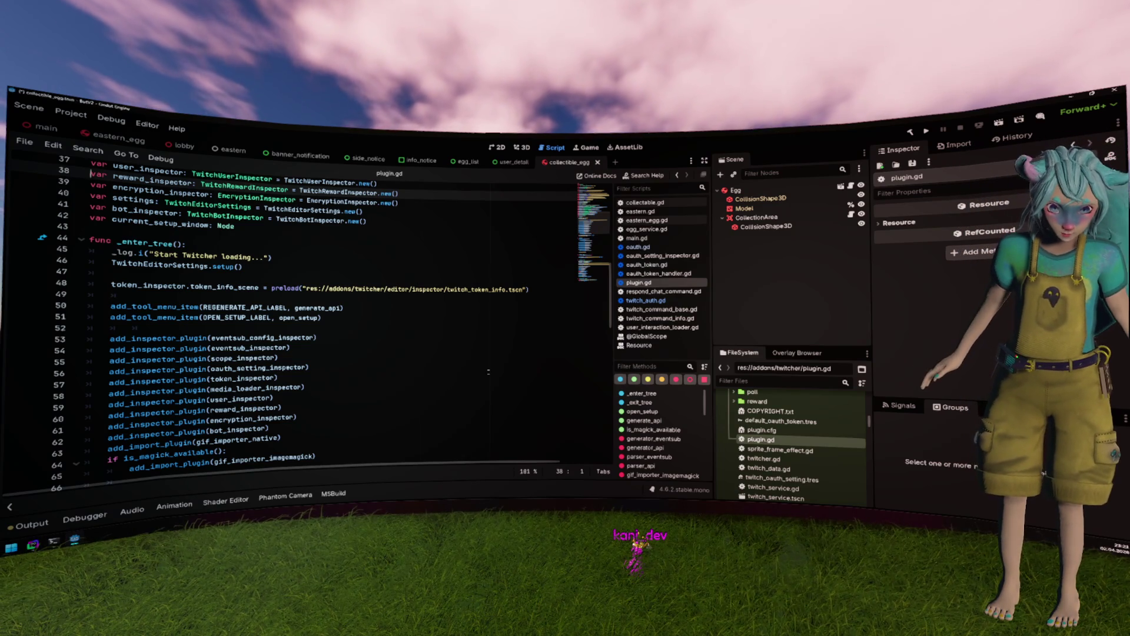
Add 'await _try_authorize_editor()' after the setup check on line 67 of plugin.gd
scroll(488, 372, "down", 3)
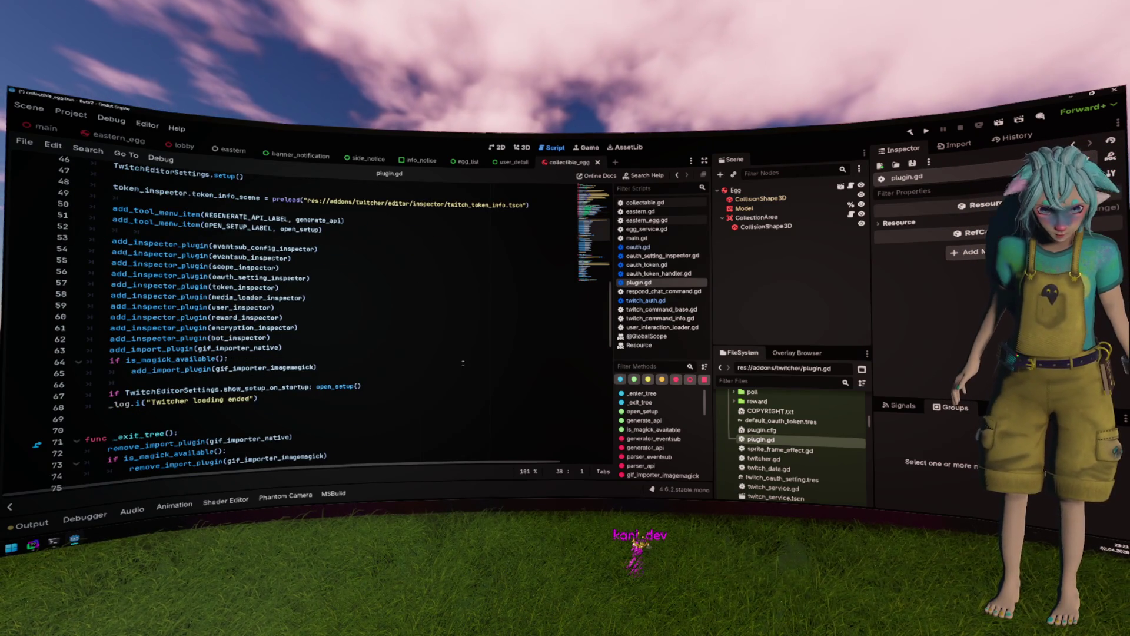
left_click(379, 386)
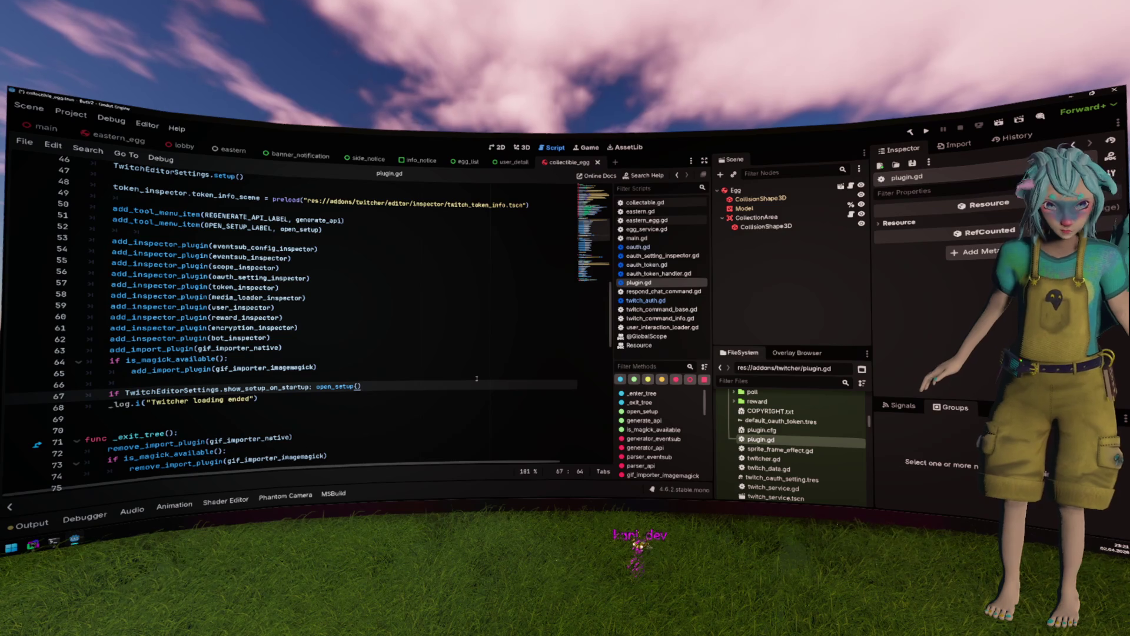
key("Return")
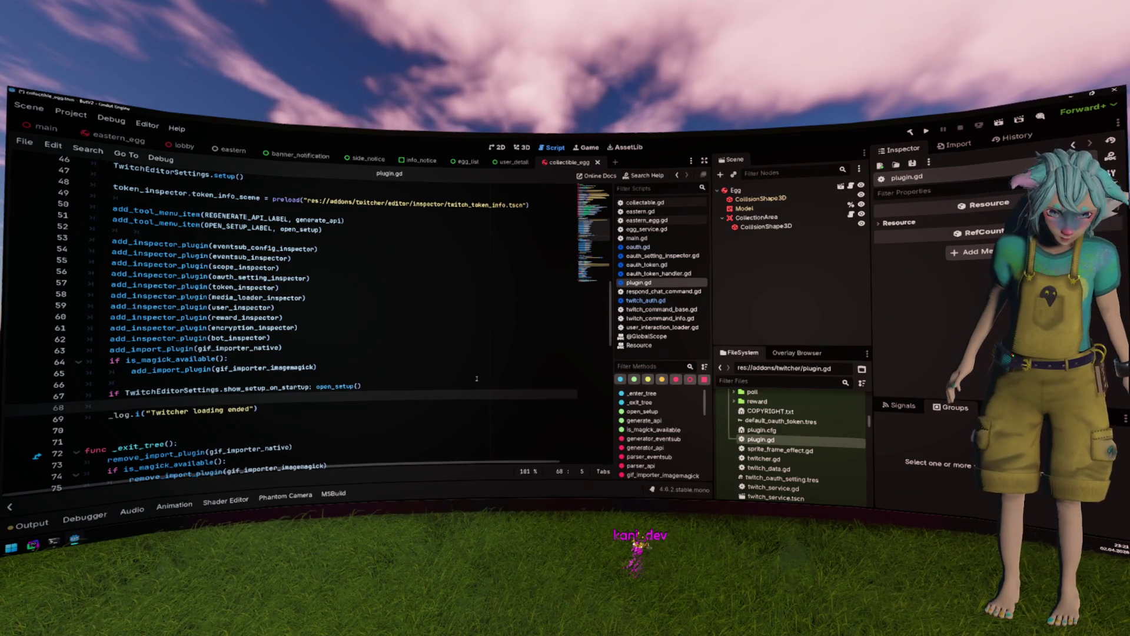
type("T")
key("BackSpace")
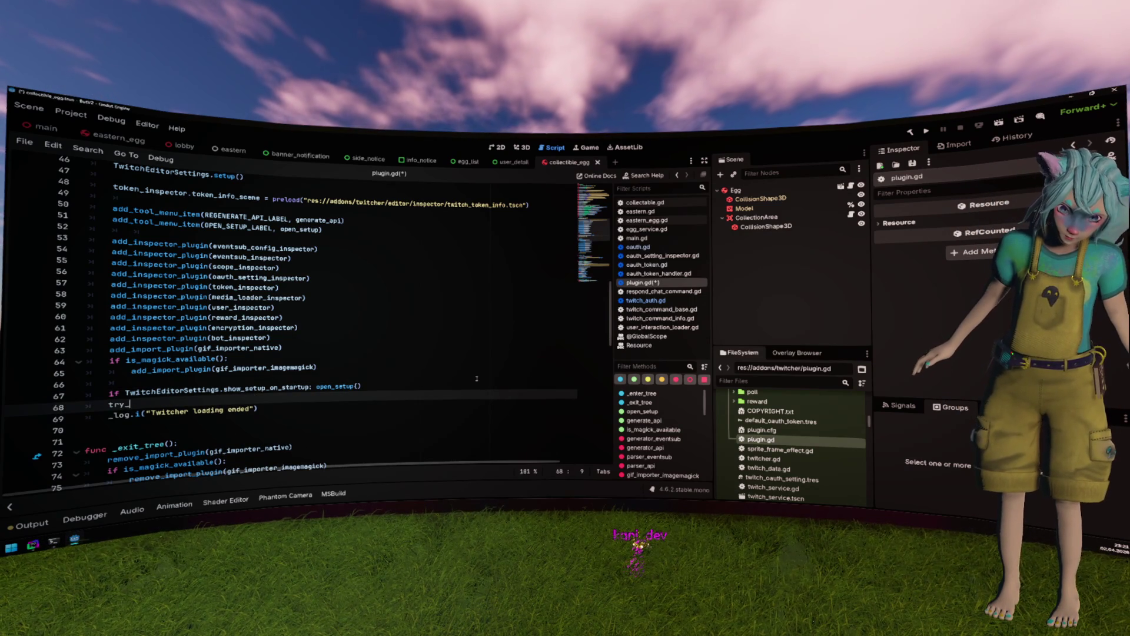
type("_try")
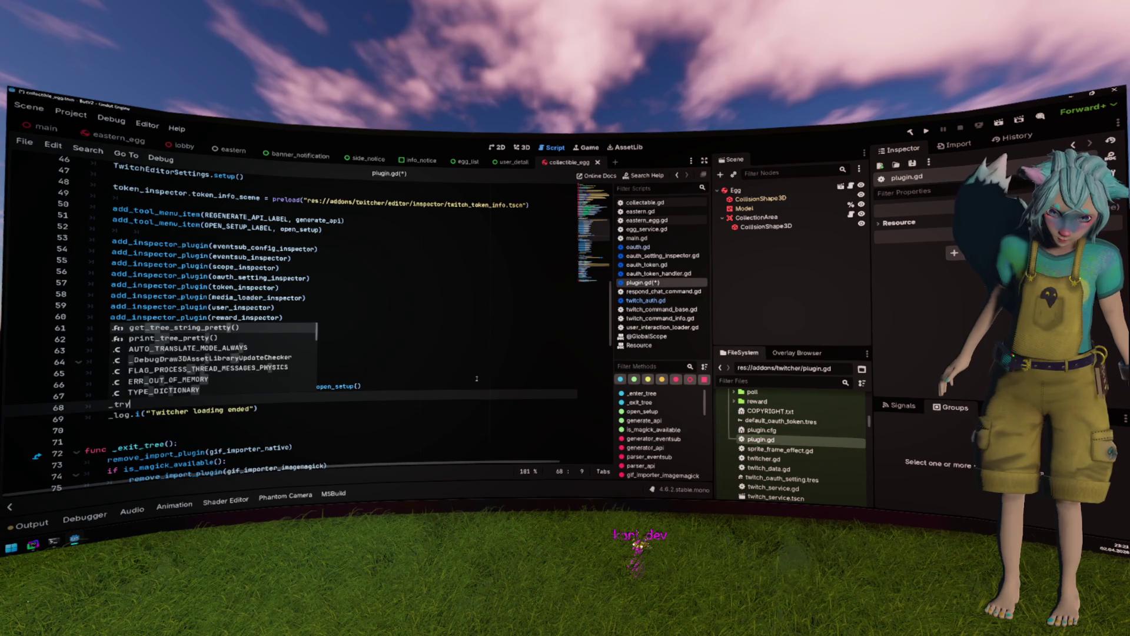
type("_auth")
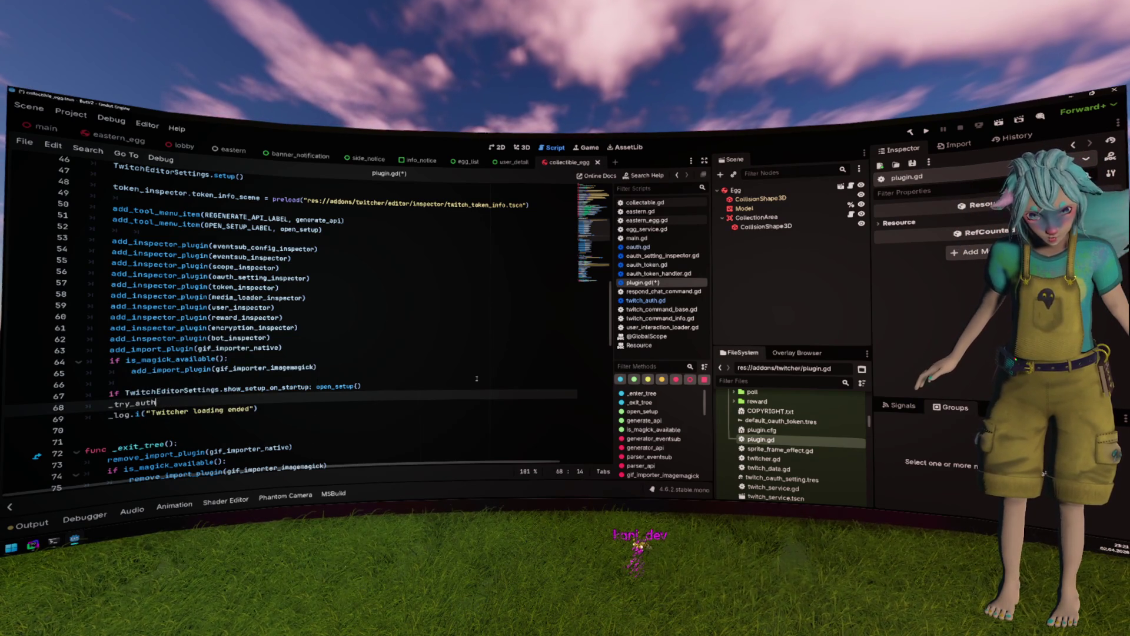
type("orize_editor()")
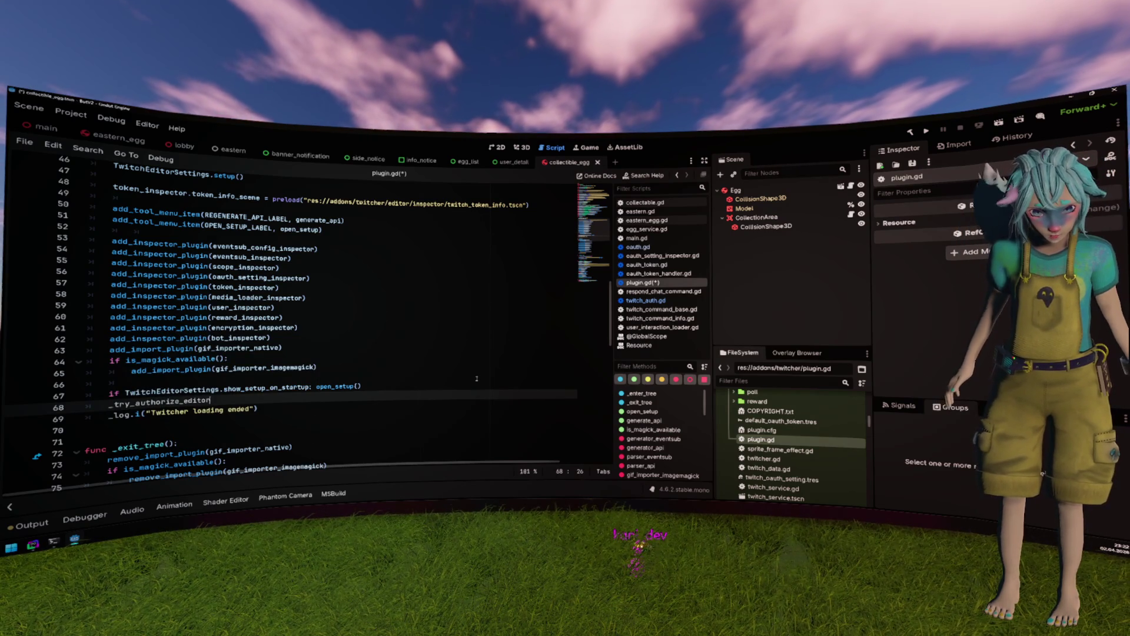
key("Home")
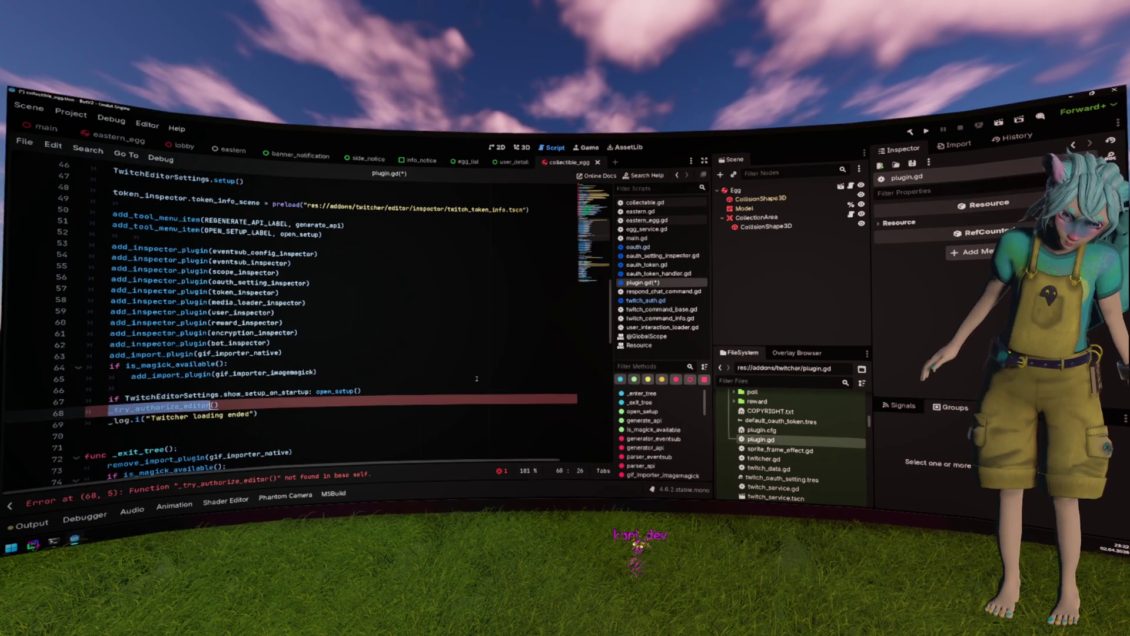
type("await")
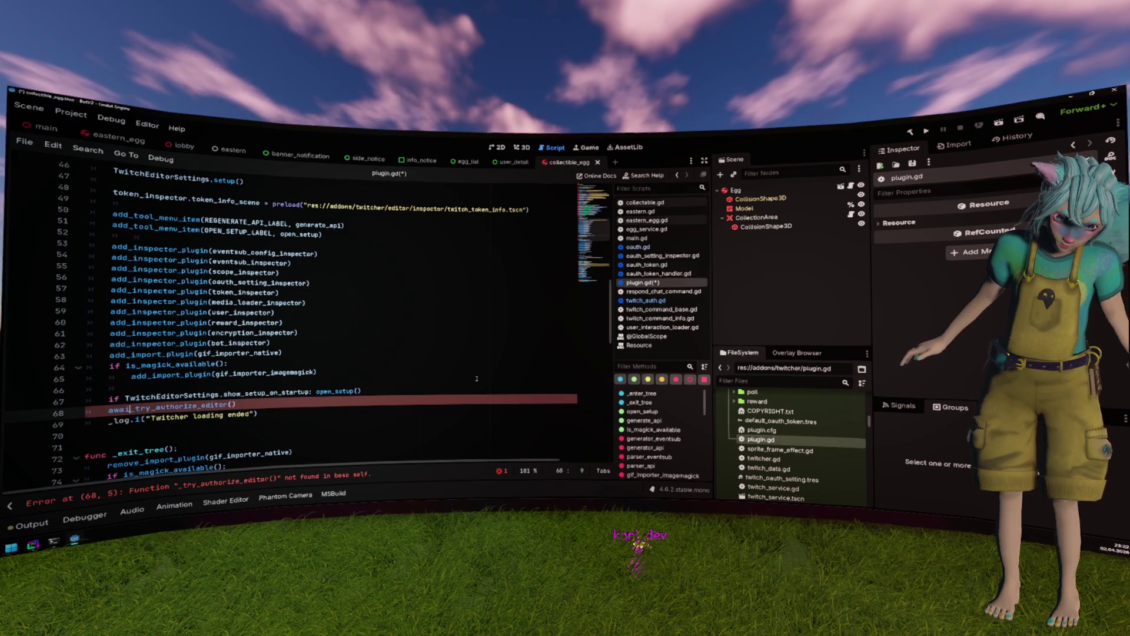
key("End")
key("Return")
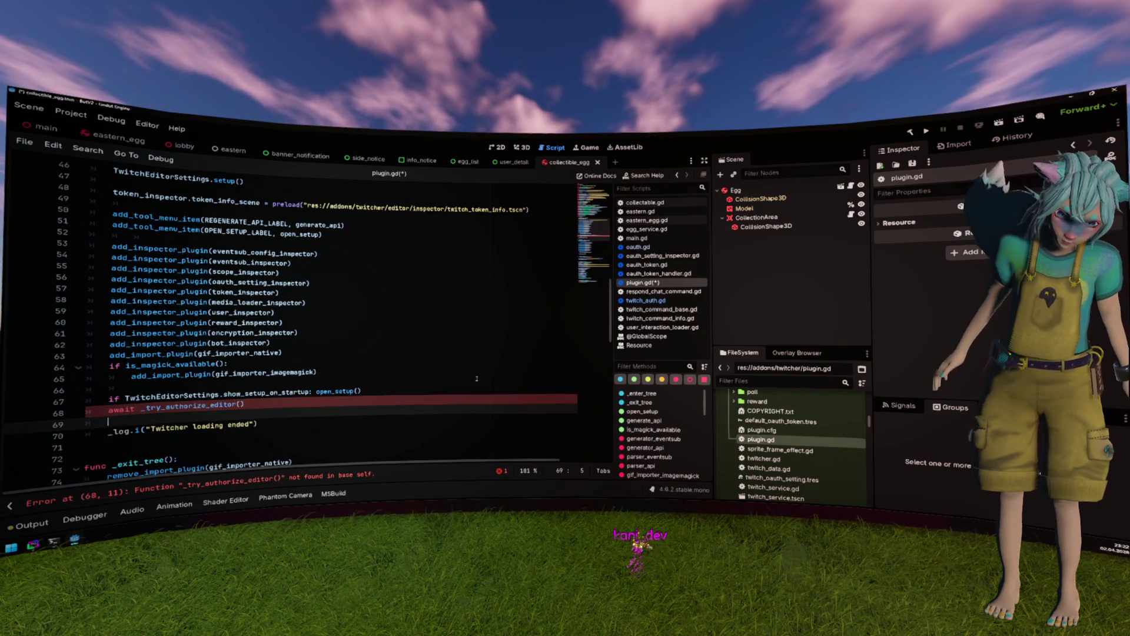
Declare 'func _try_authorize_editor() -> void:' at the end of plugin.gd with a blank line above
scroll(477, 378, "up", 2)
scroll(477, 379, "down", 1)
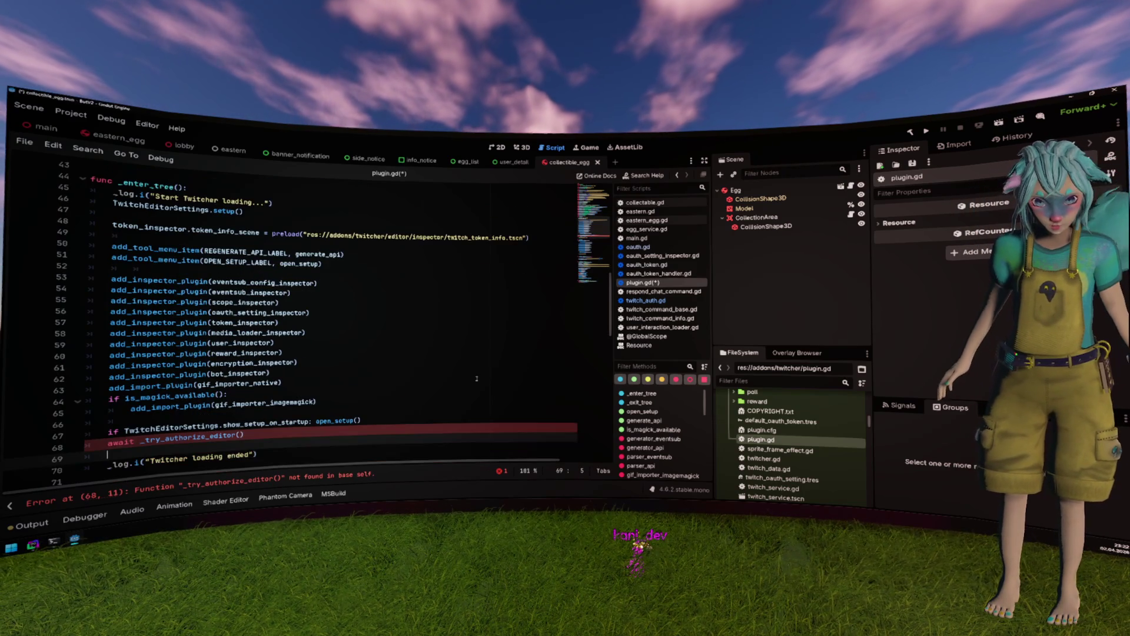
scroll(477, 379, "down", 1)
scroll(476, 378, "down", 1)
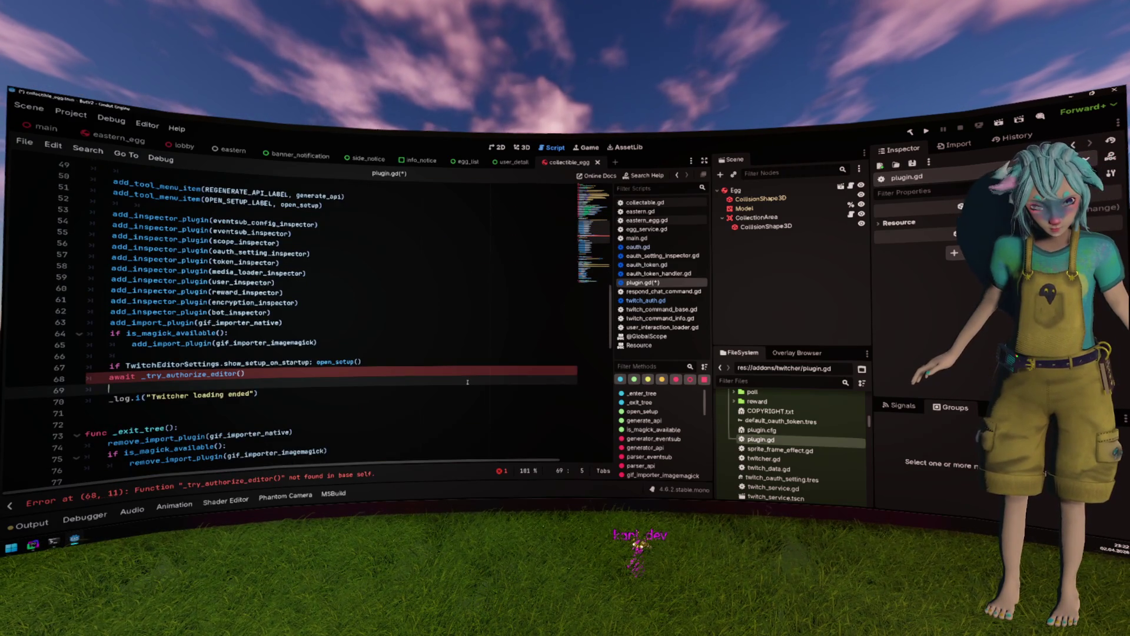
scroll(457, 384, "down", 2)
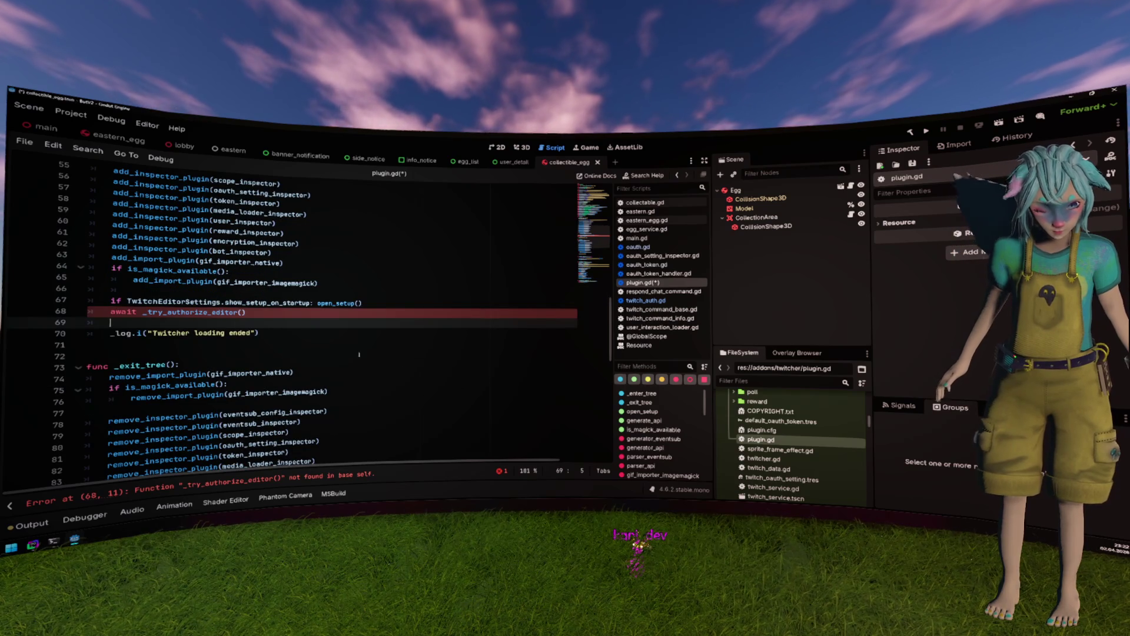
left_click(260, 312)
scroll(265, 353, "down", 15)
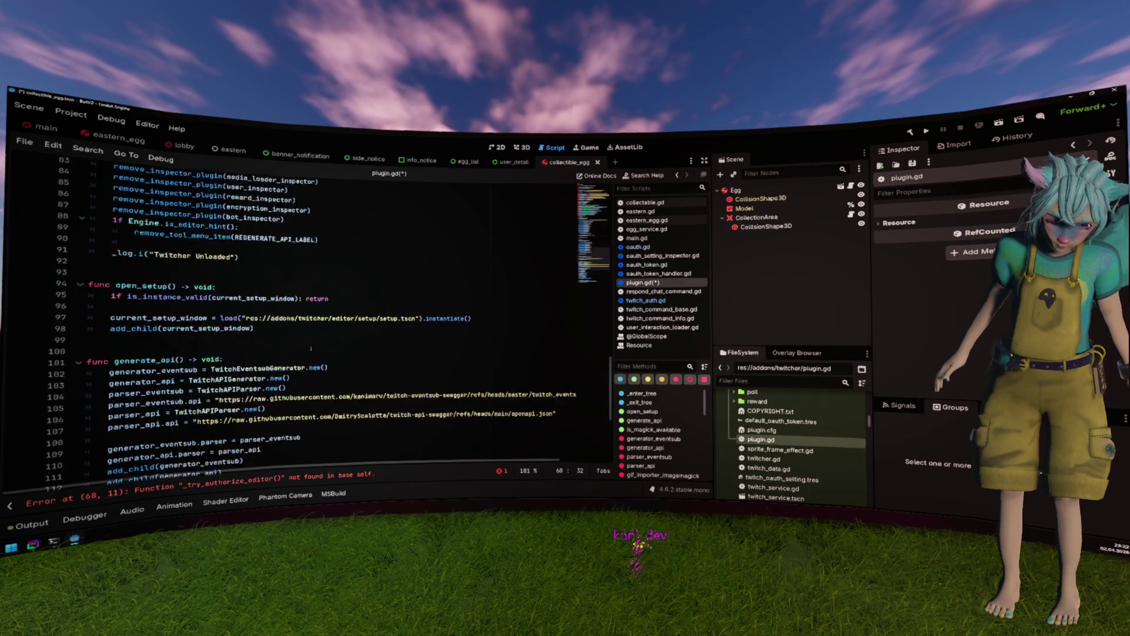
scroll(224, 421, "up", 3)
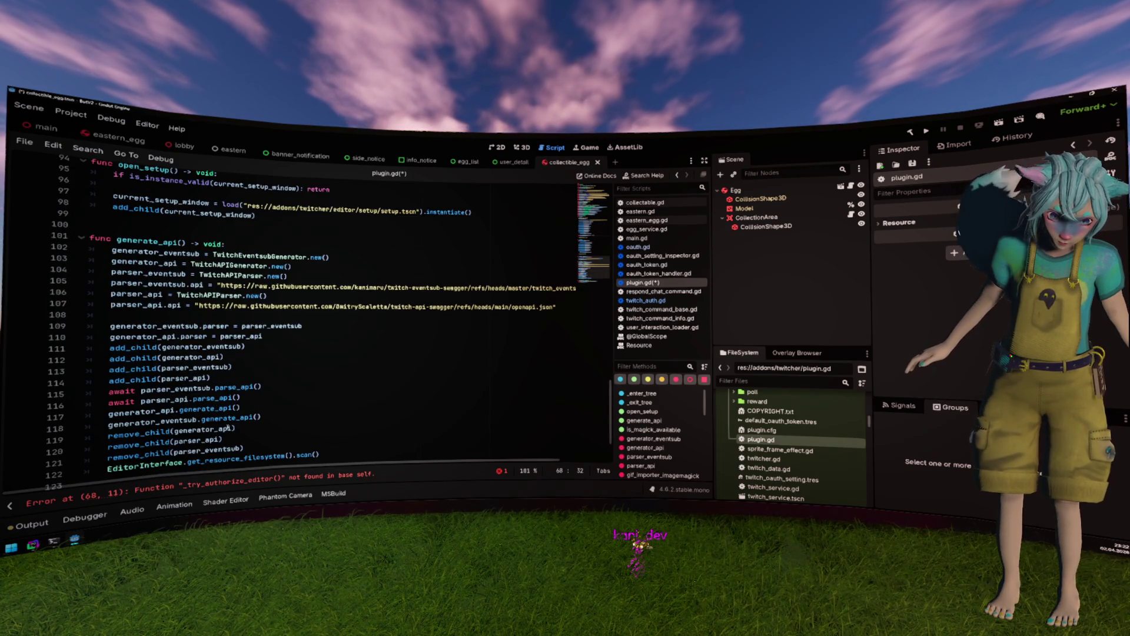
scroll(219, 415, "down", 3)
left_click(152, 464)
key("Return")
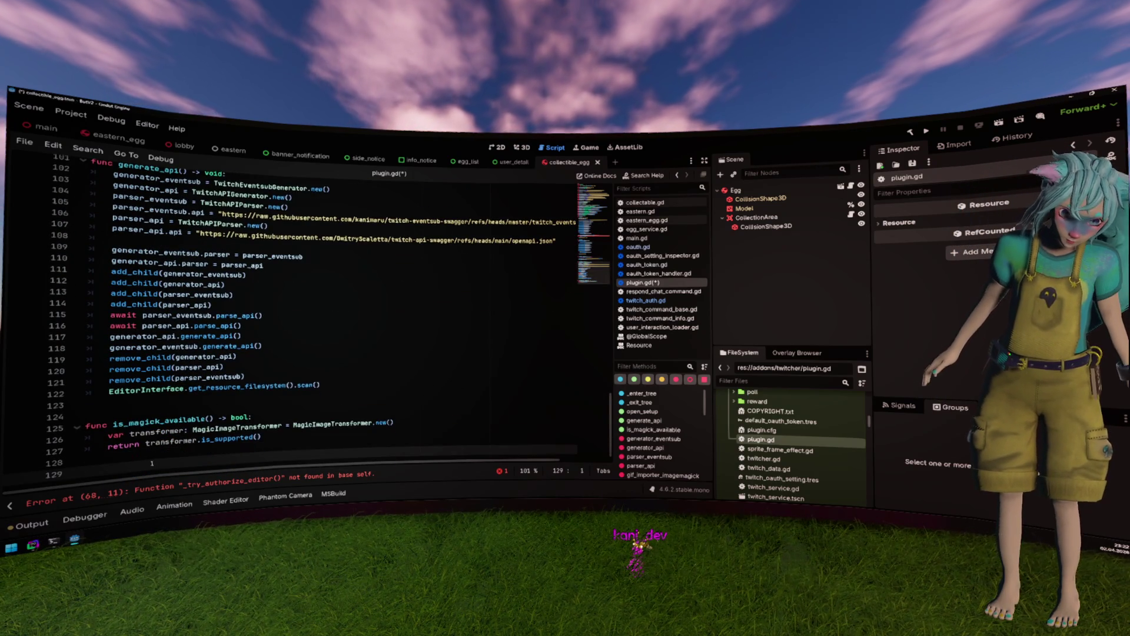
type("nc _try_authorize_editor() -> vo")
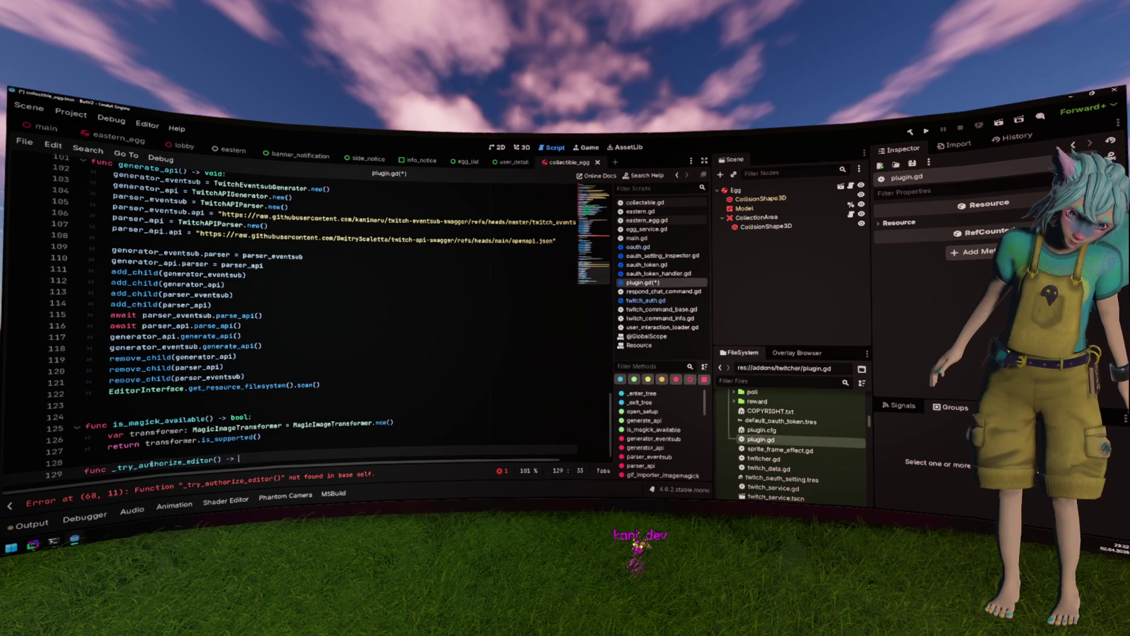
type("id:")
key("Return")
key("ctrl+shift+Return")
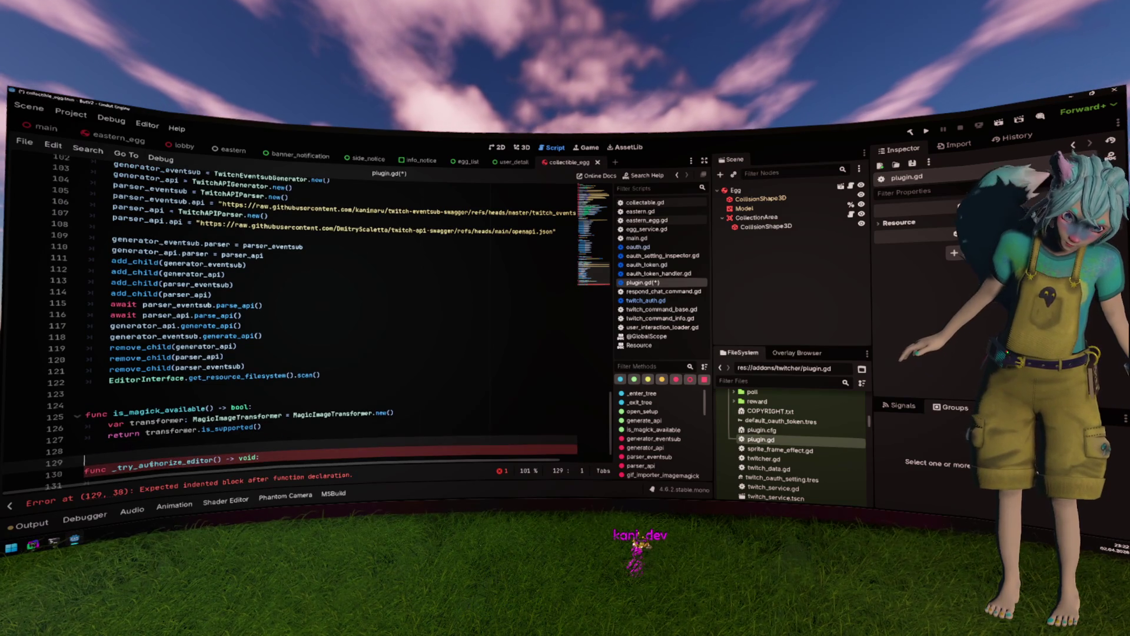
Review the script and place the insertion point inside the new function's body
scroll(197, 424, "up", 3)
scroll(198, 423, "up", 2)
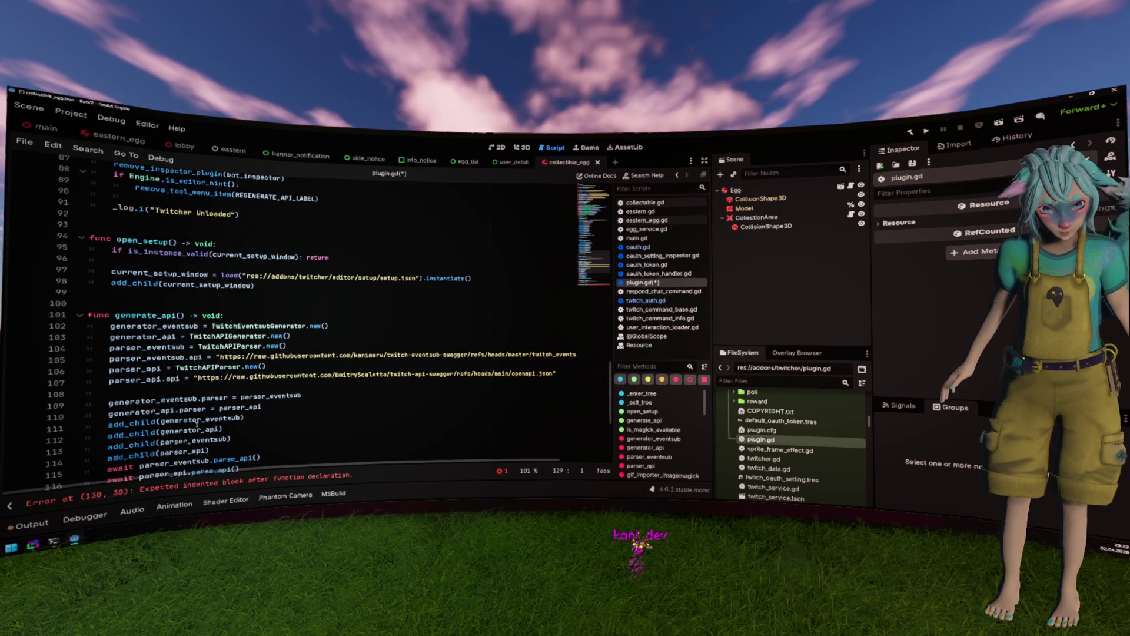
scroll(197, 424, "down", 1)
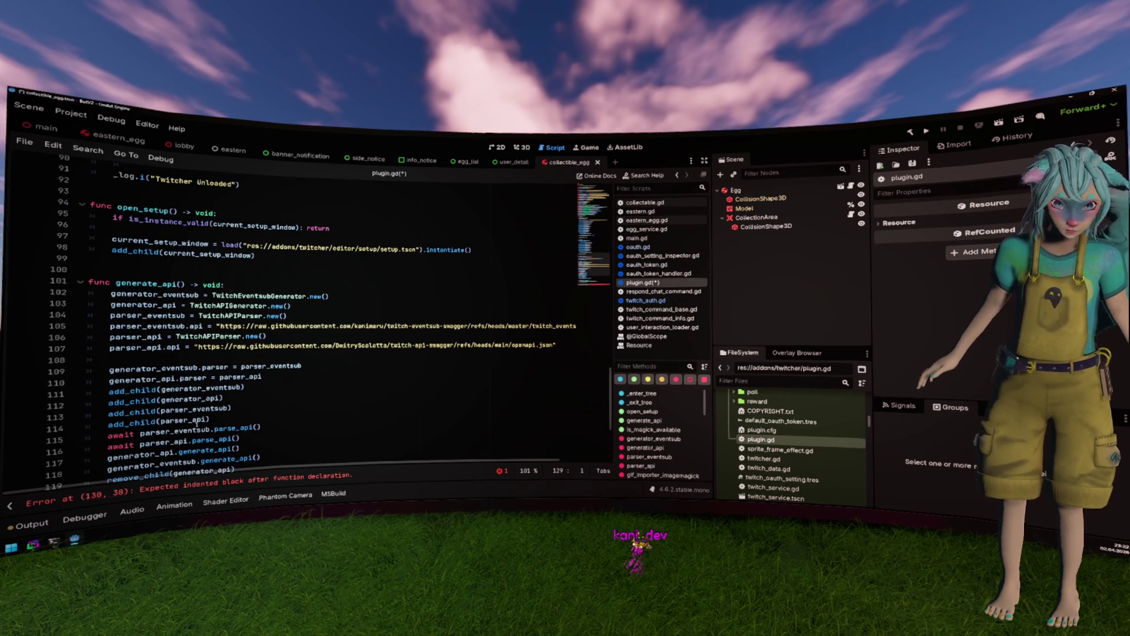
scroll(200, 430, "down", 4)
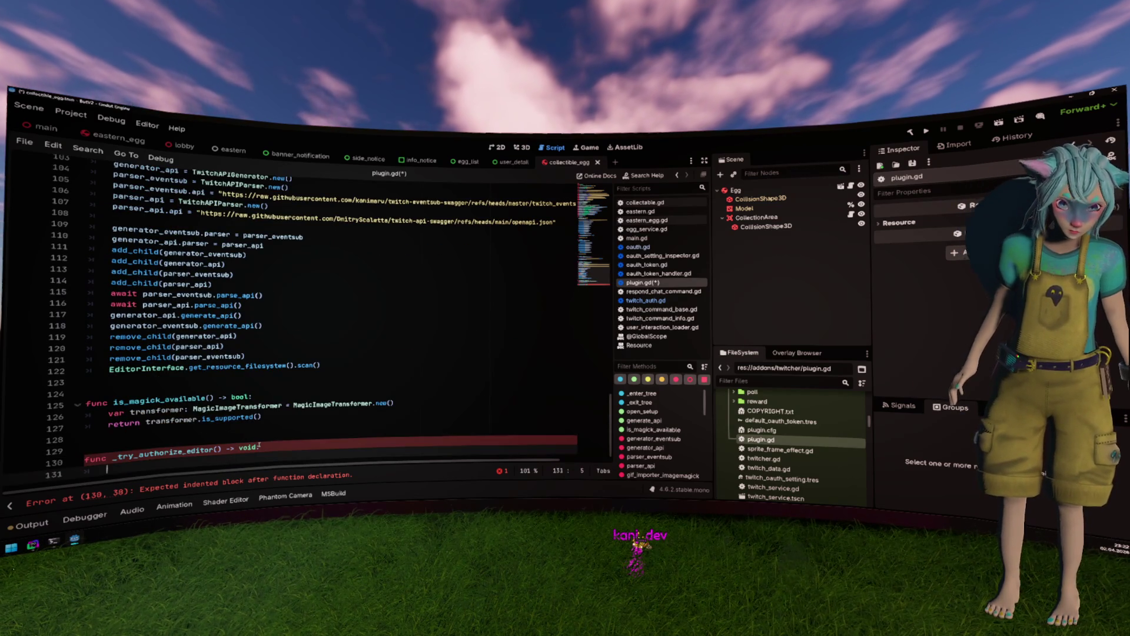
left_click(153, 469)
scroll(794, 429, "up", 4)
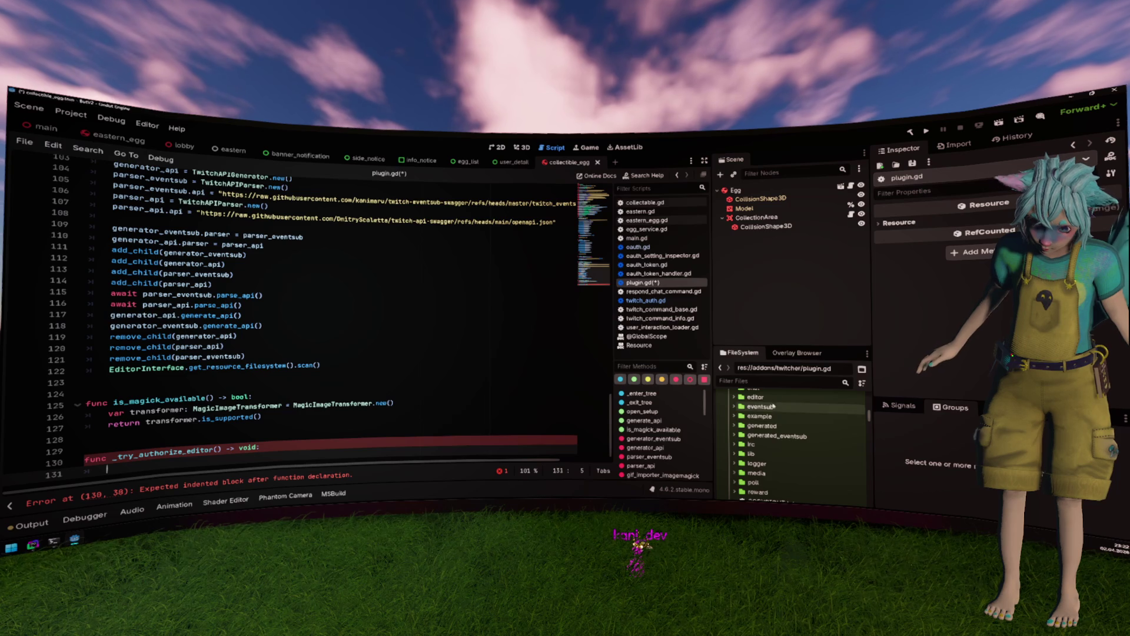
Expand addons/twitcher/editor/inspector and open twitch_authorize_editor.gd at its TestCredentials preload on line 7
double_click(756, 397)
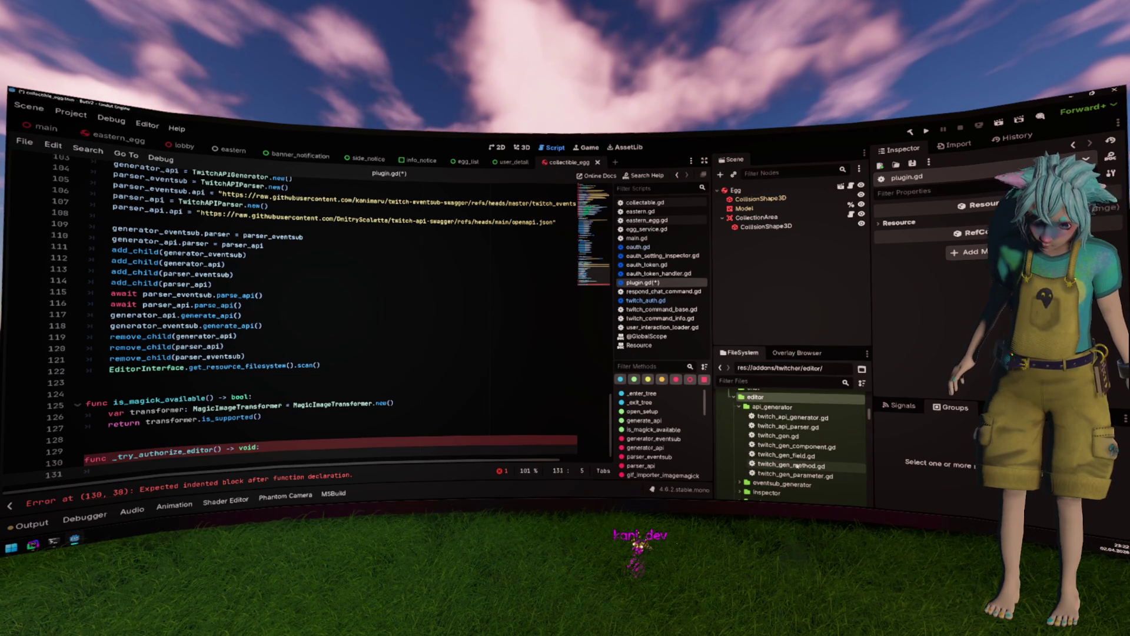
double_click(770, 420)
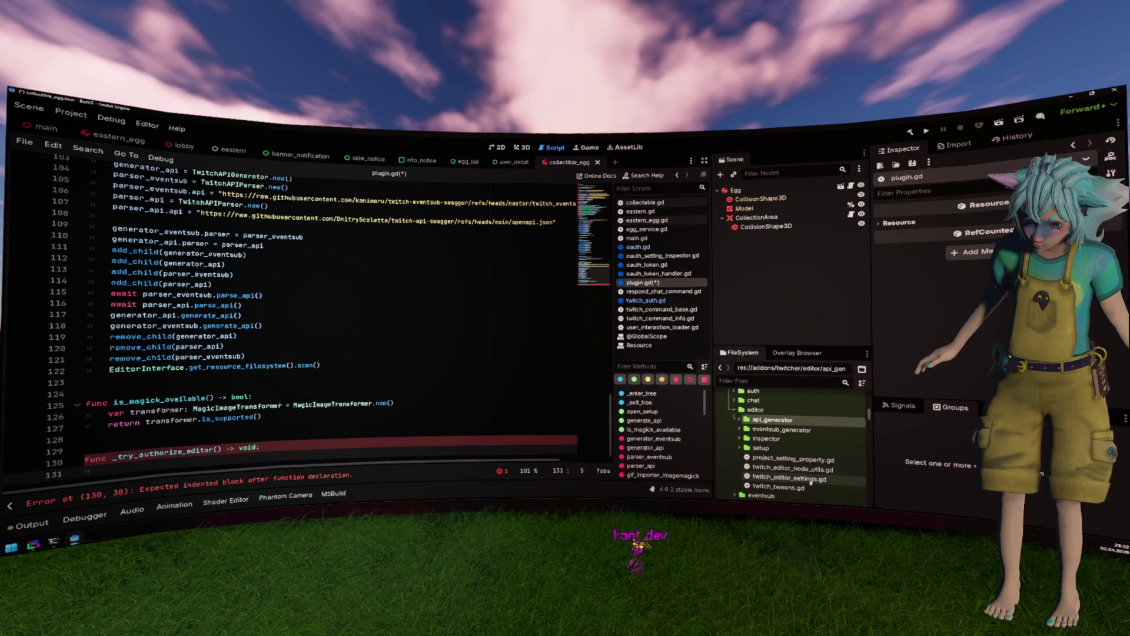
left_click(766, 438)
double_click(766, 438)
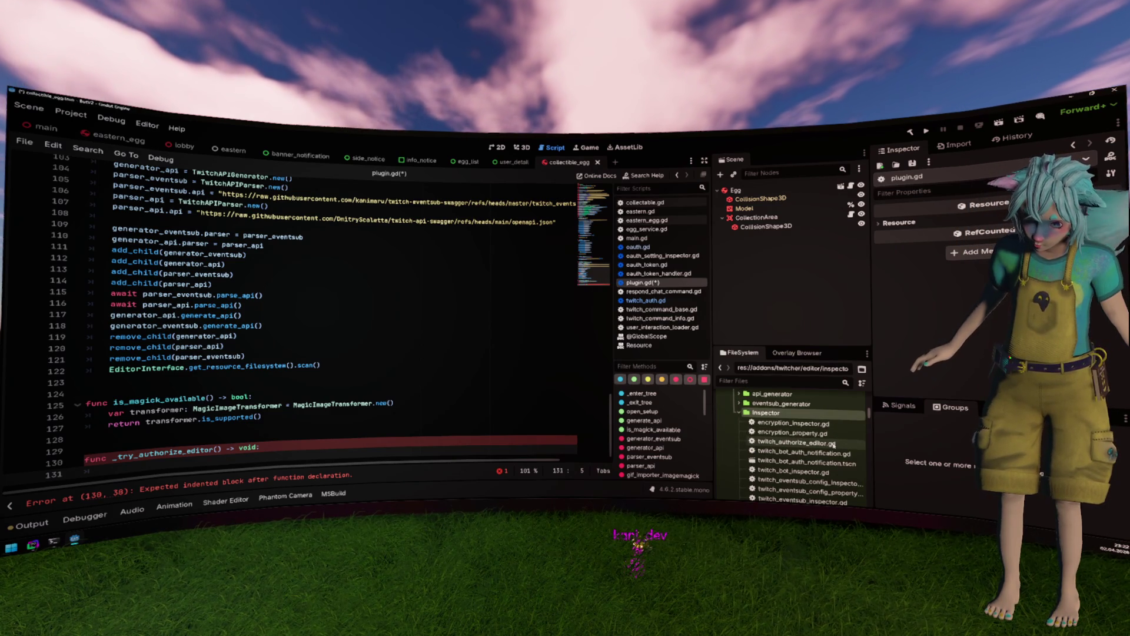
double_click(833, 444)
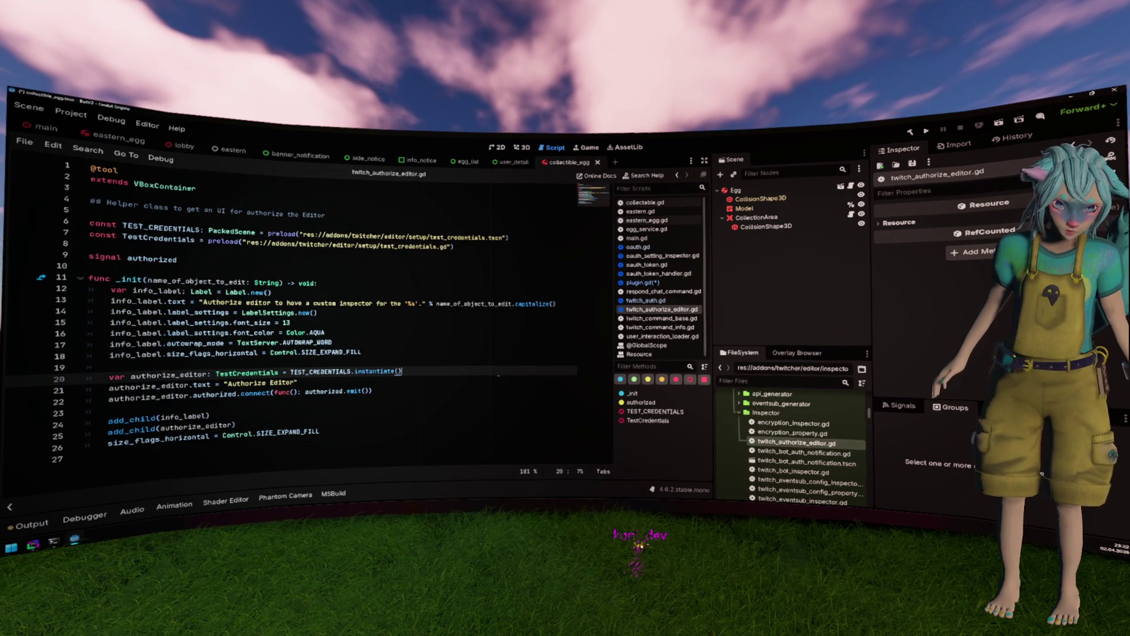
left_click(248, 374, "ctrl")
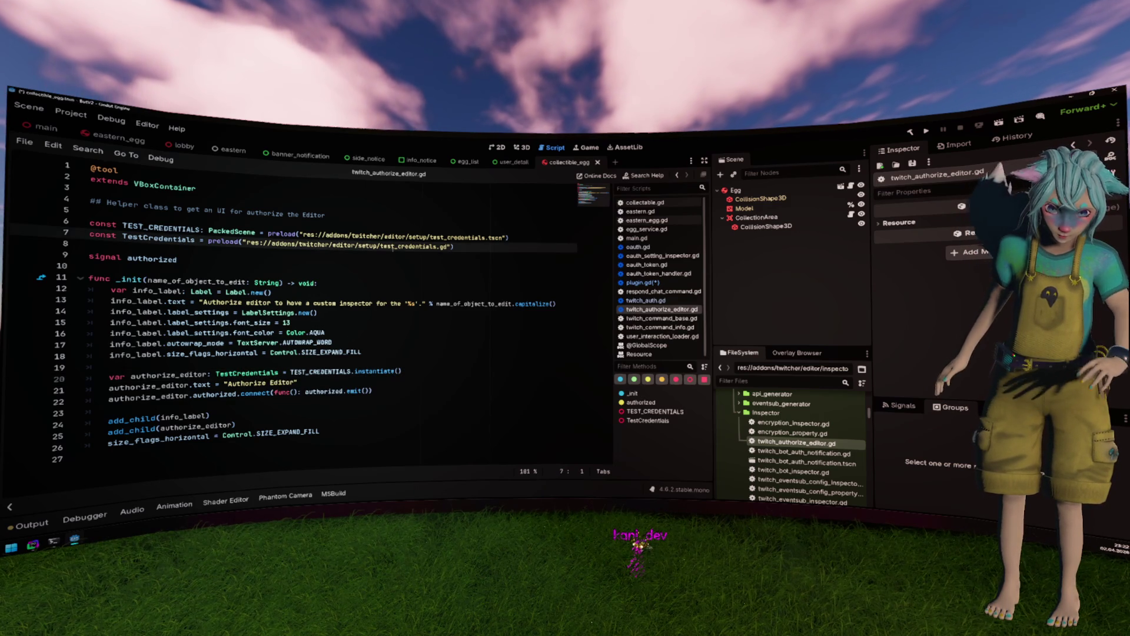
Open test_credentials.gd via its preload, copy the oauth_setting and oauth_token lines, then return to plugin.gd
left_click(412, 245, "ctrl")
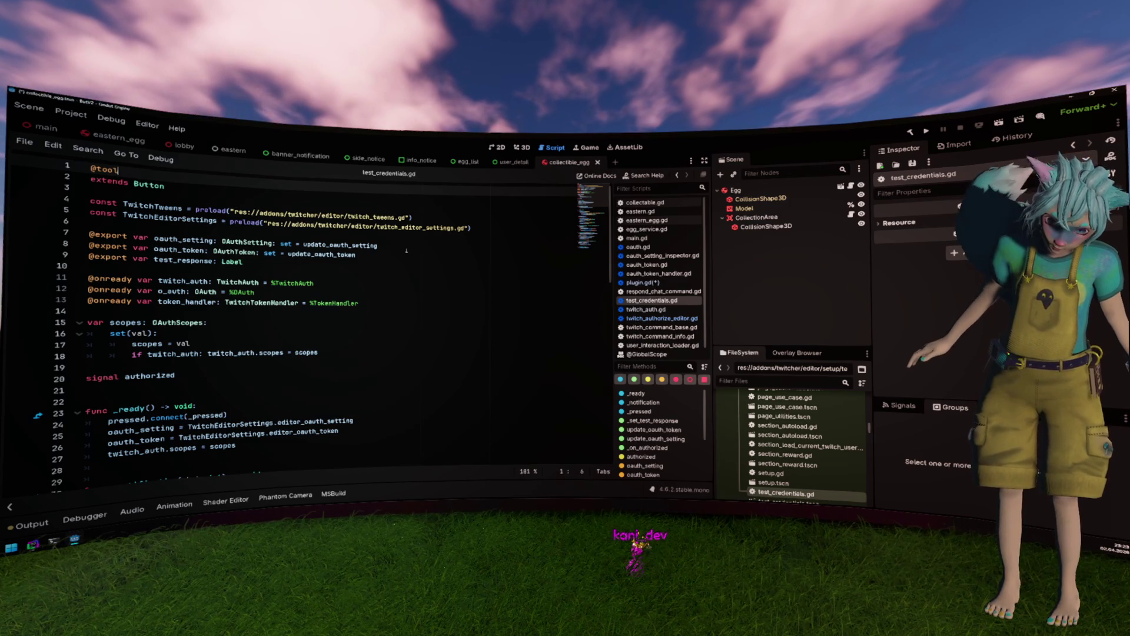
scroll(407, 251, "down", 7)
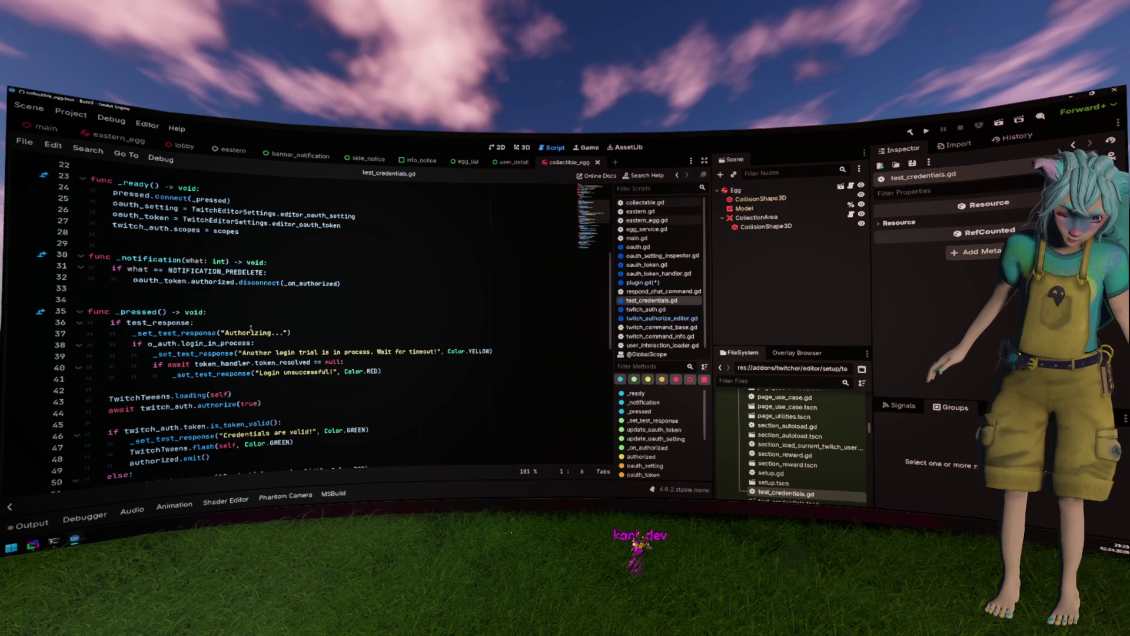
scroll(250, 323, "down", 3)
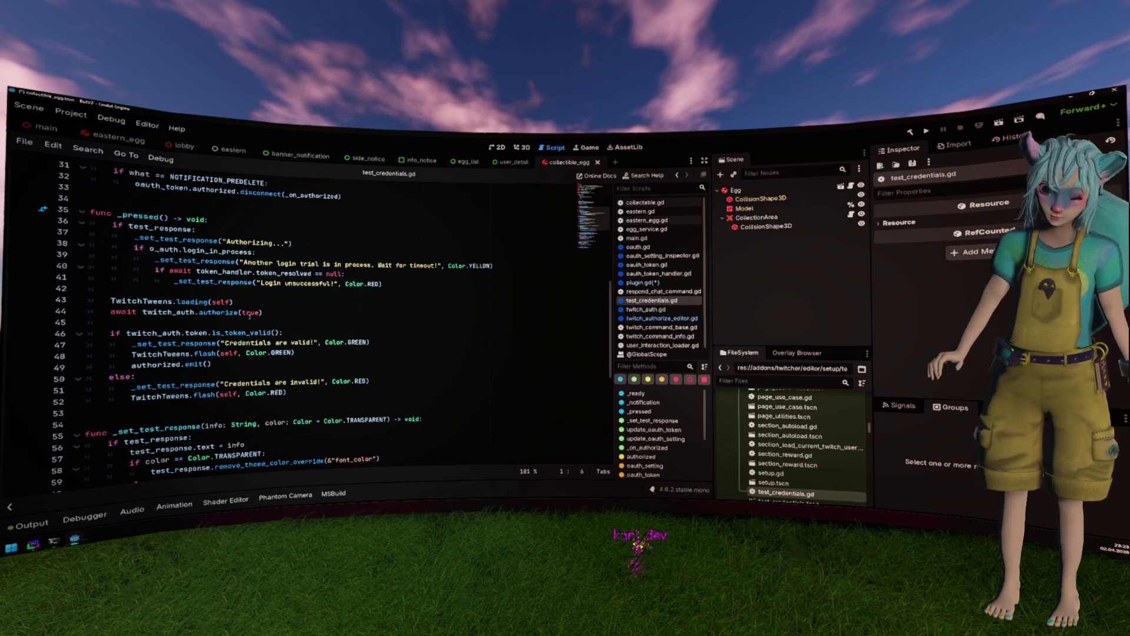
scroll(249, 316, "up", 6)
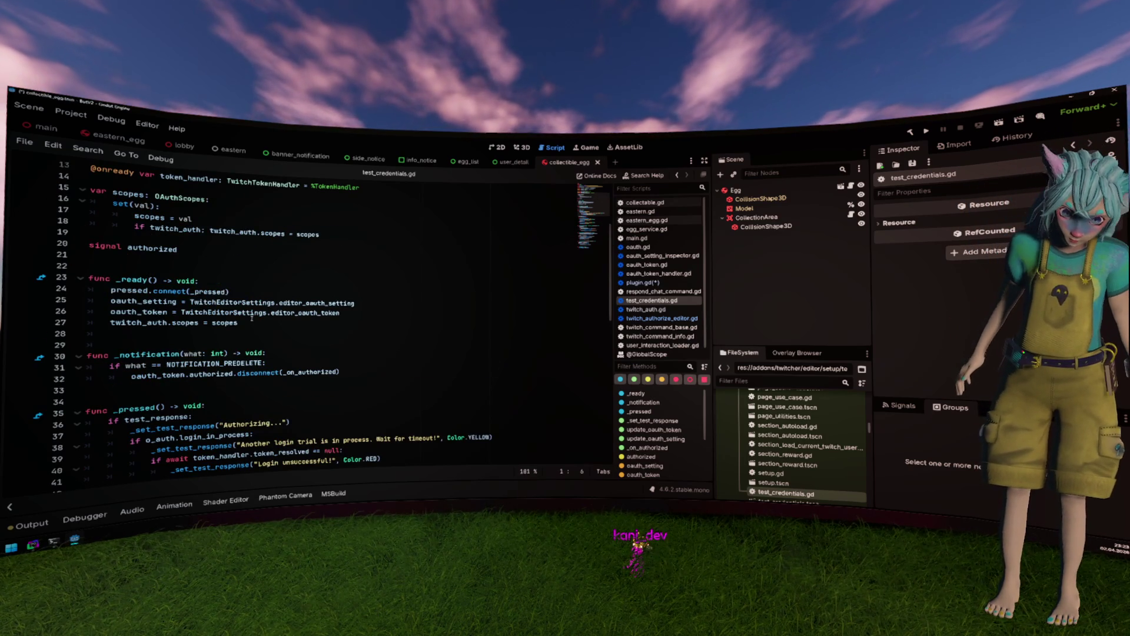
mouse_move(339, 312)
left_mouse_down()
mouse_move(88, 312)
mouse_move(88, 302)
left_mouse_up()
key("ctrl+c")
scroll(293, 304, "up", 2)
scroll(293, 305, "up", 3)
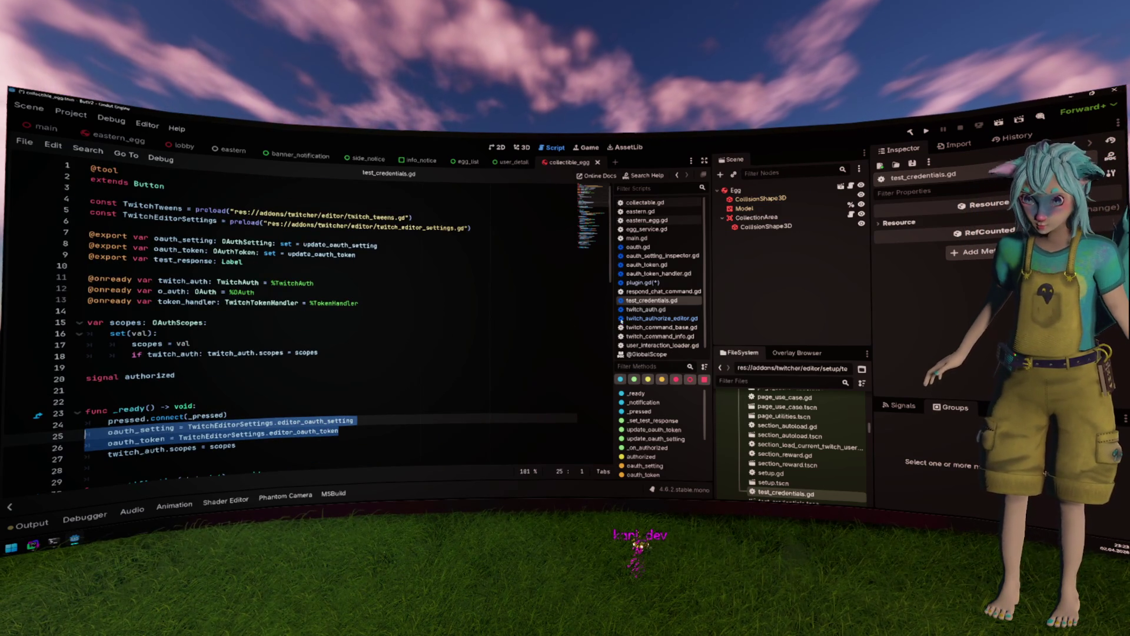
left_click(642, 282)
Paste the oauth_setting and oauth_token assignments into _try_authorize_editor and fix their indentation
key("ctrl+v")
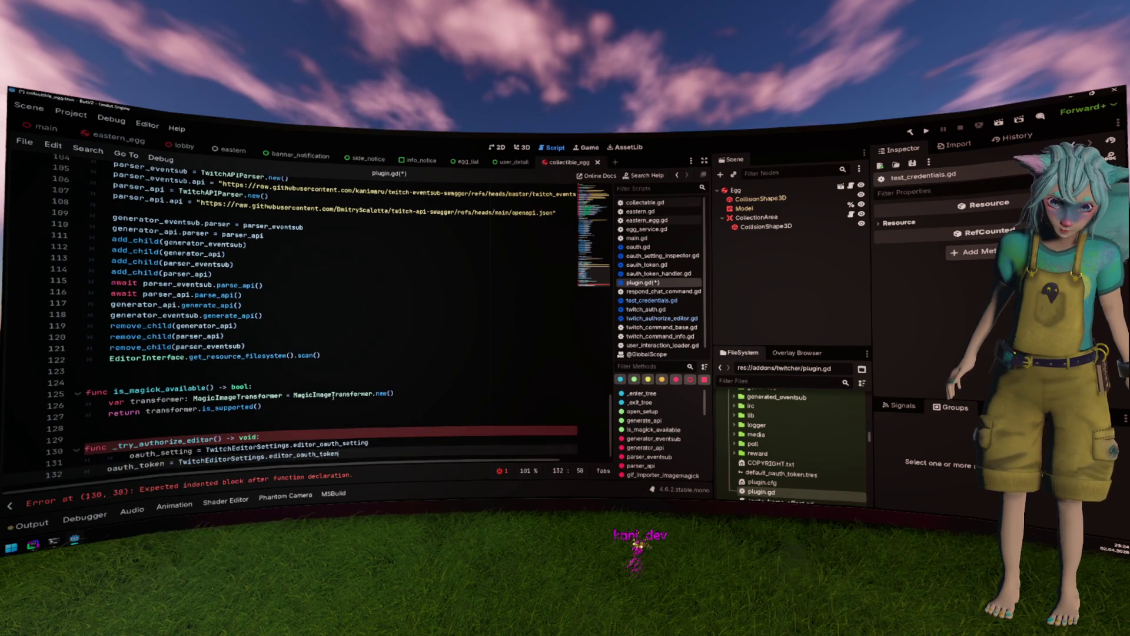
key("Up")
key("shift+Tab")
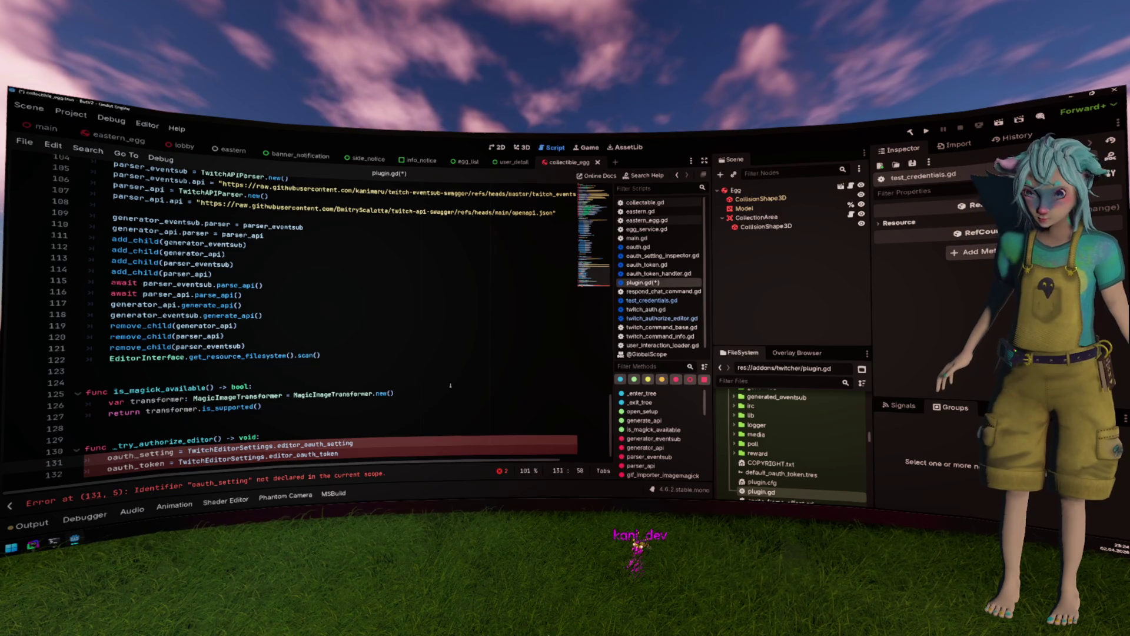
Back in test_credentials.gd, inspect the oauth assignment values and the scopes assignment on line 27
key("alt+Left")
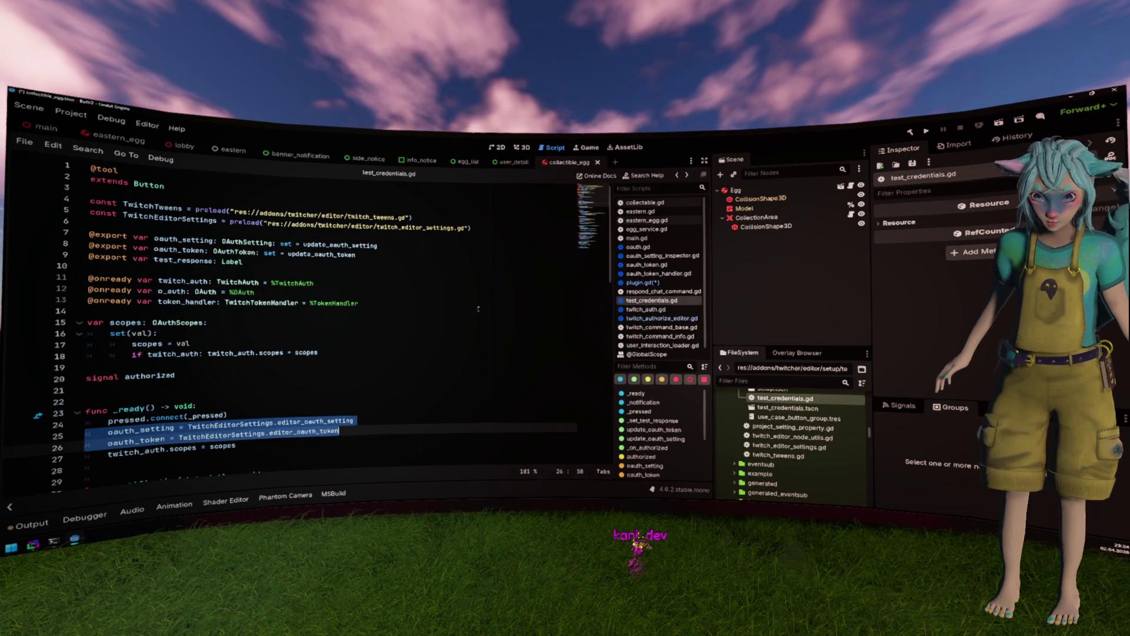
scroll(478, 308, "down", 4)
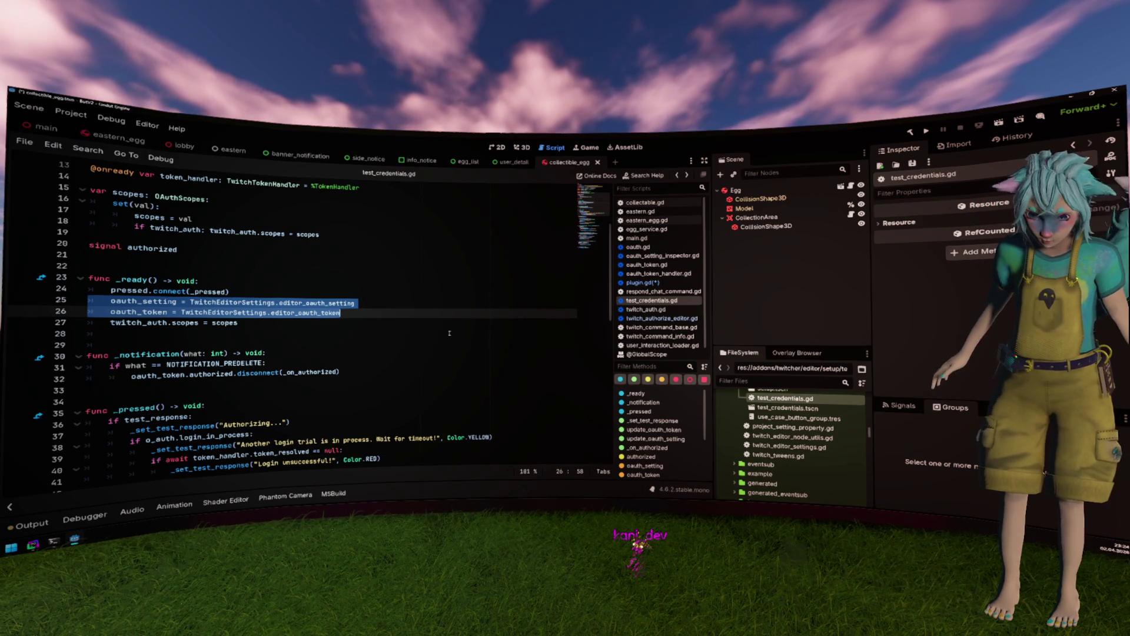
left_click_drag(341, 312, 182, 301)
left_click(220, 323)
double_click(219, 323)
scroll(300, 337, "up", 2)
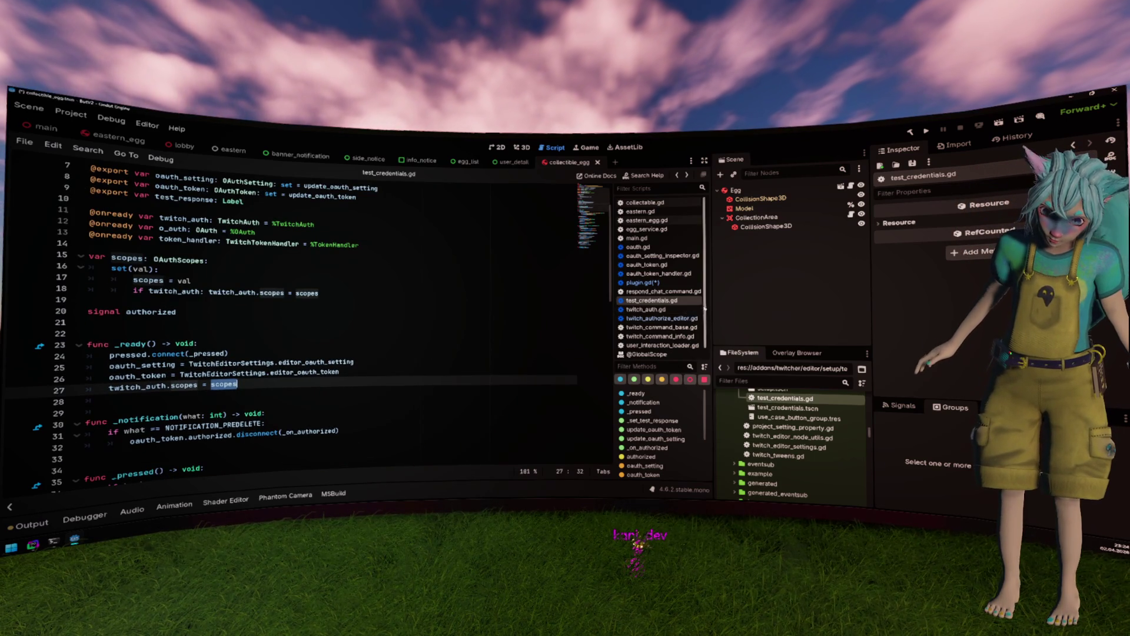
scroll(798, 422, "up", 1)
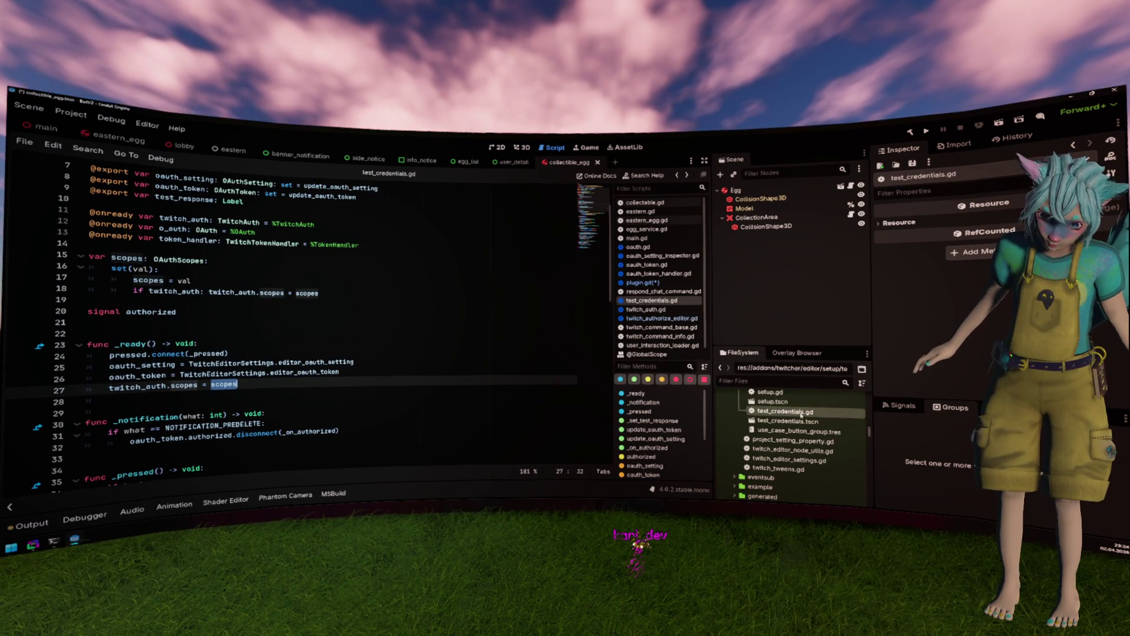
scroll(801, 417, "up", 1)
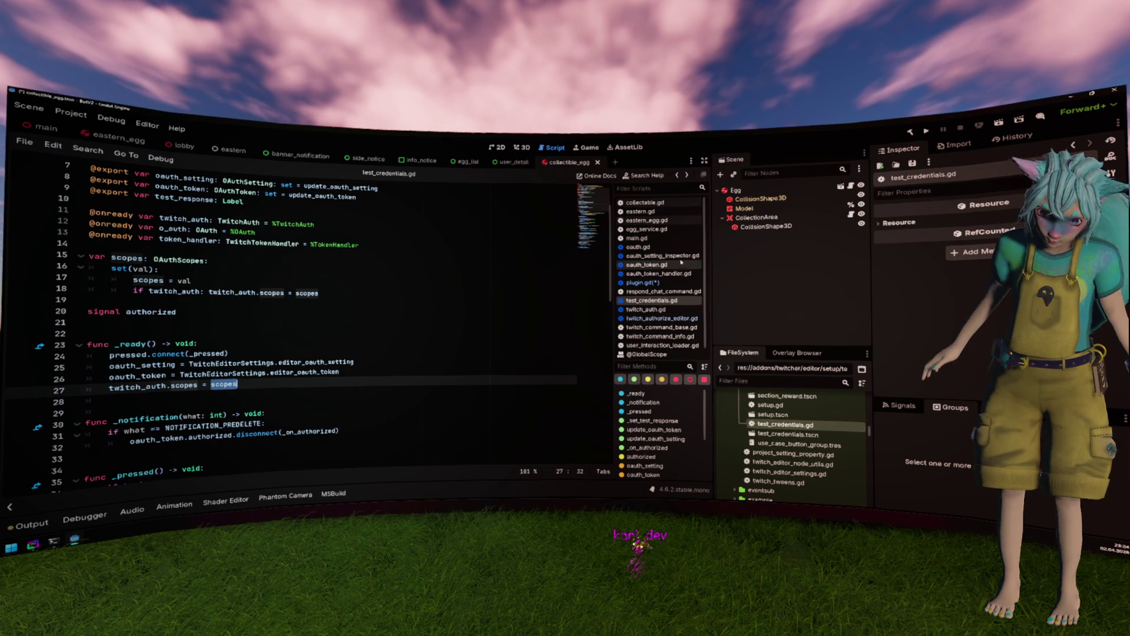
scroll(668, 337, "down", 1)
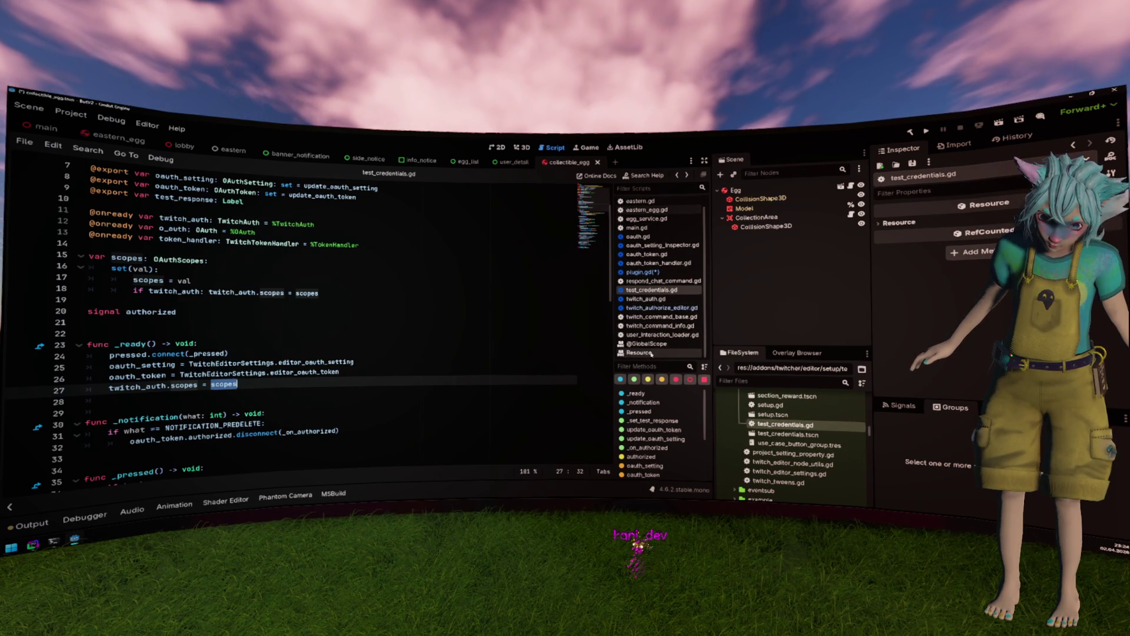
scroll(662, 344, "up", 1)
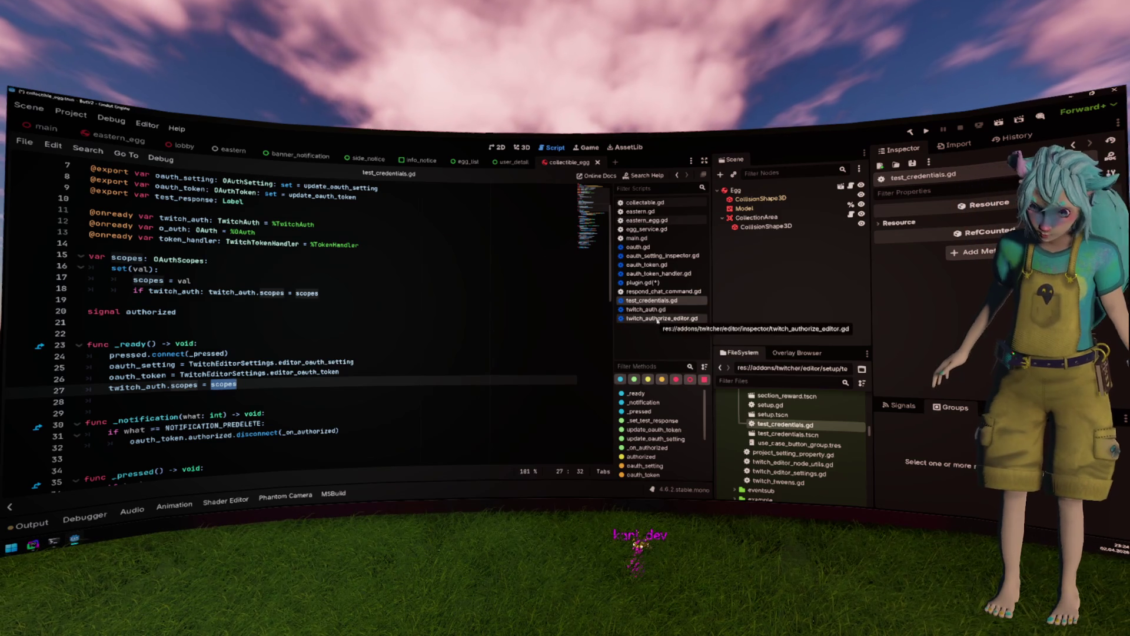
In twitch_authorize_editor.gd, examine the TestCredentials references and the authorize button lines 19–22
left_click(657, 318)
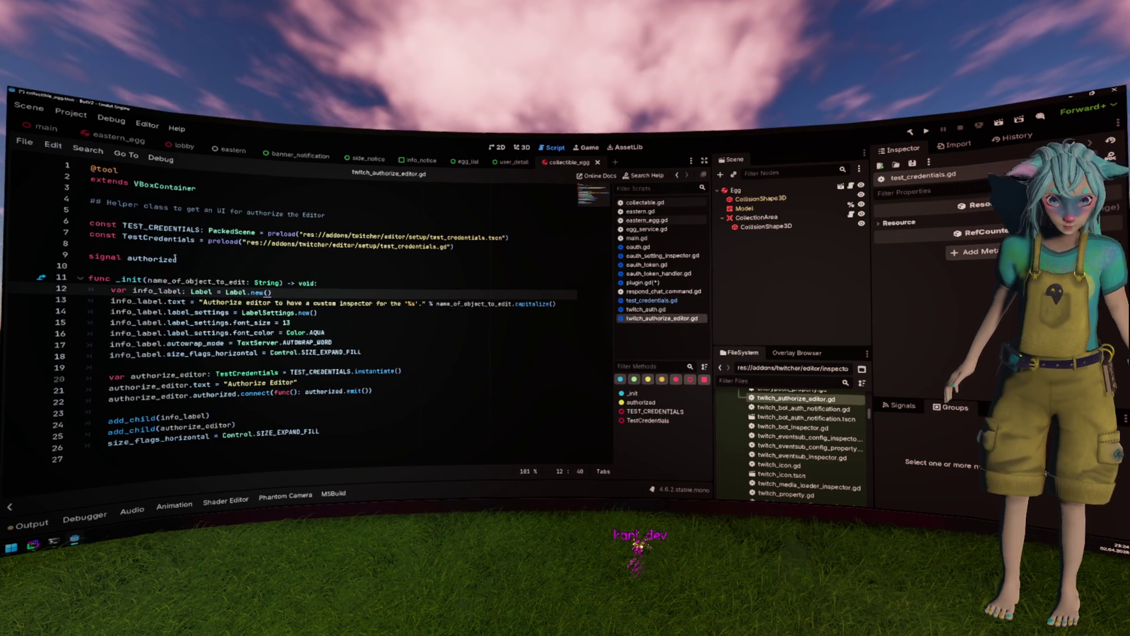
double_click(159, 229)
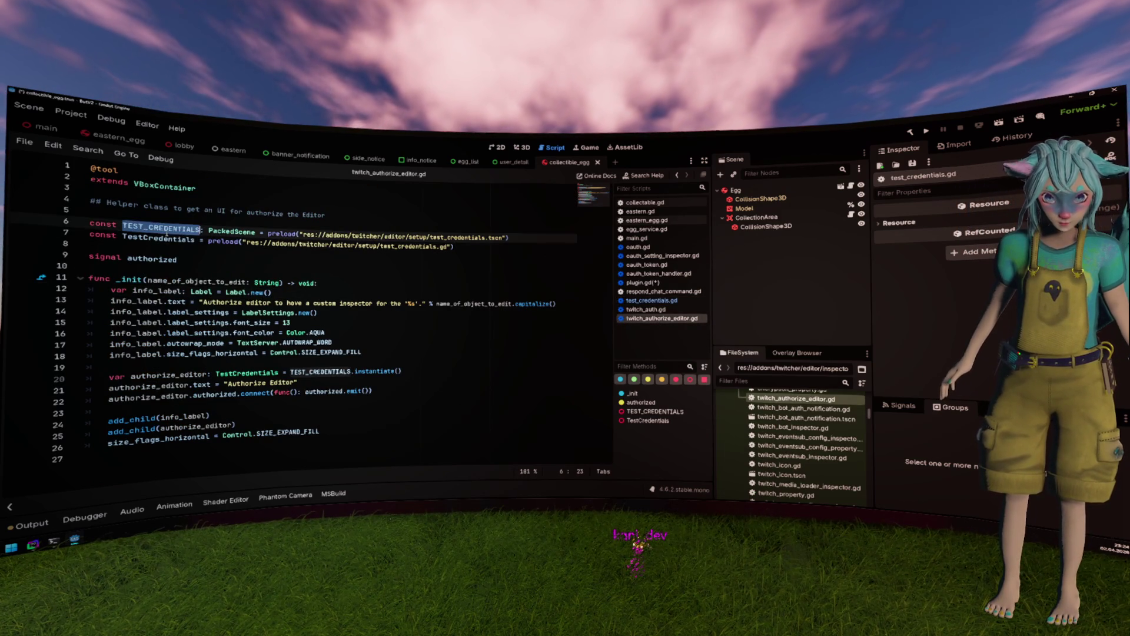
double_click(158, 238)
left_click(189, 375)
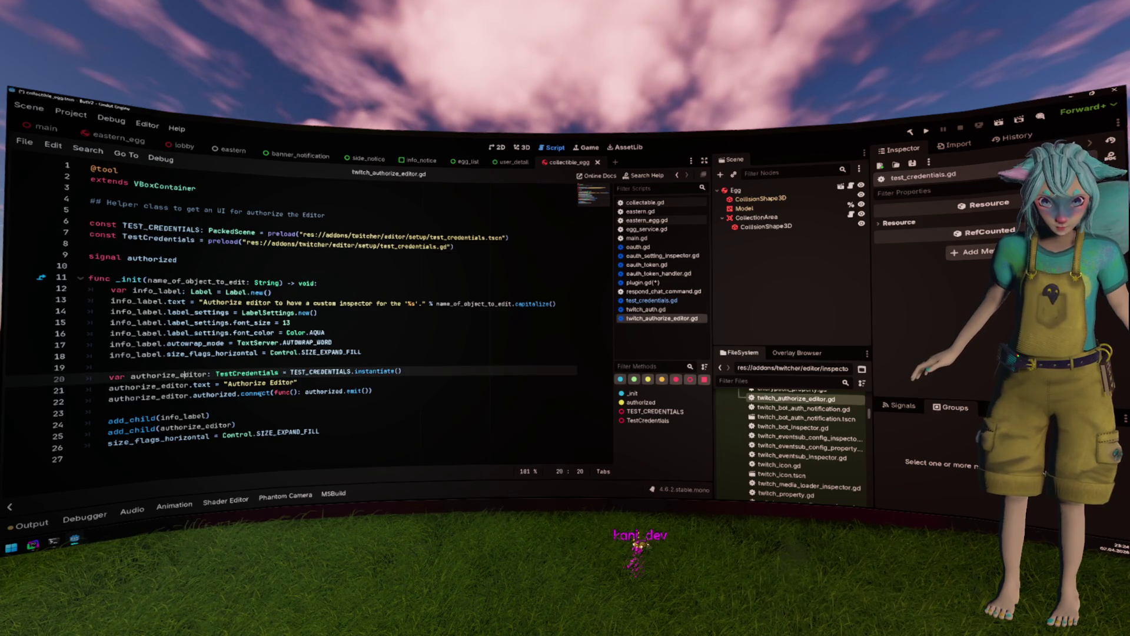
left_click_drag(372, 392, 87, 367)
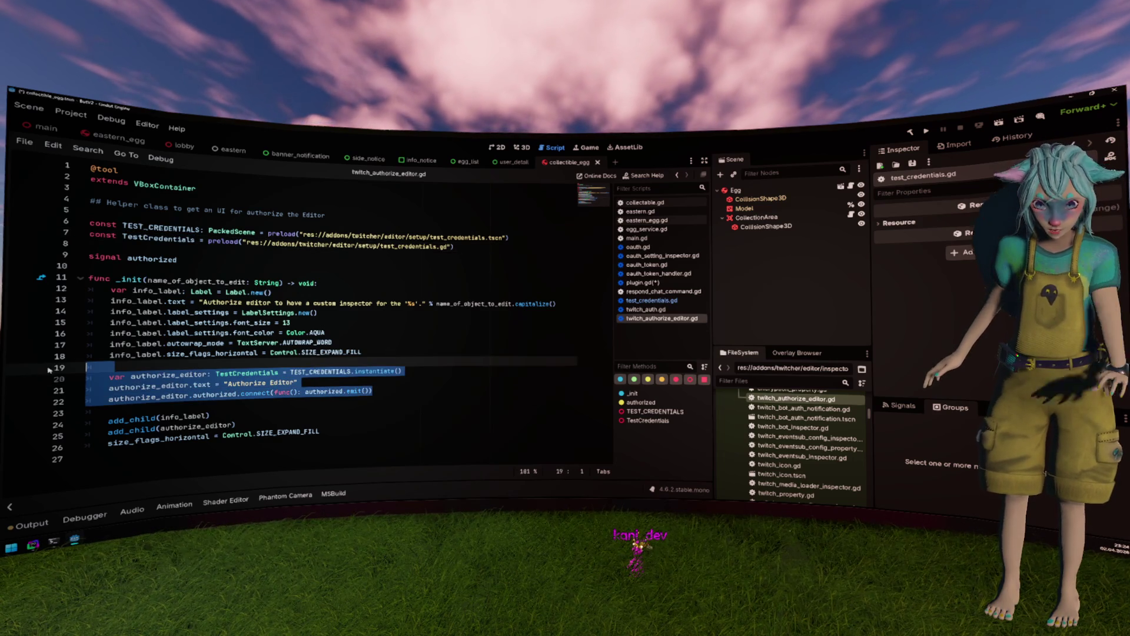
left_click(321, 372, "ctrl")
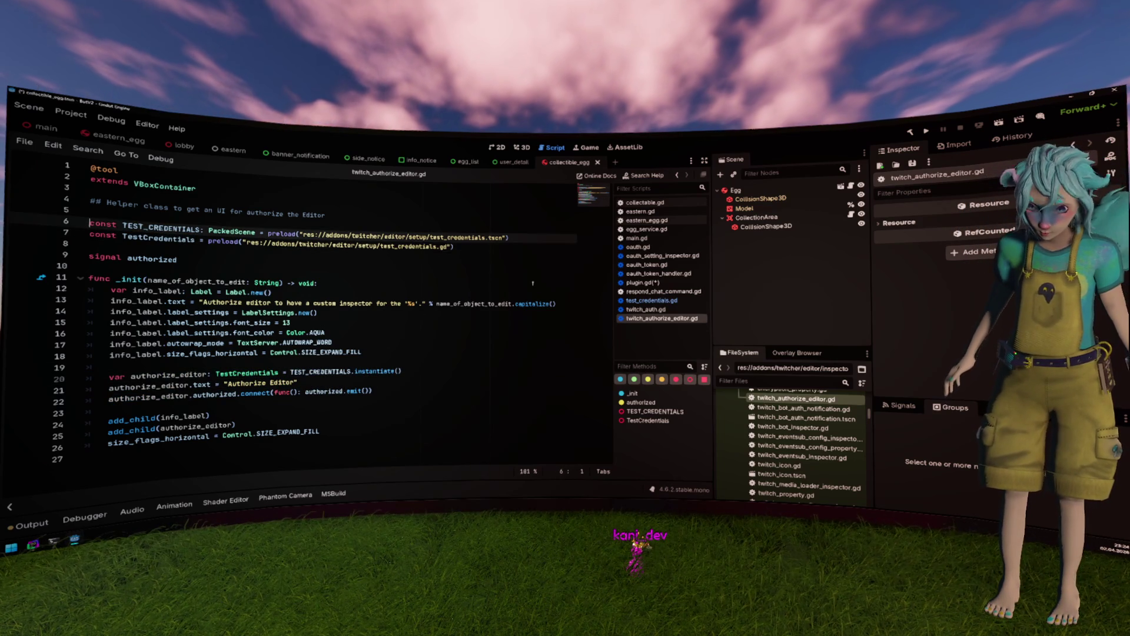
Open test_credentials.tscn, open its root node's script, and check the scopes declaration and assignment
left_click(456, 235, "ctrl")
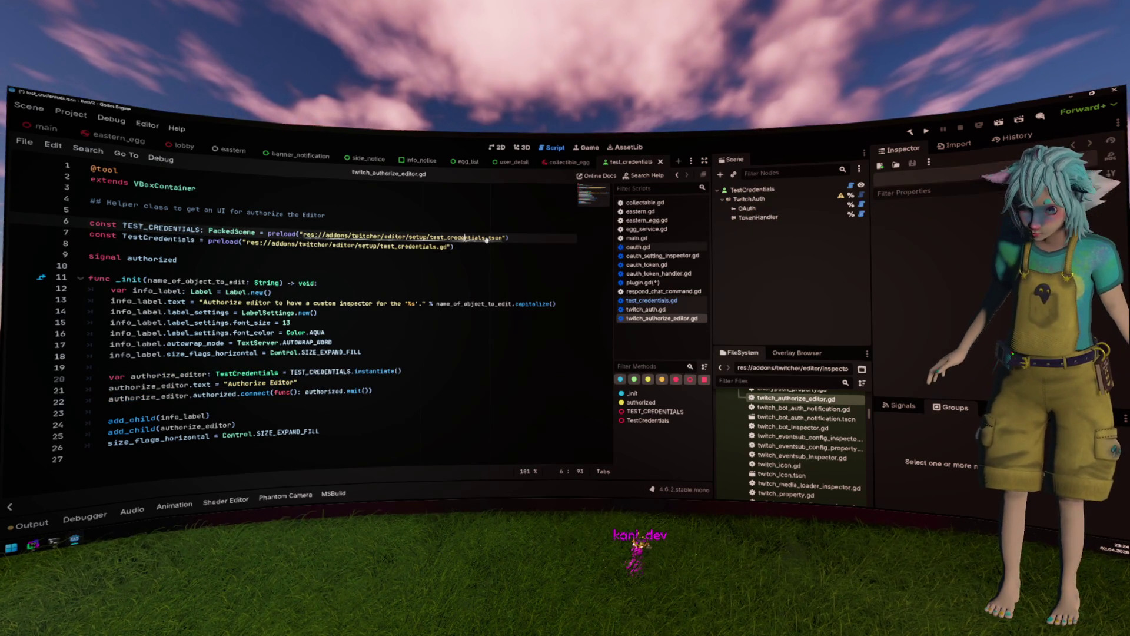
left_click(762, 191)
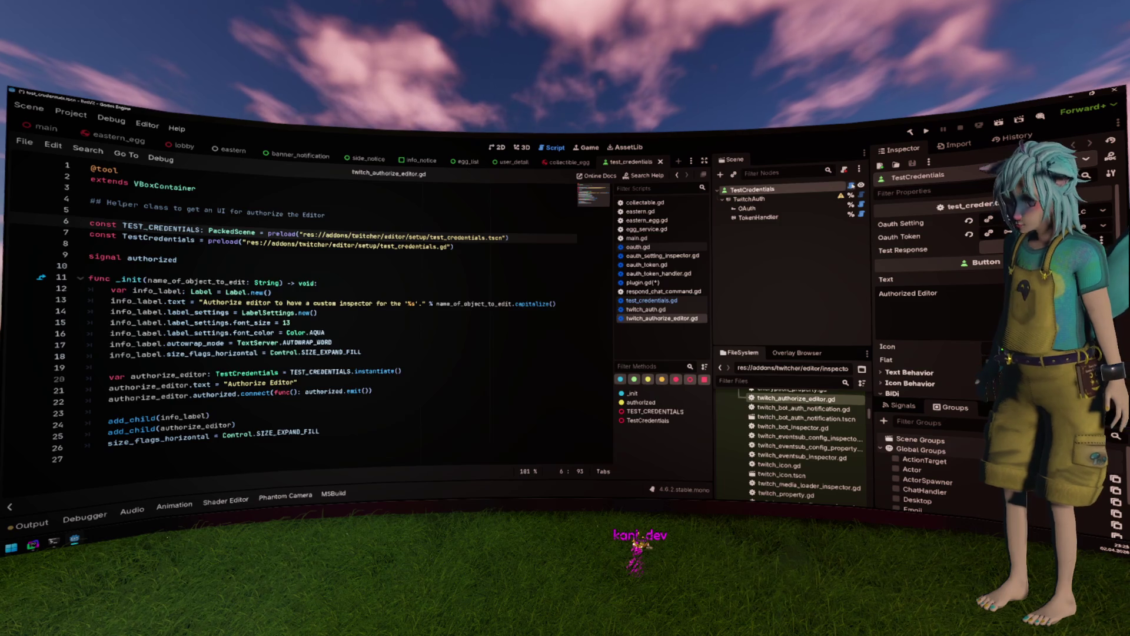
left_click(851, 186)
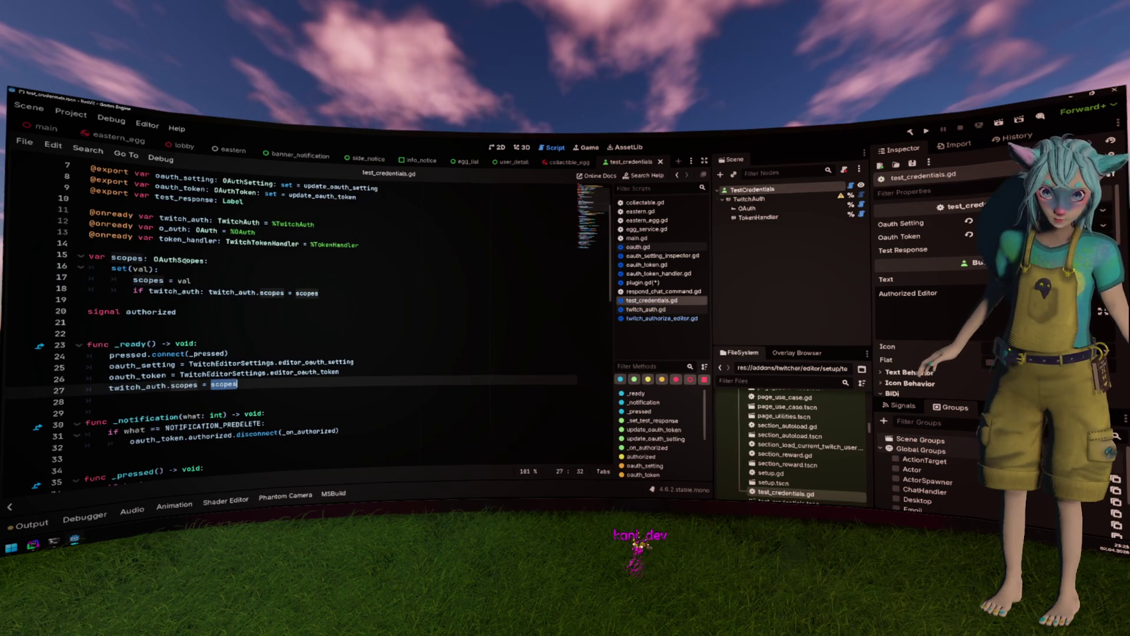
left_click(184, 260)
double_click(126, 258)
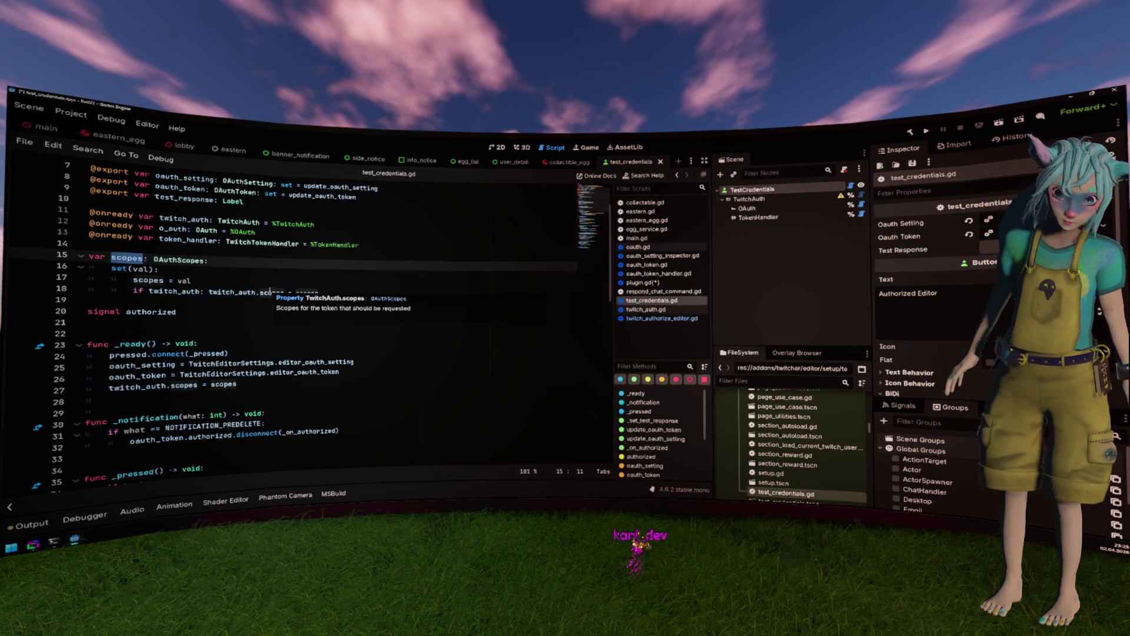
left_click(382, 293)
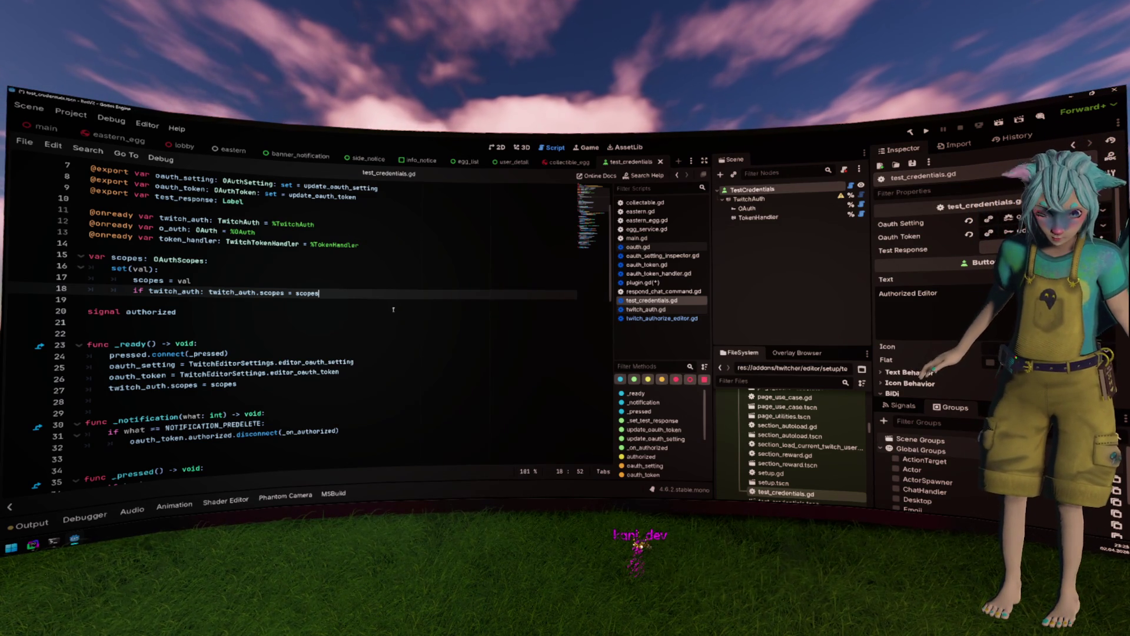
Jump to the TwitchAuth class, look at _ensure_children, then navigate back to test_credentials.gd
double_click(238, 221)
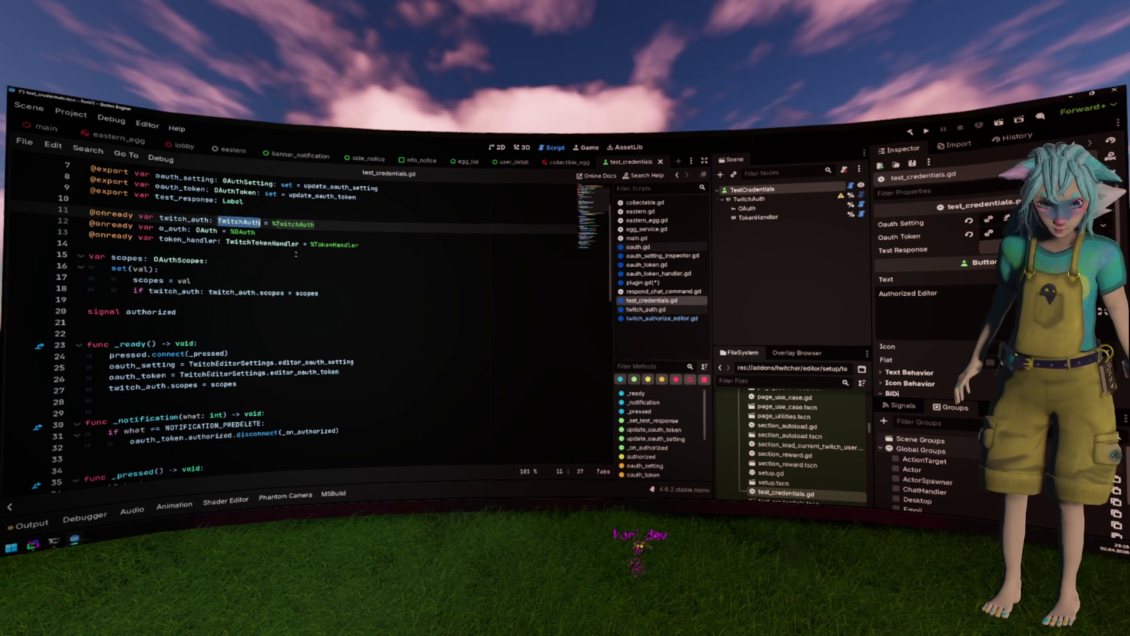
left_click(238, 221, "ctrl")
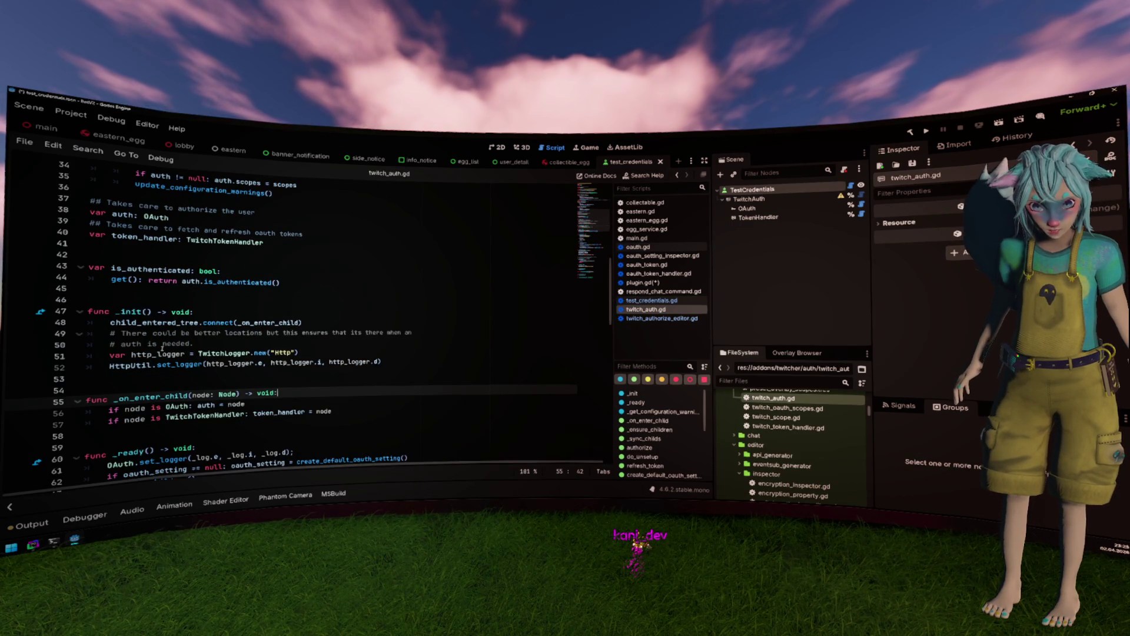
scroll(138, 301, "down", 5)
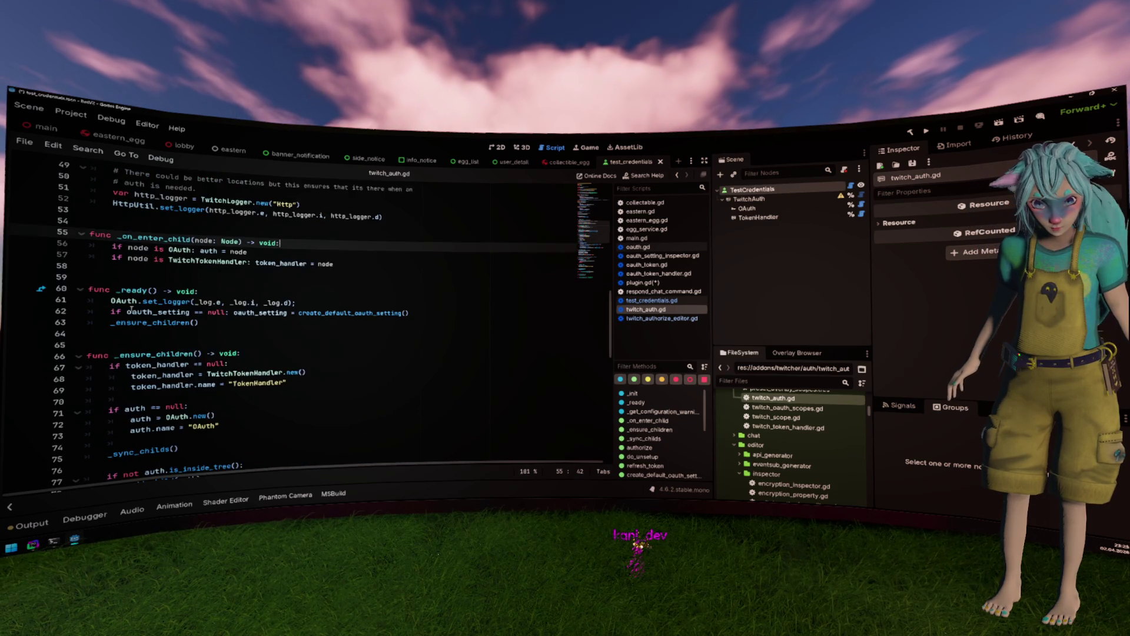
double_click(156, 354)
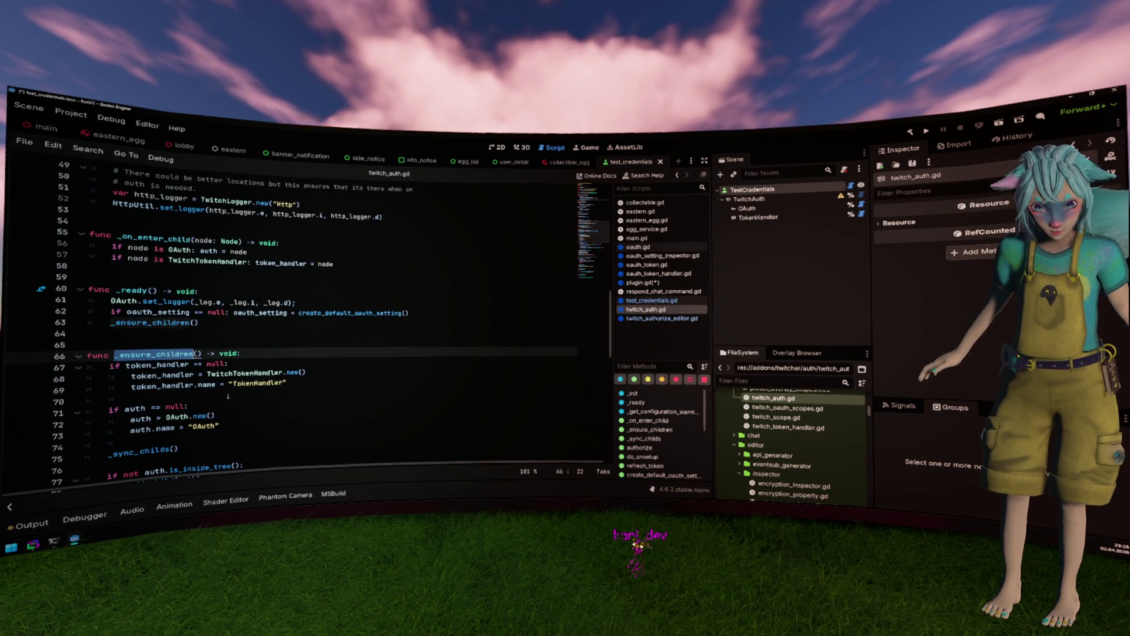
key("alt+Left")
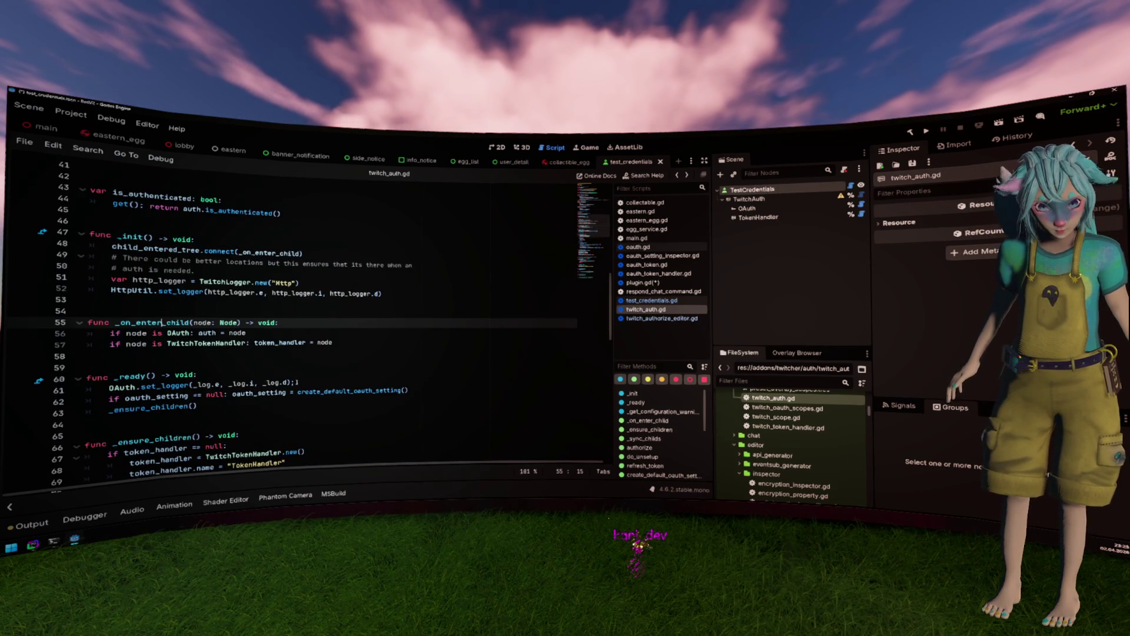
key("alt+Left")
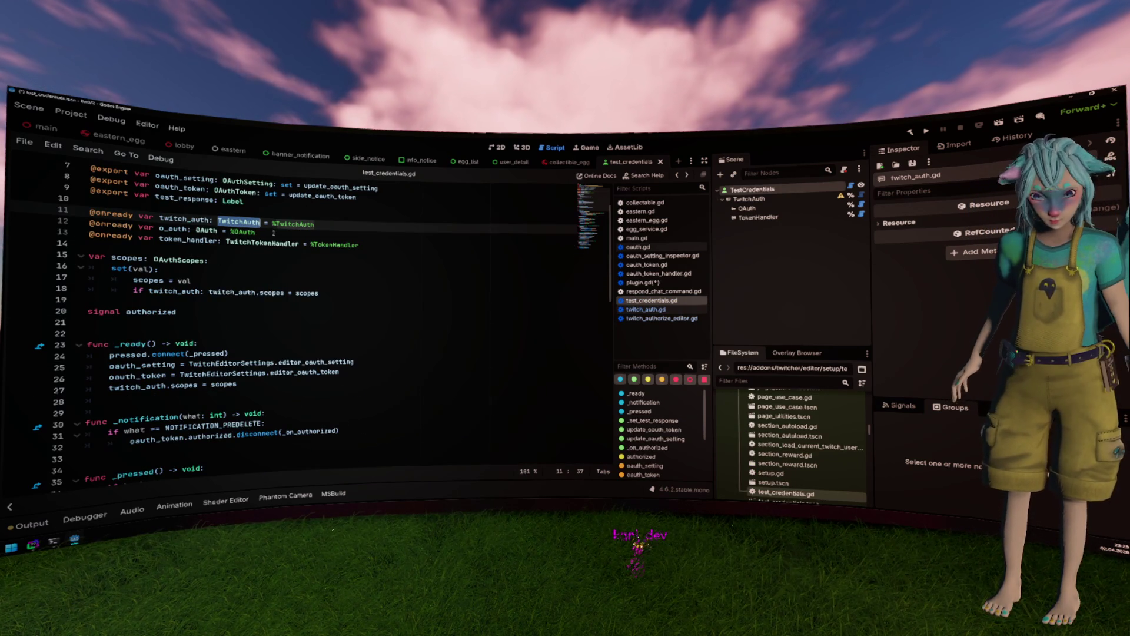
In plugin.gd, prefix both settings lines in _try_authorize_editor with var
left_click(642, 283)
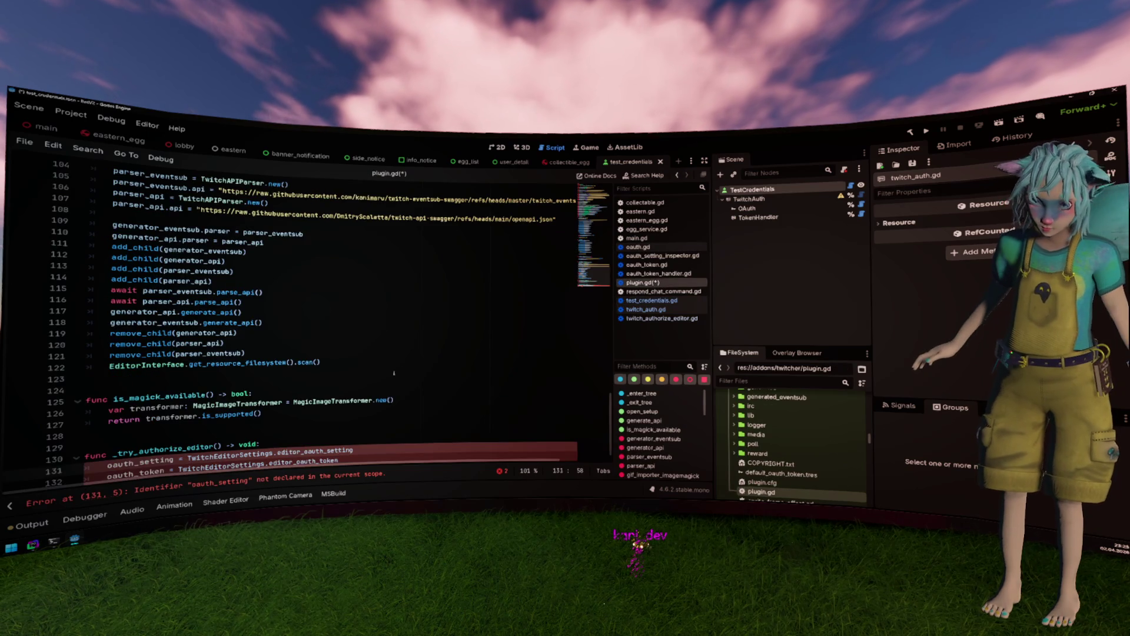
left_click(368, 452)
key("Home")
type("var")
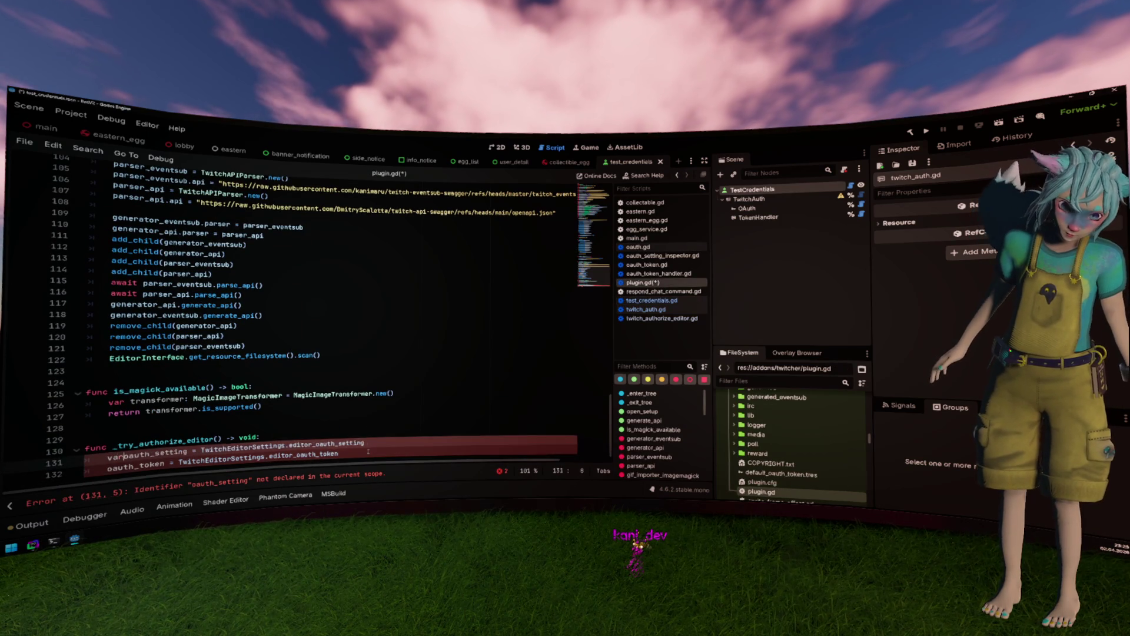
key("Down")
key("Home")
type("var")
Add var auth = TwitchAuth.new() on a new line below the oauth_token line
key("End")
key("Return")
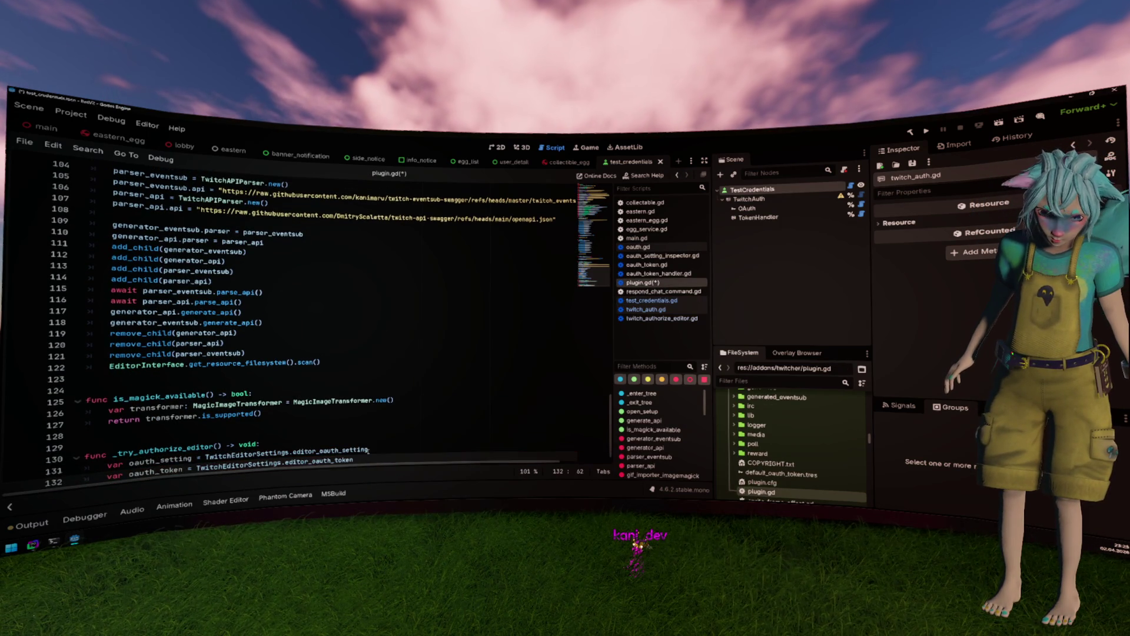
type("var TwitchAuth")
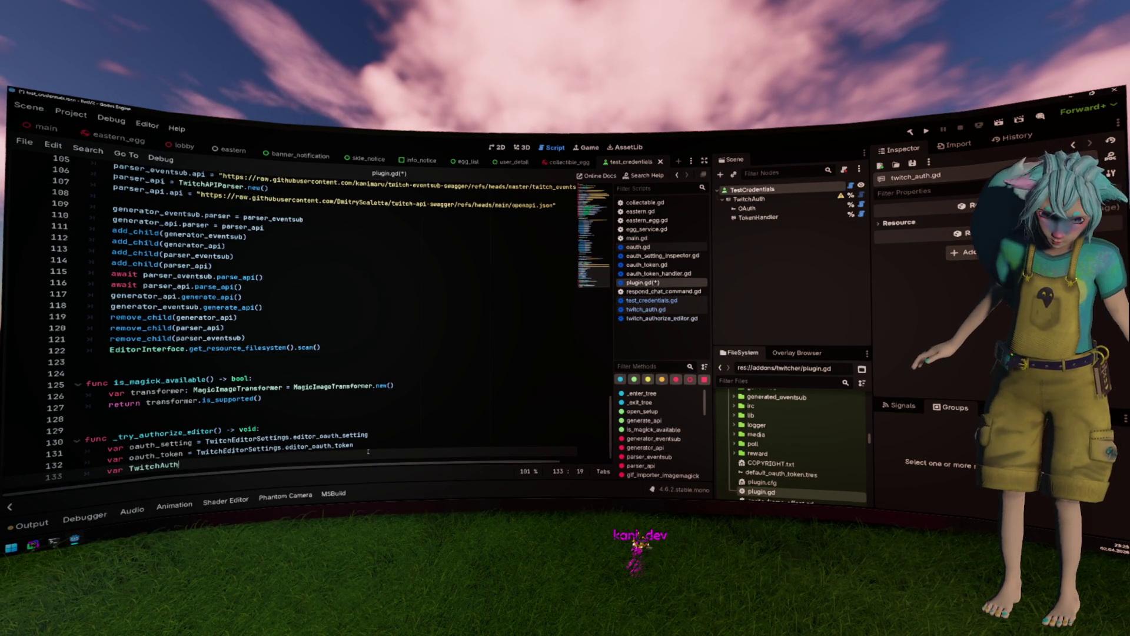
type("auth:")
key("BackSpace")
key("BackSpace")
type("= TwitchAuth.new()")
key("Return")
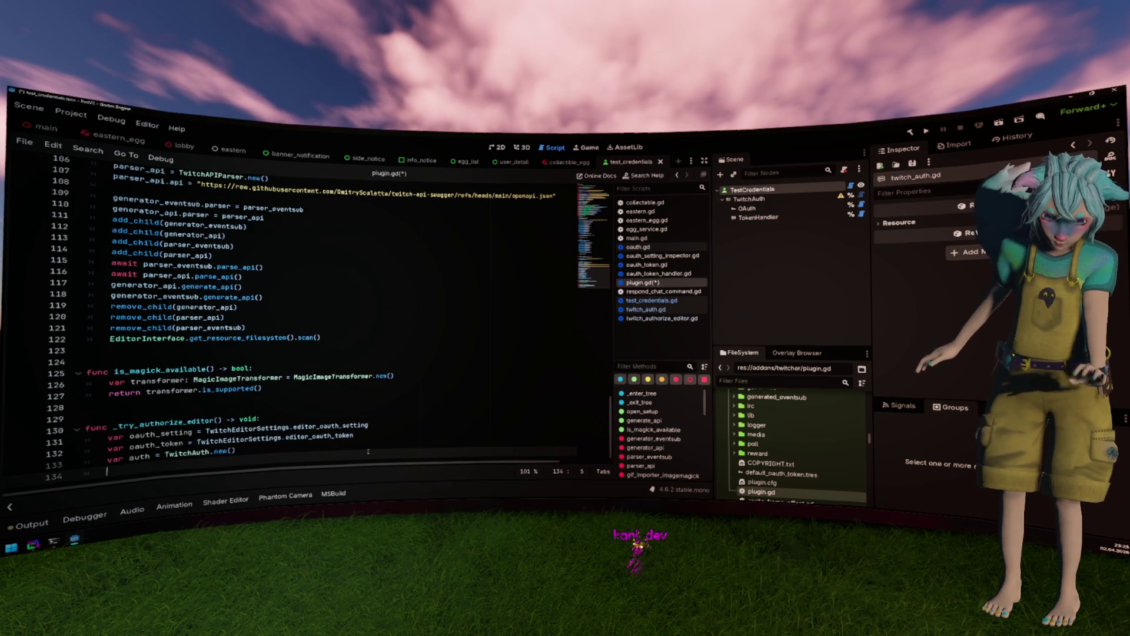
Follow it with add_child(auth), await auth.ready and auth.authorize()
type("var aut")
key("BackSpace")
key("BackSpace")
key("BackSpace")
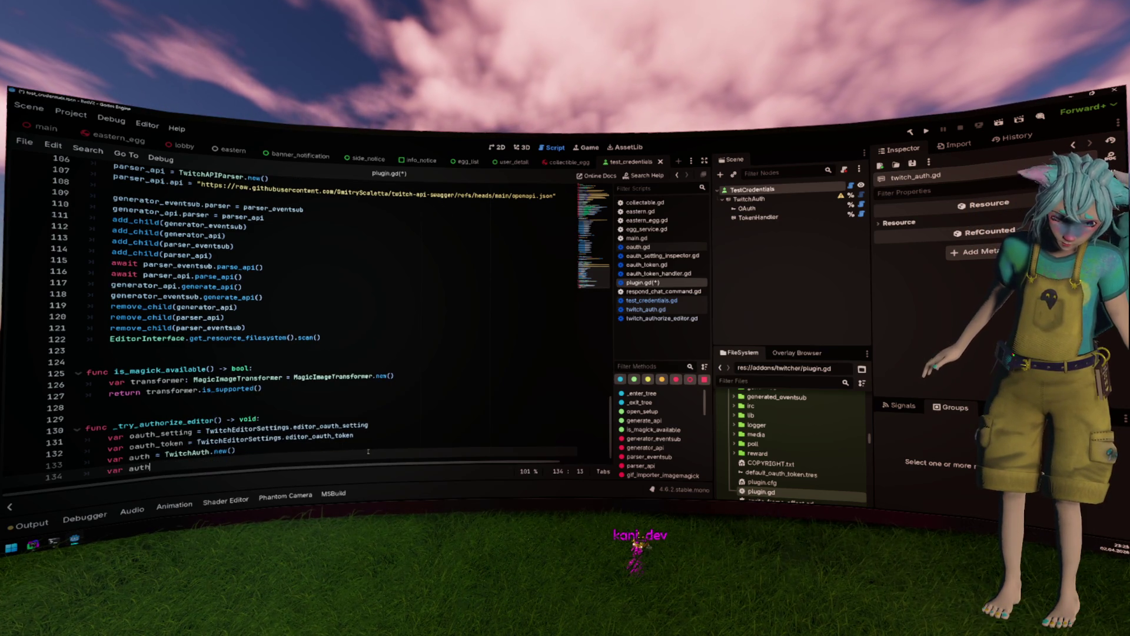
type("add_child(.")
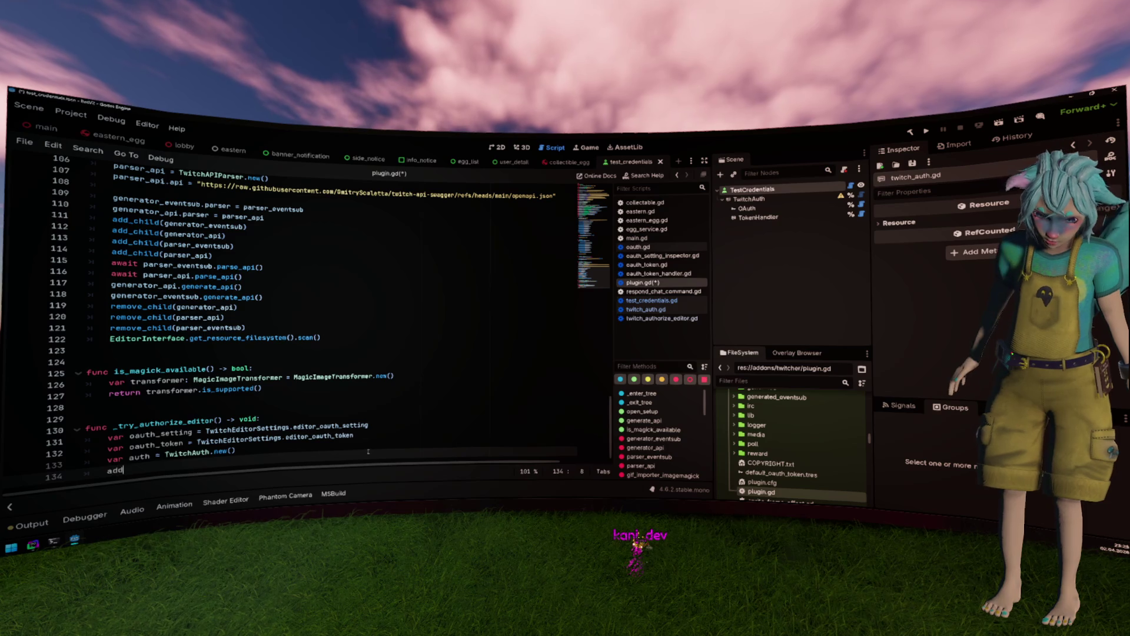
key("BackSpace")
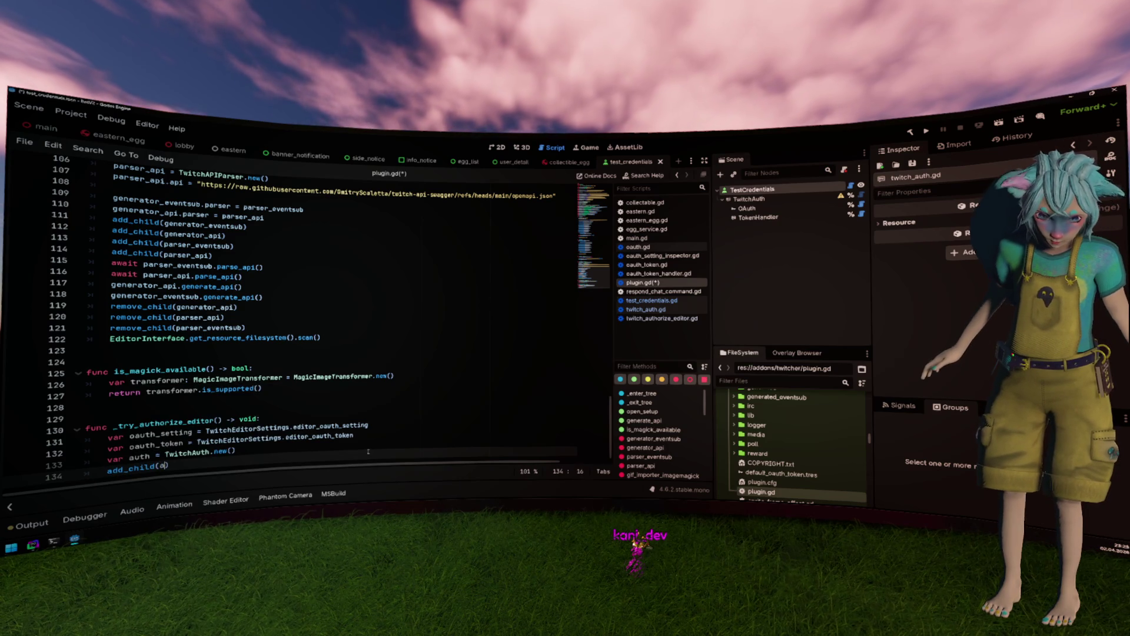
type(")")
key("Return")
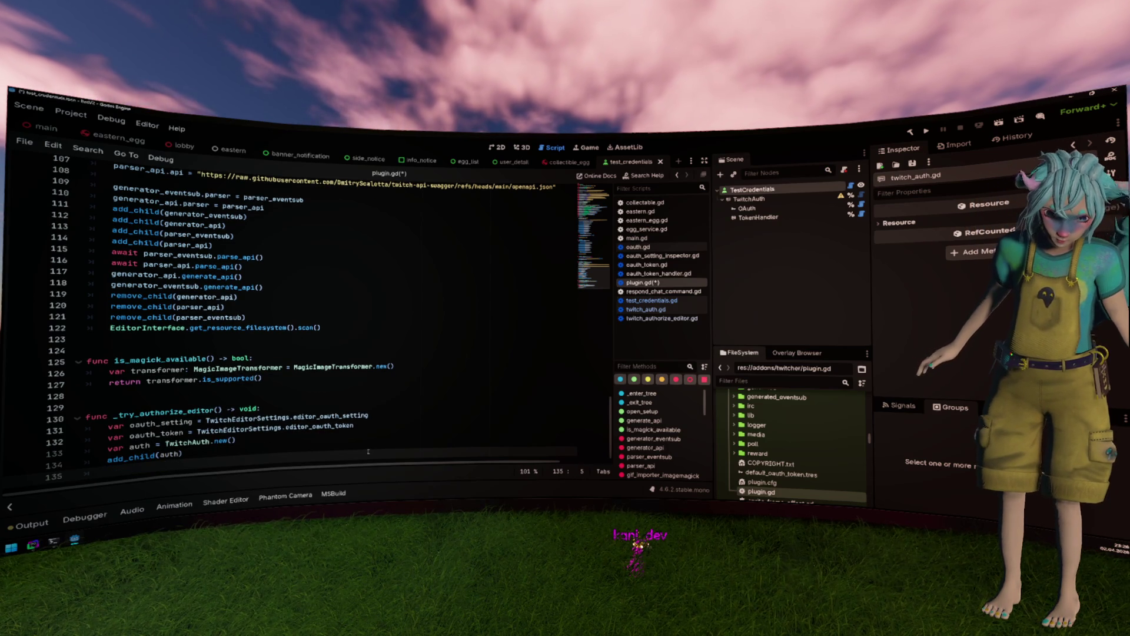
key("BackSpace")
key("BackSpace")
key("BackSpace")
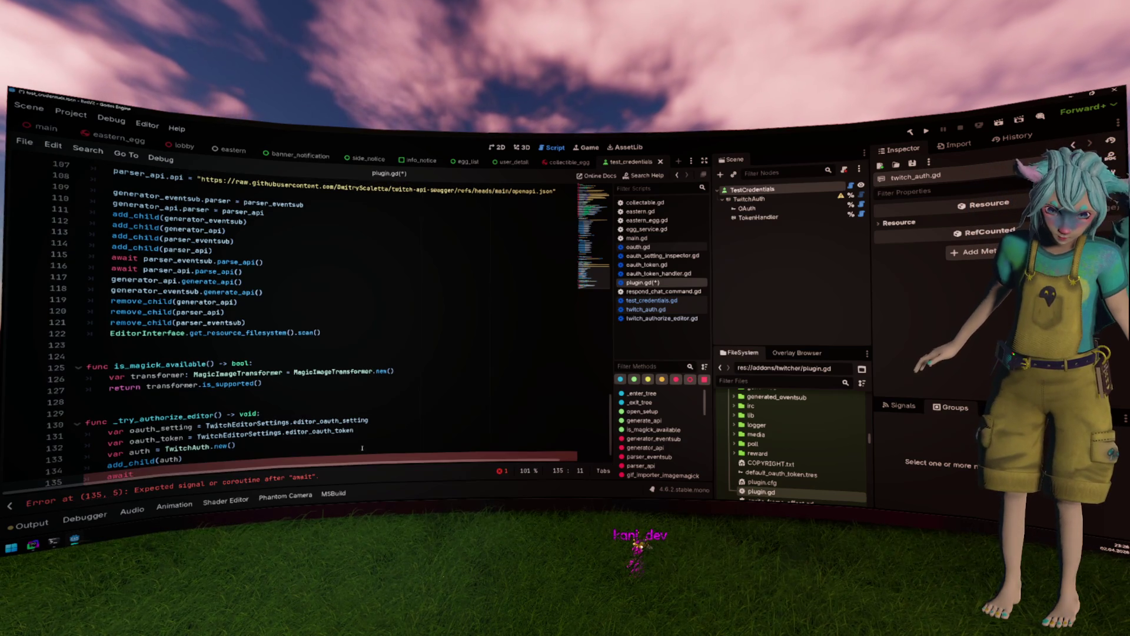
type("auth.ready")
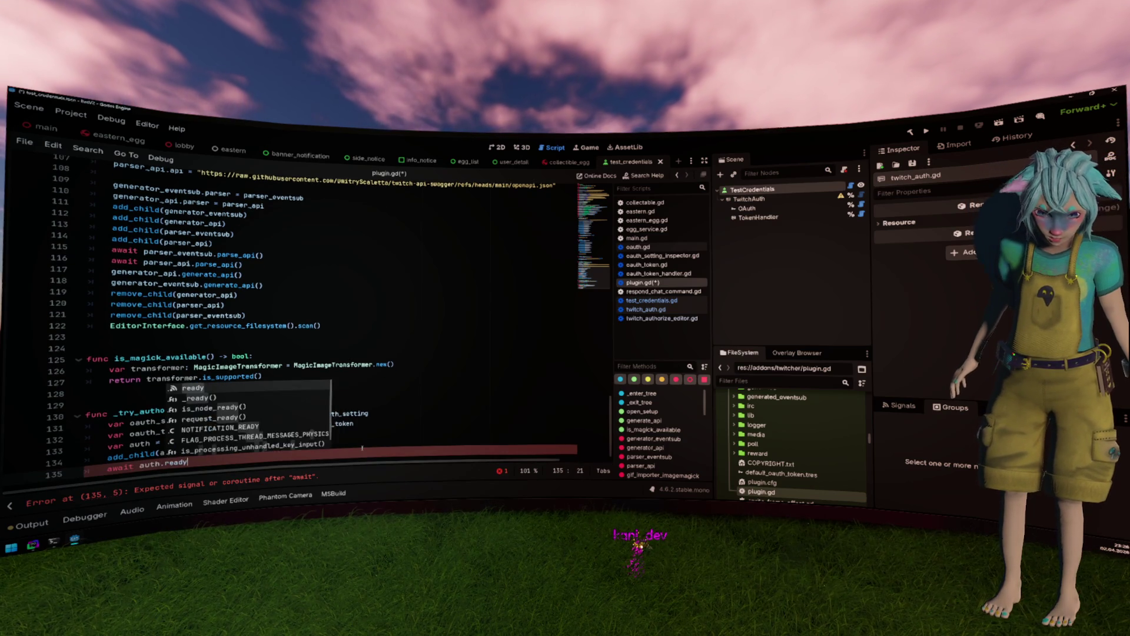
key("Return")
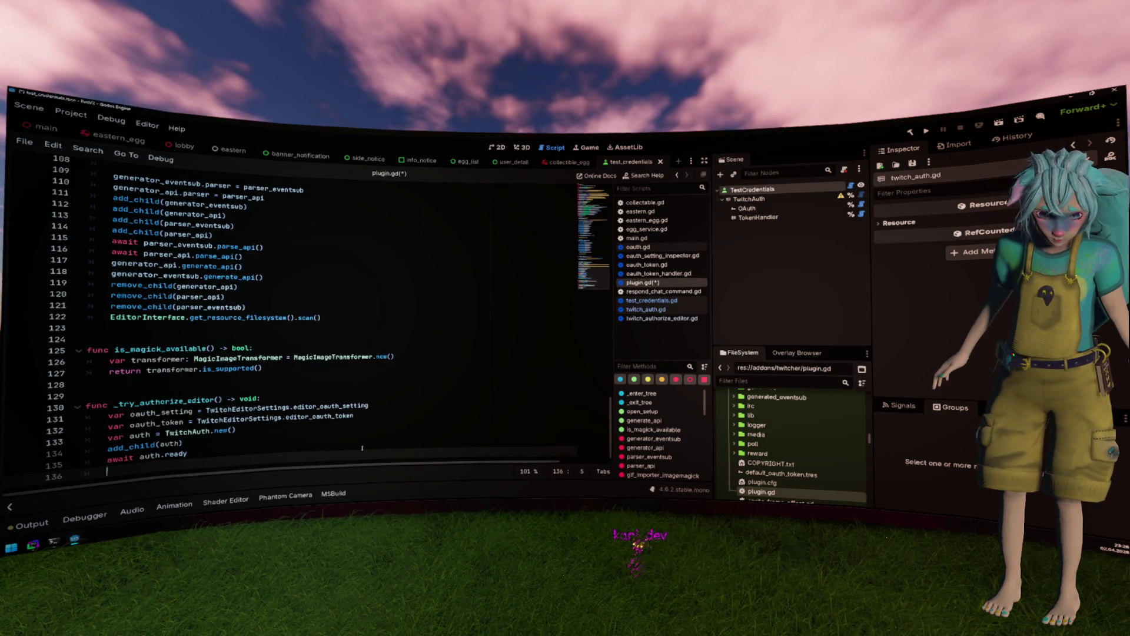
type("h.authorize(")
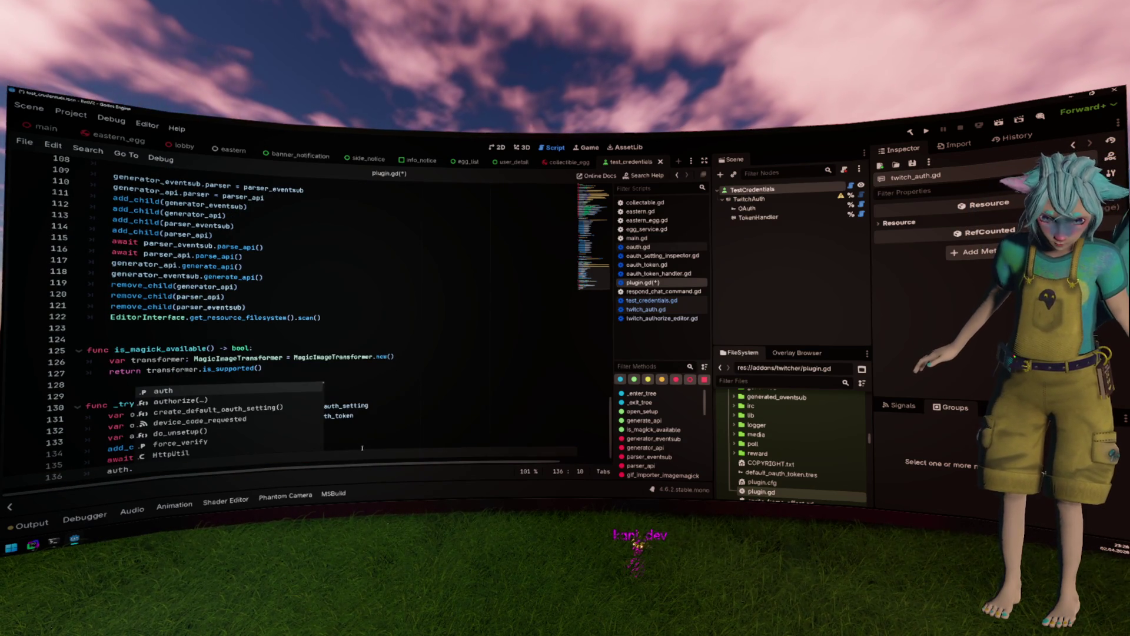
type(")")
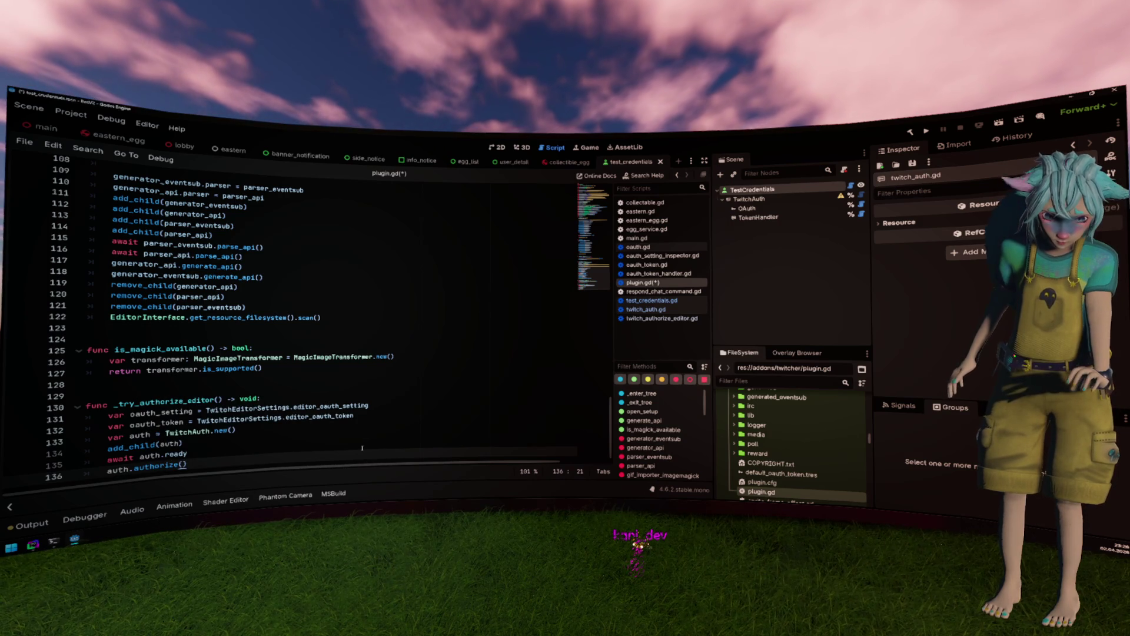
Insert auth.oauth_setting = oauth_setting on a new line before add_child(auth)
left_click(362, 445)
key("Return")
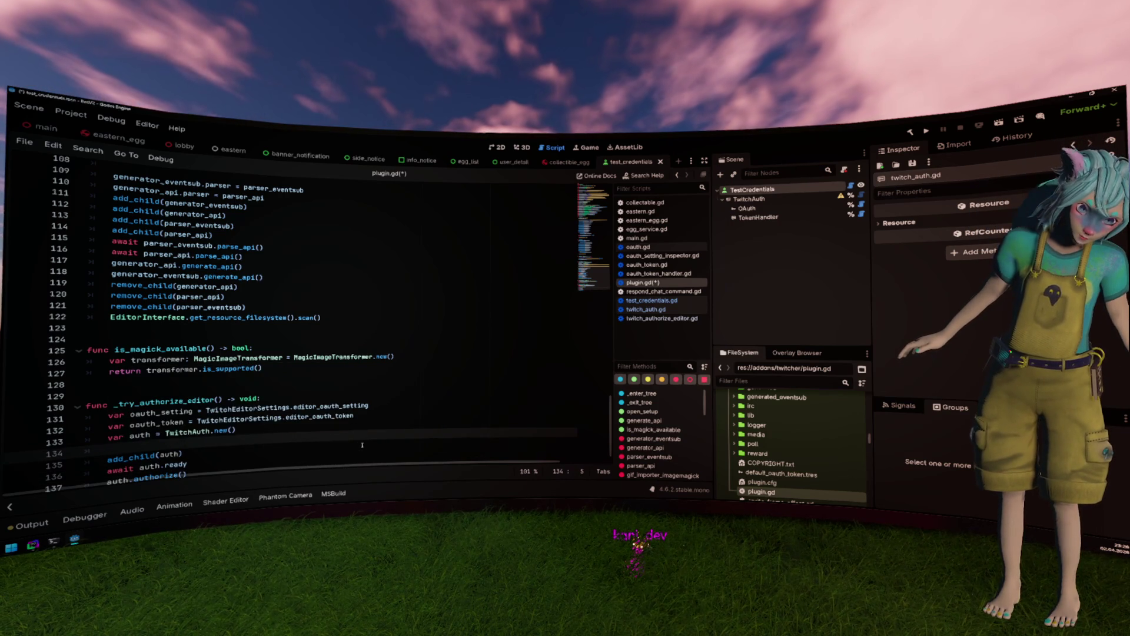
key("alt+Down")
key("alt+Up")
type("auth")
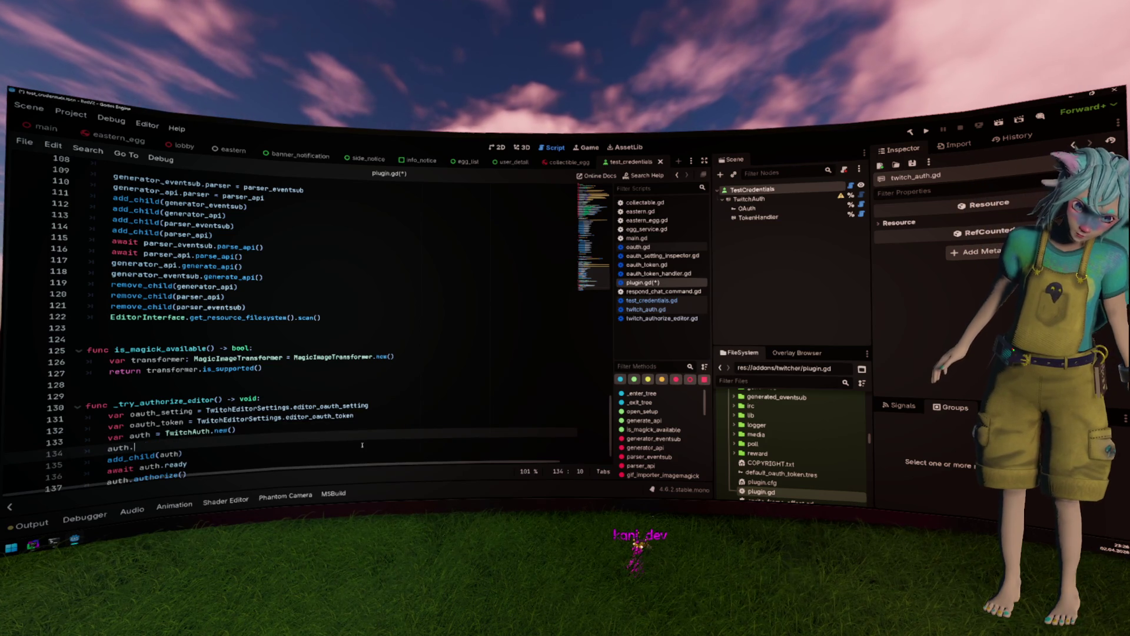
type(".")
key("Down")
key("Down")
key("Down")
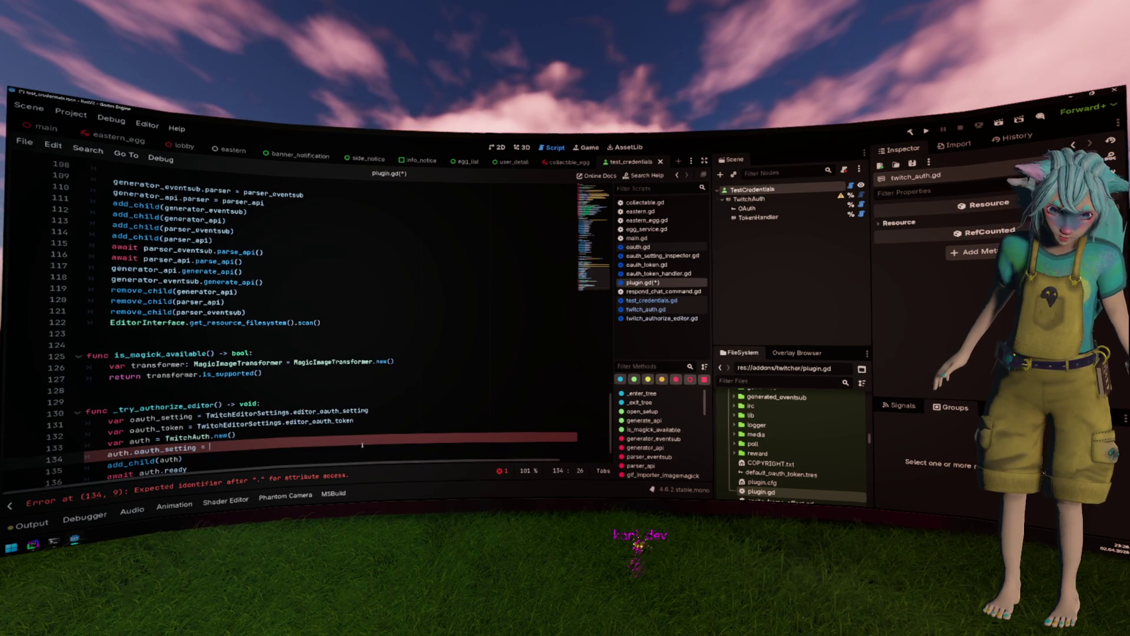
key("Return")
type("=")
key("Up")
key("Up")
key("Up")
key("shift+End")
key("ctrl+x")
key("Down")
key("Down")
key("Down")
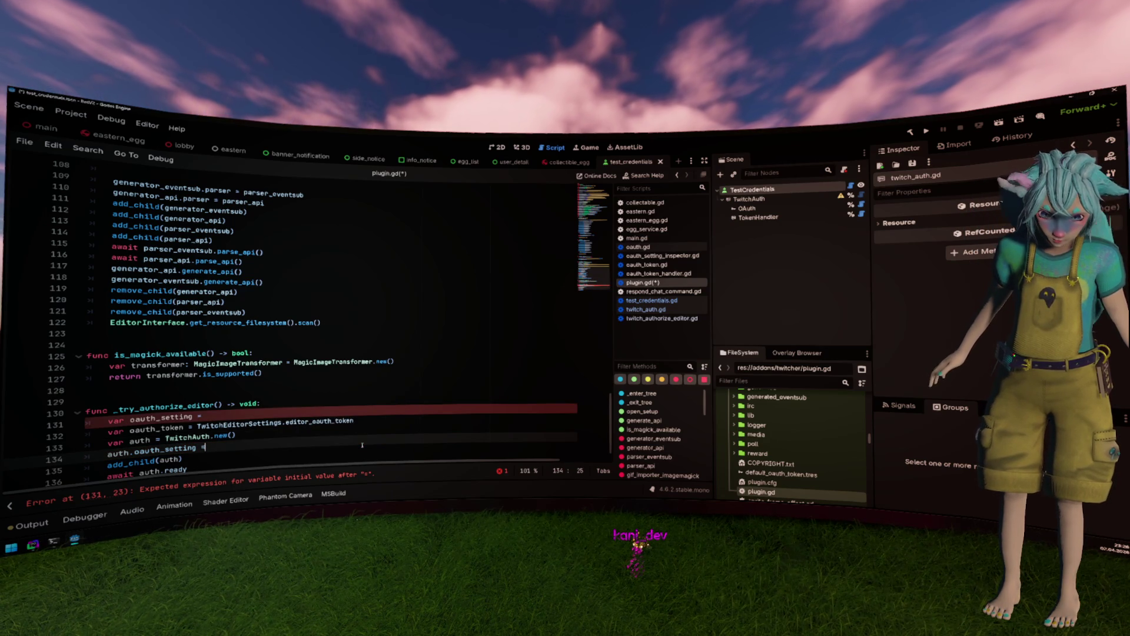
key("ctrl+z")
key("Down")
key("Down")
key("Down")
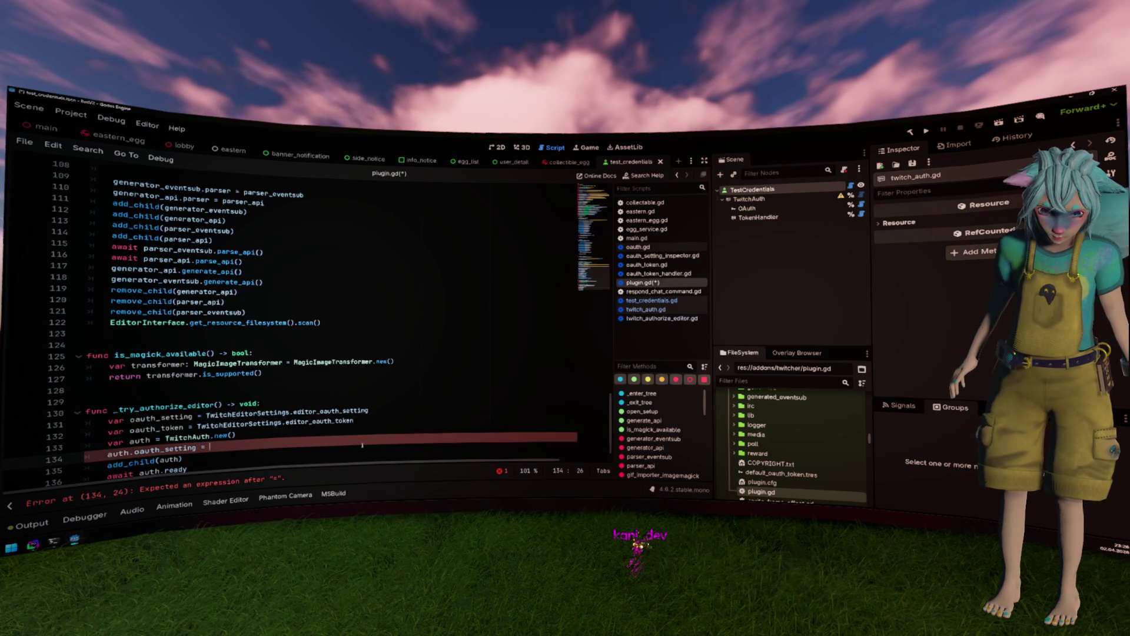
type("uth_setting")
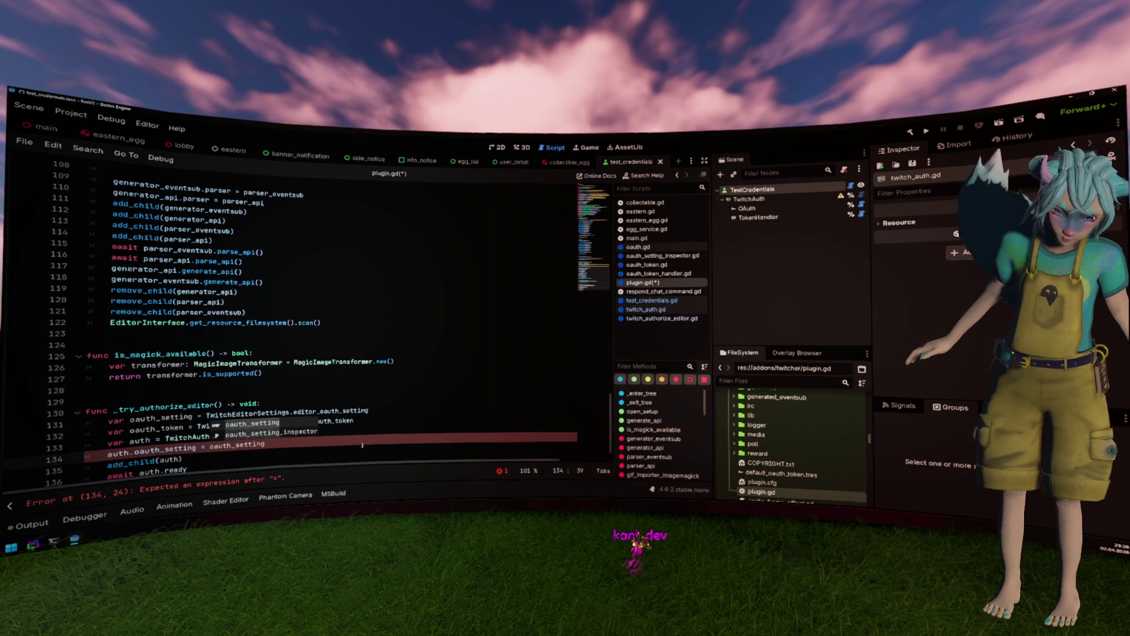
key("Return")
Above var auth, add 'if not oauth_setting.is_valid():' with an indented return
key("Up")
key("ctrl+shift+Return")
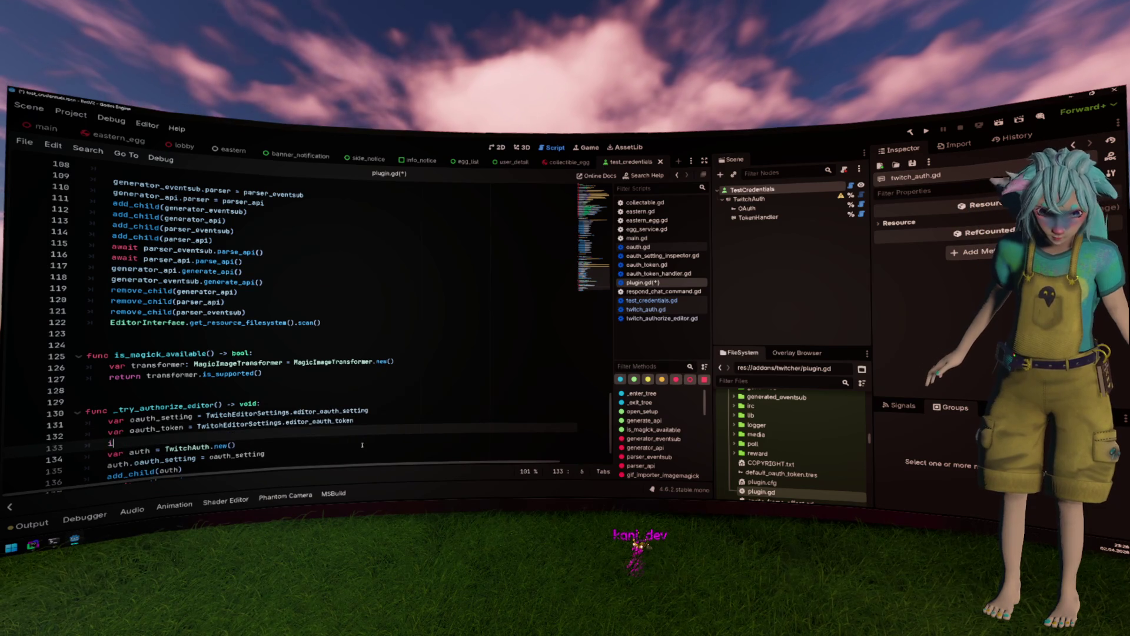
type("oauth_setting.os")
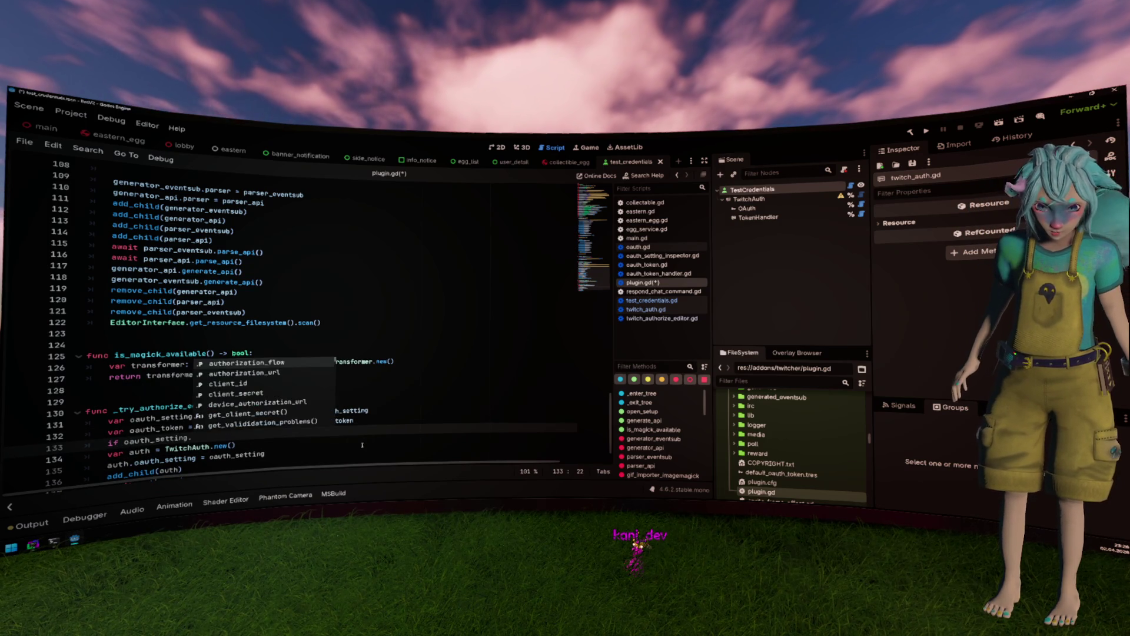
key("BackSpace")
key("BackSpace")
type("is_valid():")
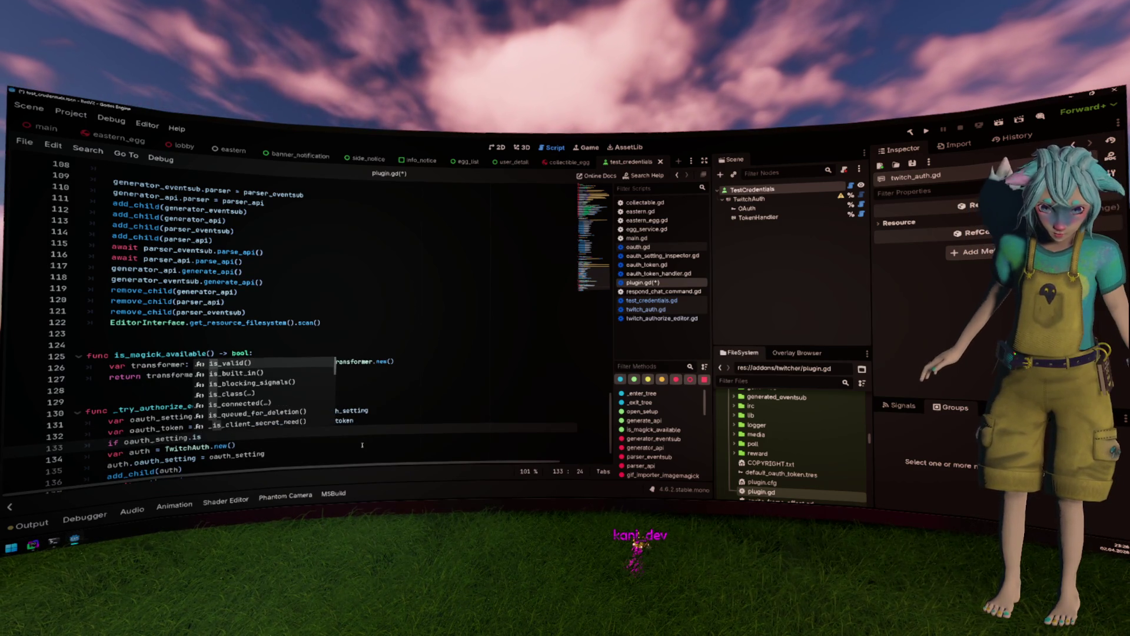
key("Return")
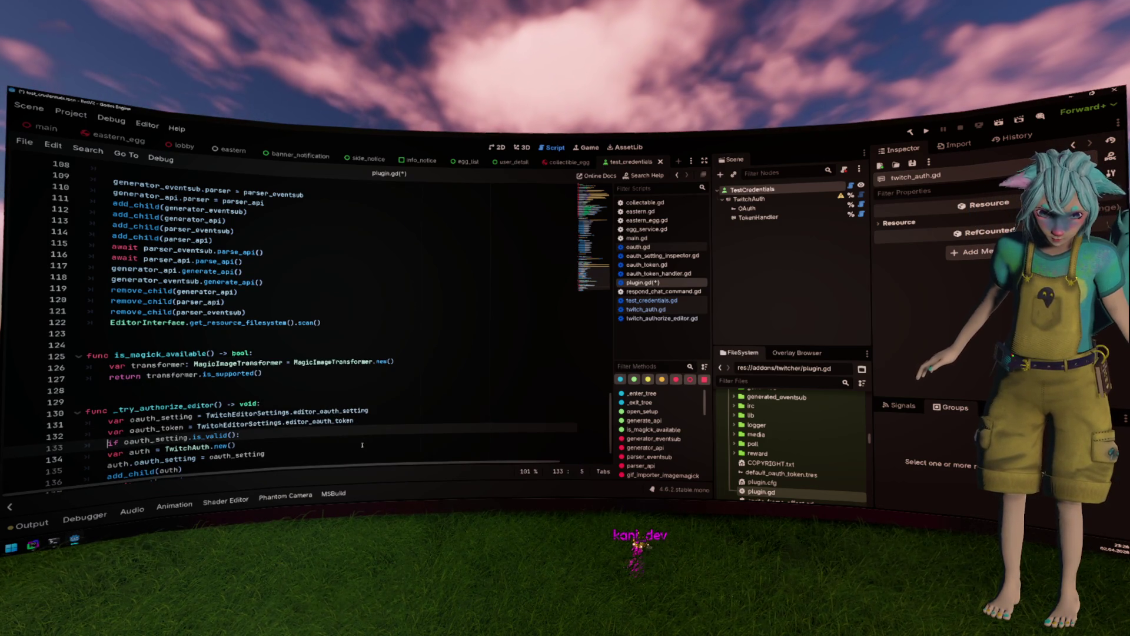
key("Right")
key("Right")
type("ot")
key("End")
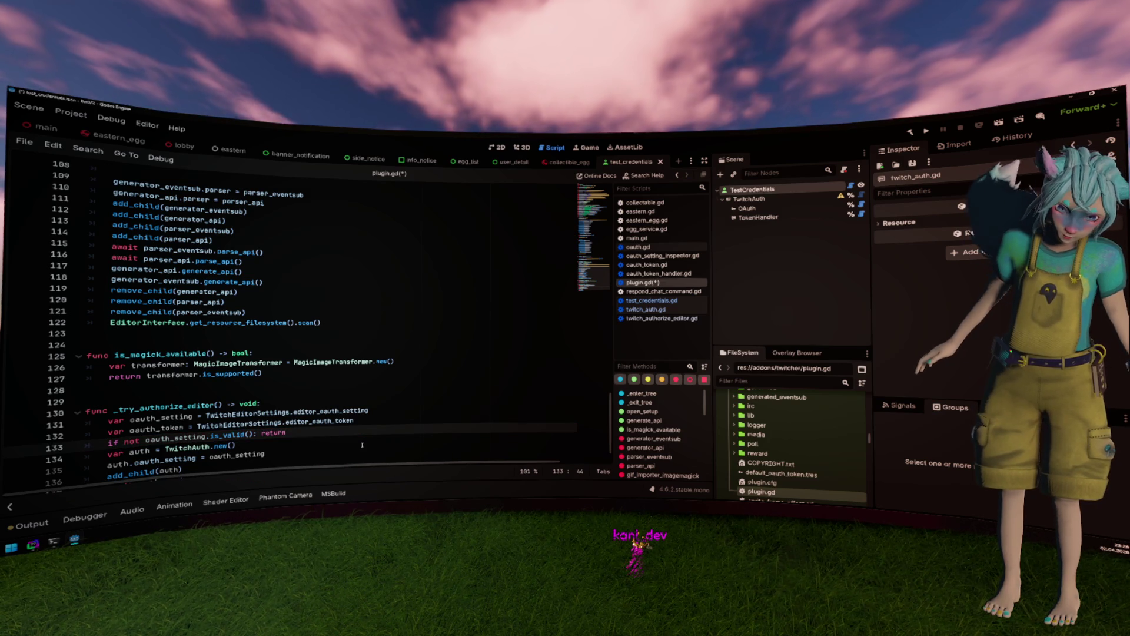
key("Return")
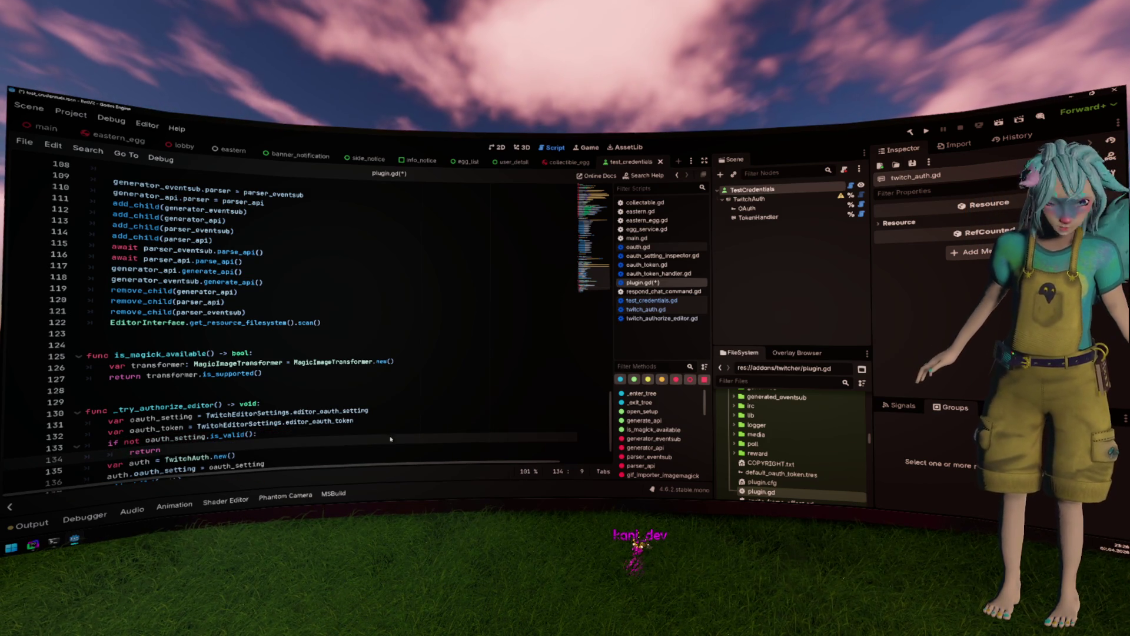
left_click(329, 361)
Before the early return, add _log.d("Can't validate editor token cause OAuthSettings are invalid.")
scroll(322, 360, "up", 15)
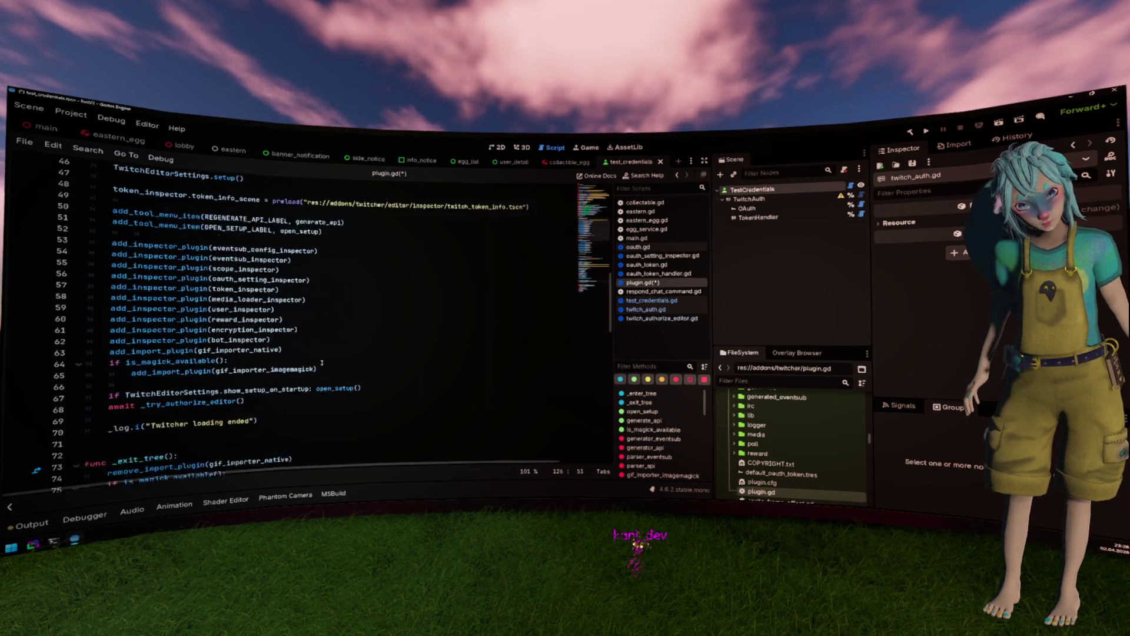
scroll(319, 361, "down", 15)
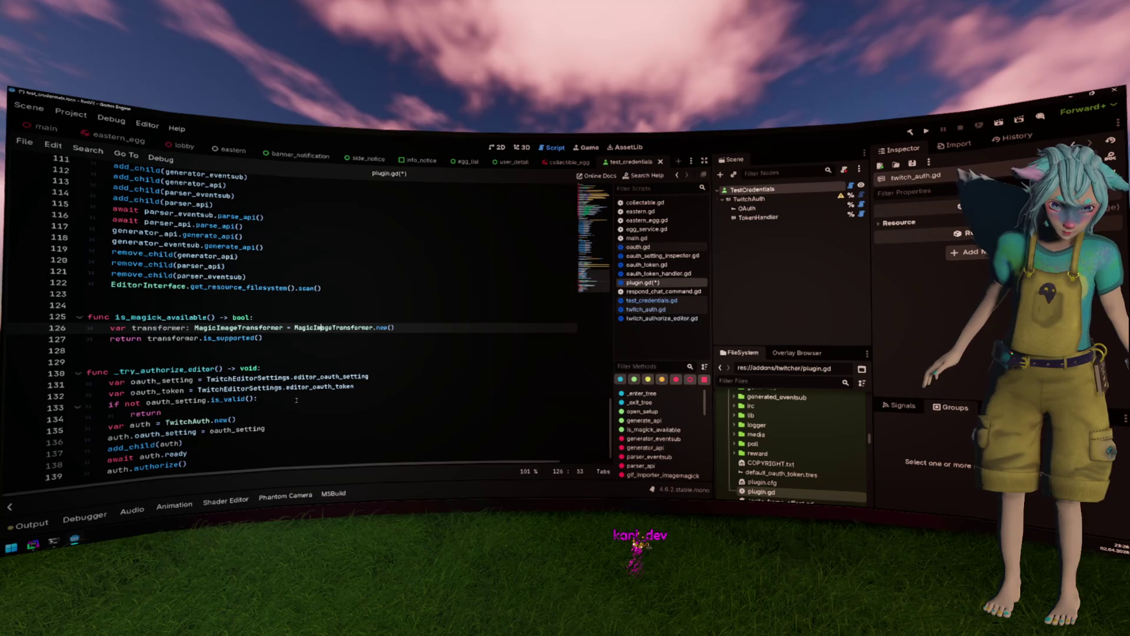
left_click(295, 399)
key("Return")
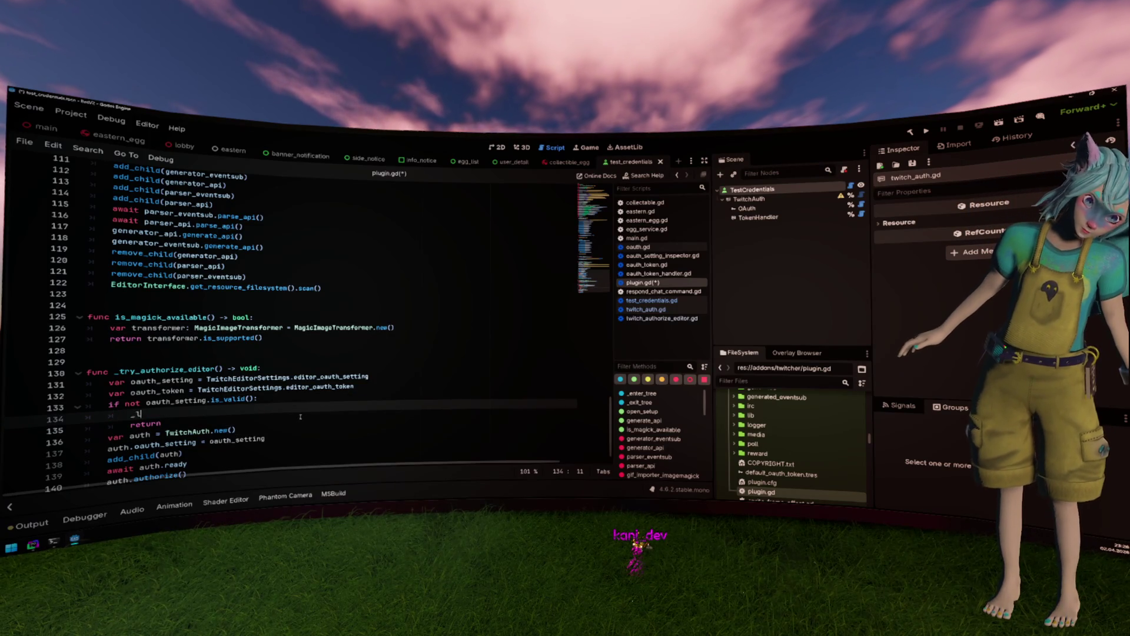
type(".d(\"Can't validate editor tok")
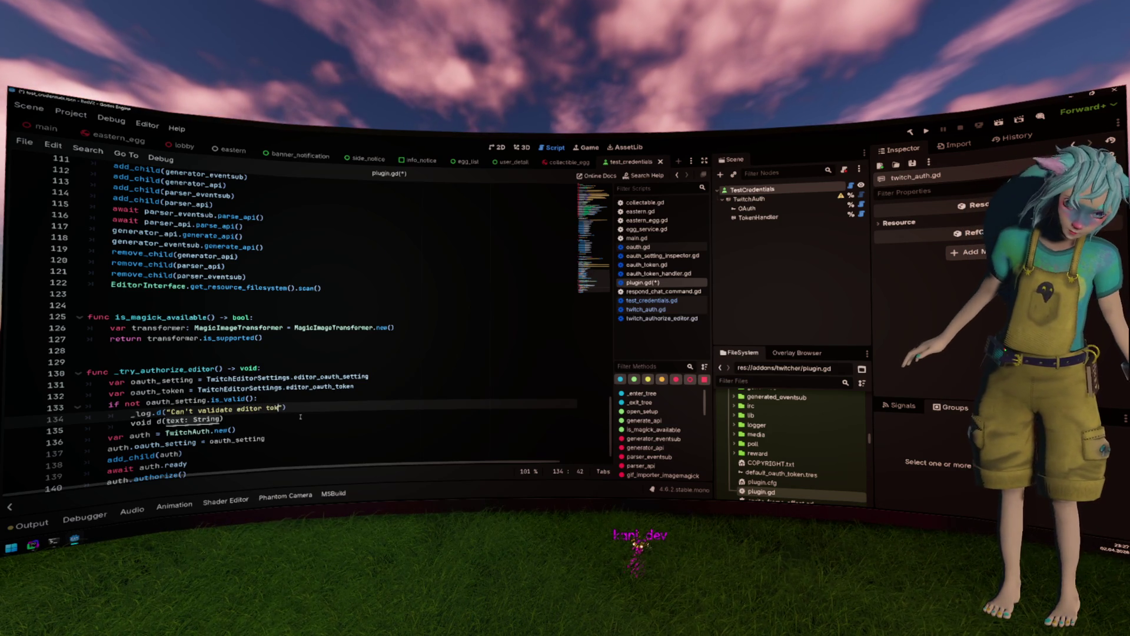
type("ken cause %")
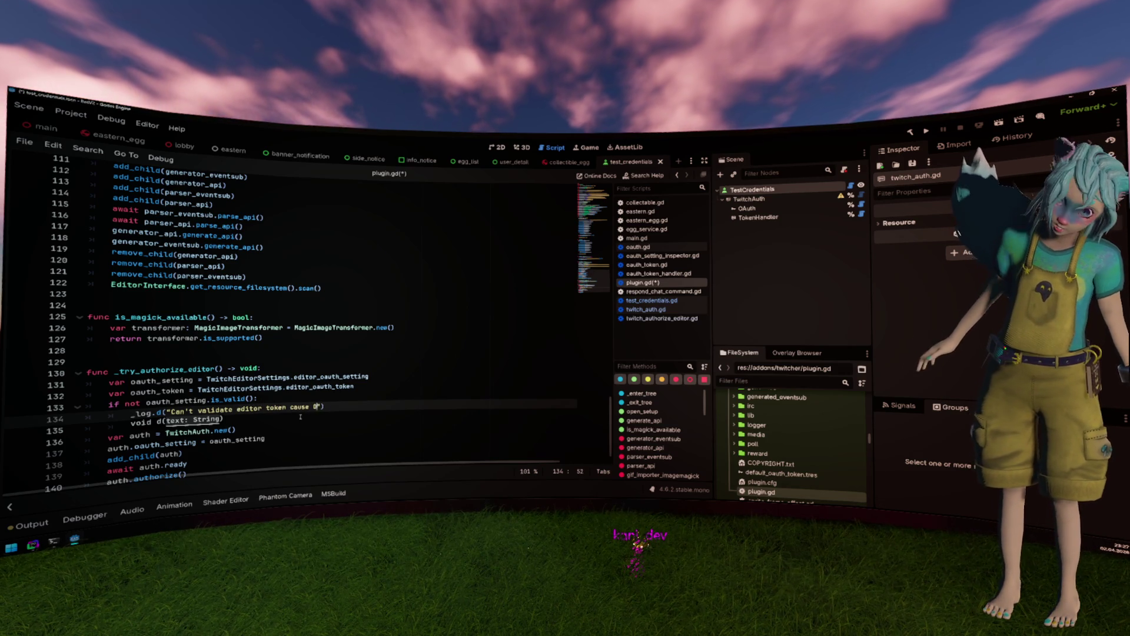
type("AuthSetting")
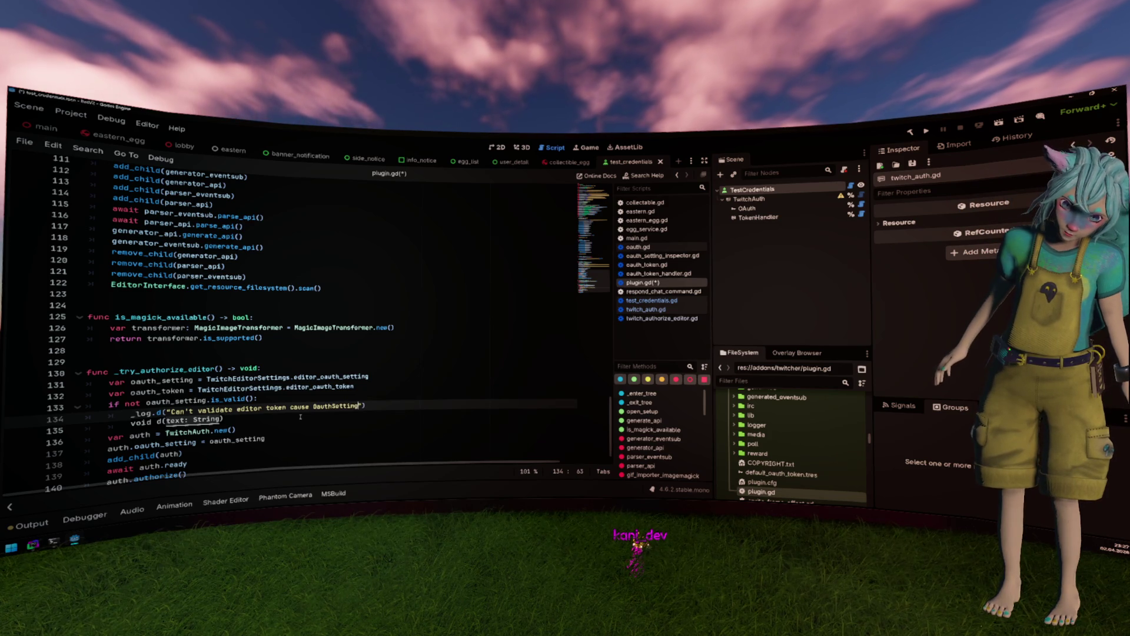
key("BackSpace")
key("BackSpace")
key("BackSpace")
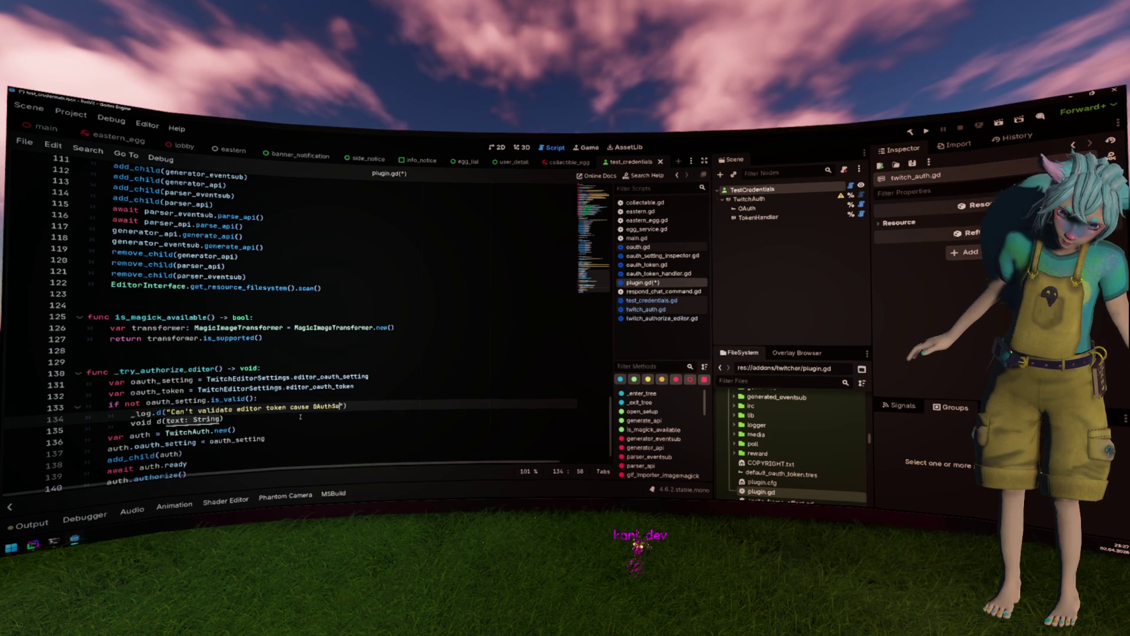
type("ttings are not set")
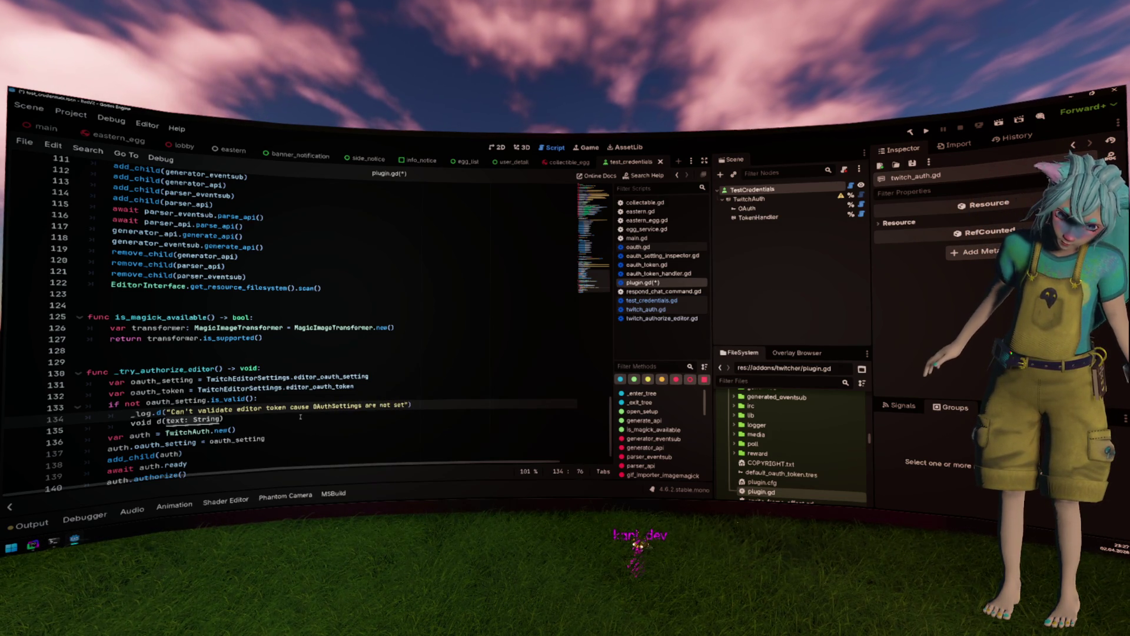
type(".")
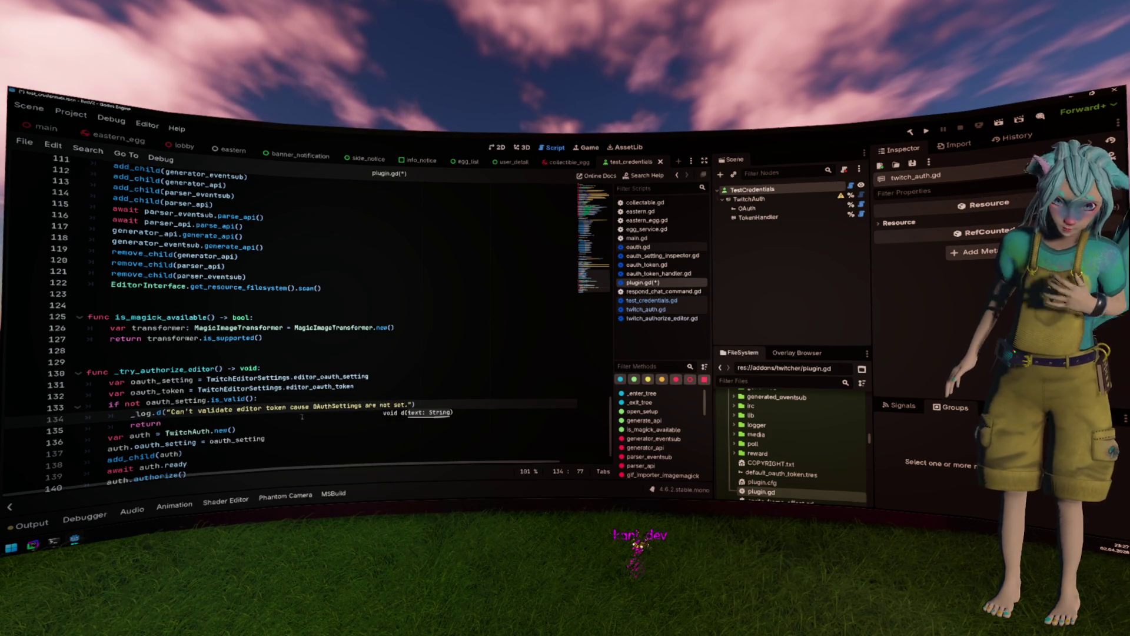
key("Left")
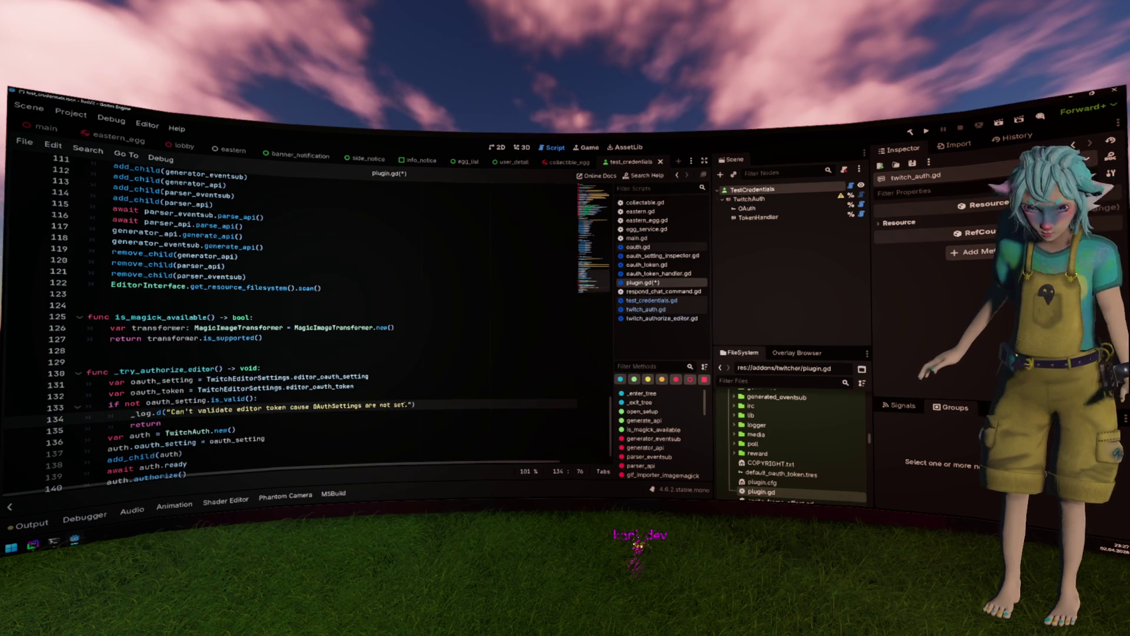
type("c")
type("ly")
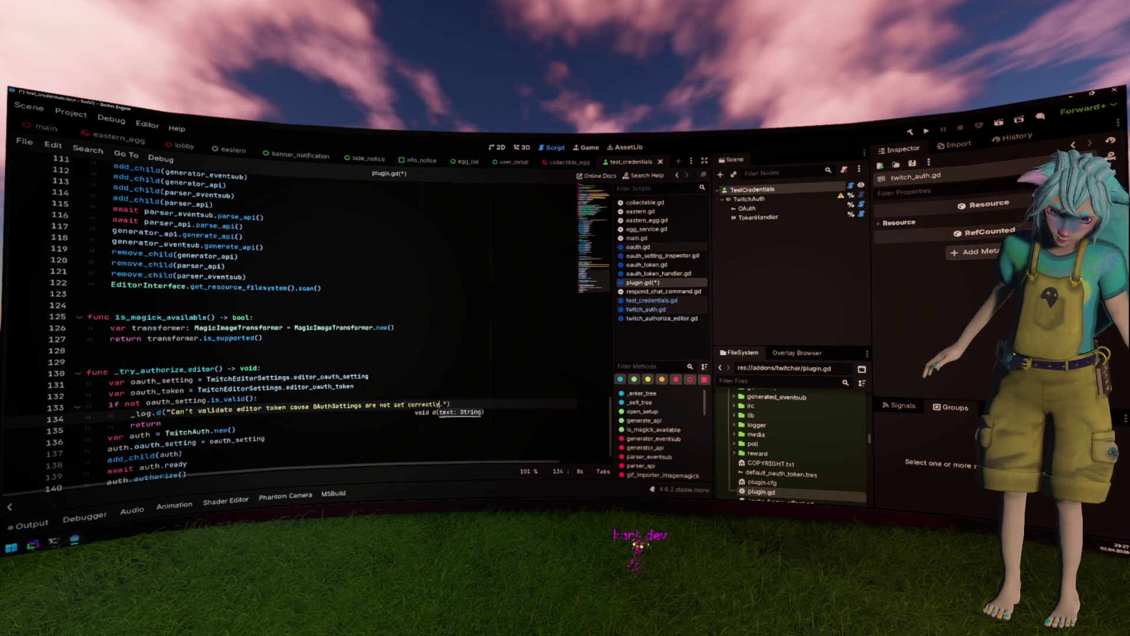
key("ctrl+shift+Left")
key("ctrl+shift+Left")
key("ctrl+shift+Left")
type("invalid")
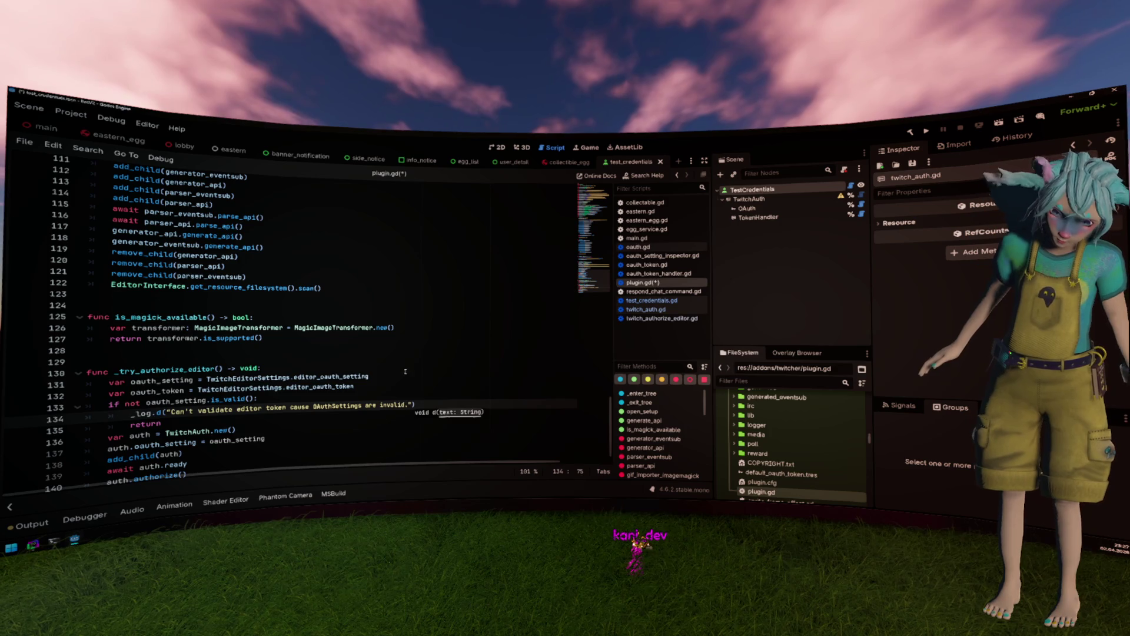
left_click(431, 377)
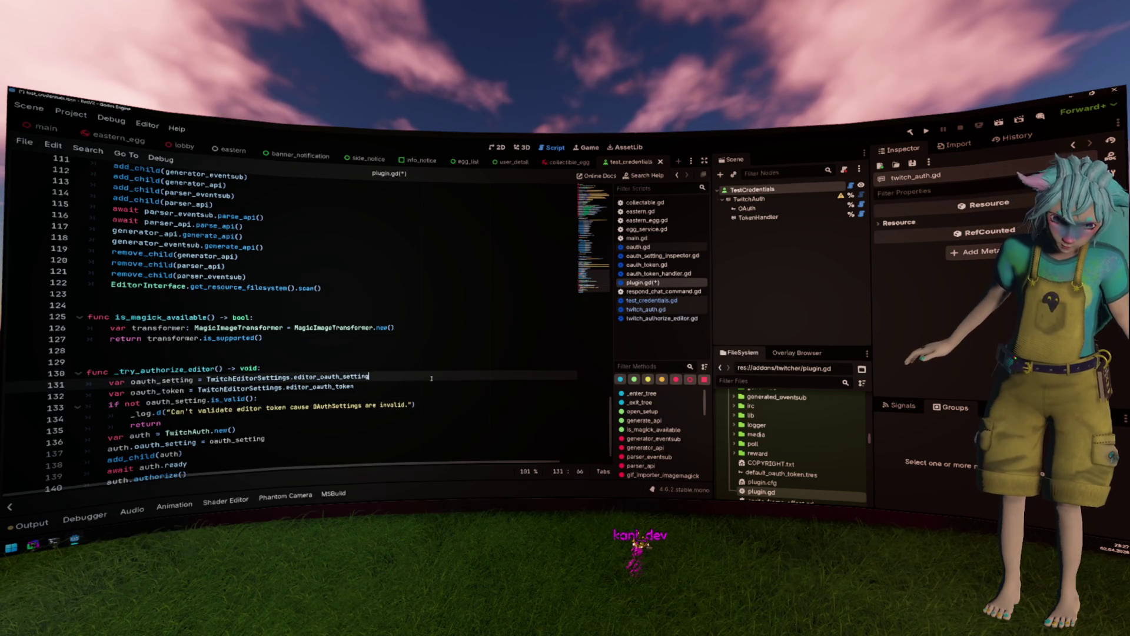
scroll(430, 393, "down", 1)
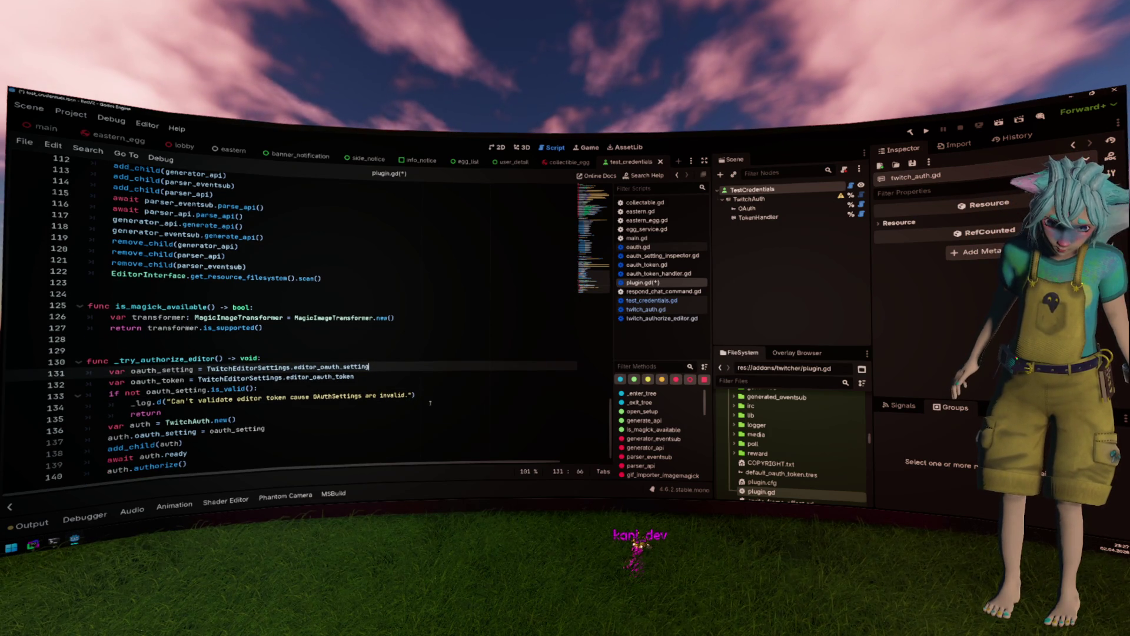
left_click(279, 407)
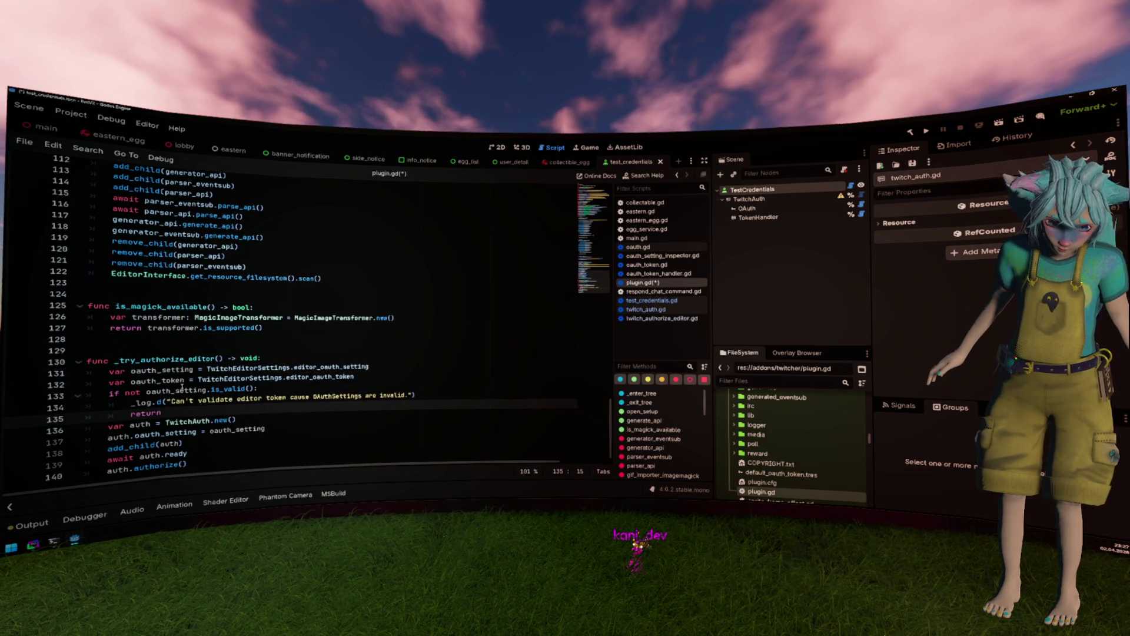
Add auth.token = oauth_token after the auth.oauth_setting assignment
left_click(299, 424)
key("Return")
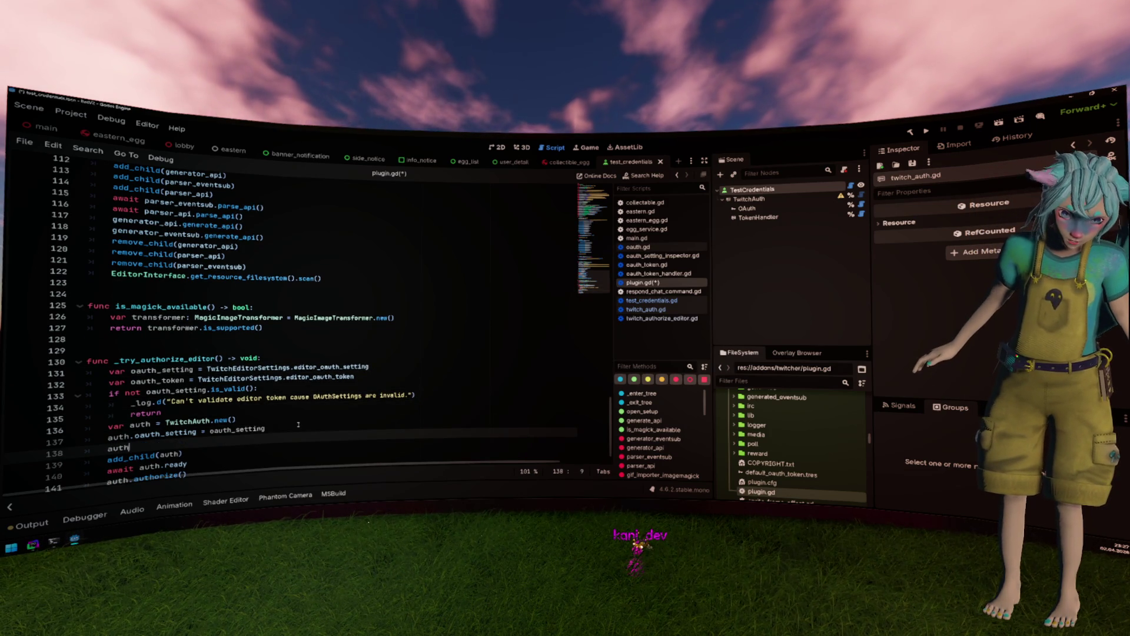
type(".token =")
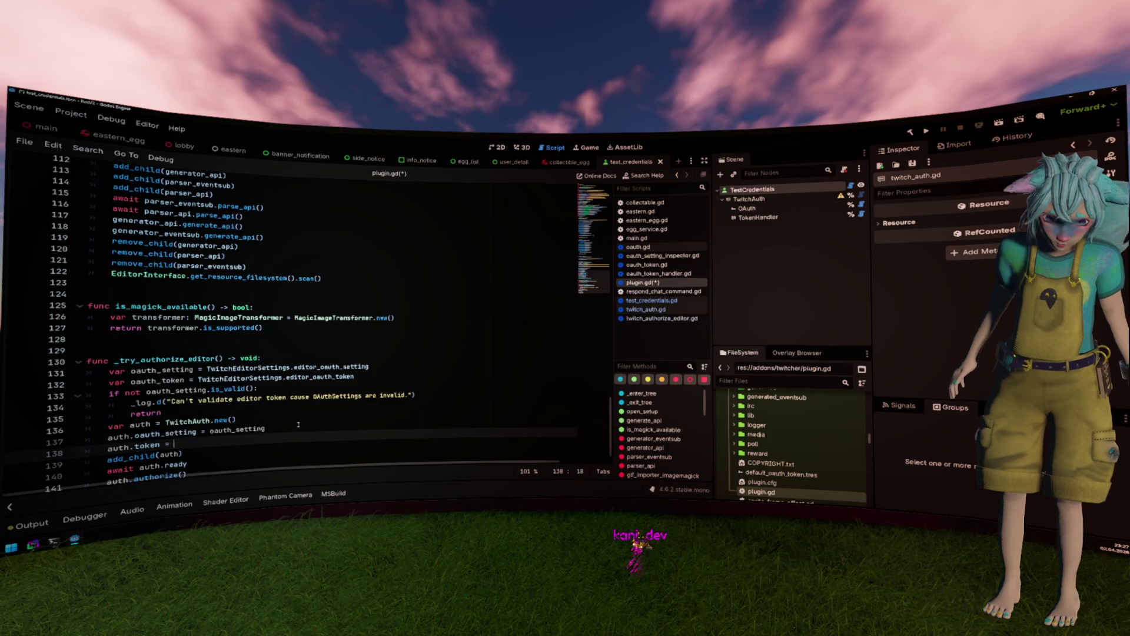
type(" oauth")
key("Down")
key("Return")
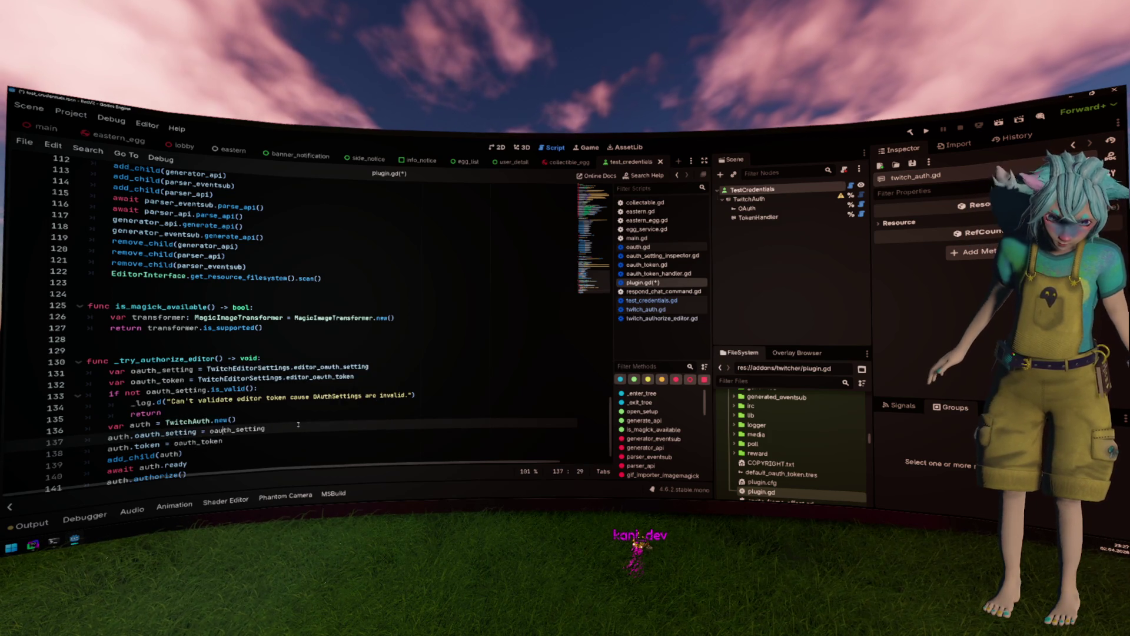
scroll(324, 423, "down", 1)
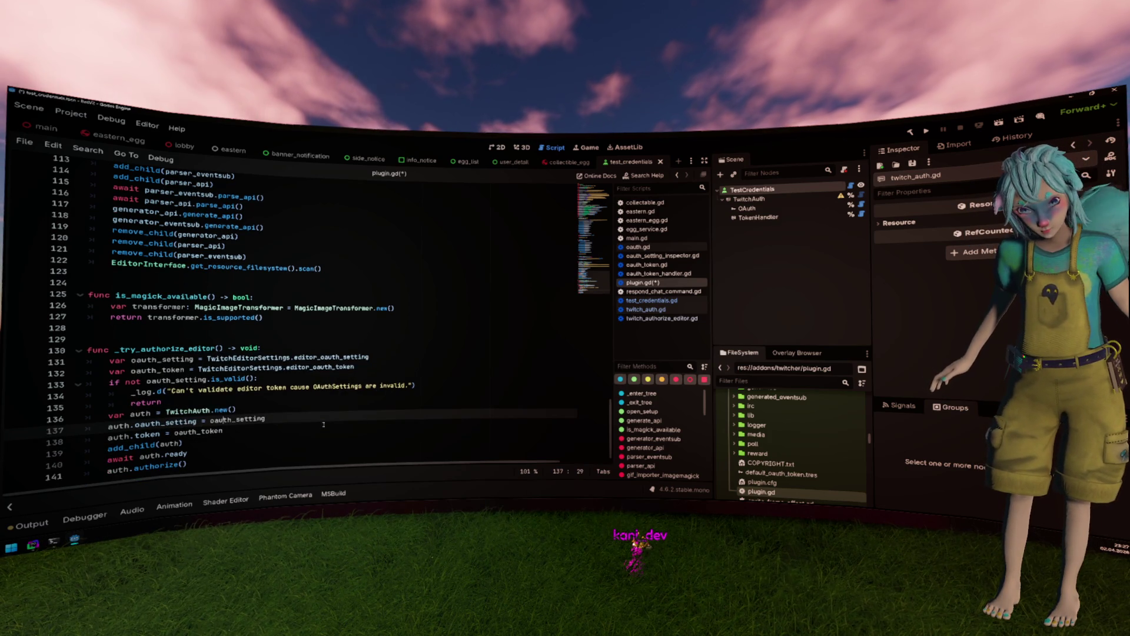
Start an 'await auth.' line, then jump to authorize's definition in twitch_auth.gd
left_click(300, 442)
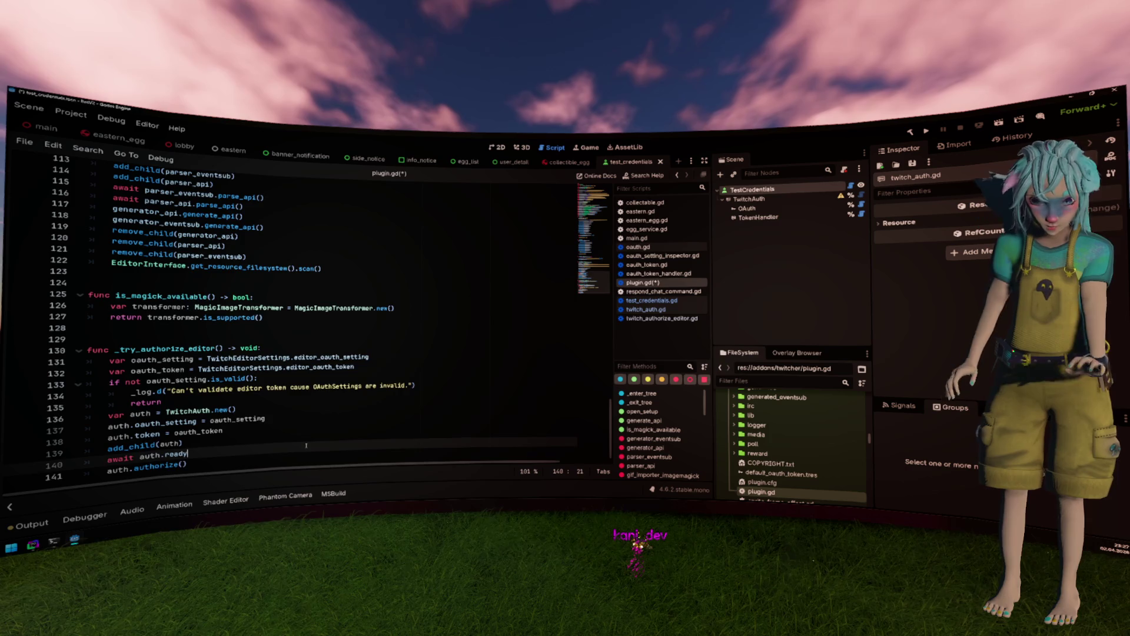
key("Return")
key("Return")
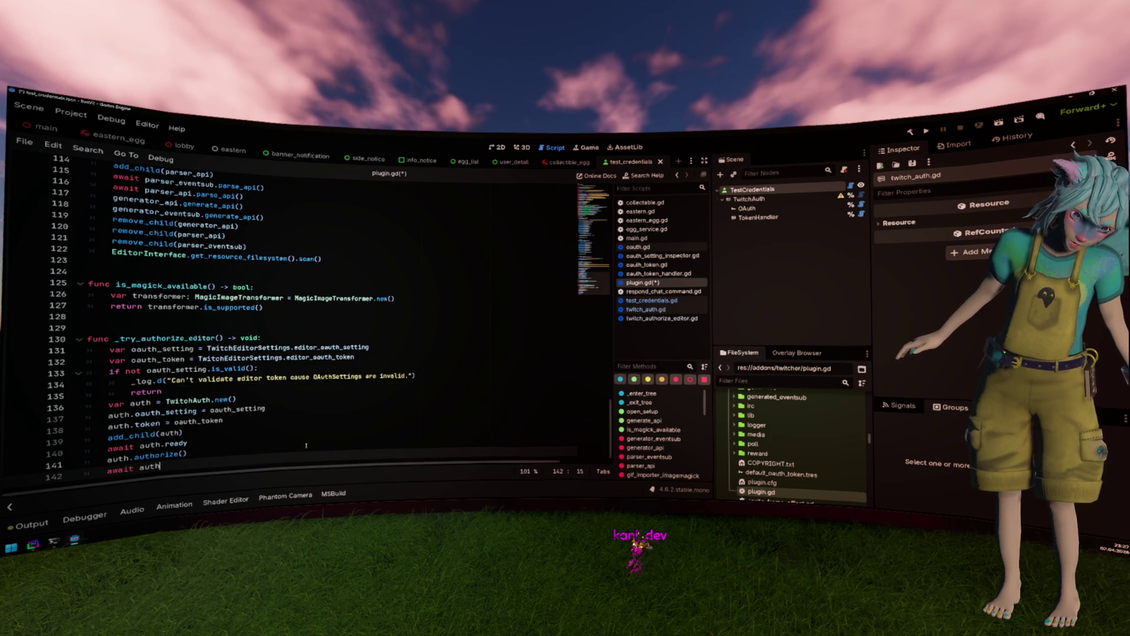
type(".")
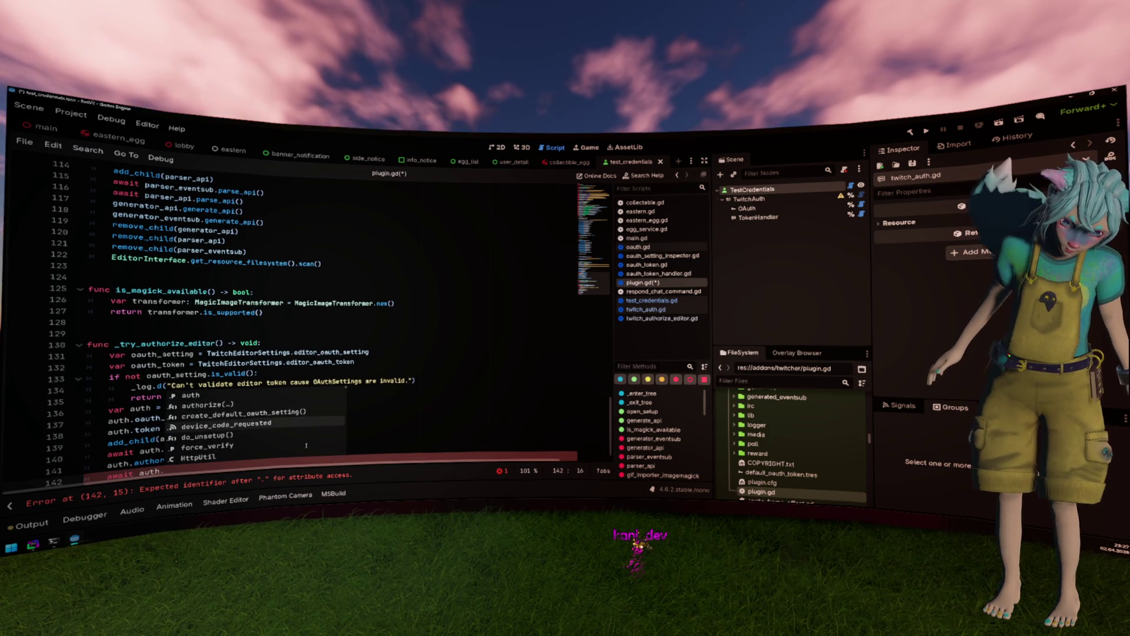
key("Escape")
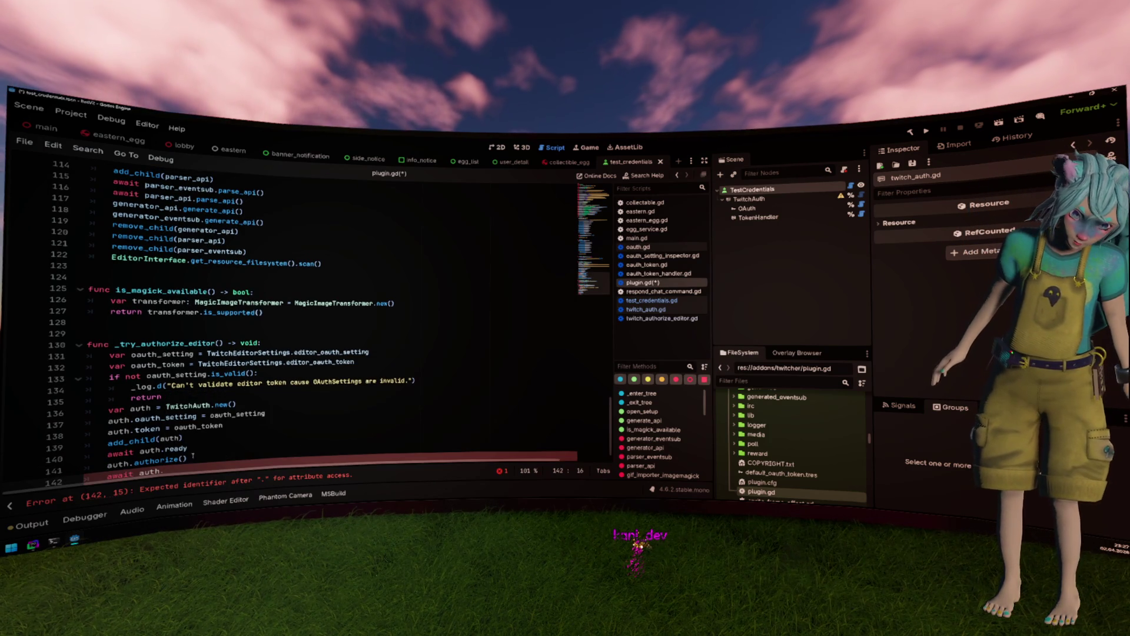
left_click(165, 460)
left_click(165, 460, "ctrl")
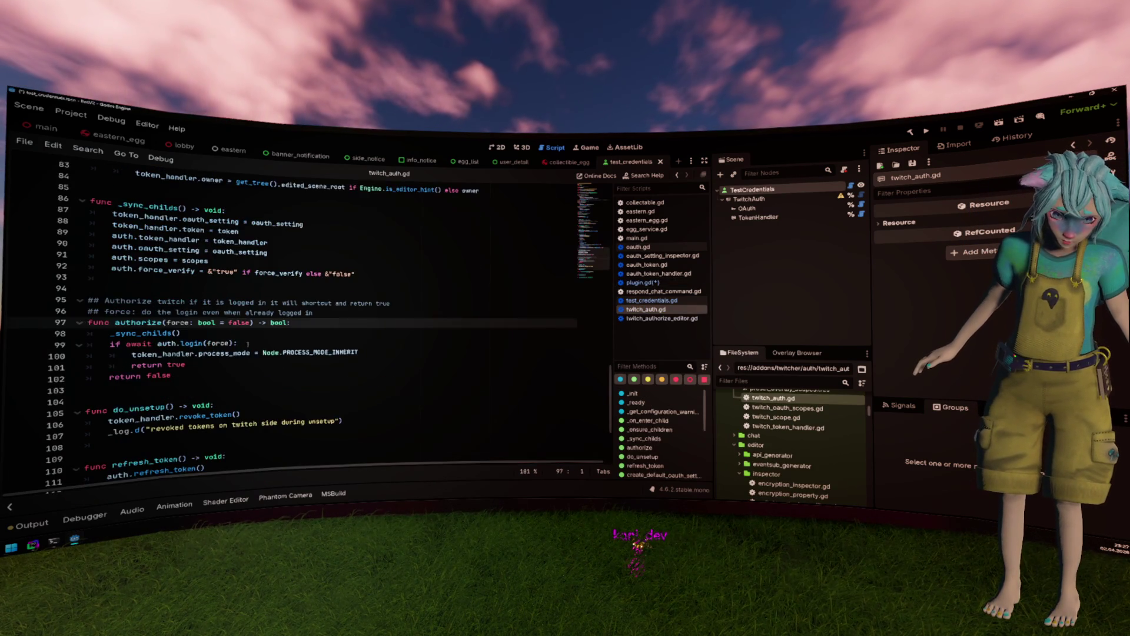
Scroll twitch_auth.gd and follow is_authenticated to its definition to inspect it
scroll(247, 341, "up", 20)
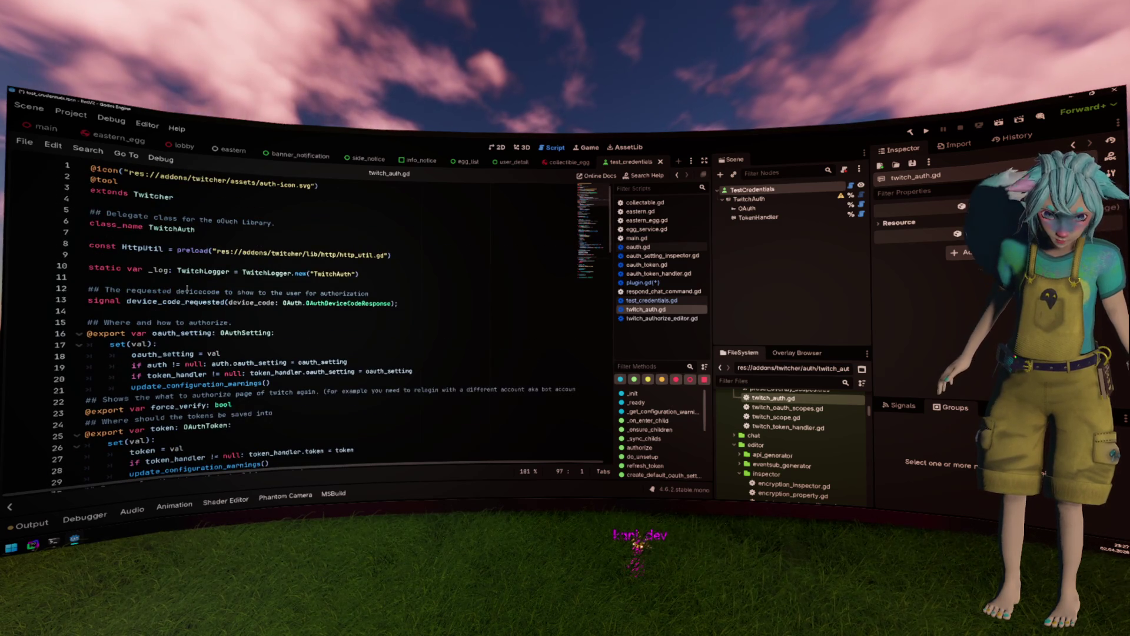
scroll(180, 291, "down", 2)
scroll(181, 292, "down", 4)
scroll(177, 346, "down", 2)
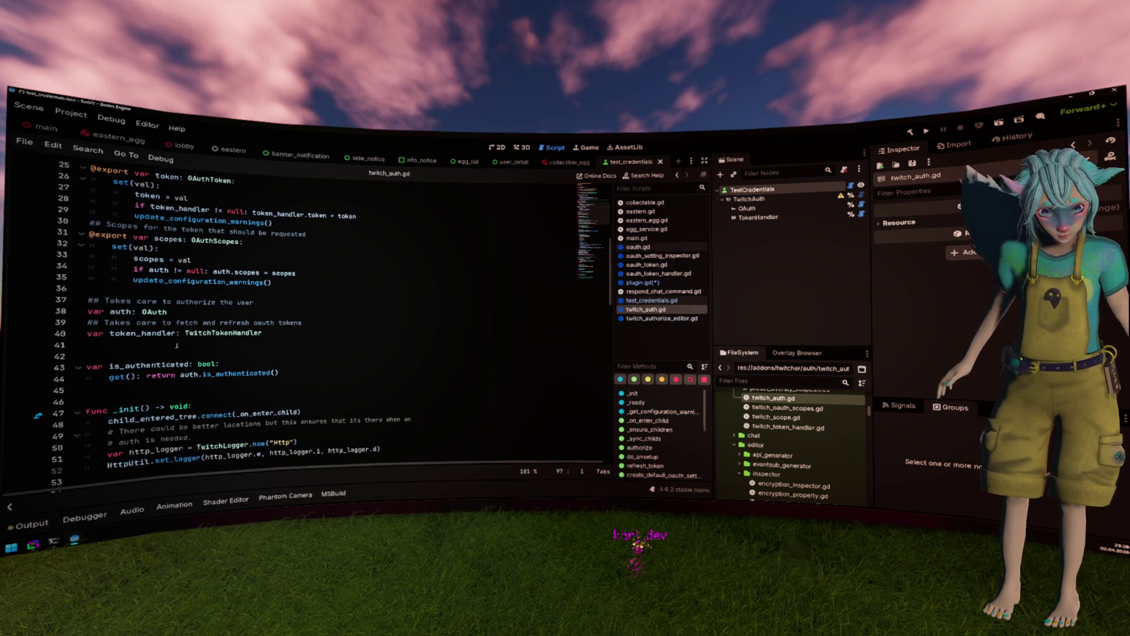
left_click(268, 371, "ctrl")
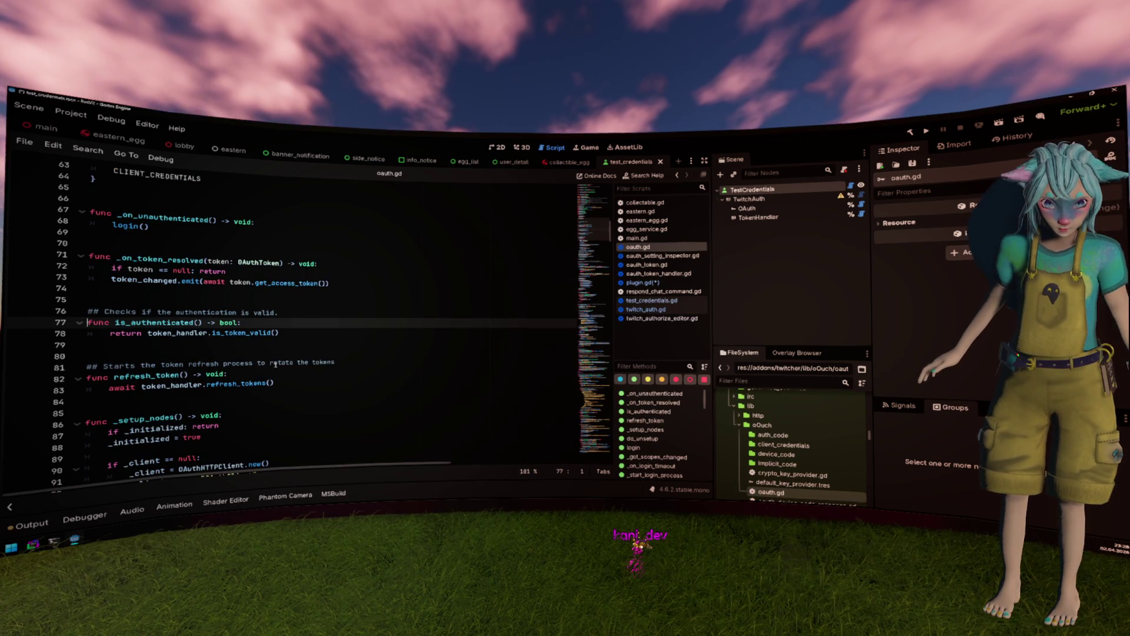
key("alt+Left")
key("alt+Right")
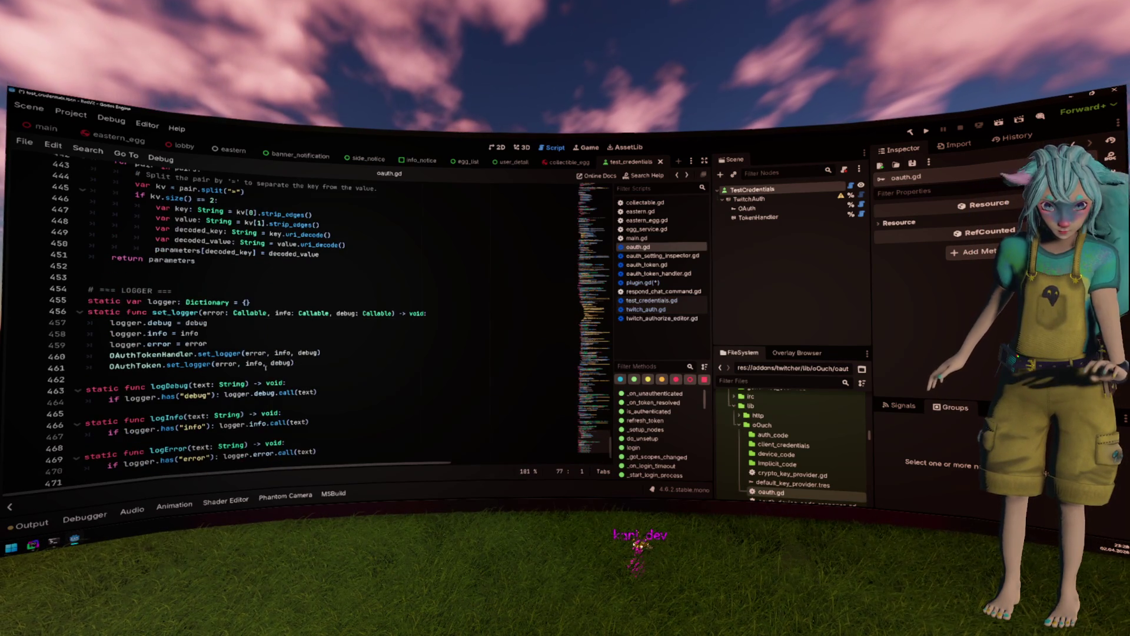
Go back to twitch_auth.gd, select authorize on line 97, then return to plugin.gd
scroll(264, 369, "up", 10)
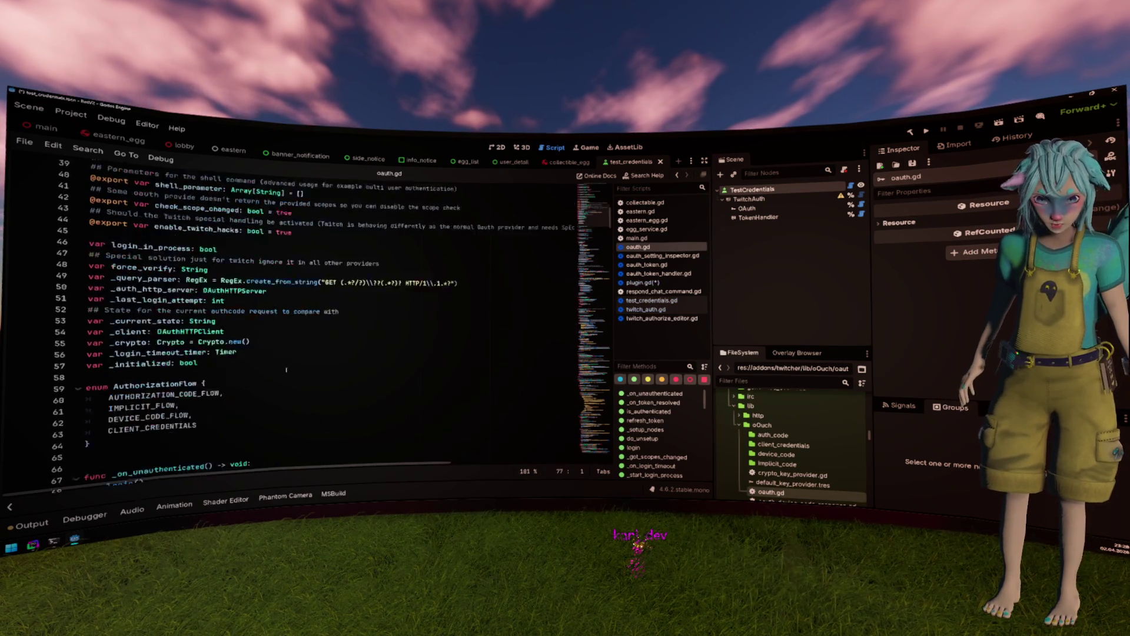
key("alt+Left")
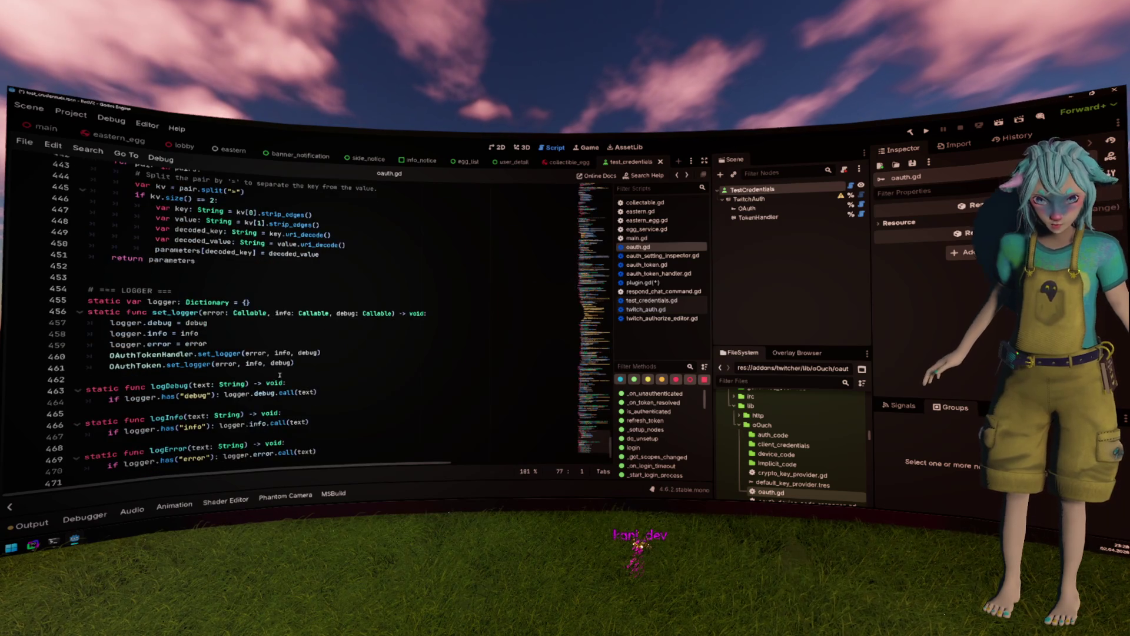
key("alt+Left")
scroll(276, 371, "up", 6)
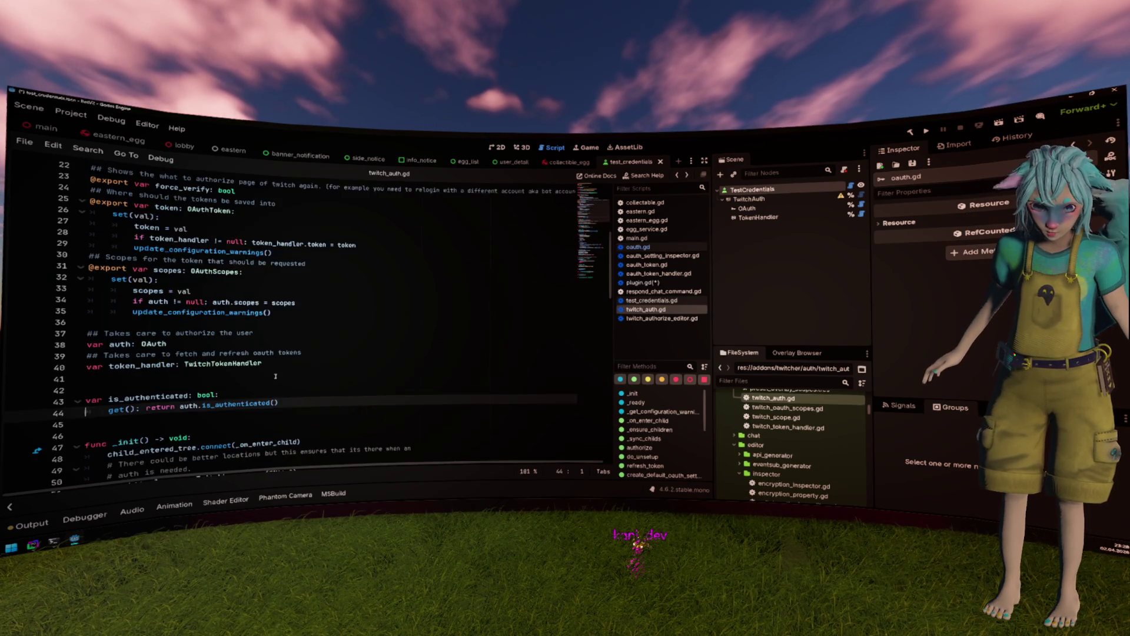
scroll(276, 369, "down", 8)
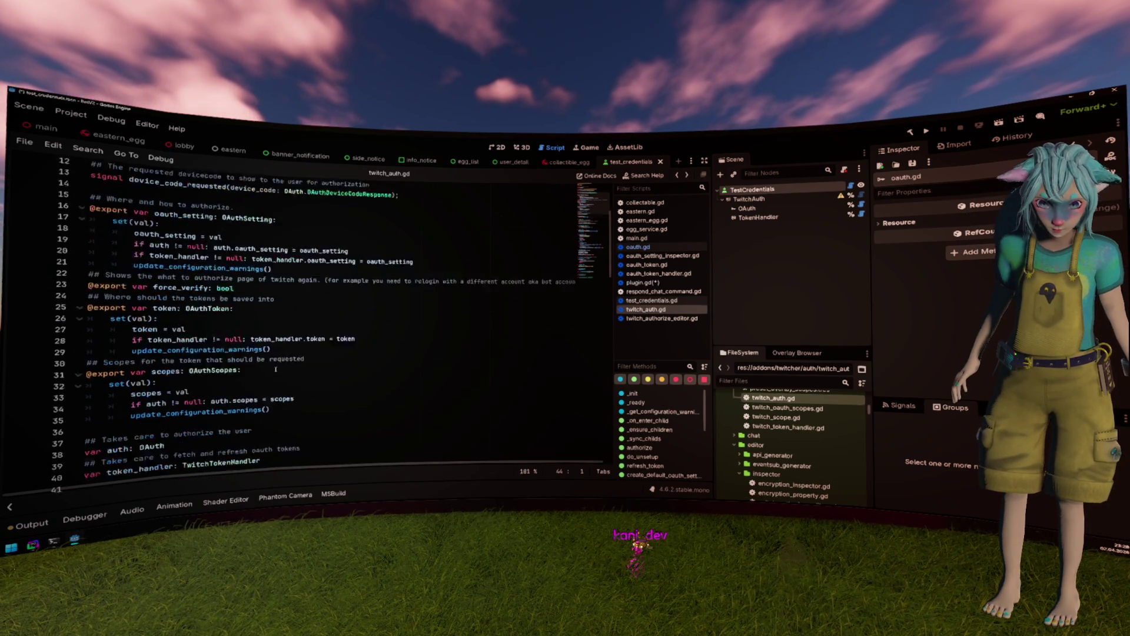
scroll(271, 370, "down", 13)
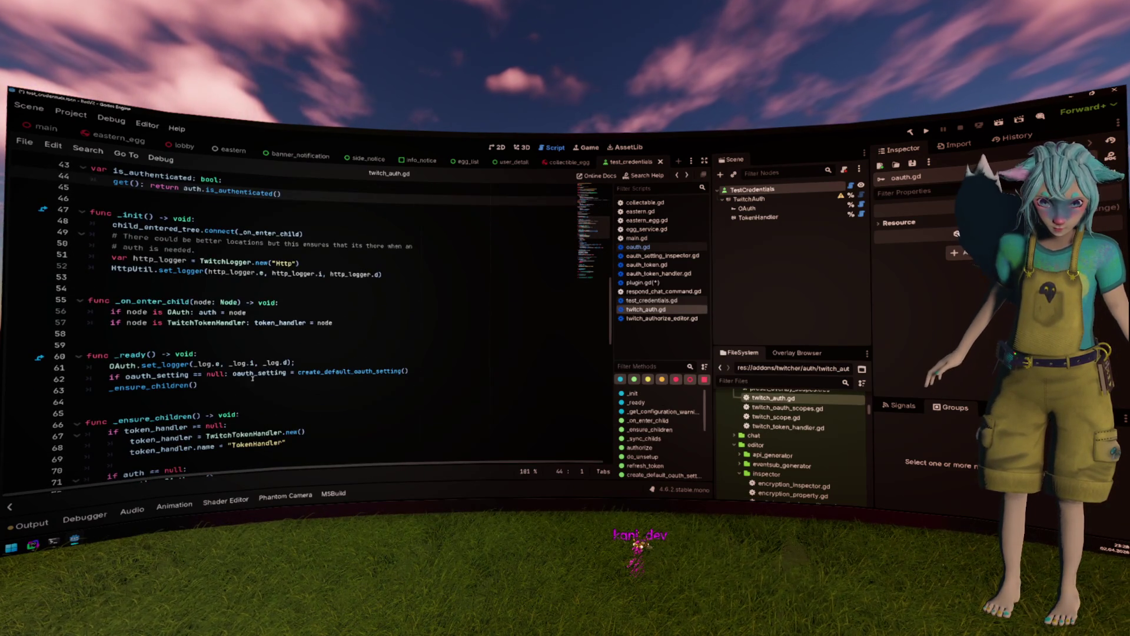
scroll(231, 376, "down", 5)
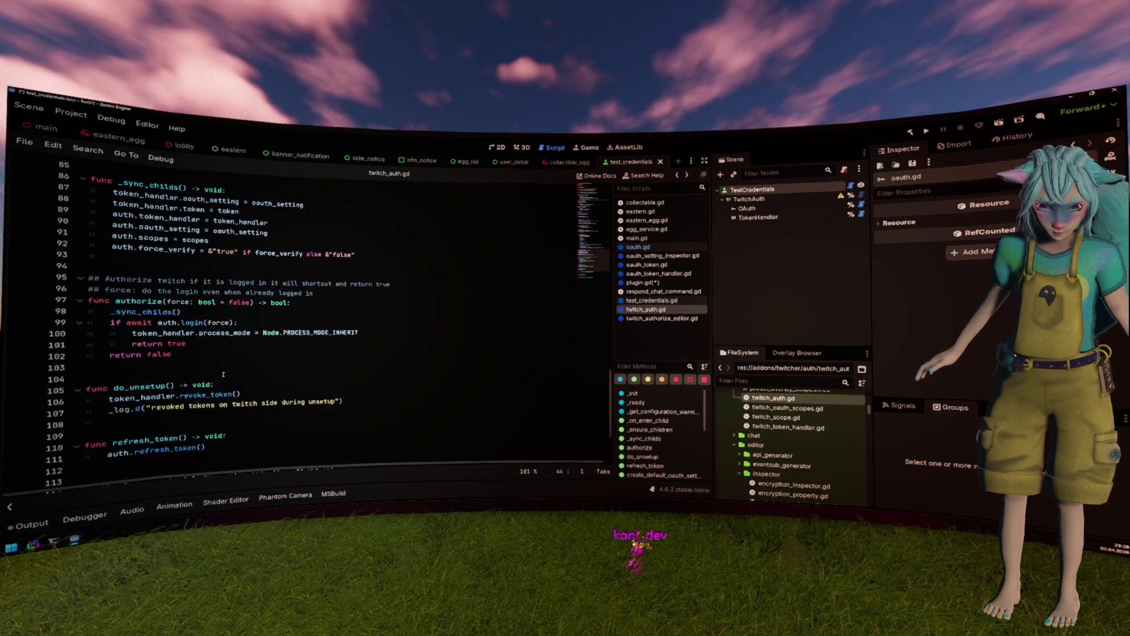
double_click(139, 302)
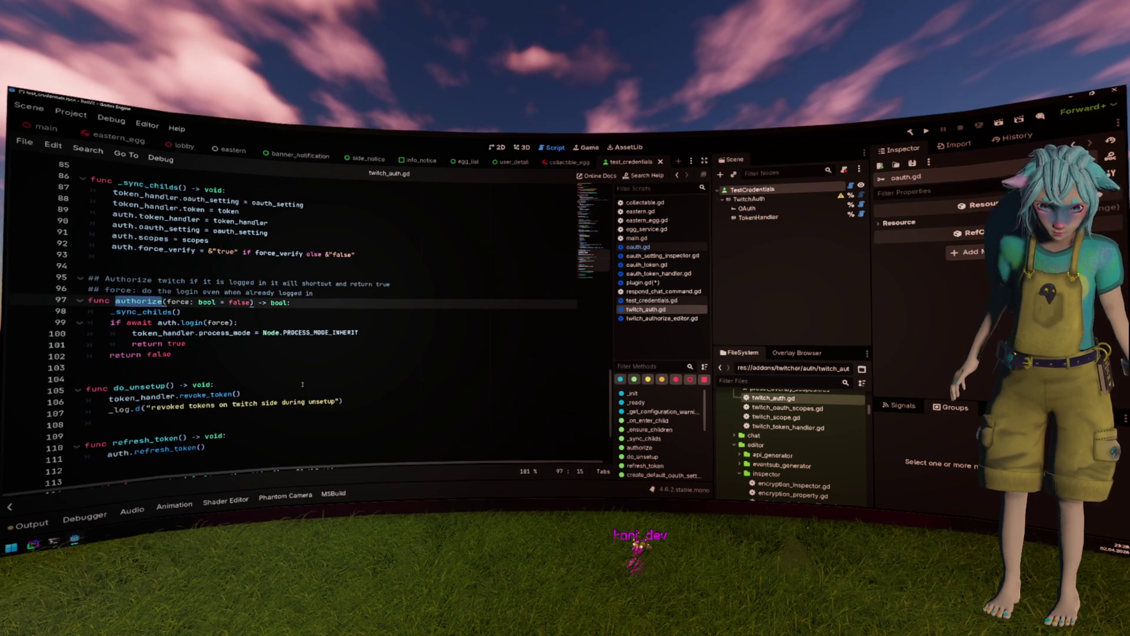
key("alt+Left")
key("alt+Left")
key("alt+Left")
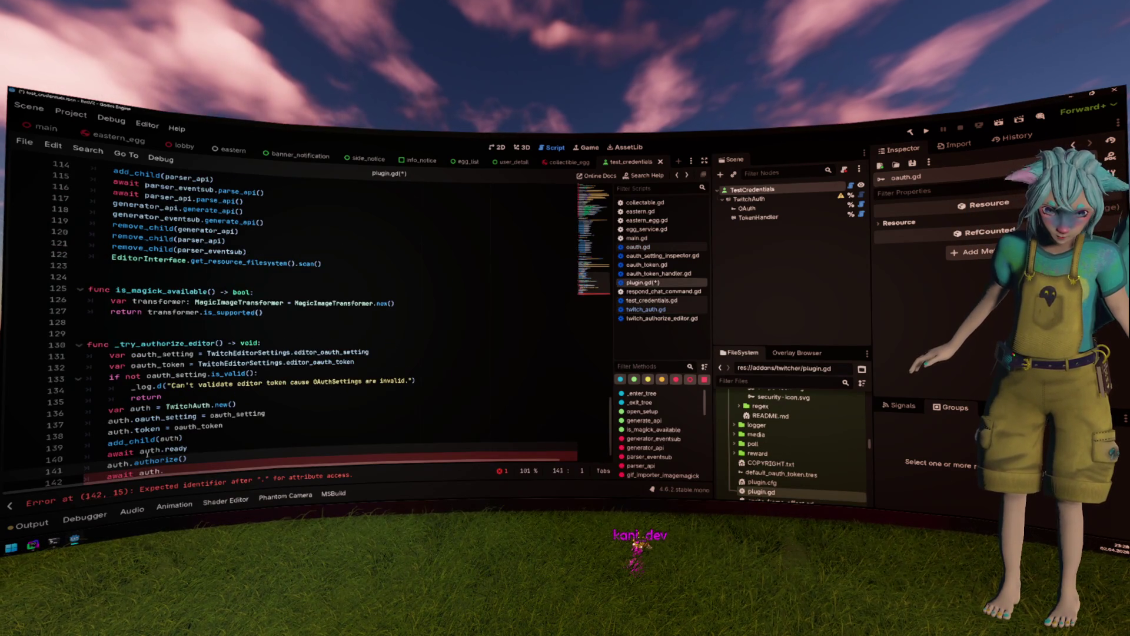
On line 141, write var success: bool = await auth.authorize()
type("await")
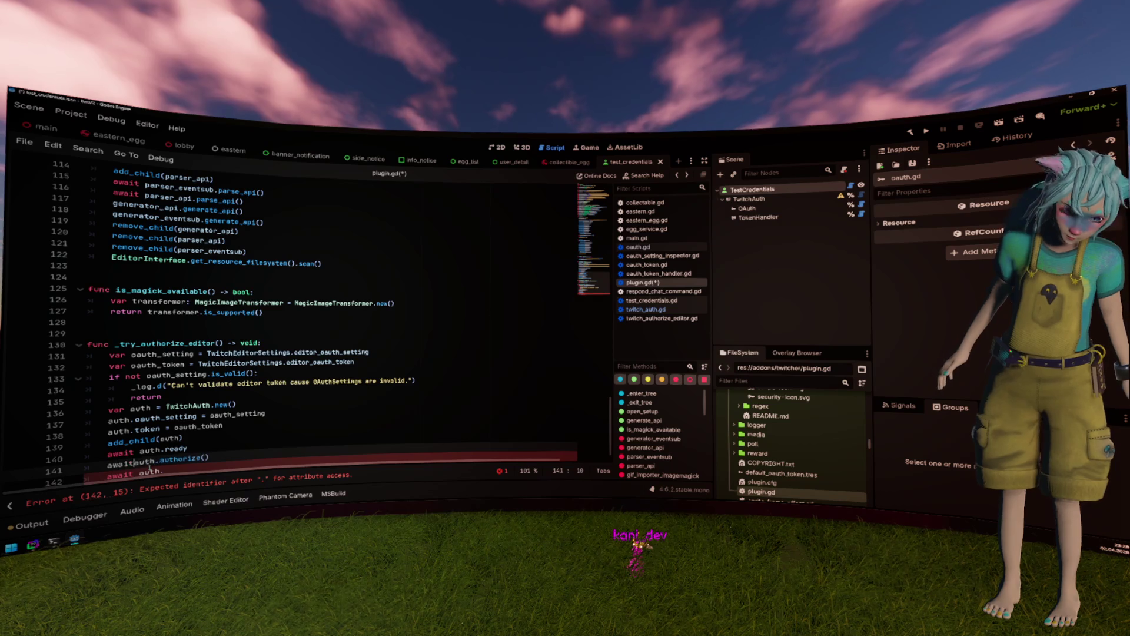
key("Home")
type("var logg")
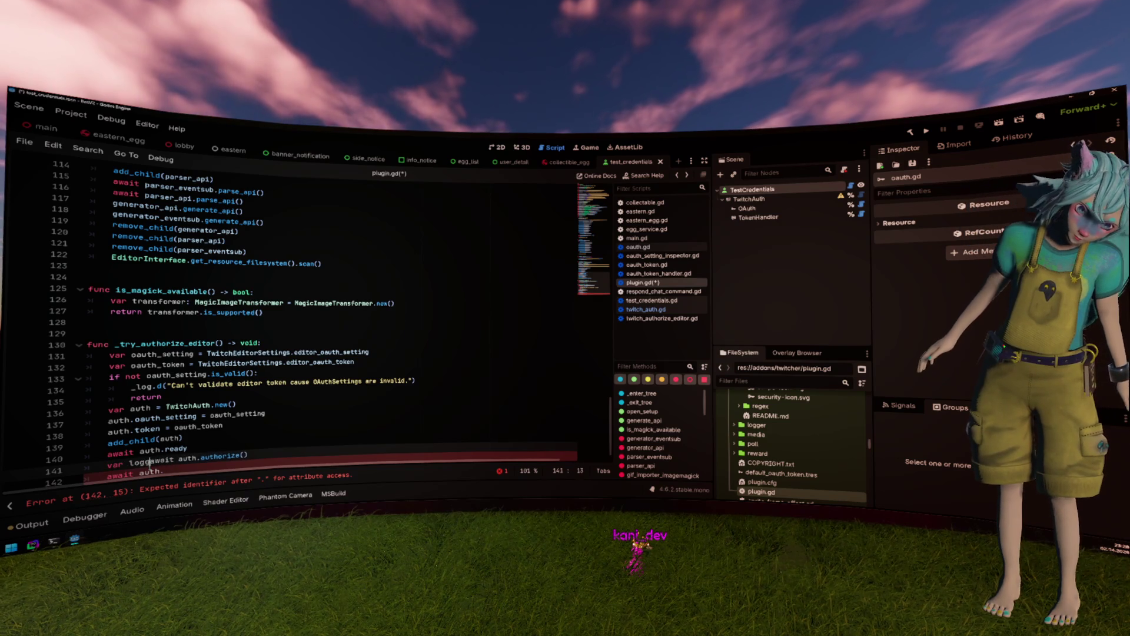
key("BackSpace")
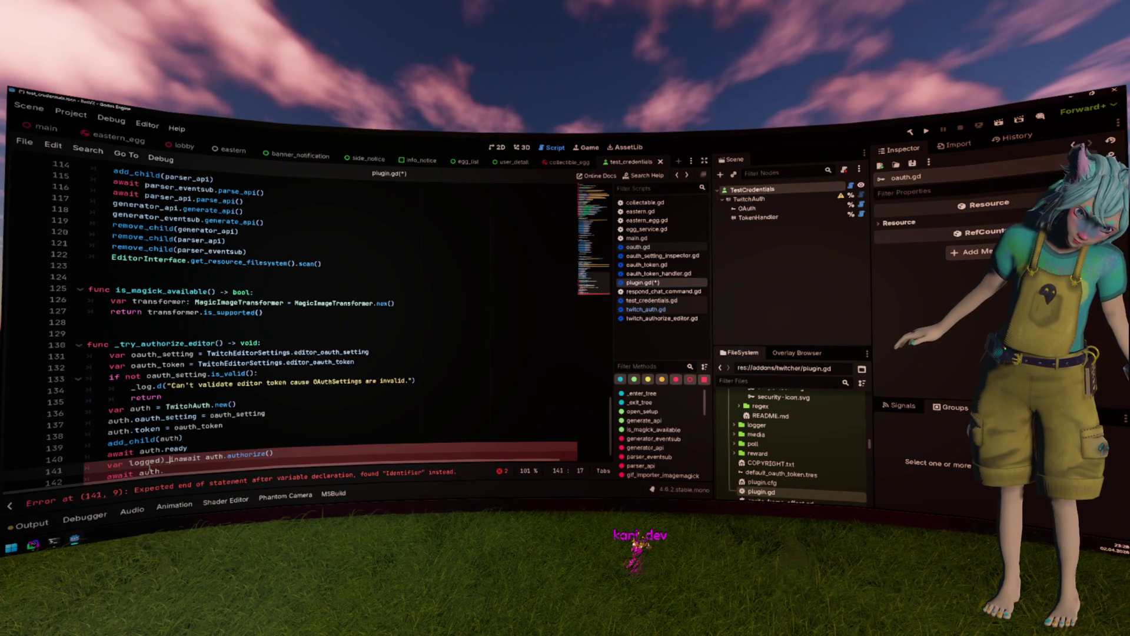
key("ctrl+shift+Left")
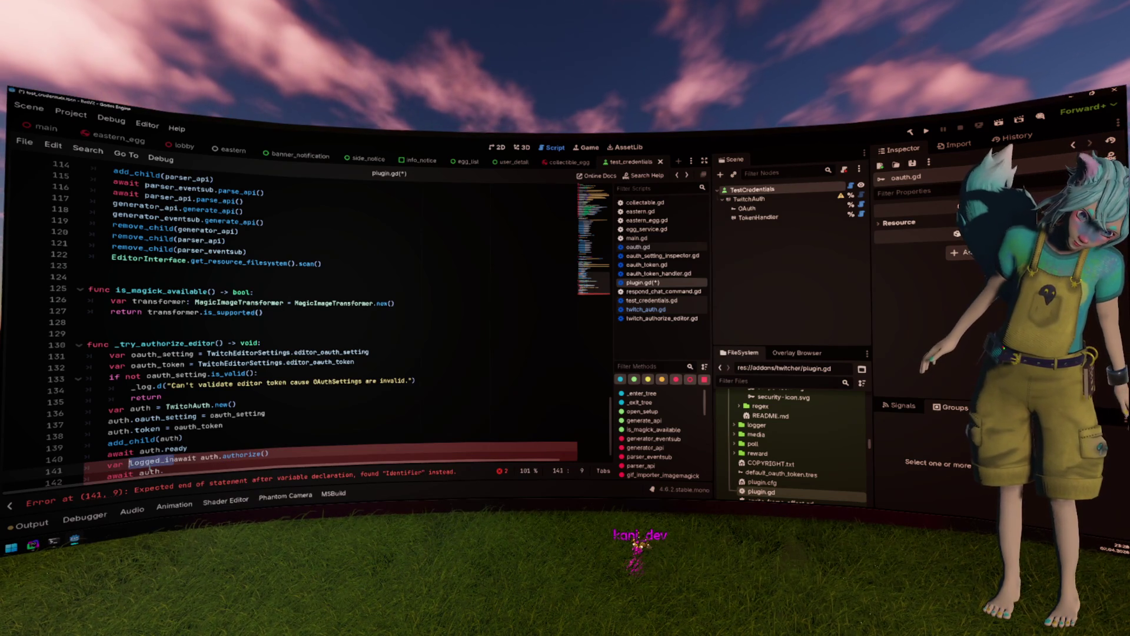
type("success =")
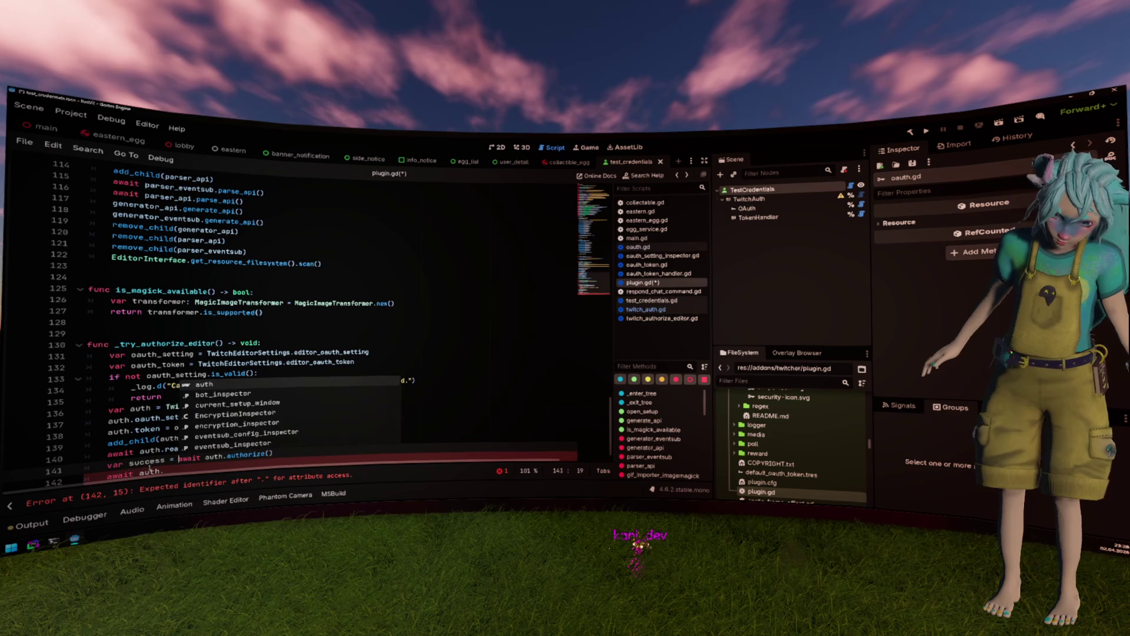
key("Left")
key("Left")
key("Left")
type(": bool")
key("End")
Add if success: _log.i("Editor token got authorized") else: _log.e(...) reporting authorization failure
key("Return")
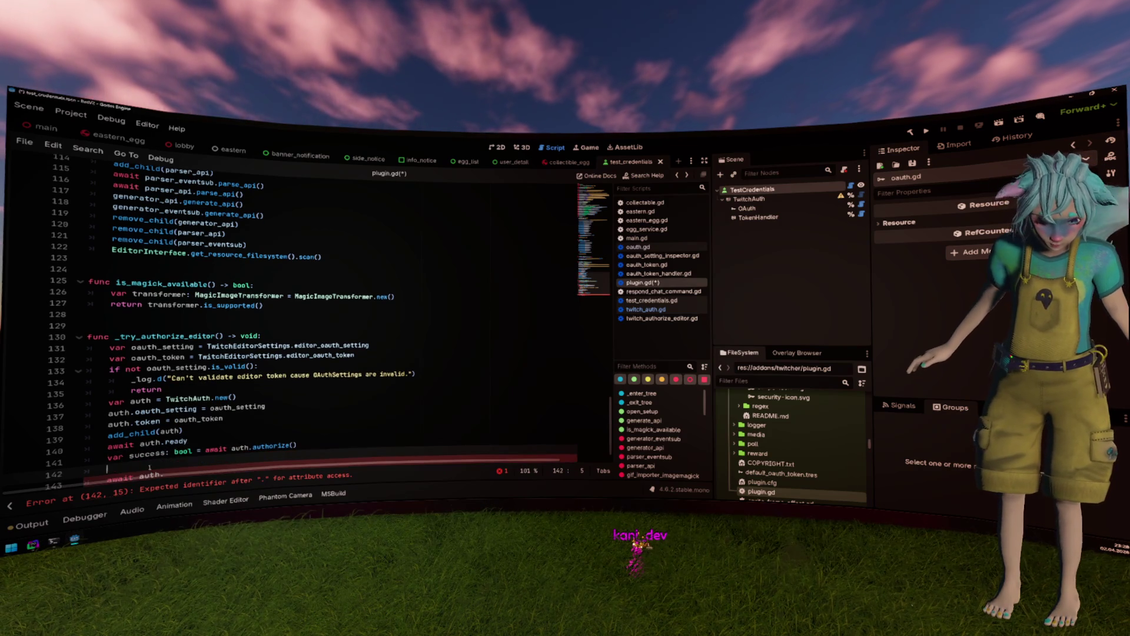
type("ccess:")
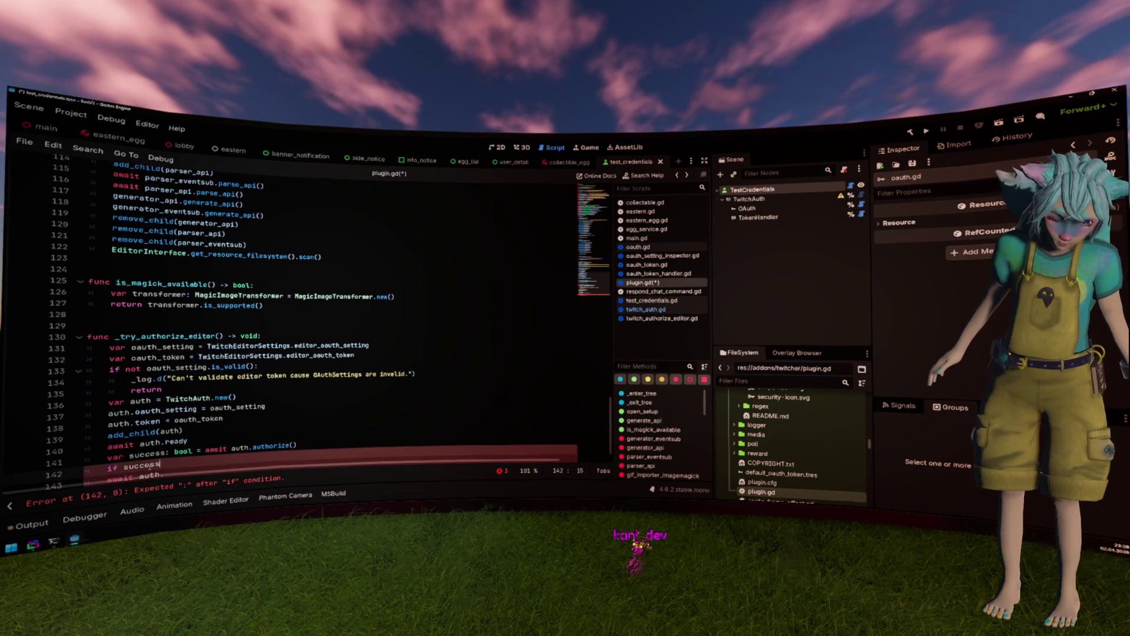
key("Return")
type("_log.")
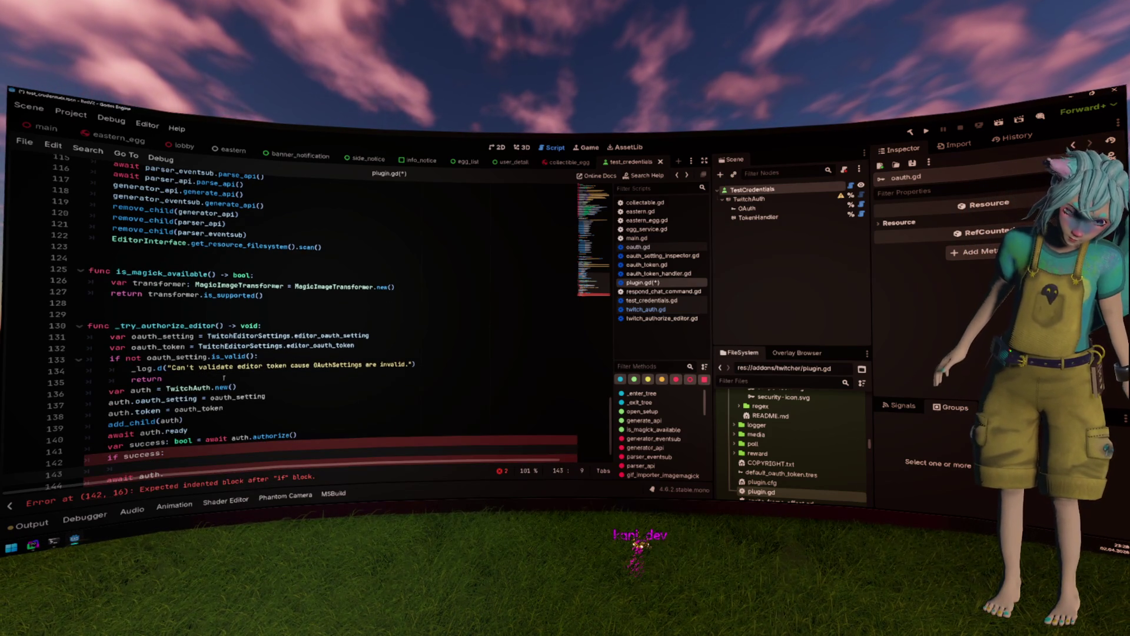
type("i(\"Edi")
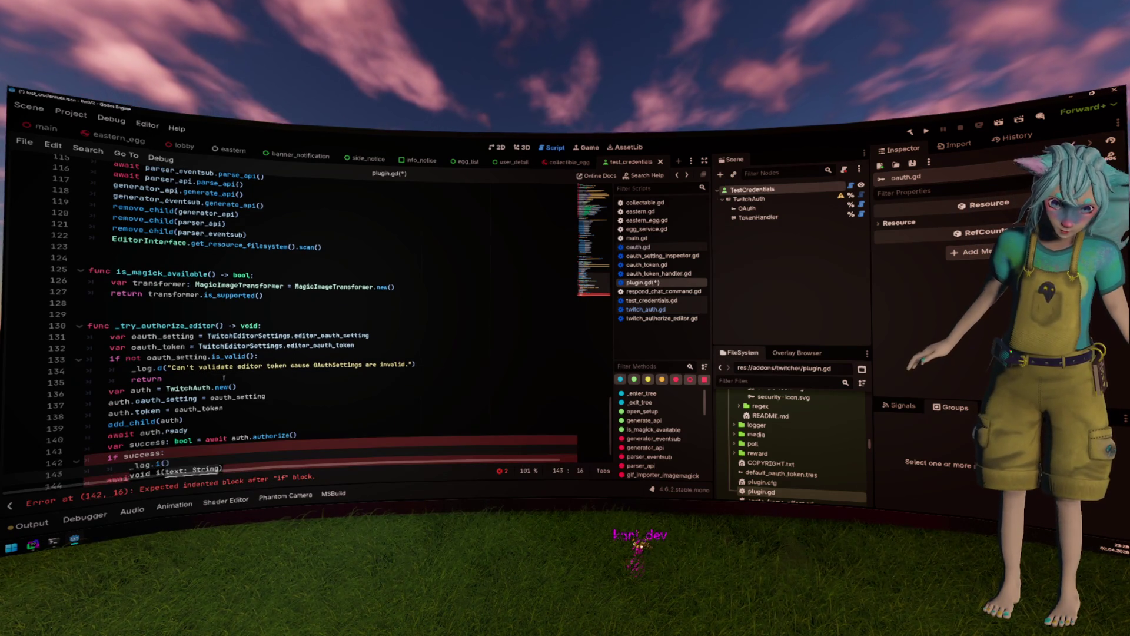
type("tor token got ")
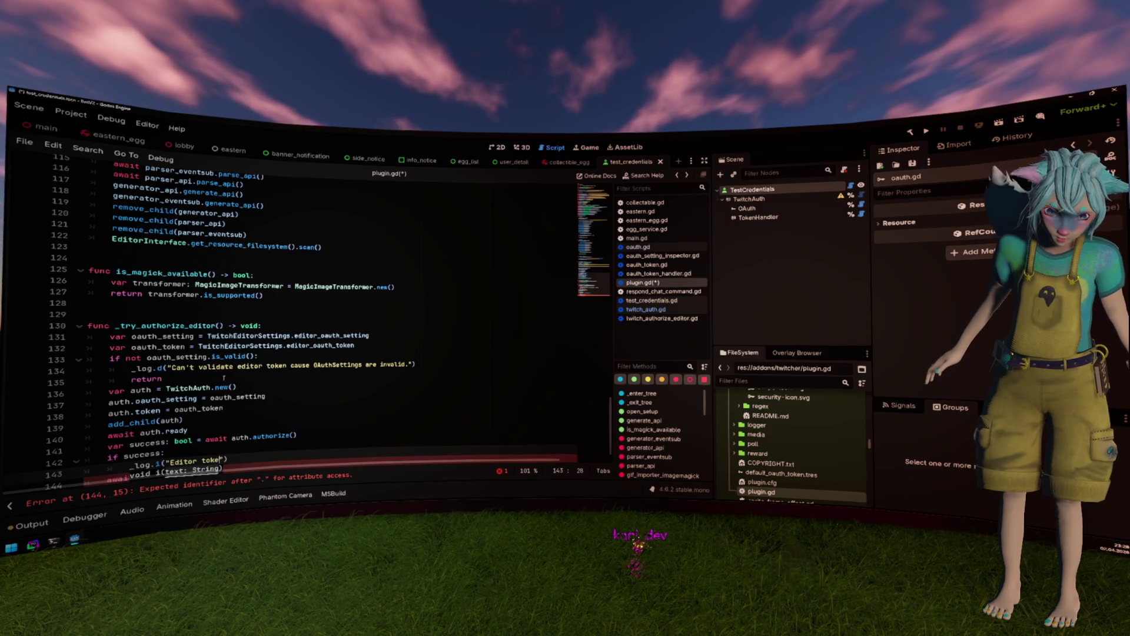
type("autho")
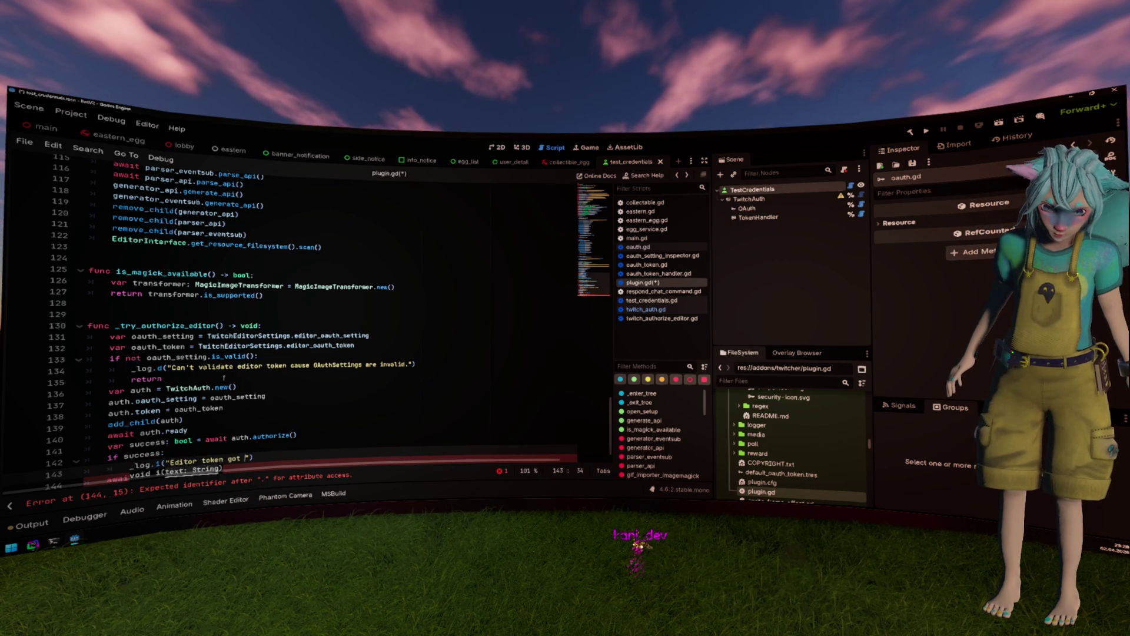
type("rize")
type("d\") else: _log.e(\"Editor token didn't got authorized. Editor functionality maybe malfunctioning.\")")
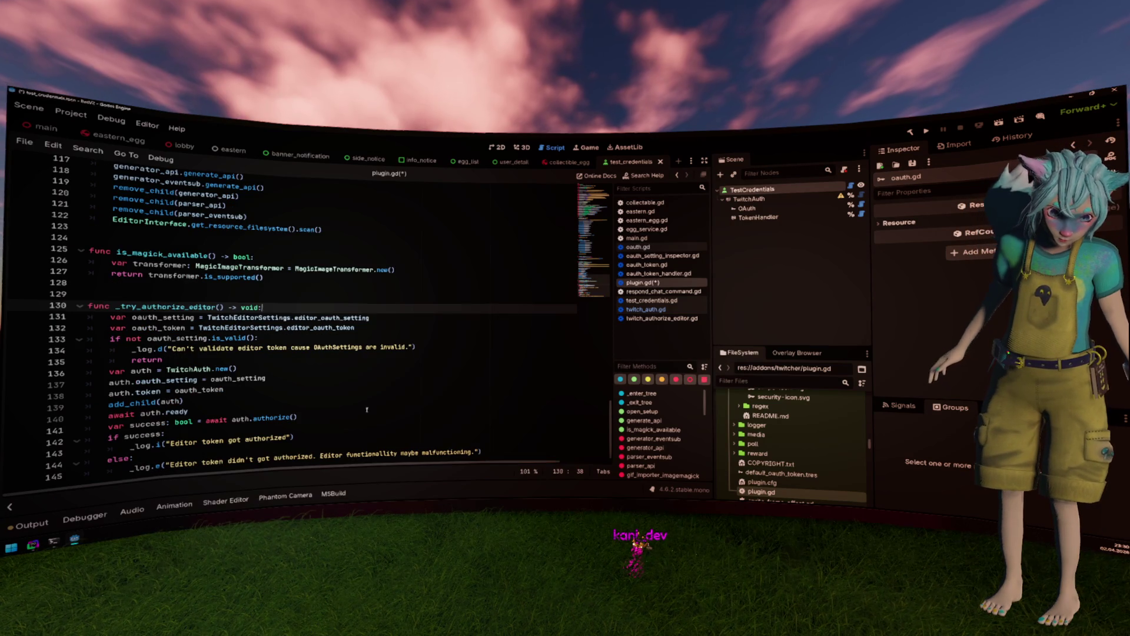
Save plugin.gd and select the _try_authorize_editor function name
left_click(366, 406)
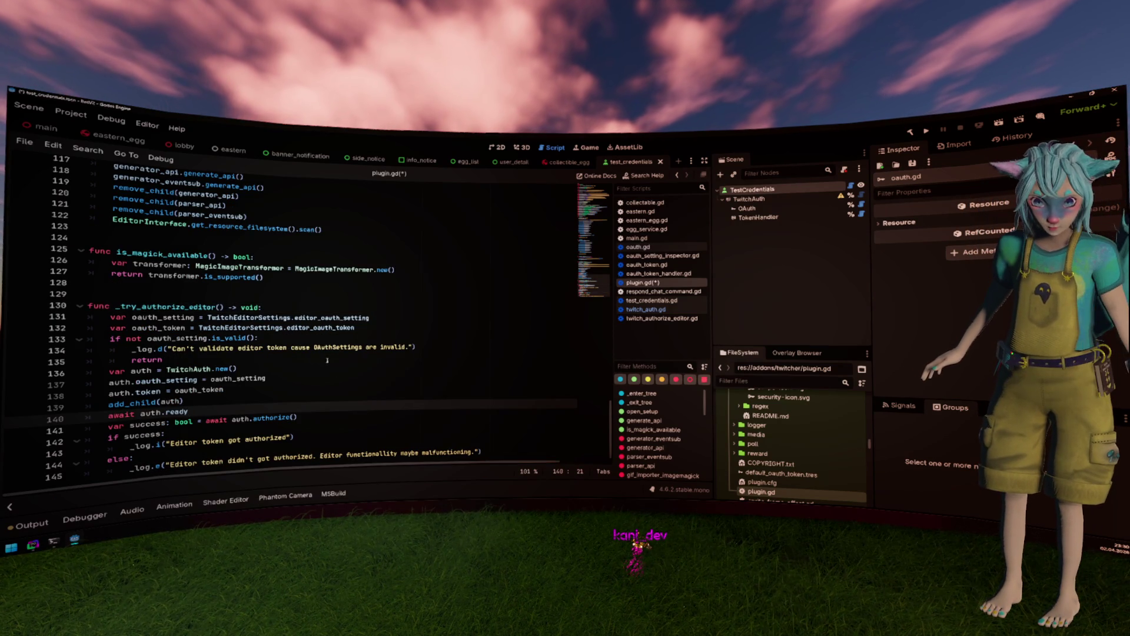
key("ctrl+s")
left_click(254, 299)
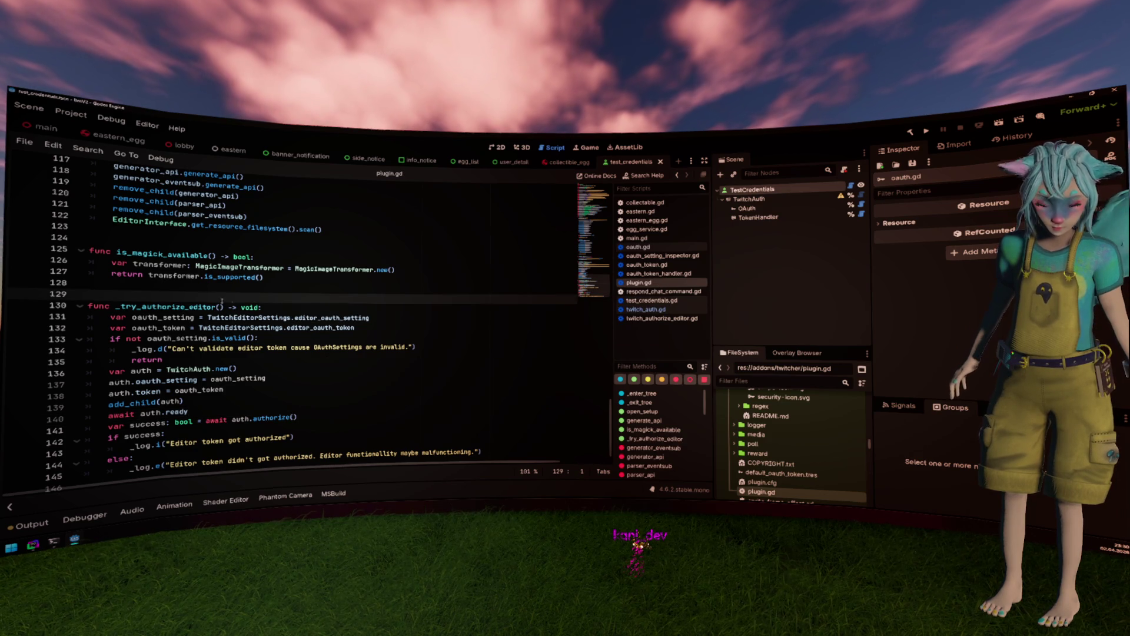
double_click(195, 307)
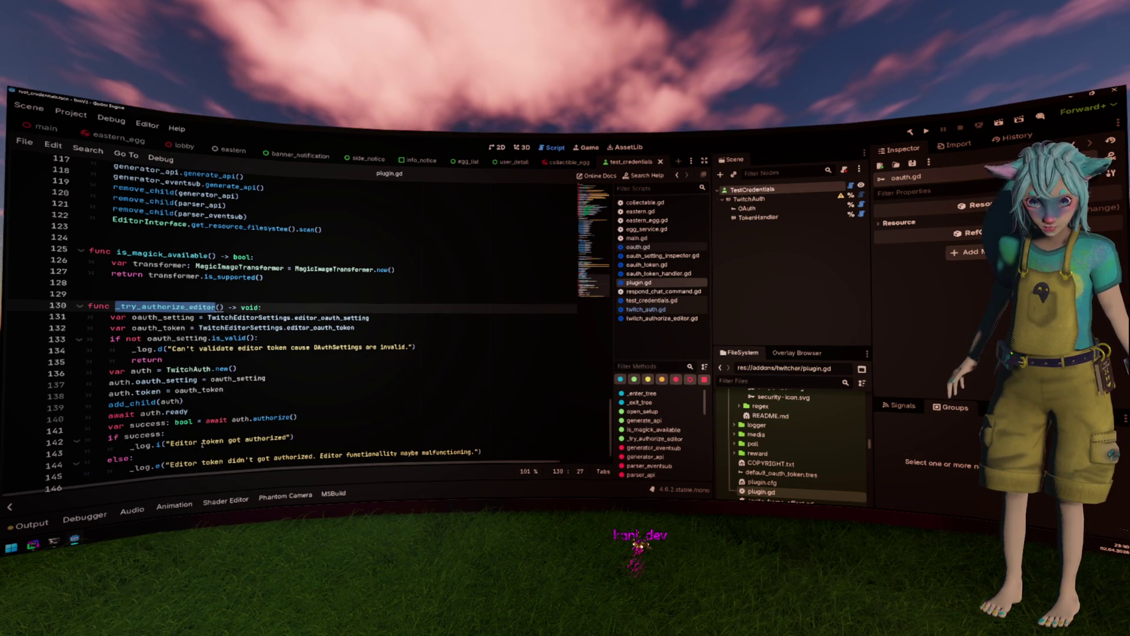
In Project Settings, set Twitcher > Logs > Twitcher Plugin to debug and close it
mouse_move(76, 128)
left_click(147, 124)
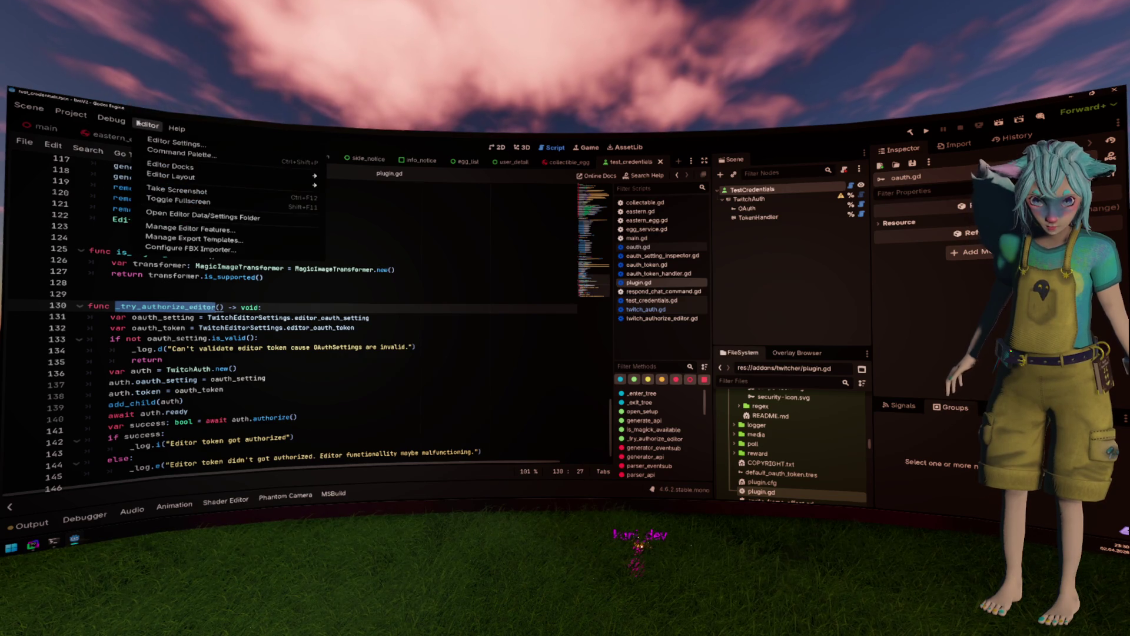
left_click(147, 124)
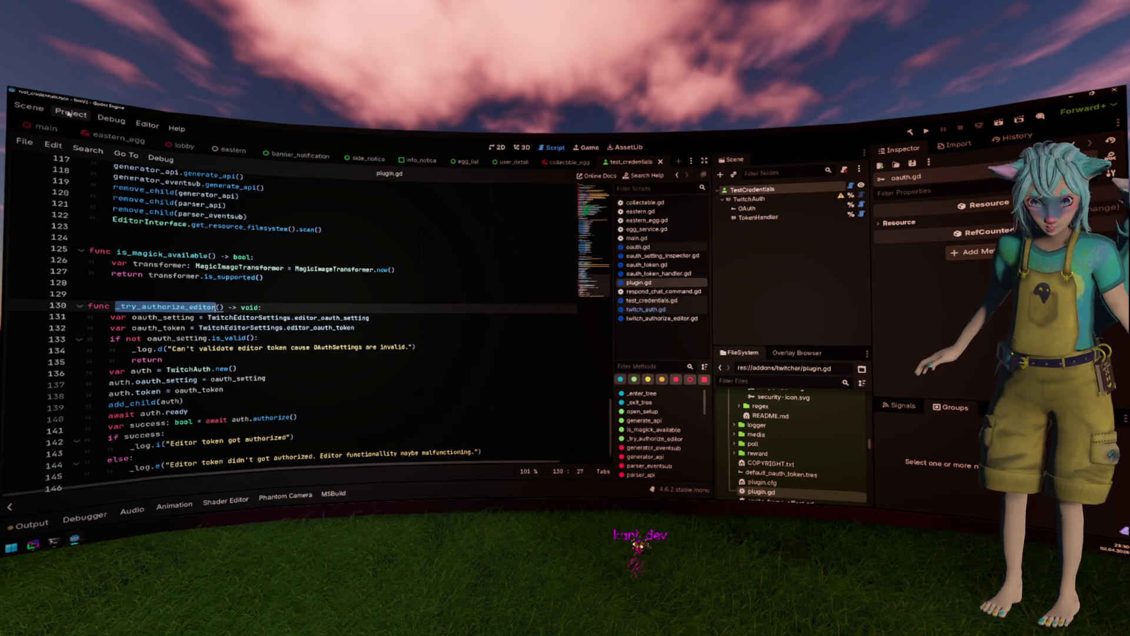
left_click(71, 114)
left_click(82, 129)
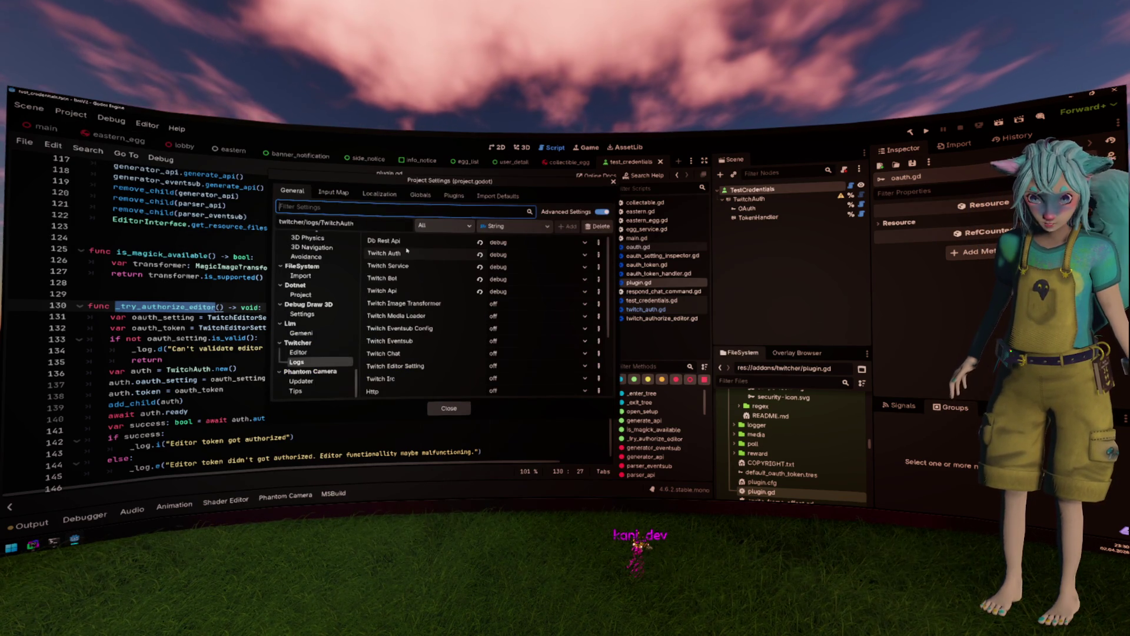
scroll(399, 365, "down", 3)
scroll(399, 375, "down", 2)
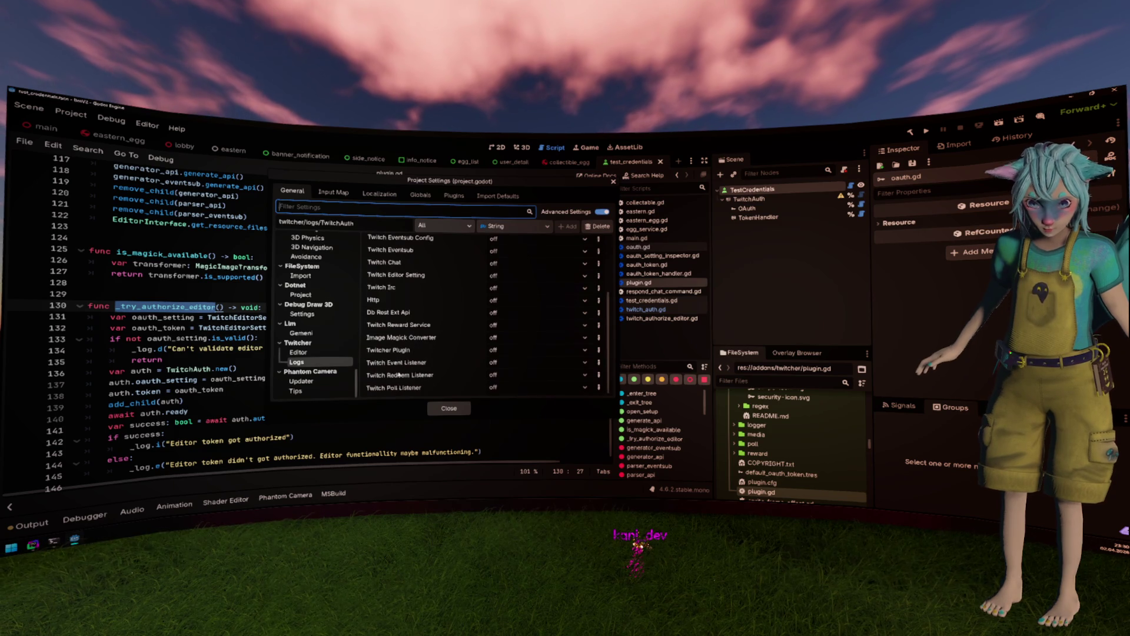
left_click(401, 350)
left_click(512, 349)
left_click(511, 394)
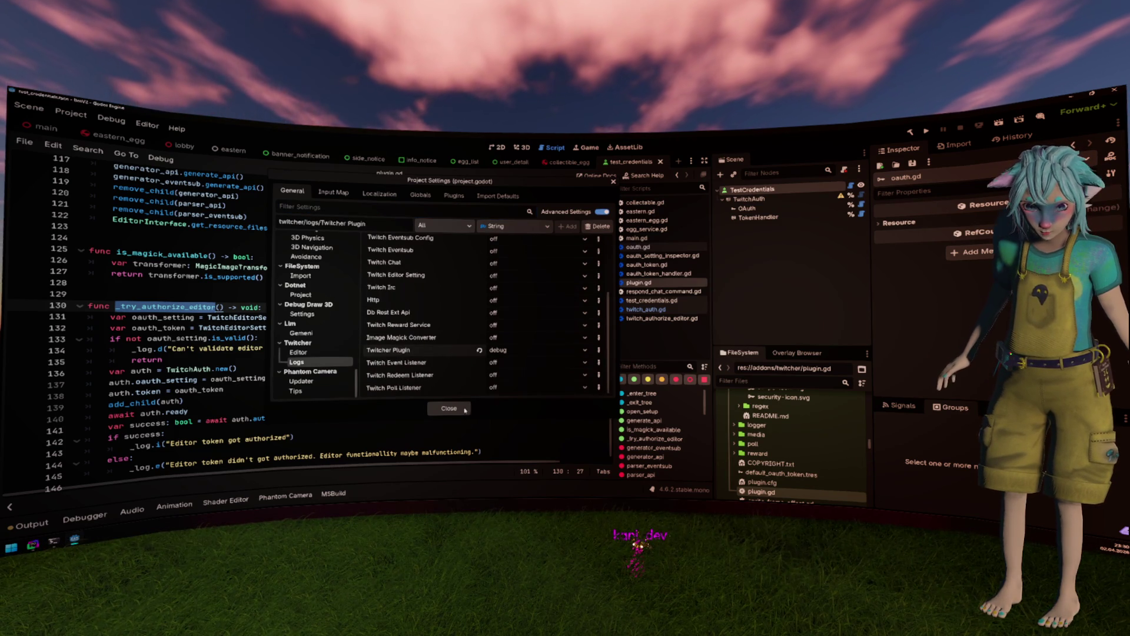
left_click(449, 408)
left_click(165, 359)
left_click(71, 112)
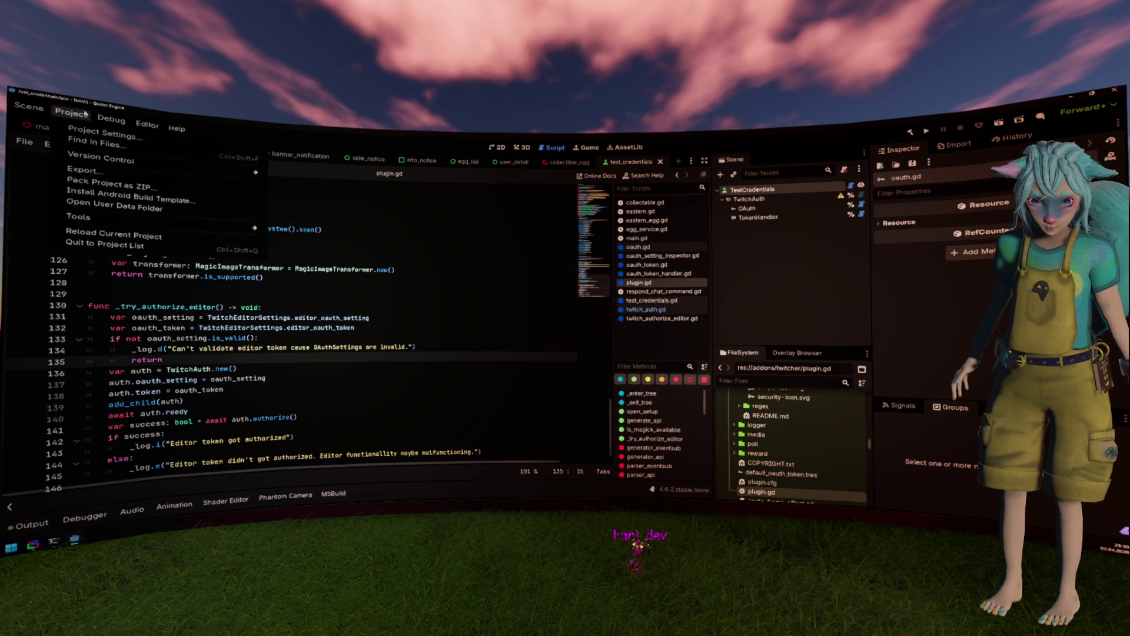
left_click(145, 236)
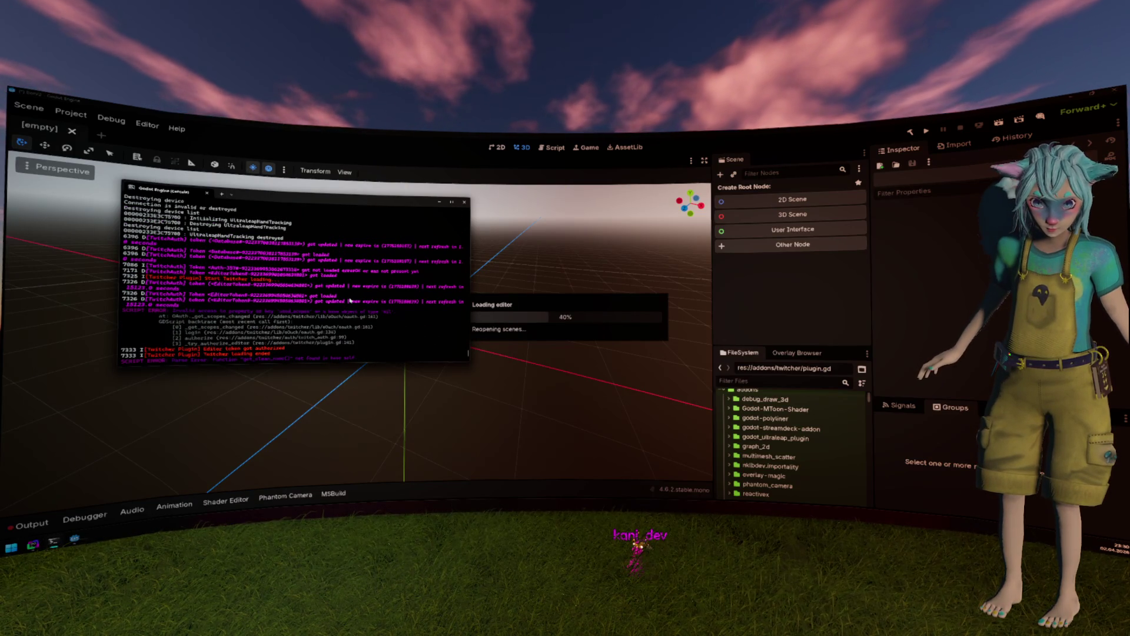
scroll(377, 302, "up", 5)
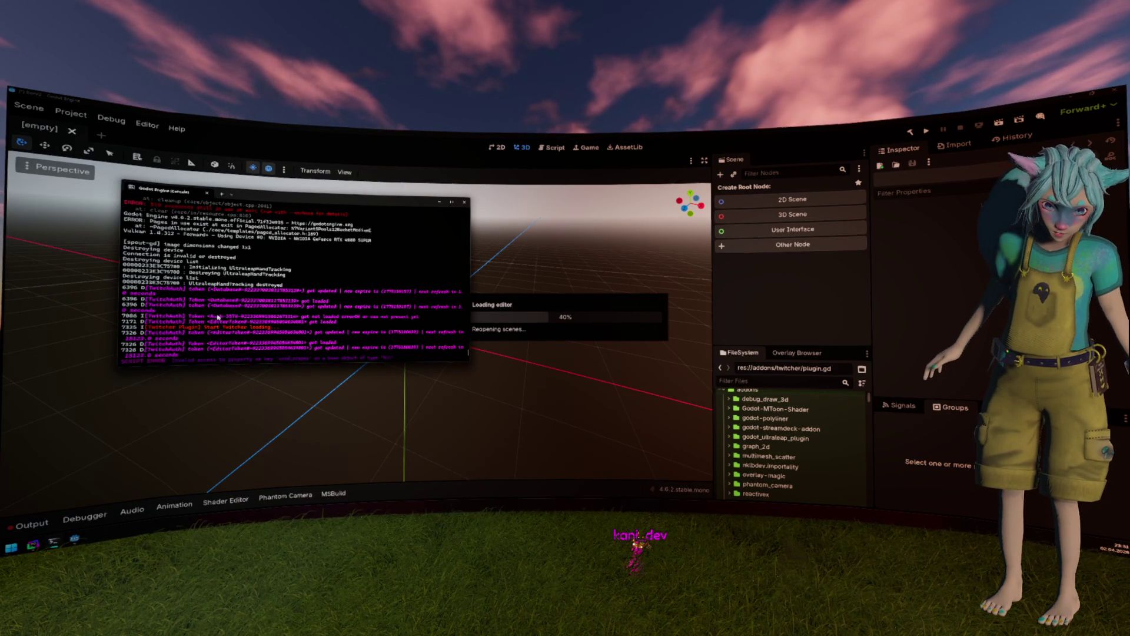
mouse_move(306, 318)
left_mouse_down()
mouse_move(358, 320)
mouse_move(259, 318)
left_mouse_up()
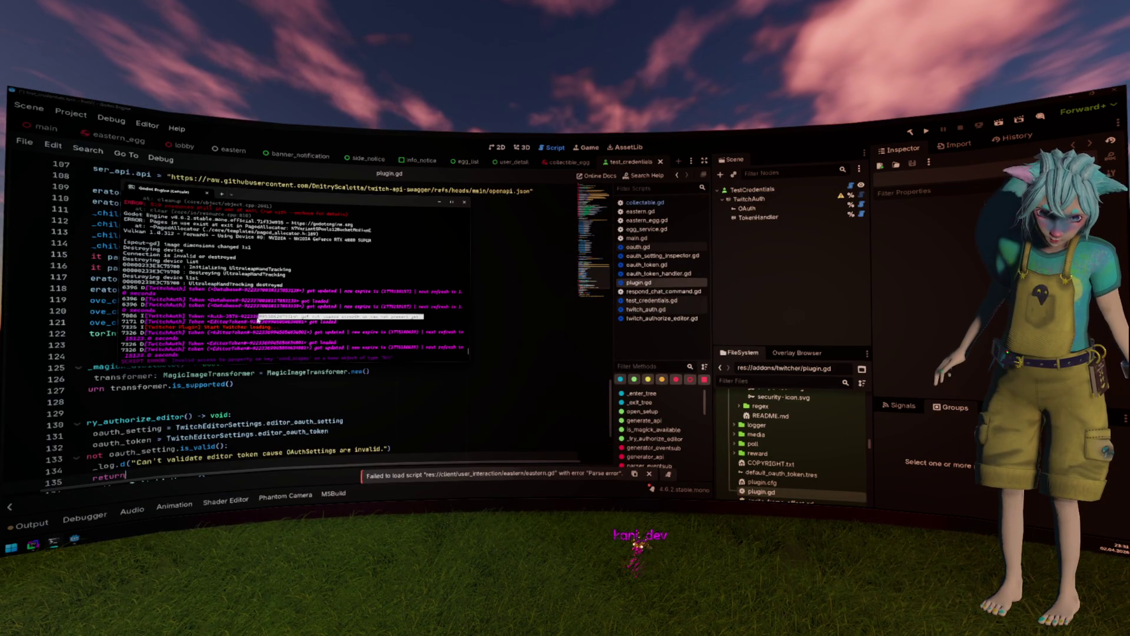
left_click(222, 320)
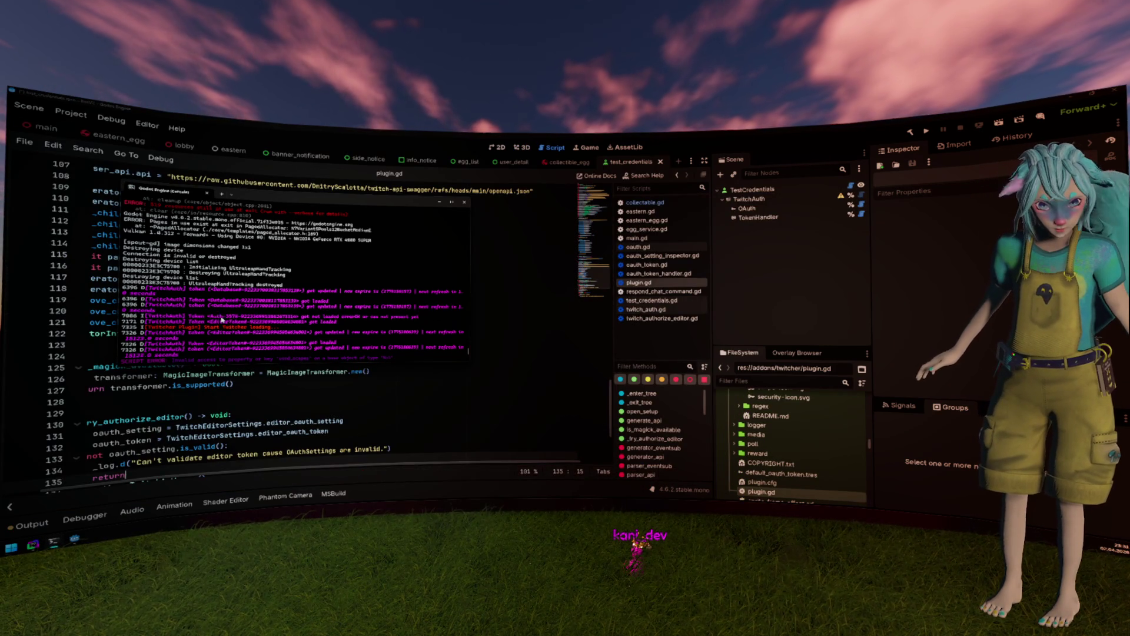
left_click_drag(235, 318, 209, 317)
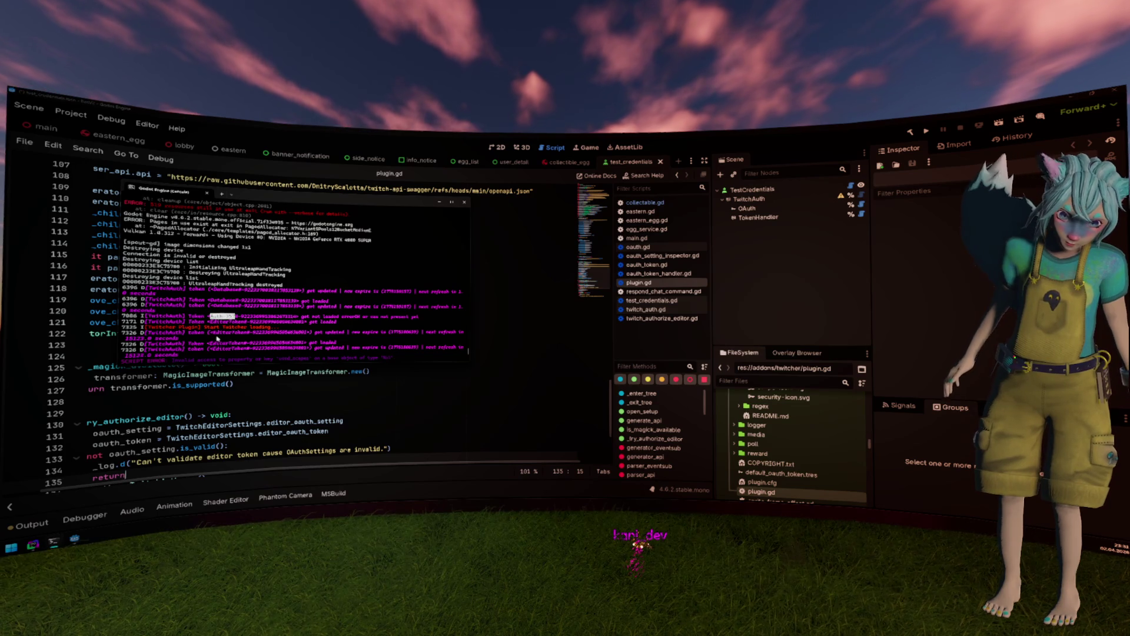
mouse_move(210, 343)
left_mouse_down()
mouse_move(377, 349)
mouse_move(340, 344)
left_mouse_up()
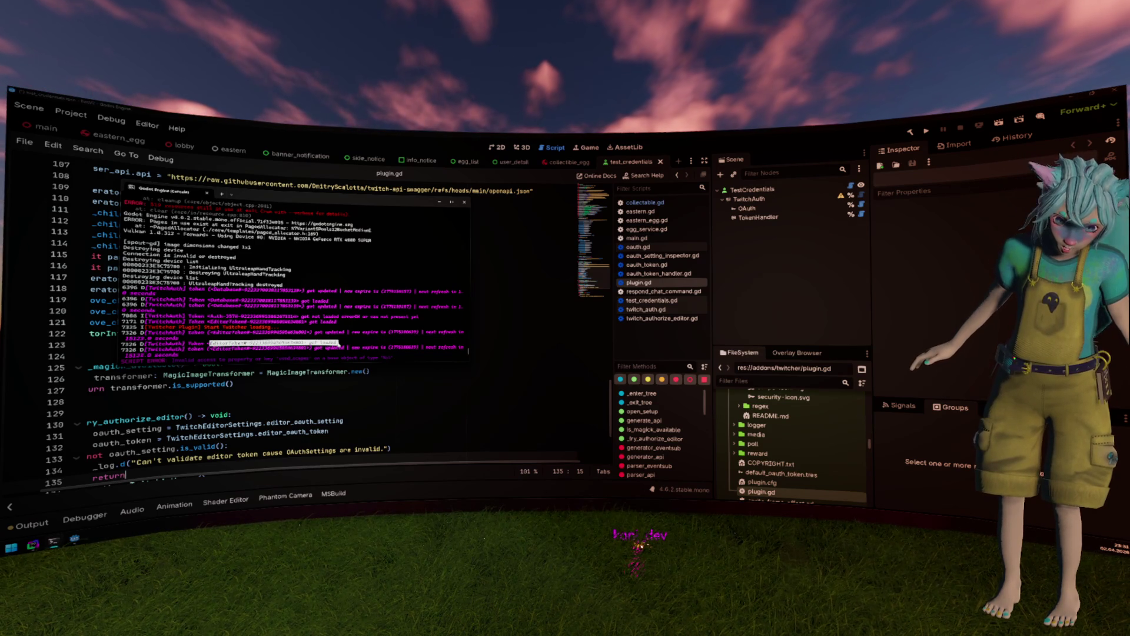
right_click(339, 344)
left_click_drag(139, 340, 177, 339)
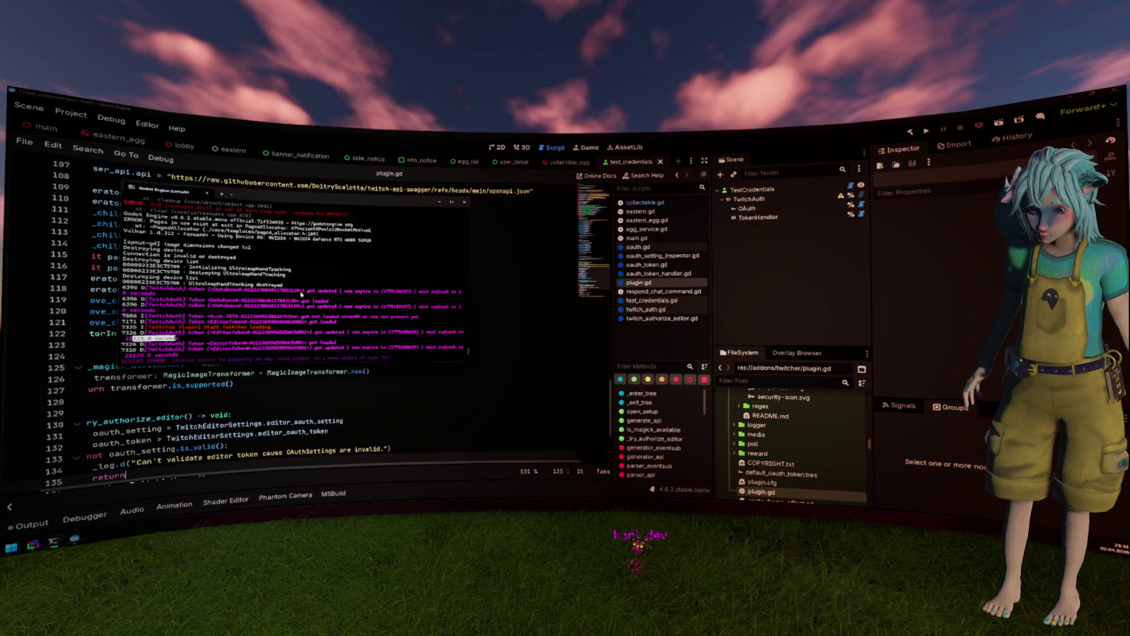
scroll(318, 296, "up", 2)
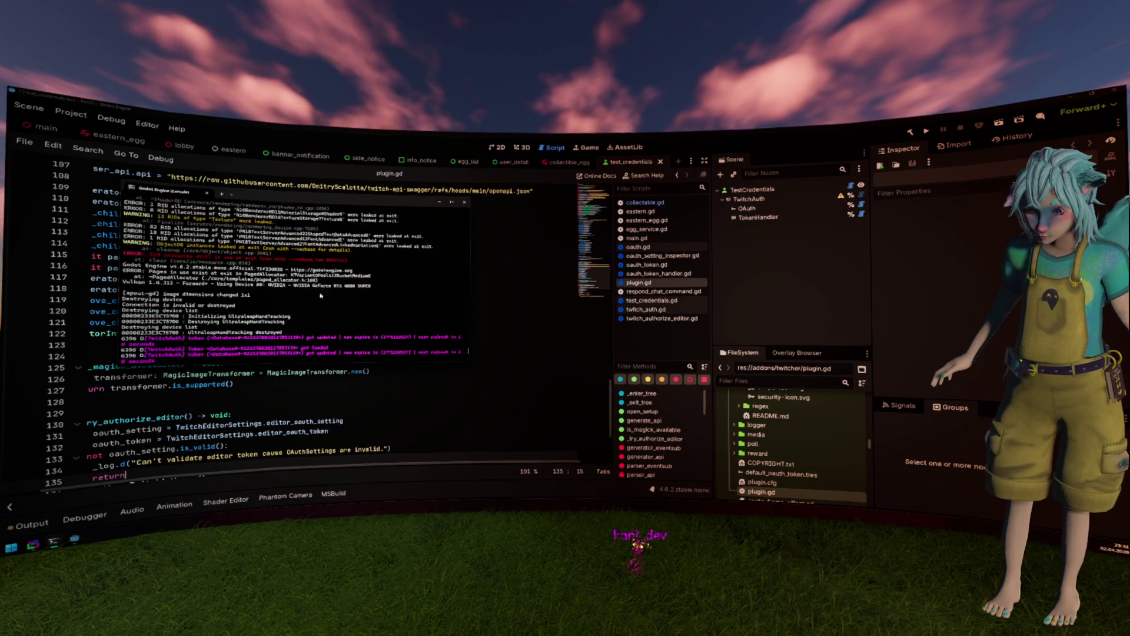
scroll(321, 296, "up", 1)
scroll(321, 295, "up", 2)
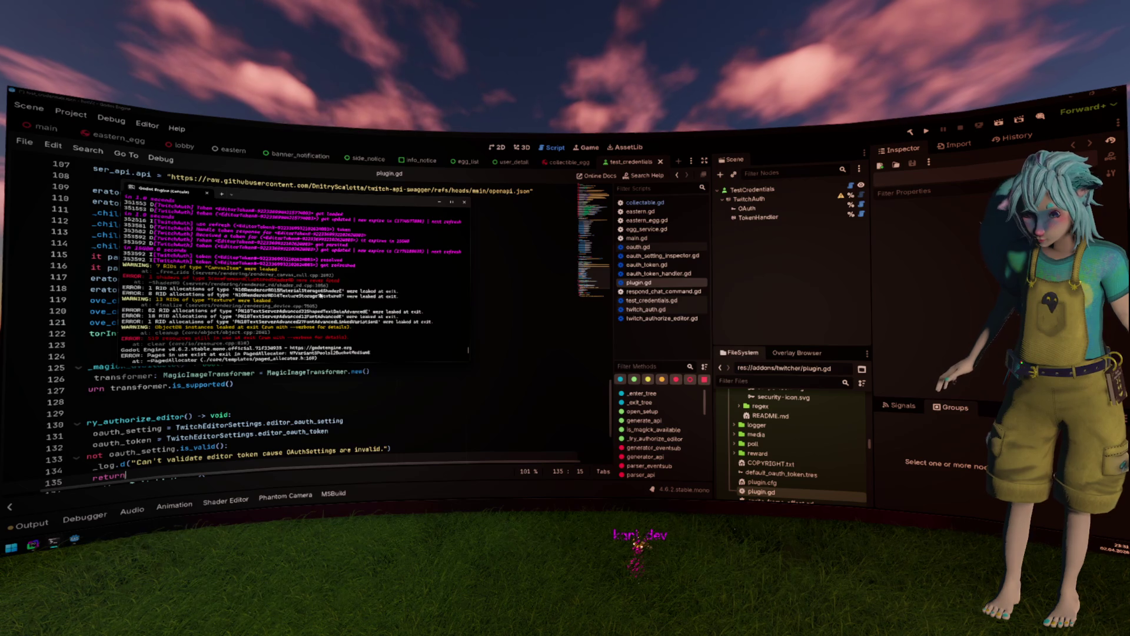
scroll(321, 296, "up", 1)
scroll(321, 295, "up", 1)
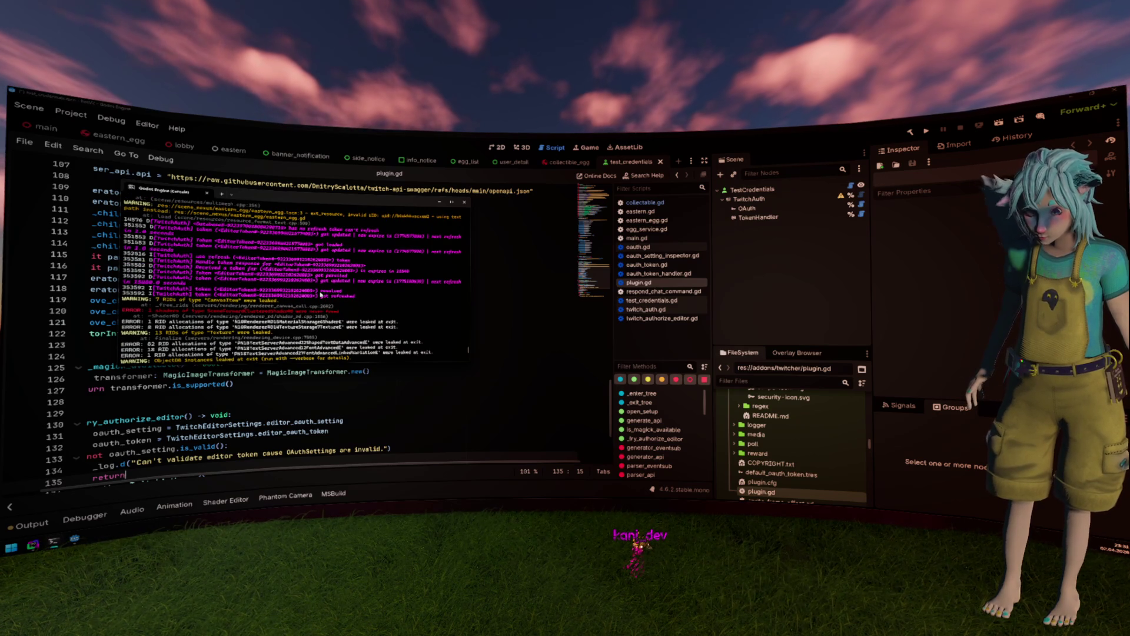
scroll(321, 295, "up", 2)
scroll(228, 302, "up", 1)
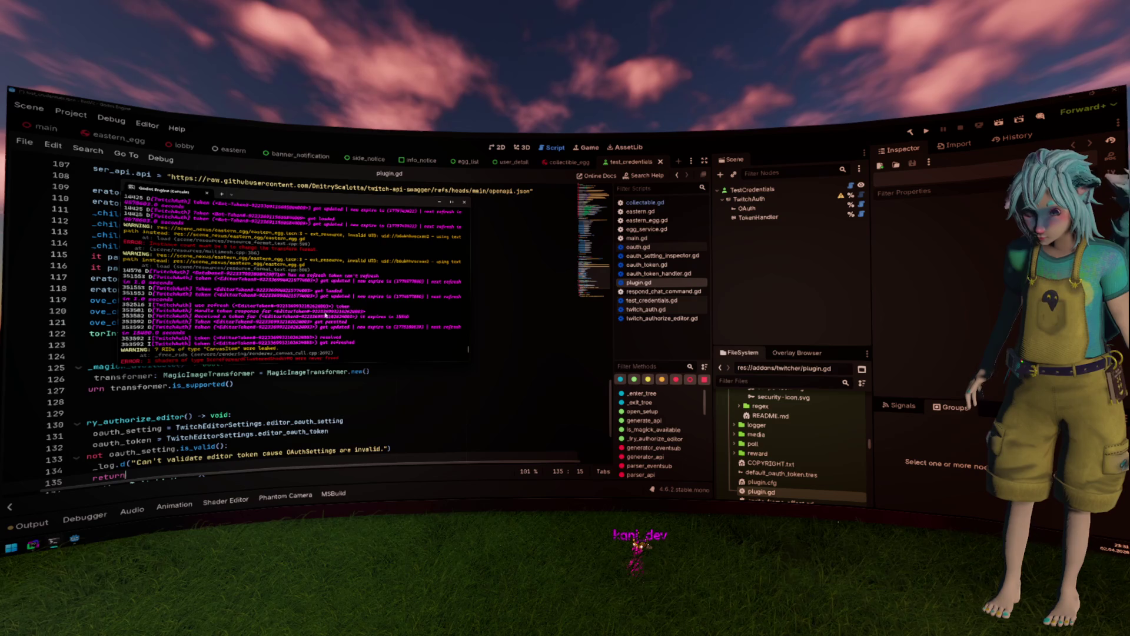
left_click_drag(207, 310, 365, 314)
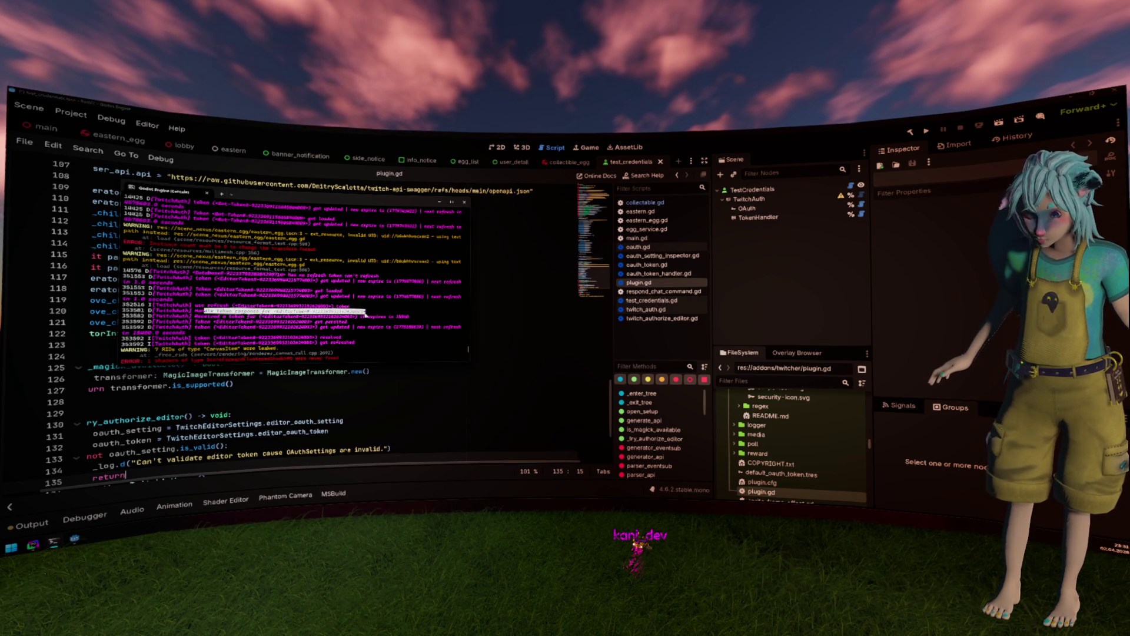
left_click_drag(232, 321, 214, 323)
left_click_drag(315, 322, 209, 328)
mouse_move(325, 327)
left_mouse_down()
mouse_move(402, 328)
mouse_move(353, 342)
mouse_move(99, 302)
left_mouse_up()
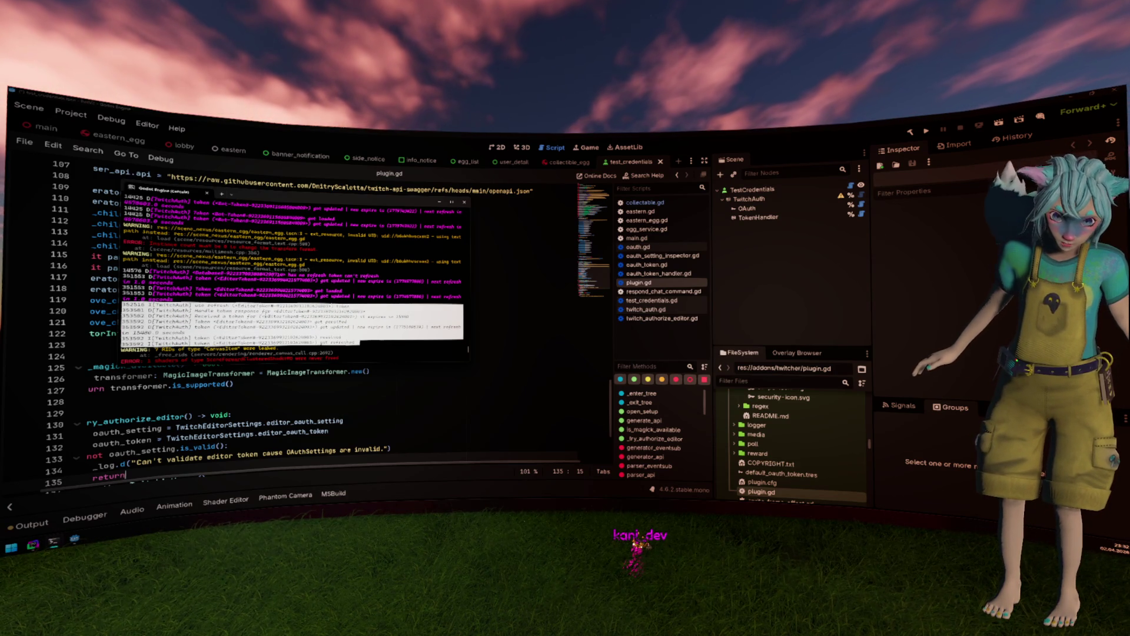
scroll(202, 474, "down", 4)
left_click(201, 476)
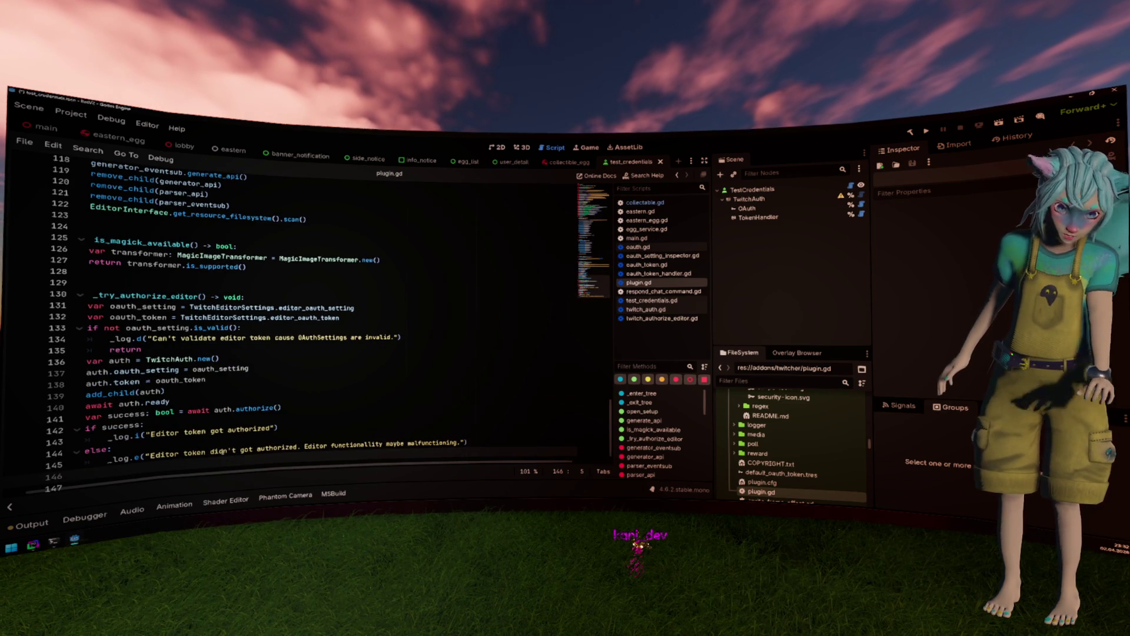
Add auth.queue_free() on the empty last line of _try_authorize_editor
type("r")
key("BackSpace")
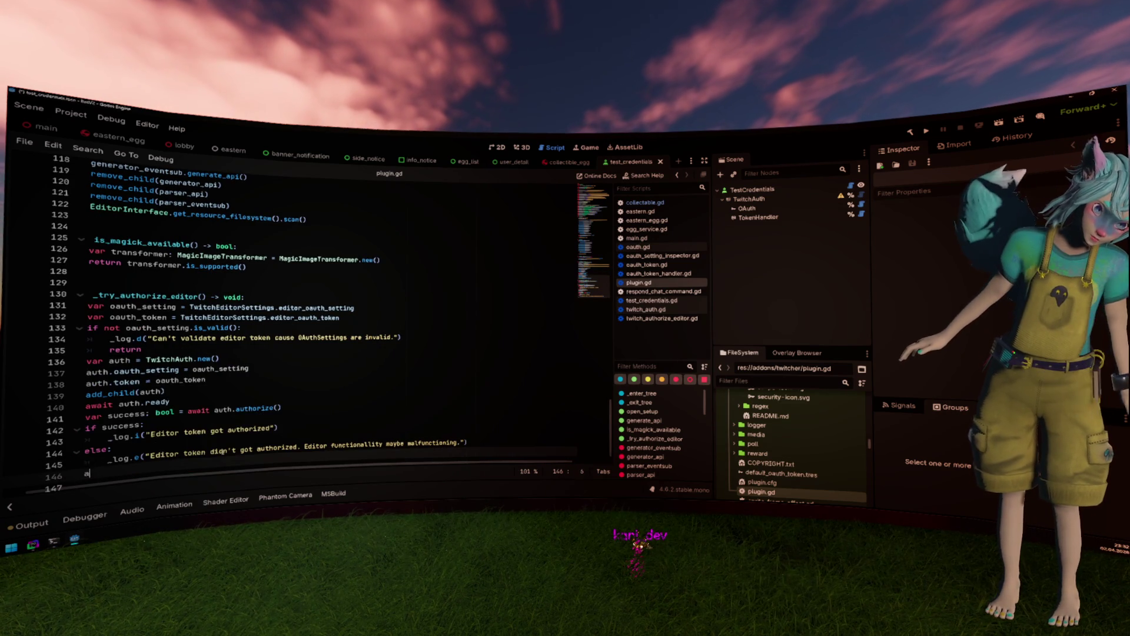
type("auth.q")
key("Down")
key("Return")
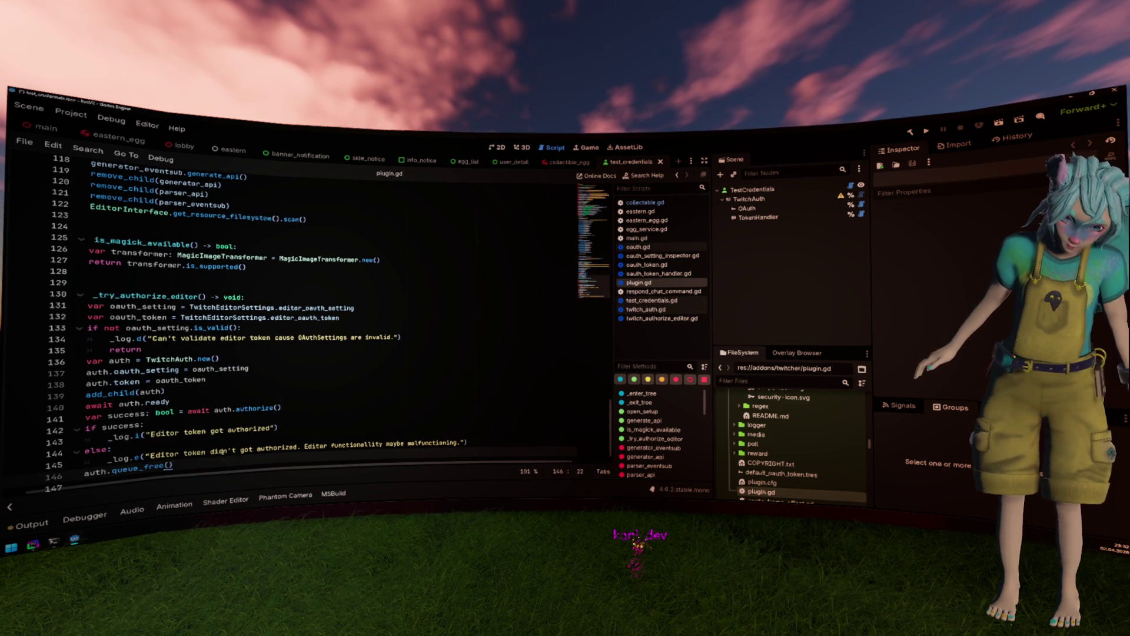
left_click(284, 377)
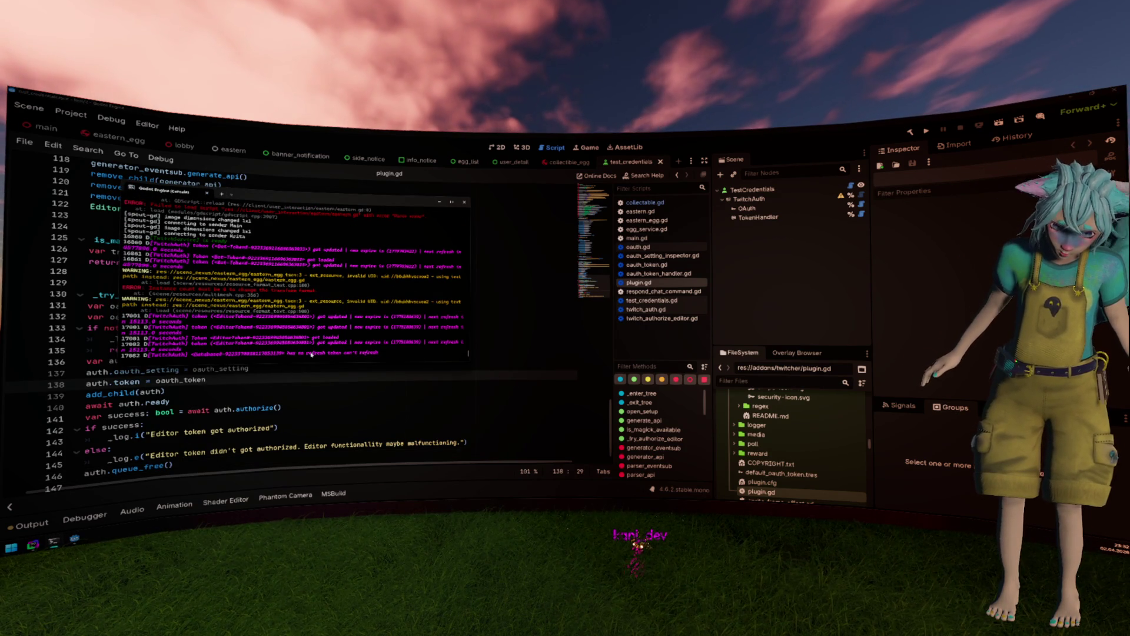
Select the last console log line, then bring plugin.gd's code back into focus
left_click_drag(194, 356, 379, 355)
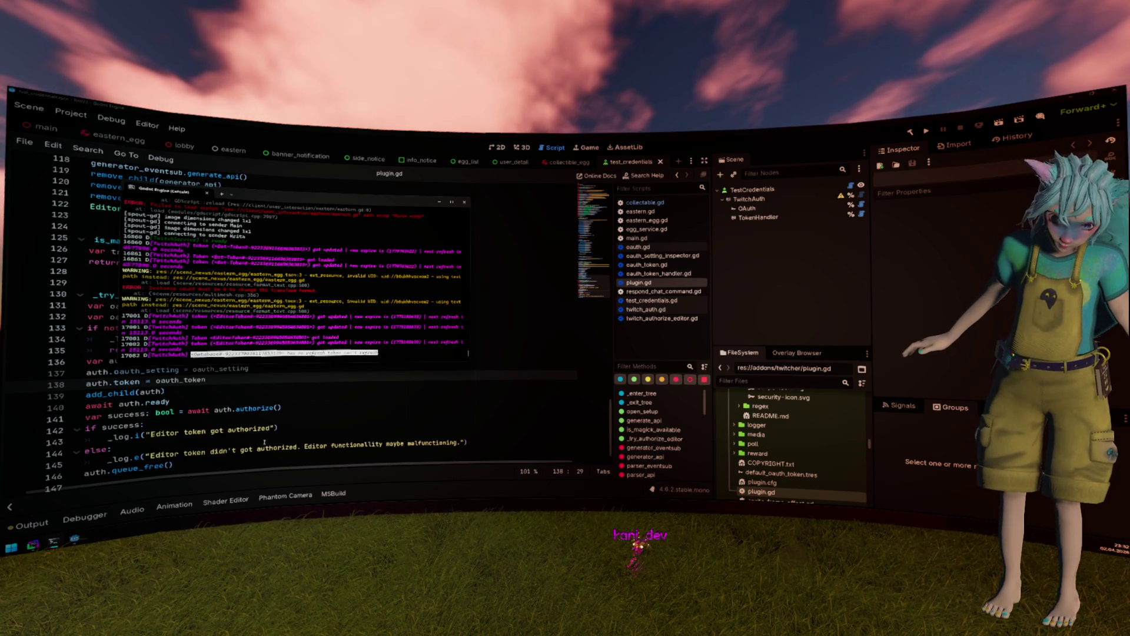
left_click(356, 438)
left_click(361, 417)
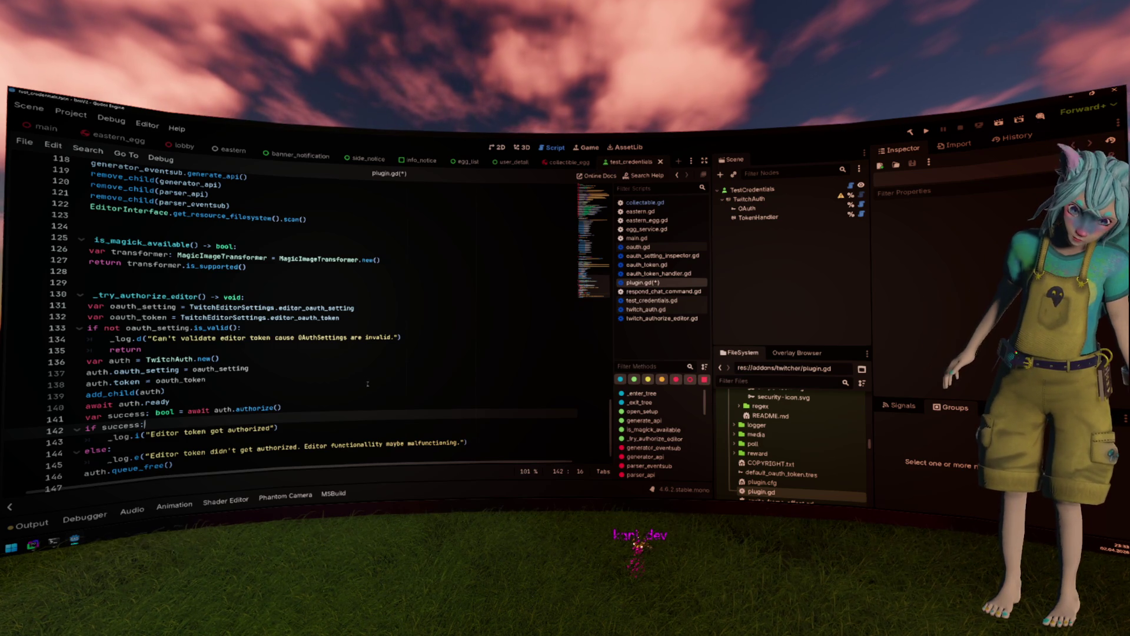
Save plugin.gd and close the test_credentials scene tab, leaving collectible_egg showing
scroll(368, 384, "down", 1)
left_click(369, 386)
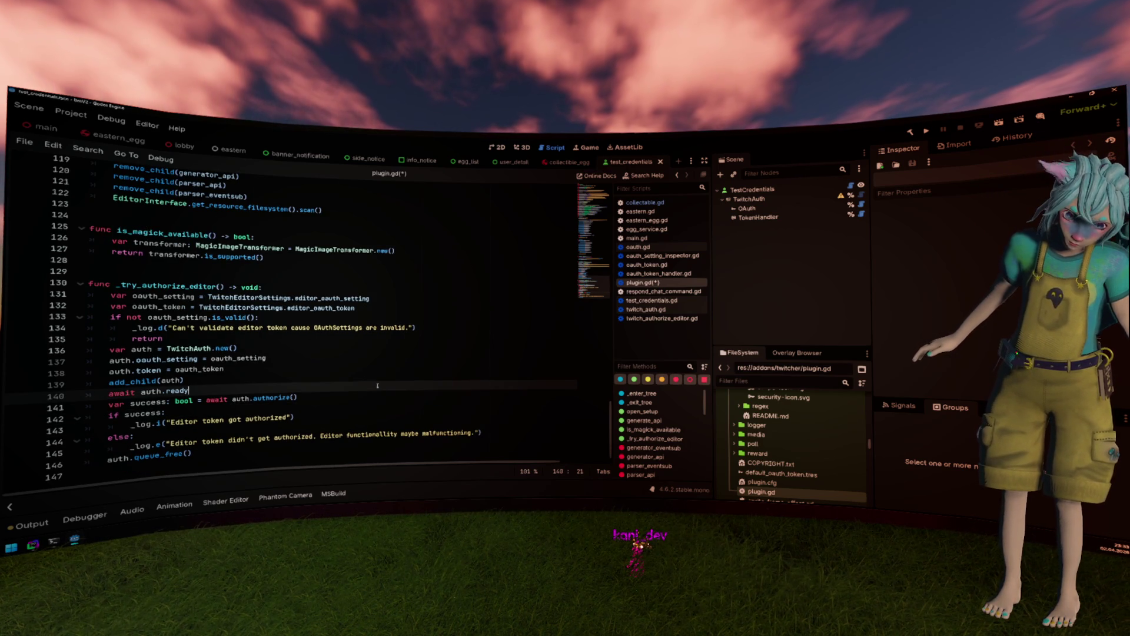
key("ctrl+s")
left_click(433, 331)
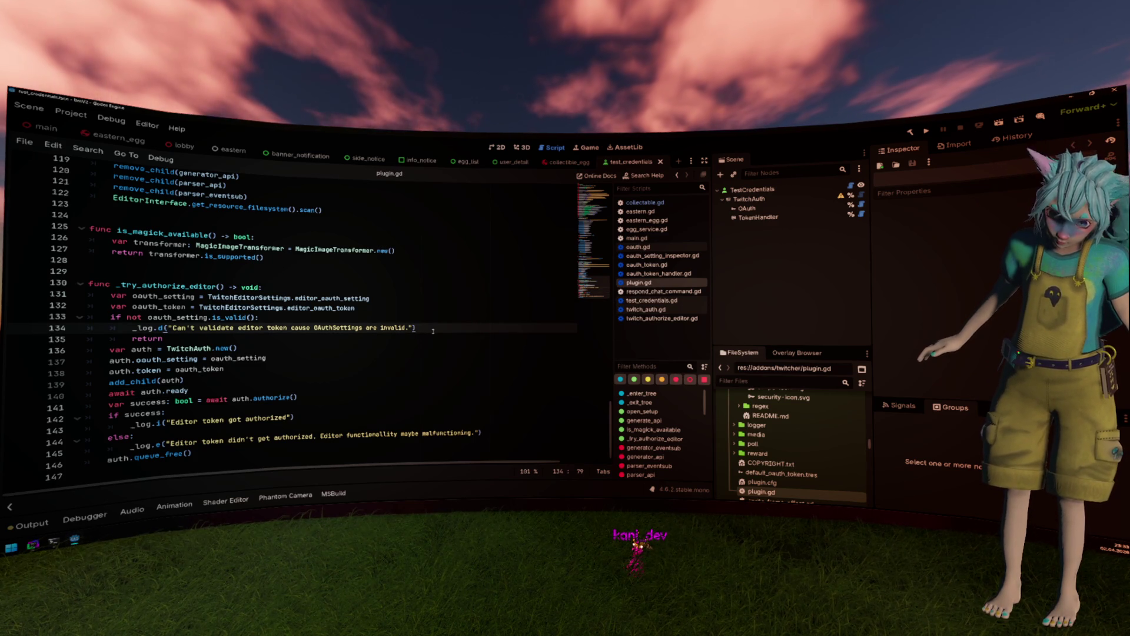
middle_click(625, 162)
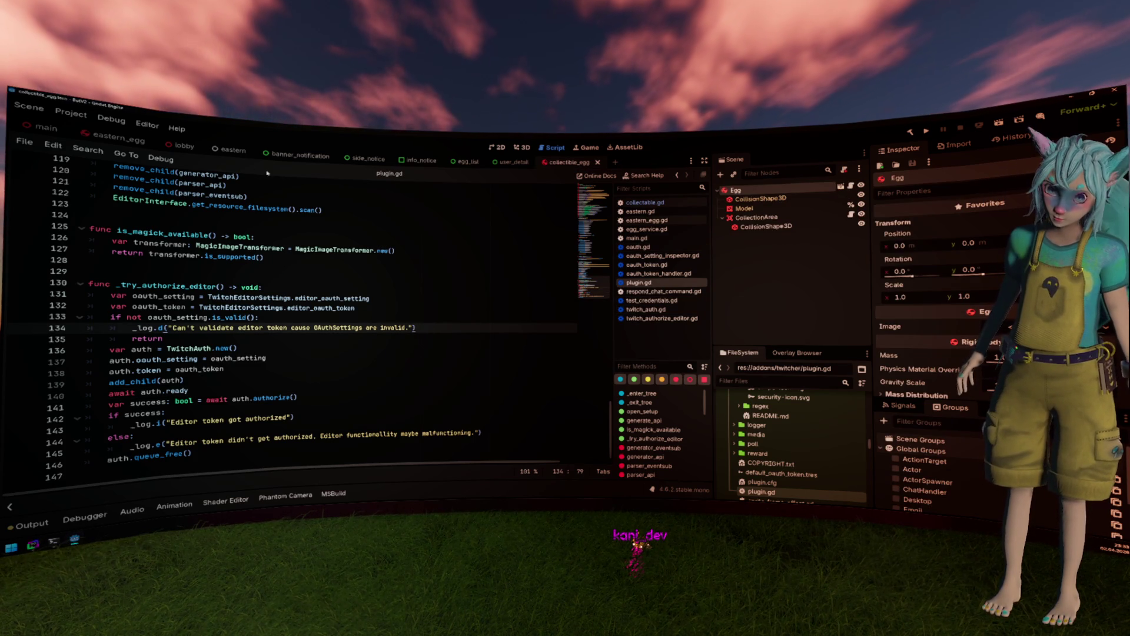
Select the Help command node in the main scene and revert Command Prefixes to its default
left_click(37, 129)
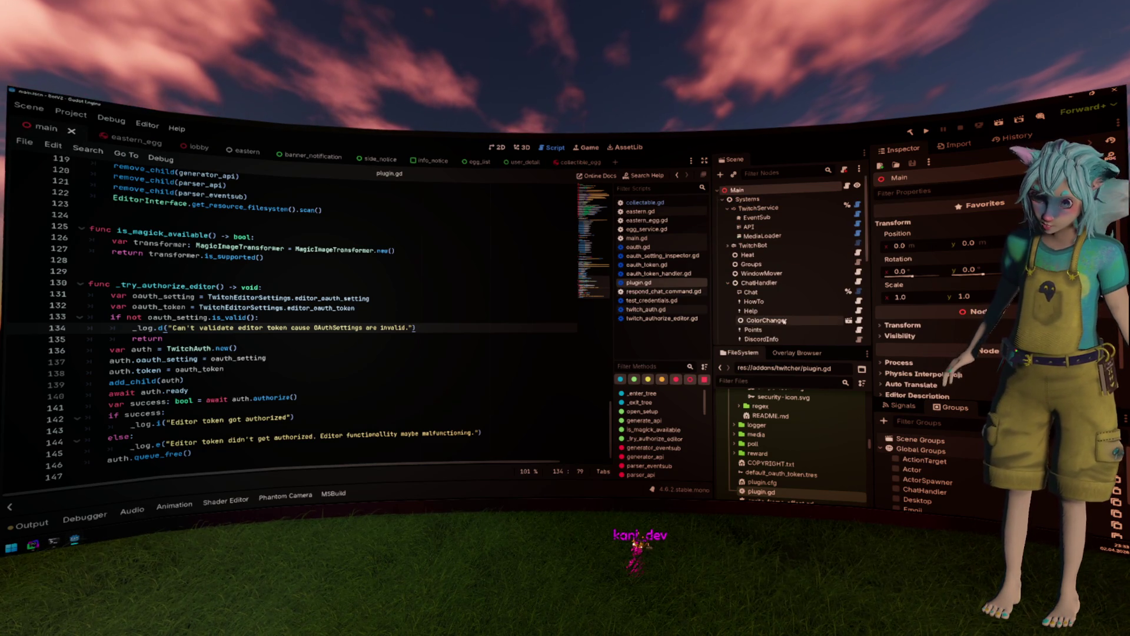
left_click(751, 311)
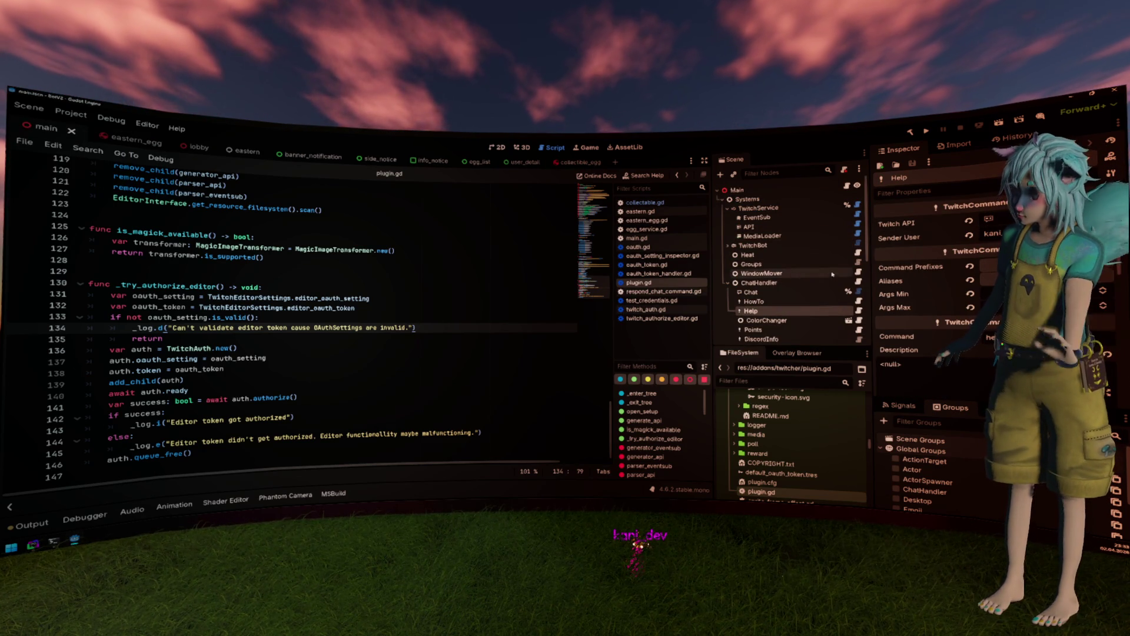
scroll(912, 282, "down", 3)
scroll(912, 282, "up", 4)
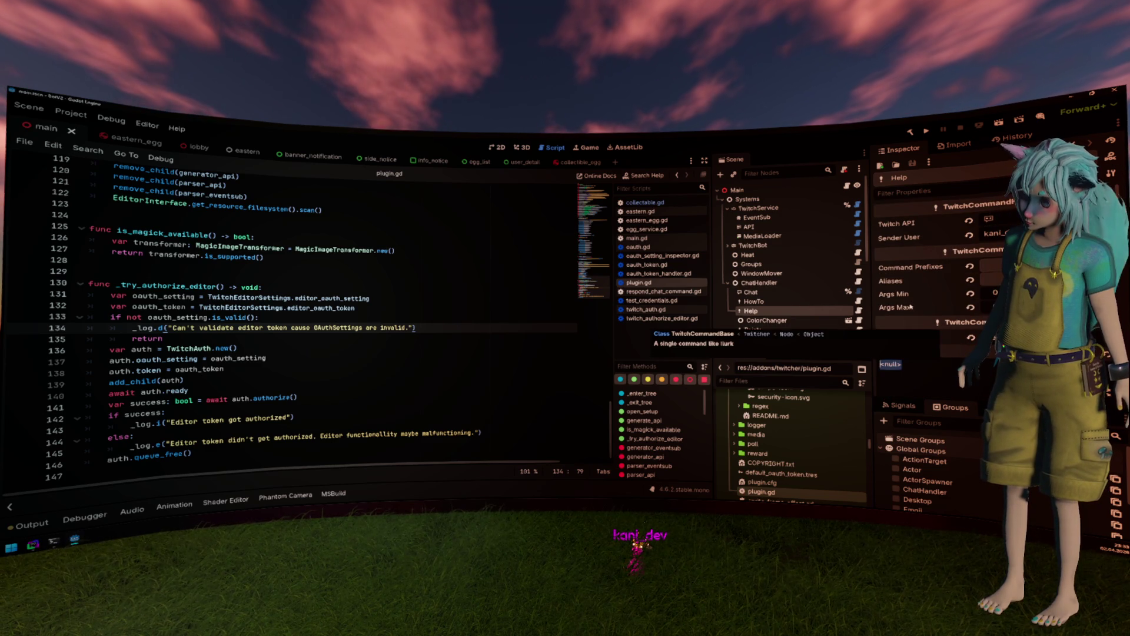
mouse_move(900, 295)
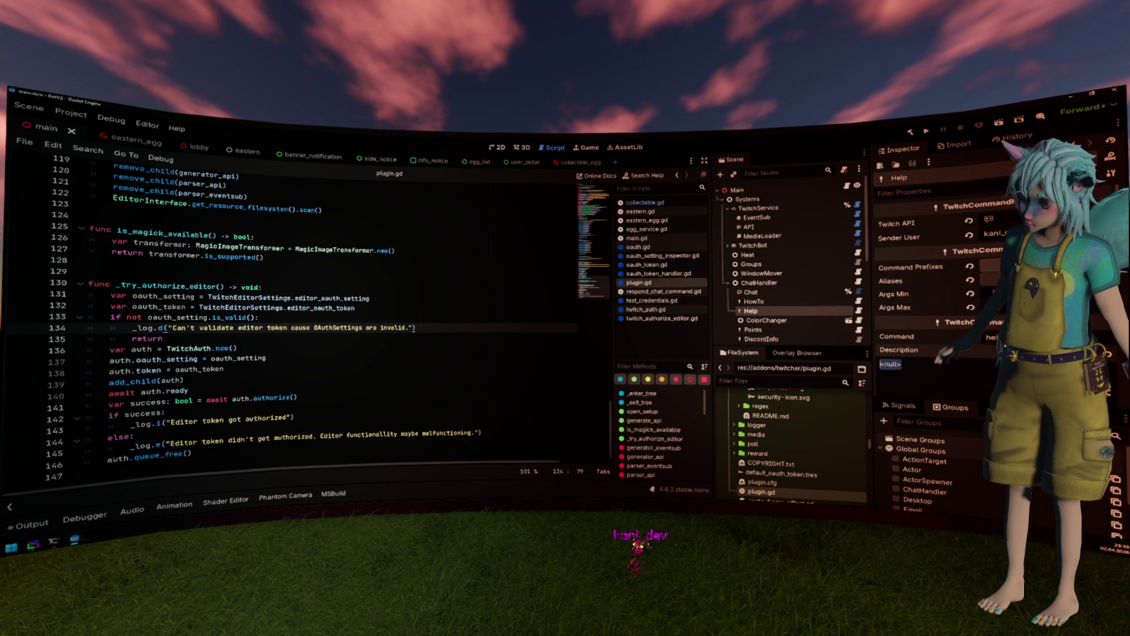
left_click(970, 266)
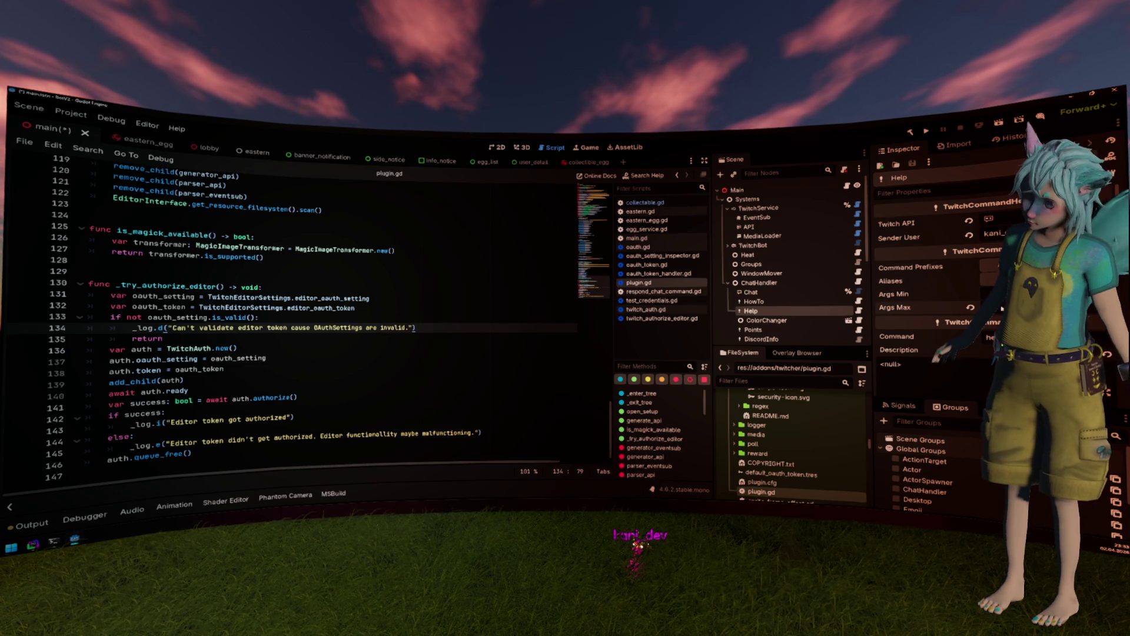
Clear the Description placeholder and reset the Where property to its default
scroll(928, 349, "down", 3)
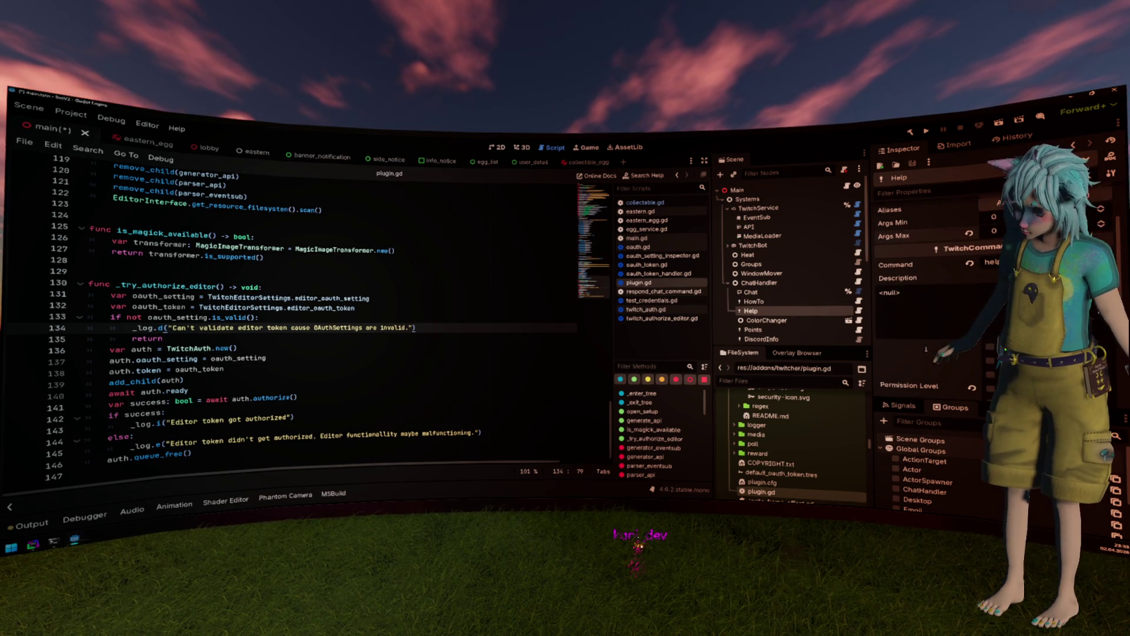
key("BackSpace")
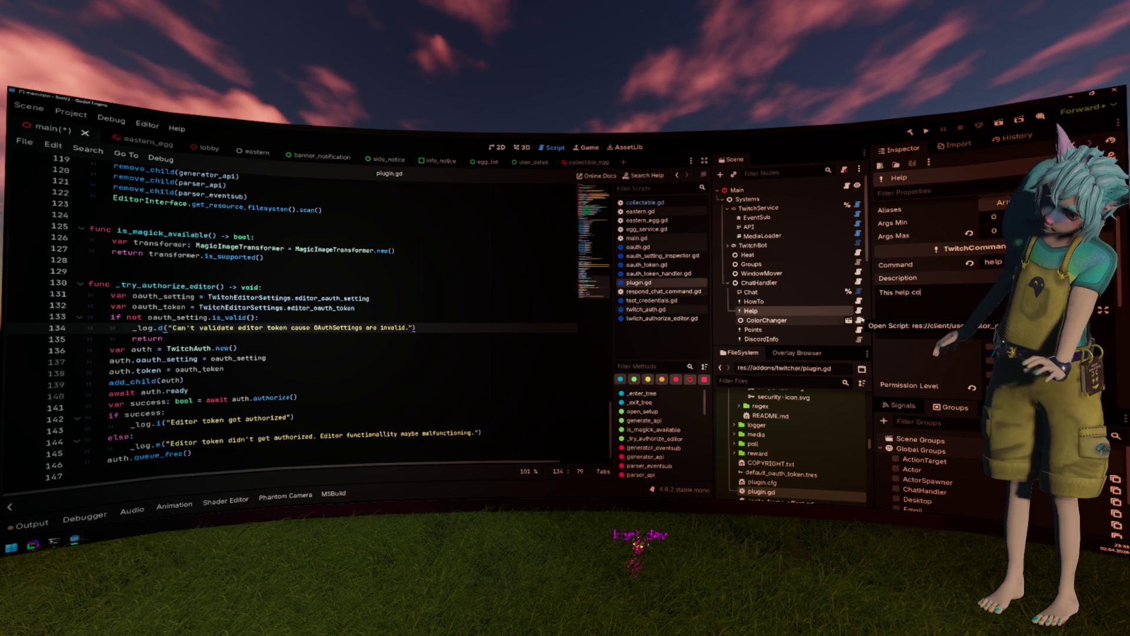
type("omma")
scroll(859, 320, "down", 3)
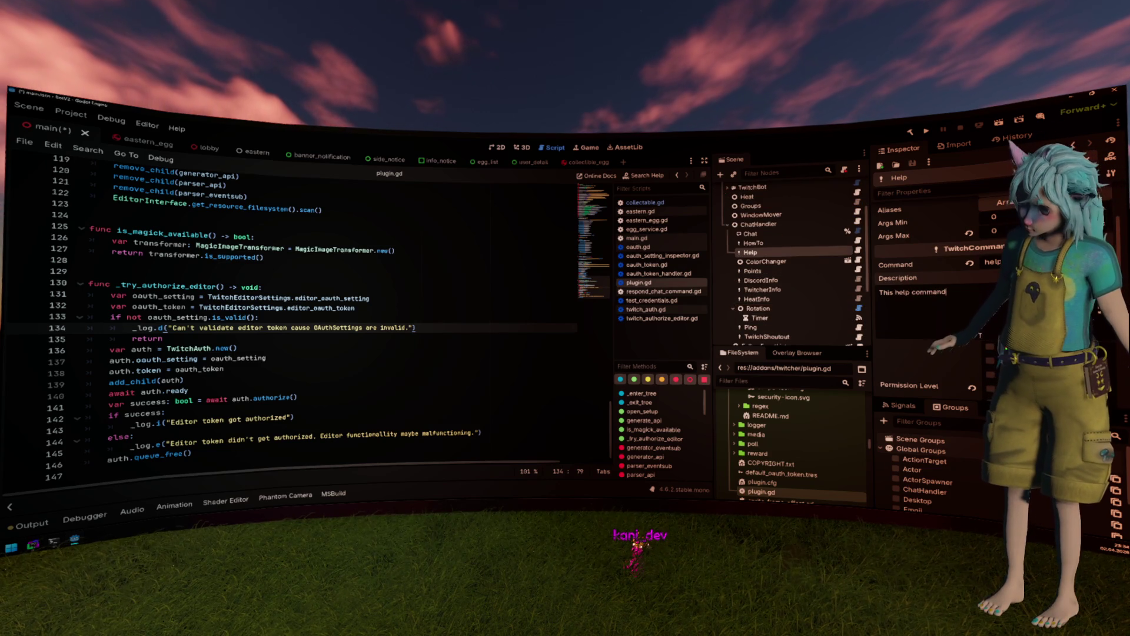
scroll(965, 295, "down", 4)
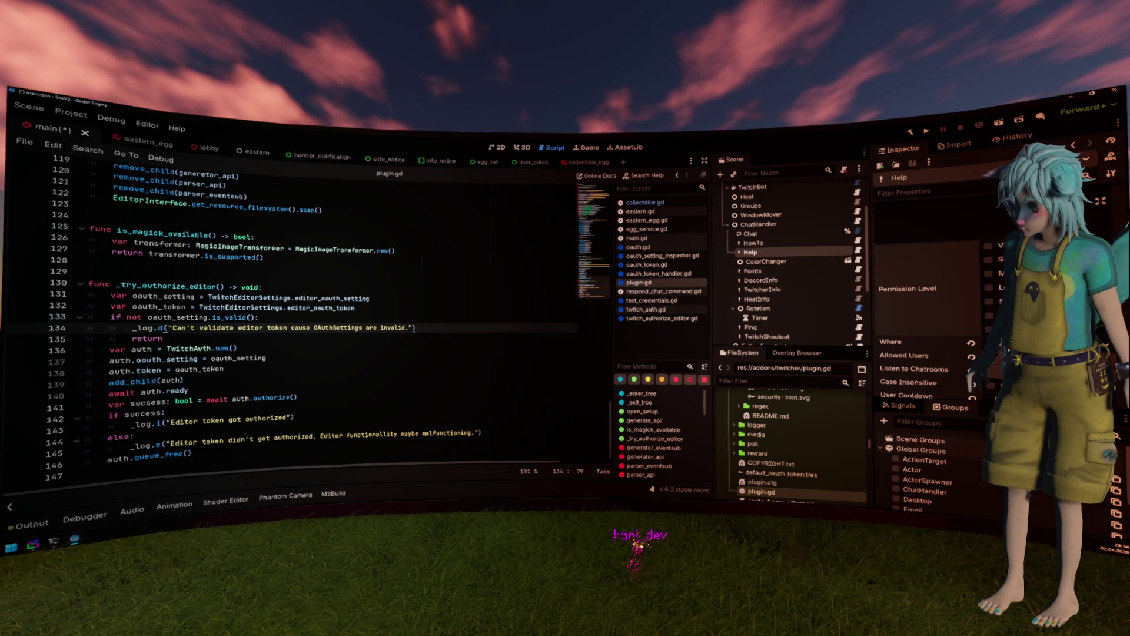
scroll(899, 317, "down", 2)
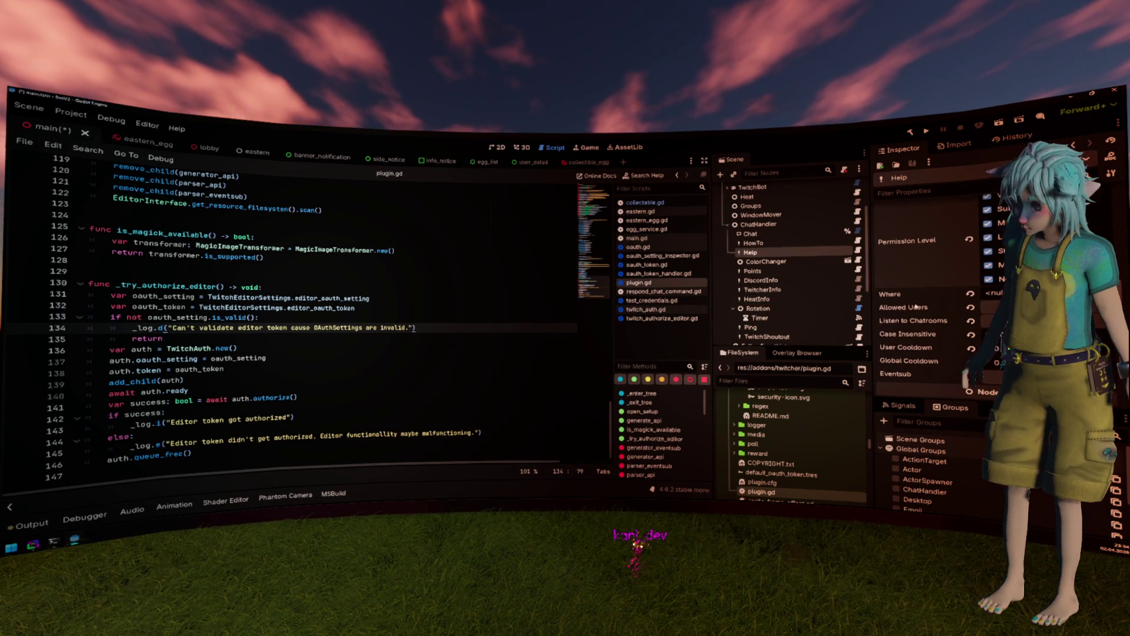
left_click(970, 295)
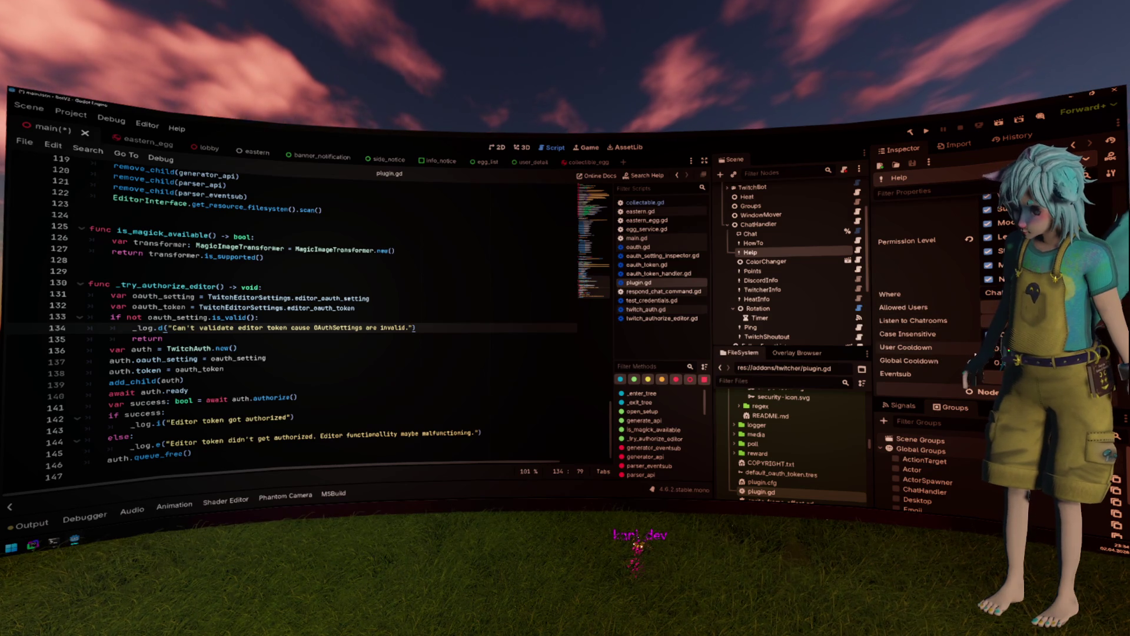
Raise the Help command's Args Max to 1 and save the main scene
scroll(939, 341, "down", 2)
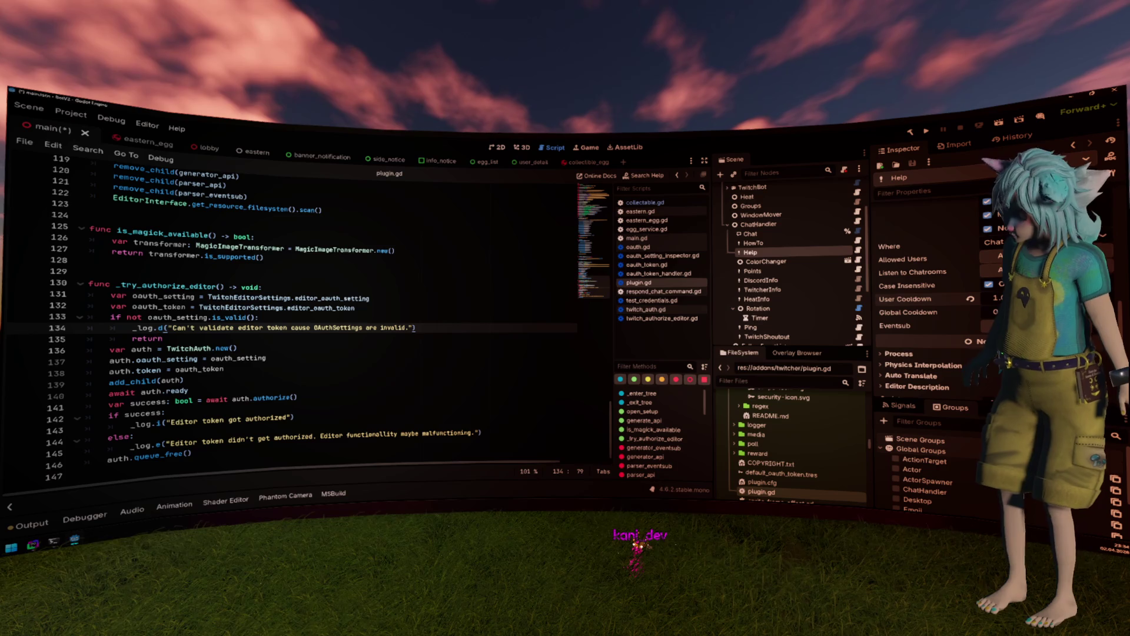
scroll(953, 306, "up", 6)
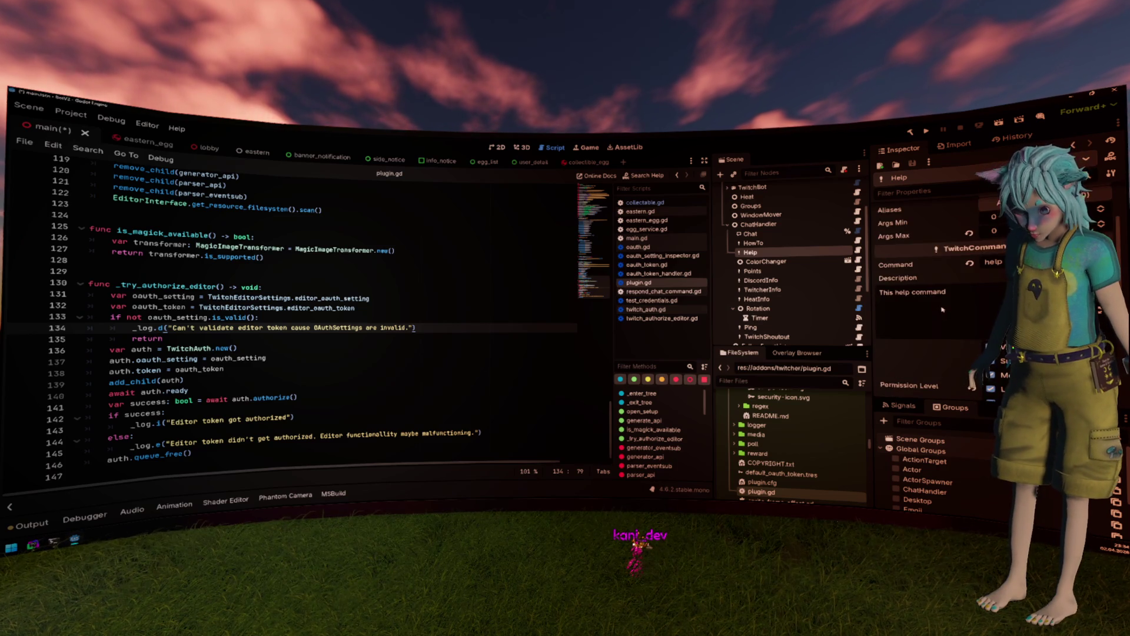
scroll(942, 309, "up", 3)
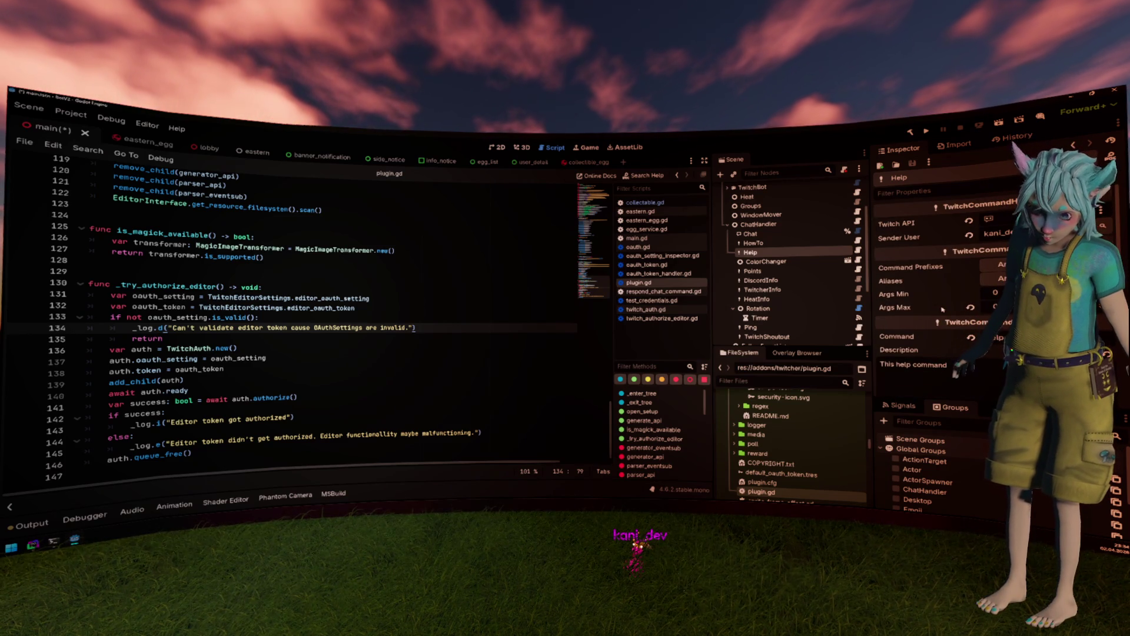
scroll(942, 308, "down", 1)
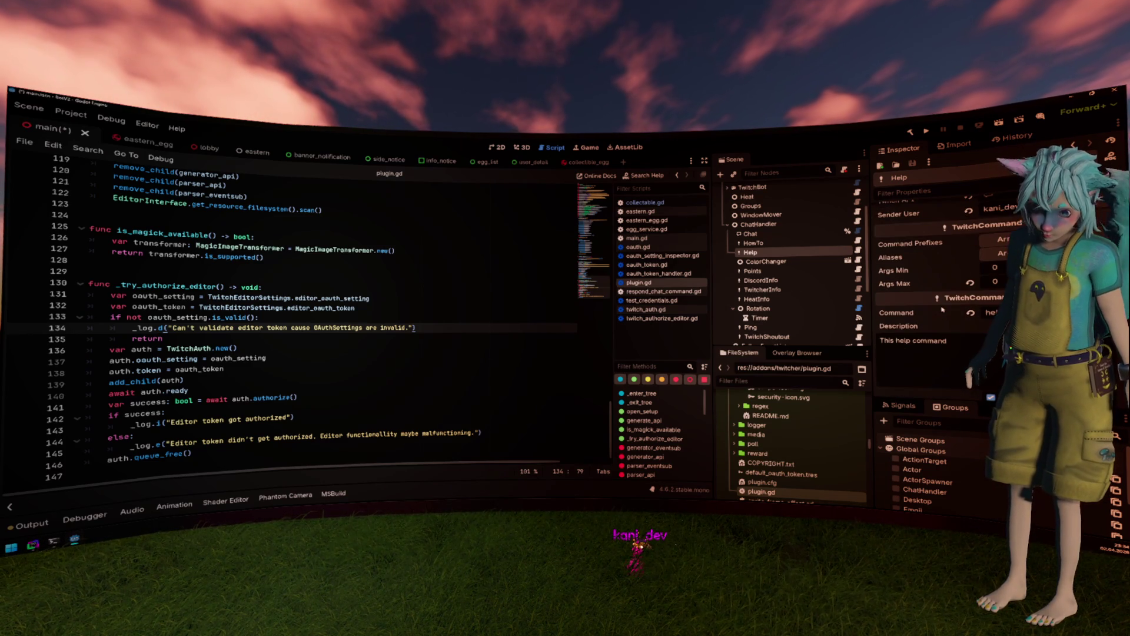
left_click(1001, 282)
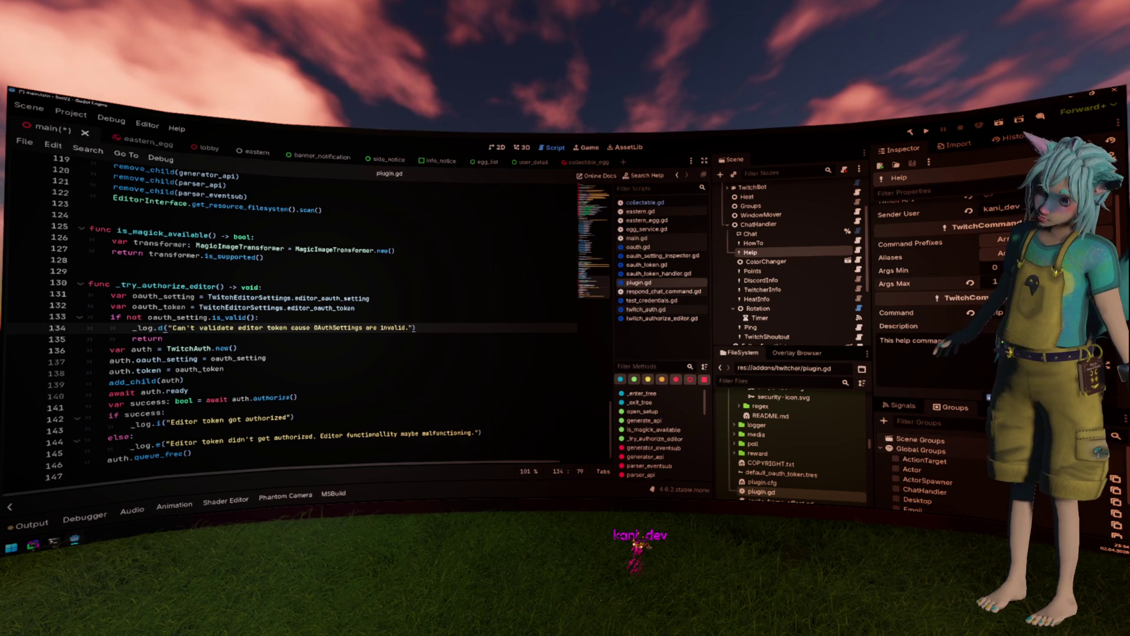
scroll(942, 282, "up", 1)
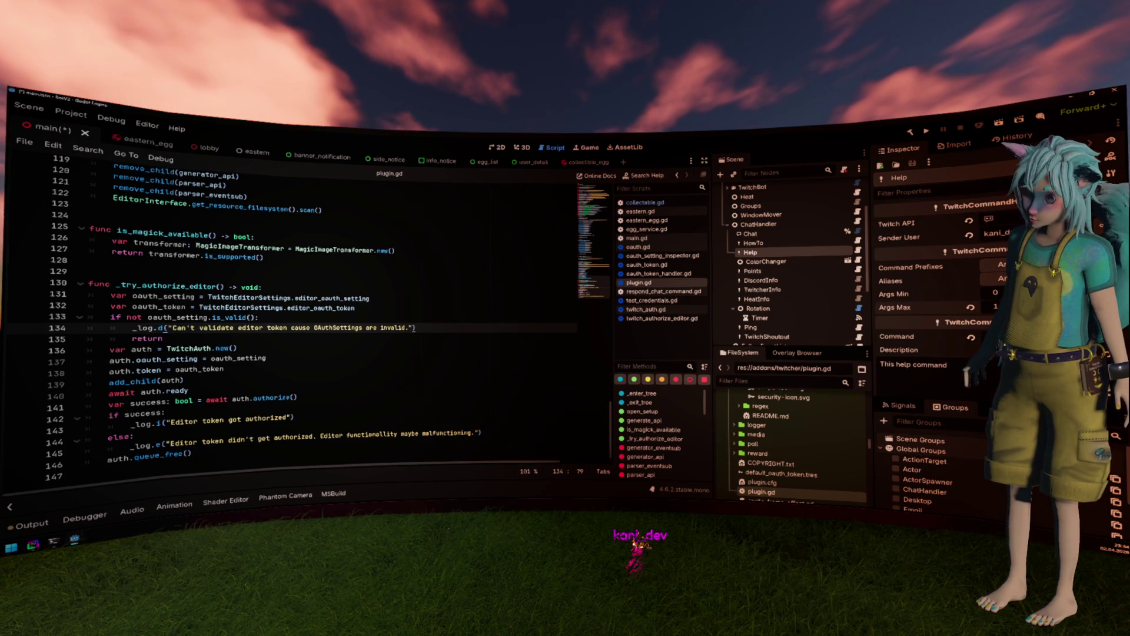
key("ctrl+s")
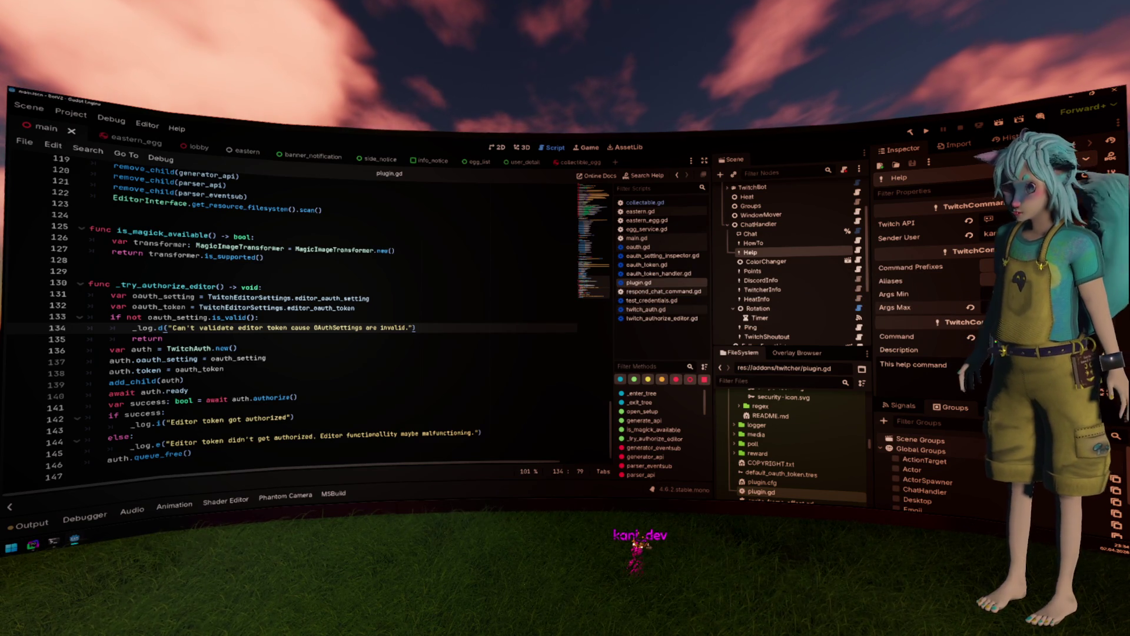
Open the base TwitchCommandHelp script by way of the custom help command script
left_click(857, 252)
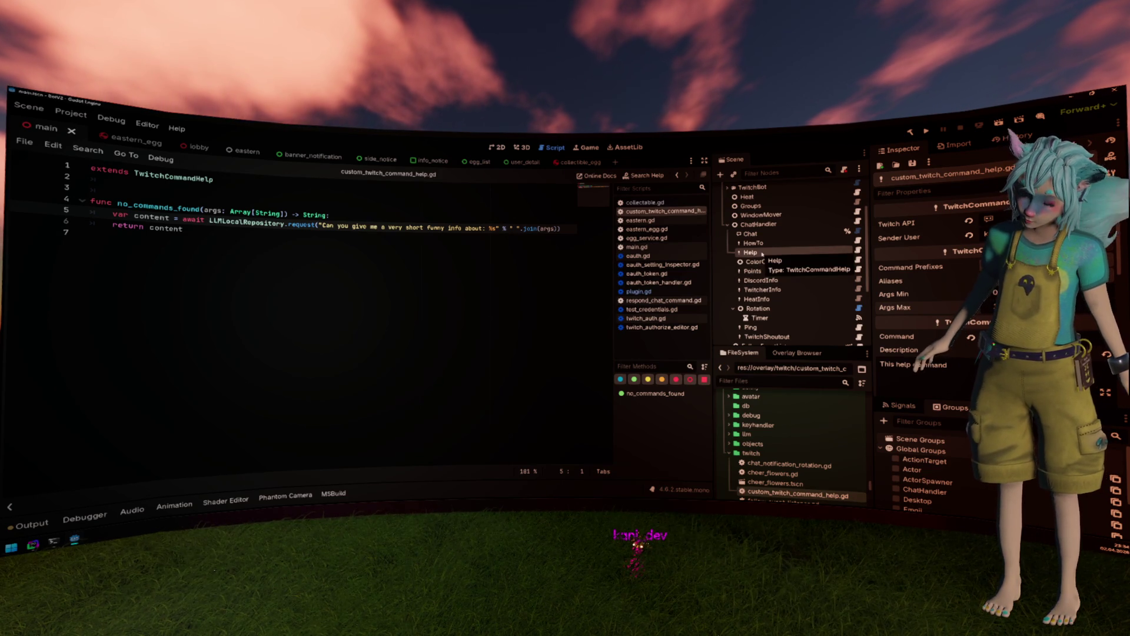
left_click(174, 176, "ctrl")
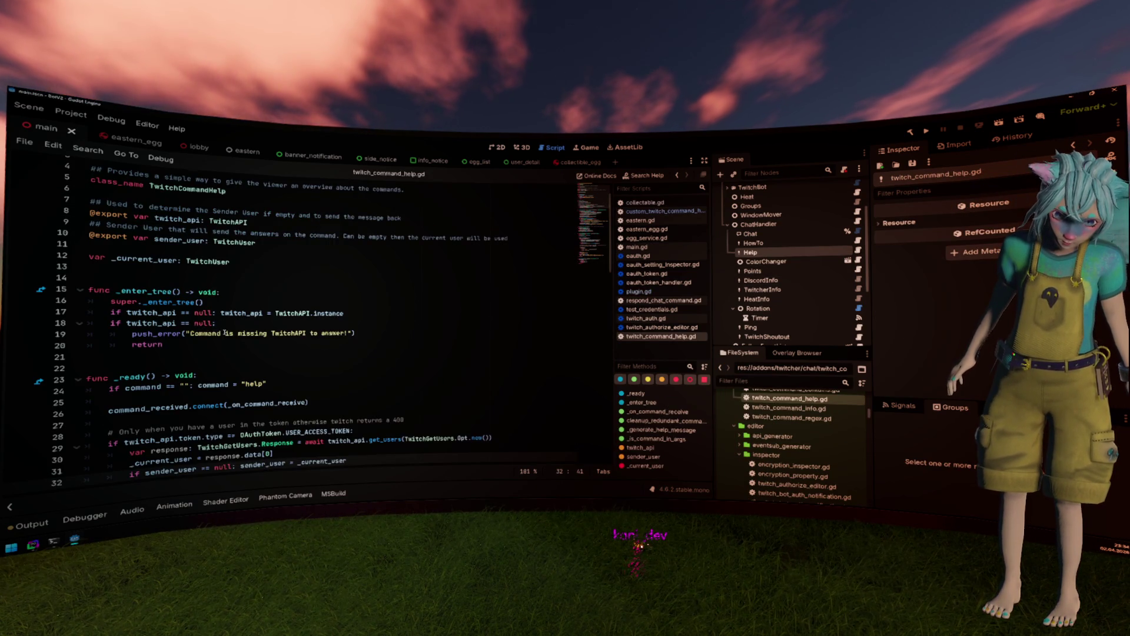
scroll(224, 334, "down", 1)
scroll(223, 334, "up", 2)
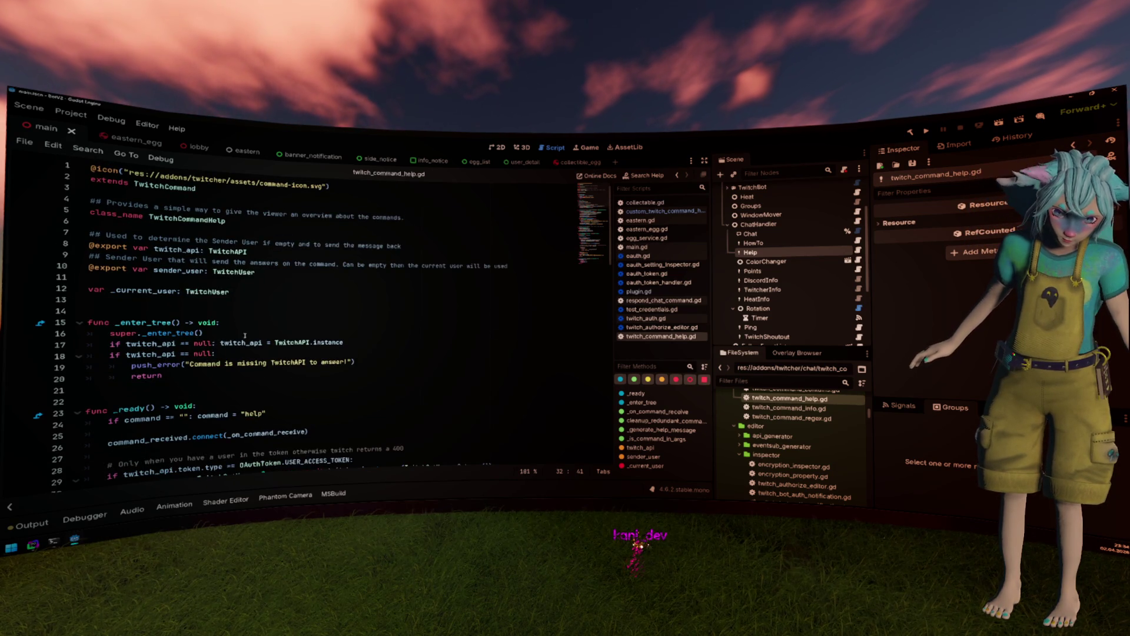
scroll(319, 355, "down", 2)
Add an args_max line in _ready and compare it with the Help node's properties
left_click(319, 355)
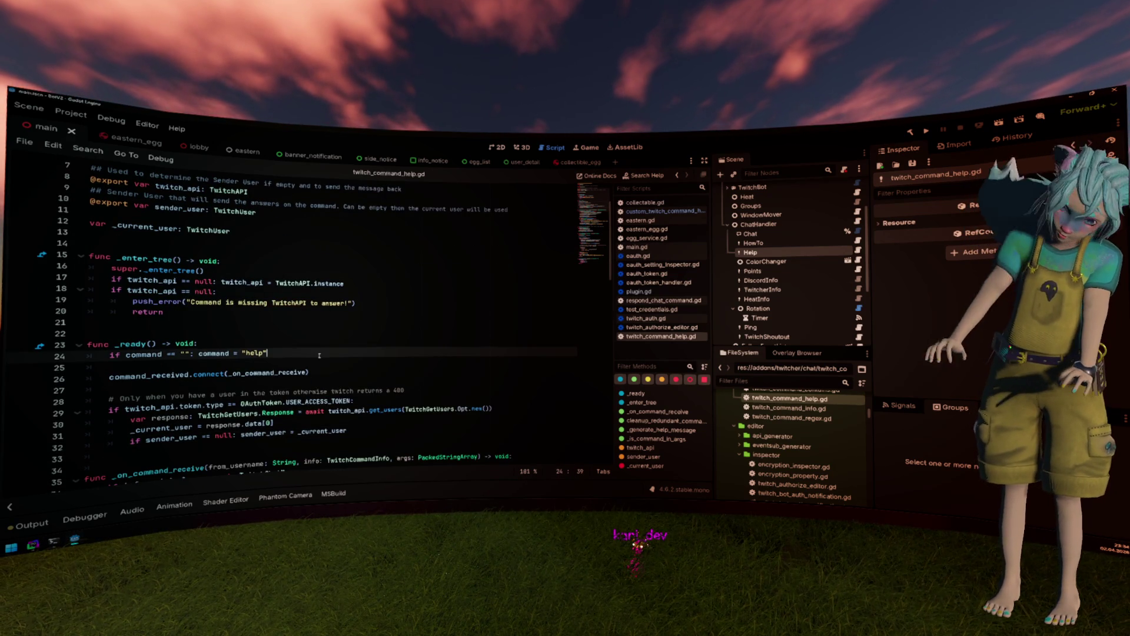
key("Return")
type("arg")
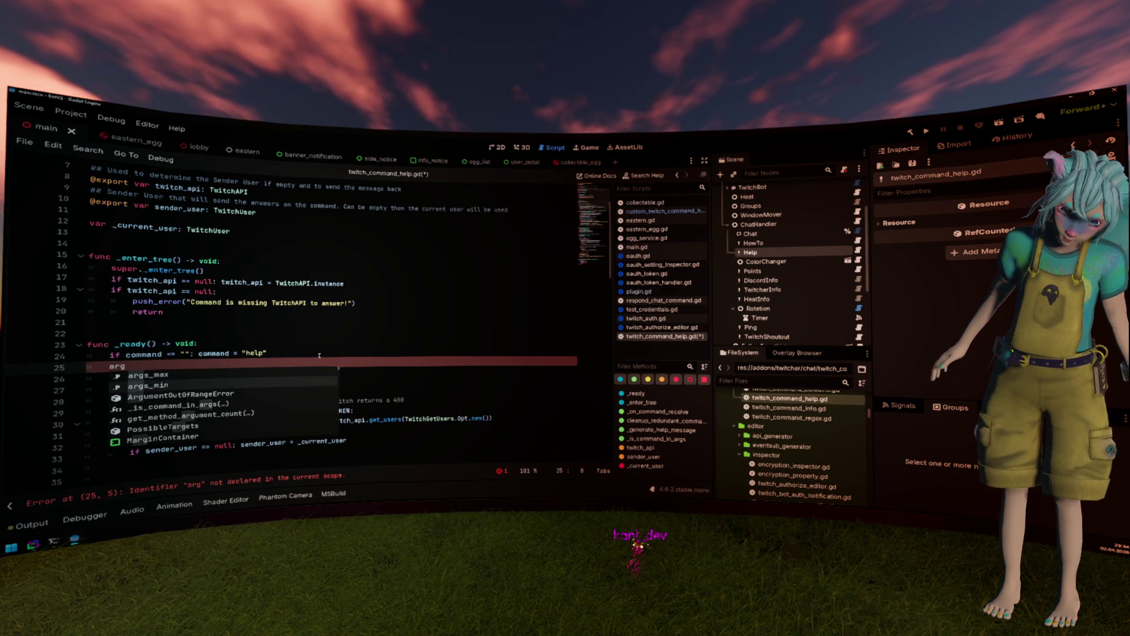
key("Return")
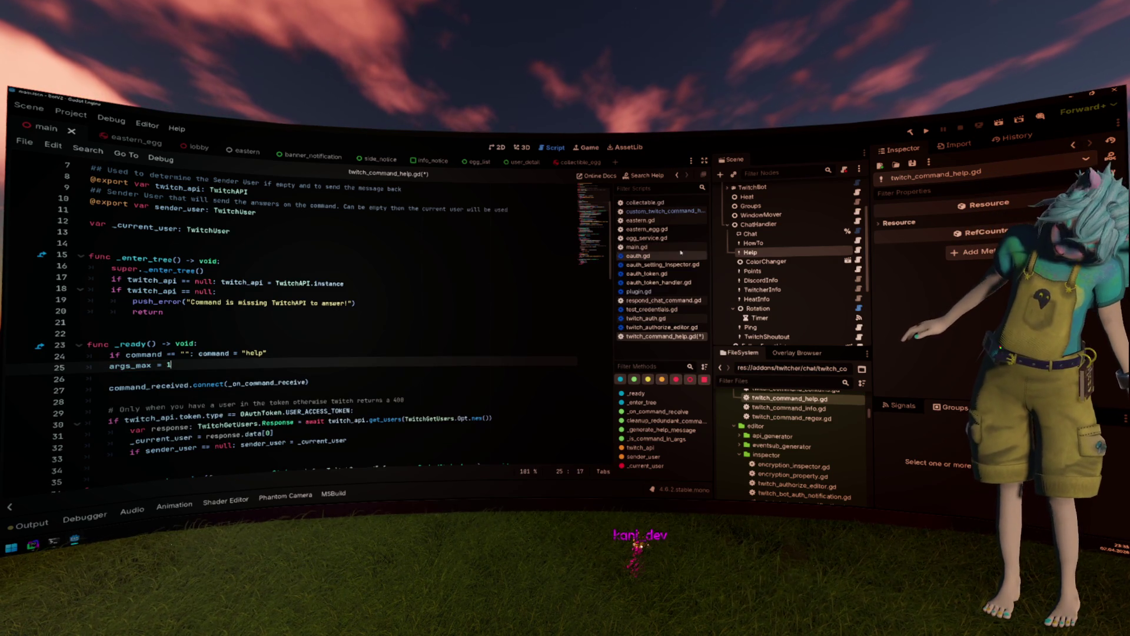
left_click(751, 252)
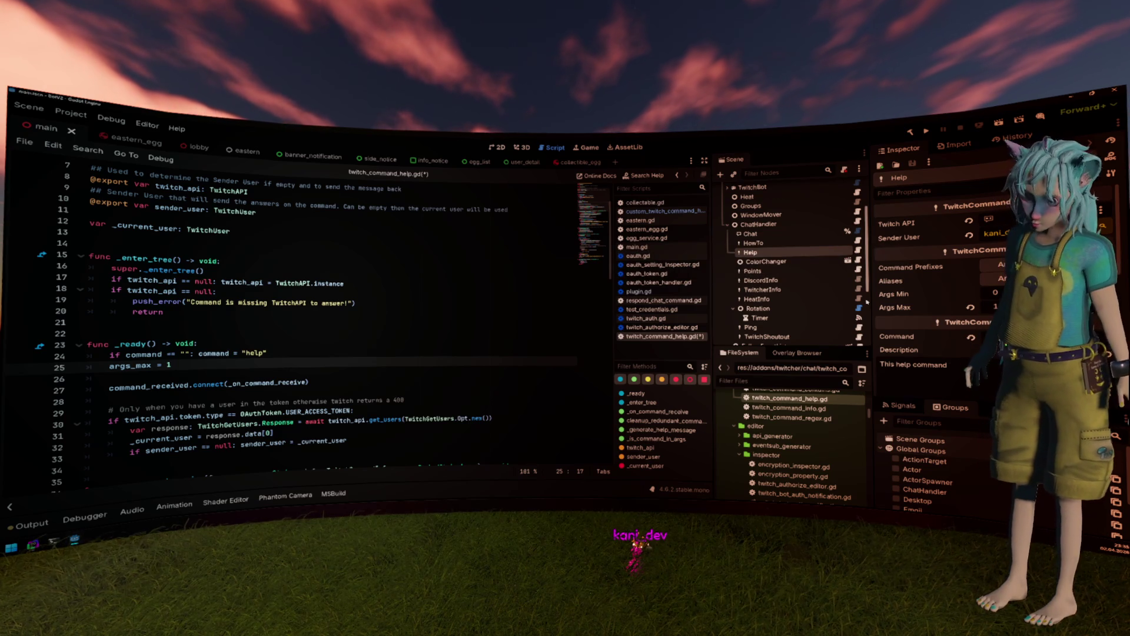
scroll(912, 265, "down", 2)
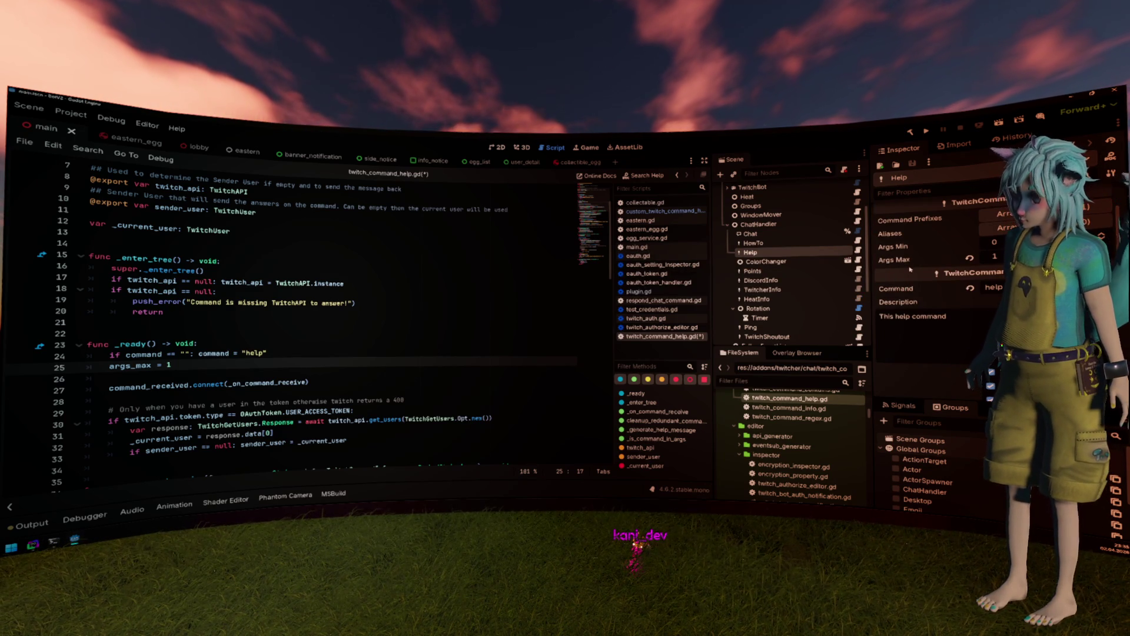
mouse_move(917, 302)
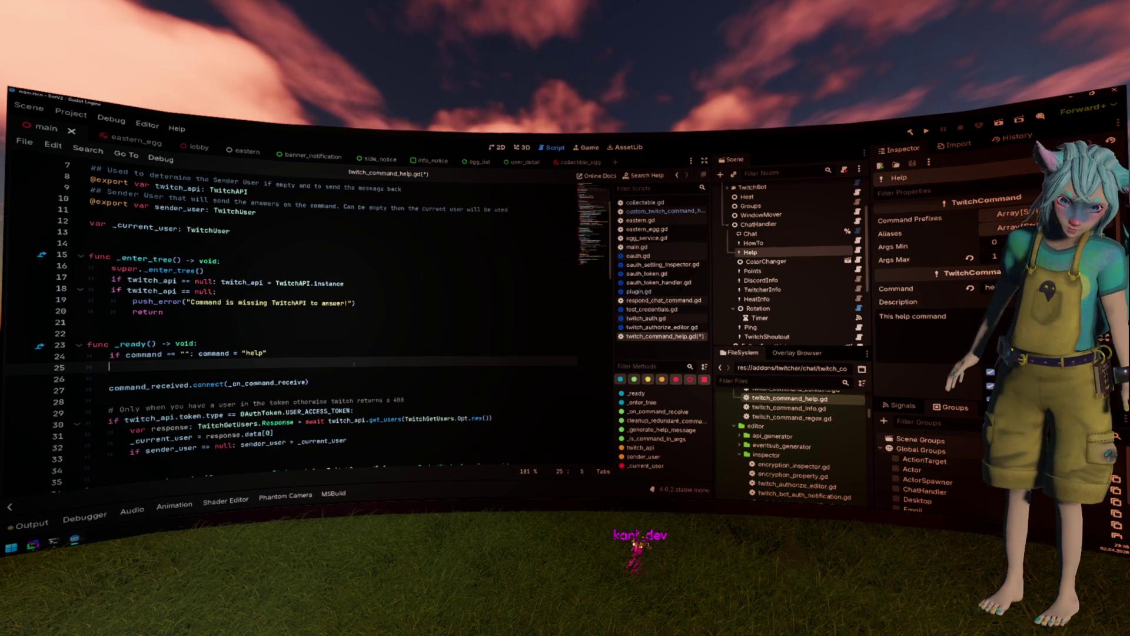
Move the line into a new 'func _init() -> void:' with 'args_max = 1' and save the script
key("ctrl+z")
key("Up")
key("Up")
key("Up")
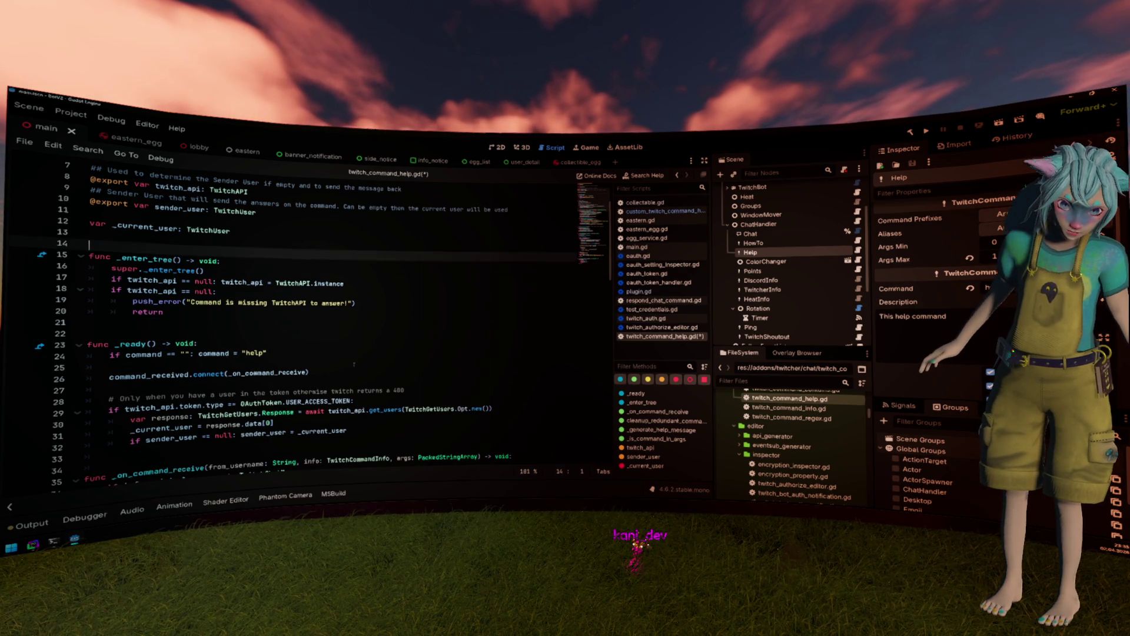
key("Return")
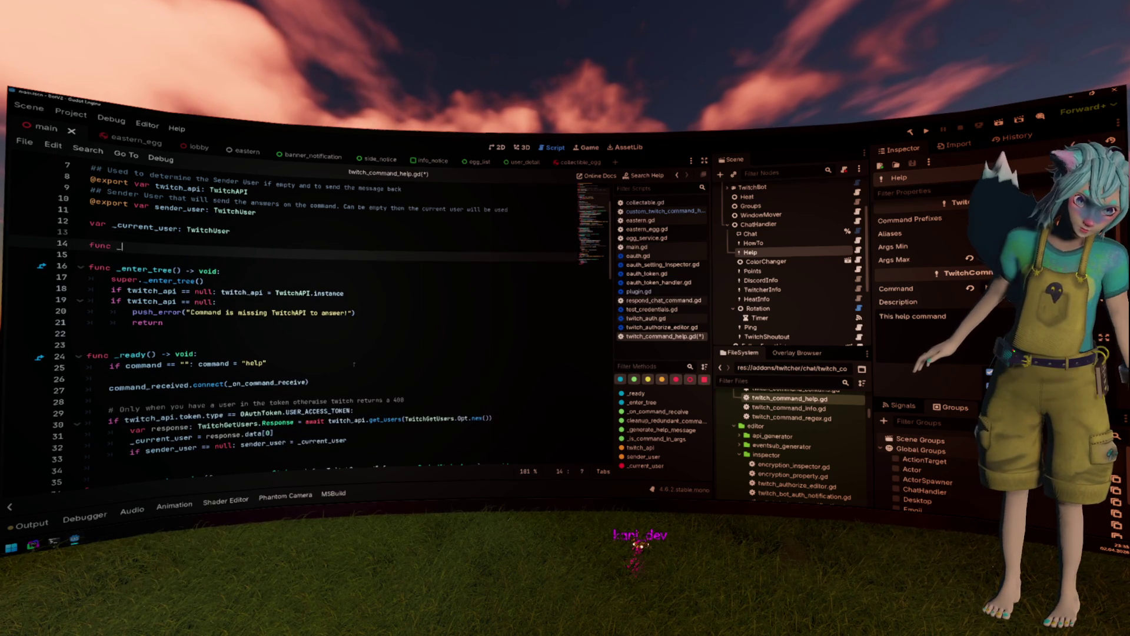
type("func _init() -> voi")
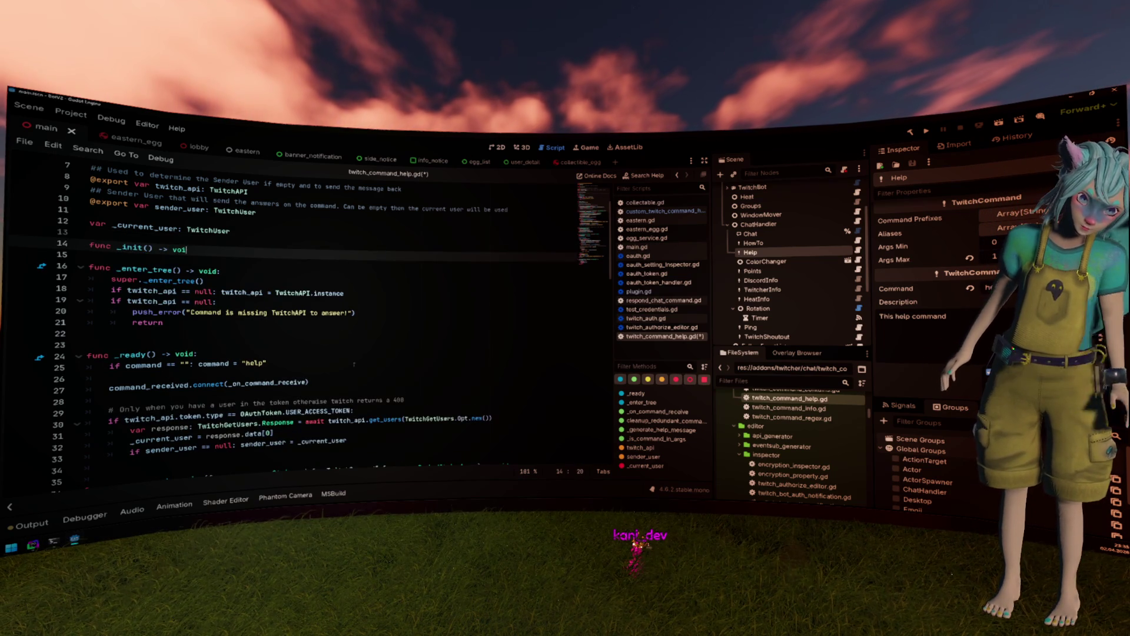
type("d:")
key("Return")
type("args_max = 1")
key("Return")
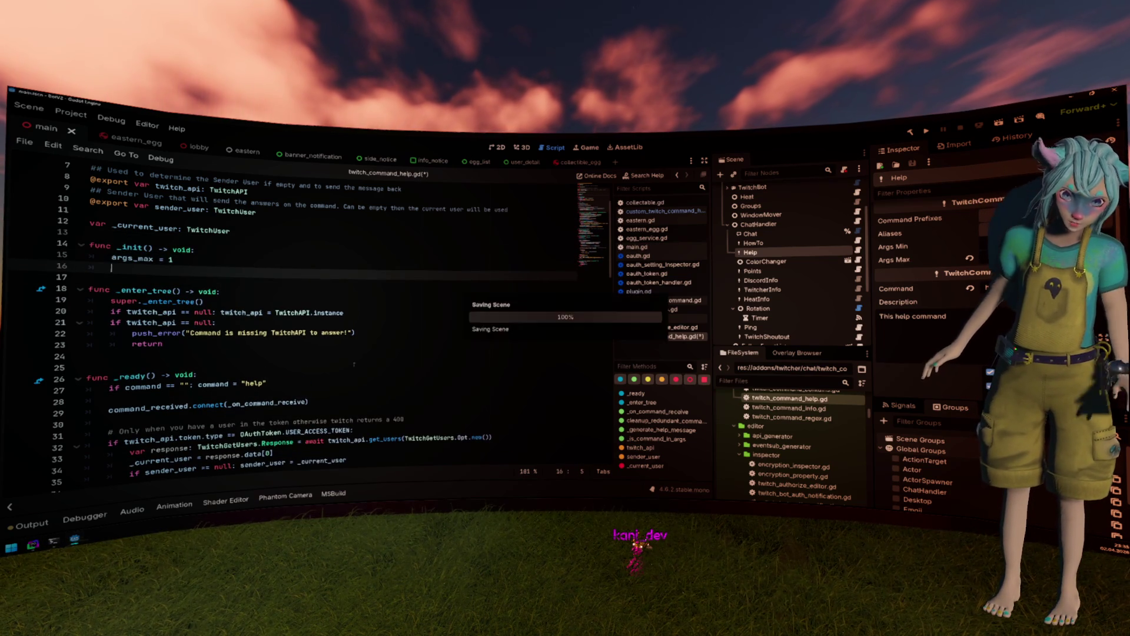
key("ctrl+s")
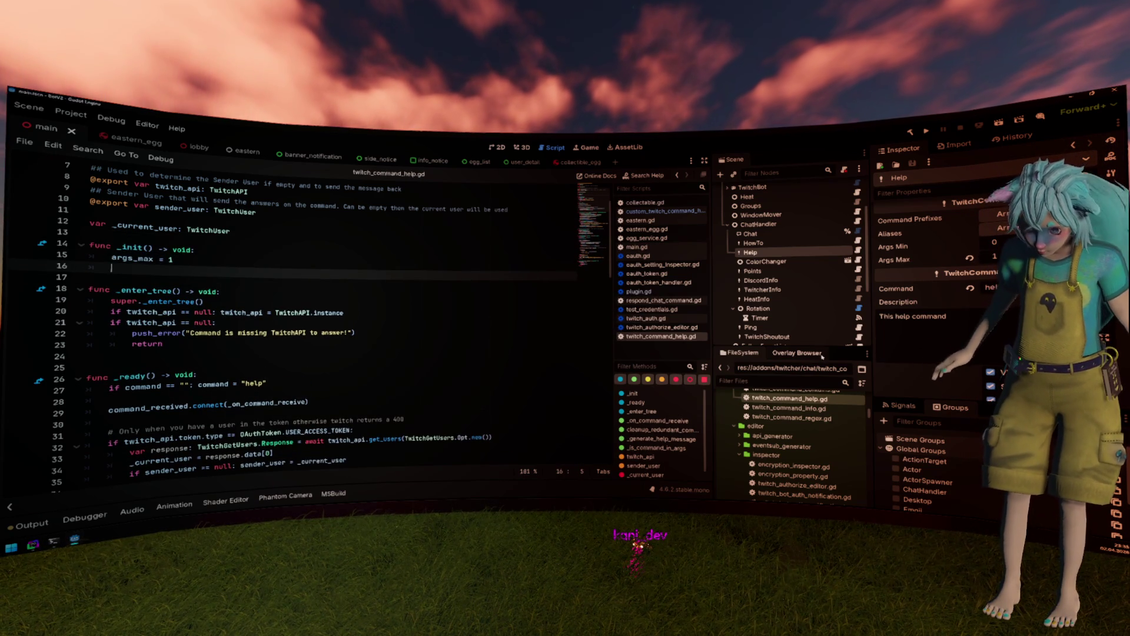
Review the new _init code and expand Listen to Chatrooms to confirm its Size is 0
scroll(910, 330, "down", 5)
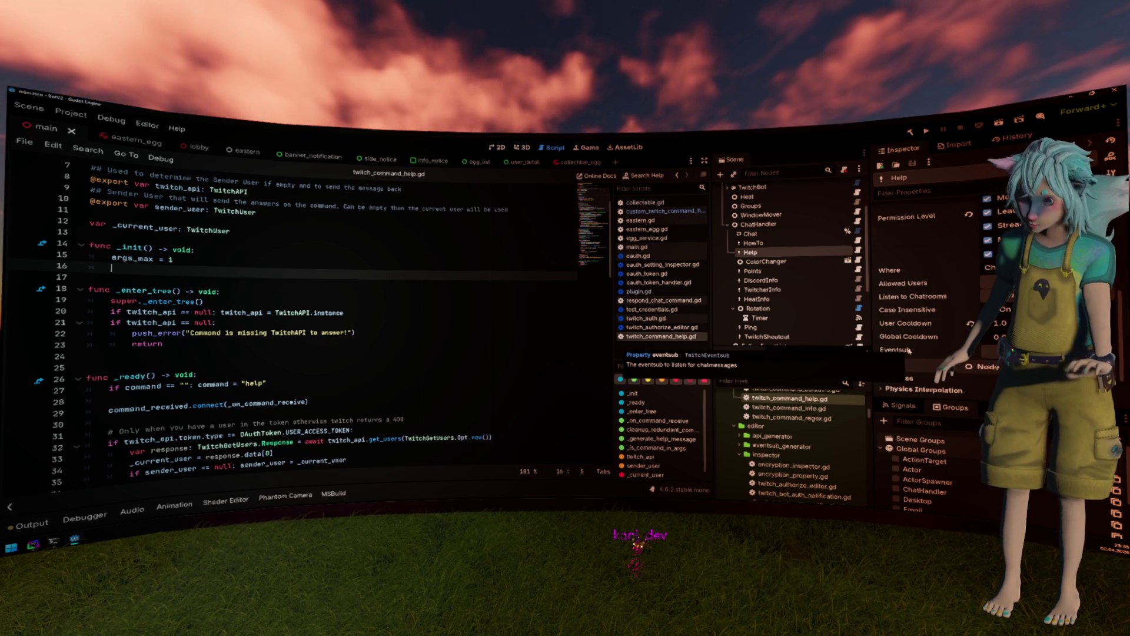
scroll(910, 351, "up", 5)
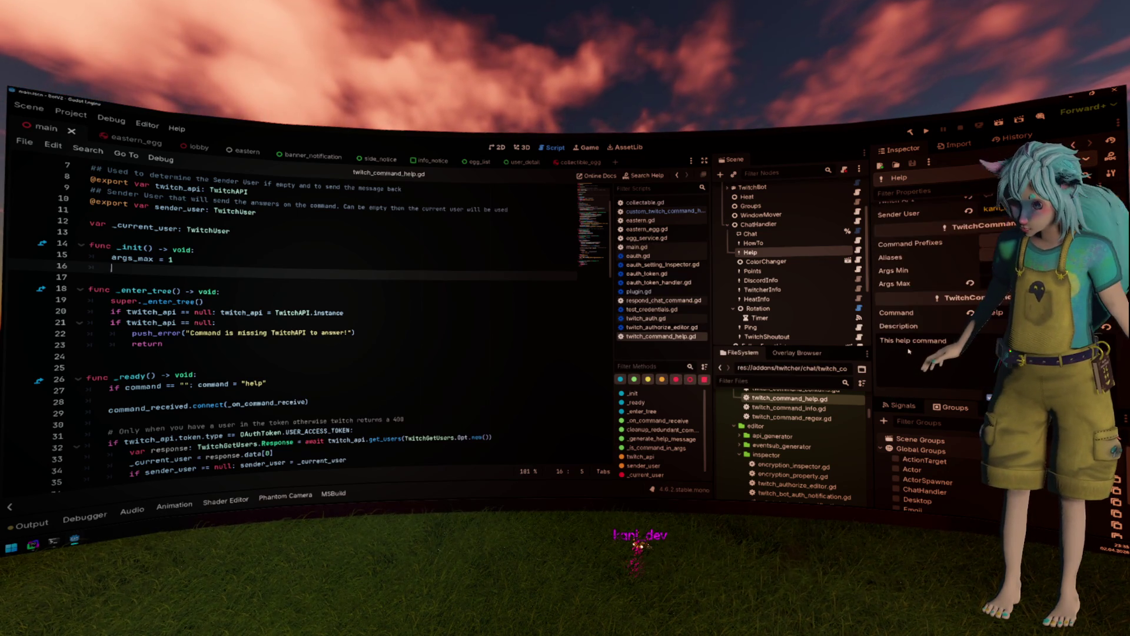
left_click(563, 293)
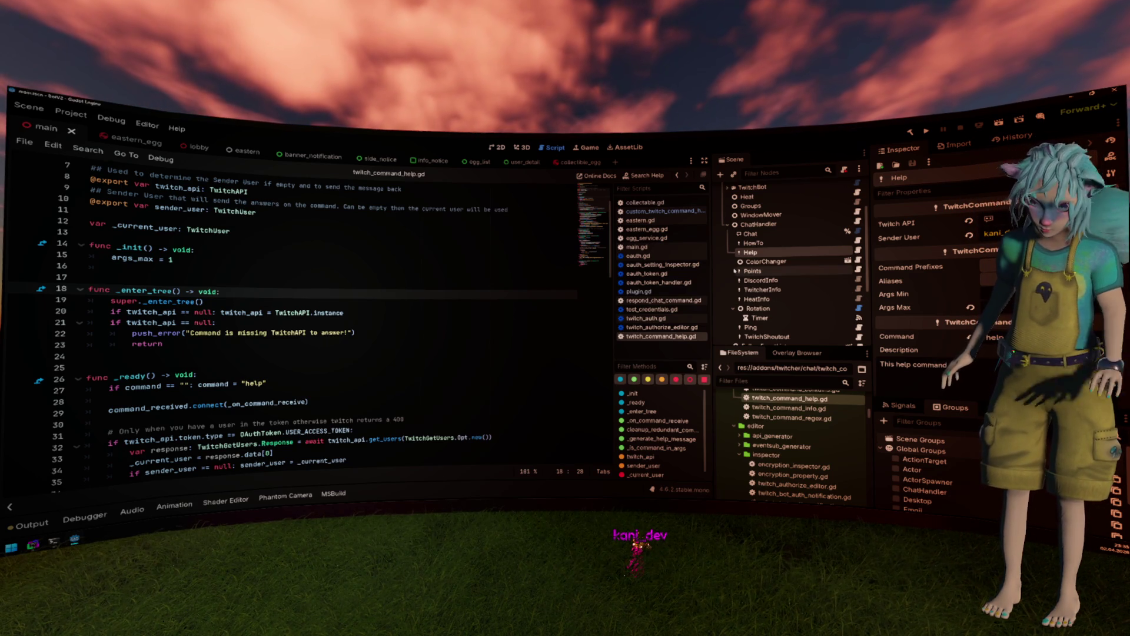
left_click(172, 259)
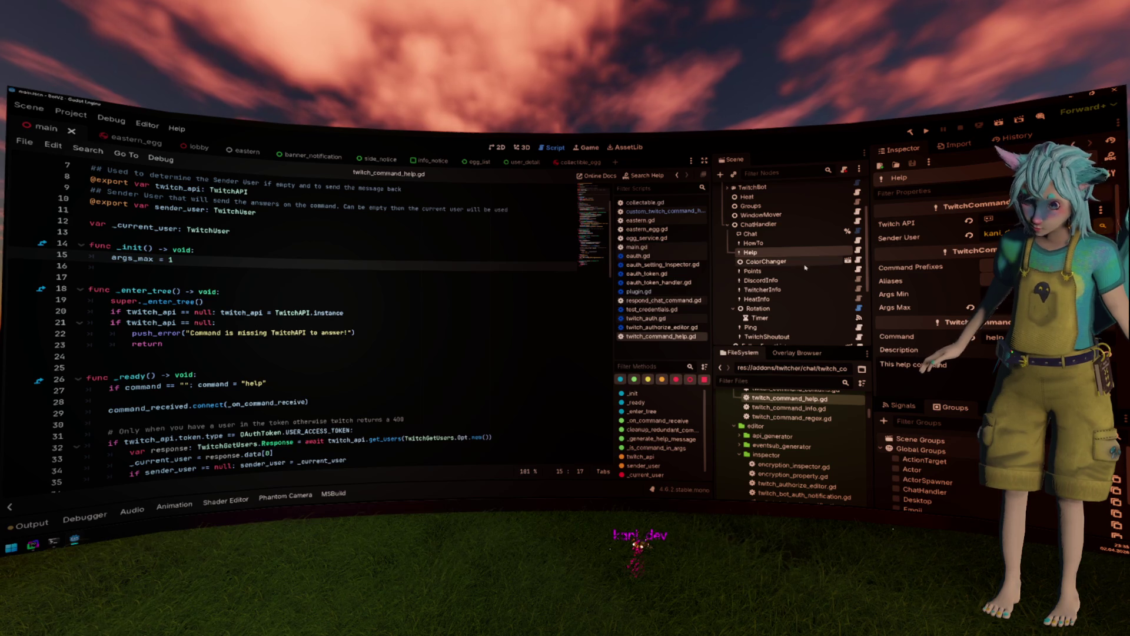
scroll(939, 287, "down", 6)
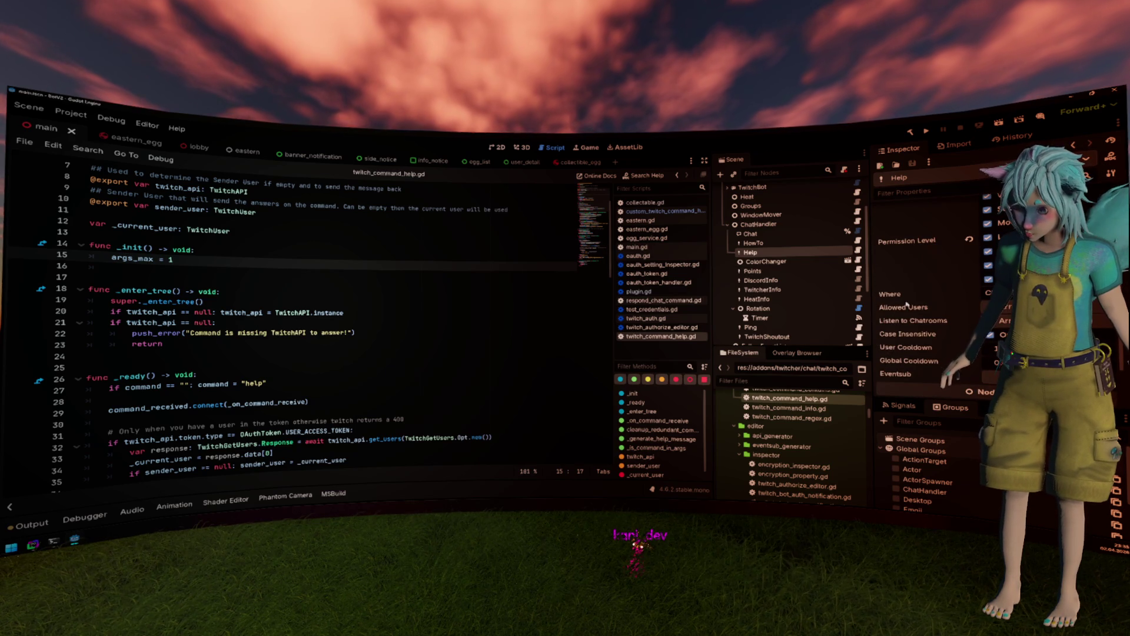
left_click(983, 321)
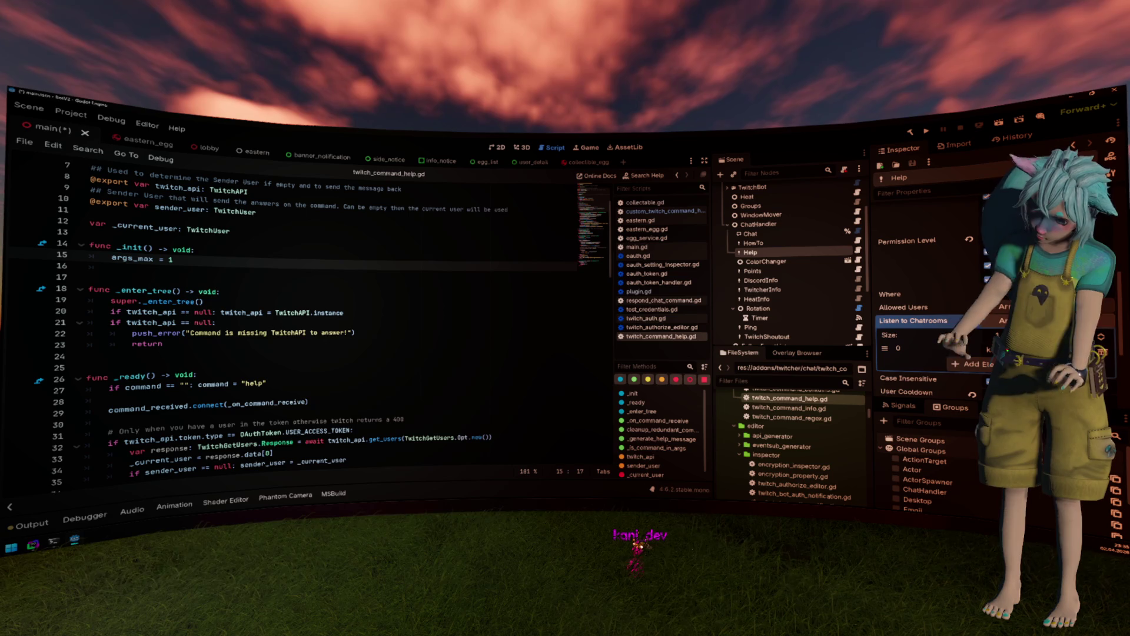
left_click(556, 278)
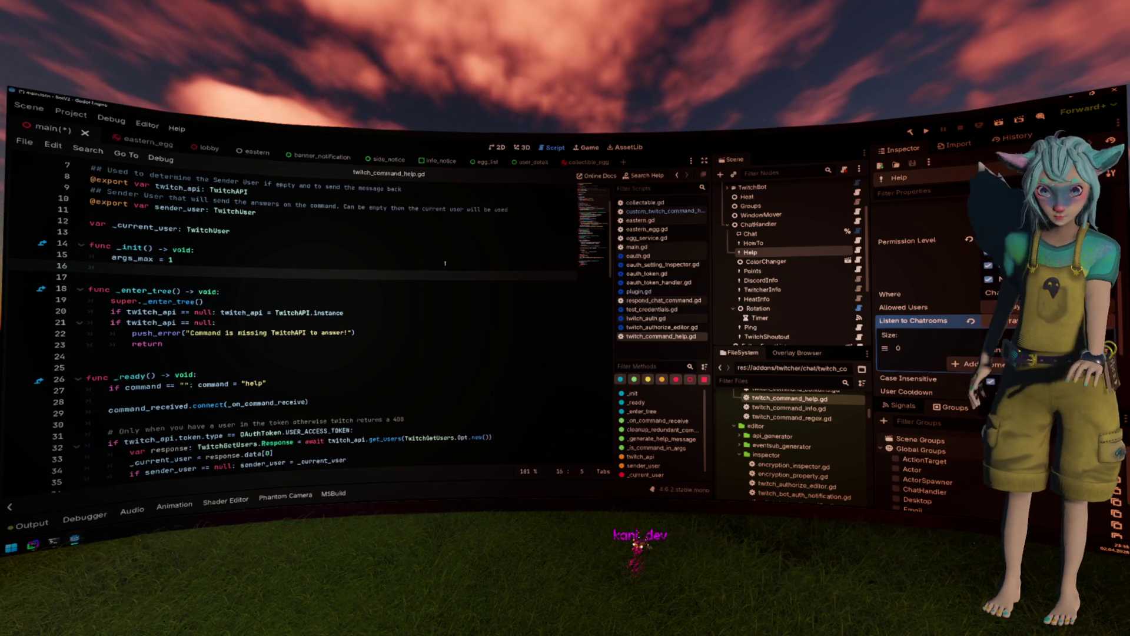
left_click(427, 252)
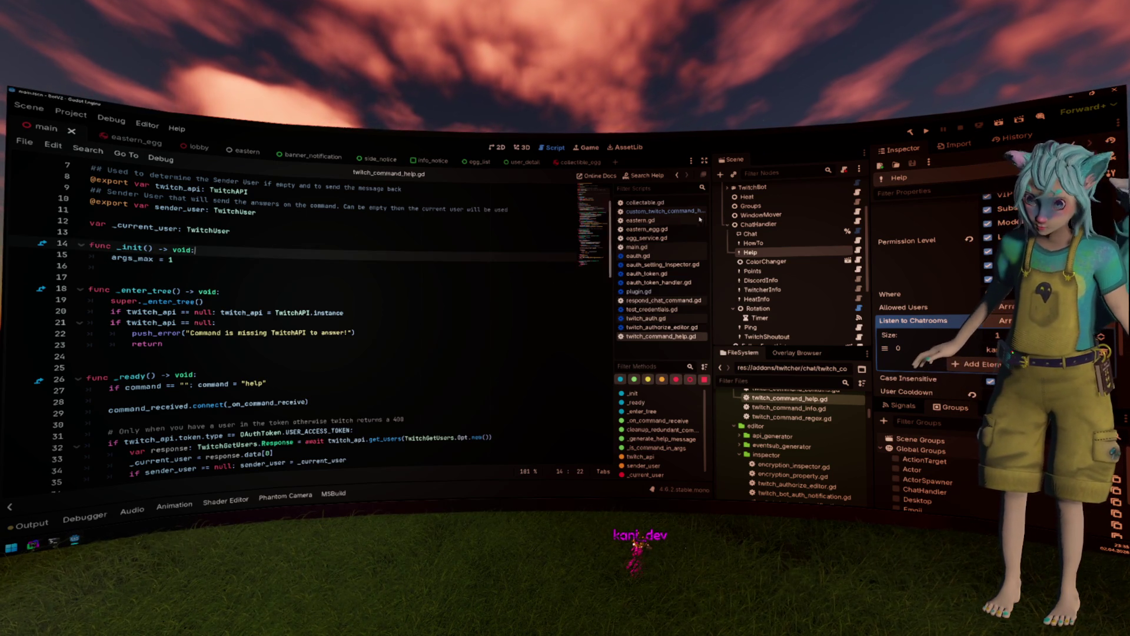
Close the help command scripts, plugin.gd, the oauth, auth and test scripts, and main.gd
middle_click(704, 336)
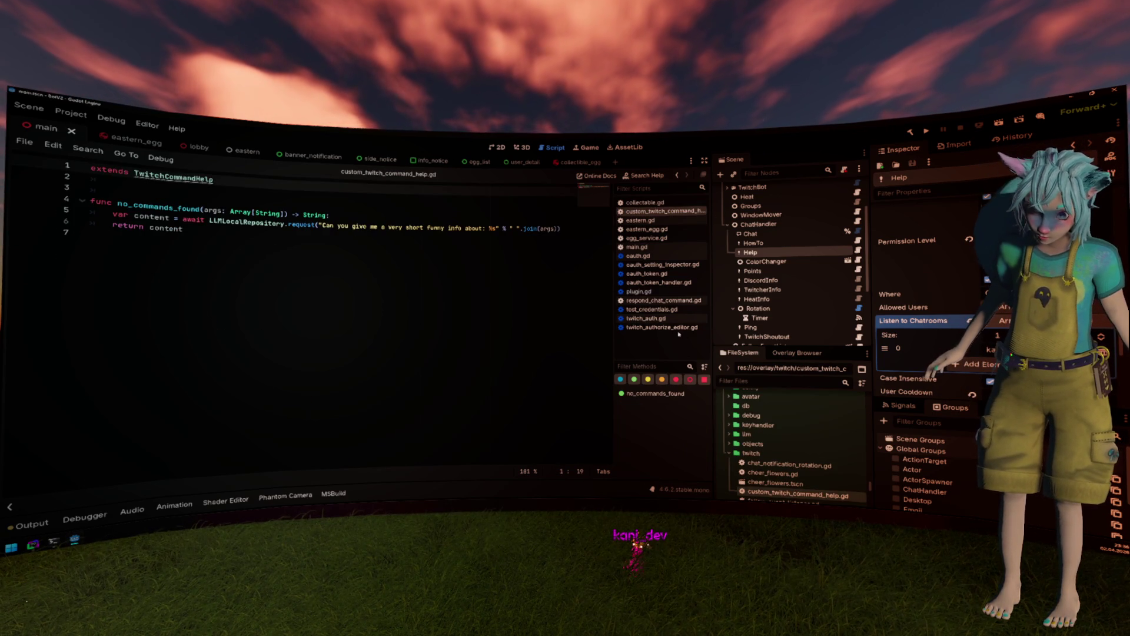
middle_click(658, 211)
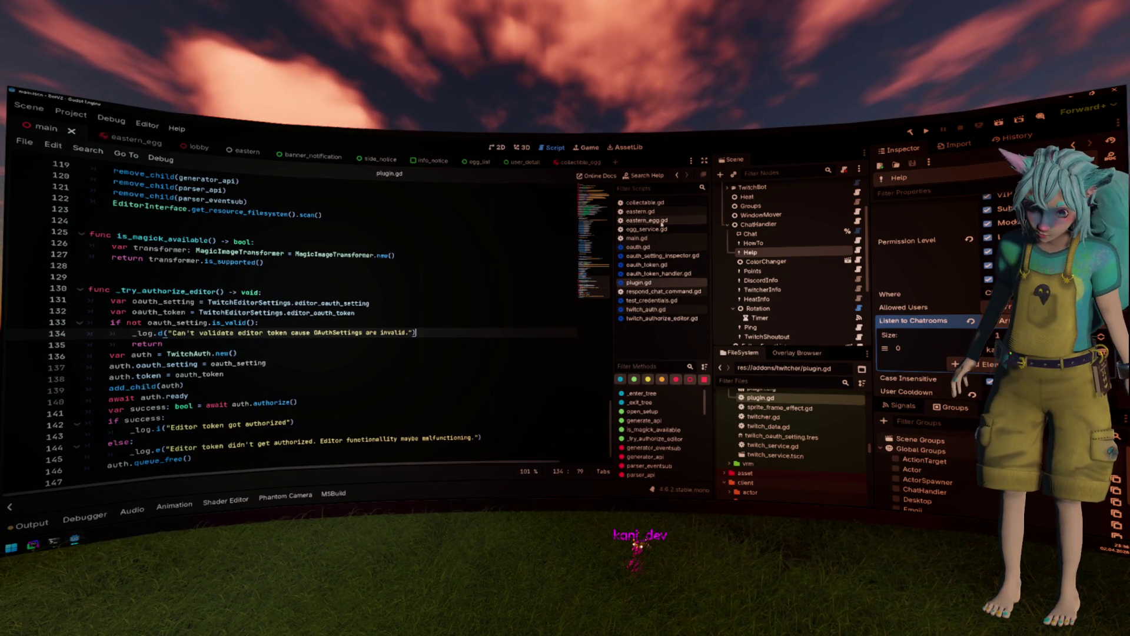
middle_click(671, 283)
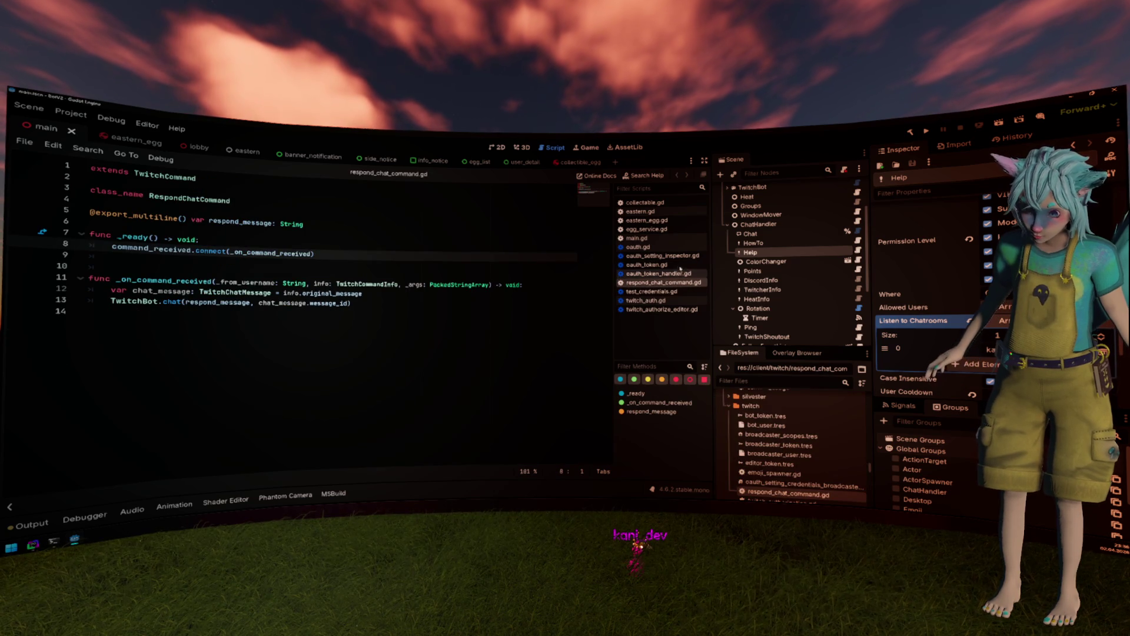
middle_click(681, 273)
middle_click(677, 264)
middle_click(674, 256)
middle_click(669, 247)
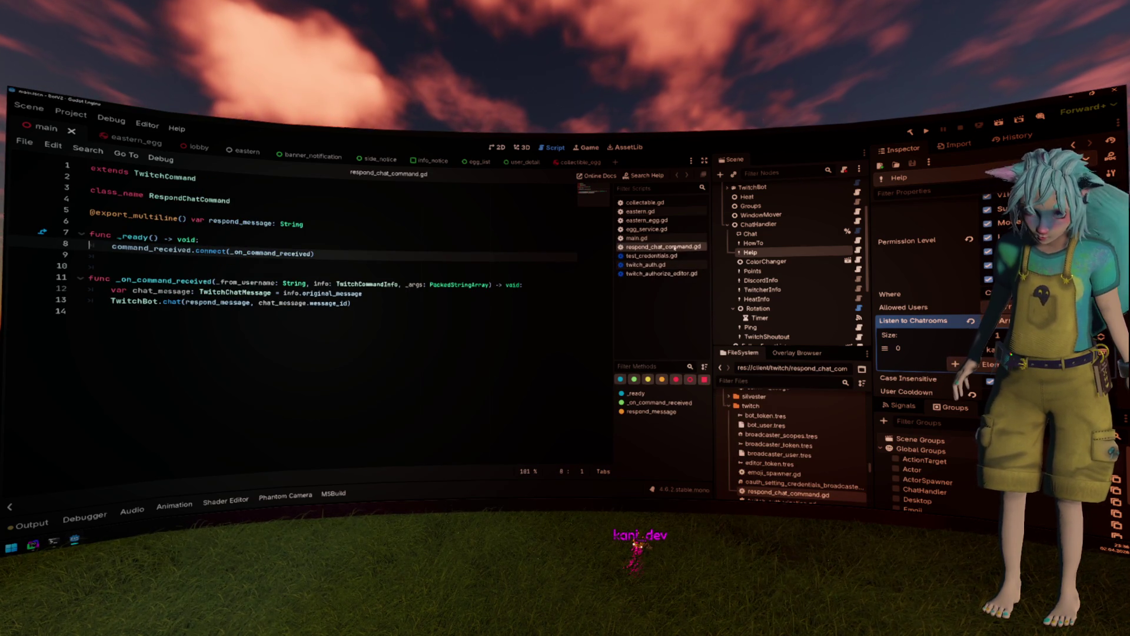
middle_click(674, 248)
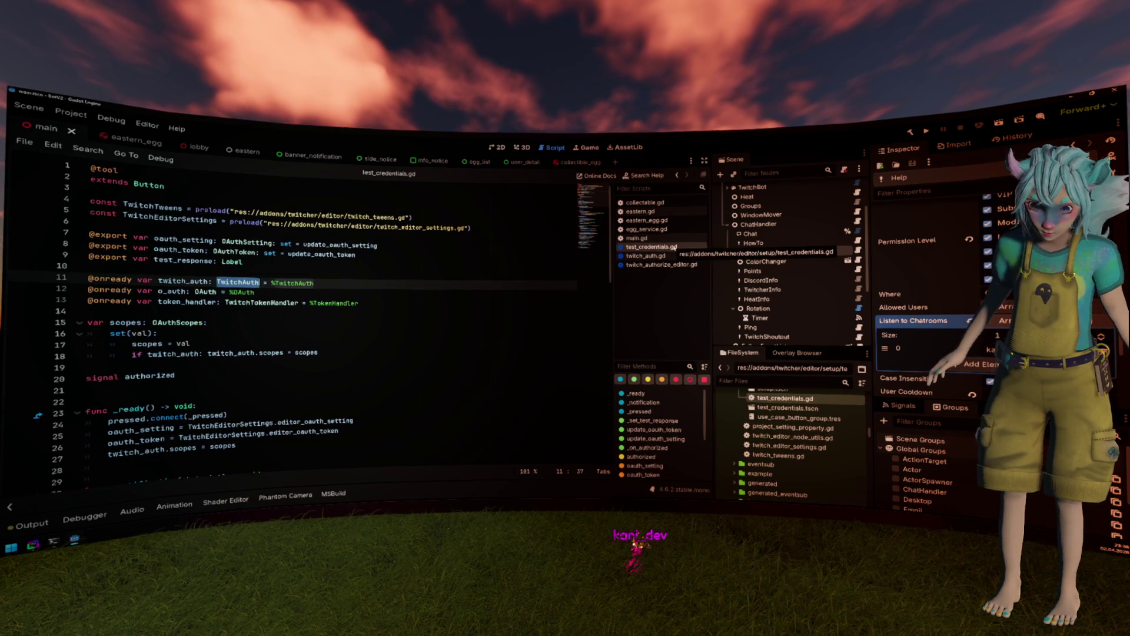
middle_click(674, 248)
middle_click(674, 248)
middle_click(675, 248)
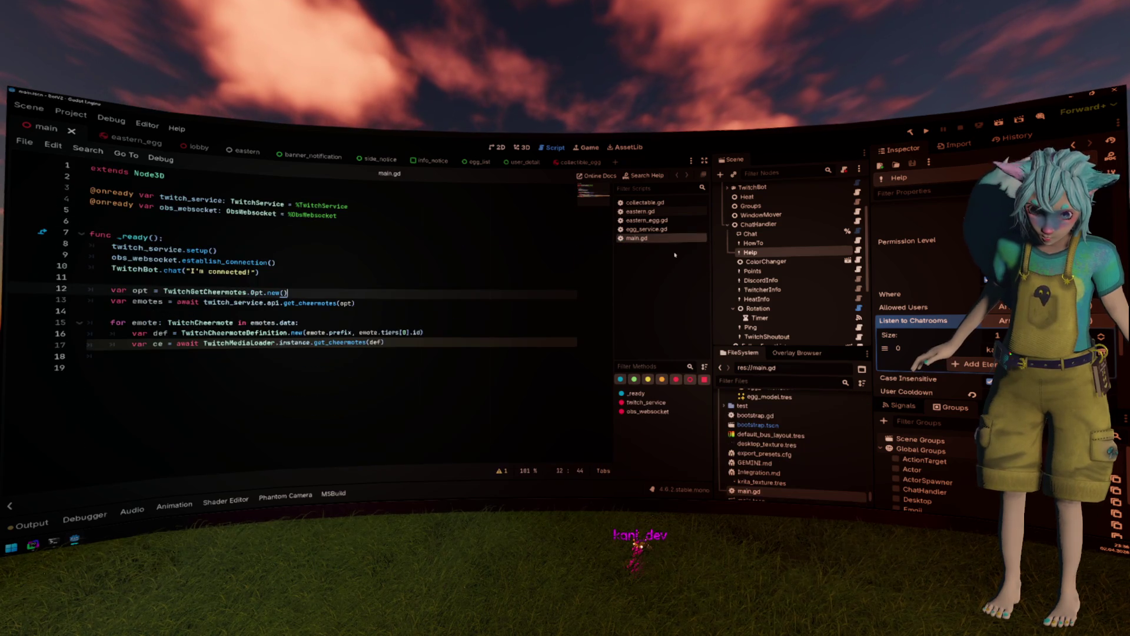
middle_click(638, 238)
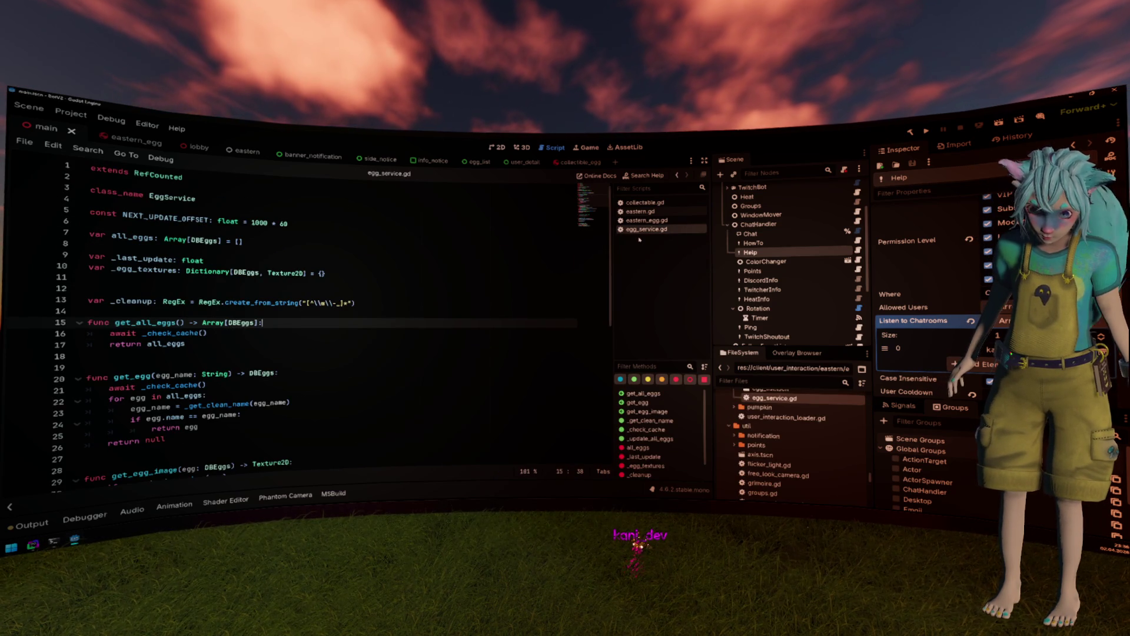
Open main.gd, delete the Cheermote test code from _ready, save it, and close it
key("ctrl+alt+o")
type("main")
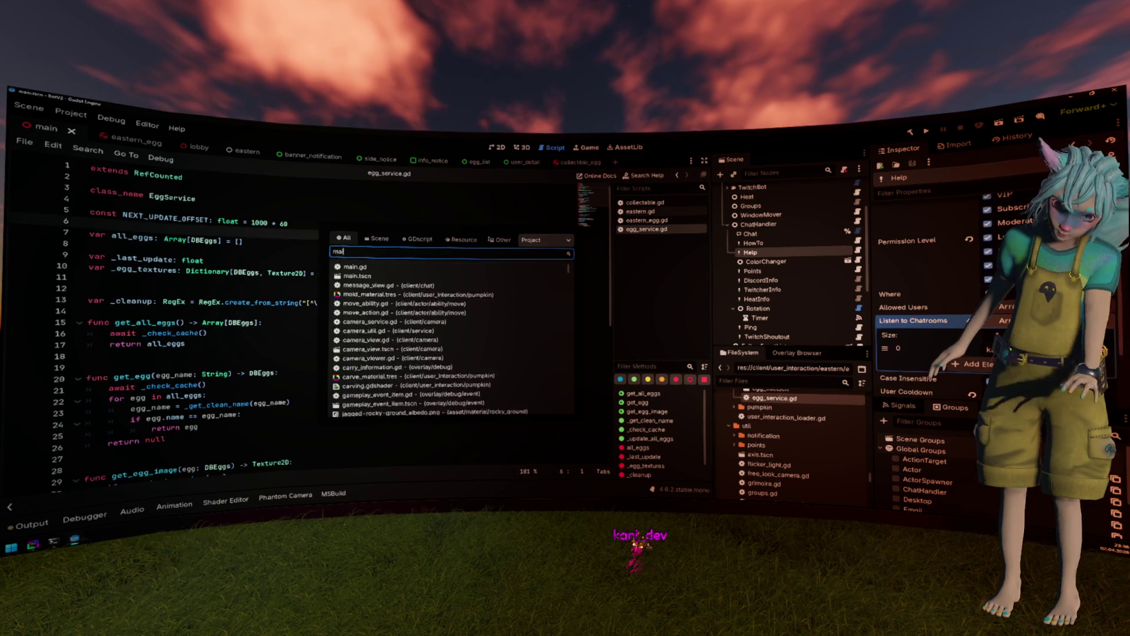
key("Return")
mouse_move(147, 356)
left_mouse_down()
mouse_move(44, 326)
mouse_move(17, 284)
left_mouse_up()
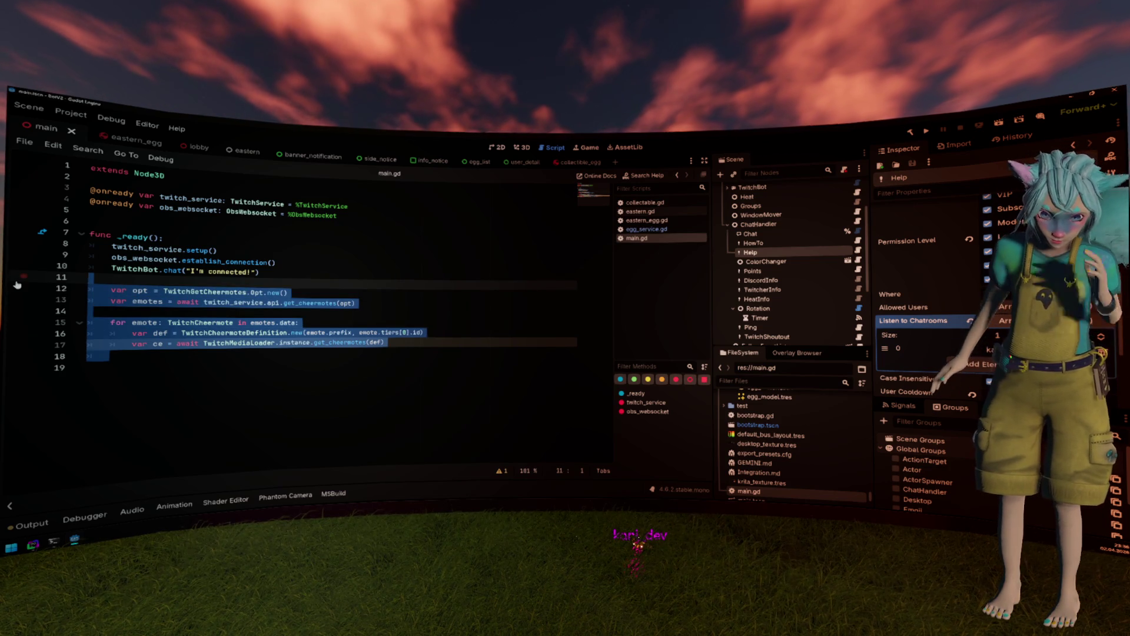
key("Delete")
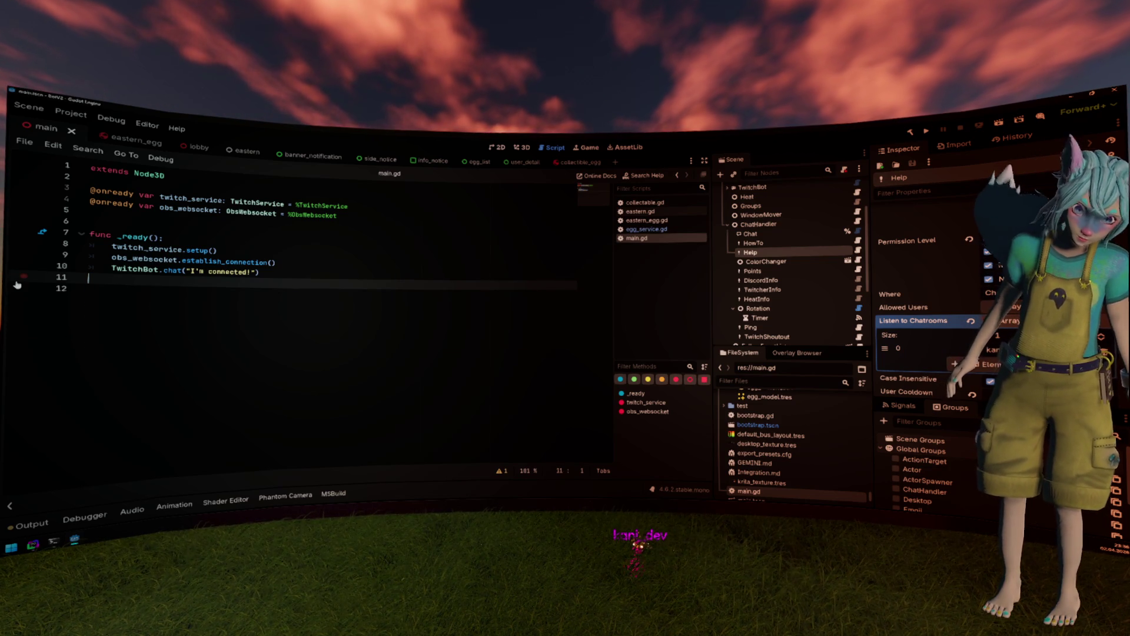
key("ctrl+s")
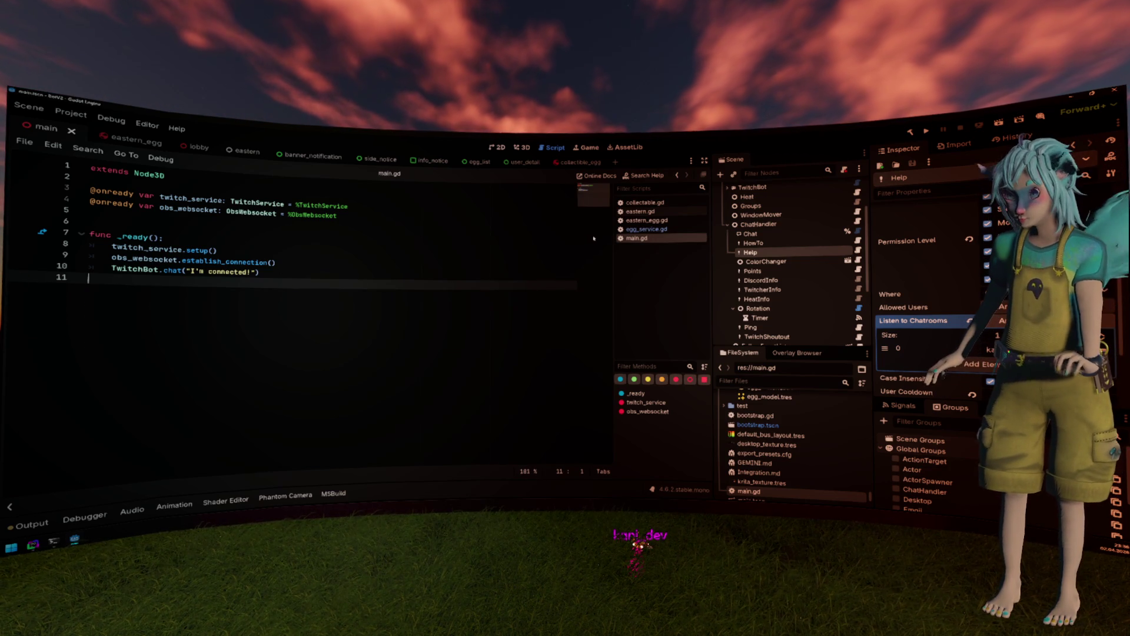
middle_click(650, 239)
left_click(397, 282)
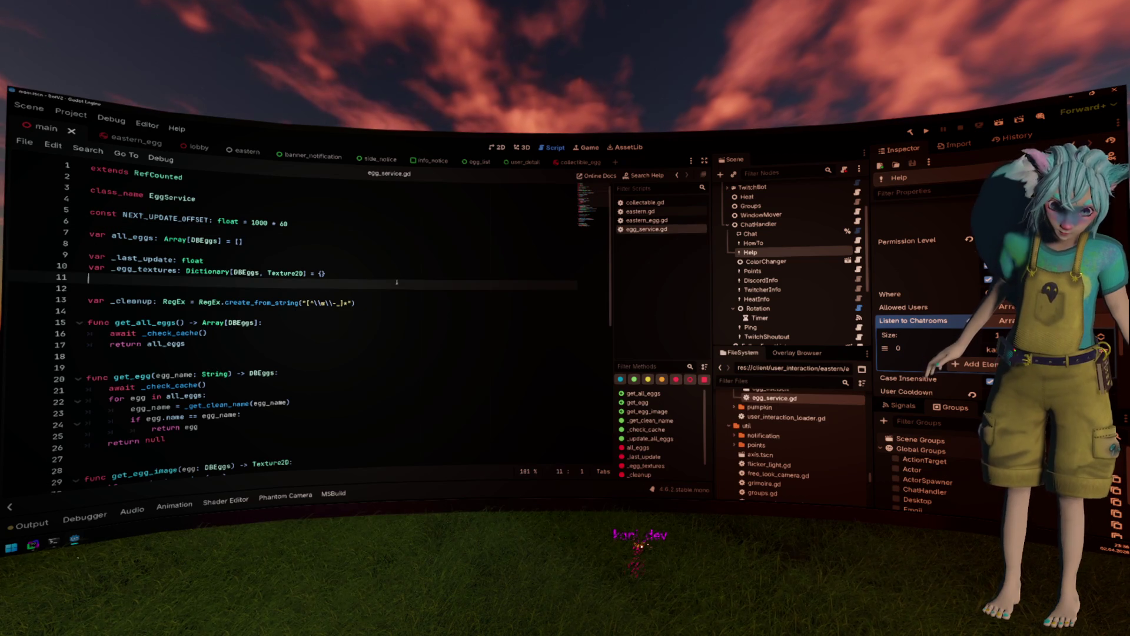
Close egg_service.gd after reviewing it, then select the Artwork-test request_egg line in eastern.gd
scroll(397, 279, "down", 3)
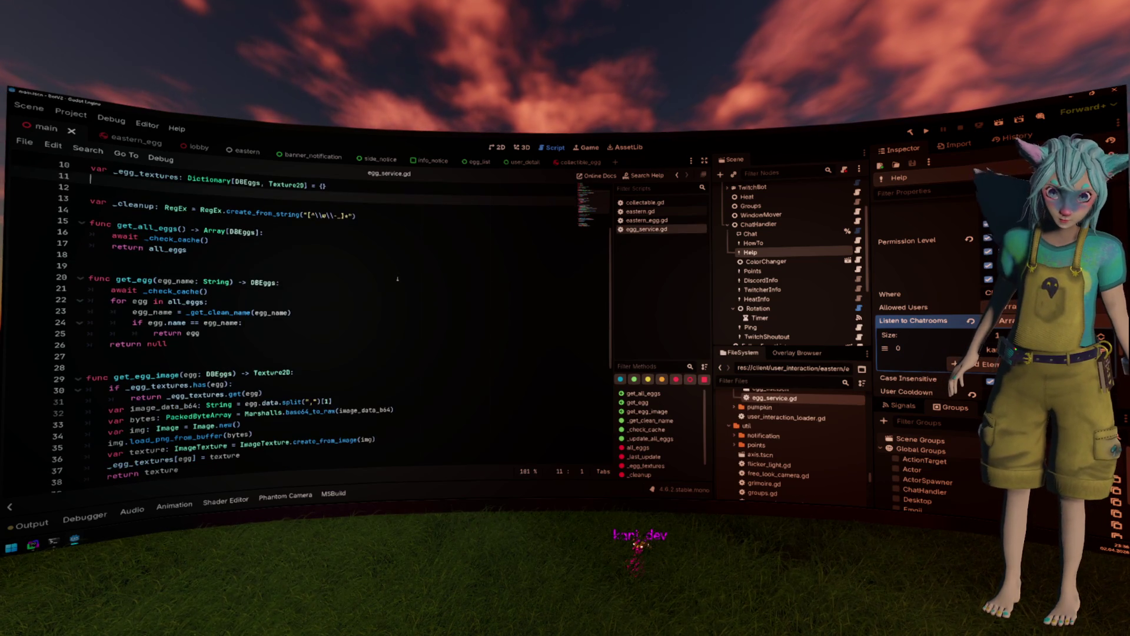
scroll(397, 279, "down", 6)
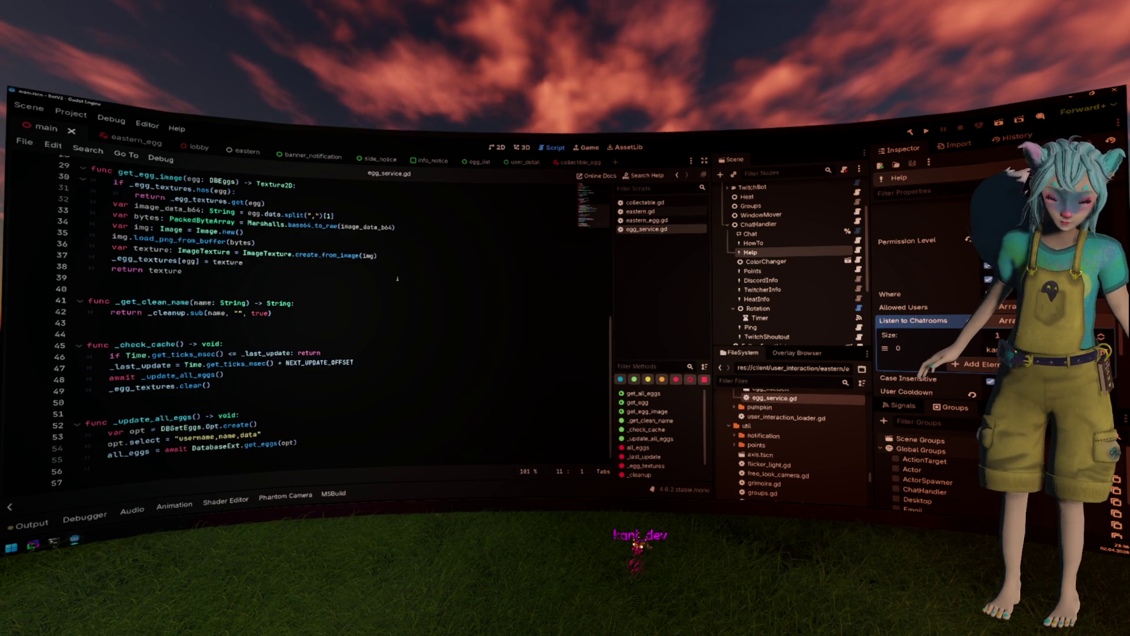
scroll(397, 279, "up", 9)
middle_click(634, 229)
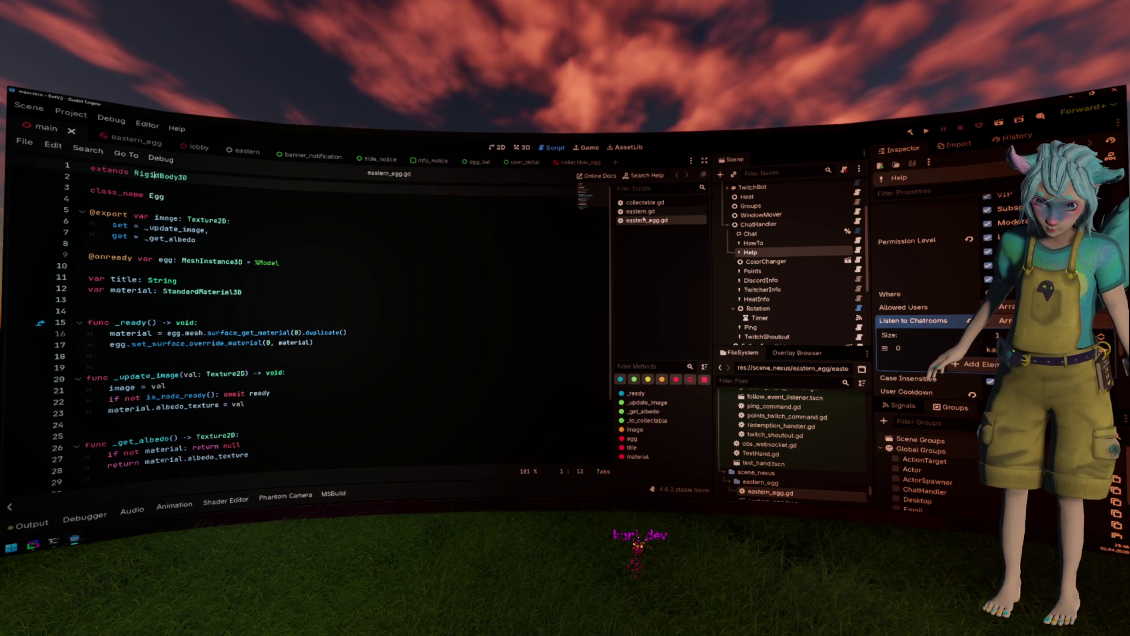
left_click(640, 212)
scroll(416, 255, "down", 3)
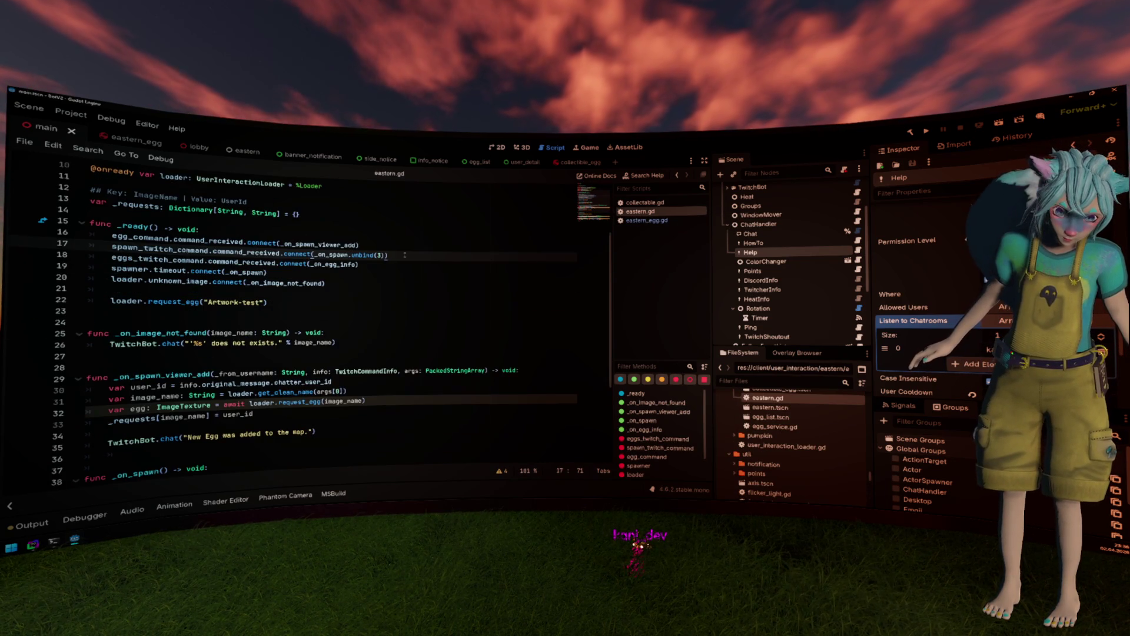
scroll(403, 253, "down", 3)
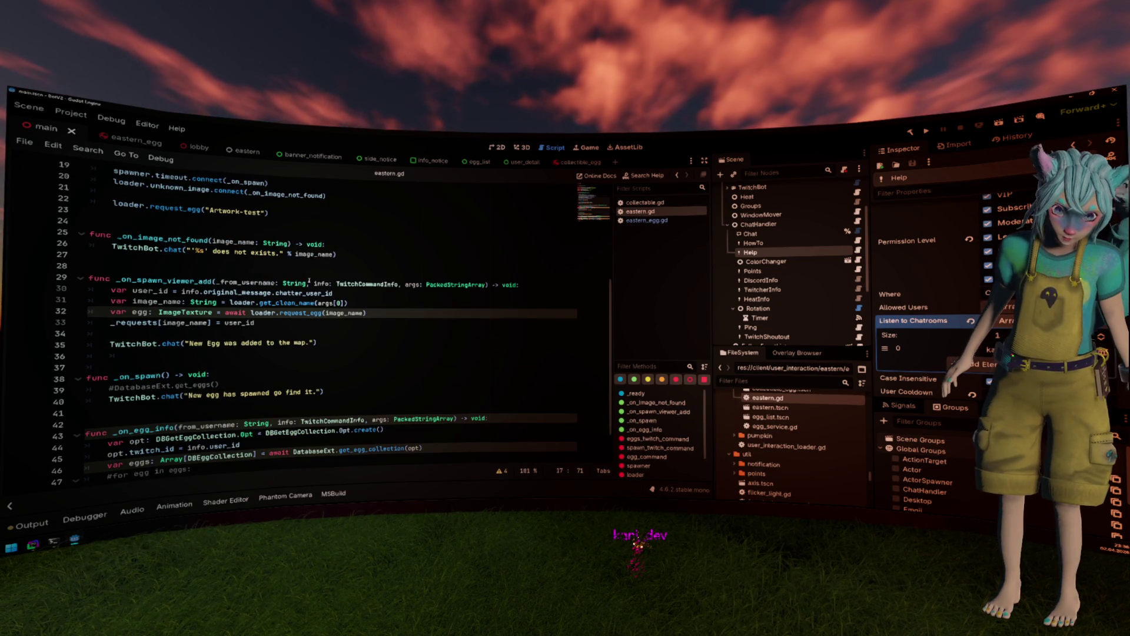
scroll(309, 277, "down", 2)
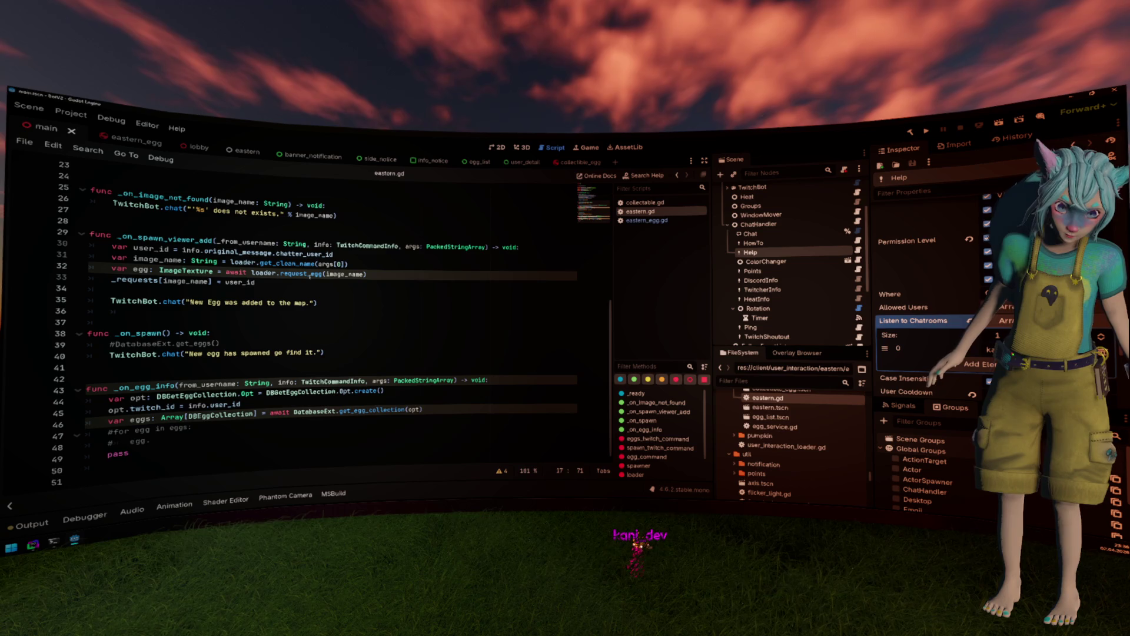
scroll(310, 276, "up", 5)
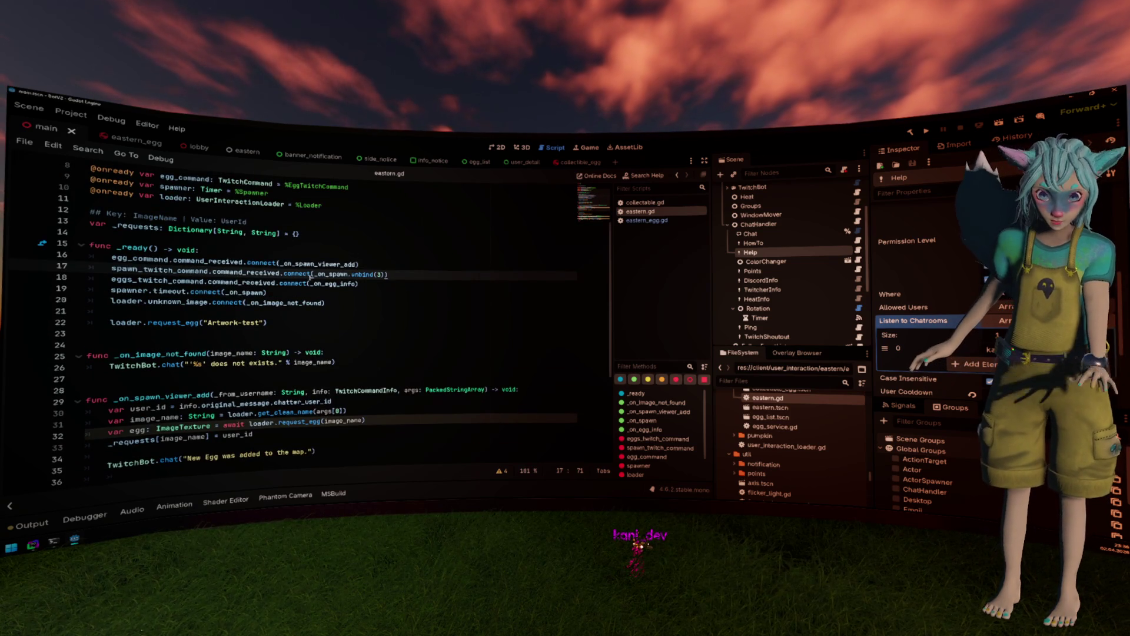
left_click_drag(268, 323, 273, 312)
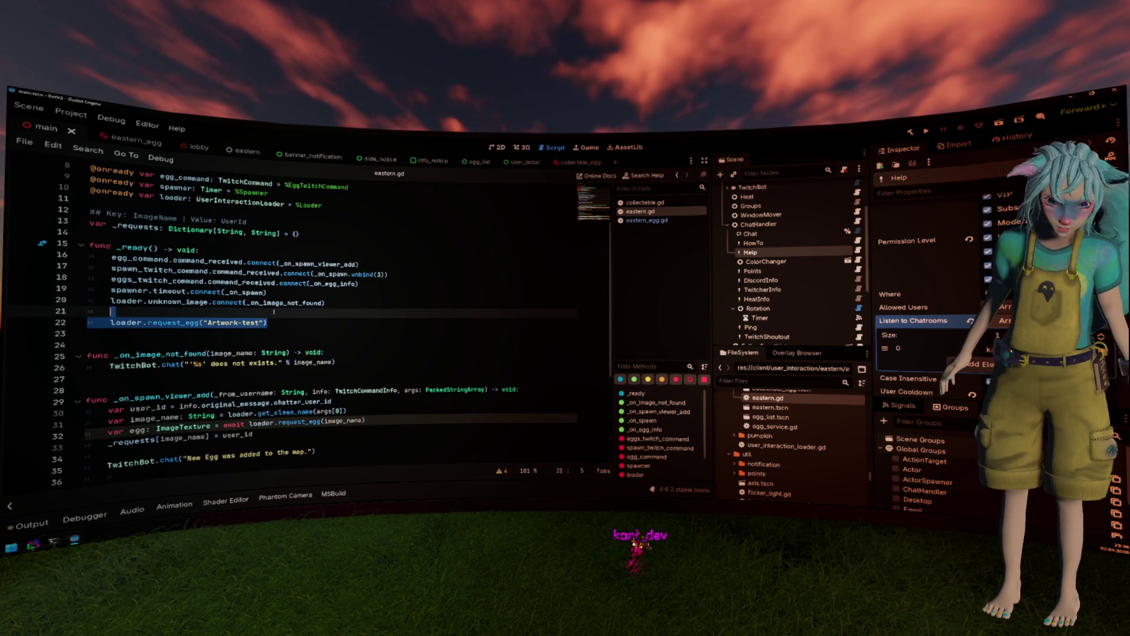
Delete the Artwork-test request and unknown_image connection, and rename the handler to image_not_found
key("BackSpace")
key("BackSpace")
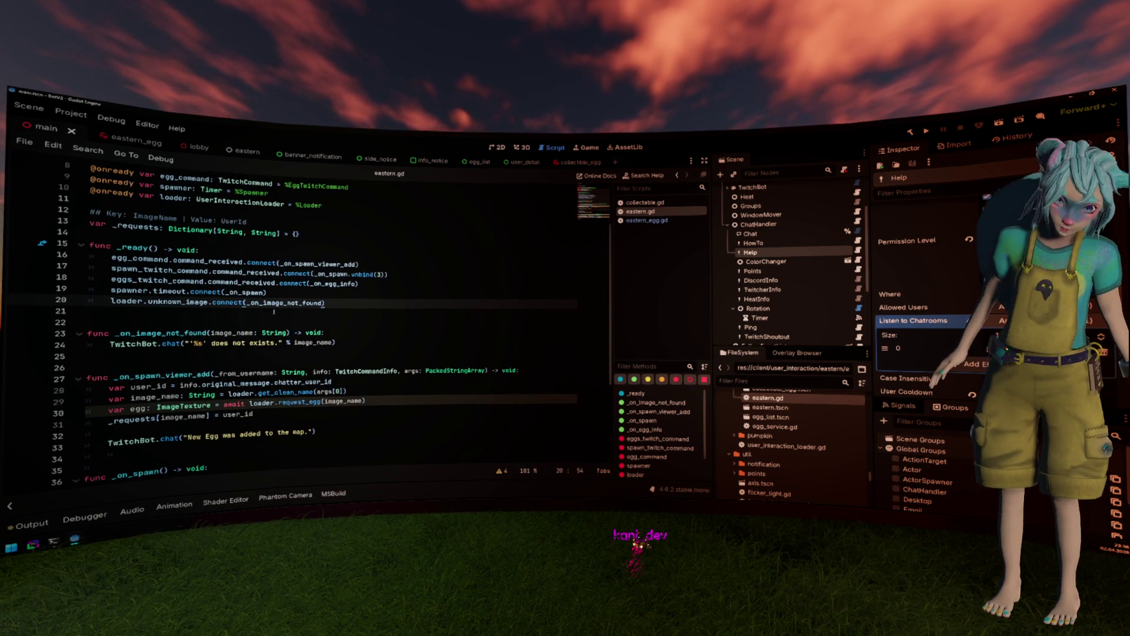
key("shift+Home")
key("BackSpace")
key("BackSpace")
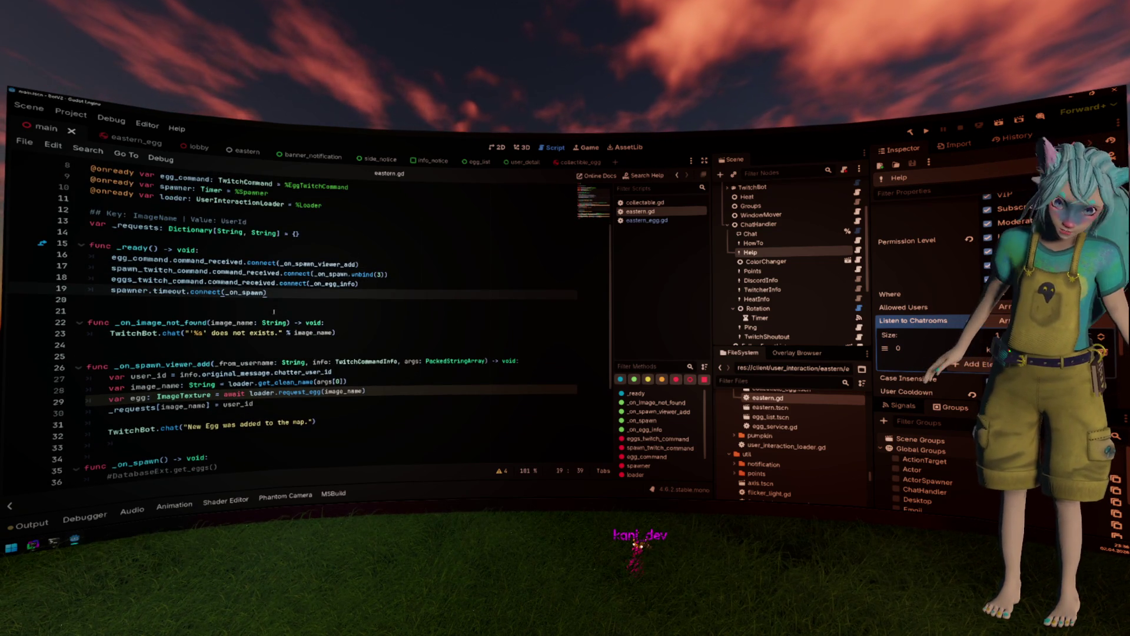
left_click(288, 323)
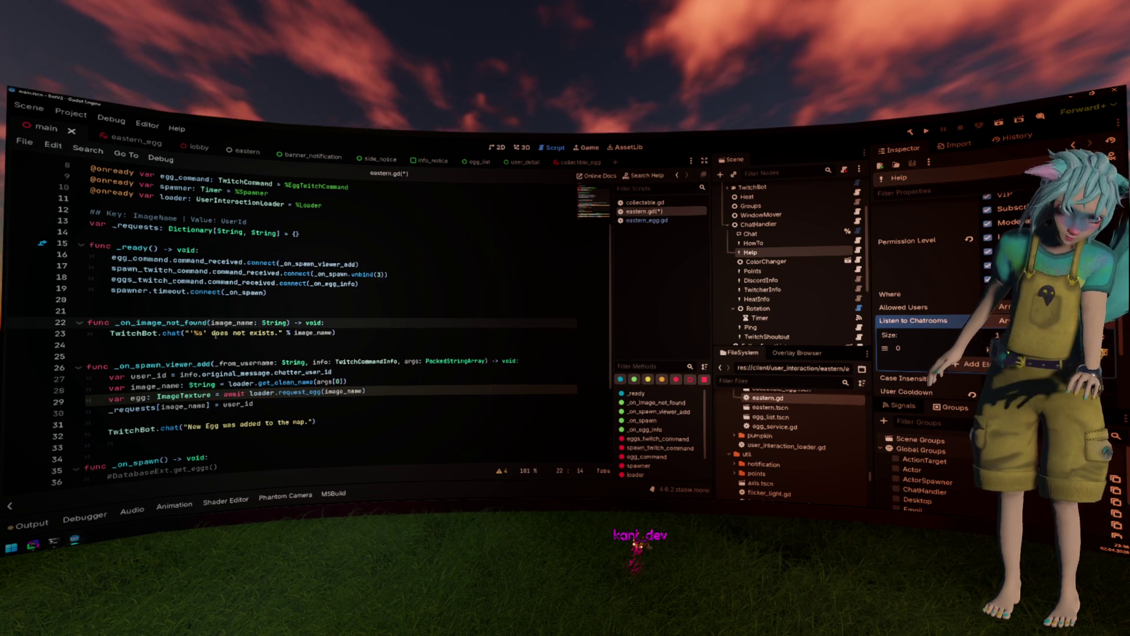
key("Delete")
key("Delete")
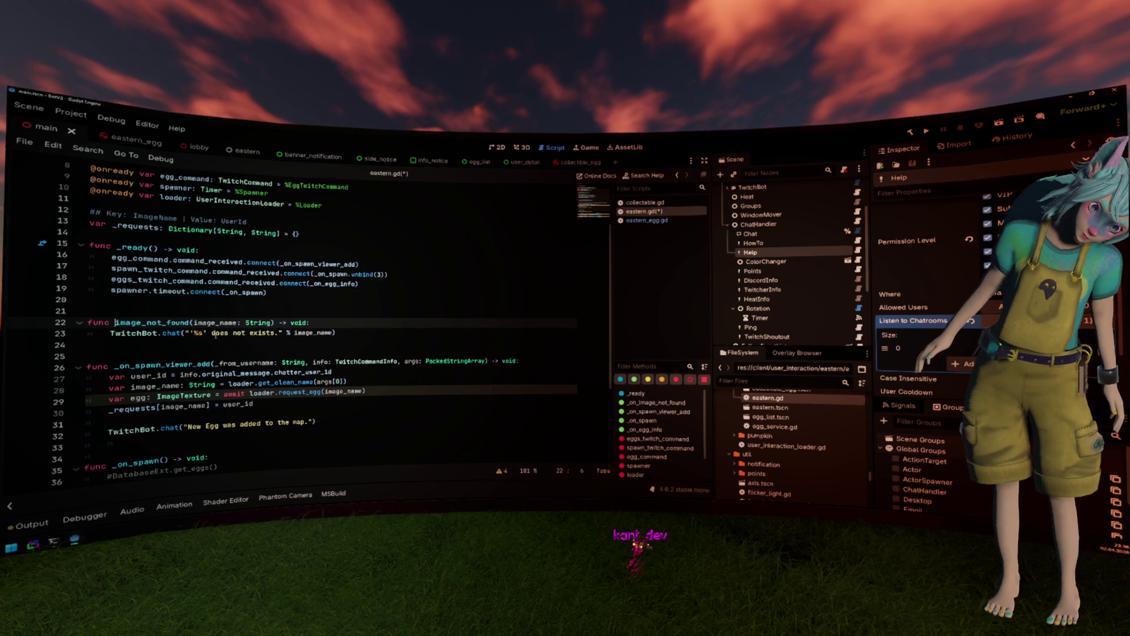
Begin a new function 'func _spawn_egg(egg:' at the end of eastern.gd
scroll(216, 334, "down", 1)
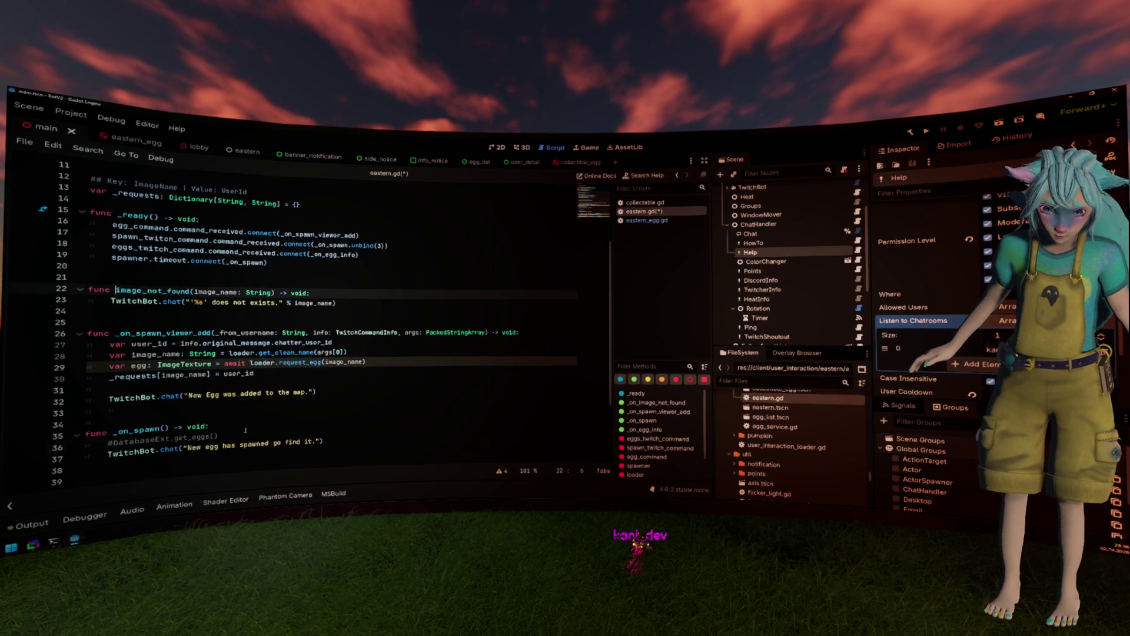
left_click(219, 437)
key("Down")
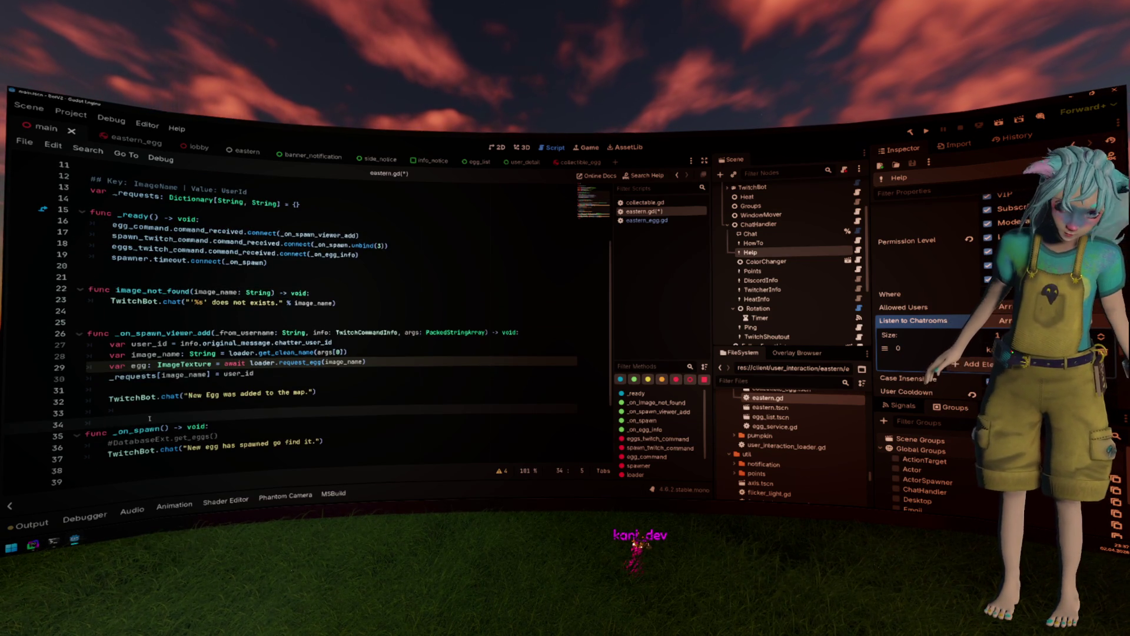
key("Home")
key("ctrl+End")
key("Return")
type("func ")
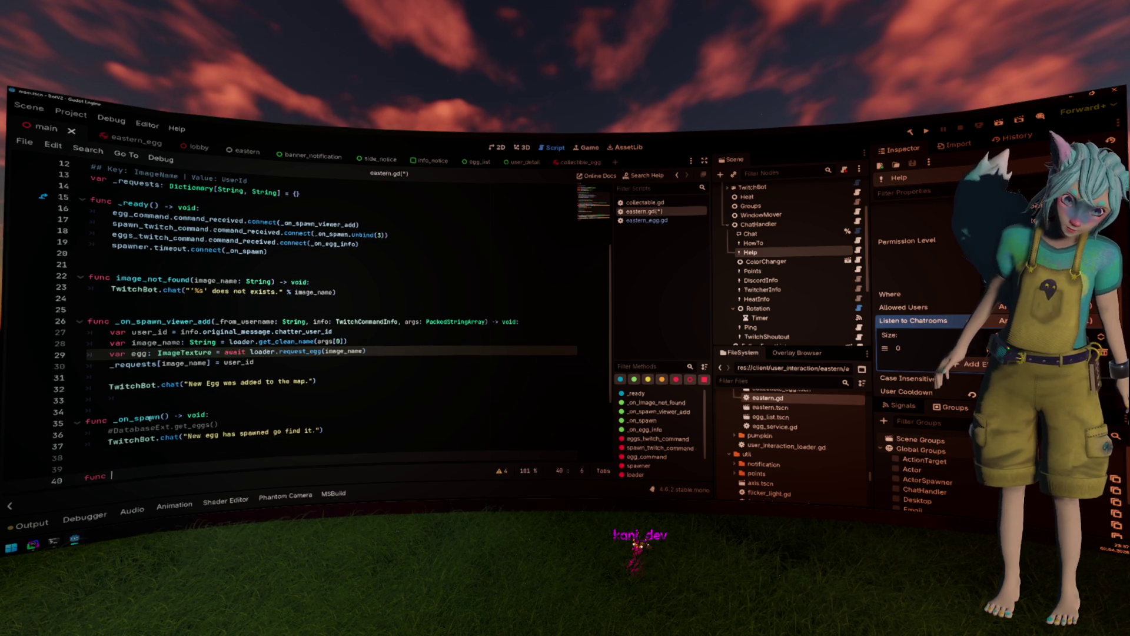
type("_spawn_egg")
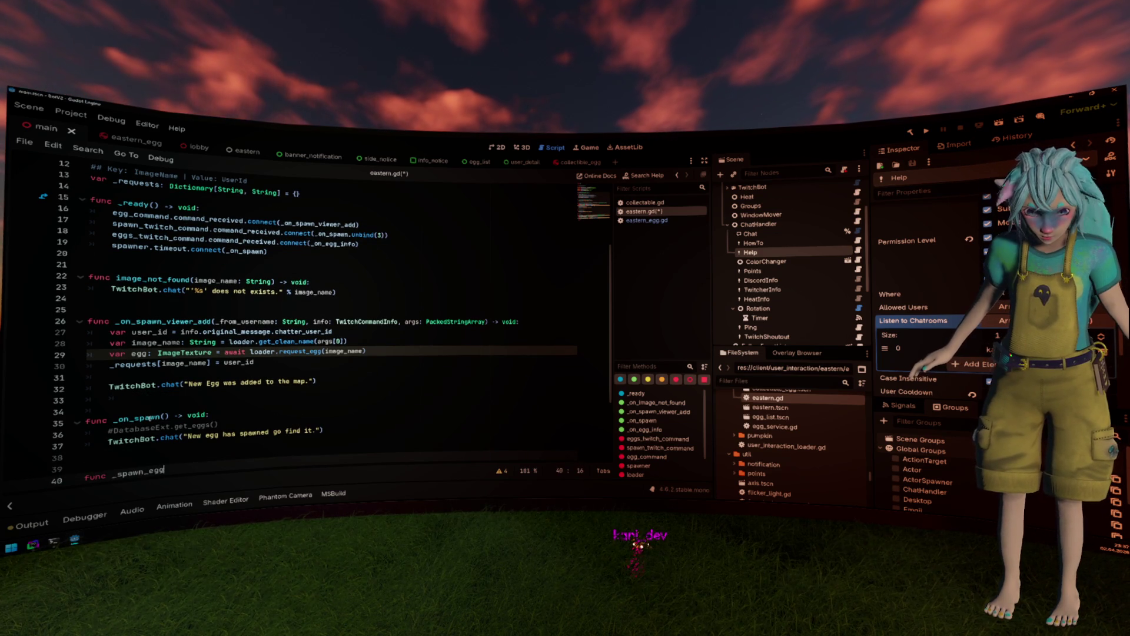
type("(egg:")
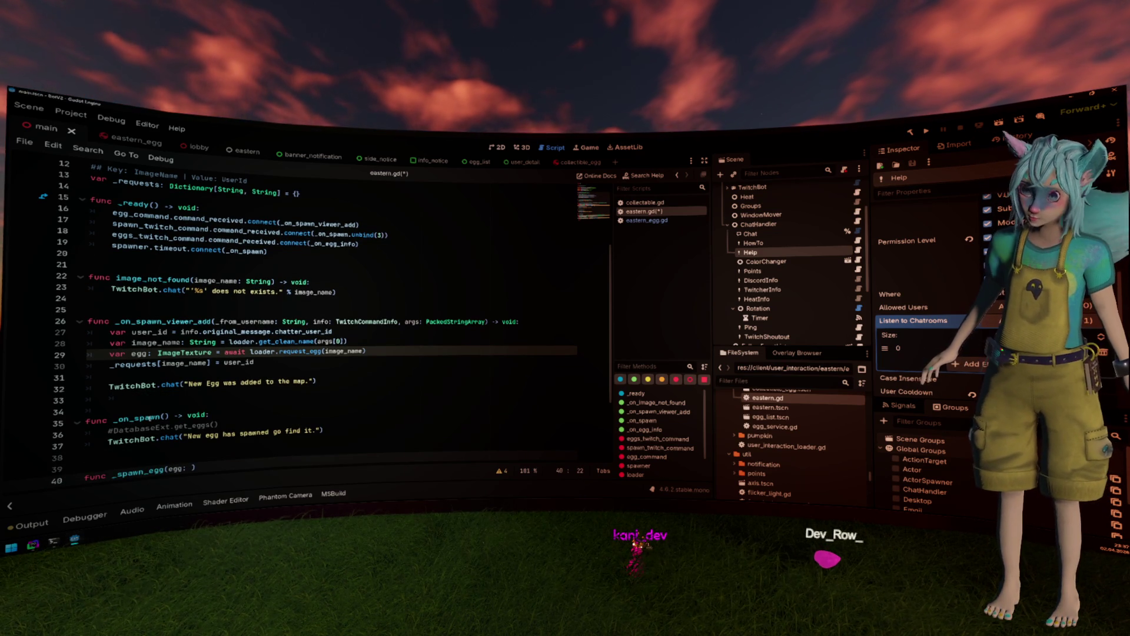
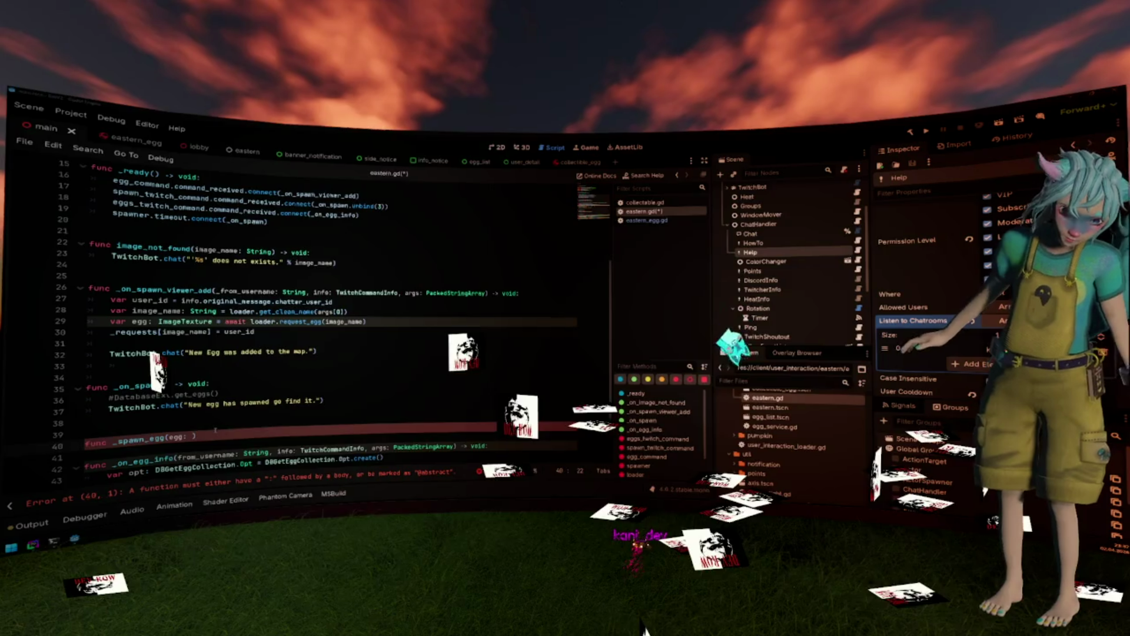
Change the _spawn_egg declaration on line 40 to return Node instead of void
scroll(218, 433, "down", 1)
left_click(218, 433)
left_click(227, 441)
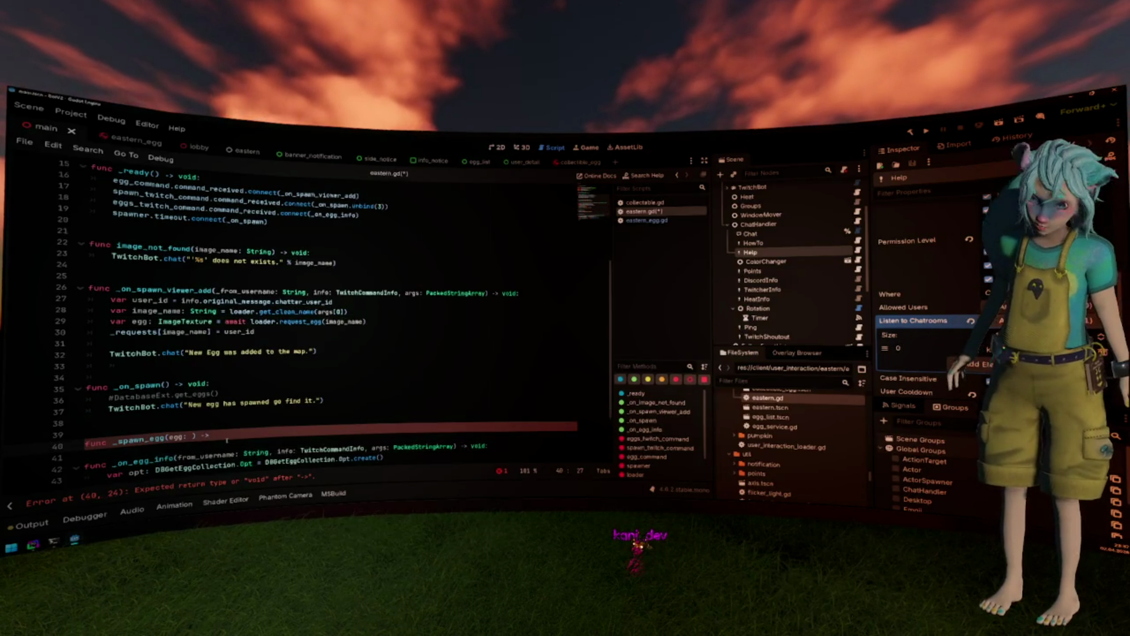
type("oid:")
key("Return")
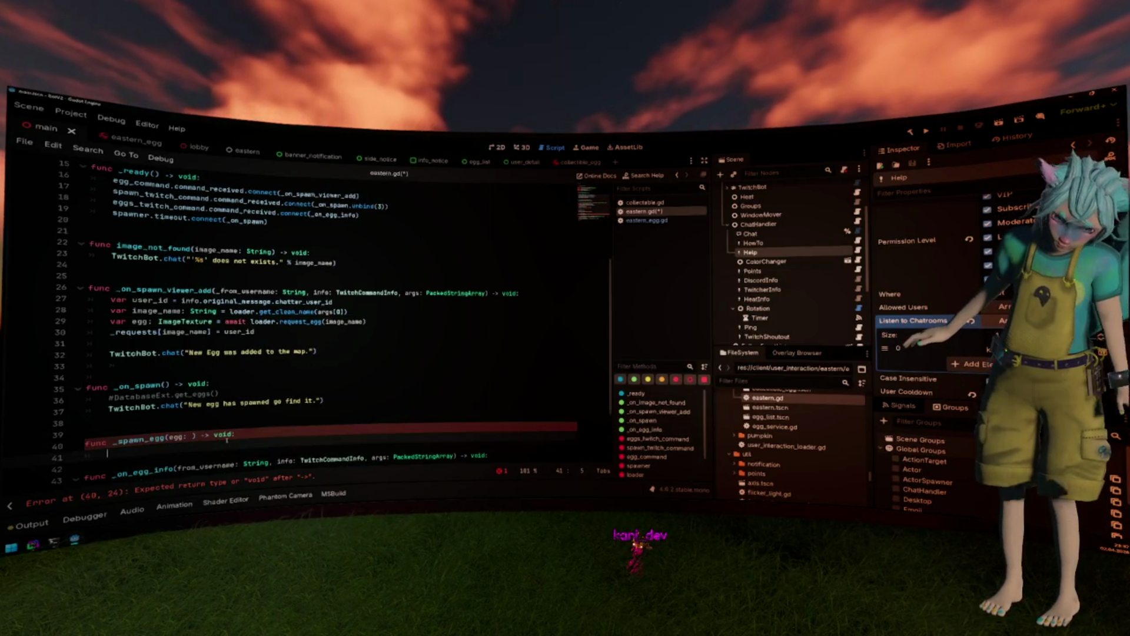
key("BackSpace")
key("BackSpace")
key("BackSpace")
type("Node")
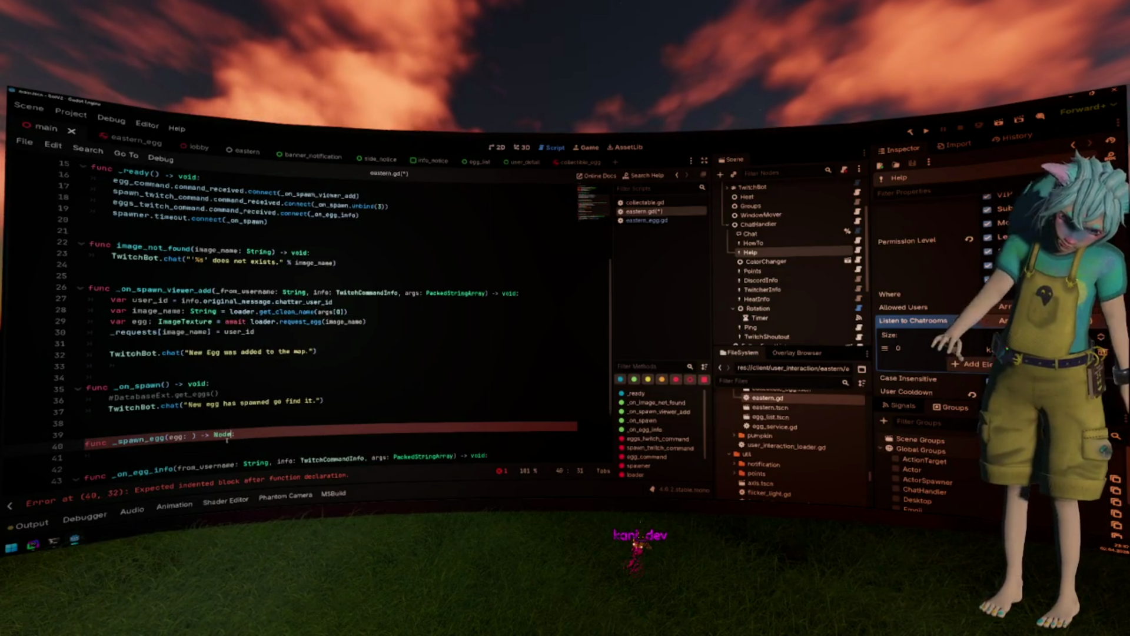
Type the egg parameter as DBEggs and start a new line for the function body
key("Left")
key("Left")
key("Left")
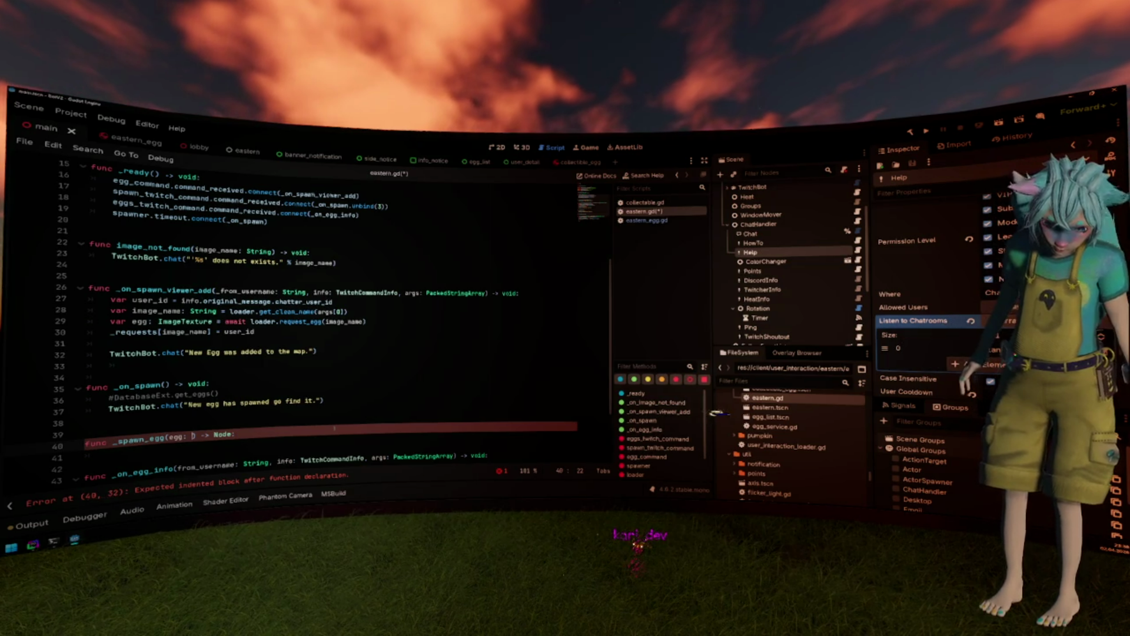
type("String")
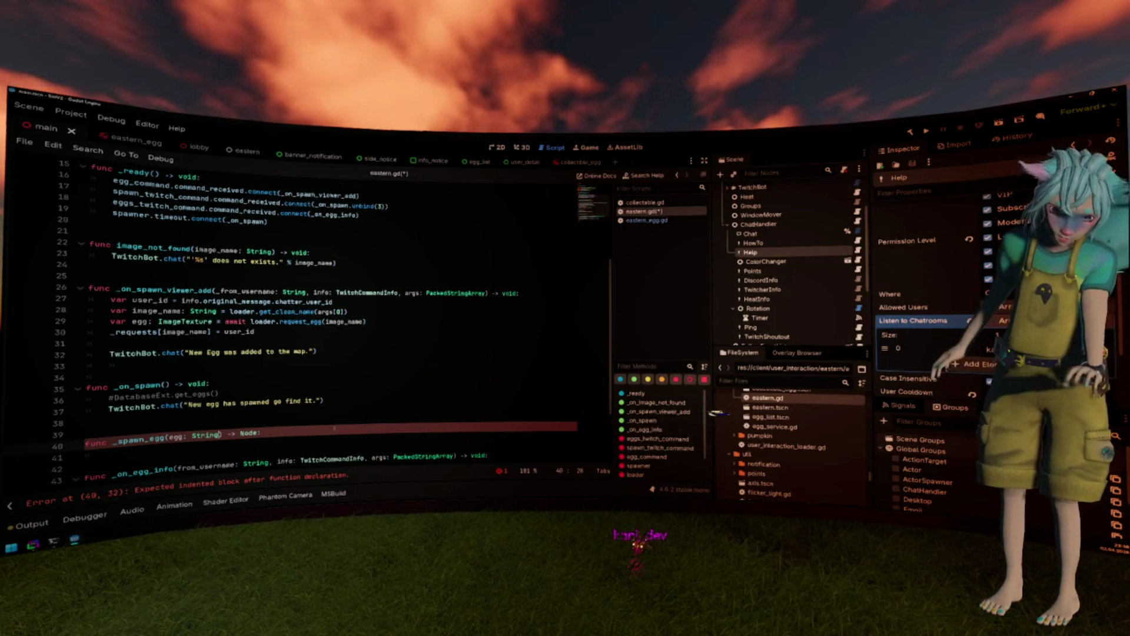
key("BackSpace")
key("BackSpace")
key("BackSpace")
type("Egg")
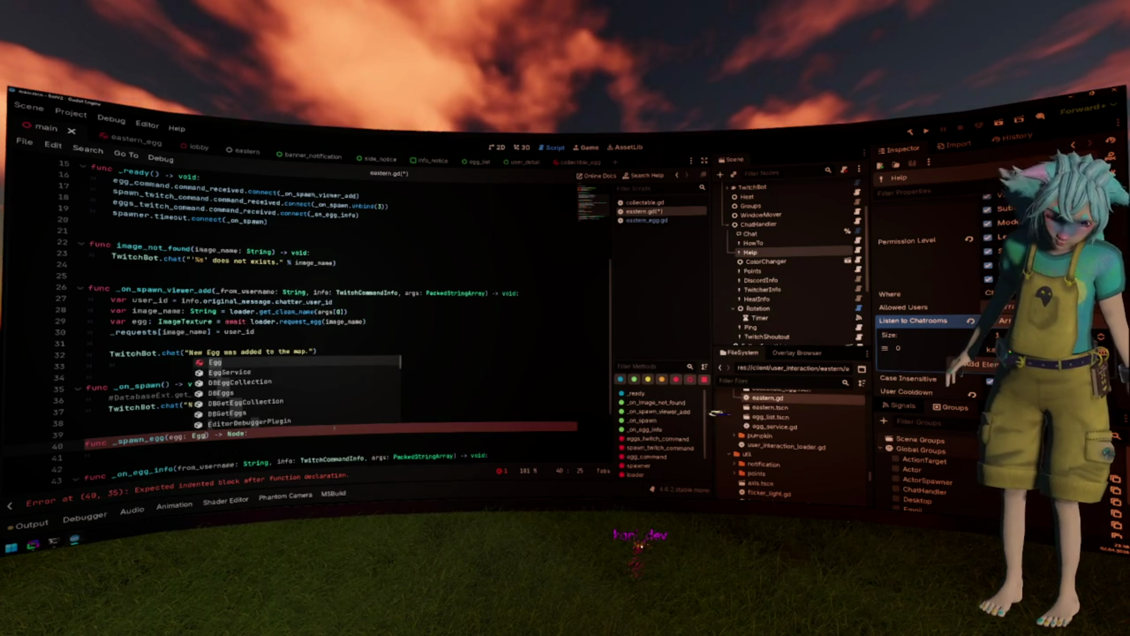
key("BackSpace")
key("BackSpace")
key("BackSpace")
type("DBEgg")
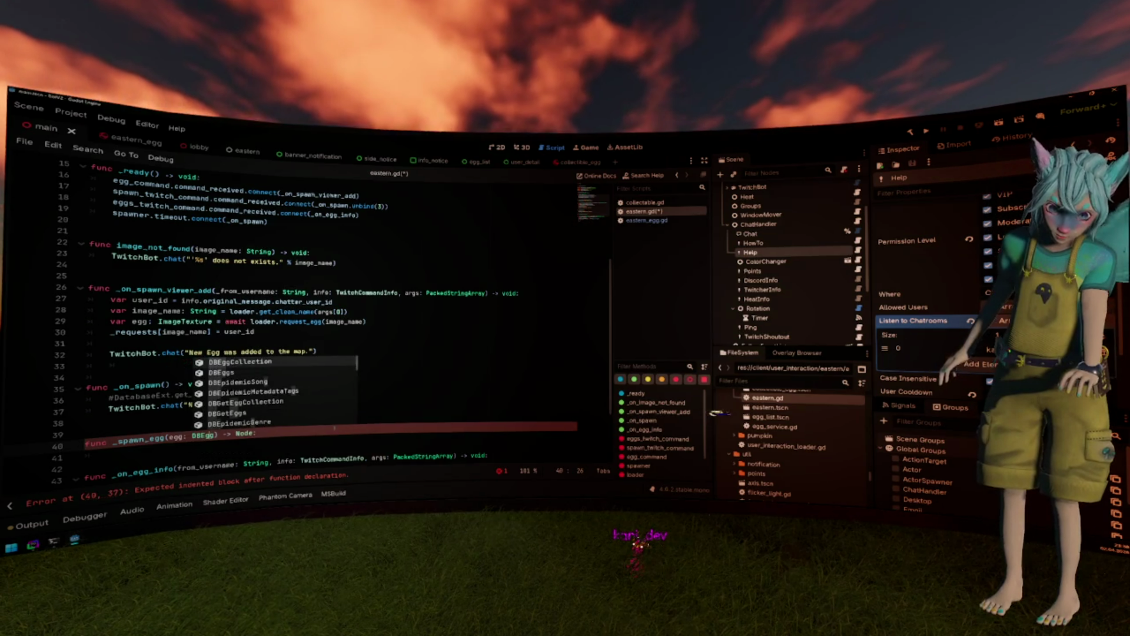
type("s")
key("Escape")
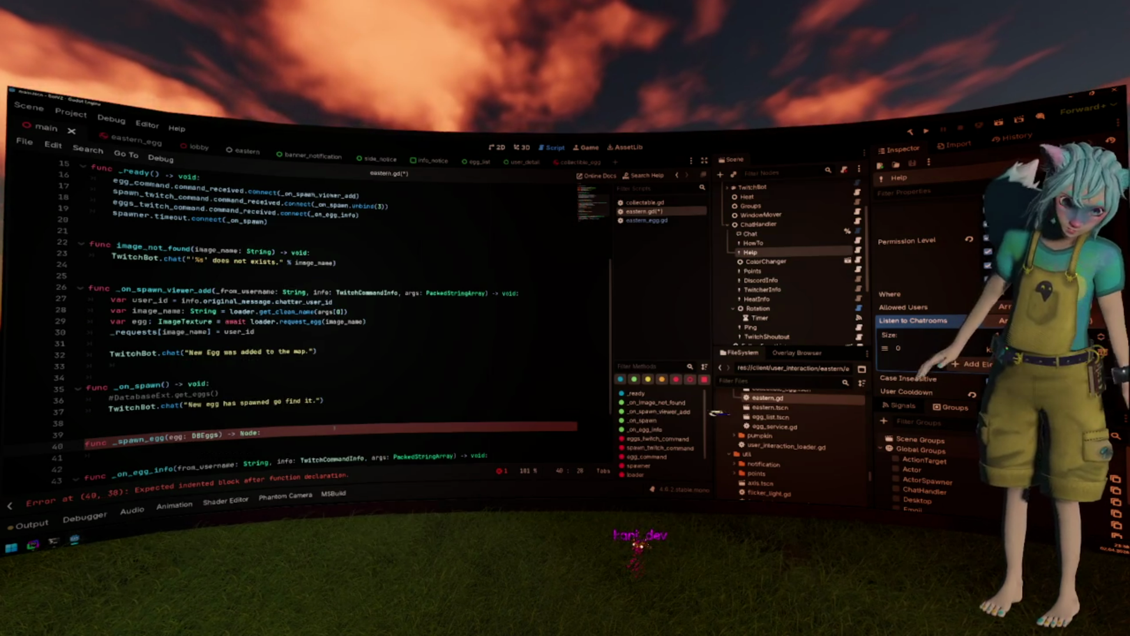
left_click(306, 434)
key("Return")
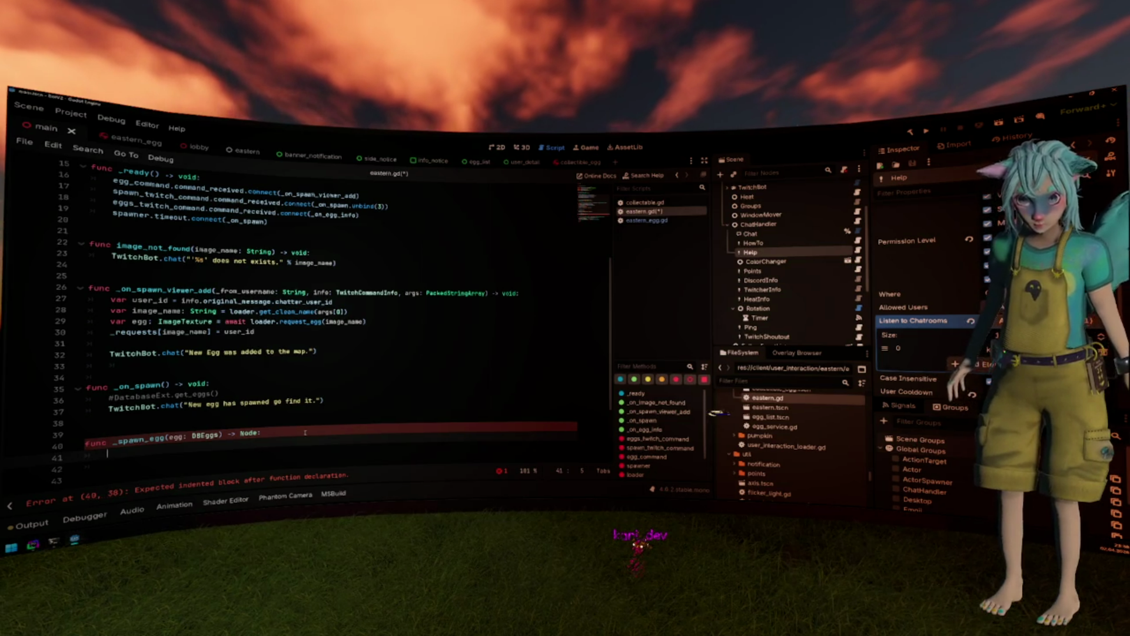
type("egg_ser")
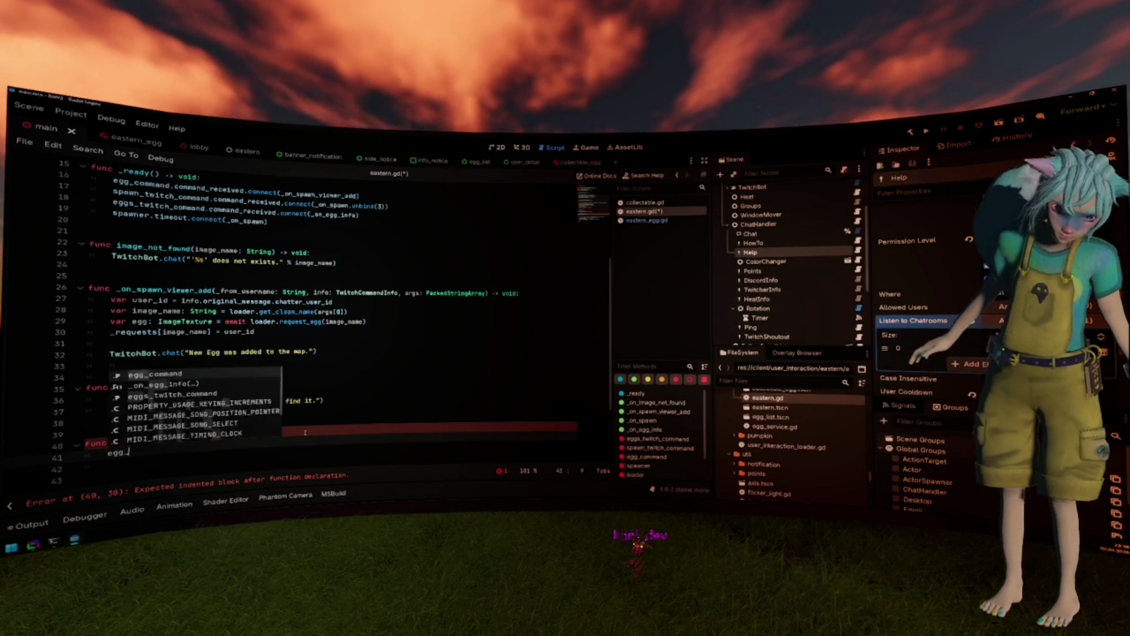
scroll(297, 386, "up", 5)
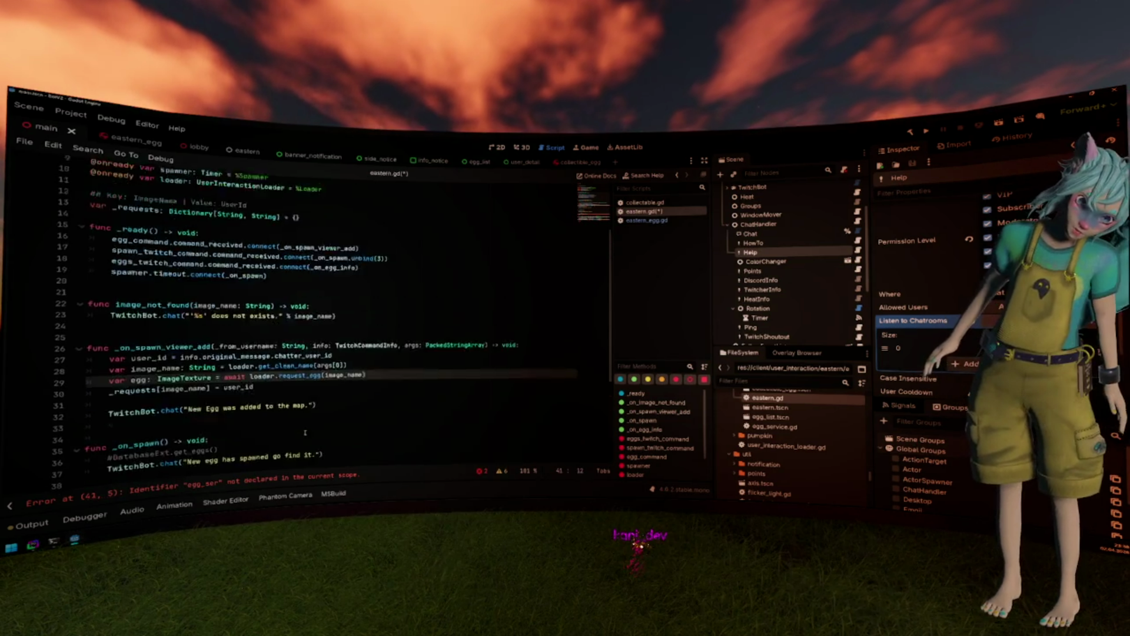
left_click(283, 291)
left_click(247, 272)
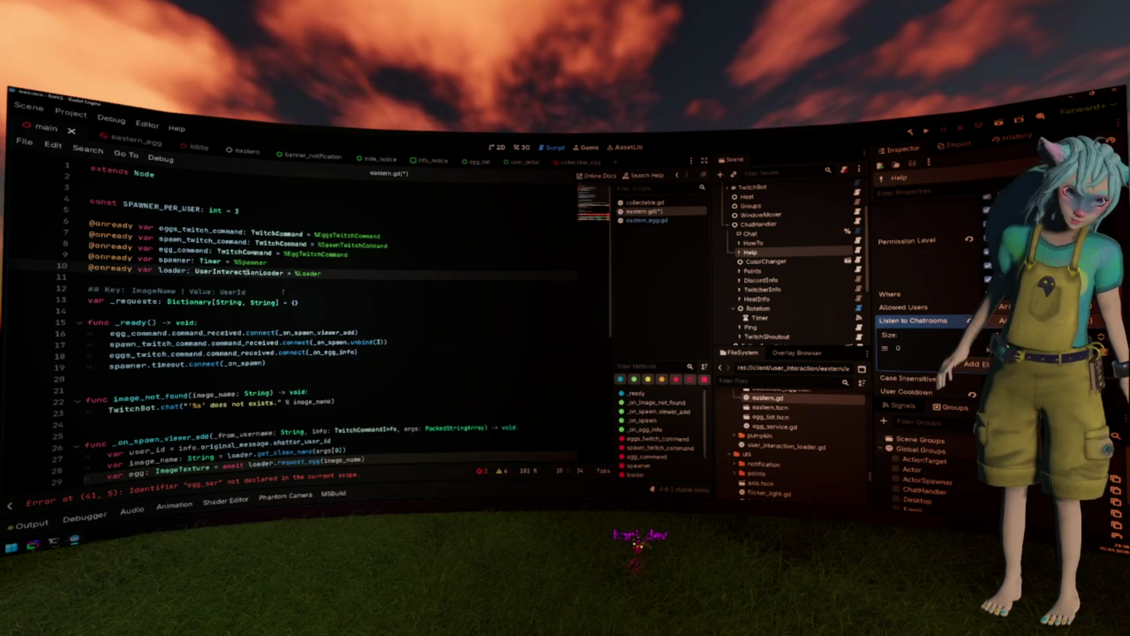
key("Return")
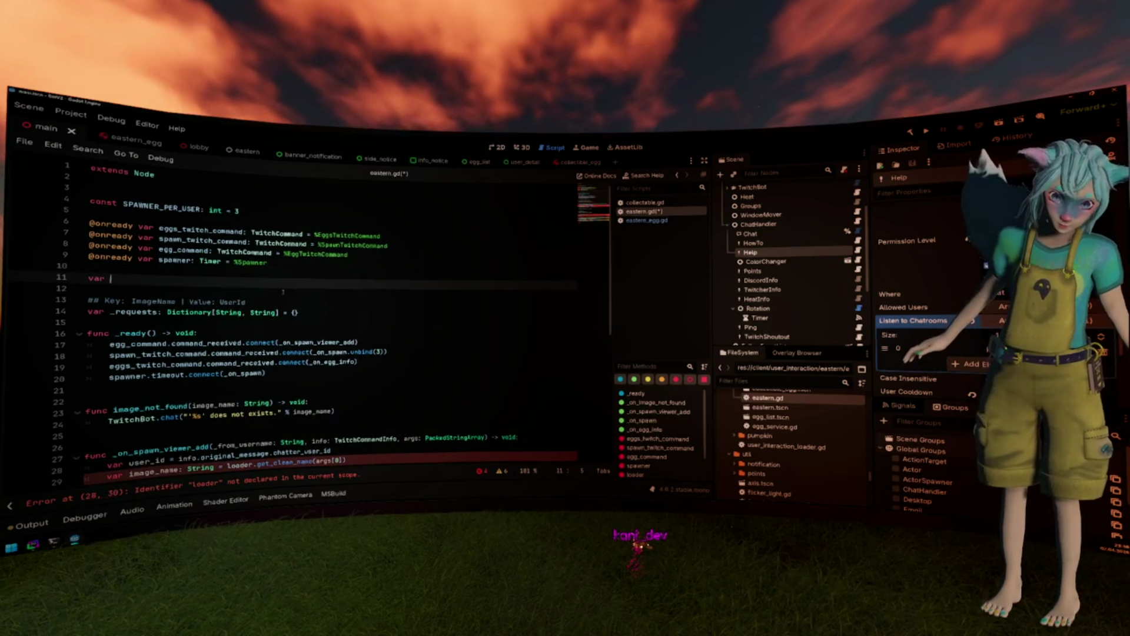
type("gg_service")
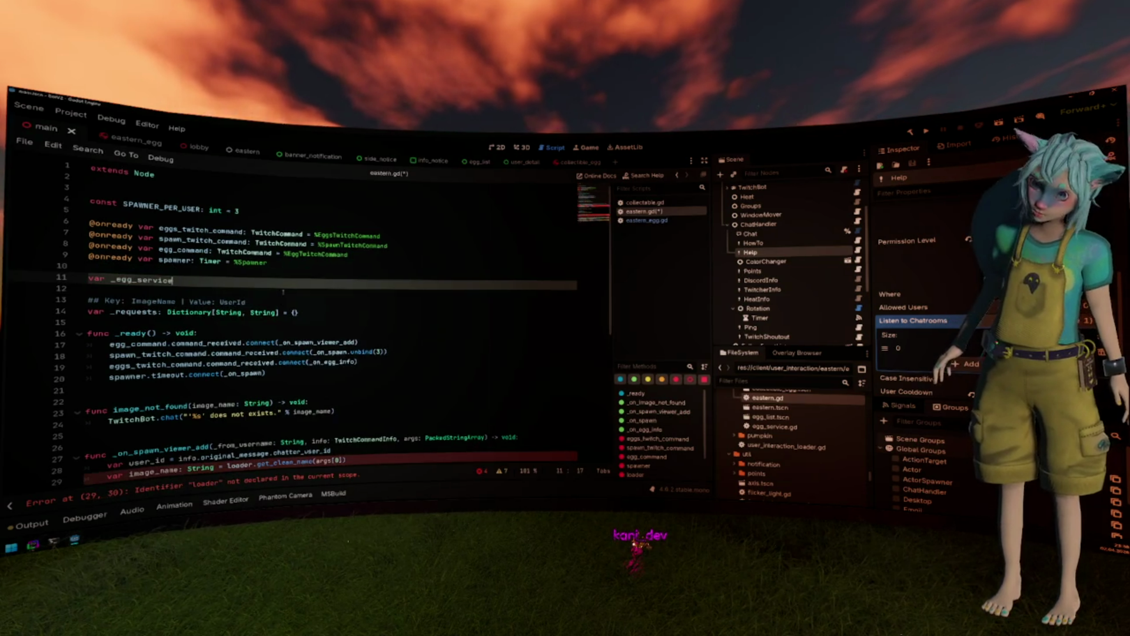
type(": ")
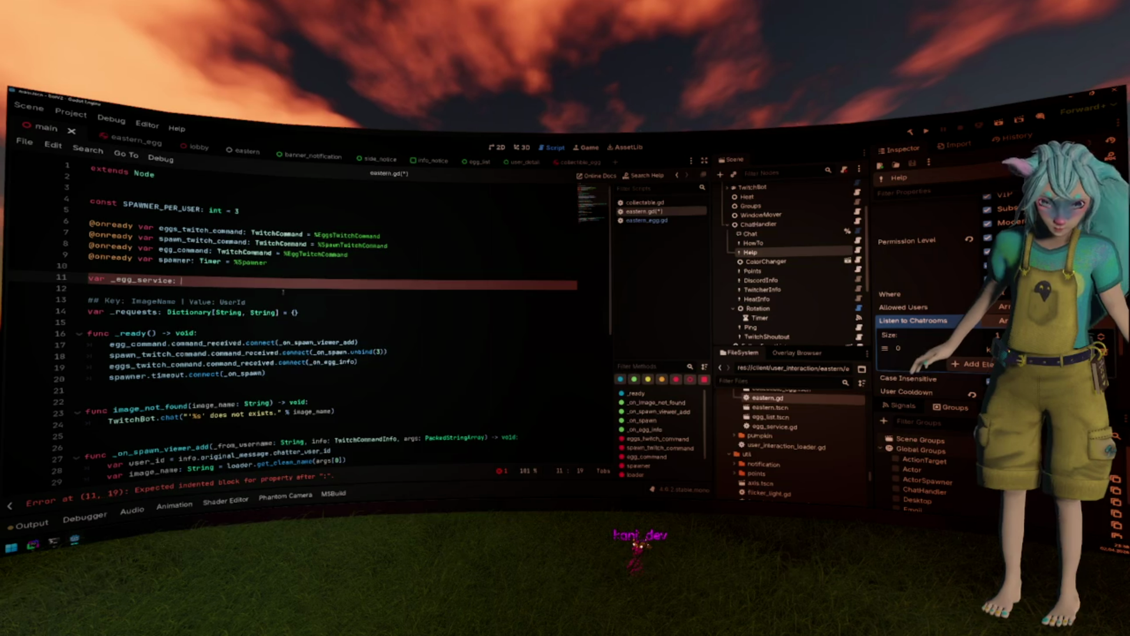
type("EggS")
key("Return")
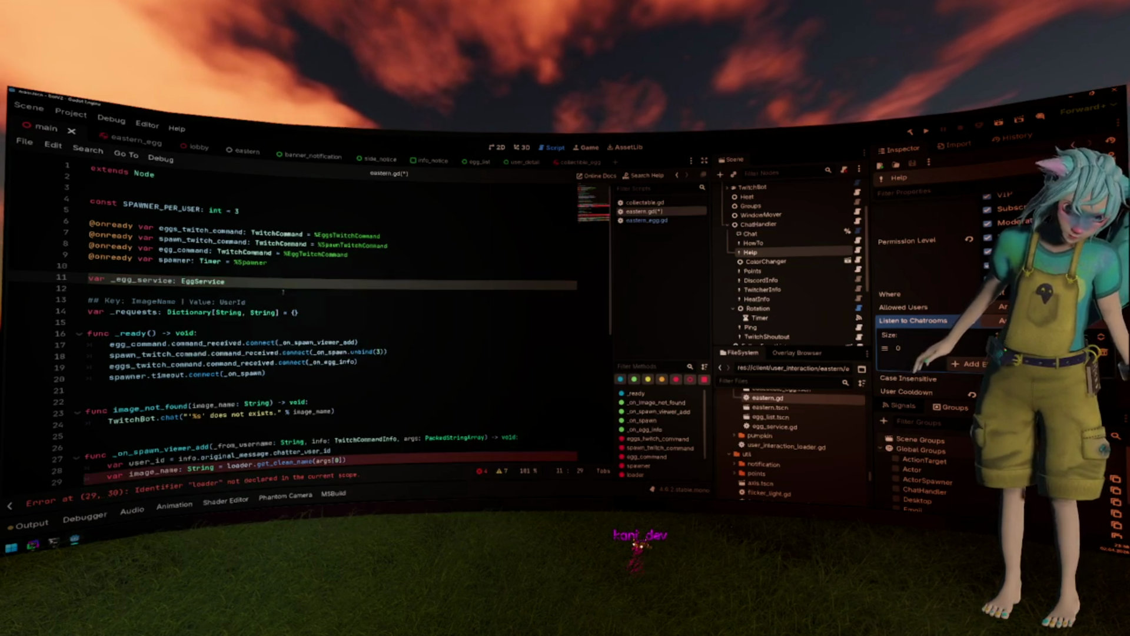
type("ggSEr")
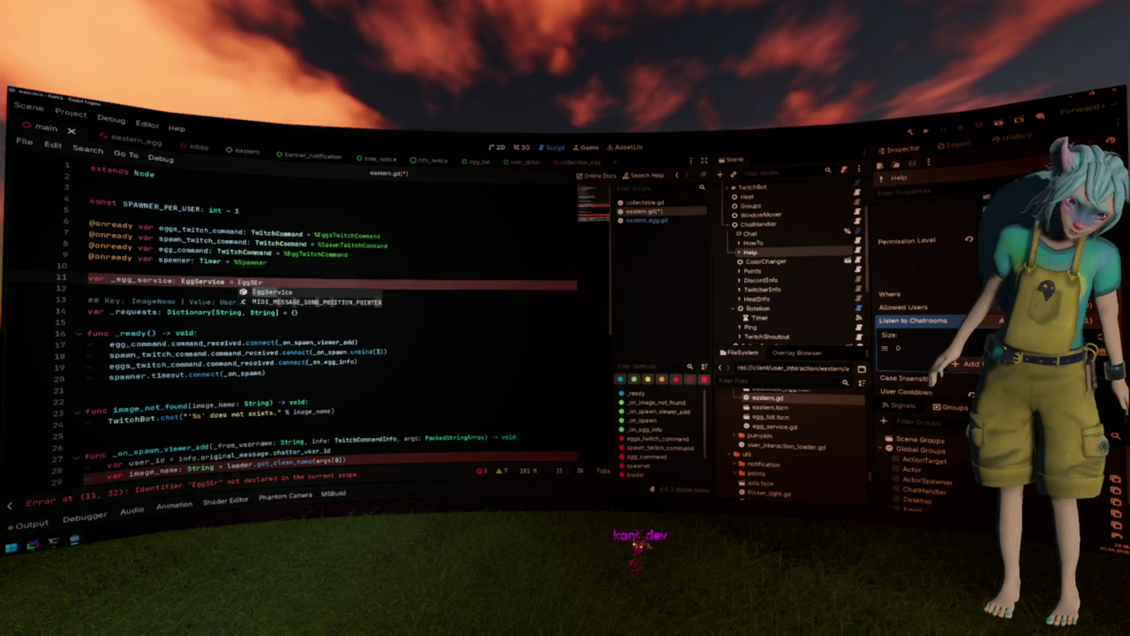
key("Return")
type(".new(")
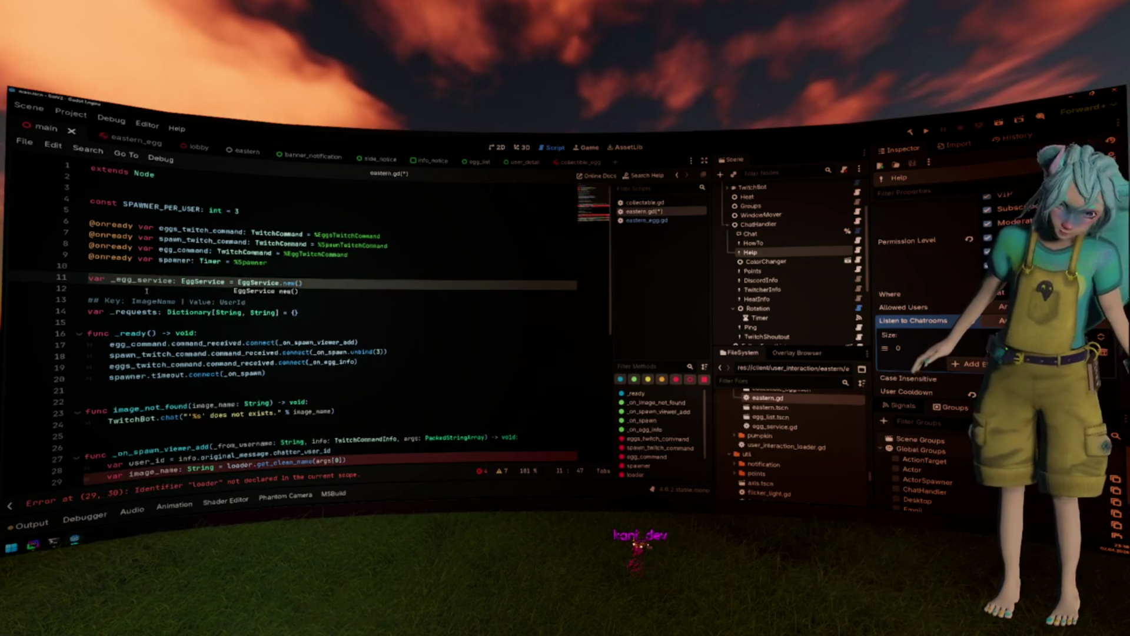
double_click(141, 280)
Select the old user_id, image_name, egg and _requests lines in _on_spawn_viewer_add, excluding the chat line
scroll(330, 330, "down", 4)
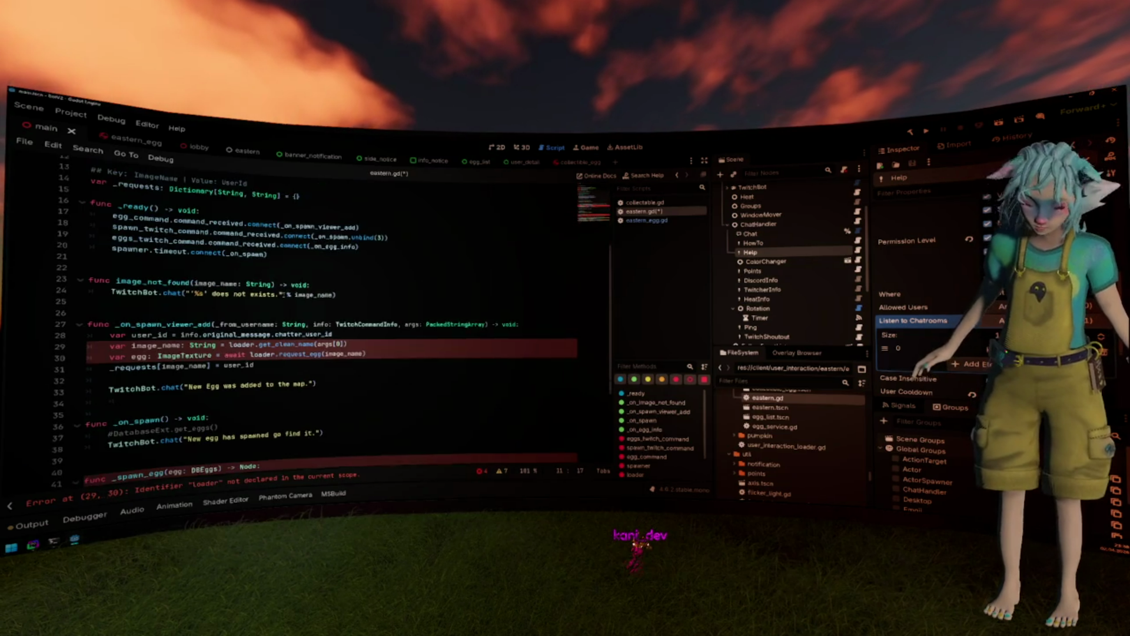
mouse_move(300, 323)
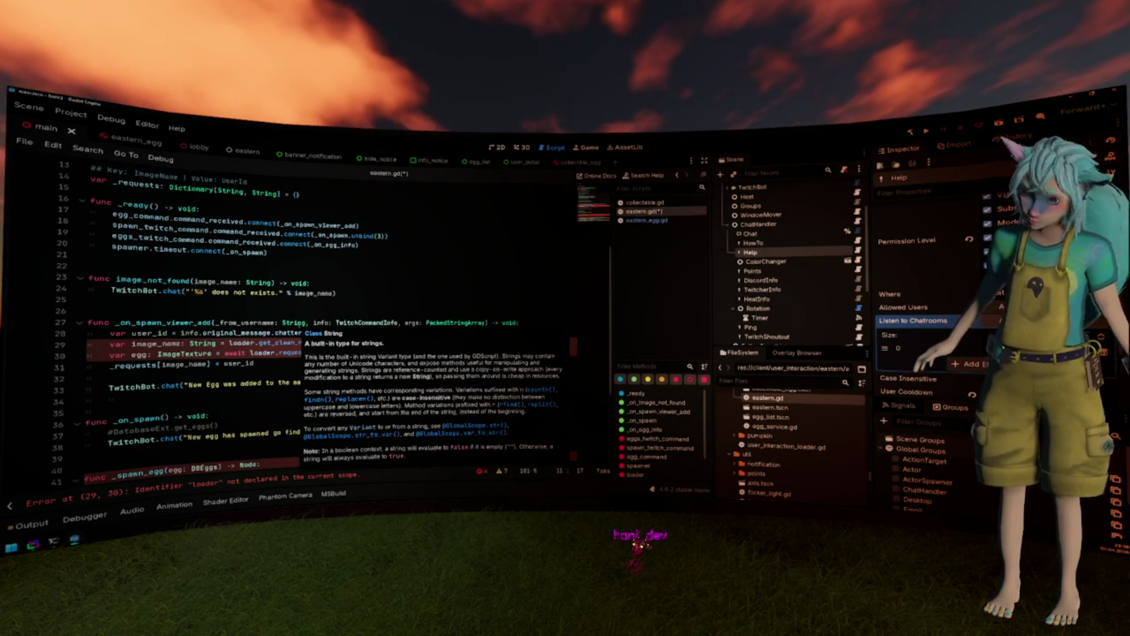
left_click(323, 312)
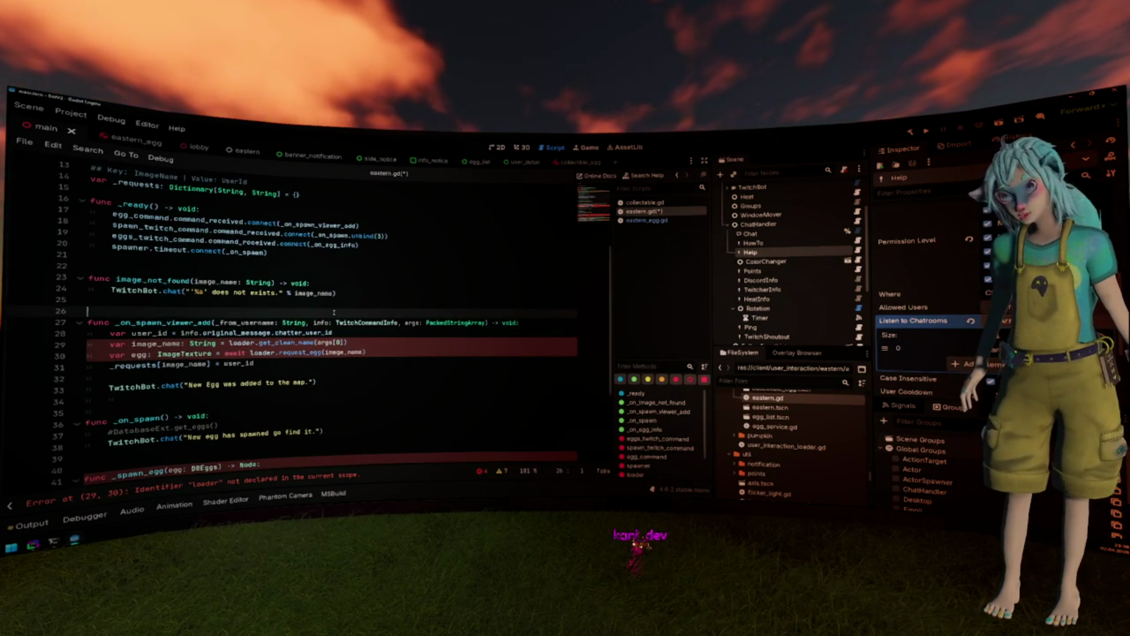
left_click(367, 340)
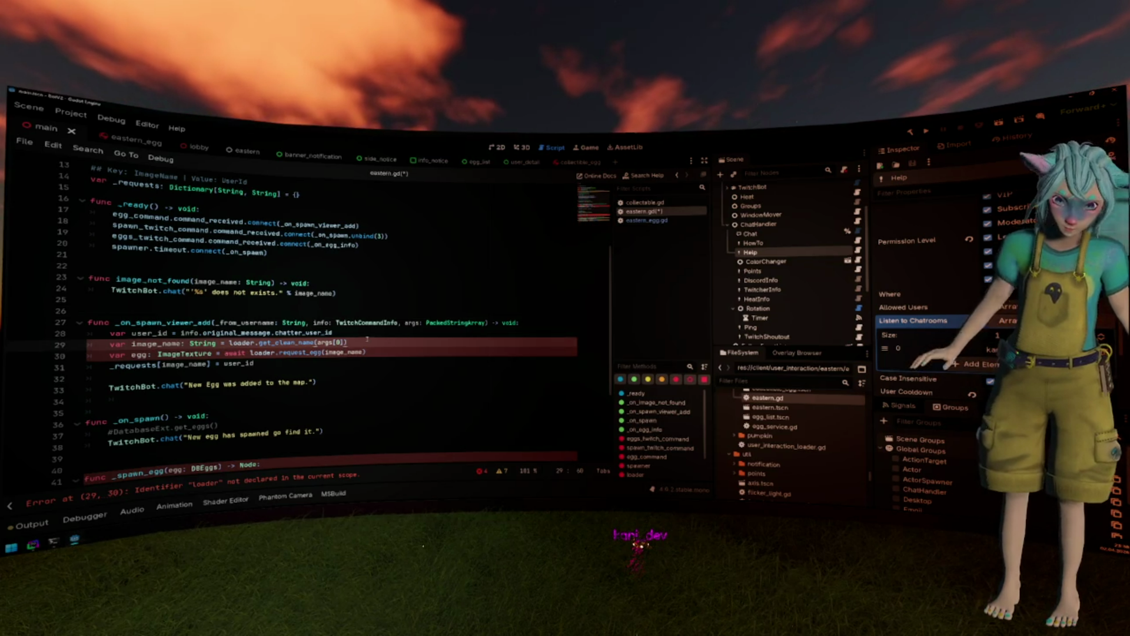
key("Up")
key("Home")
key("shift+Down")
key("shift+Down")
key("shift+Down")
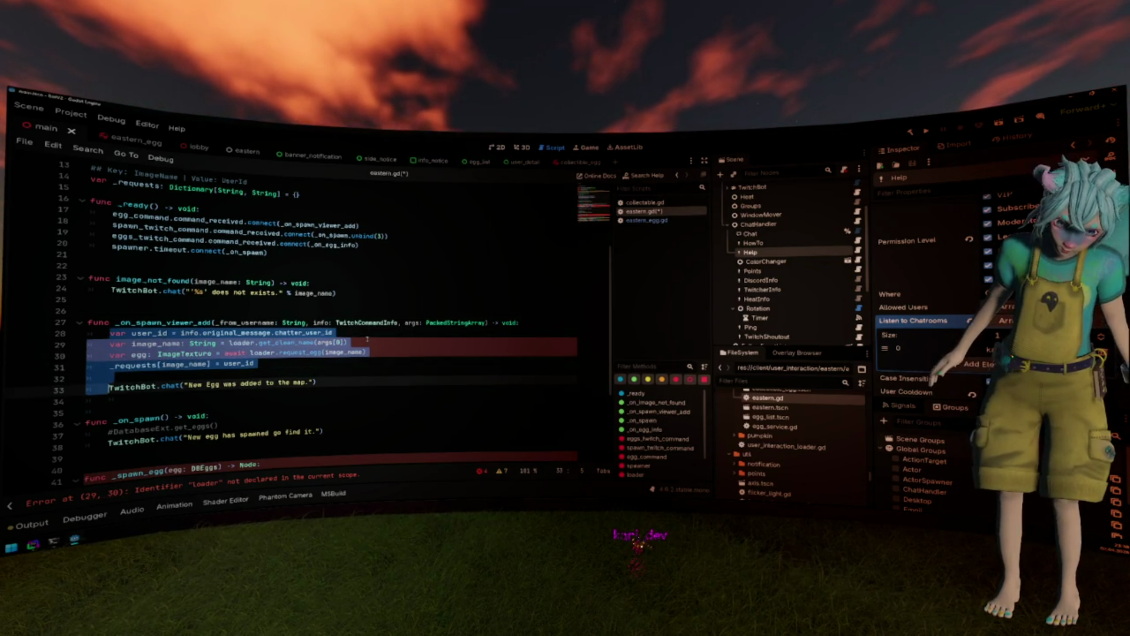
key("shift+Up")
Cut the four old lines and write _egg_service.get_egg(args[0]) on line 28
key("ctrl+x")
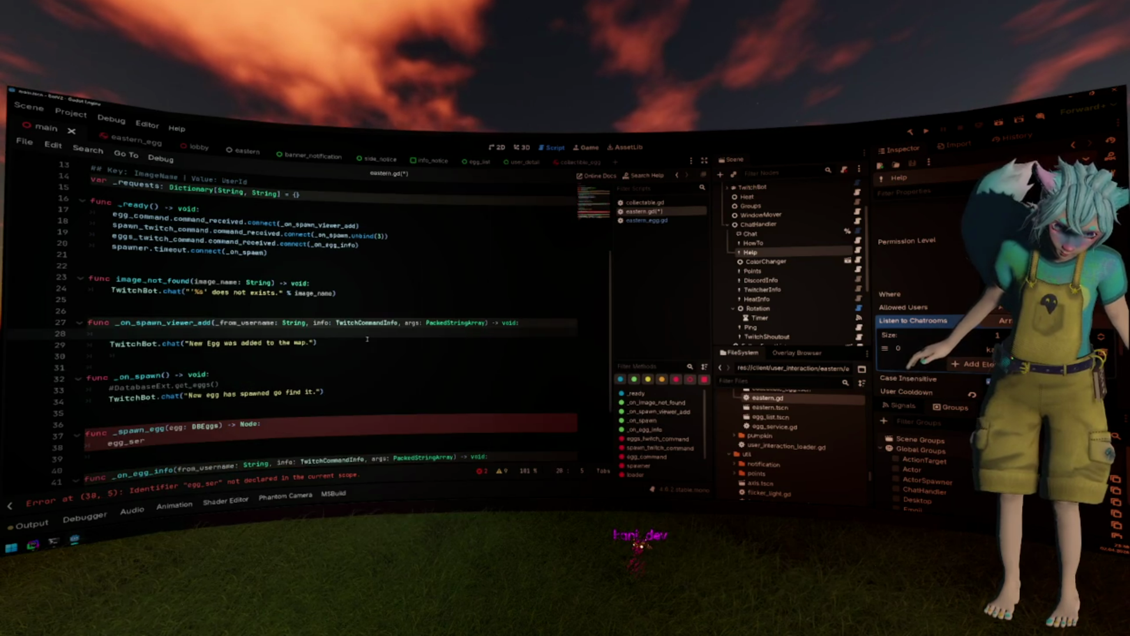
key("ctrl+v")
key("shift+Up")
key("shift+Up")
key("shift+Up")
key("ctrl+x")
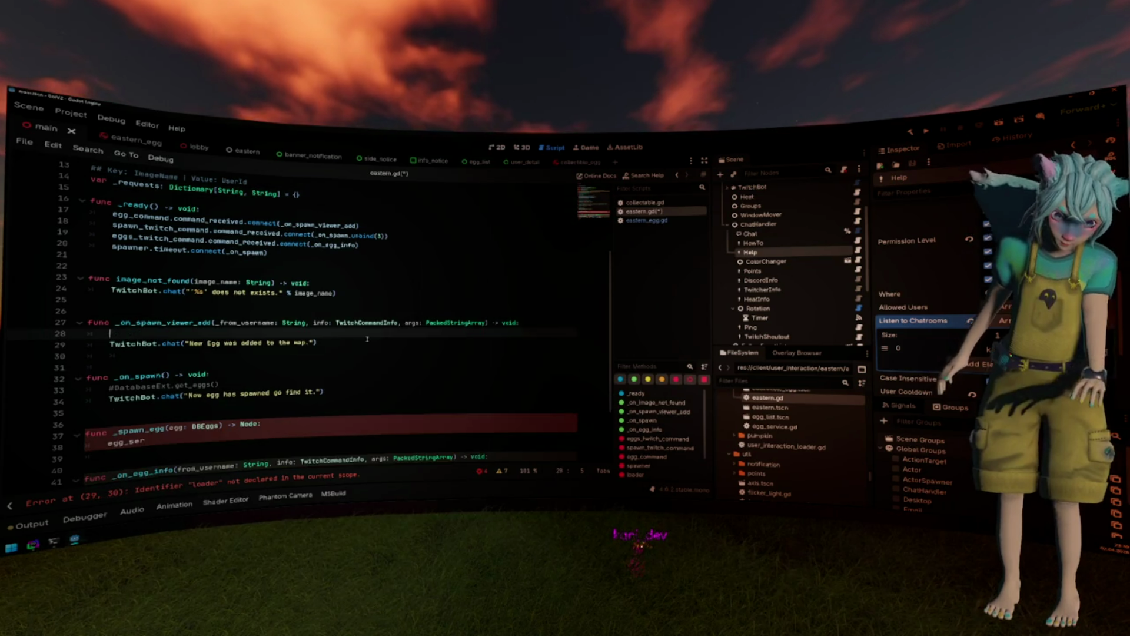
type("gg")
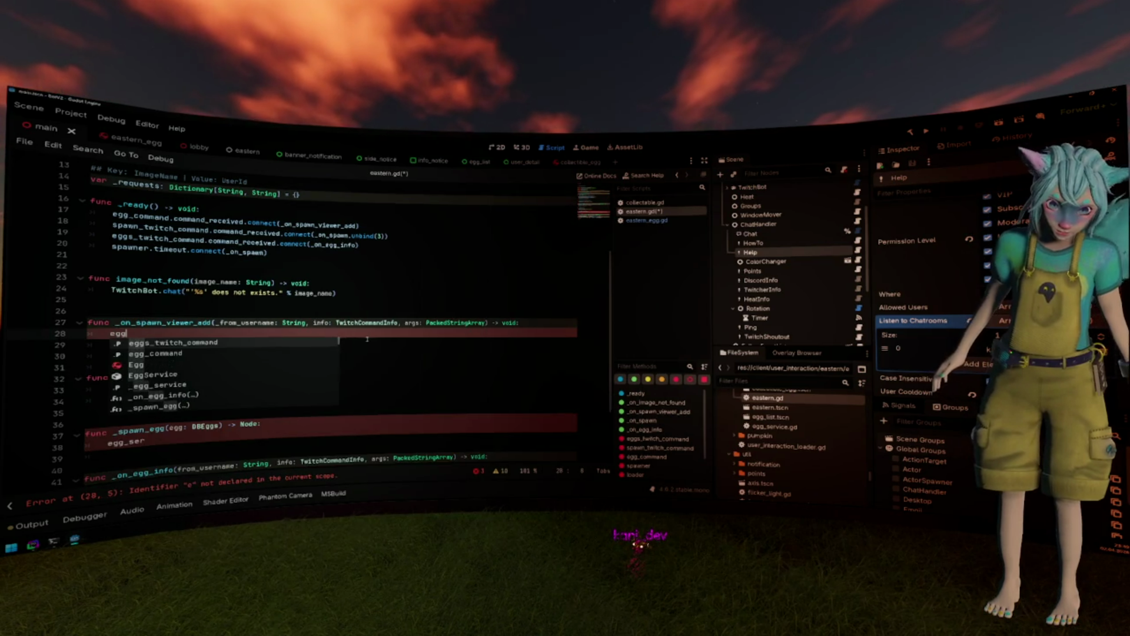
key("Down")
key("Down")
key("Down")
key("Return")
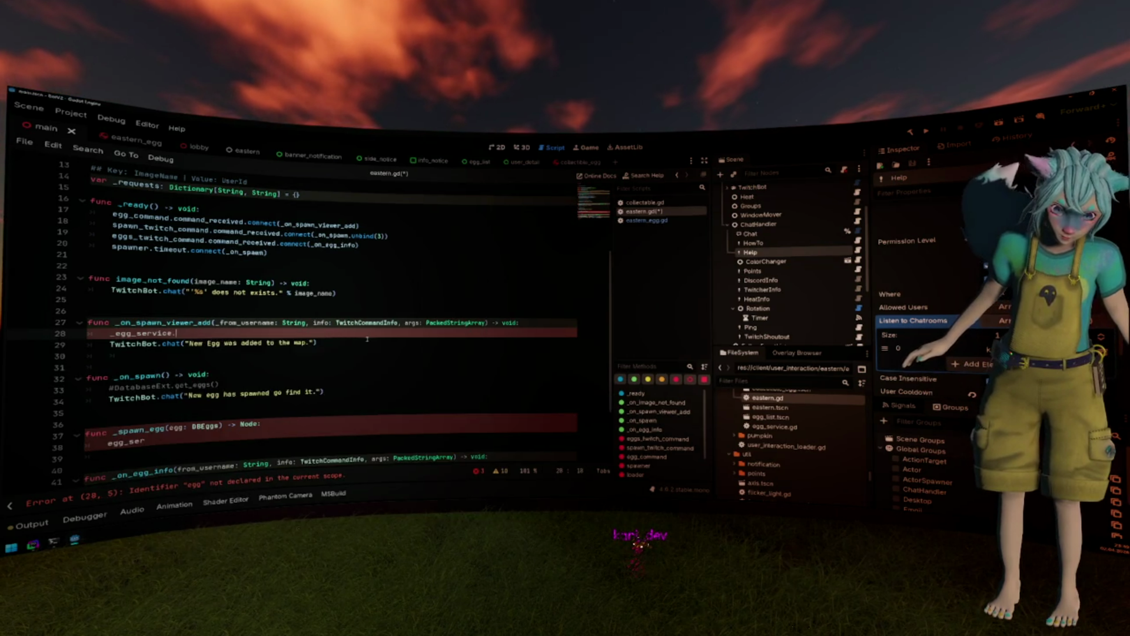
type(".get")
key("Down")
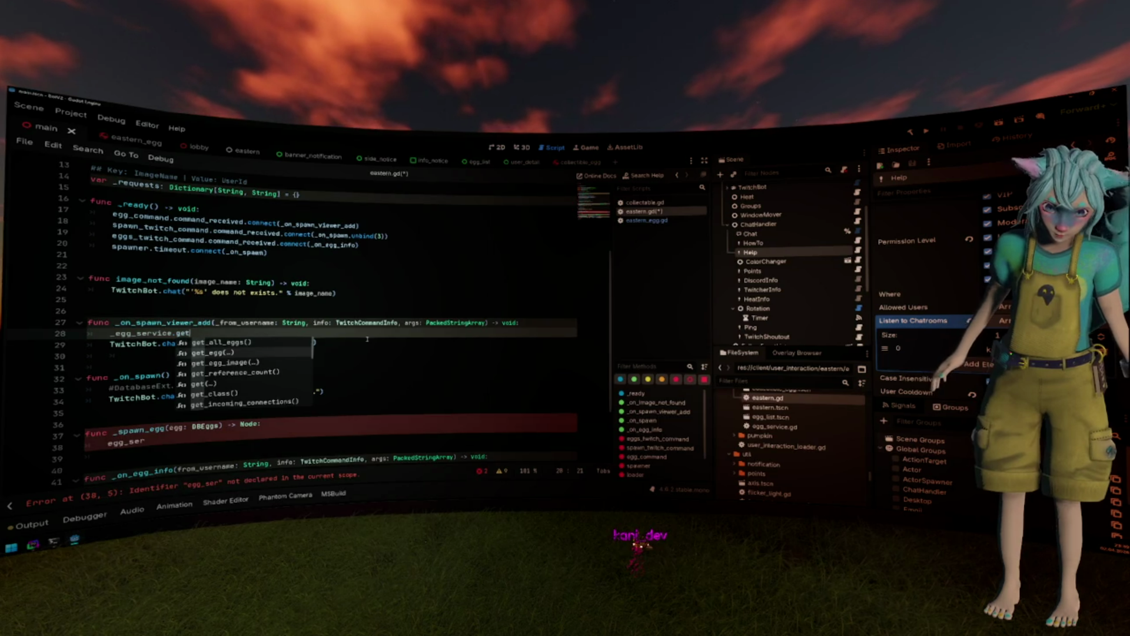
key("Return")
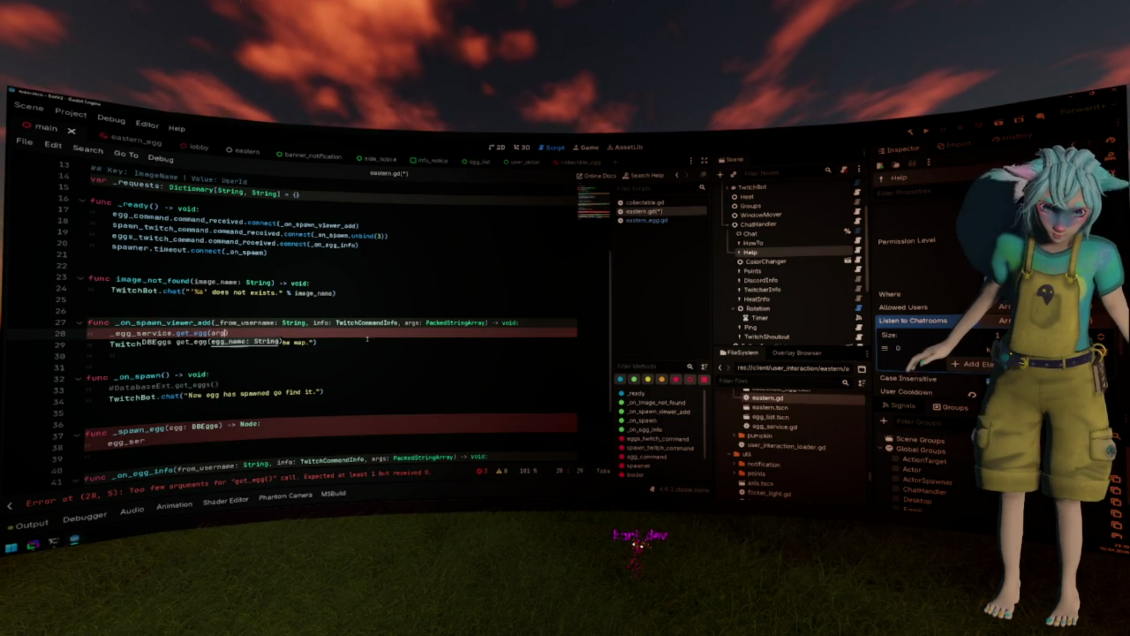
type("args[0]")
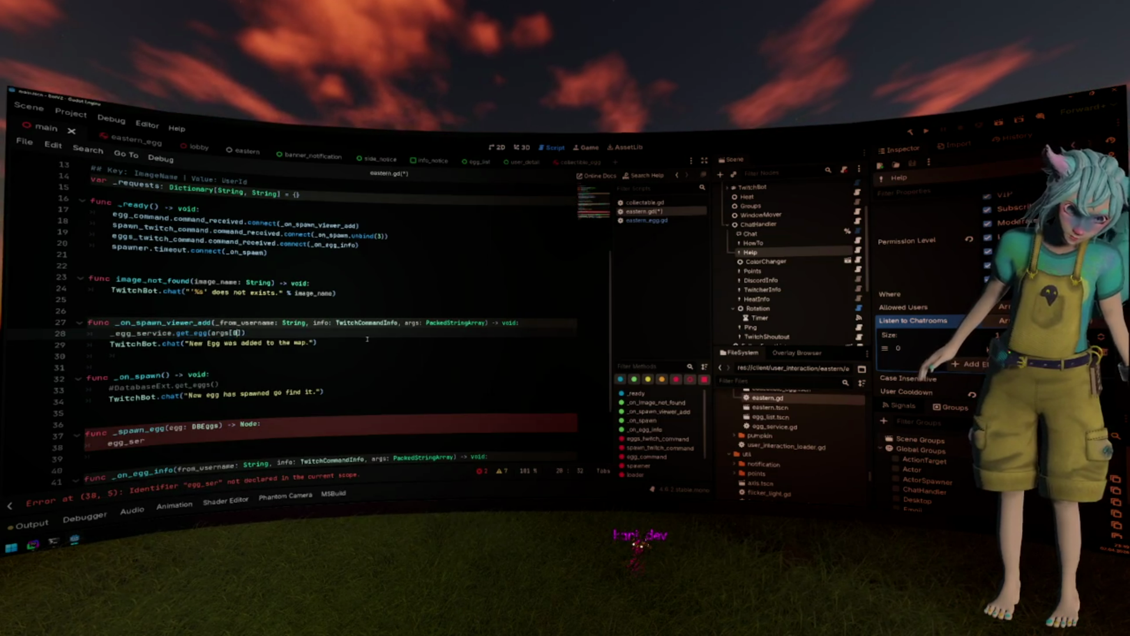
Turn line 28 into 'var egg: DBEggs = await _egg_service.get_egg(args[0])'
key("Home")
type("var ")
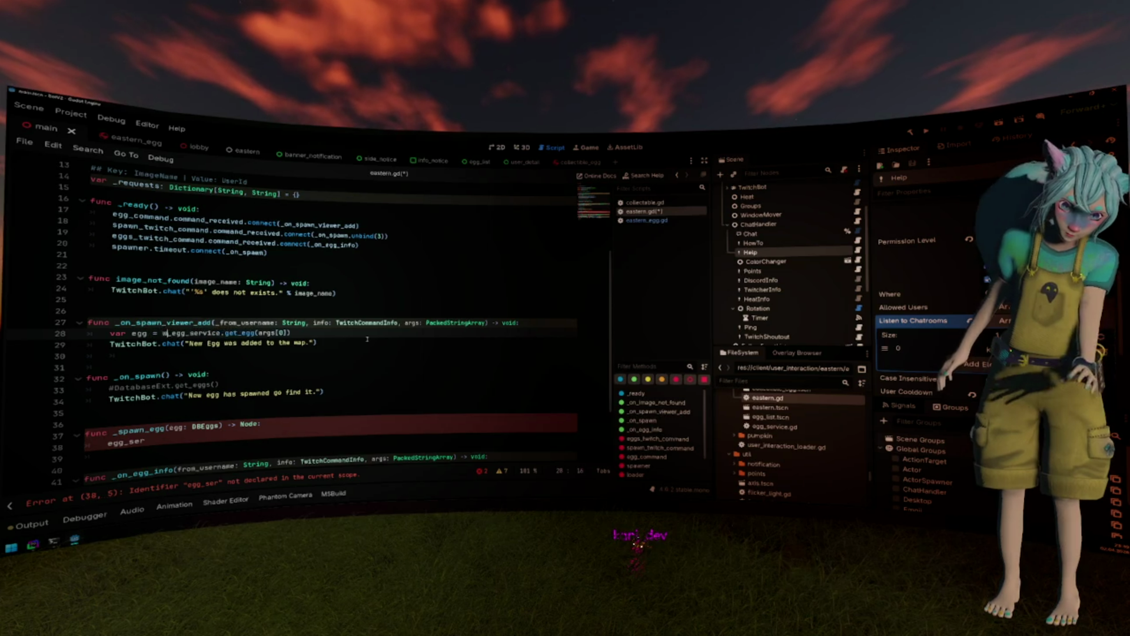
type("egg = await")
key("Left")
key("Left")
key("Left")
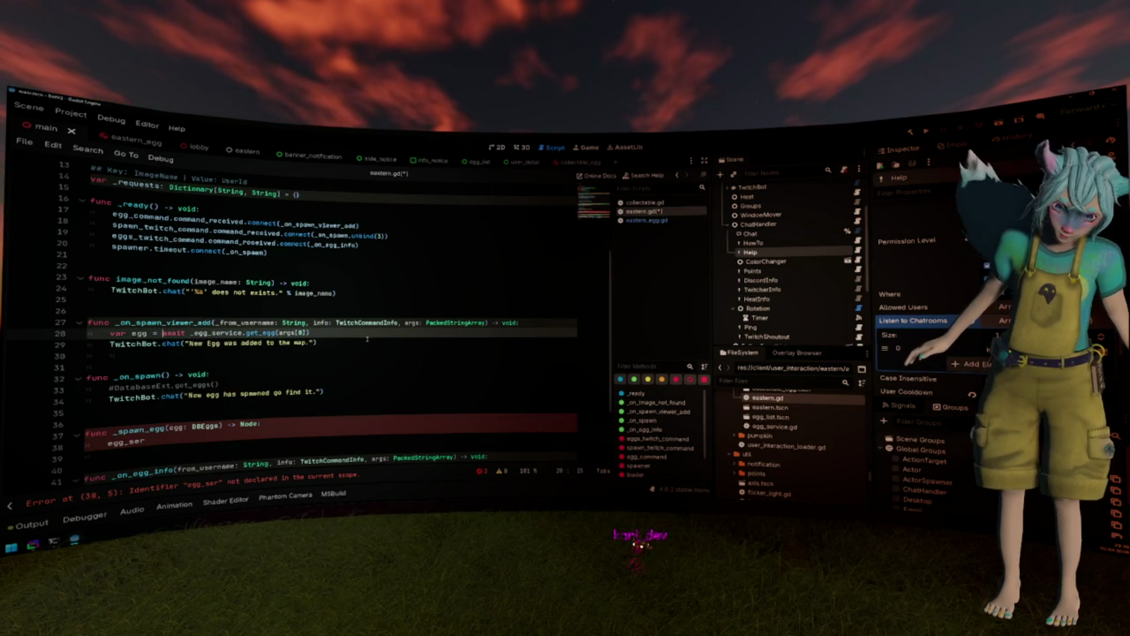
type(": D")
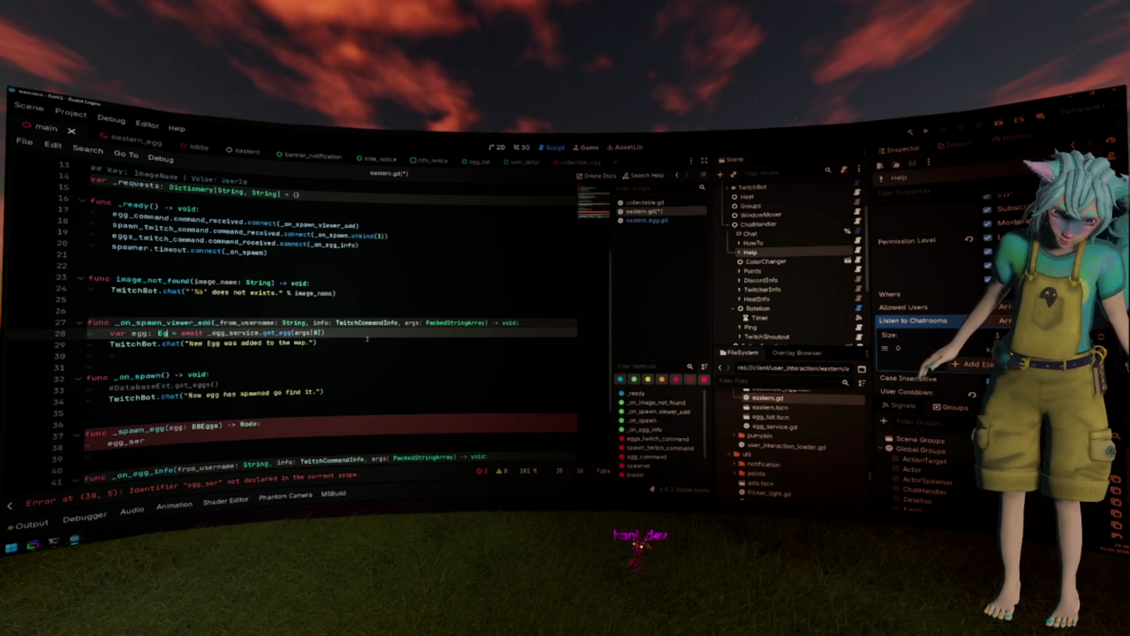
type("Egg")
key("Left")
key("Left")
key("Left")
type("DB")
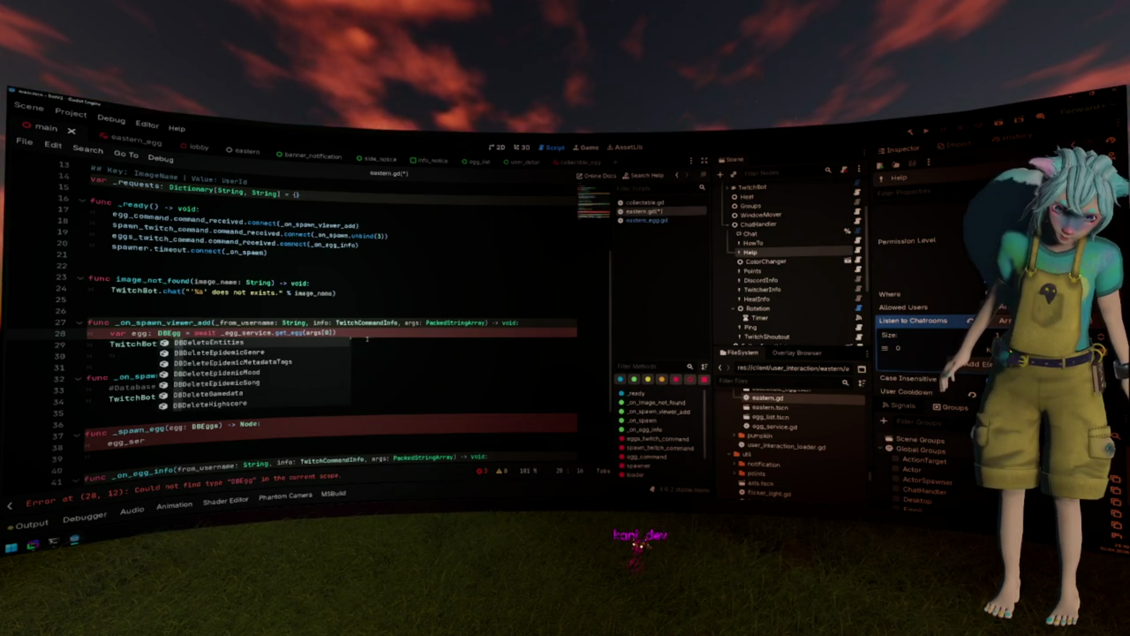
key("Right")
key("Right")
key("Right")
type("s")
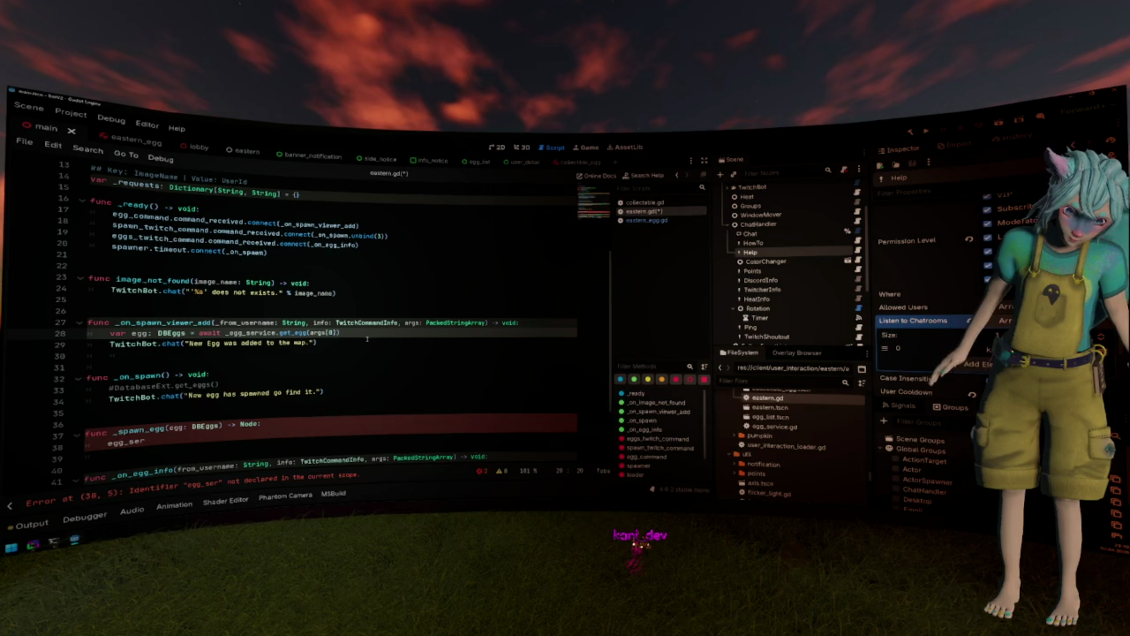
Add a _spawn_egg(egg) call below the egg lookup
key("Return")
type("_sp")
key("Return")
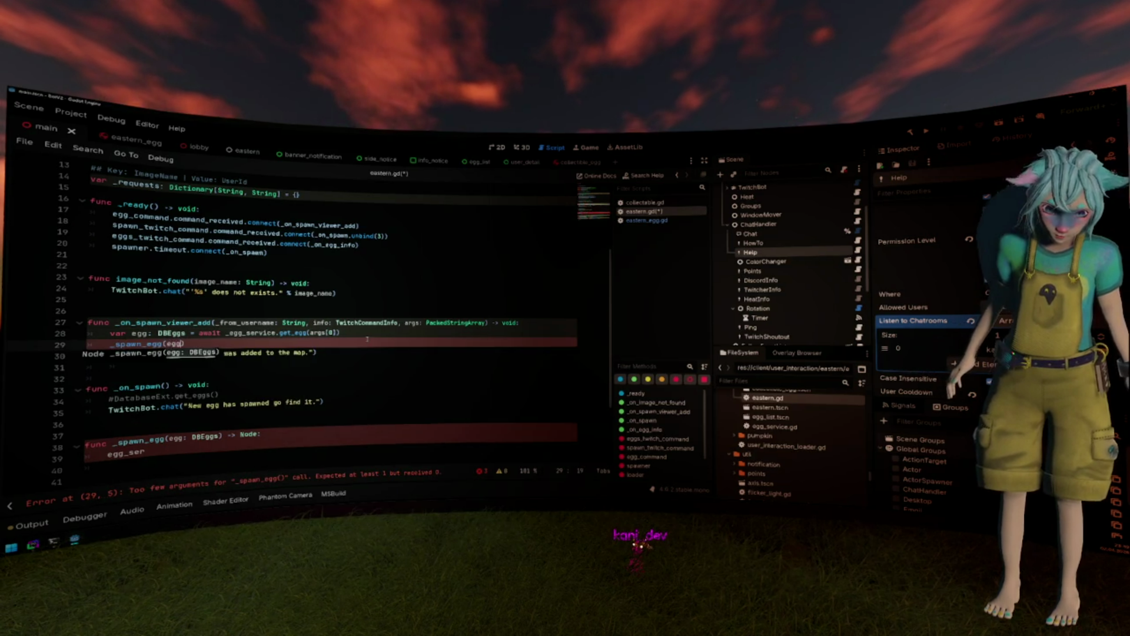
type("egg")
Move the New Egg chat announcement from the handler into _spawn_egg's body
key("Down")
key("End")
key("shift+Home")
key("ctrl+x")
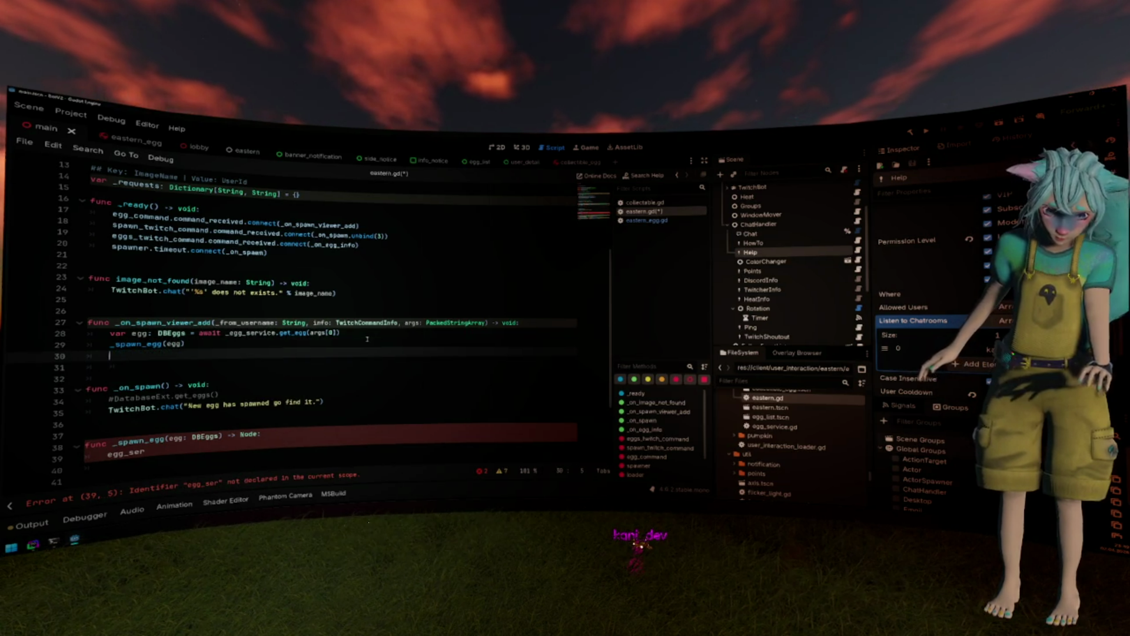
key("ctrl+End")
key("Up")
key("Up")
key("End")
key("Return")
key("ctrl+v")
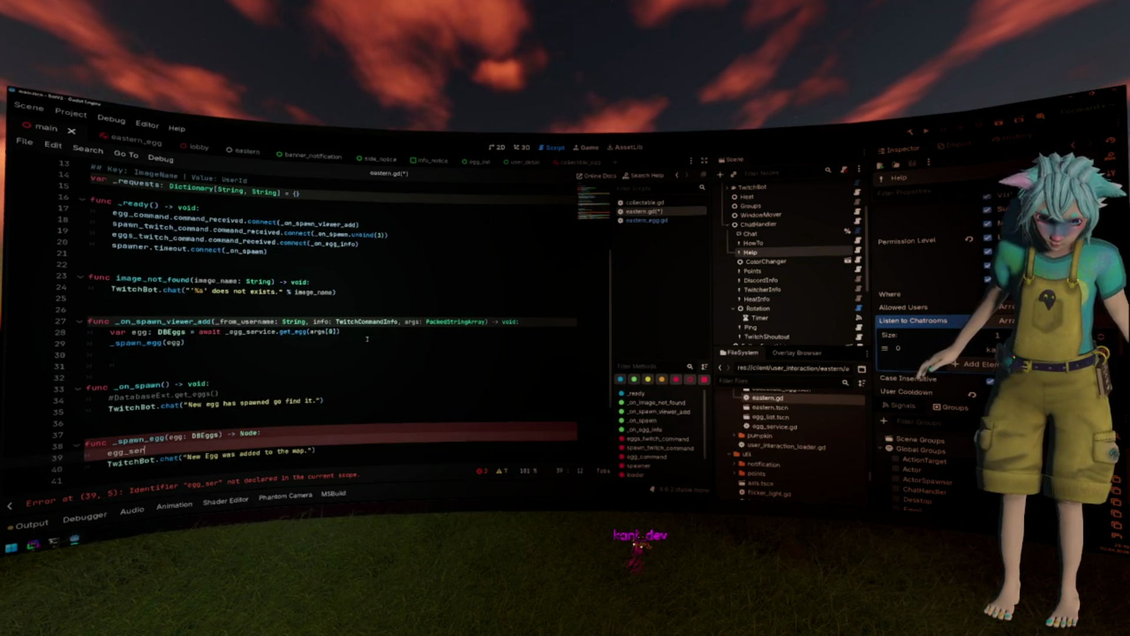
key("Up")
key("Up")
key("Up")
key("Return")
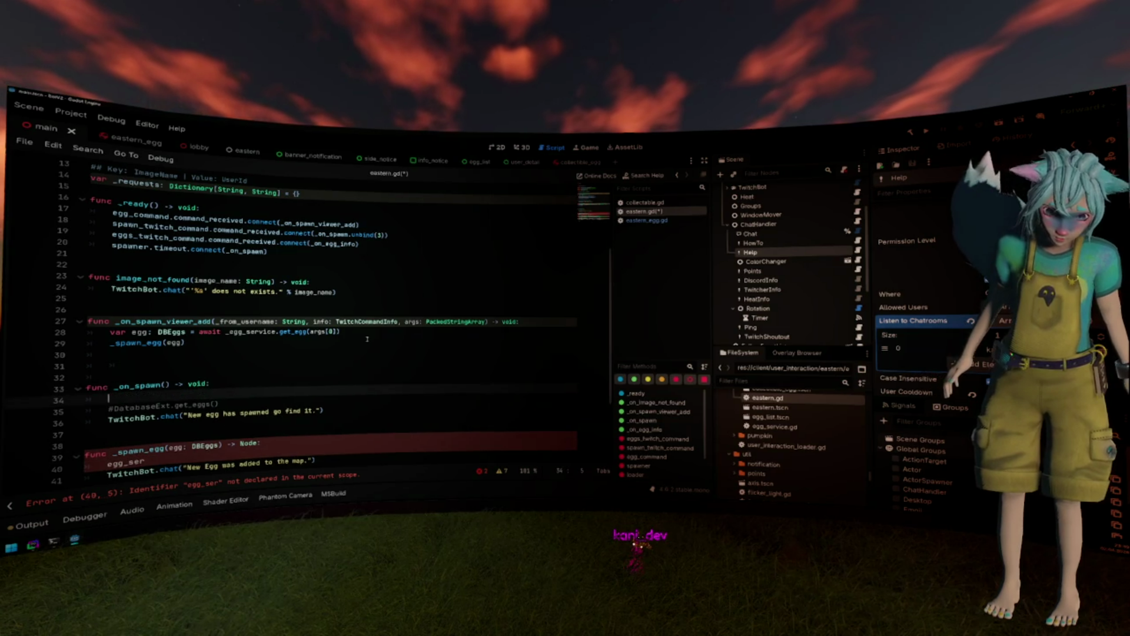
In _on_spawn, declare 'var eggs: Array[DBEggs] = await _egg_service.get_all_eggs()'
type("var eggs =")
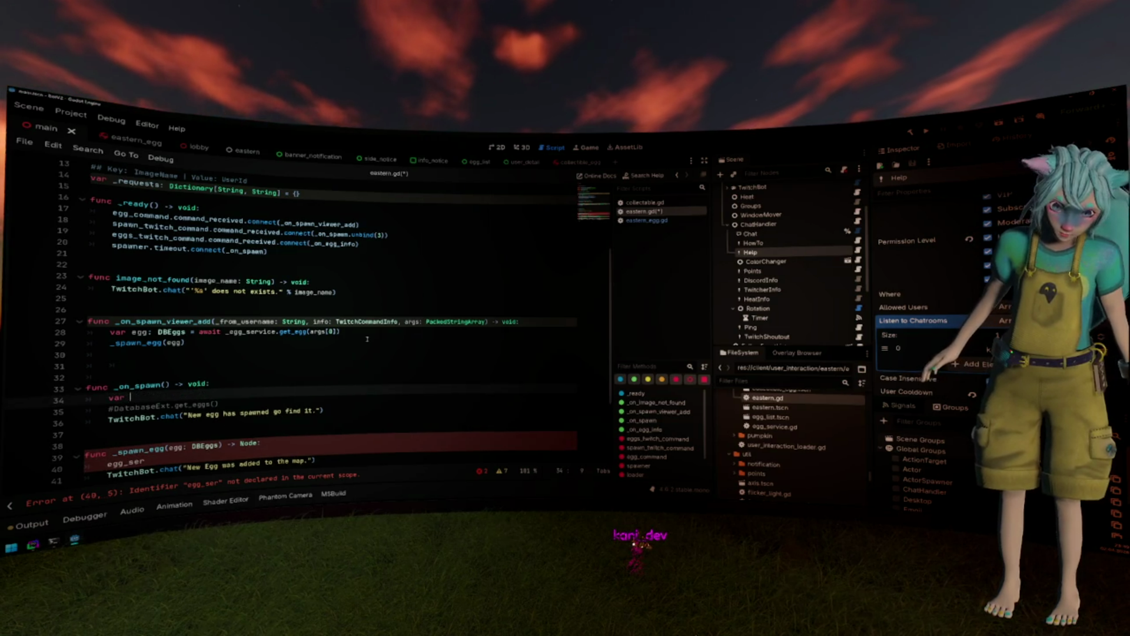
key("BackSpace")
key("BackSpace")
key("BackSpace")
type(": Array[DBE")
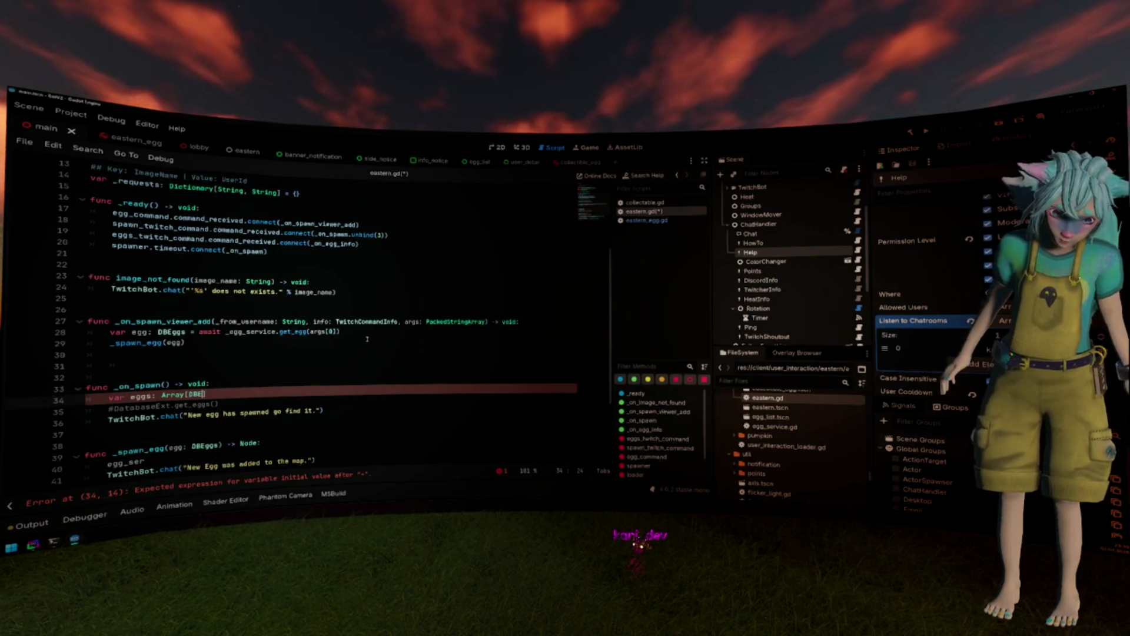
type("gg")
type("s] = n")
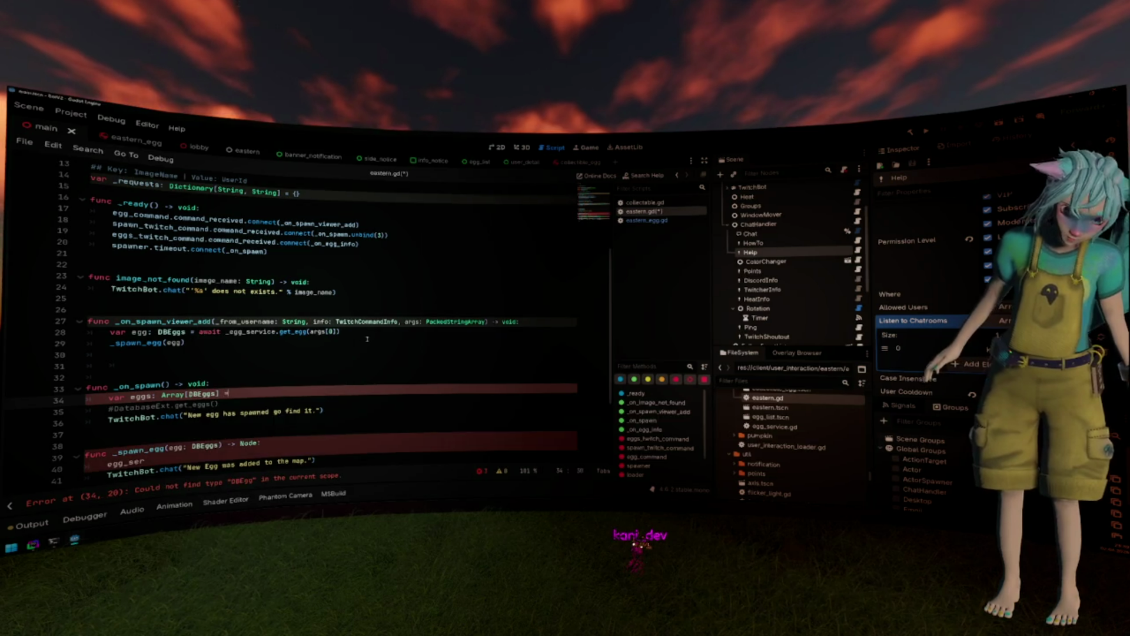
key("BackSpace")
type("await _egg_service.")
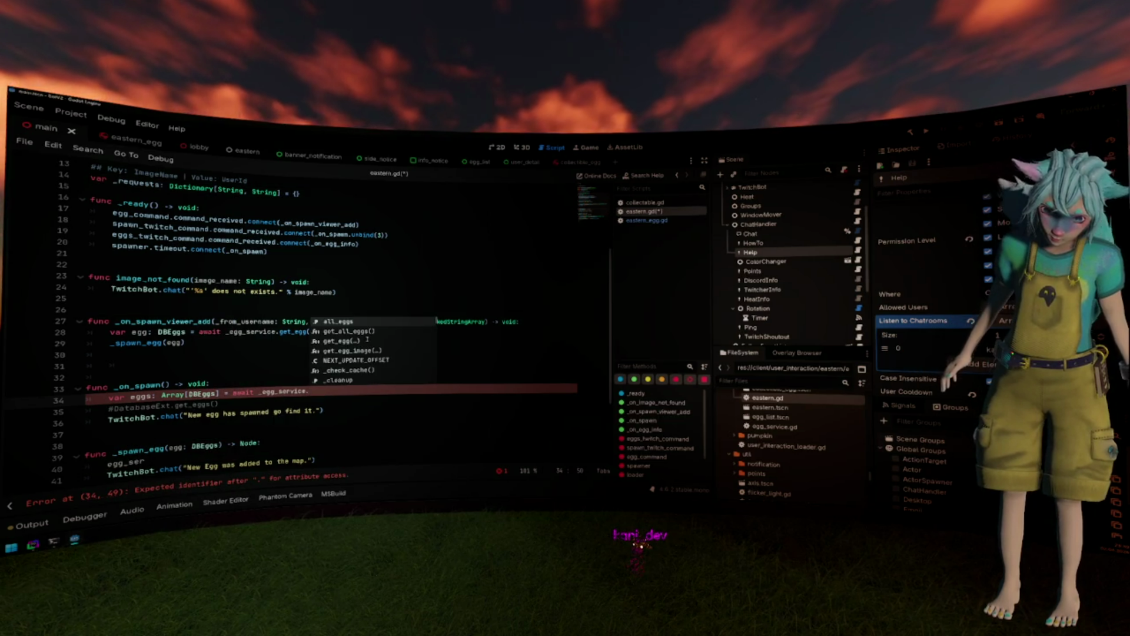
key("Return")
key("Down")
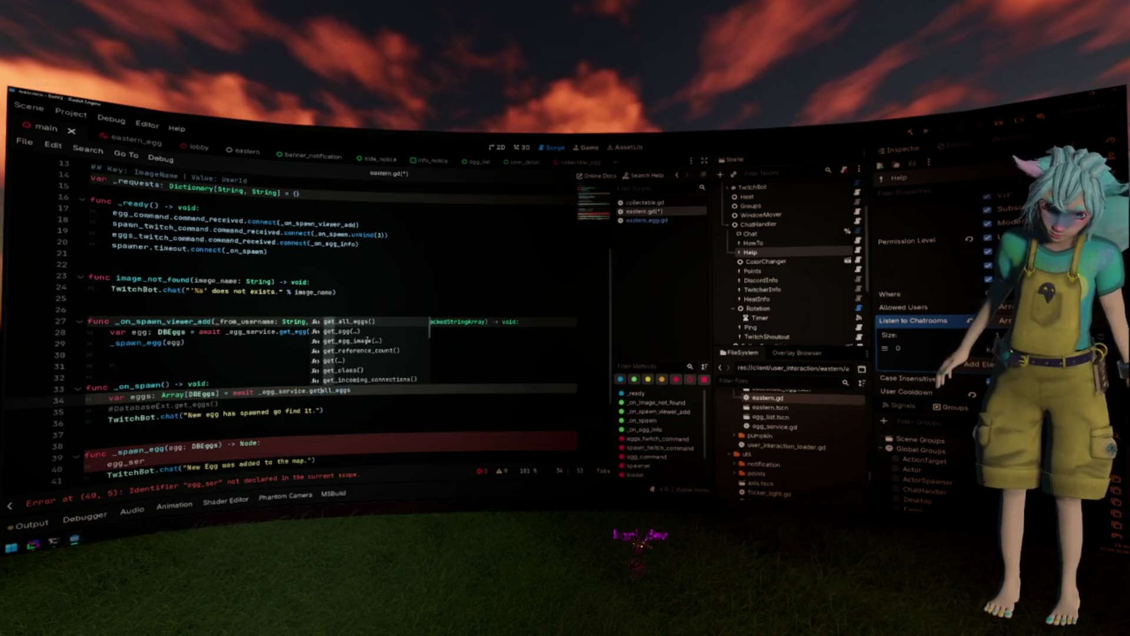
key("Return")
key("Return")
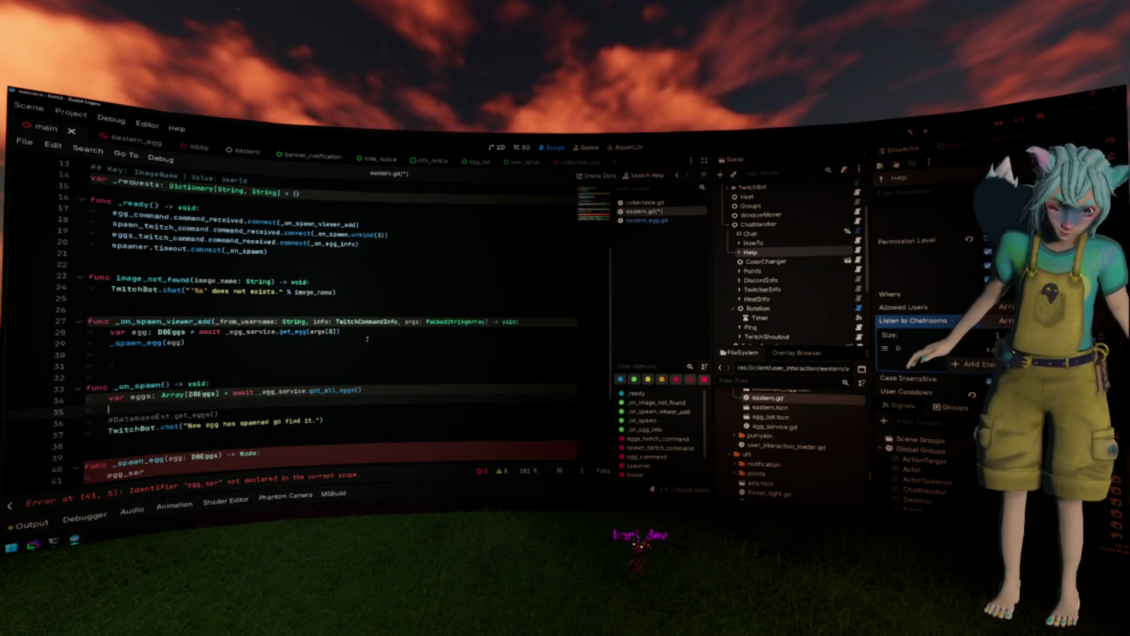
Add 'var egg: DBEggs = eggs.pick_random()' and a _spawn_egg(egg) call
type("var egg")
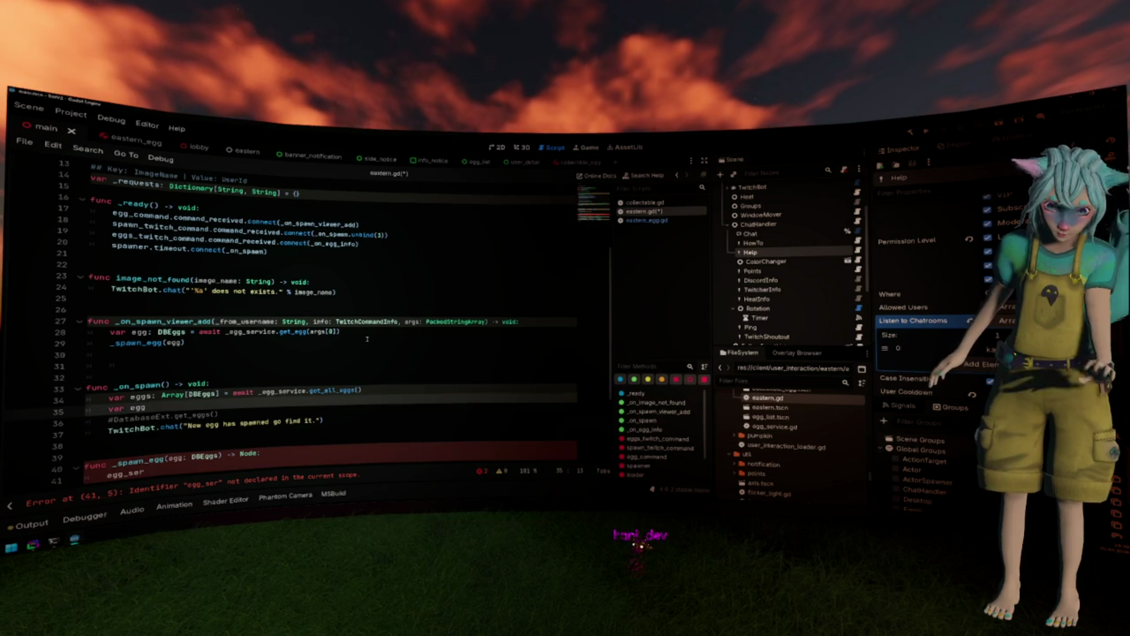
type(": DBEggs = eggs")
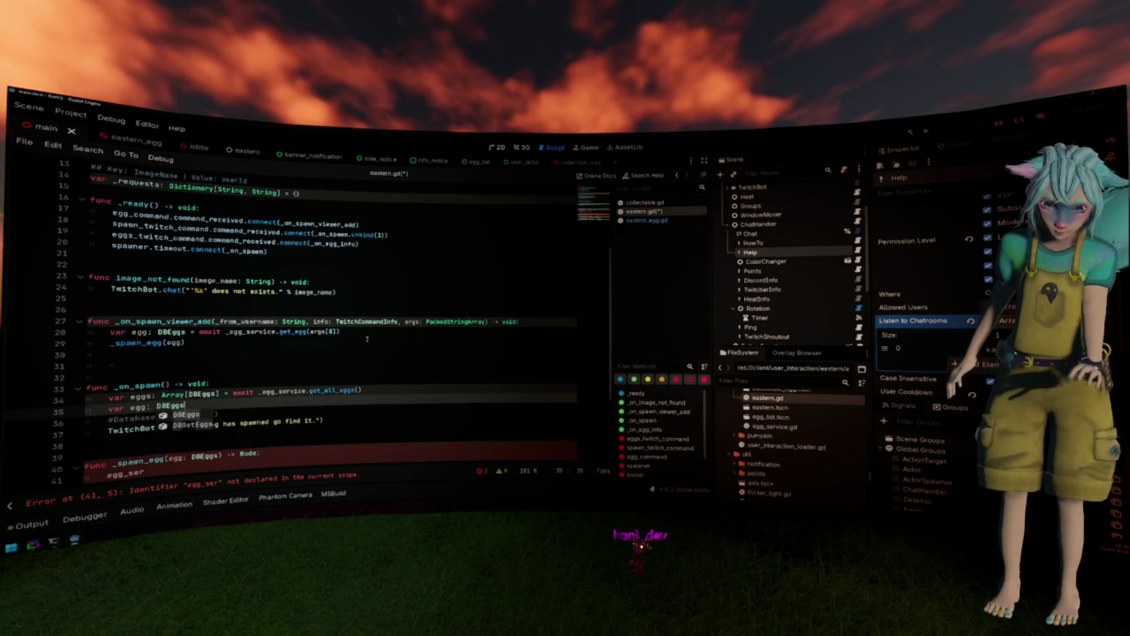
type(".pick_random()")
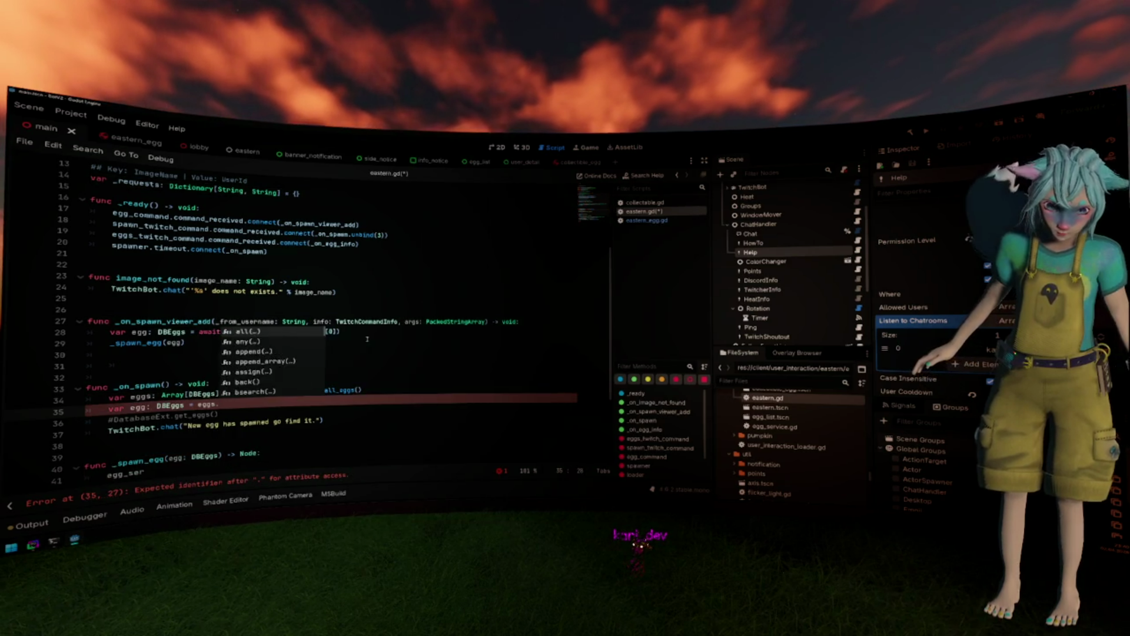
key("Return")
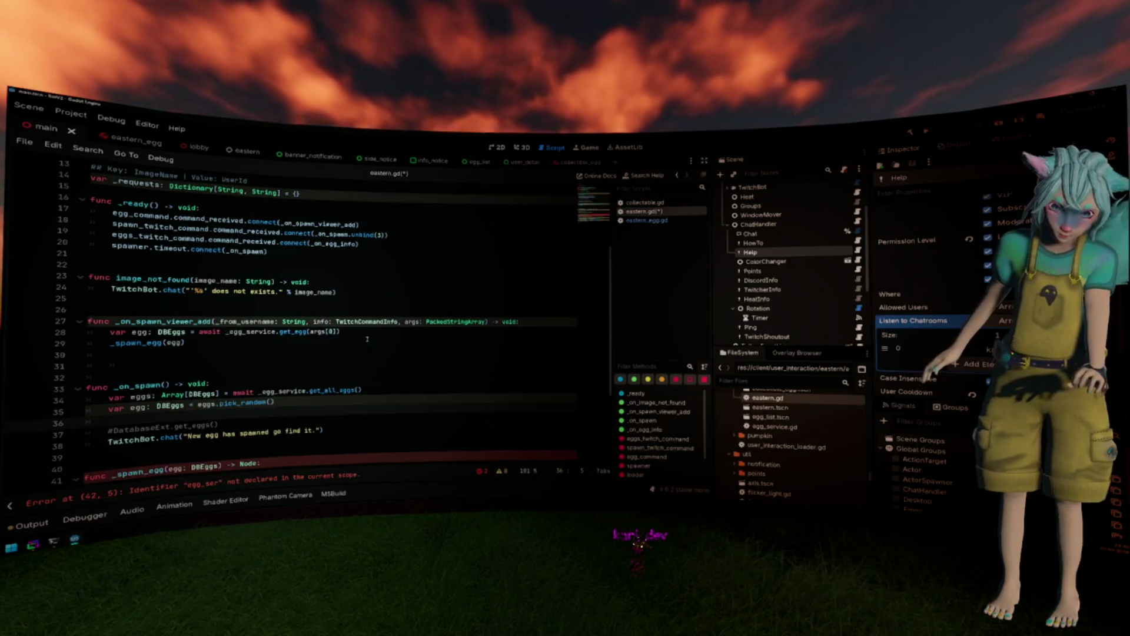
key("Return")
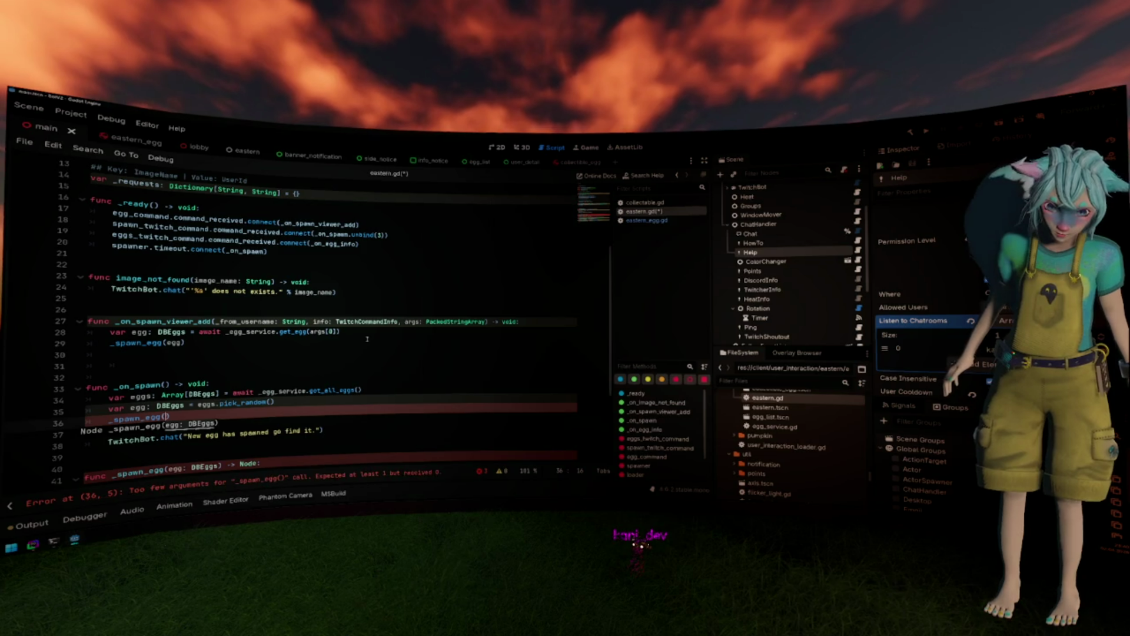
type("g")
key("Return")
Delete the old commented call and chat line, leaving one blank separator line
key("Down")
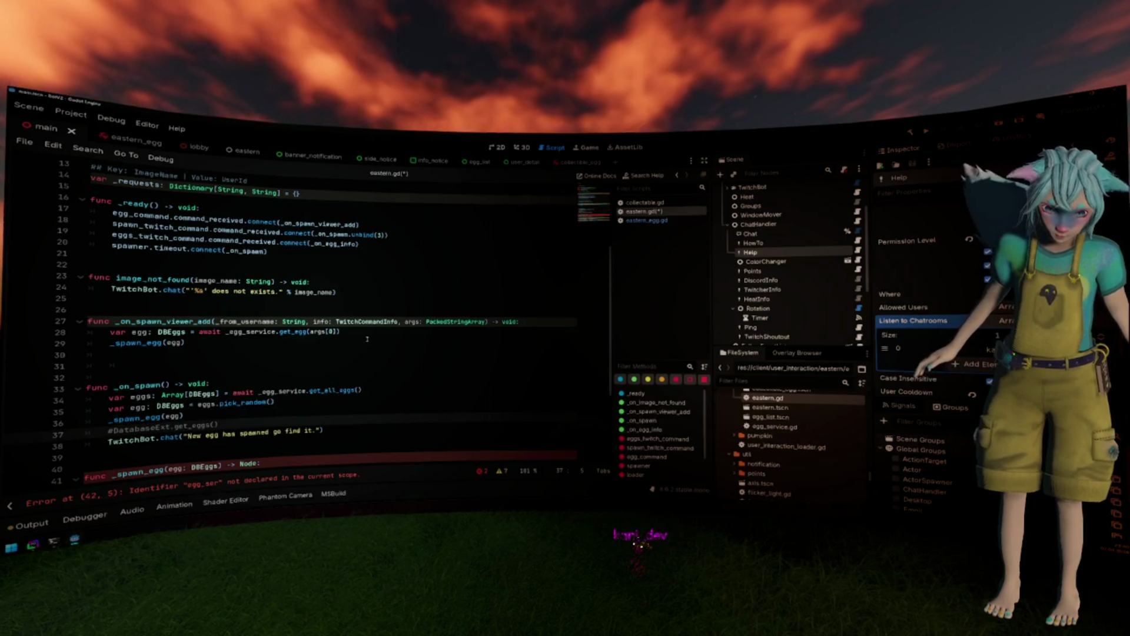
key("shift+Down")
key("shift+Down")
key("Delete")
key("BackSpace")
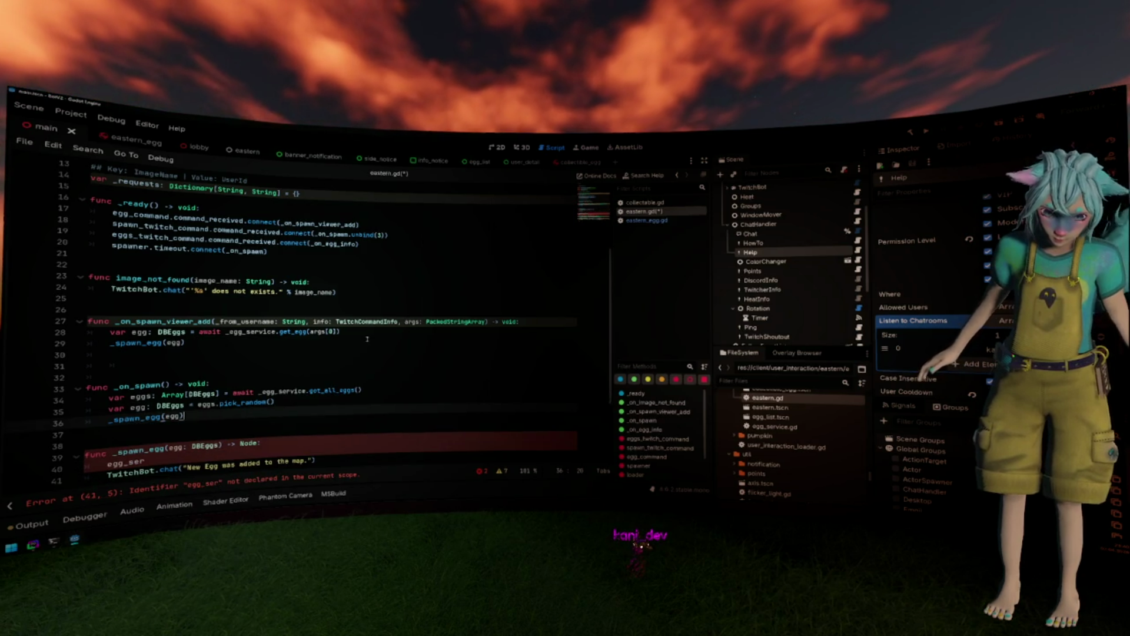
left_click(281, 351)
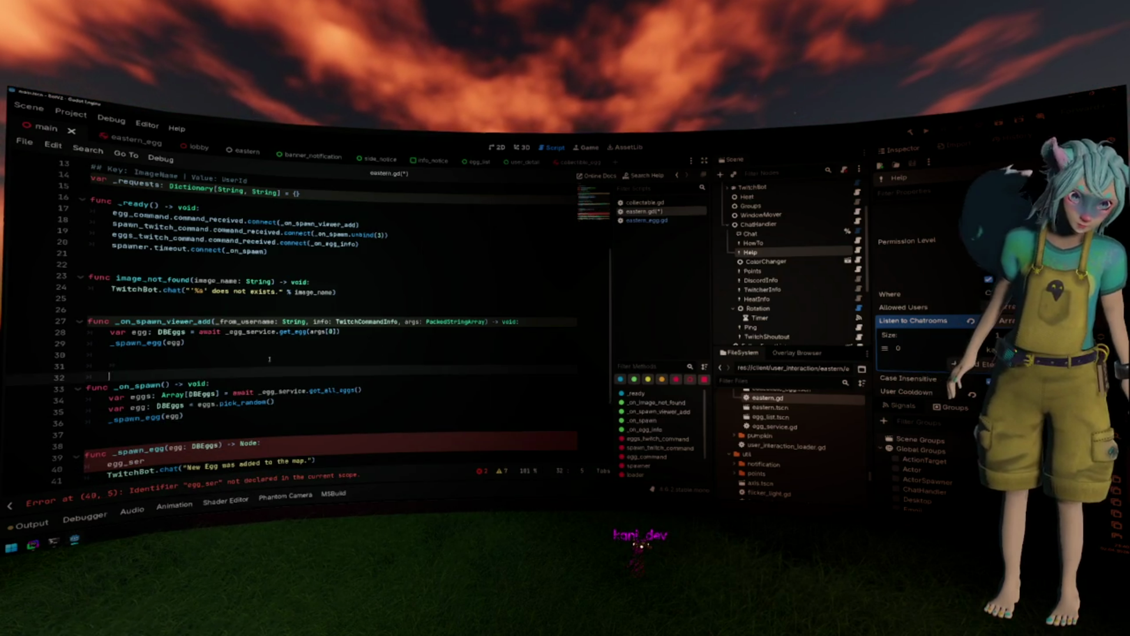
key("shift+Down")
key("shift+Down")
key("Delete")
key("Return")
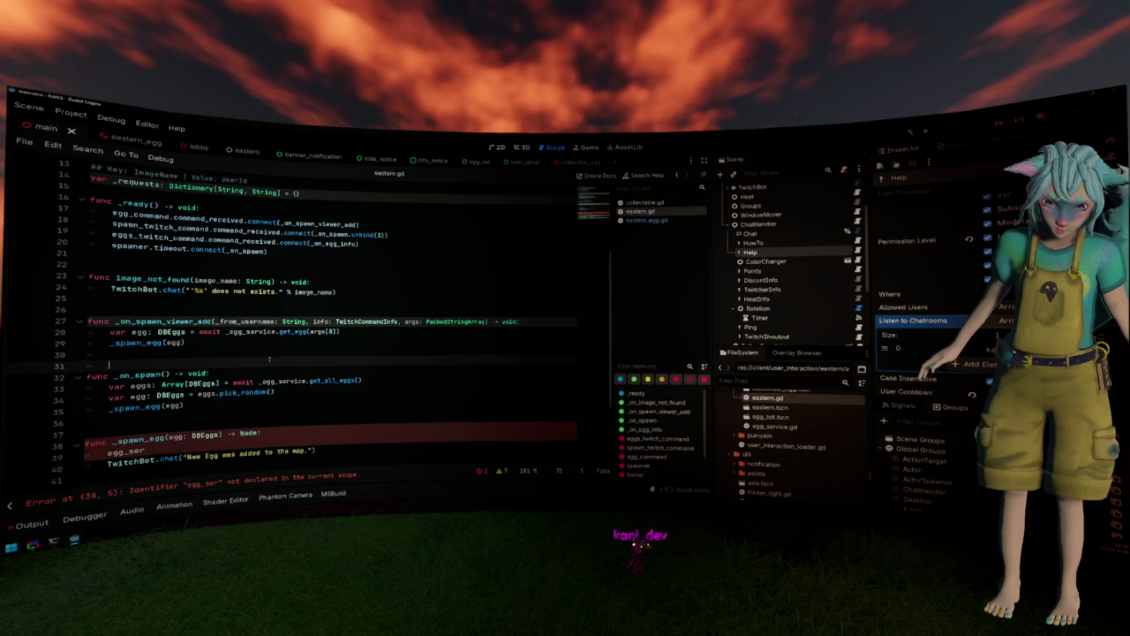
left_click(296, 292)
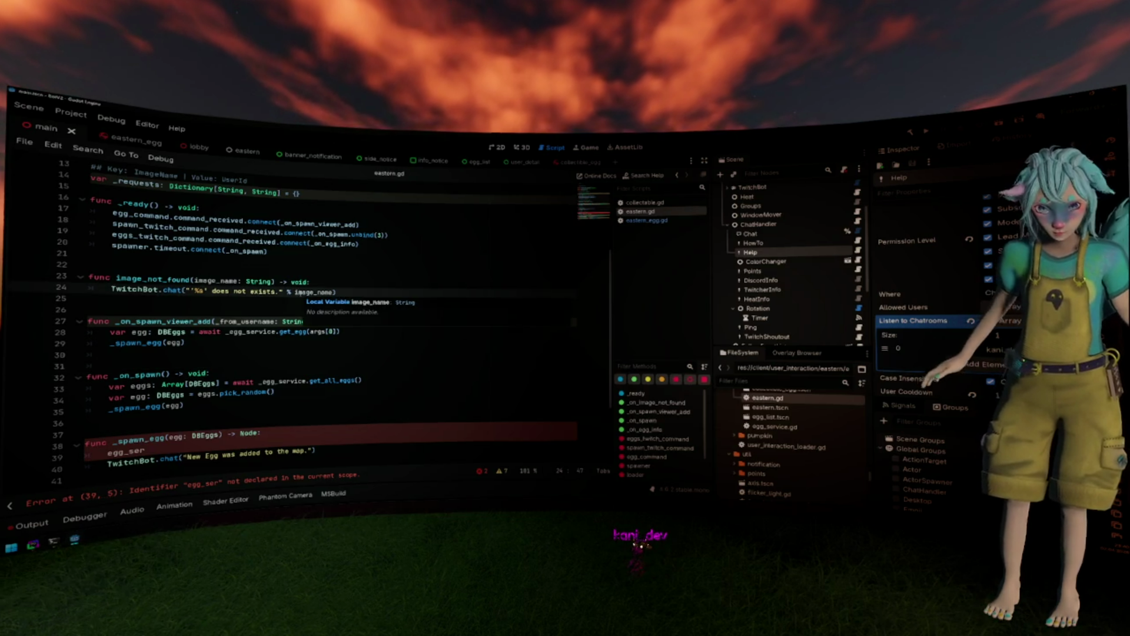
Add an 'if not egg:' check after the egg lookup on line 28
scroll(296, 293, "down", 1)
left_click(216, 301)
key("End")
key("Return")
type("if ")
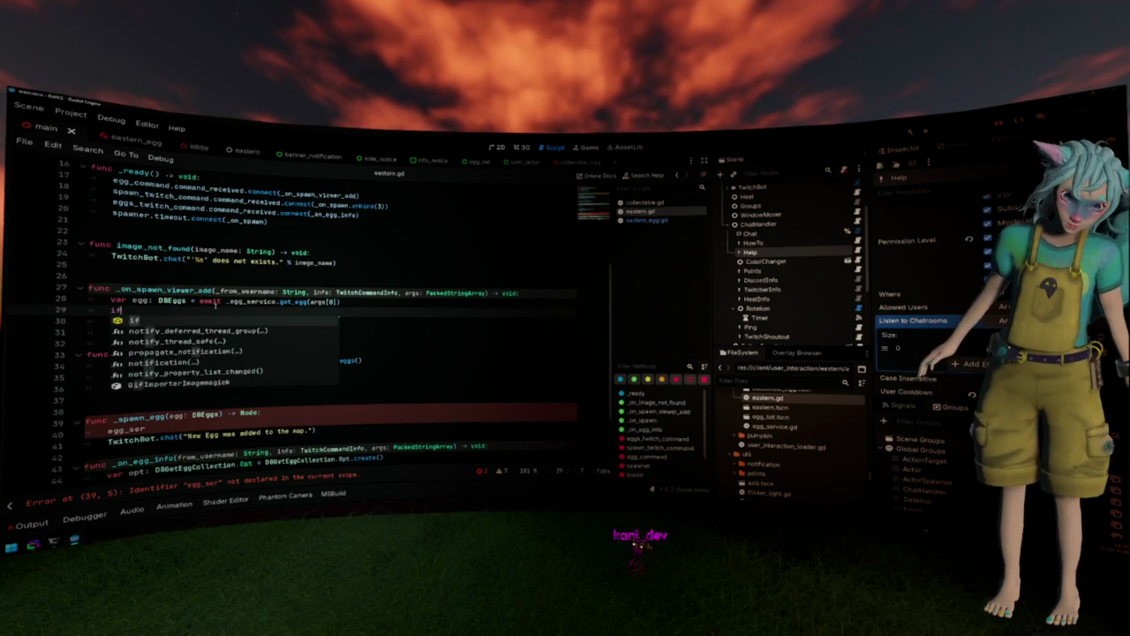
type("not egg:")
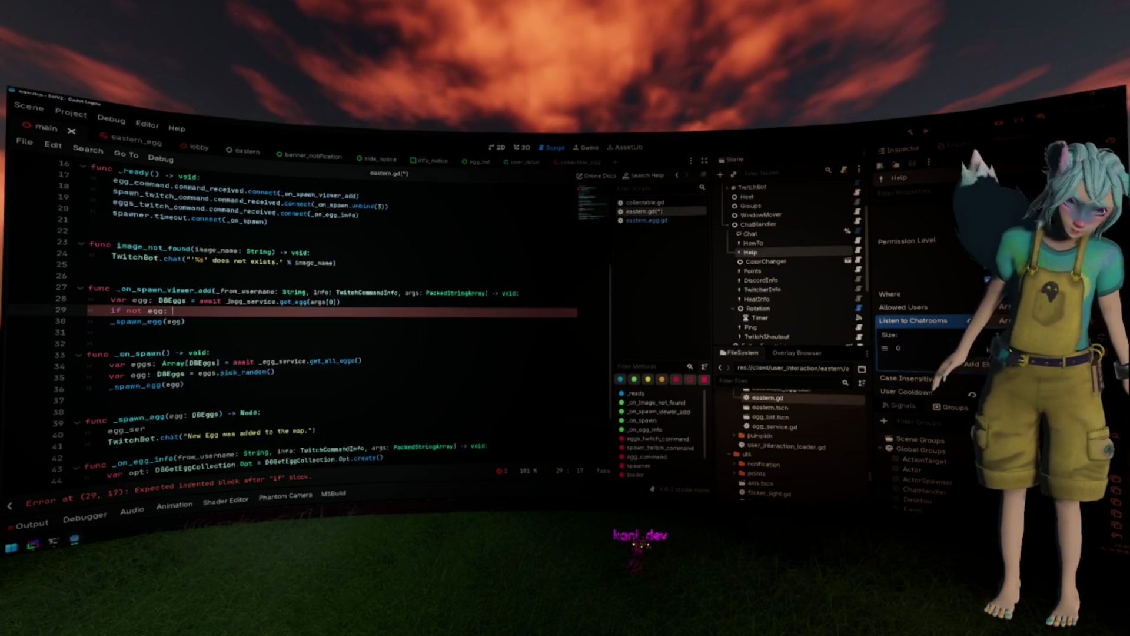
Rename the image_not_found function to egg_not_found
left_click(363, 263)
key("Up")
key("Home")
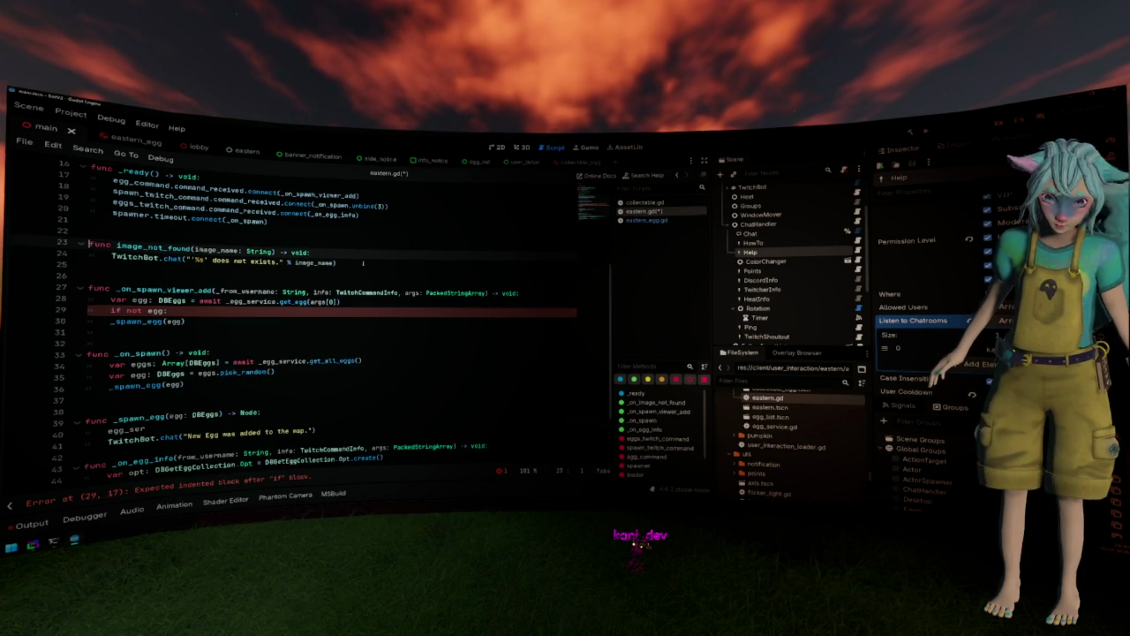
type("egg_not_found")
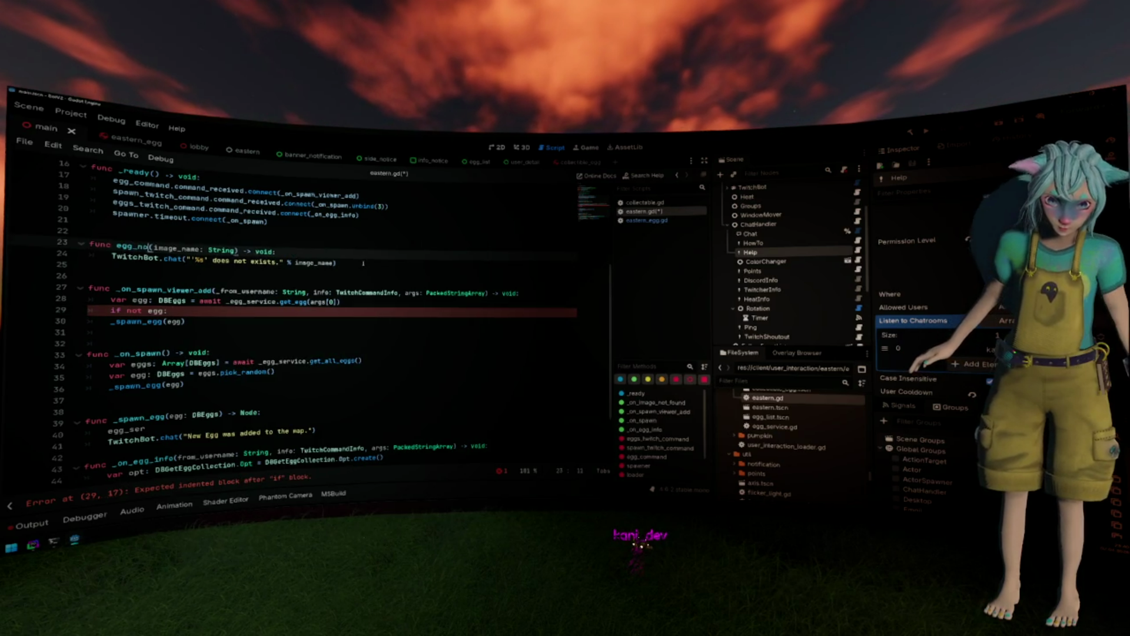
key("ctrl+shift+Left")
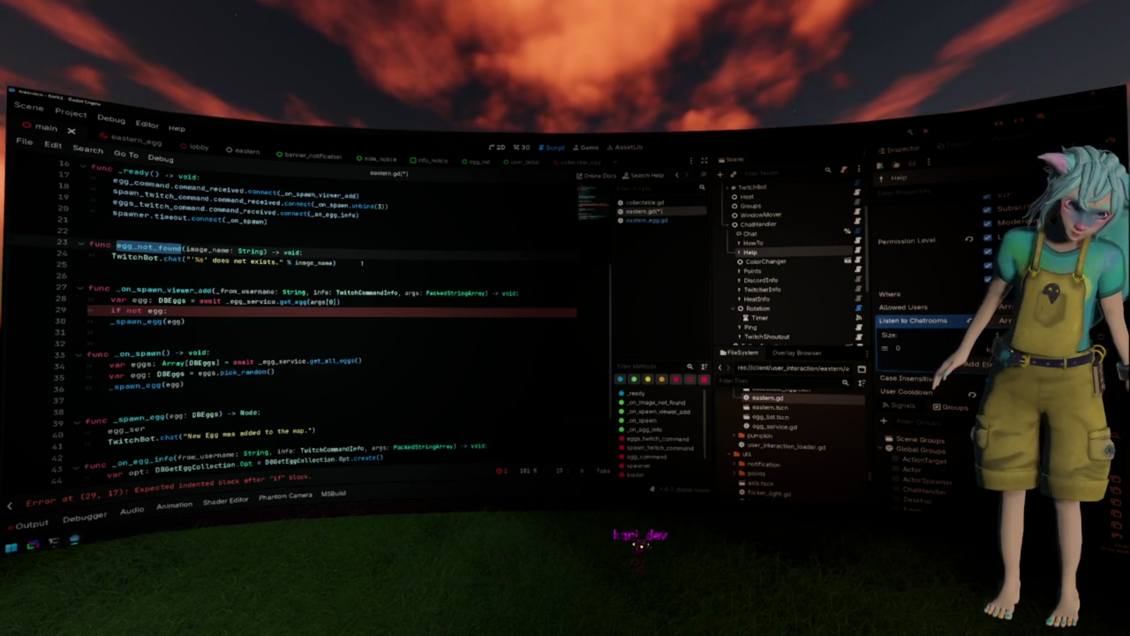
Rename its image_name parameter to egg_name, in the signature and in the chat message
double_click(207, 250)
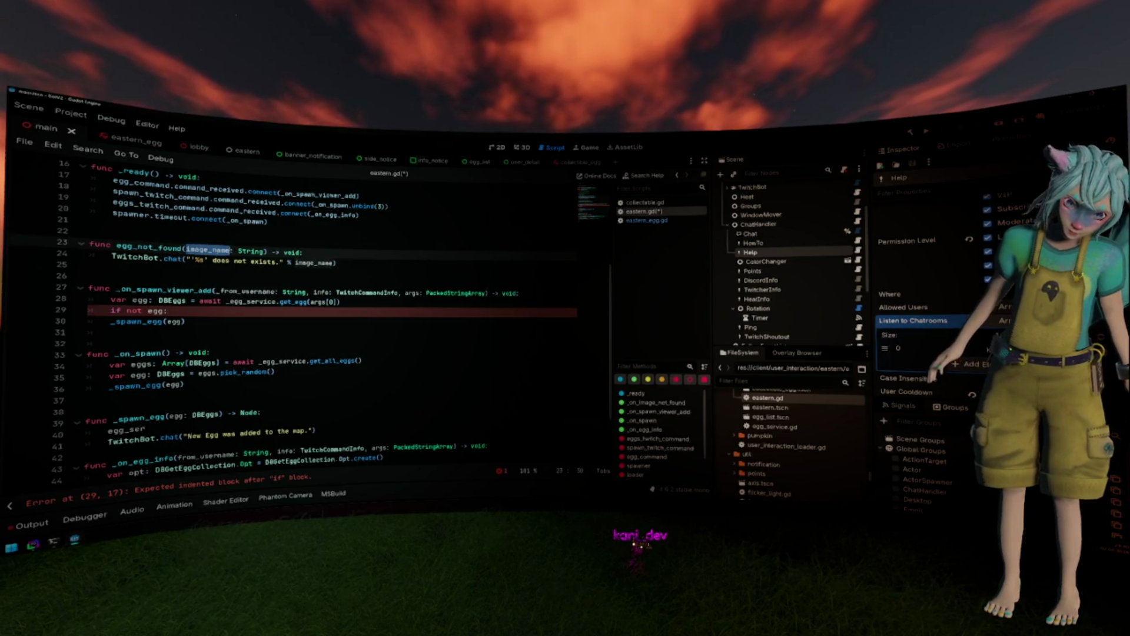
type("egg_name")
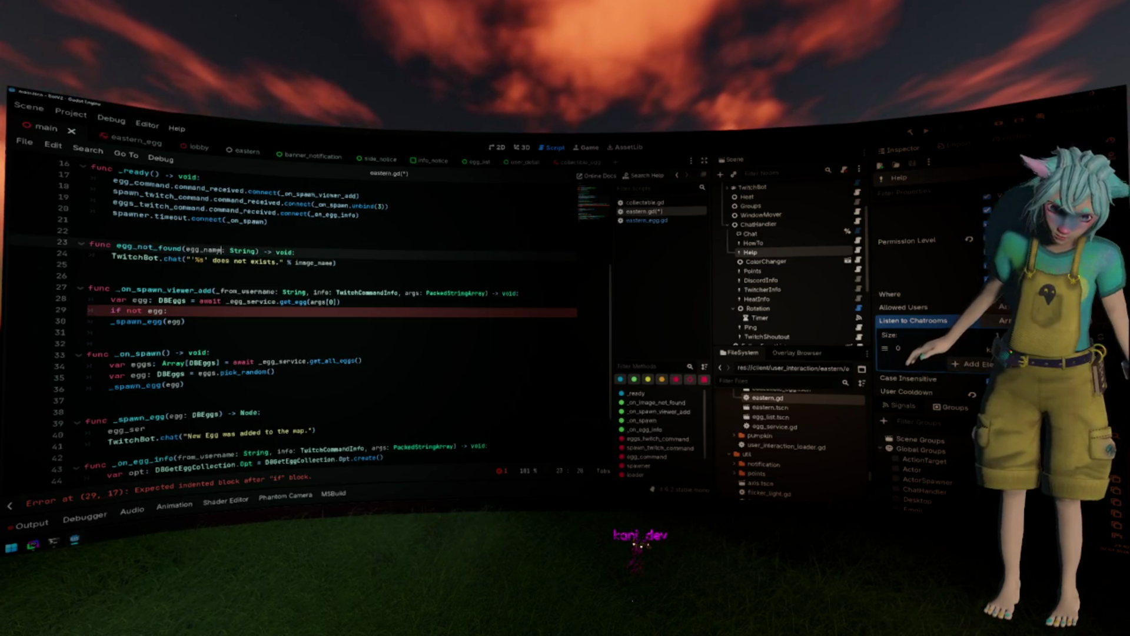
double_click(210, 250)
key("ctrl+c")
left_click(311, 262)
key("ctrl+v")
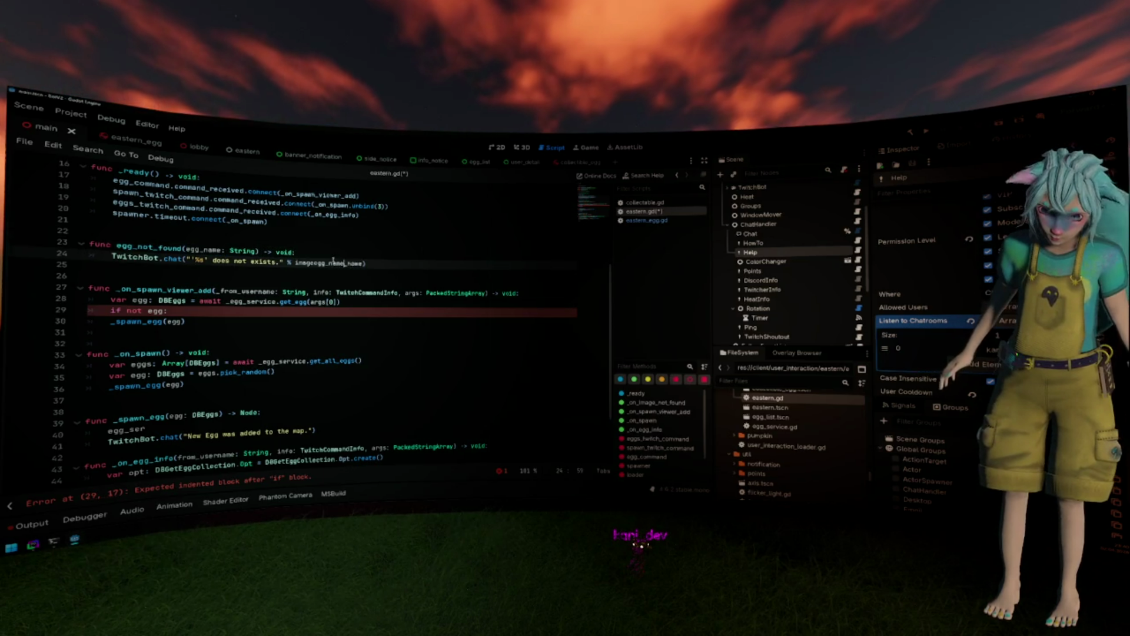
key("ctrl+v")
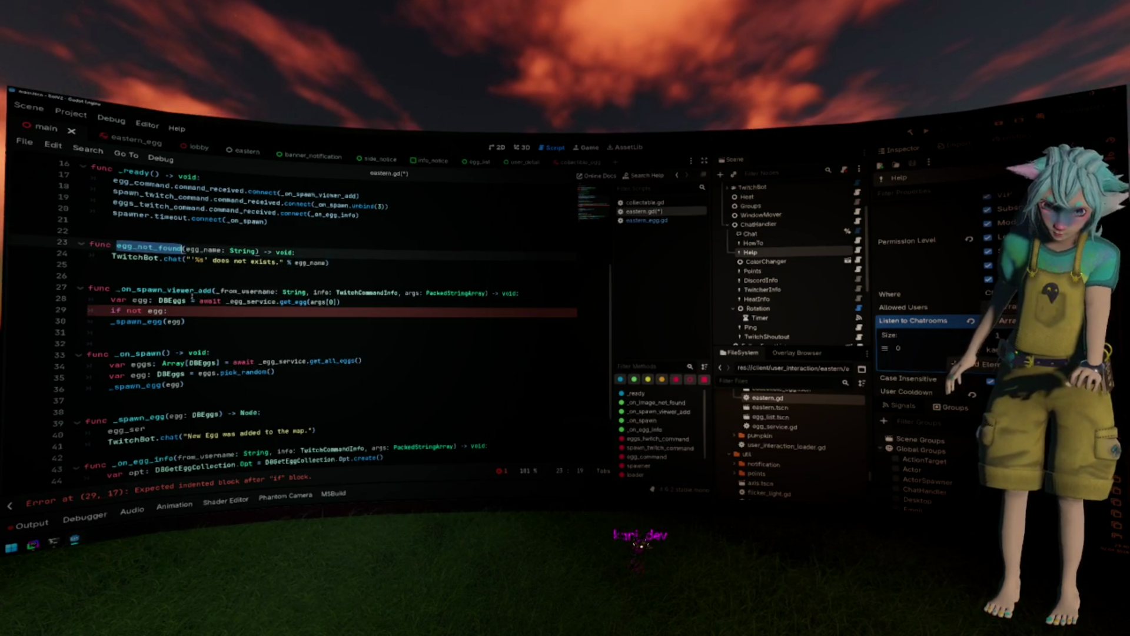
left_click(216, 312)
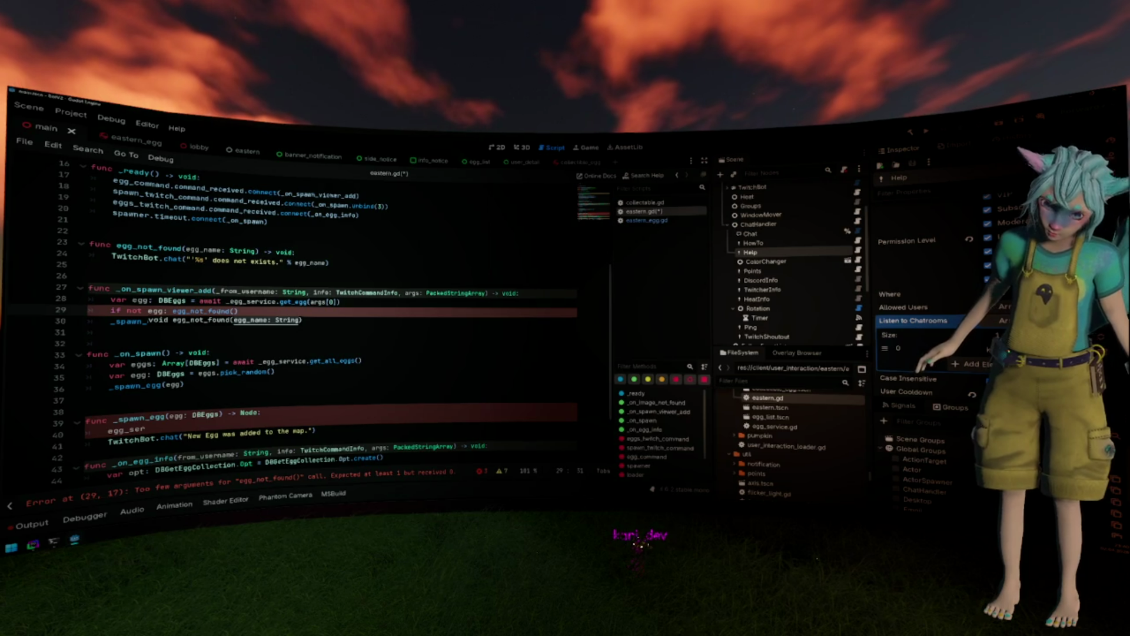
Call egg_not_found(egg) under 'if not egg:' and prefix both occurrences to _egg_not_found
type("e")
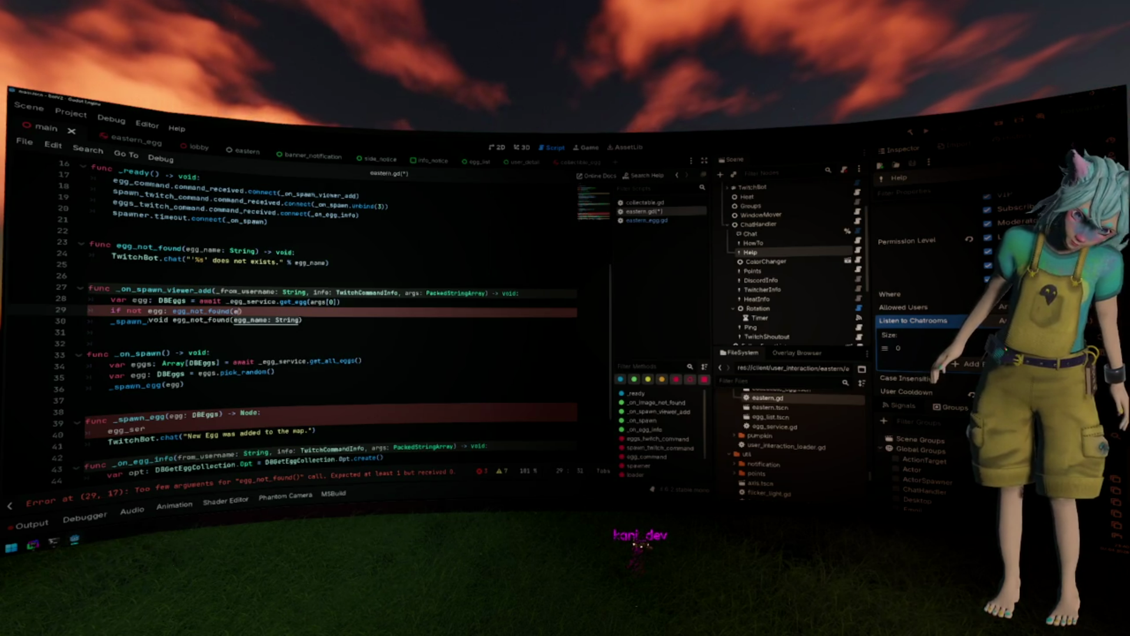
type("gg")
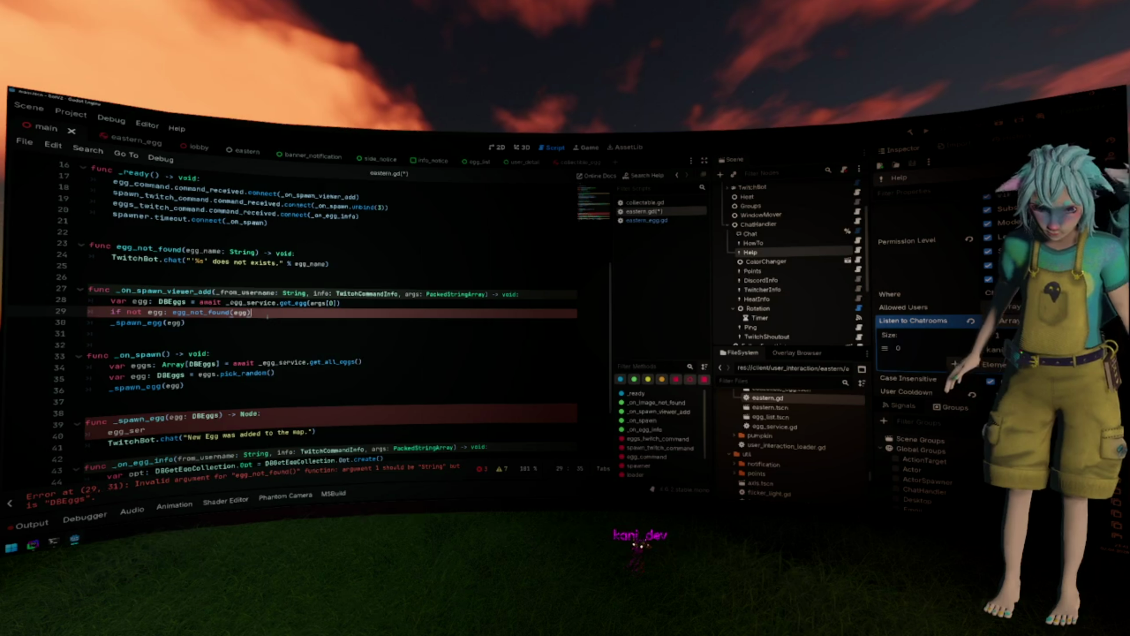
left_click(114, 245)
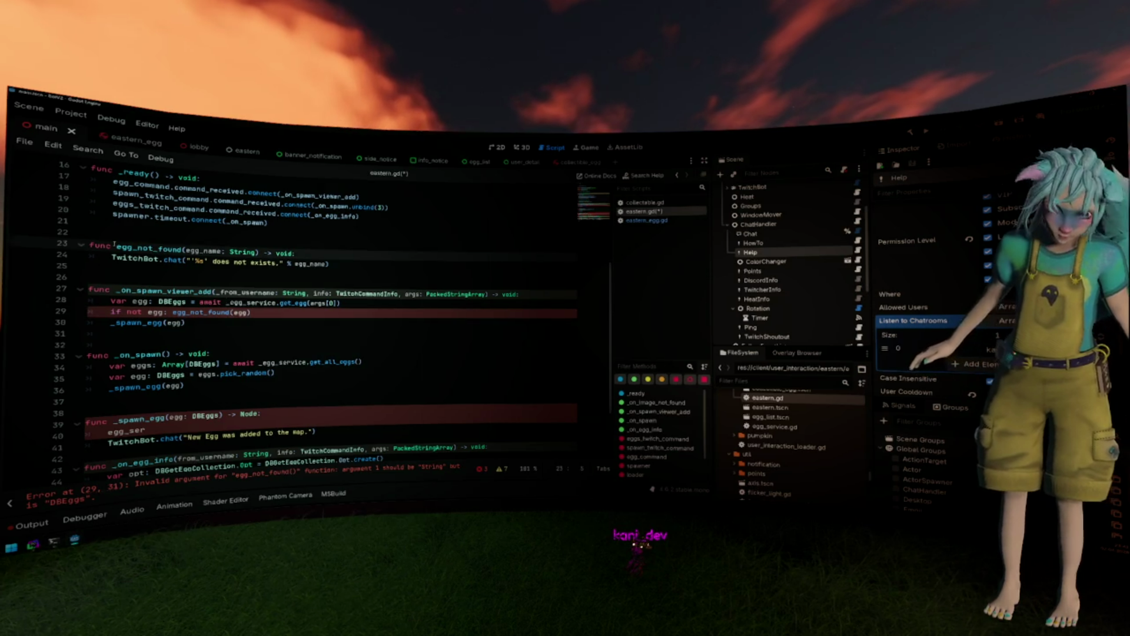
double_click(116, 246)
key("ctrl+d")
key("Left")
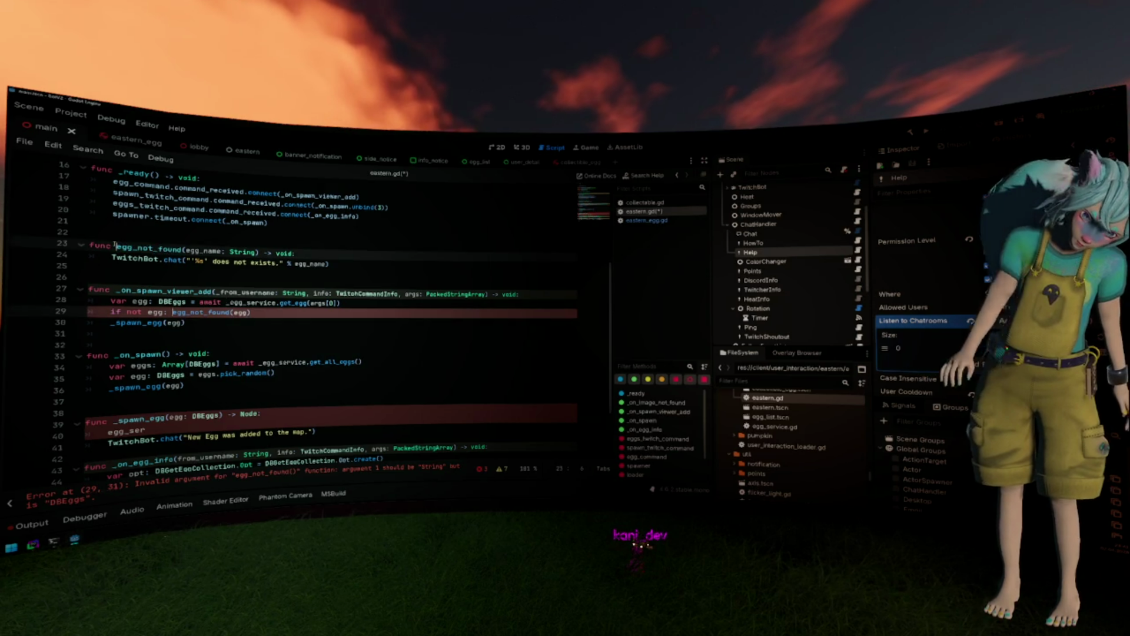
type("_")
key("Escape")
key("Up")
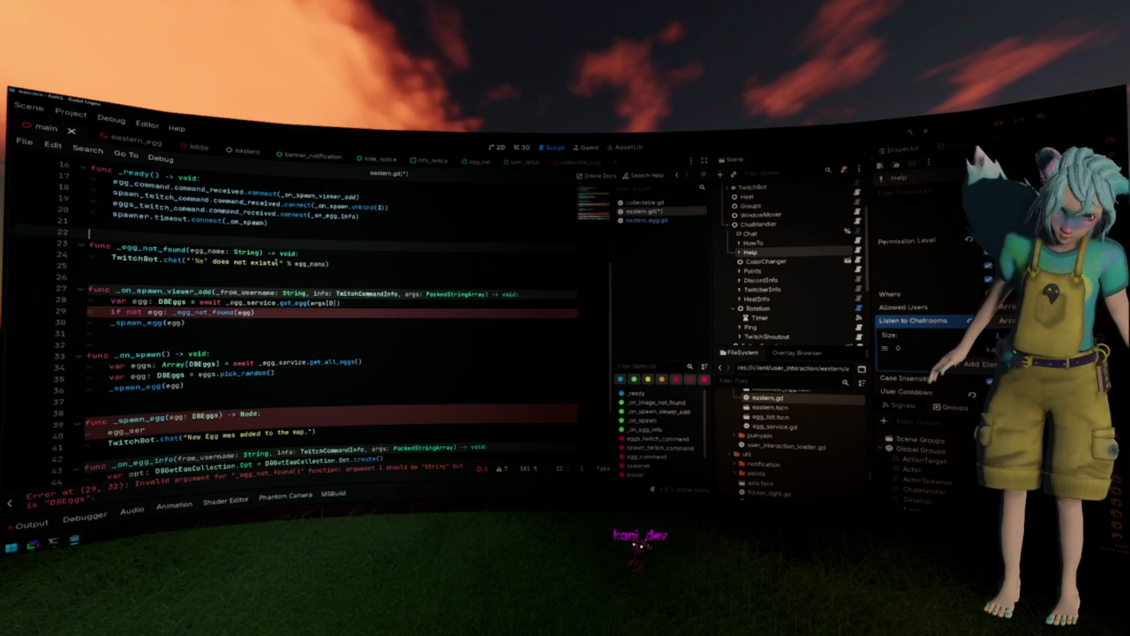
left_click(280, 303)
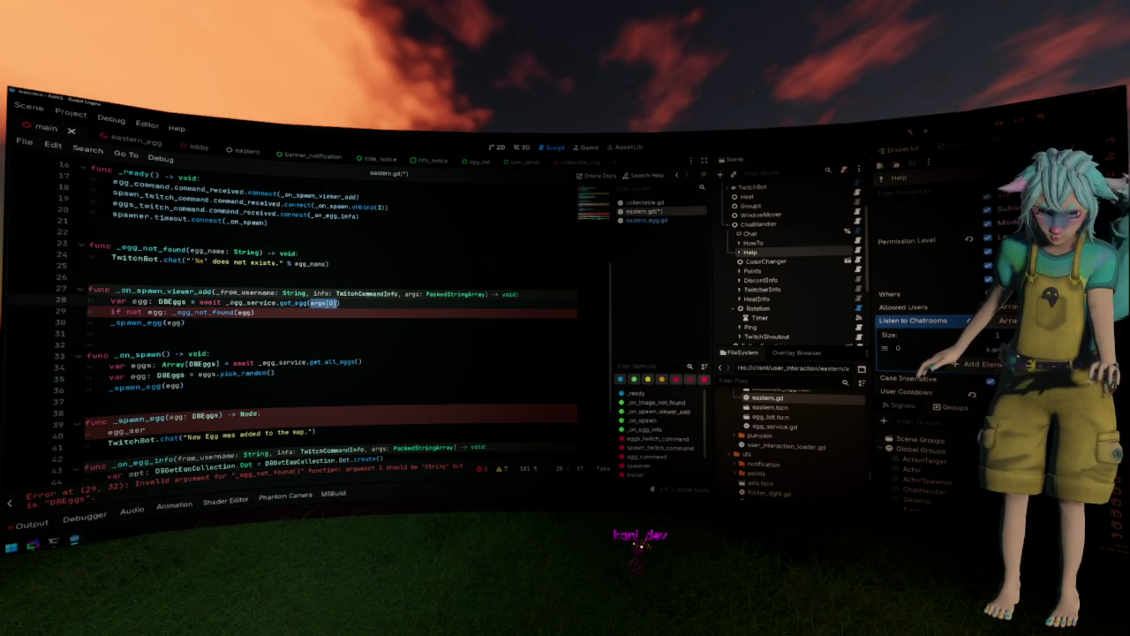
Insert 'var egg_name: String = args[0]' above the lookup and pass egg_name to get_egg
type("egg_s")
type("egg_name")
key("ctrl+shift+Return")
type("var egg_na")
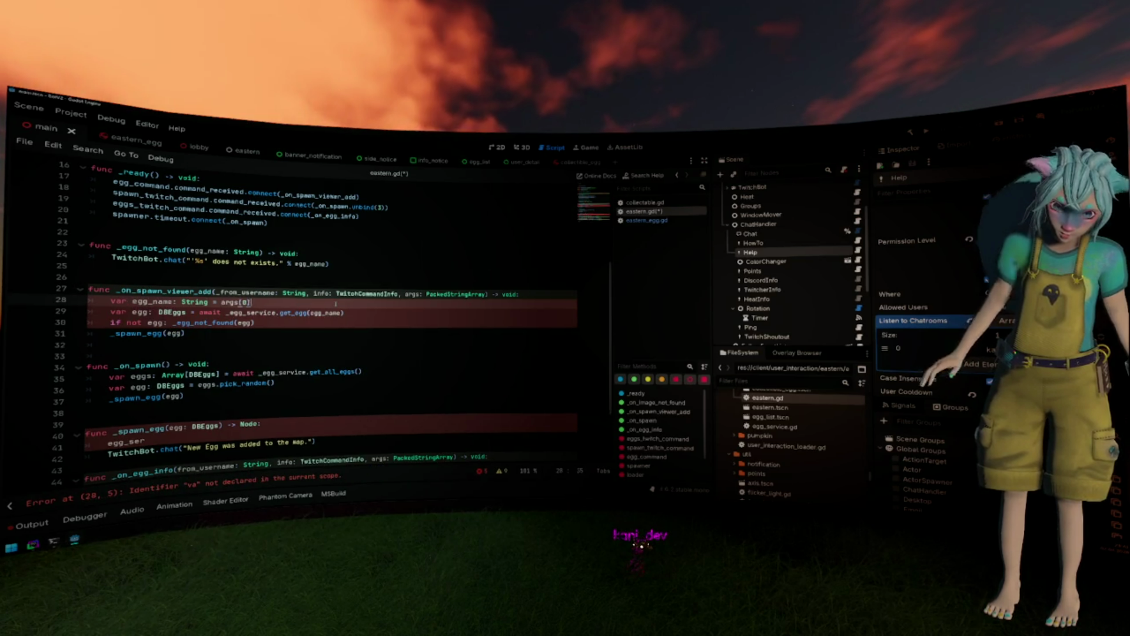
left_click(250, 319)
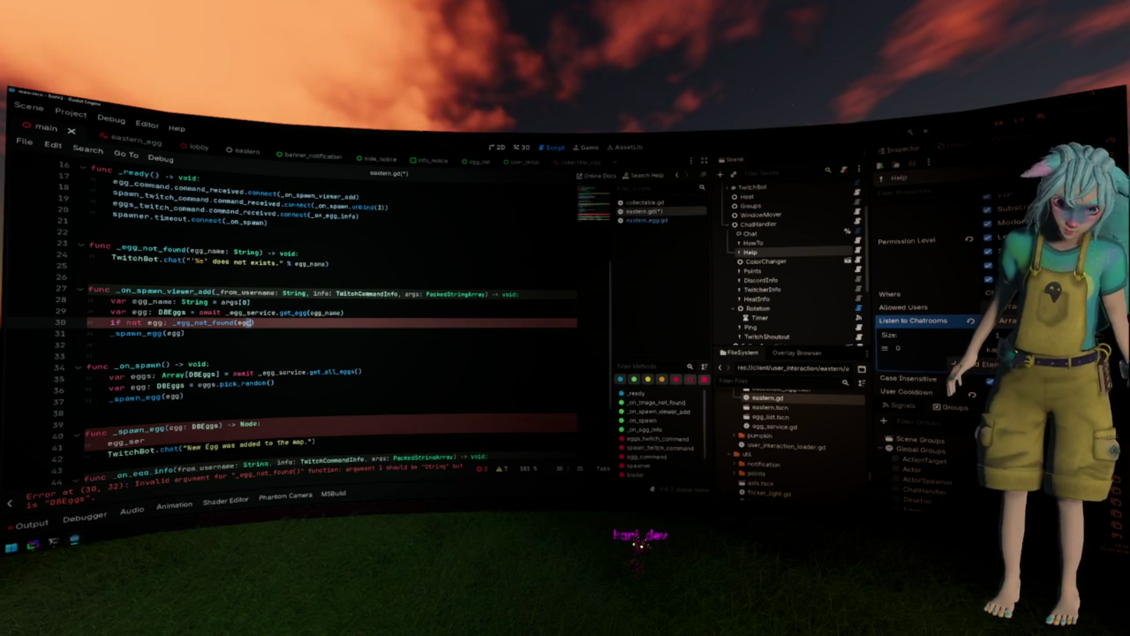
key("Up")
key("Up")
key("Up")
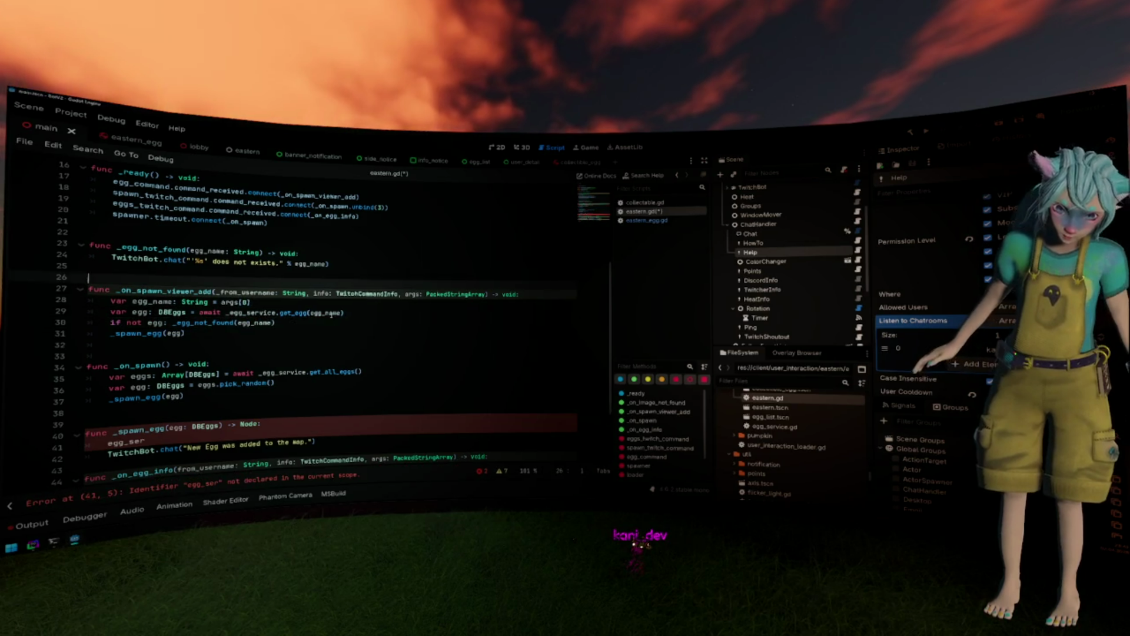
Put _egg_not_found(egg_name) on its own line and follow it with return
left_click(297, 319)
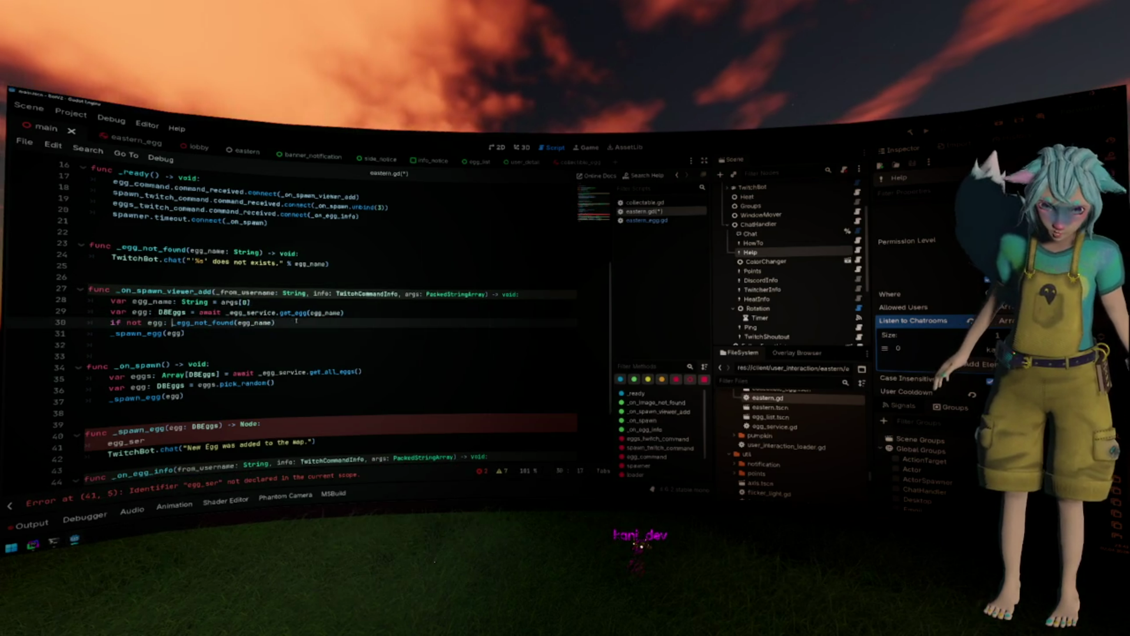
key("Return")
key("End")
key("Return")
type("return")
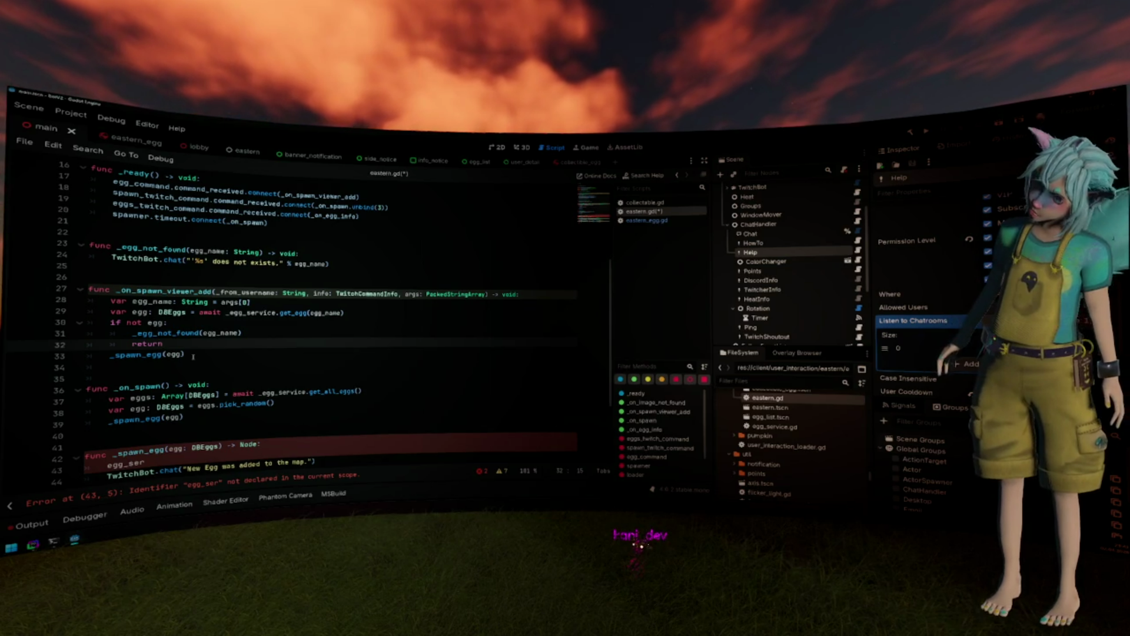
left_click(193, 357)
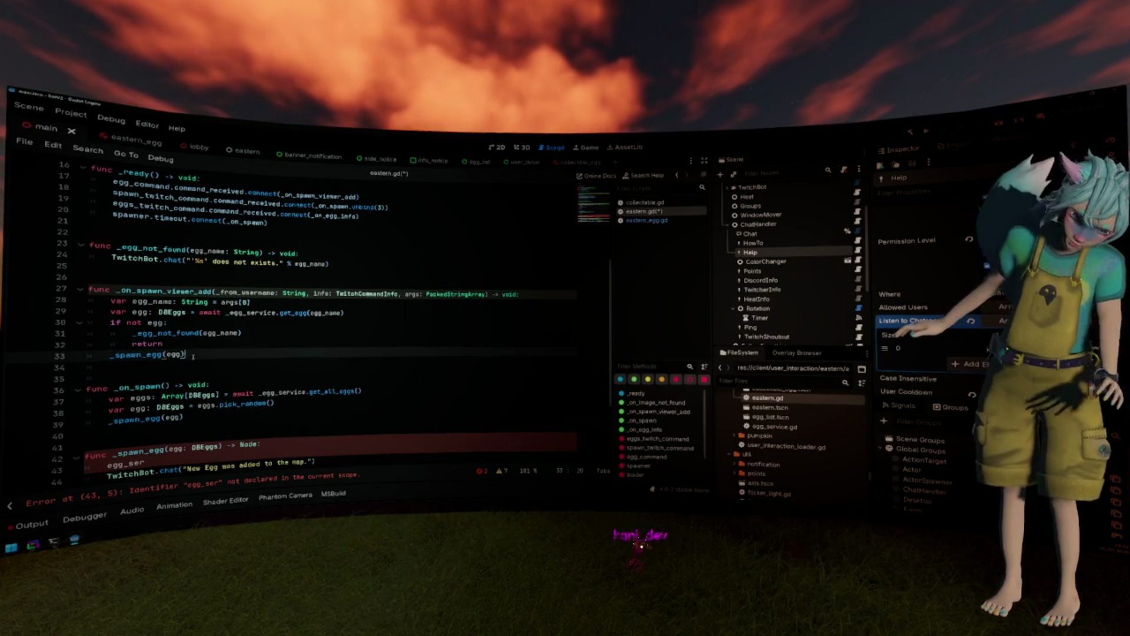
scroll(173, 353, "down", 1)
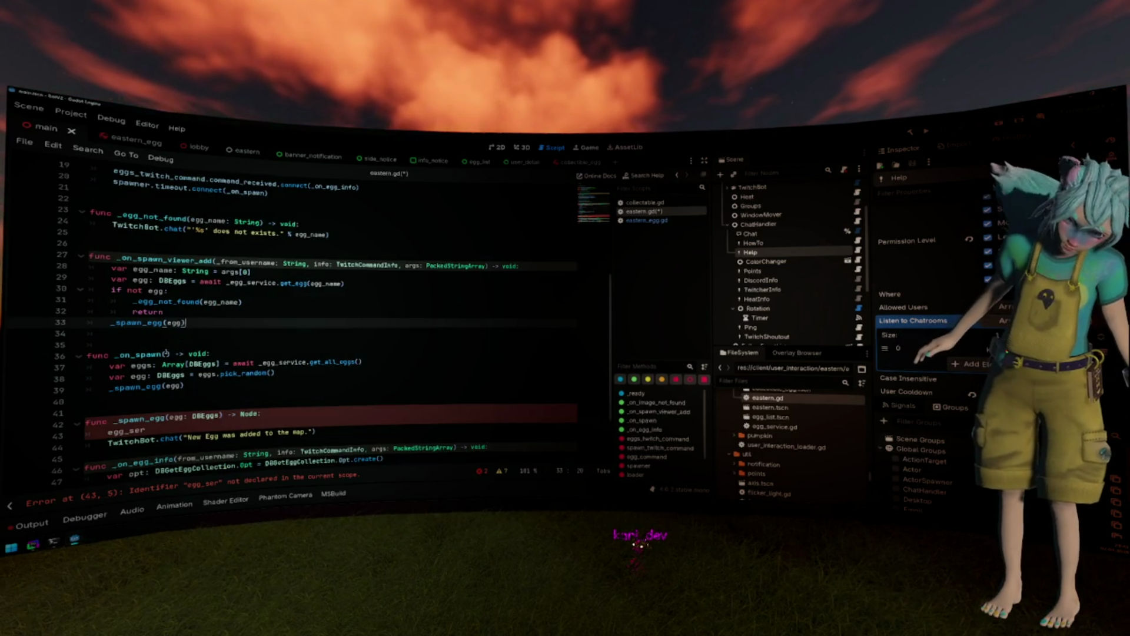
key("Down")
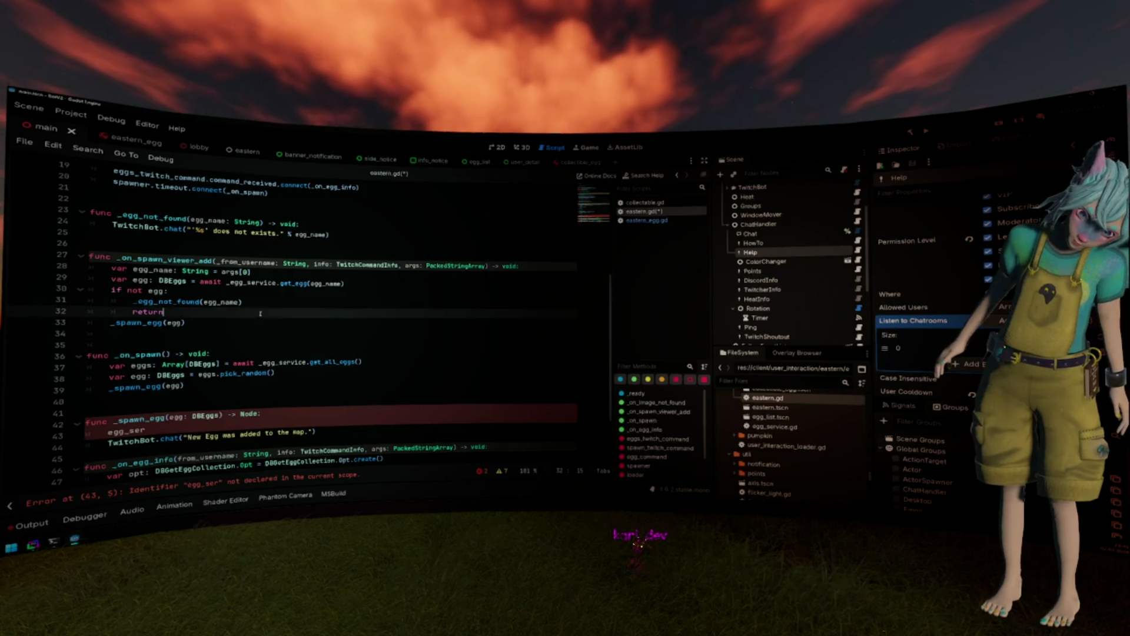
left_click(259, 320)
right_click(275, 323)
left_click(266, 297)
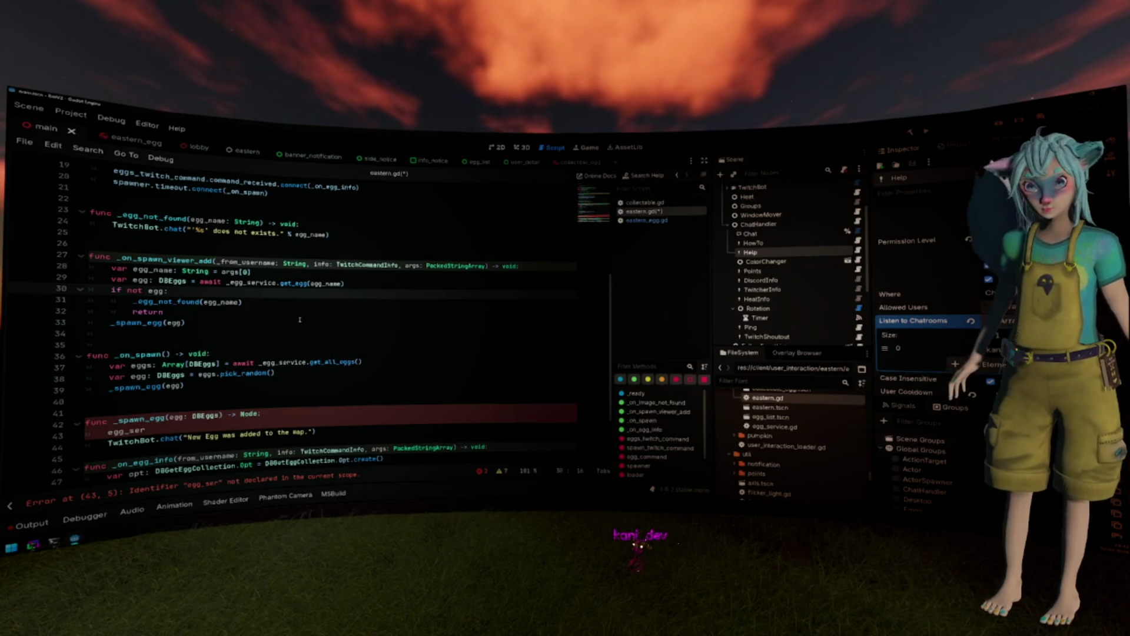
scroll(300, 320, "down", 1)
left_click(295, 332)
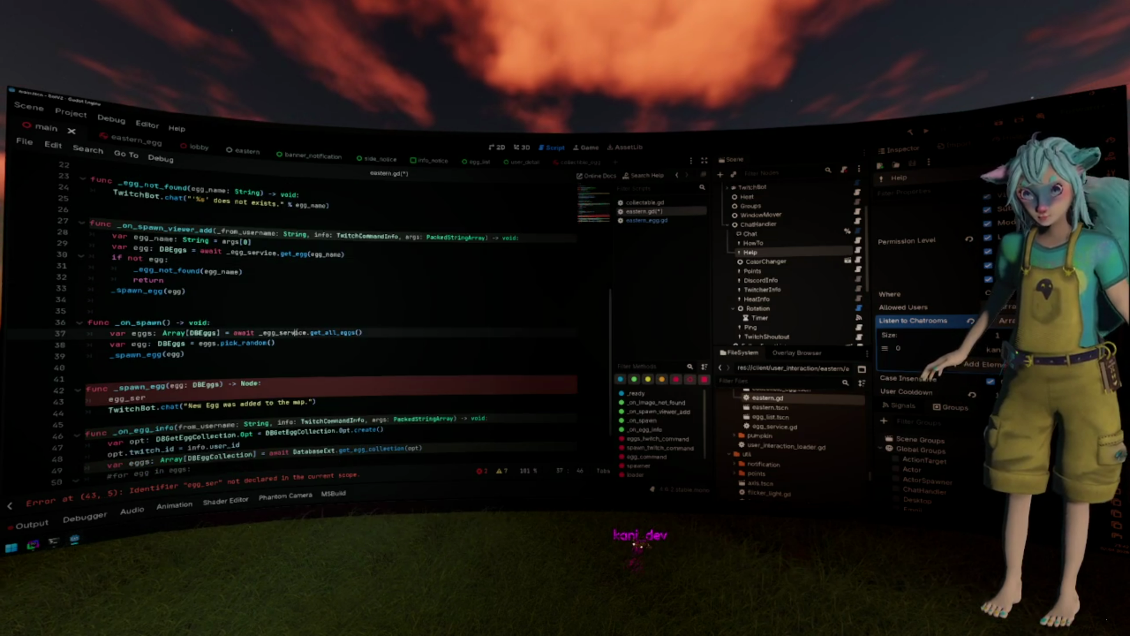
left_click(315, 293)
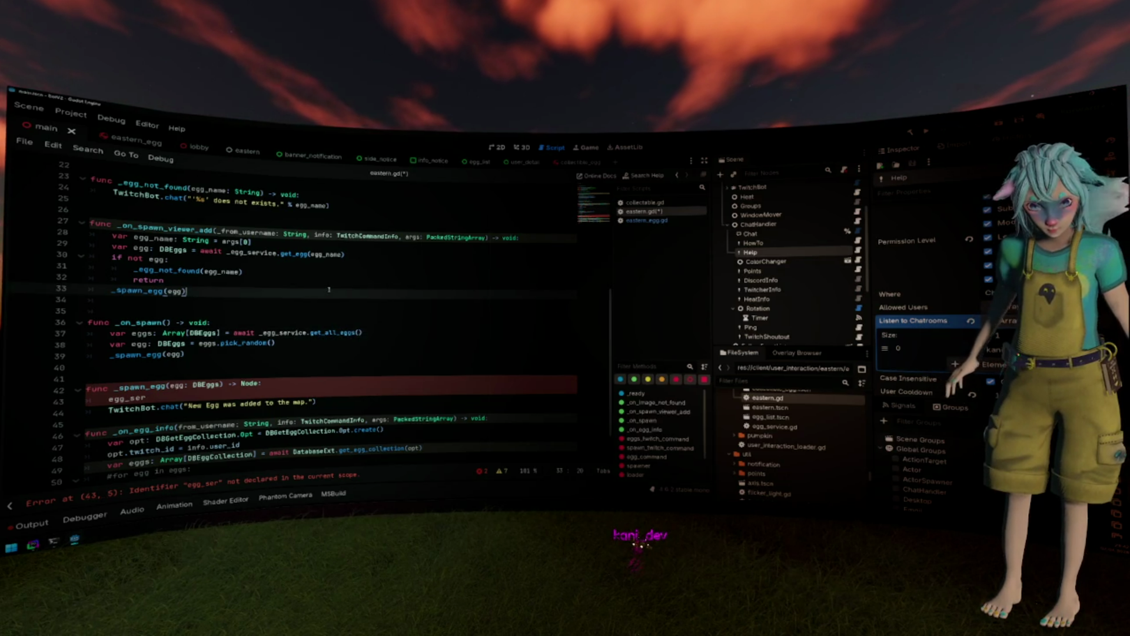
left_click(334, 283)
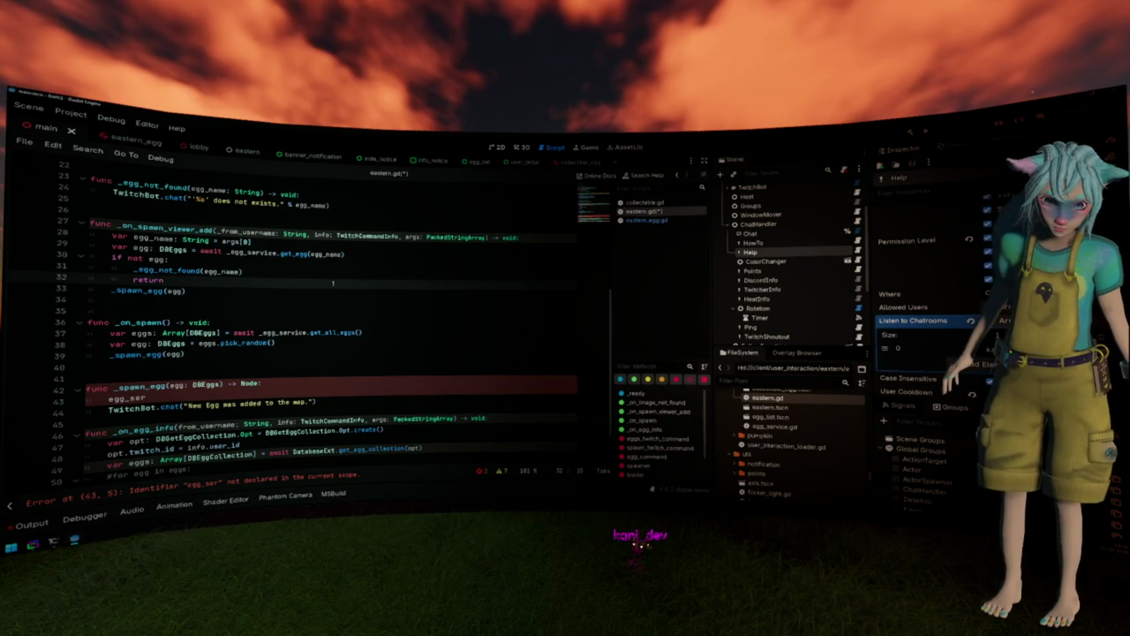
scroll(333, 284, "up", 1)
scroll(333, 283, "down", 1)
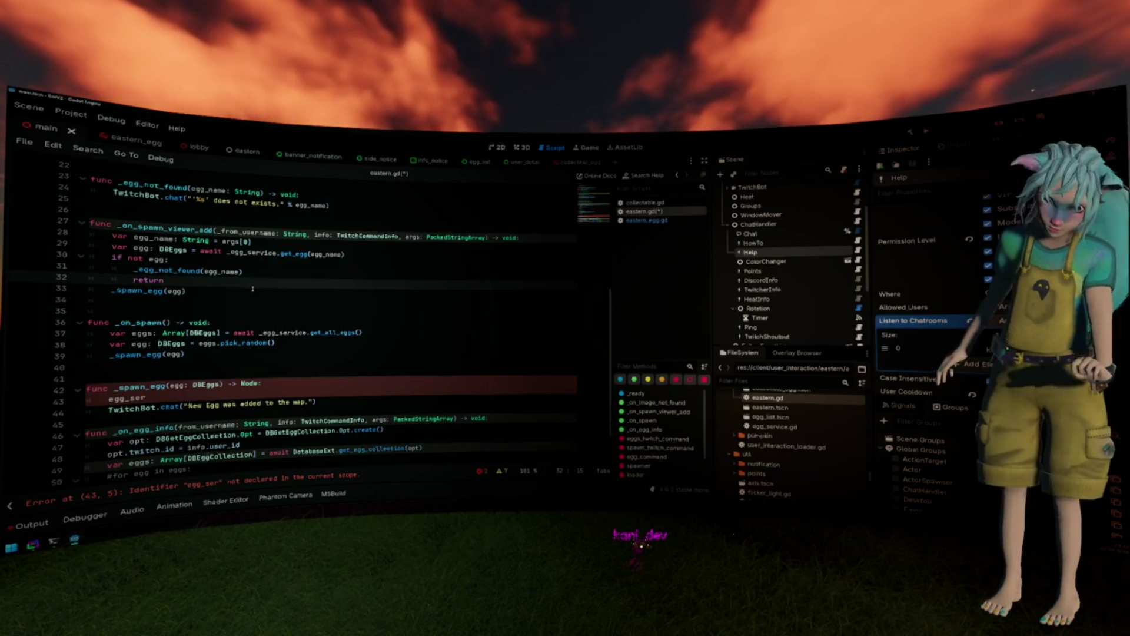
left_click(256, 303)
scroll(256, 294, "up", 3)
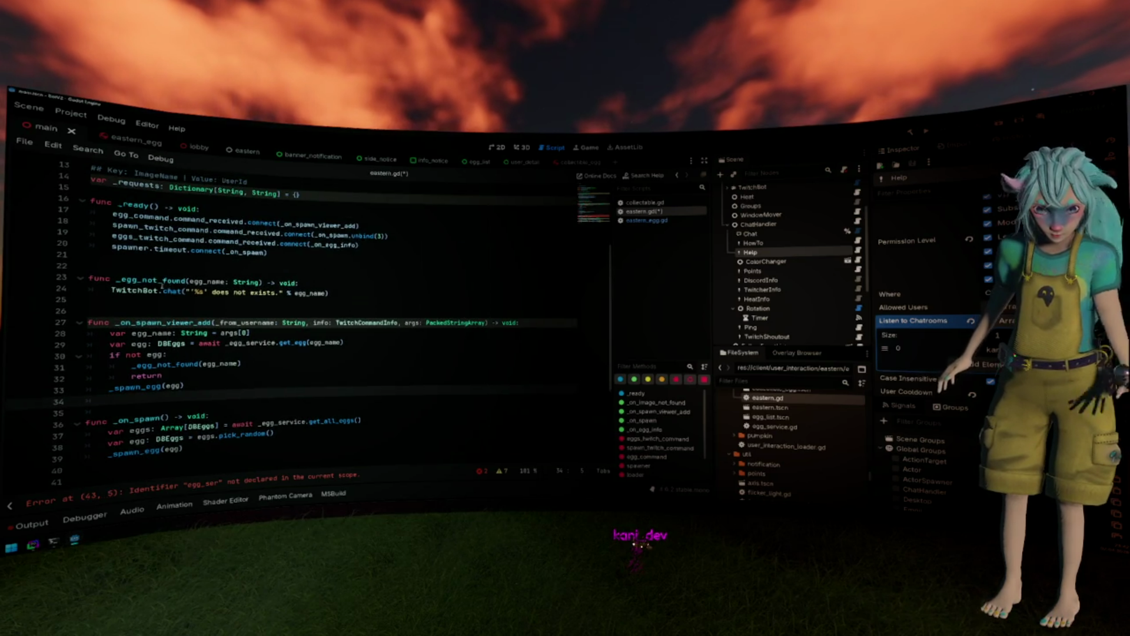
double_click(169, 285)
scroll(294, 354, "down", 2)
left_click(200, 402)
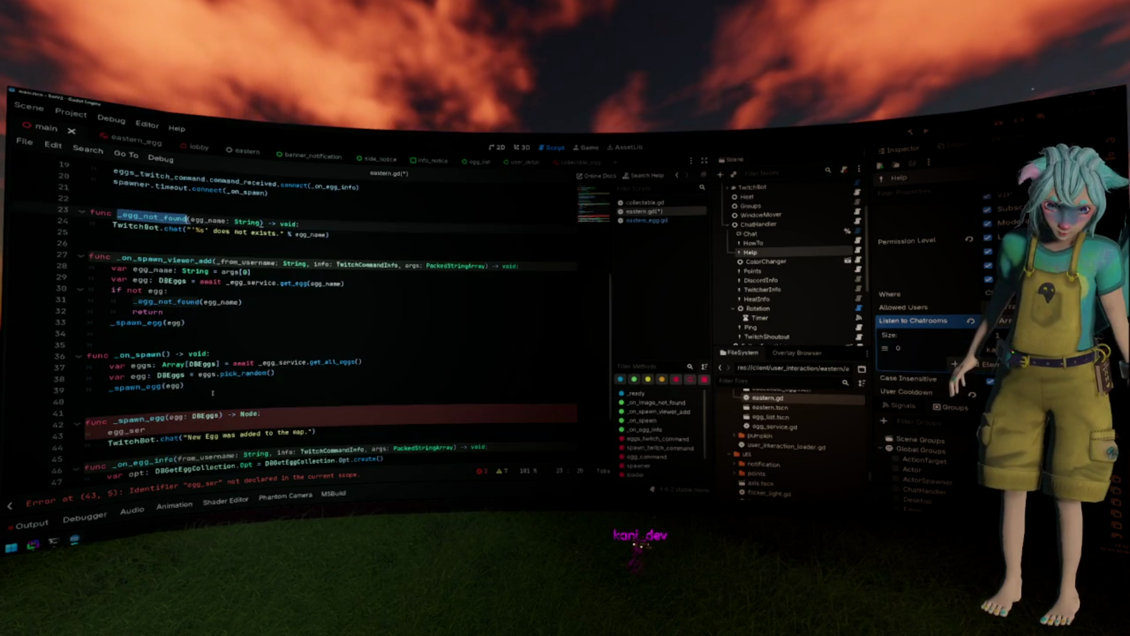
Move the TwitchBot.chat not-found message into _on_spawn_viewer_add, replacing the _egg_not_found call
left_click(200, 428)
scroll(180, 316, "up", 2)
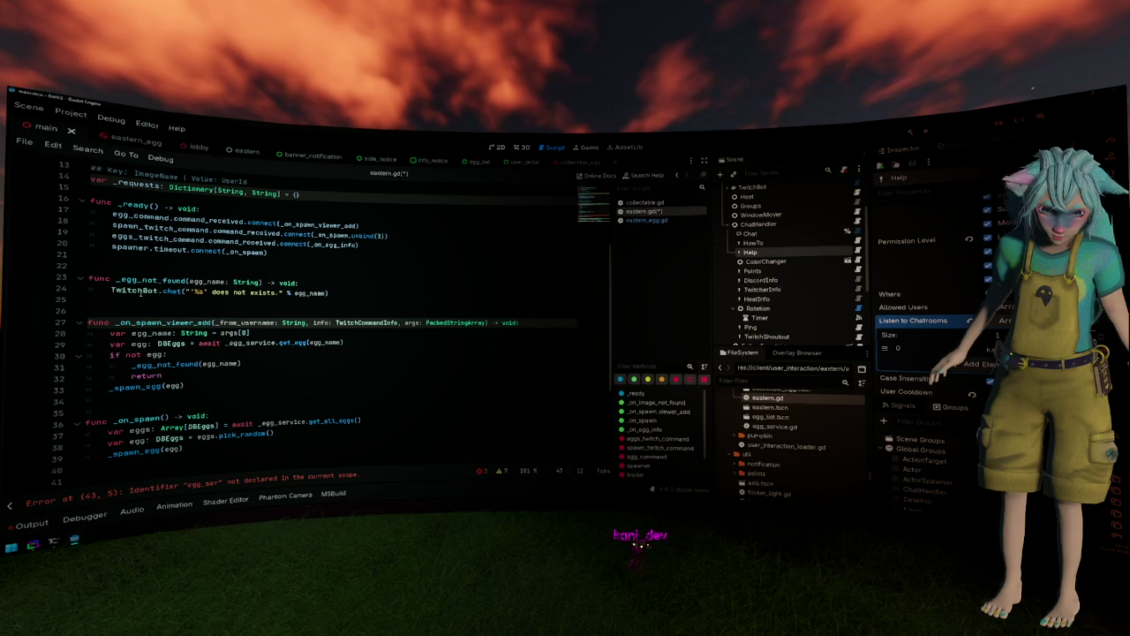
left_click_drag(111, 292, 333, 291)
key("ctrl+x")
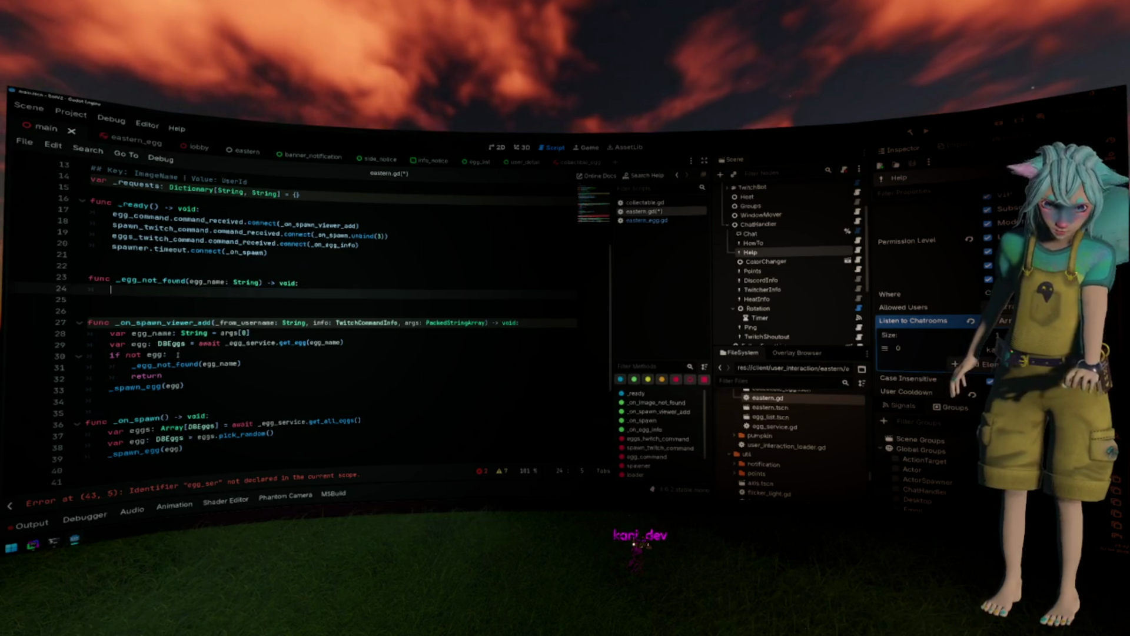
left_click_drag(242, 363, 124, 367)
key("ctrl+v")
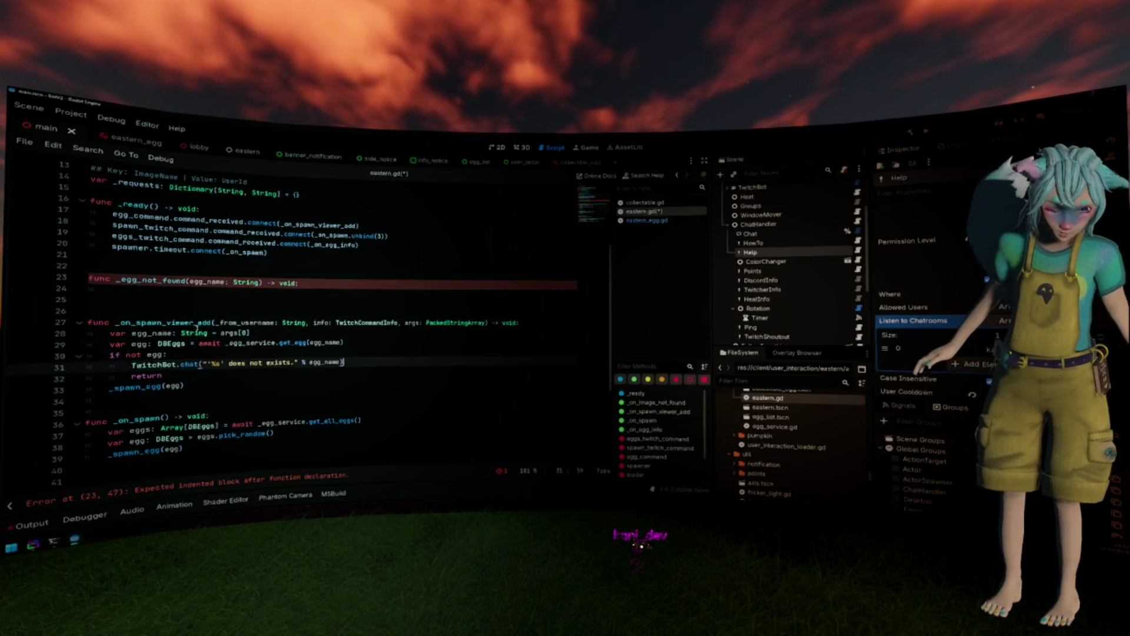
Delete the now-unused _egg_not_found function declaration
left_click(260, 300)
key("shift+Up")
key("shift+Up")
key("Delete")
key("Delete")
key("Delete")
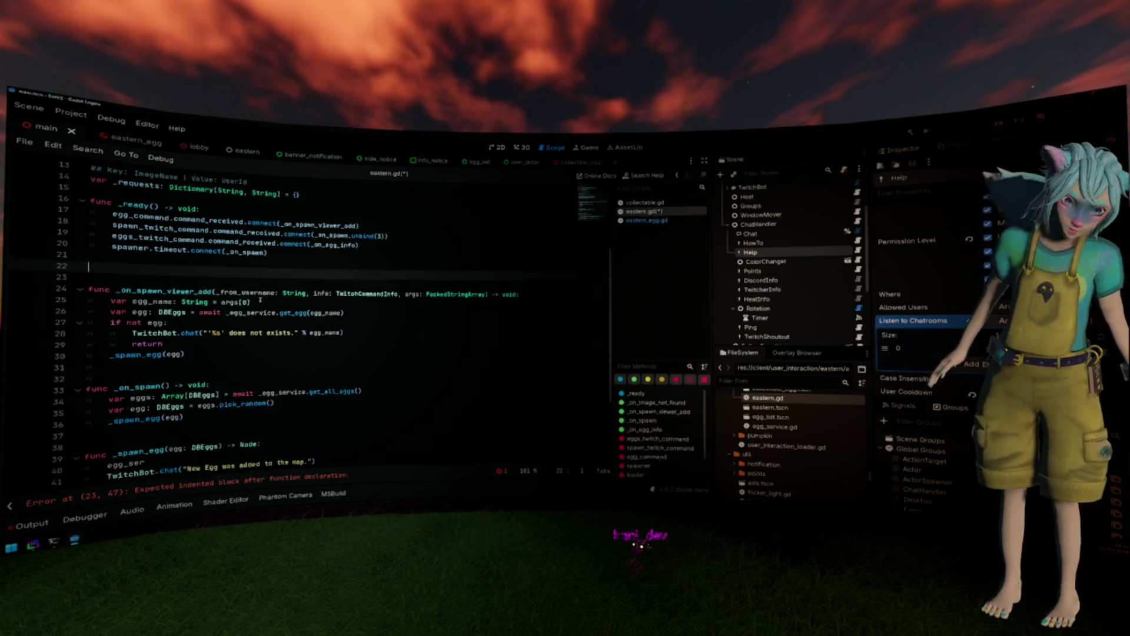
scroll(260, 300, "down", 2)
left_click(260, 300)
Edit the ending of the 'An egg with that name '%s' does not exists.' message, then open egg_service.gd
left_click(298, 348)
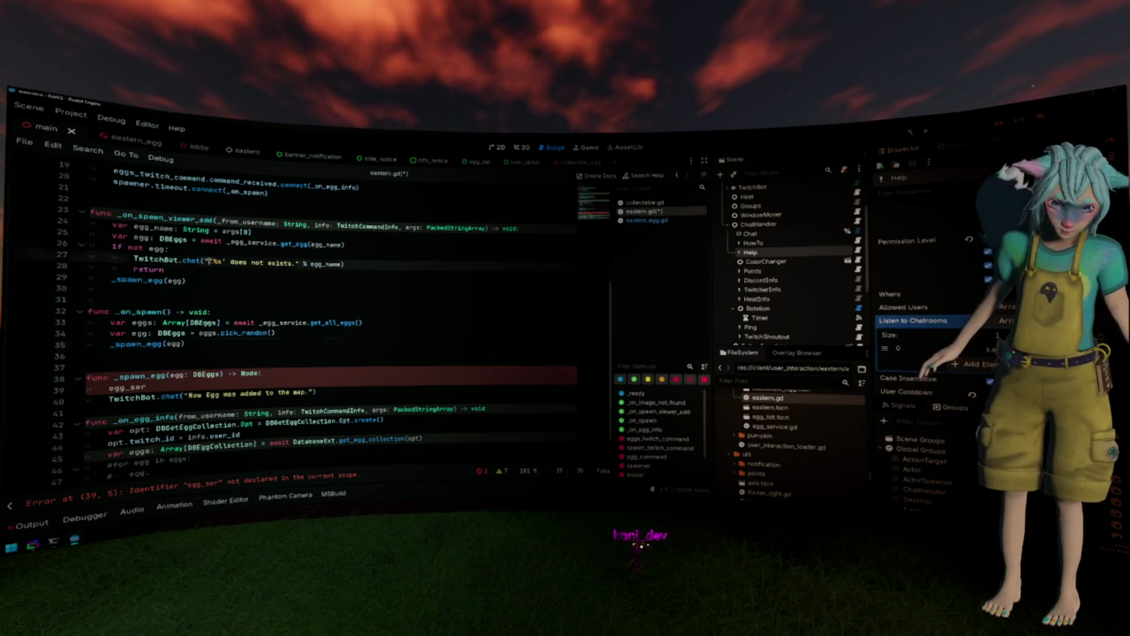
left_click(263, 276)
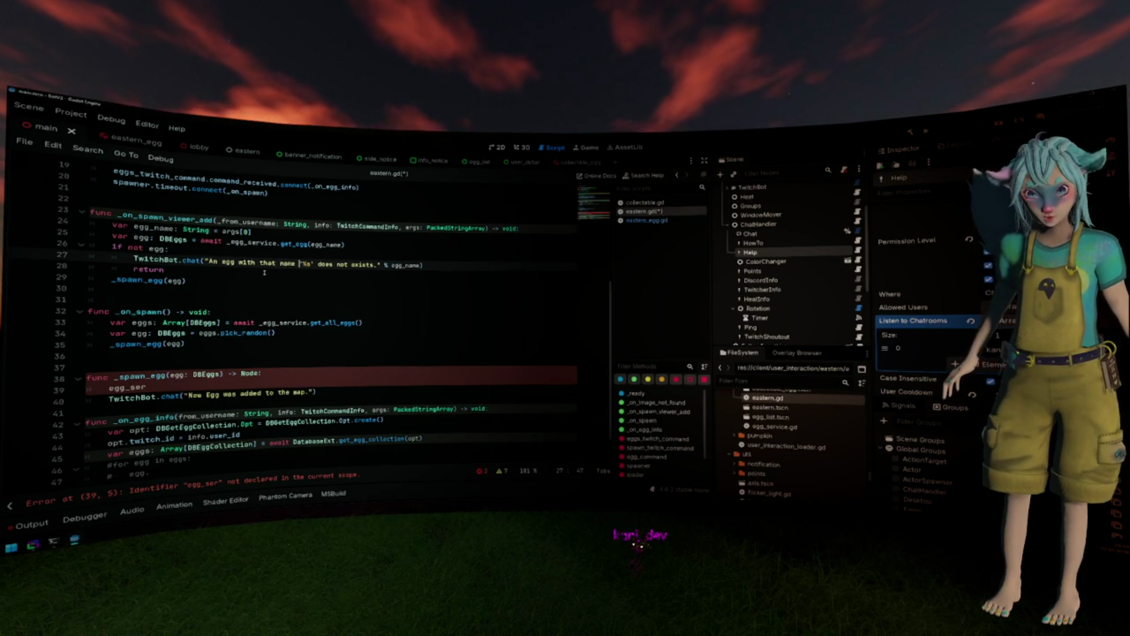
left_click_drag(379, 264, 206, 262)
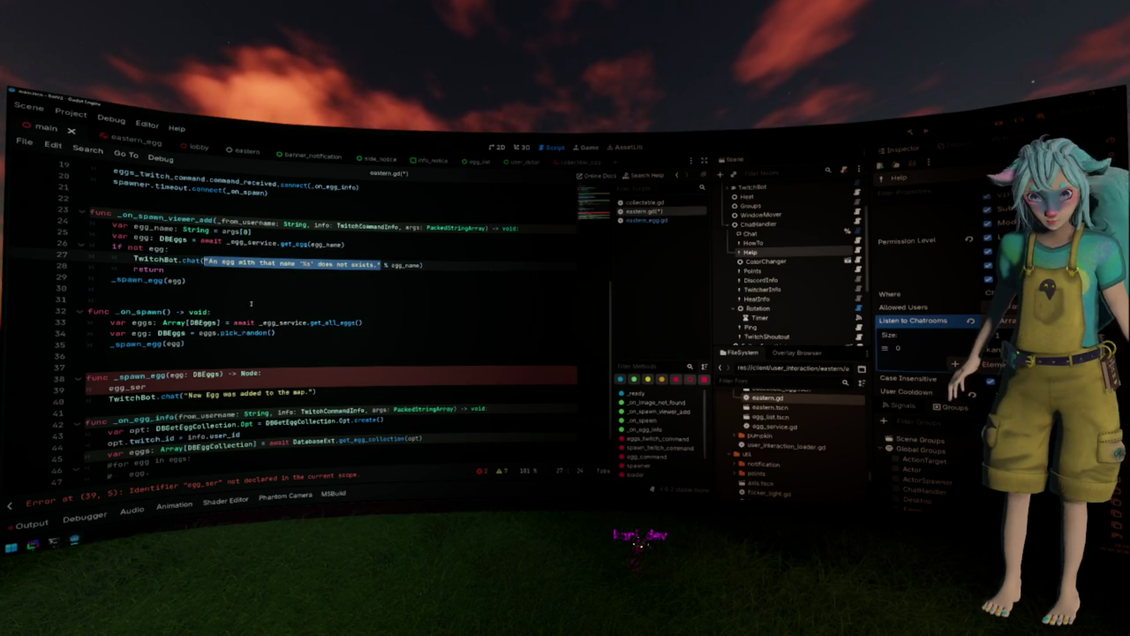
left_click(250, 301)
left_click(289, 244, "ctrl")
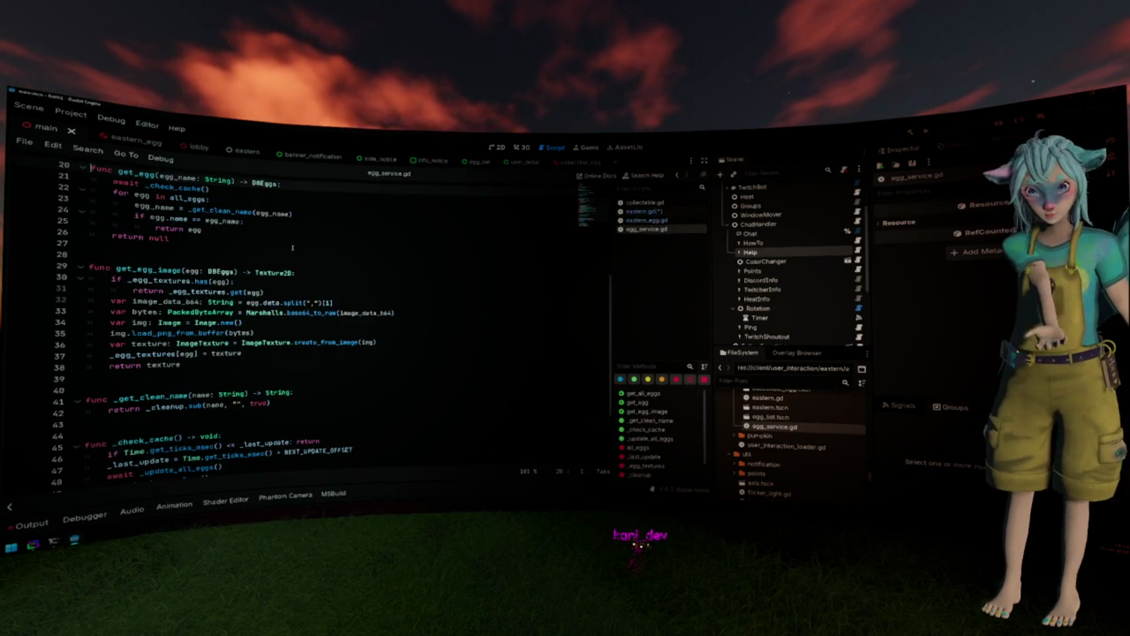
Back in eastern.gd, delete the unfinished egg_ser text in _spawn_egg
scroll(287, 263, "up", 1)
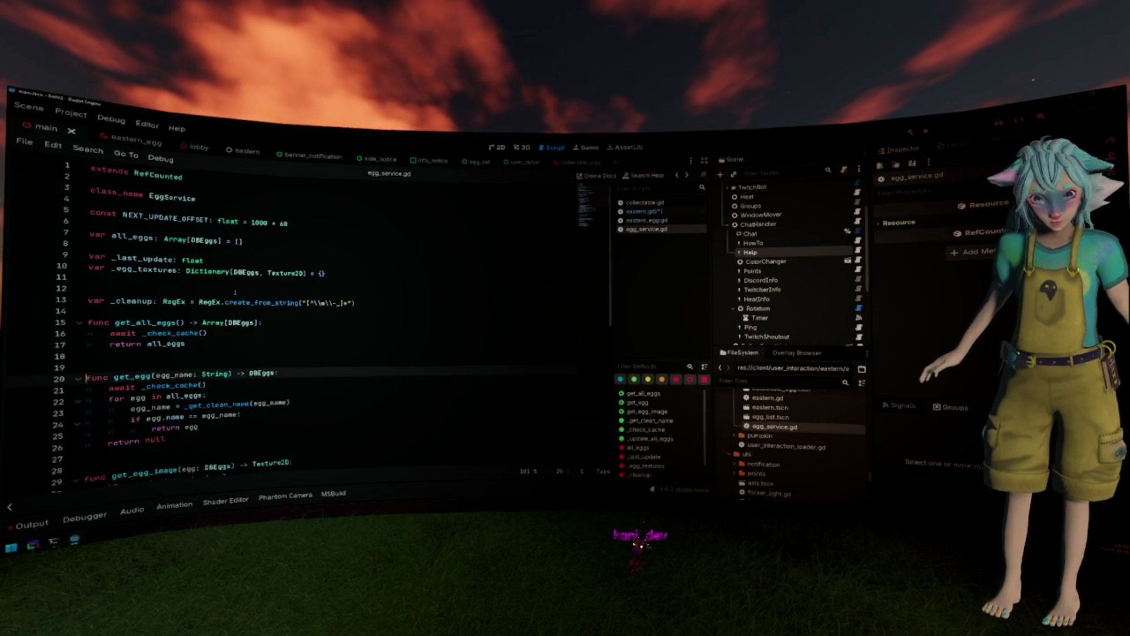
key("alt+Left")
left_click(240, 286)
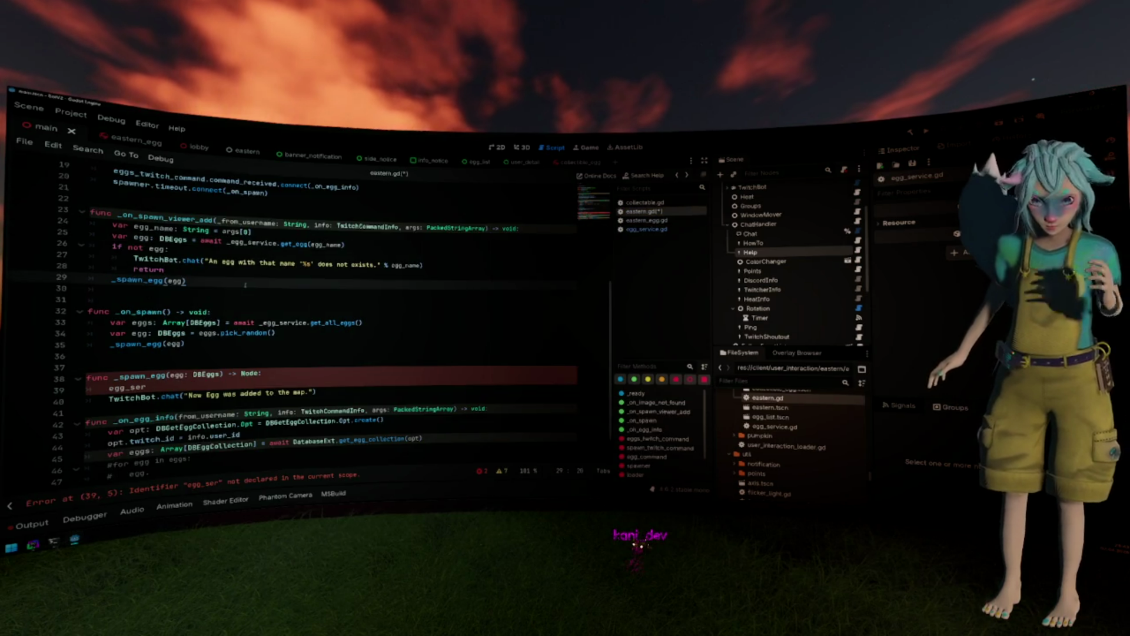
scroll(245, 285, "down", 1)
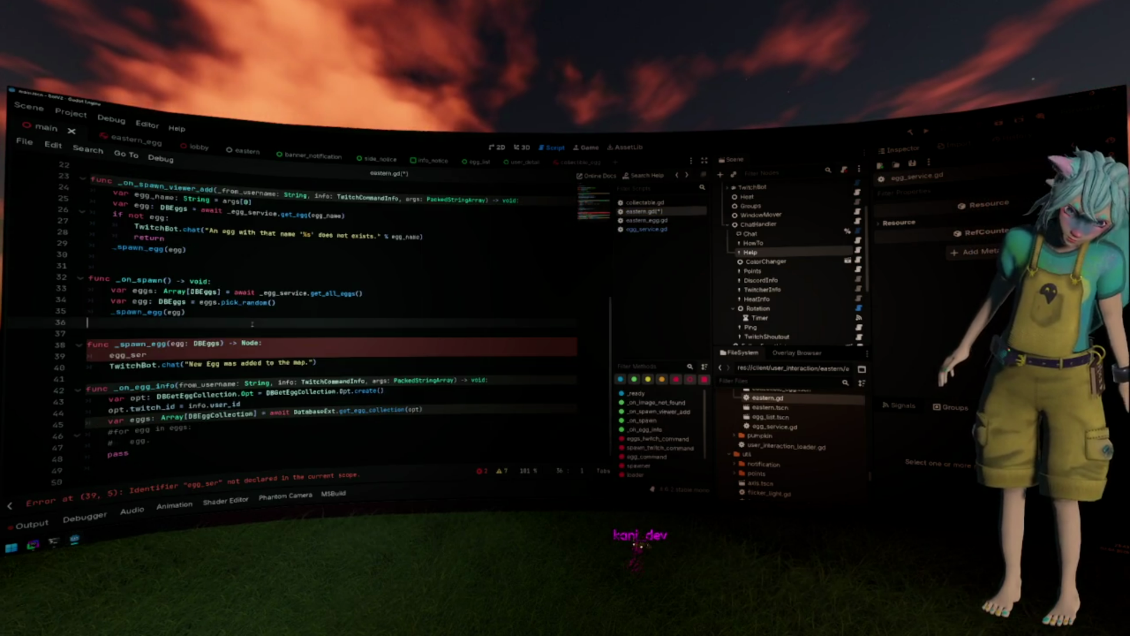
left_click(274, 323)
left_click(276, 351)
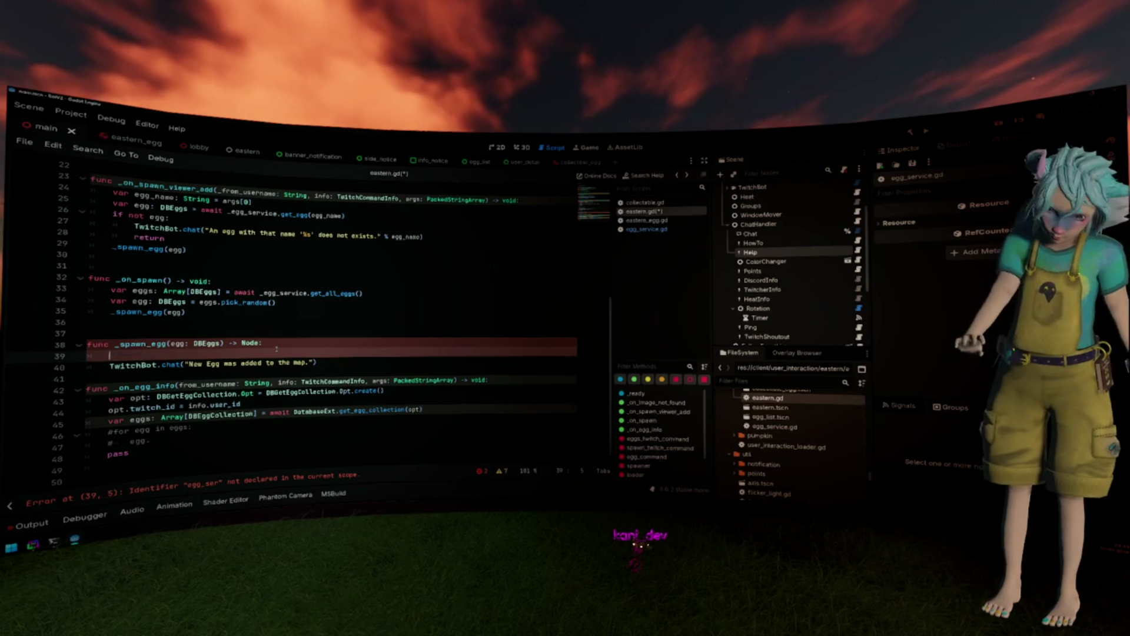
key("BackSpace")
key("BackSpace")
key("BackSpace")
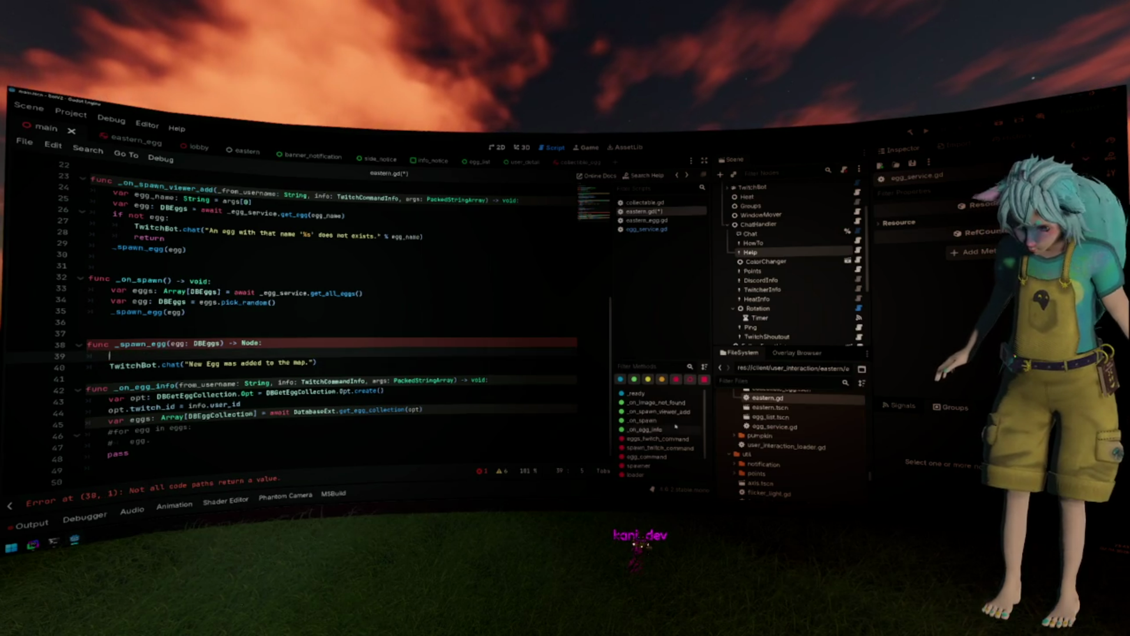
Replace SPAWNER_PER_USER with a COLLECTIBLE_EGG constant preloading collectible_egg.tscn, dragged in from FileSystem
scroll(770, 414, "up", 1)
mouse_move(770, 414)
left_mouse_down()
mouse_move(386, 322)
mouse_move(386, 250)
mouse_move(251, 206)
mouse_move(211, 210)
mouse_move(259, 224)
left_mouse_up()
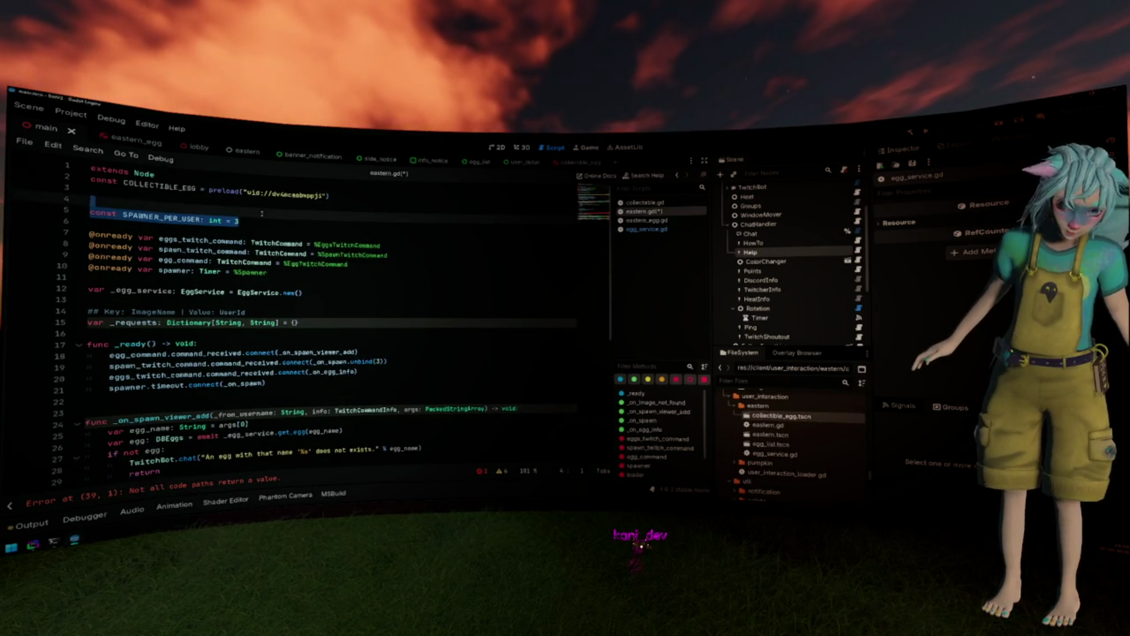
key("BackSpace")
key("Return")
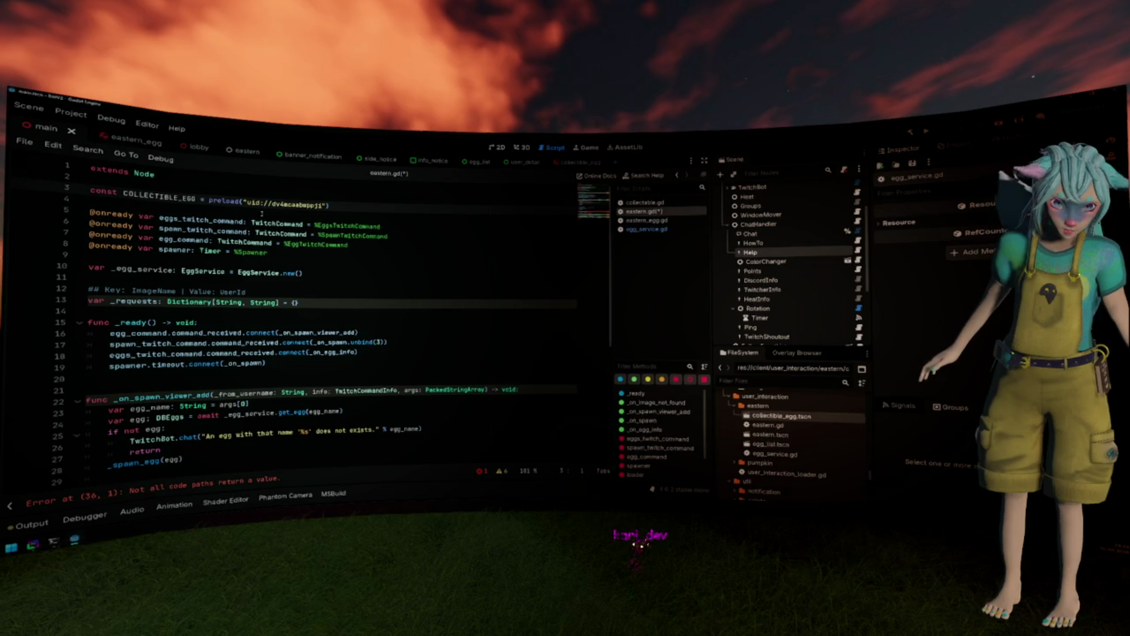
double_click(159, 195)
key("ctrl+c")
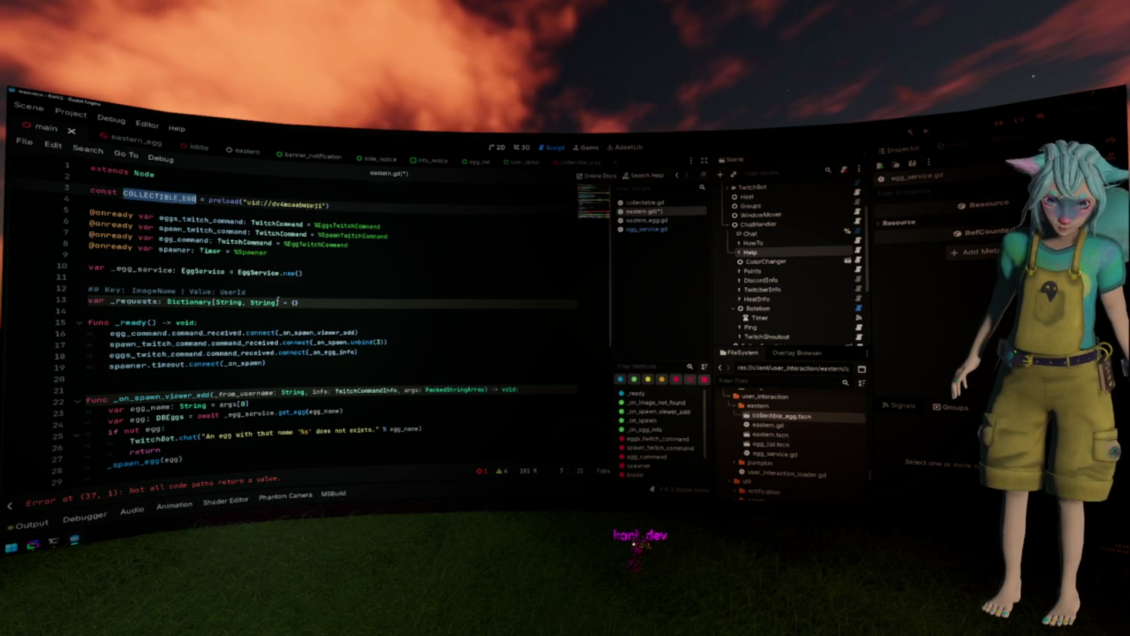
scroll(271, 328, "down", 5)
left_click(291, 392)
key("Return")
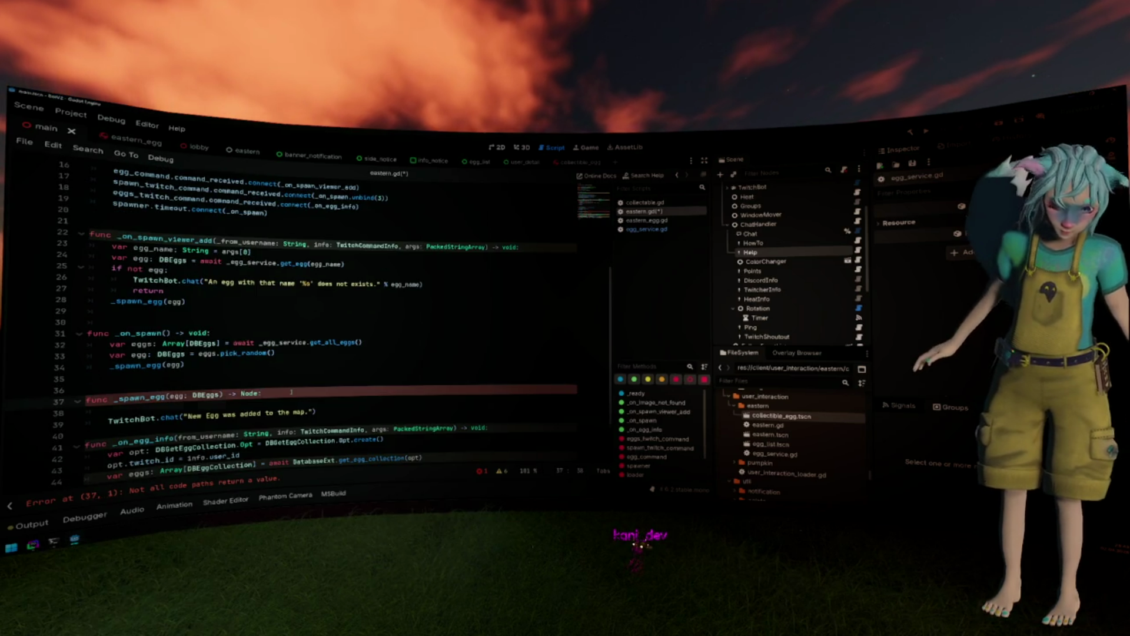
Add 'var egg: Egg = COLLECTIBLE_EGG.instantiate()' in _spawn_egg
key("ctrl+v")
key("Home")
type("var egg")
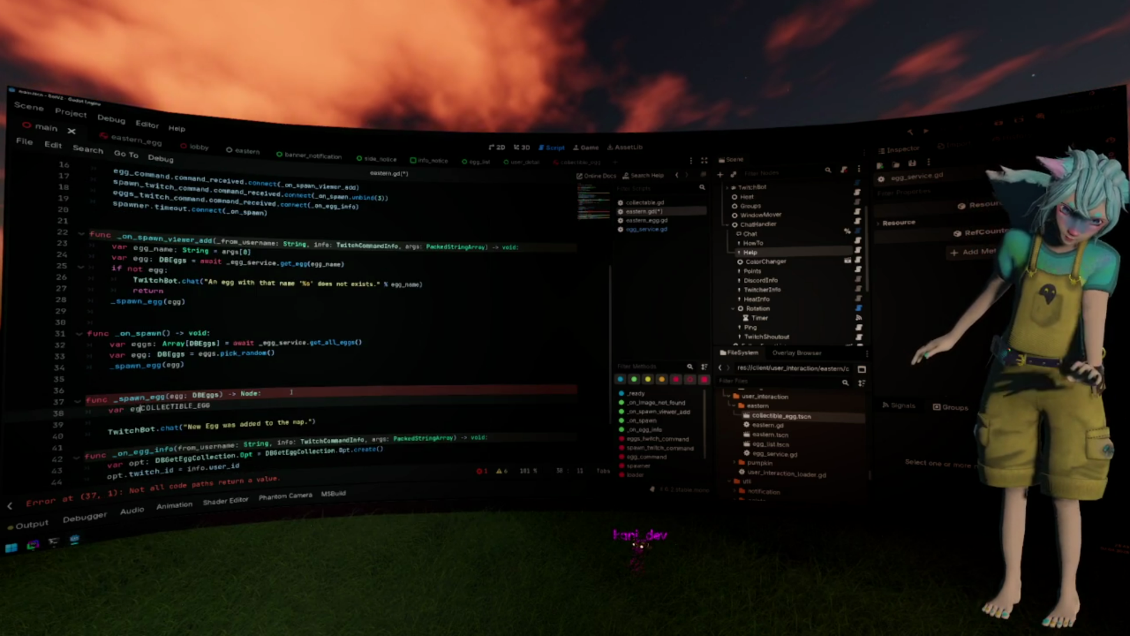
key("BackSpace")
type(": Egg =")
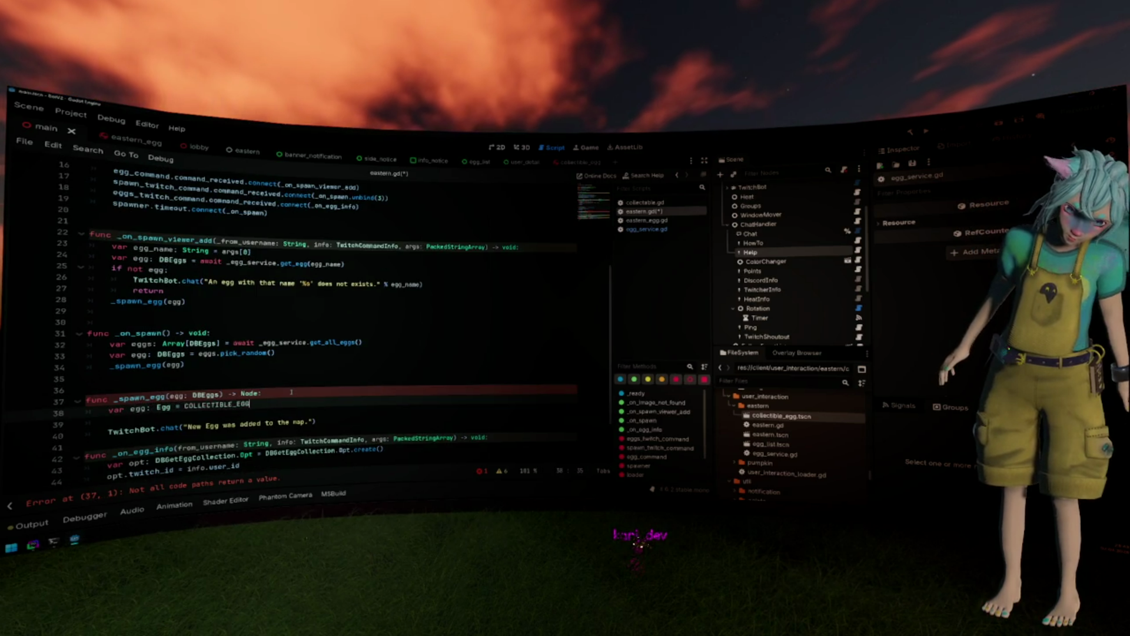
key("End")
type(".inst")
key("Return")
key("Return")
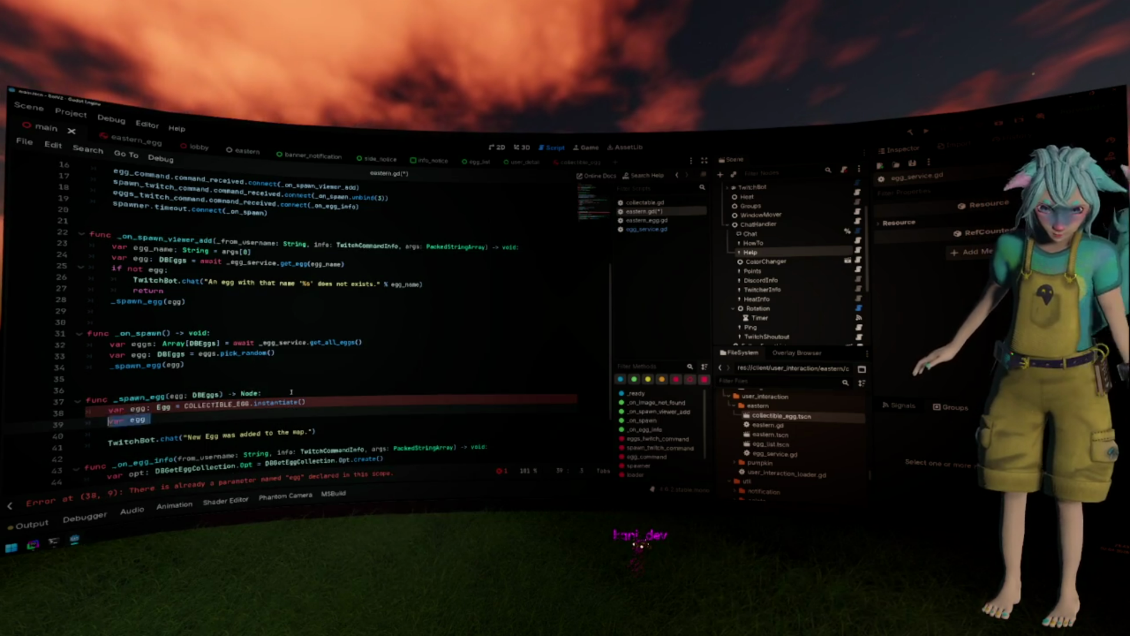
Set egg.image to _egg_service.get_egg_image(egg) using autocomplete
type(".image =")
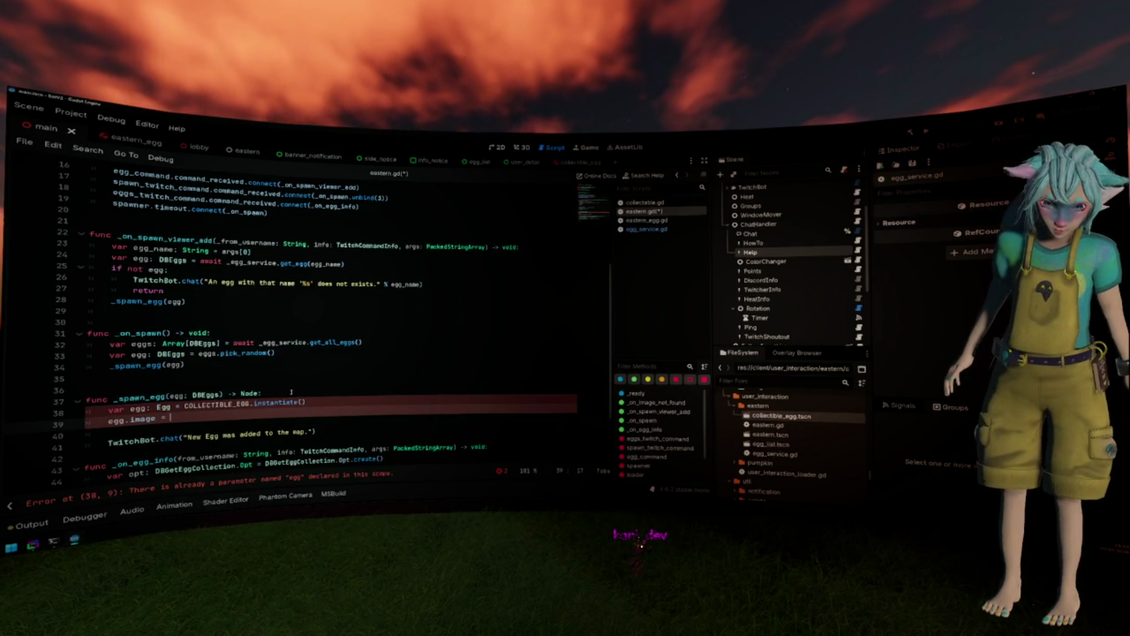
key("ctrl+space")
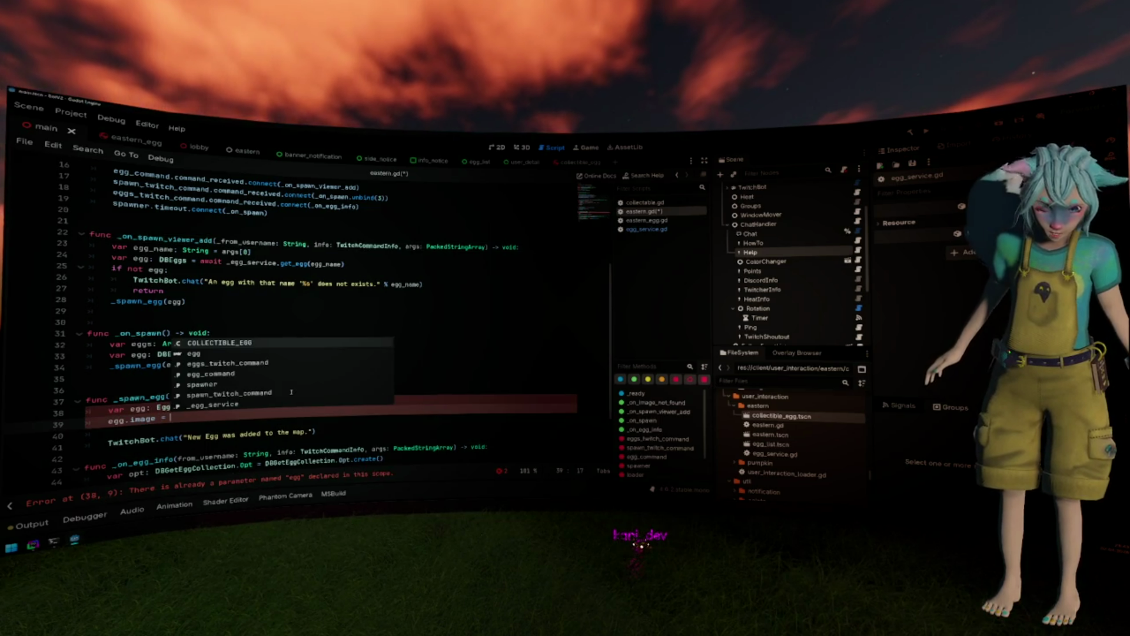
type("_egg_service.")
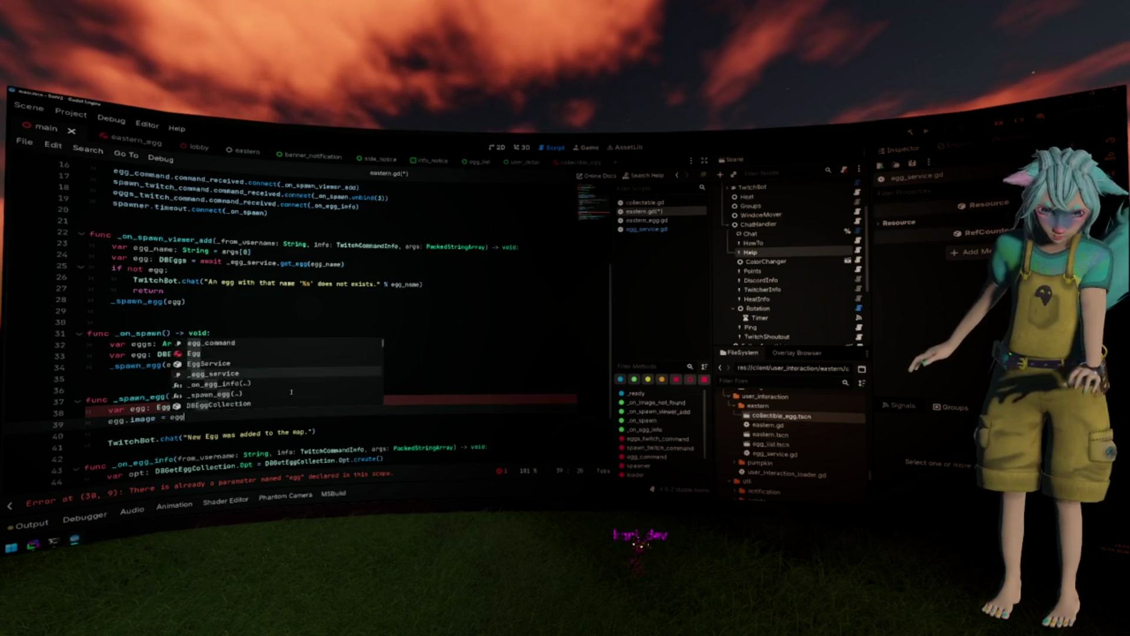
type("get_im")
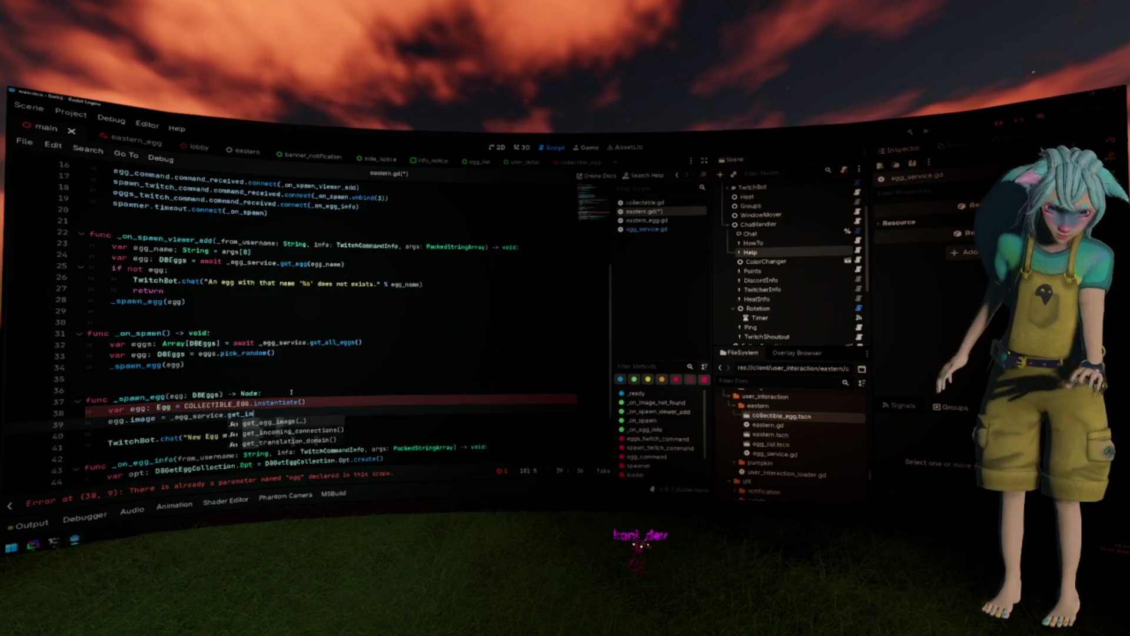
key("Return")
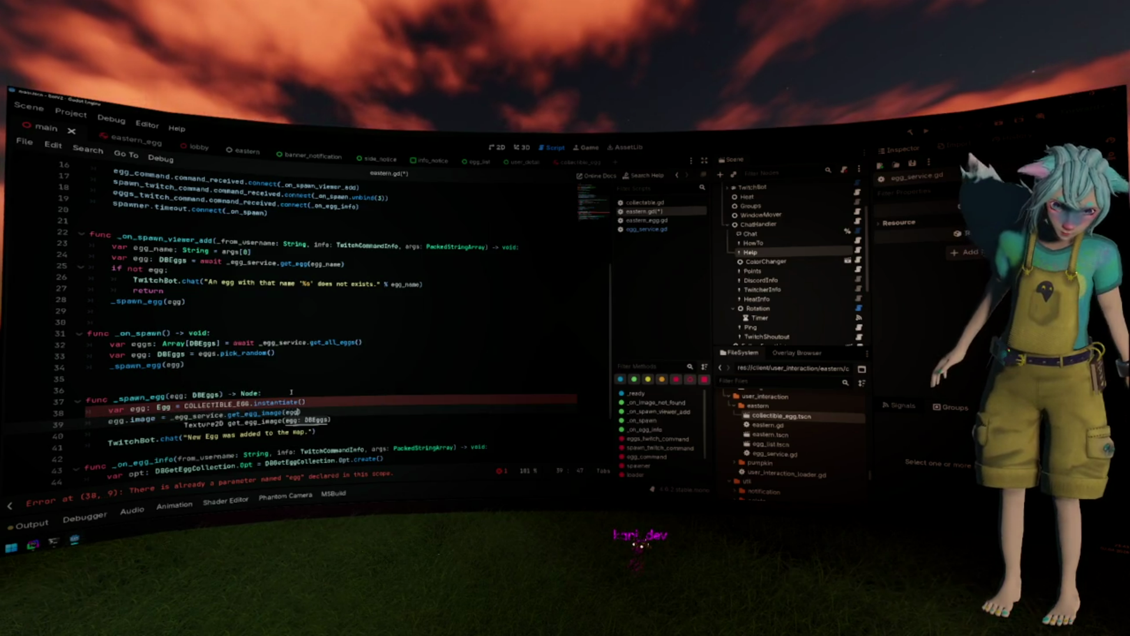
type("egg")
Rename the _spawn_egg parameter to db_egg and pass db_egg to get_egg_image
key("Up")
key("ctrl+Left")
key("ctrl+Left")
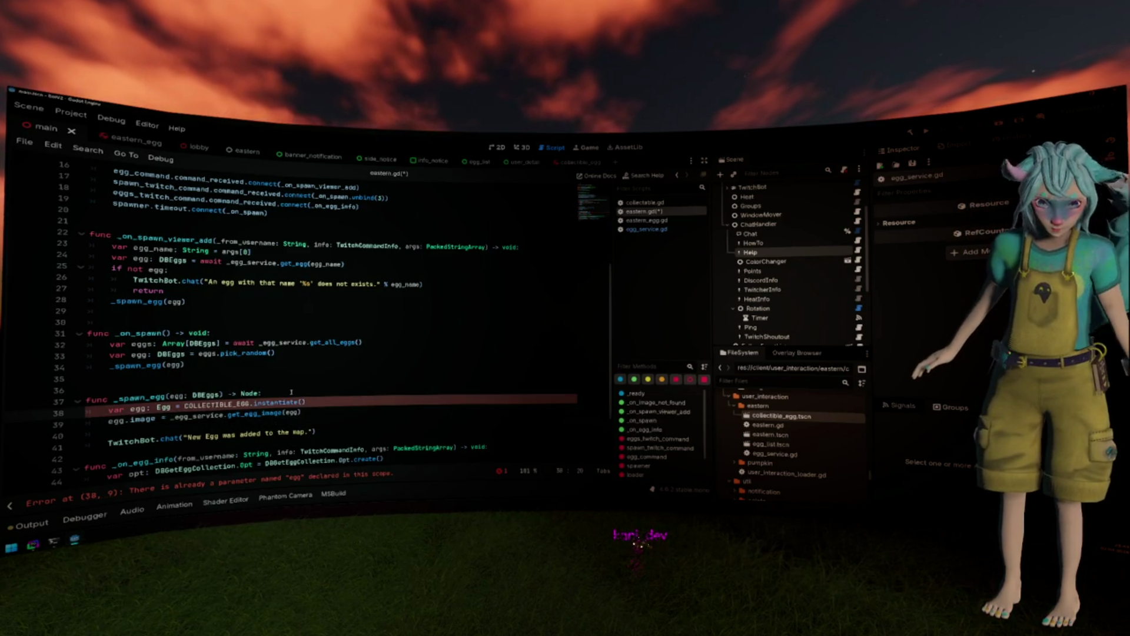
key("Up")
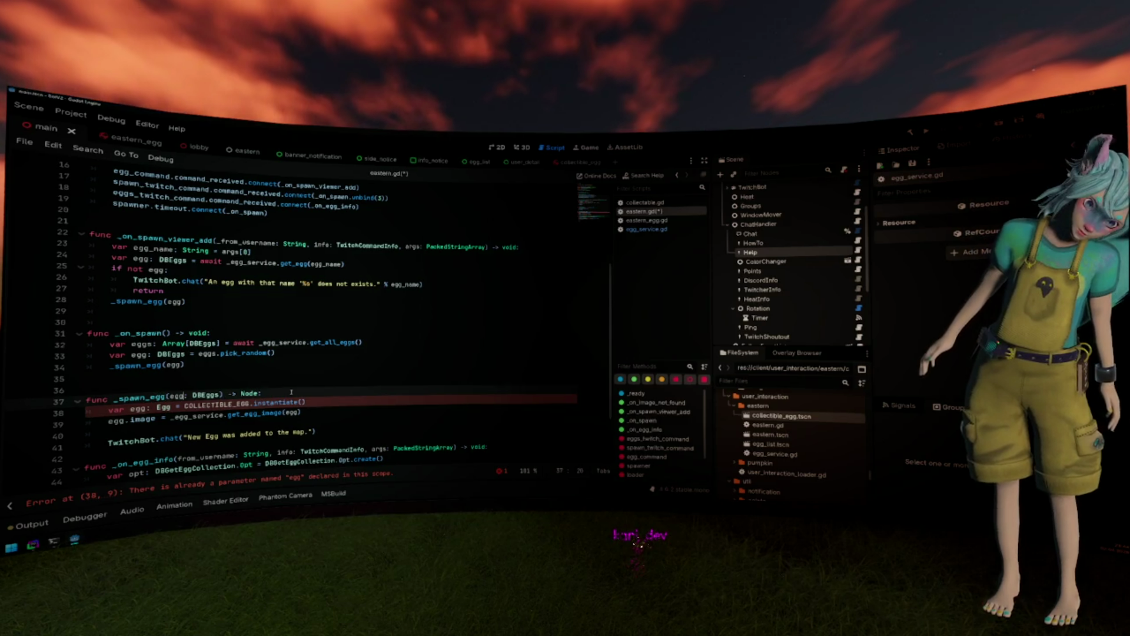
key("ctrl+BackSpace")
type("db_egg")
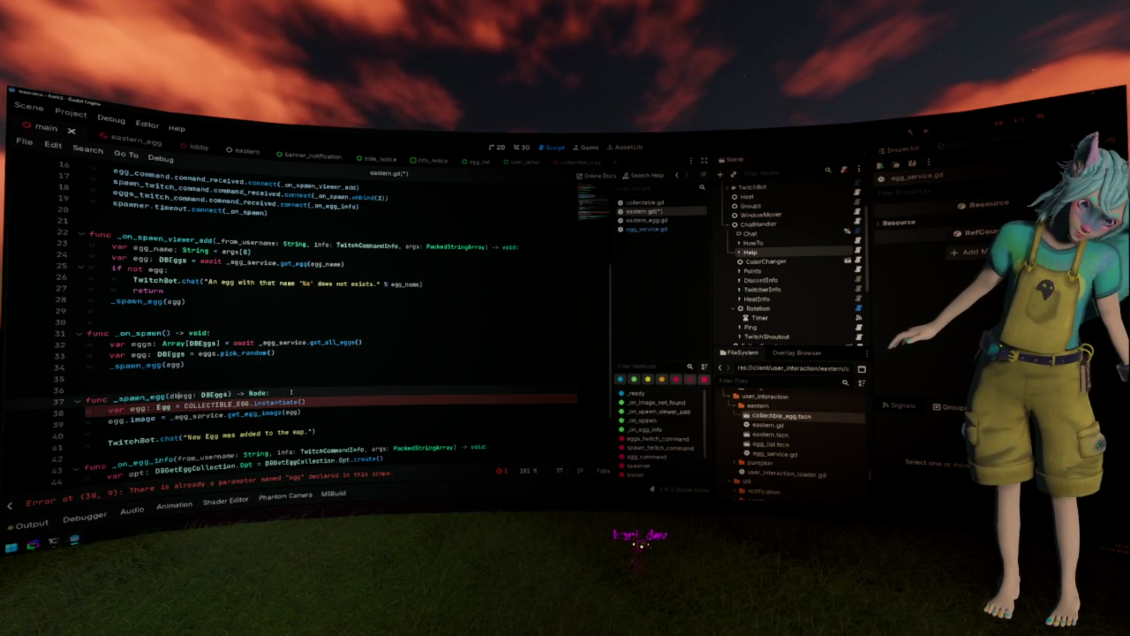
left_click(292, 412)
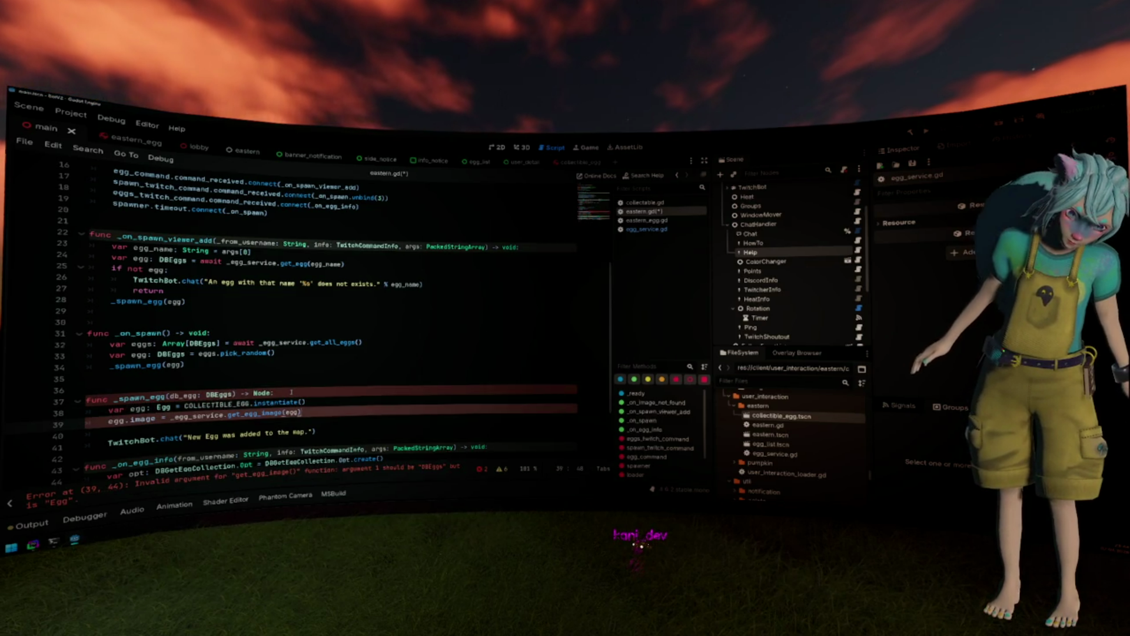
type("db_egg")
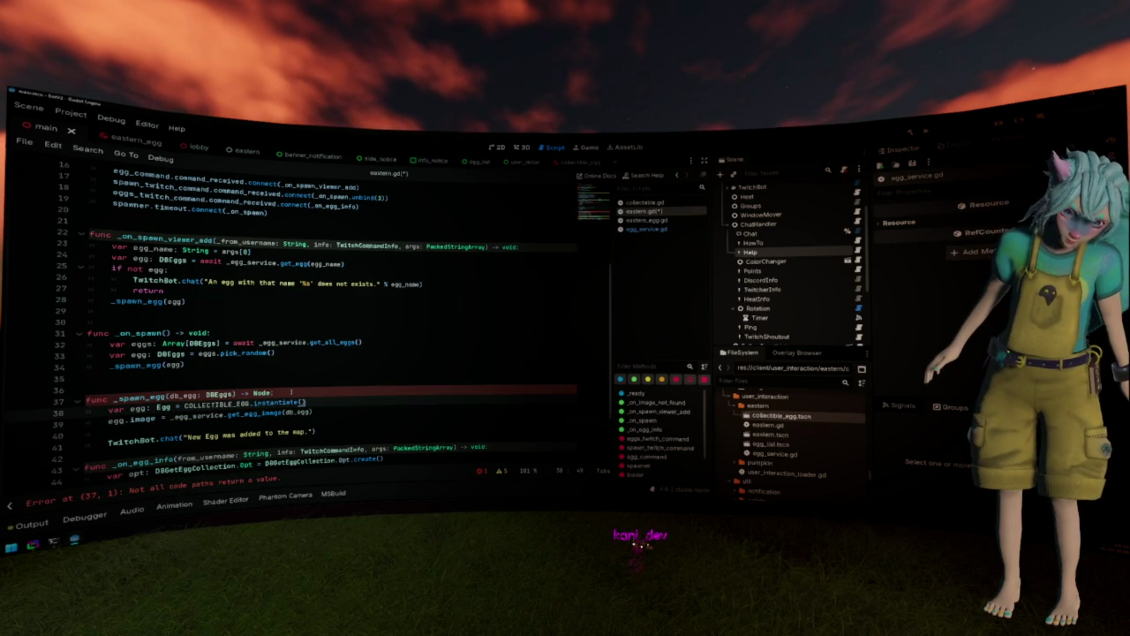
Finish _spawn_egg with 'return egg', separated by blank lines
key("Down")
key("Down")
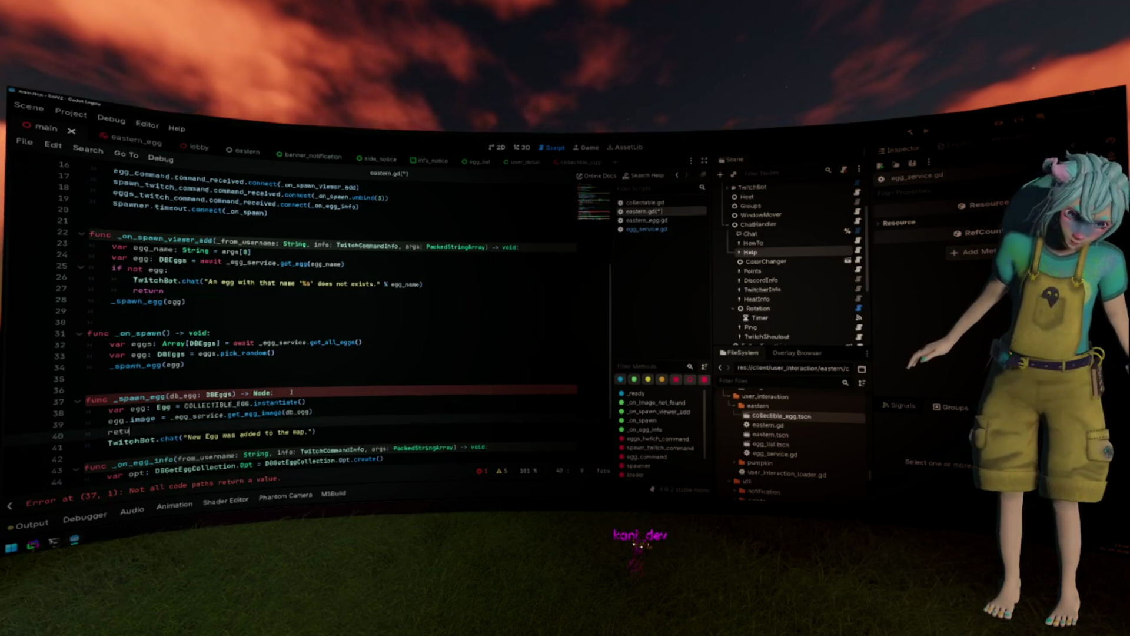
type("gg")
key("ctrl+shift+Return")
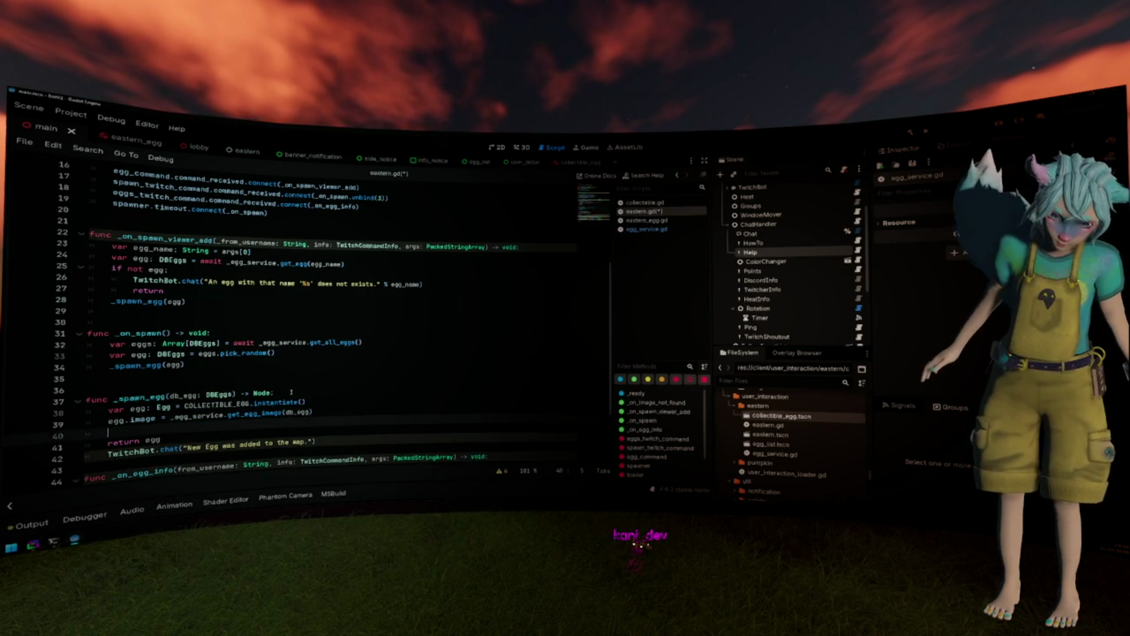
key("Return")
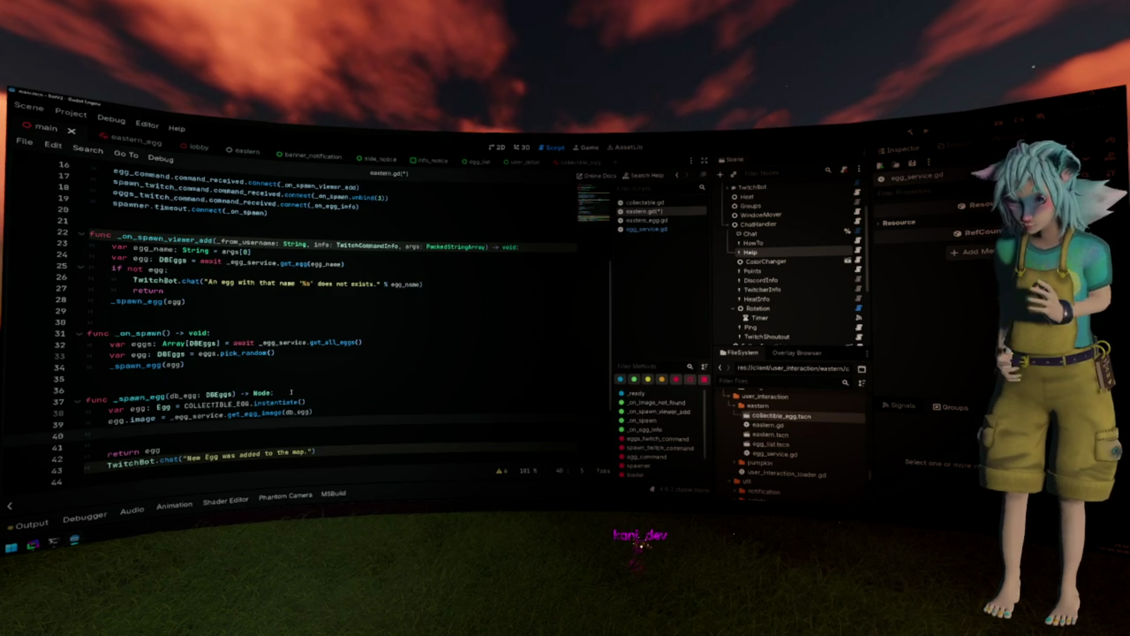
scroll(291, 392, "up", 4)
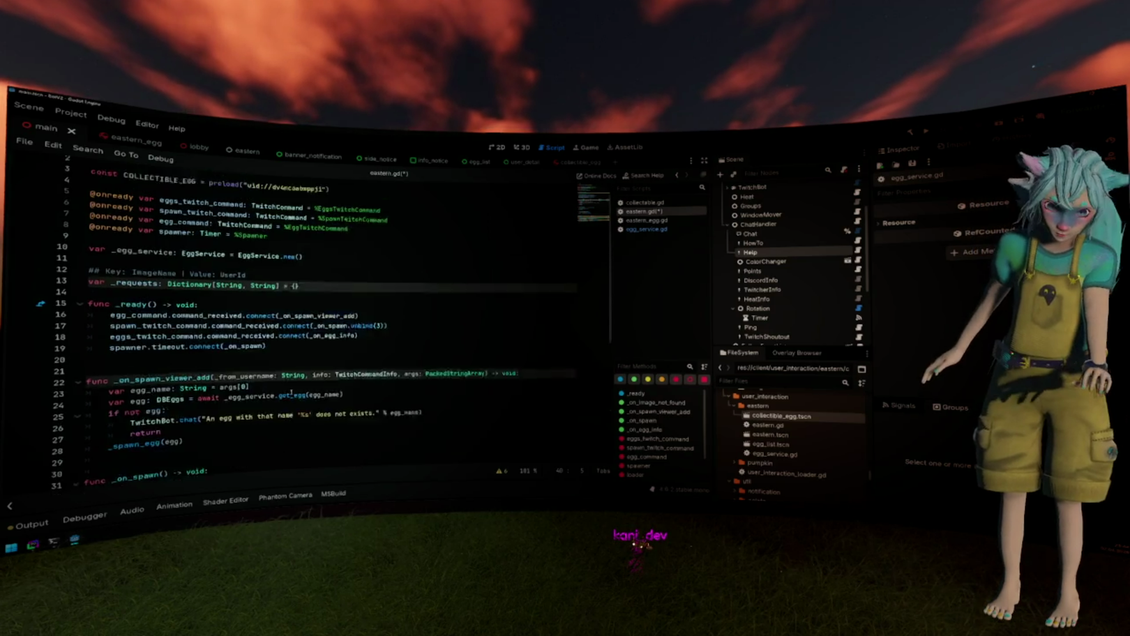
scroll(290, 391, "up", 2)
left_click(350, 201)
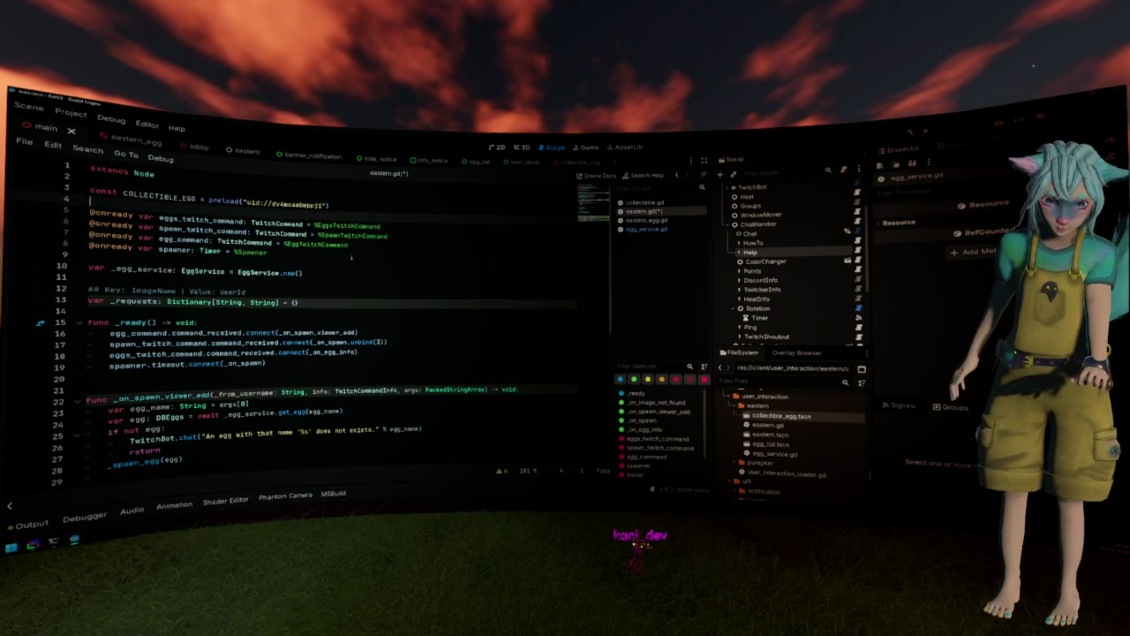
key("Return")
key("Return")
key("Up")
type("@exp")
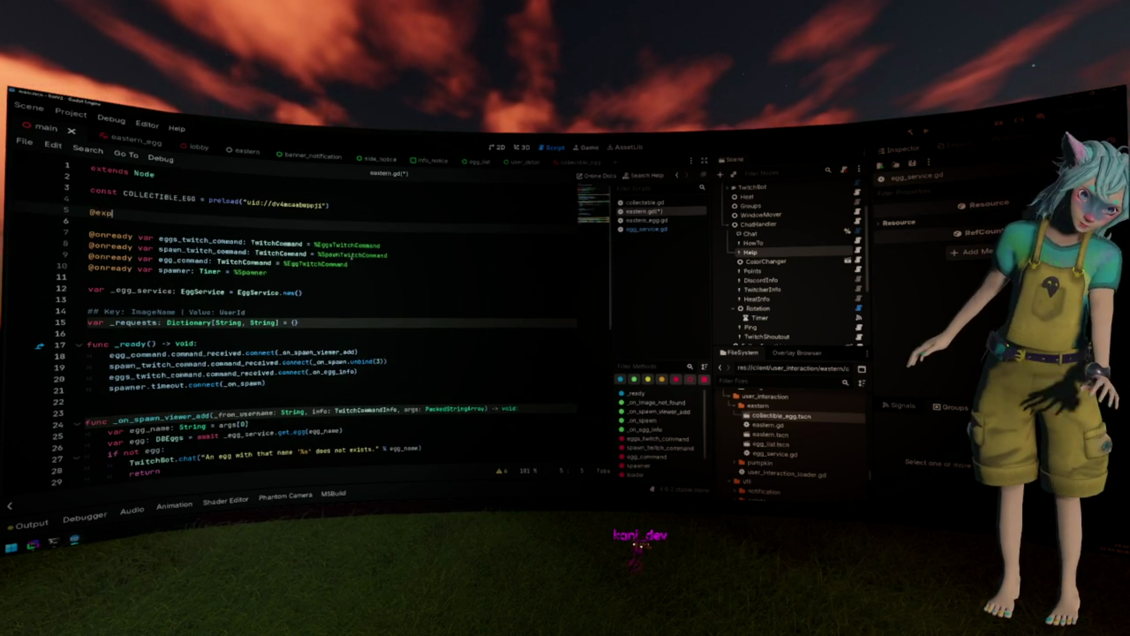
type("ort var spawn")
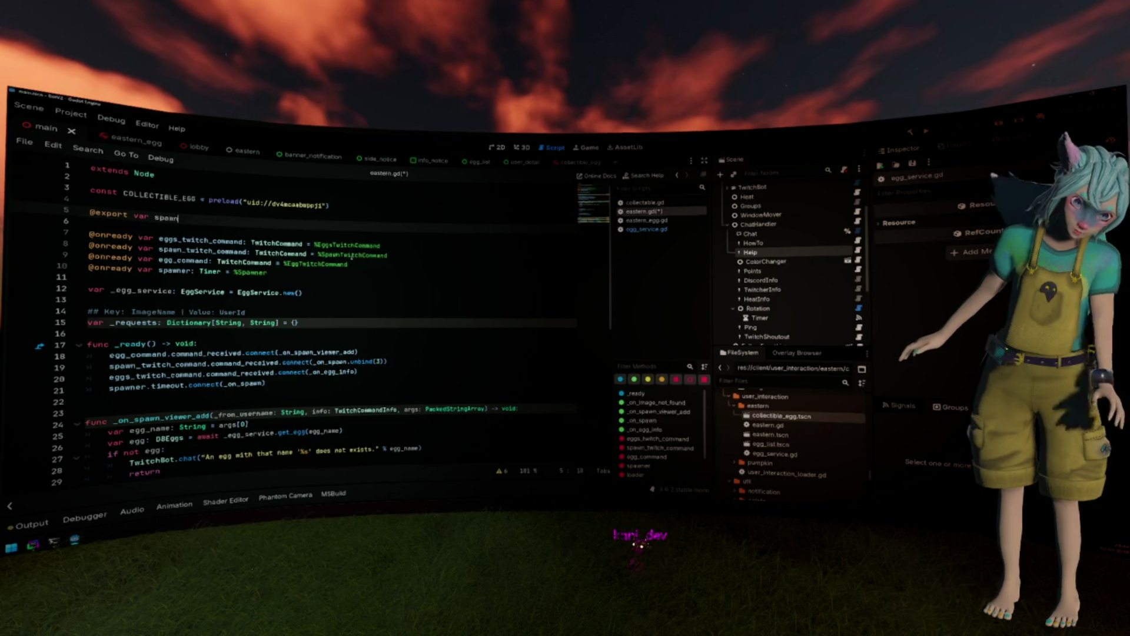
type("_radi")
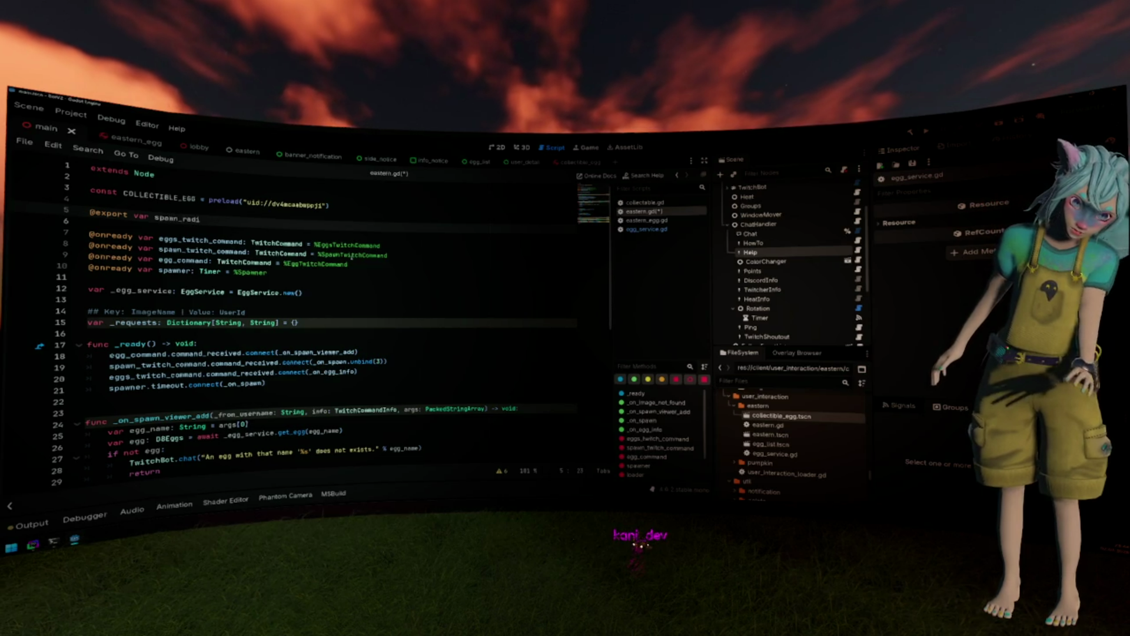
type("us")
left_click(166, 174)
type("3D")
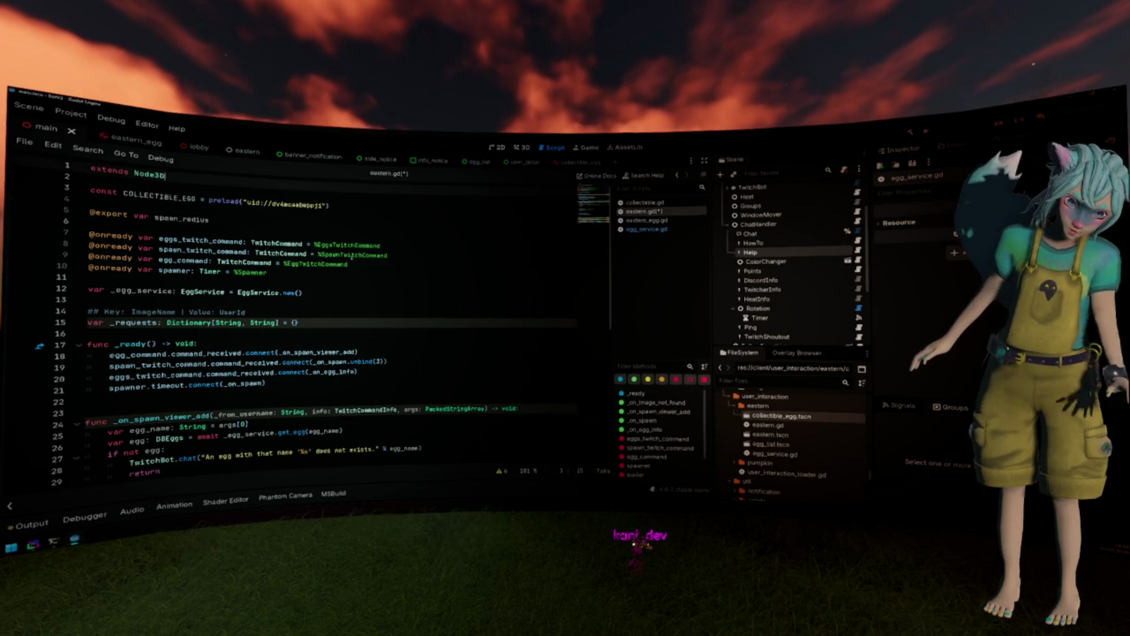
left_click(347, 226)
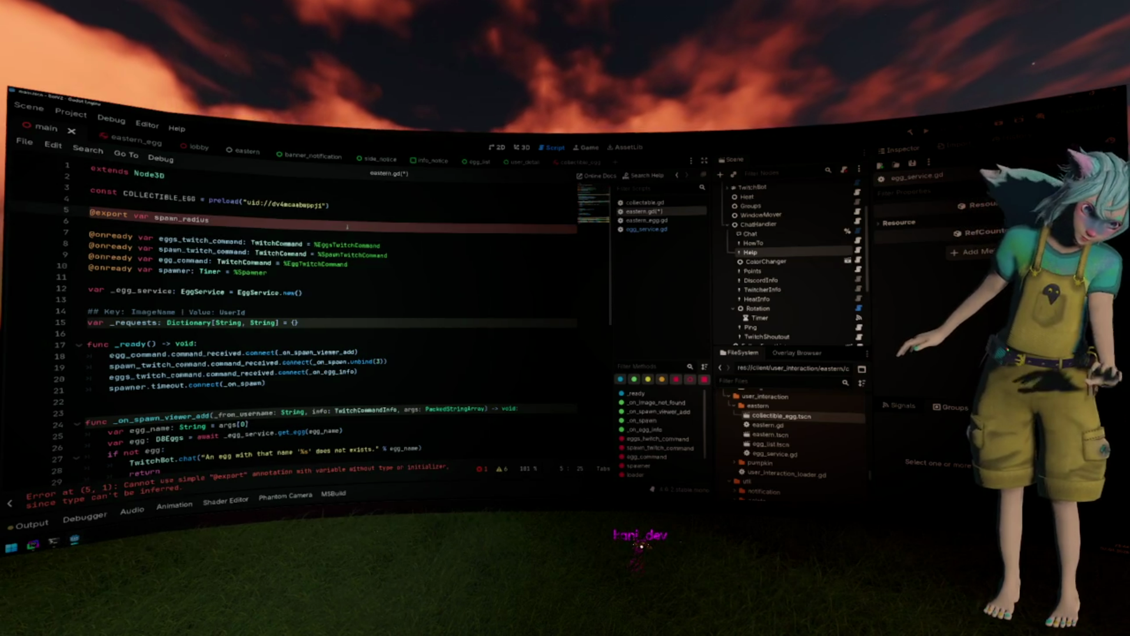
type(": float")
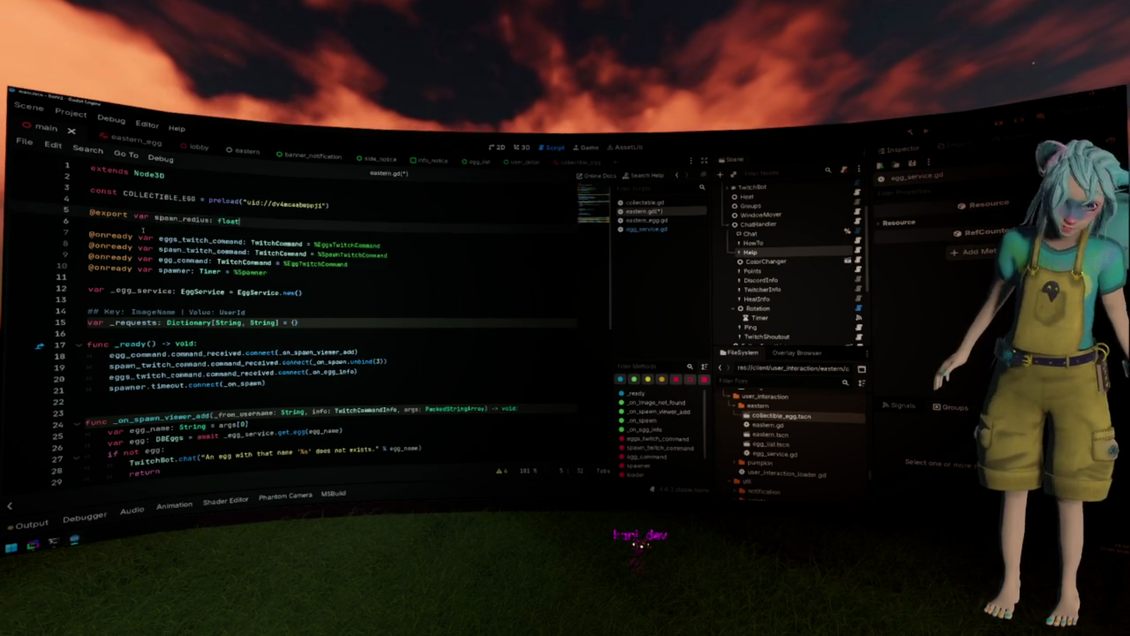
scroll(279, 341, "down", 8)
left_click(279, 342)
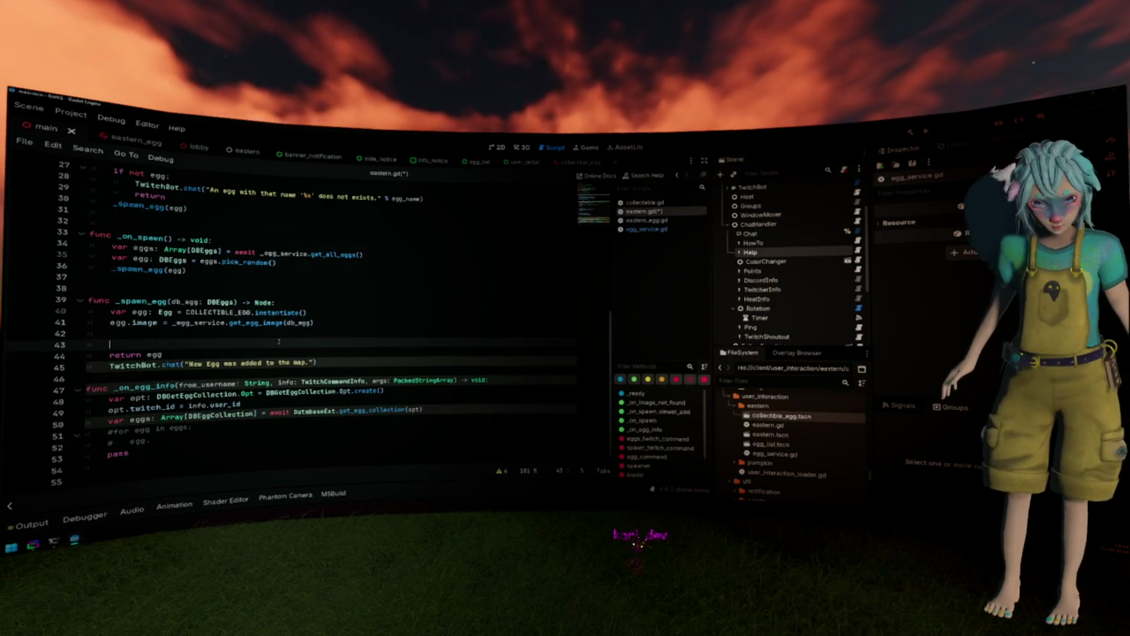
left_click(291, 336)
Add 'var x = randf_range(-spawn_radius, spawn_radius)' and duplicate the line for z
type("spawn_radius")
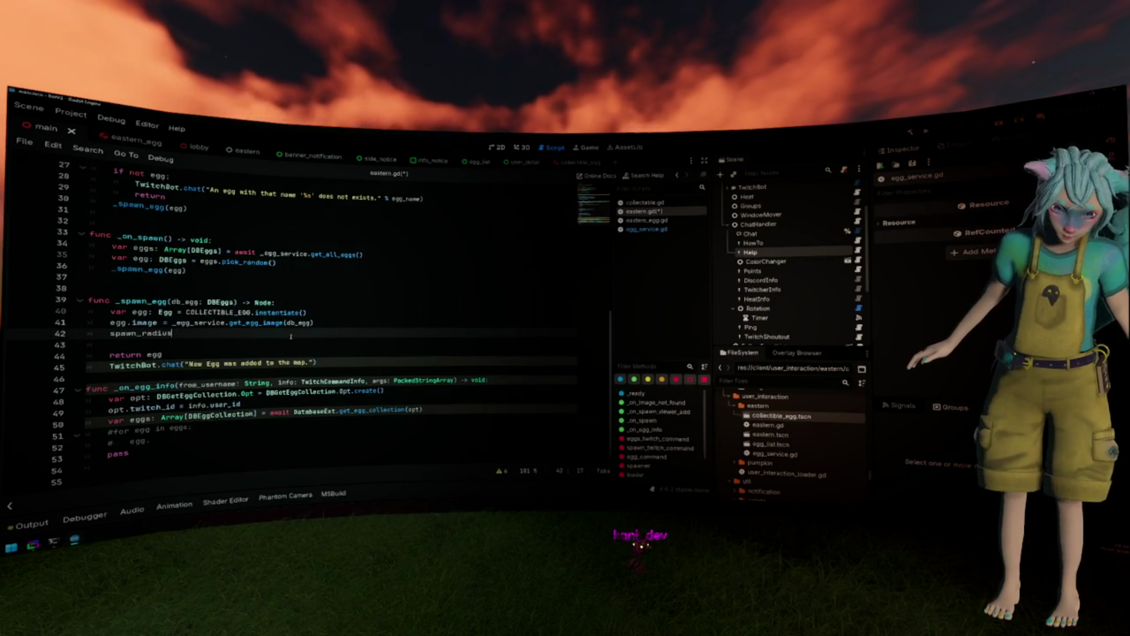
key("ctrl+shift+Left")
key("BackSpace")
key("Return")
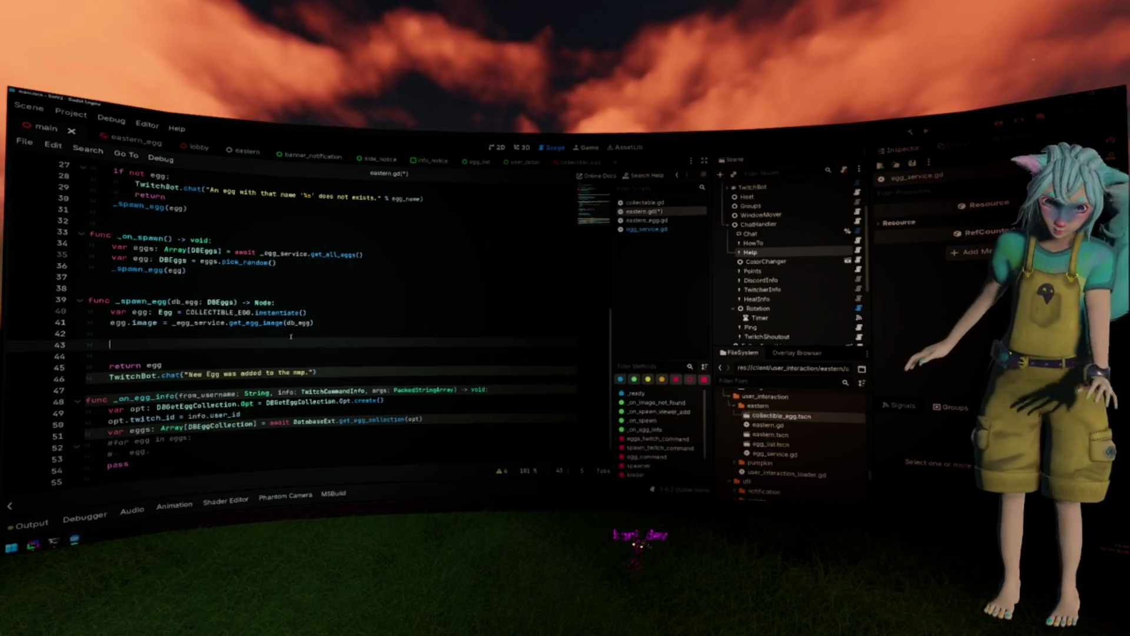
type("= randf_range(-s")
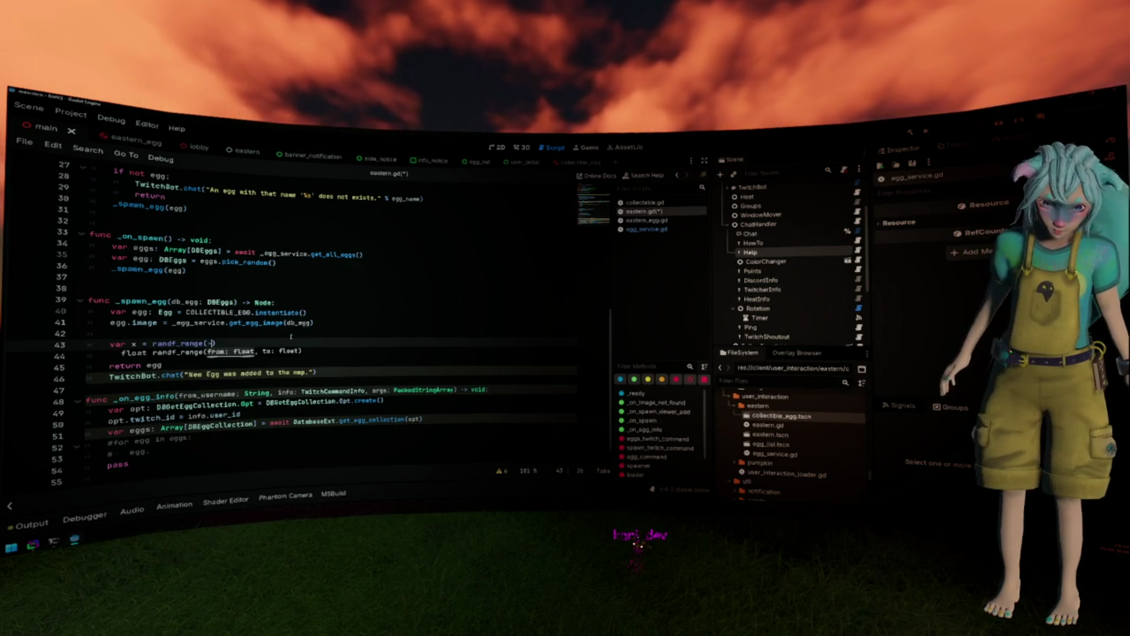
type("pawn_radius, spawn_radius")
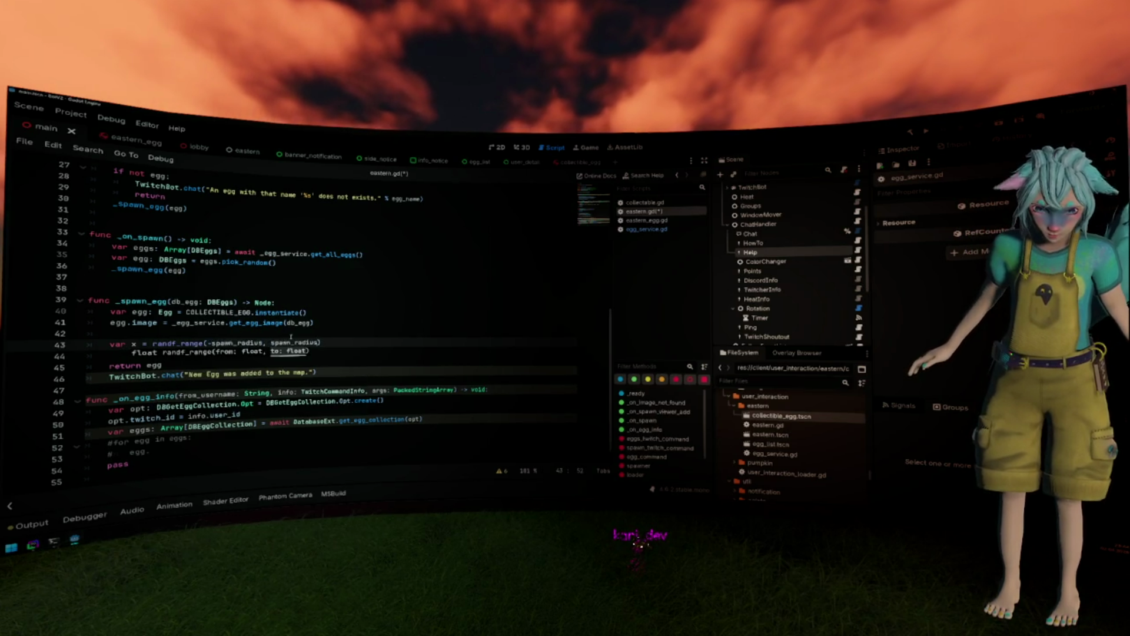
key("ctrl+shift+d")
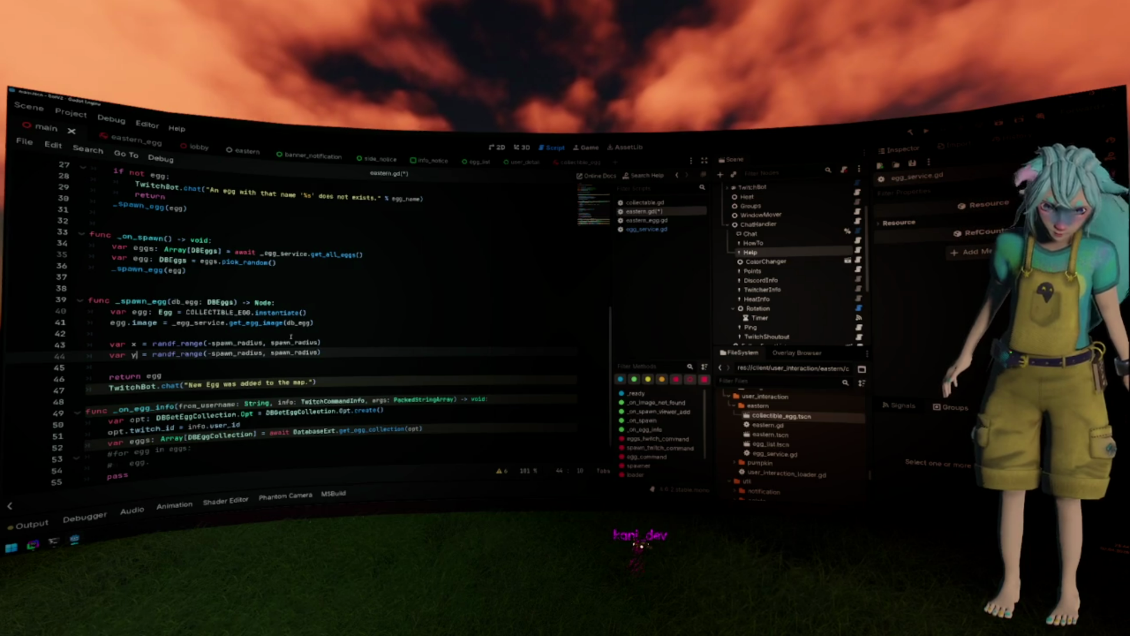
left_click(521, 147)
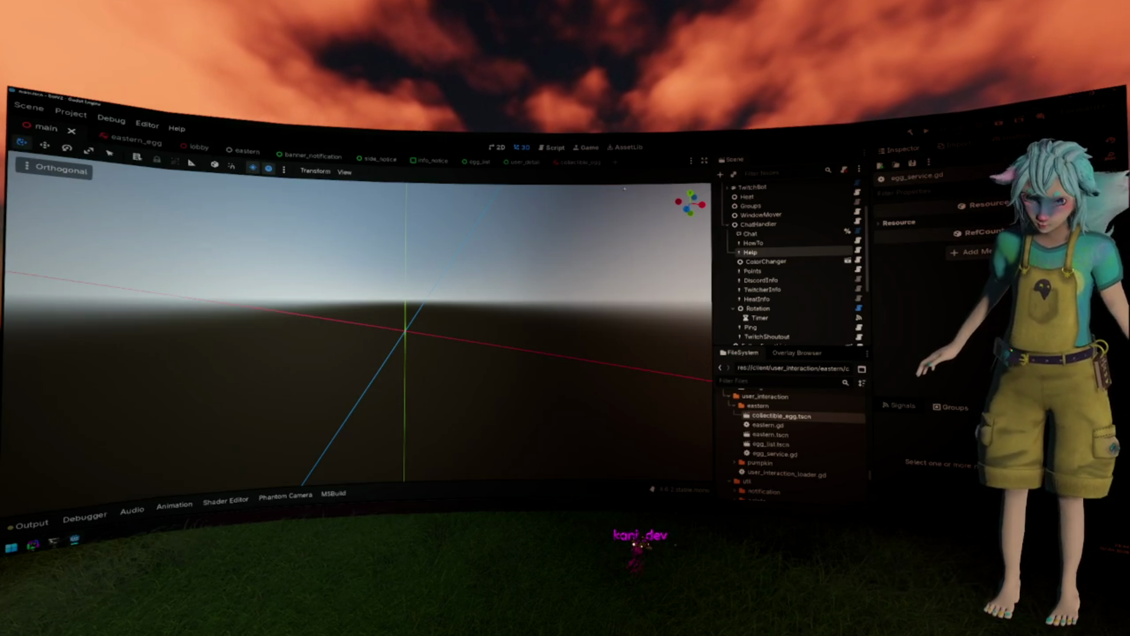
left_click(552, 147)
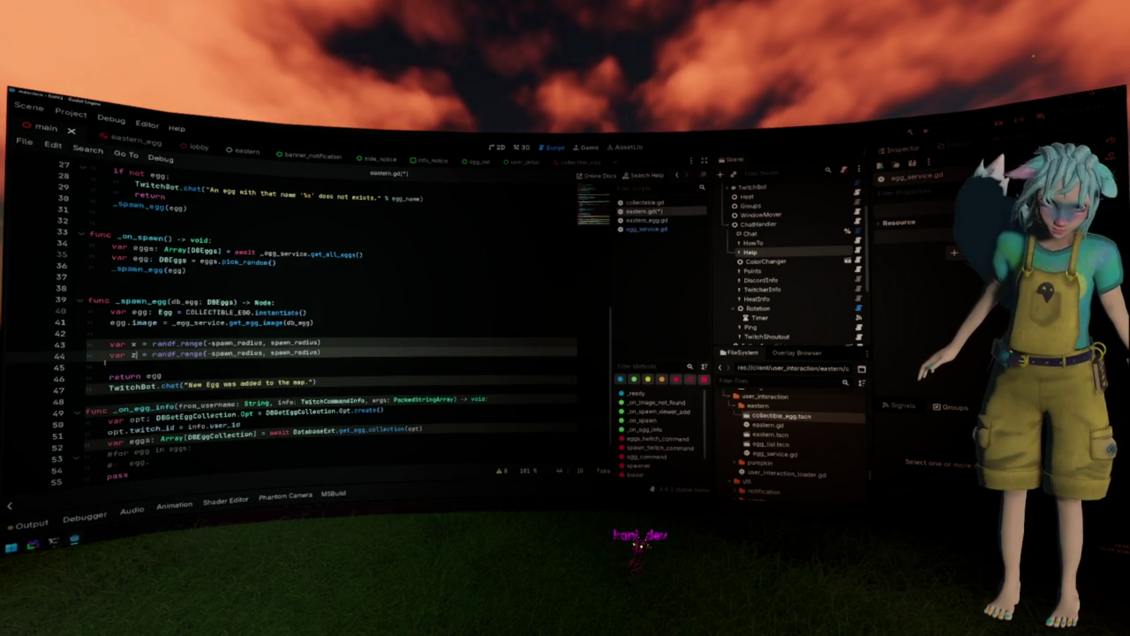
Type both x and z variables as float and add a blank line below them
left_click(152, 343)
type(": floa")
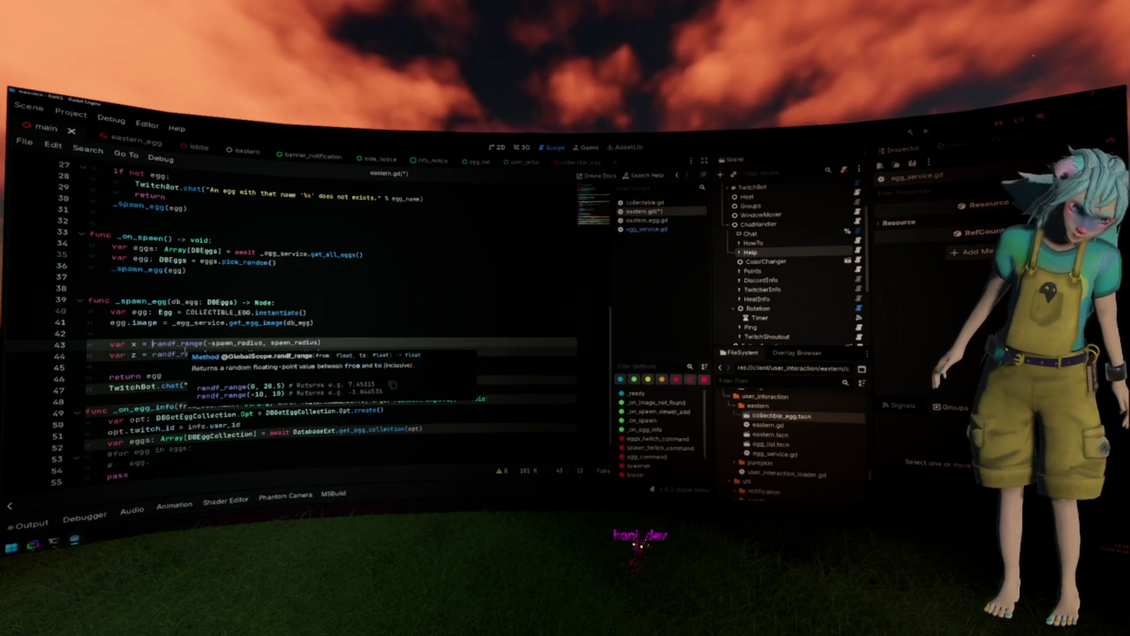
type("t")
key("Down")
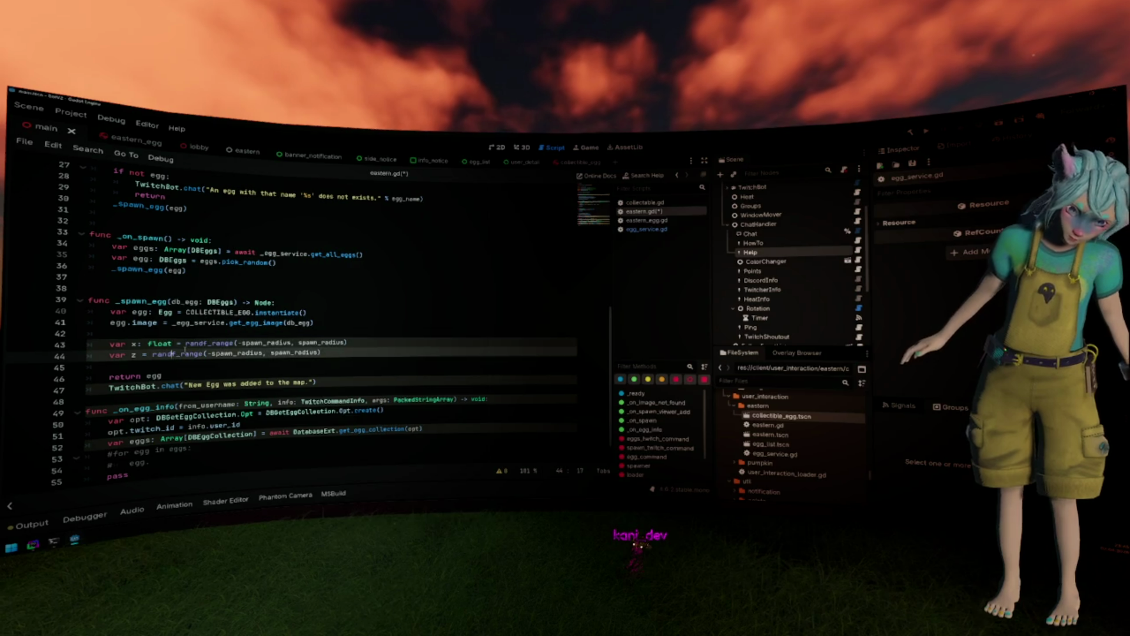
key("Left")
key("Left")
key("Left")
type(": ")
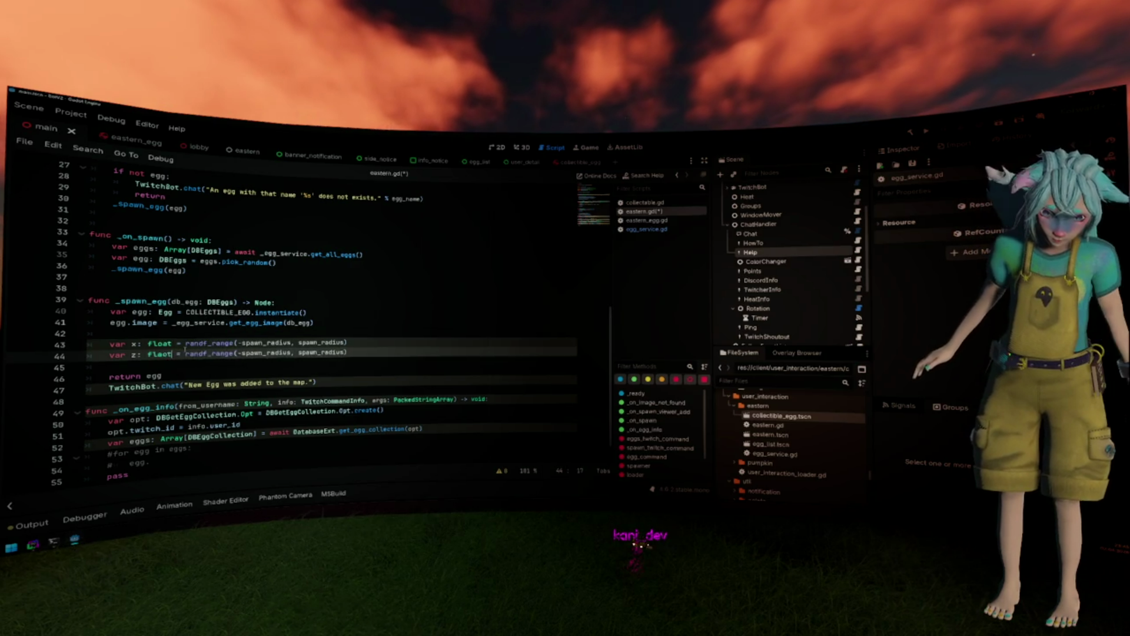
type("float")
key("End")
key("Return")
key("Up")
key("ctrl+Right")
key("ctrl+Right")
key("ctrl+Right")
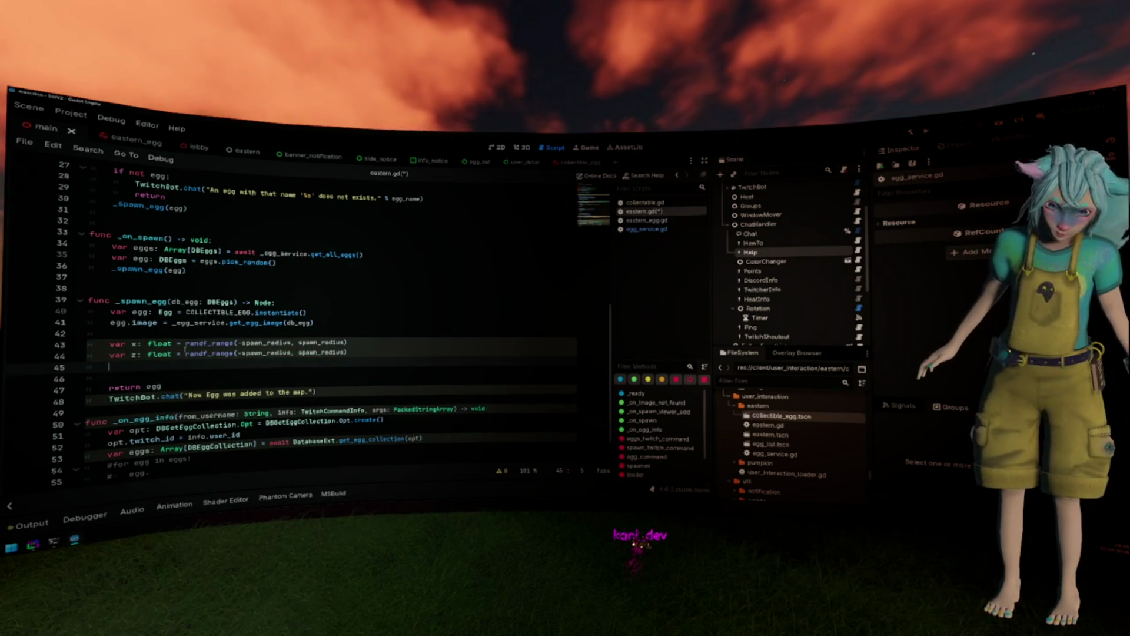
key("Down")
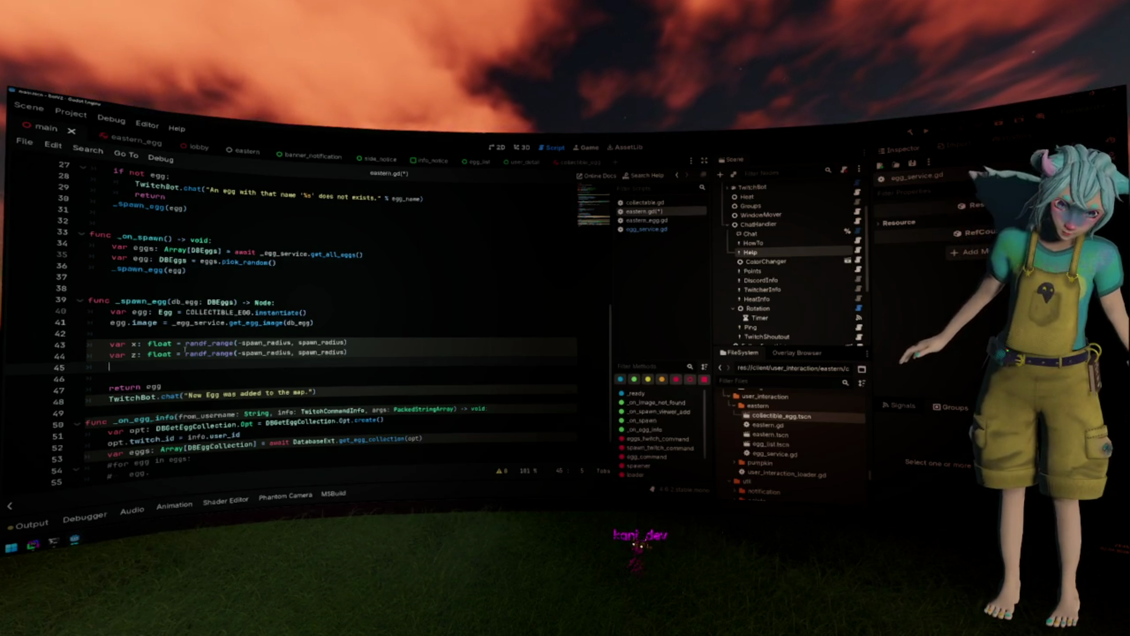
Write the position line 'egg.global_position = Vector3(x, global_position.y, z)'
key("Return")
type("egg.")
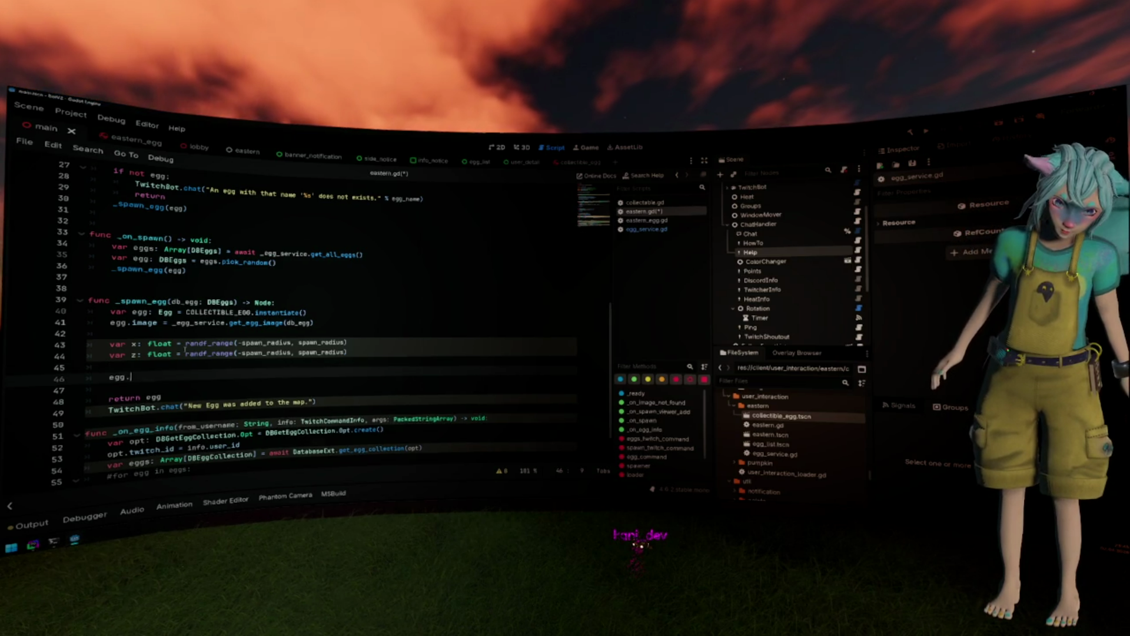
key("BackSpace")
key("BackSpace")
key("BackSpace")
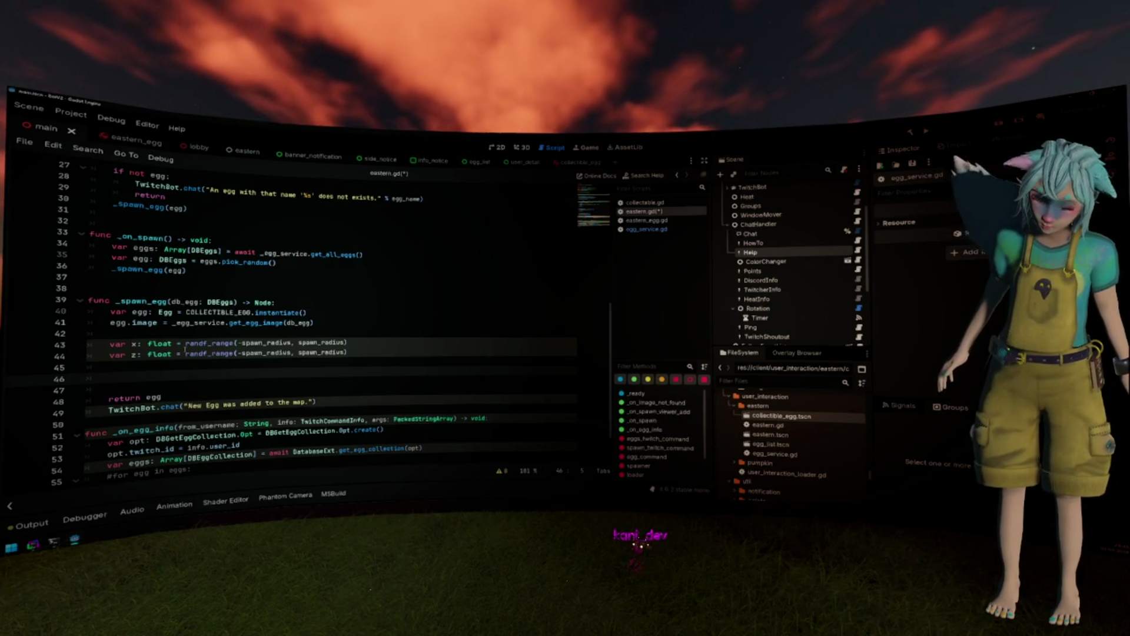
type("egg.")
key("BackSpace")
type("_position")
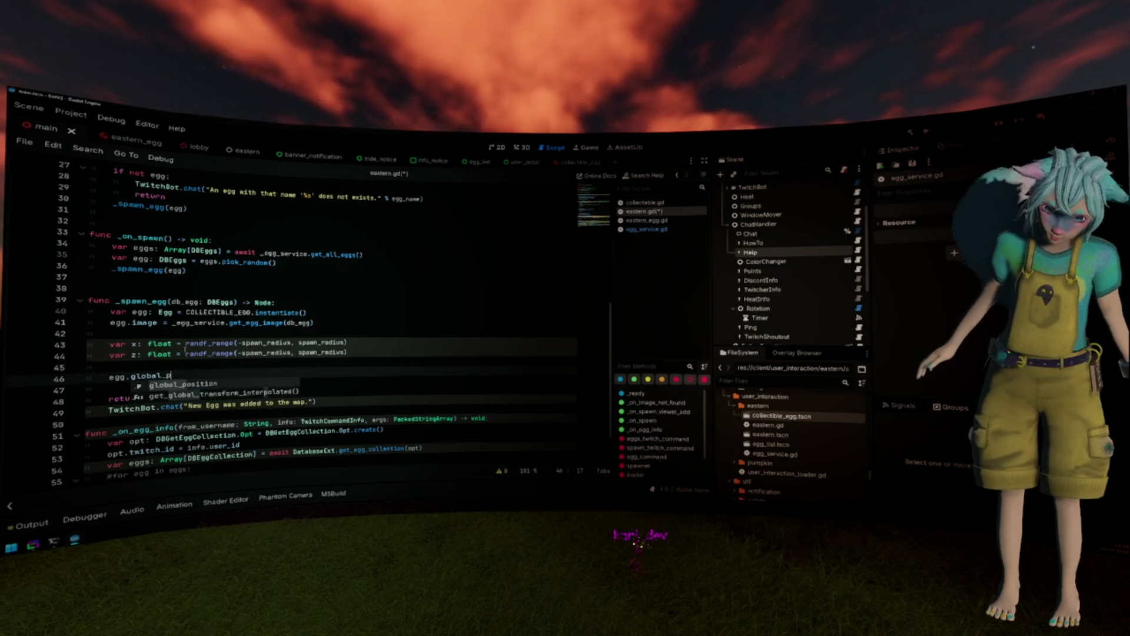
type(" = ")
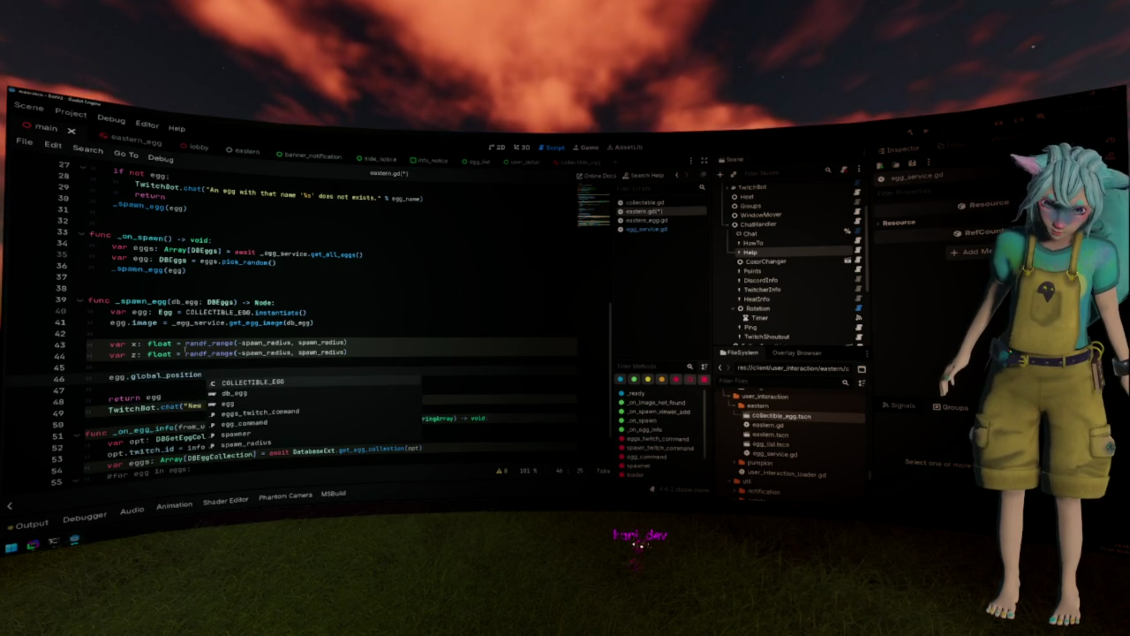
type("Vector3.")
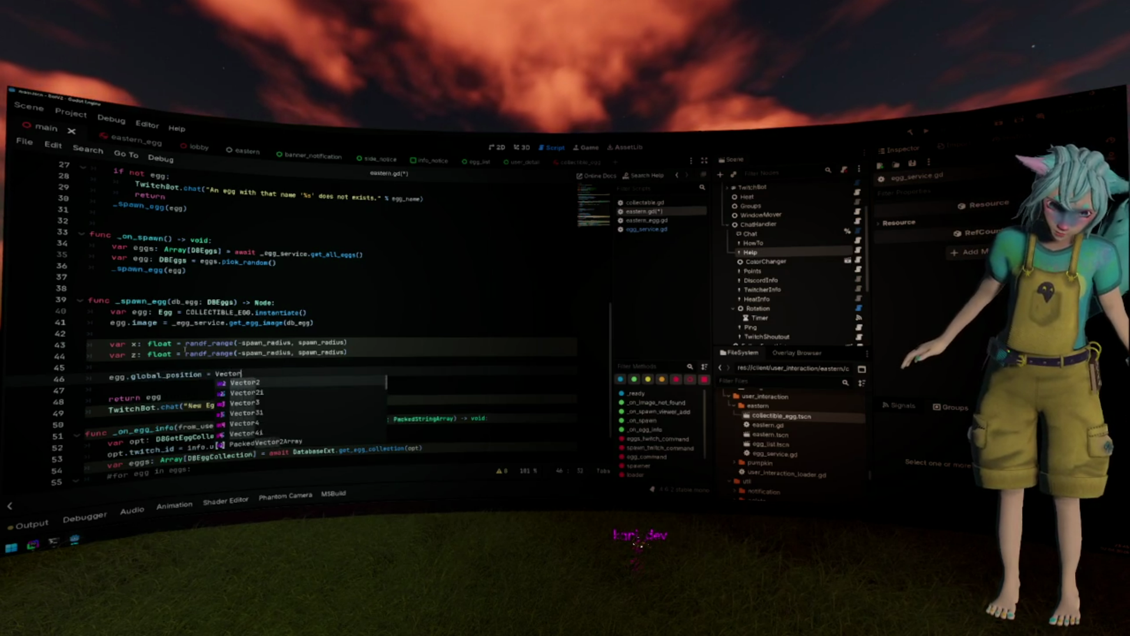
key("BackSpace")
type("(x")
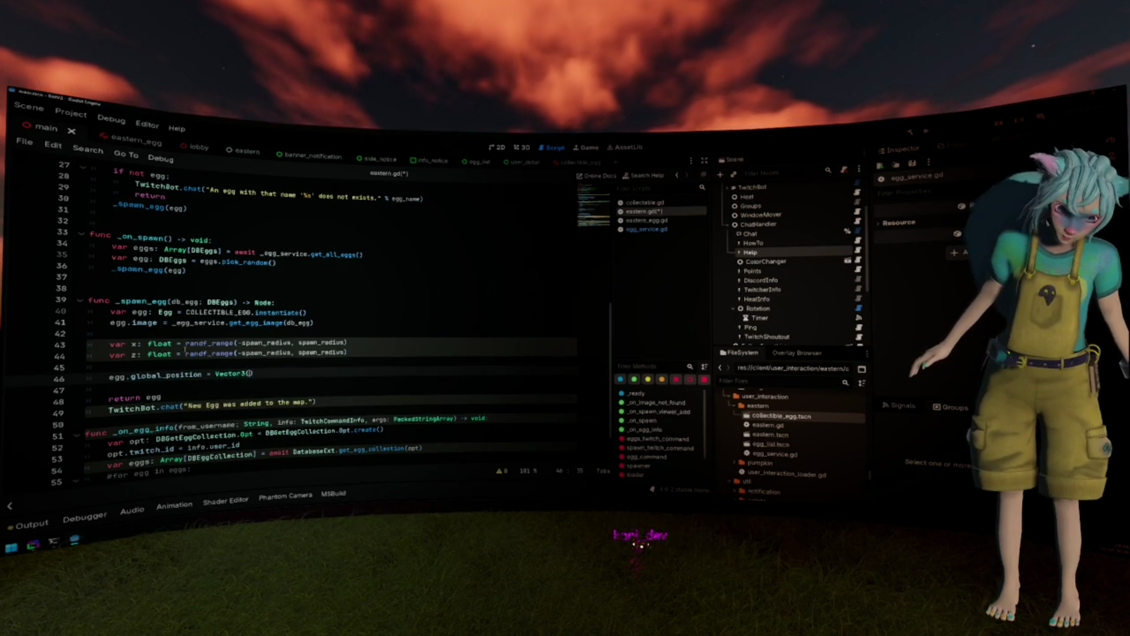
type(", gl")
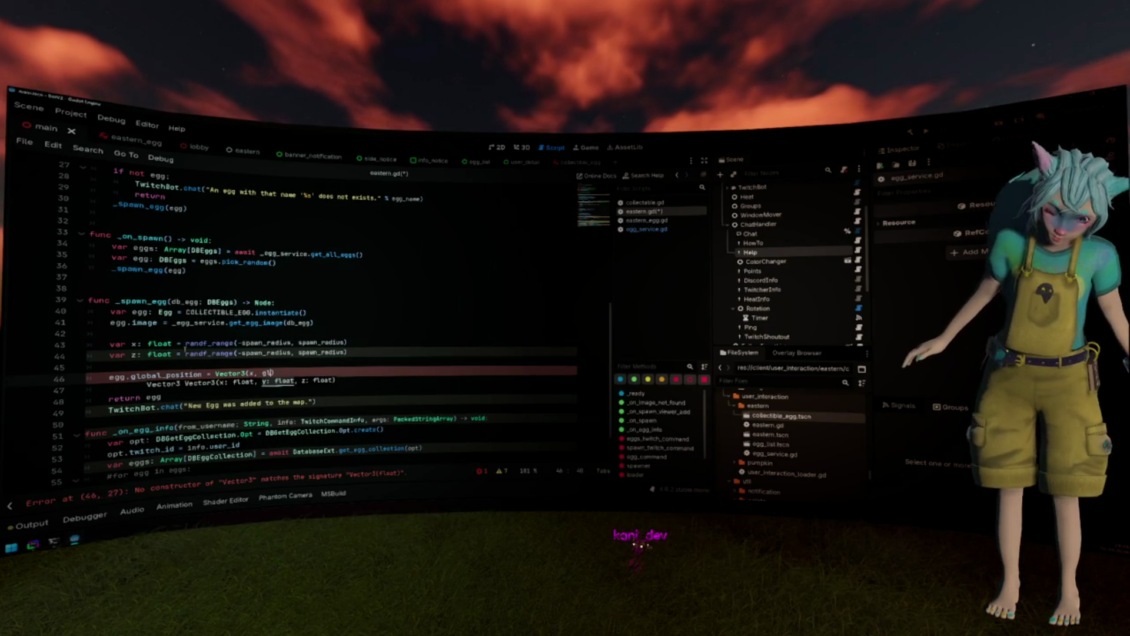
type("obal_position.y, z")
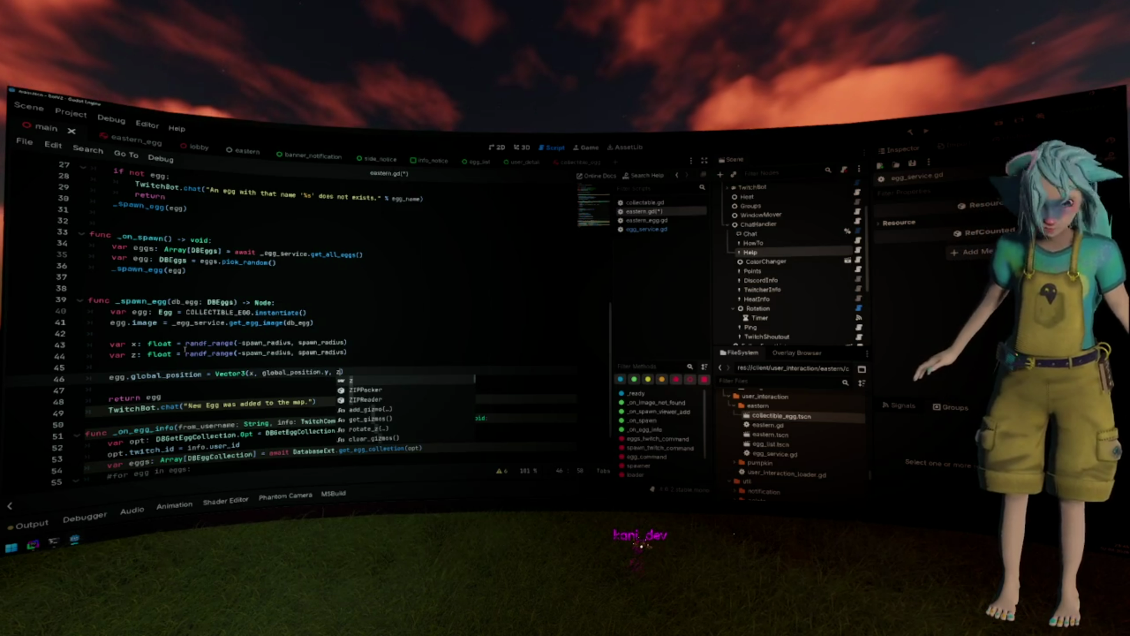
Change it to 'egg.position = Vector3(x, 0, z)' and open a new line below
key("Home")
key("ctrl+shift+Right")
type(".posi")
key("Return")
key("ctrl+Right")
key("ctrl+Right")
key("ctrl+Right")
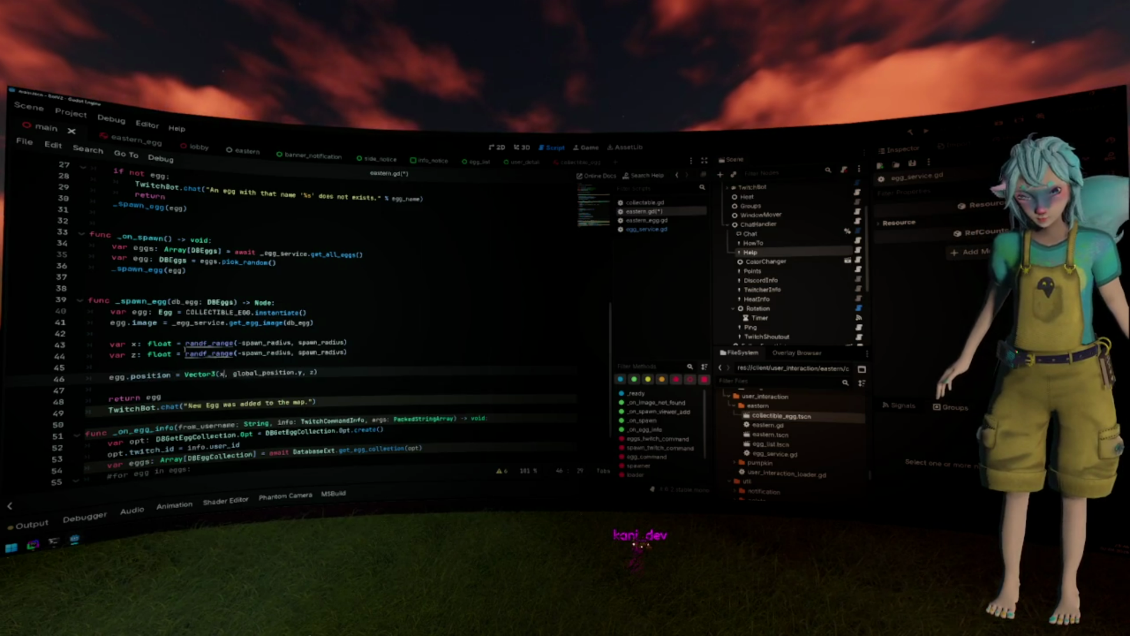
key("Right")
key("ctrl+shift+Right")
key("ctrl+shift+Right")
key("ctrl+shift+Right")
type("0")
key("End")
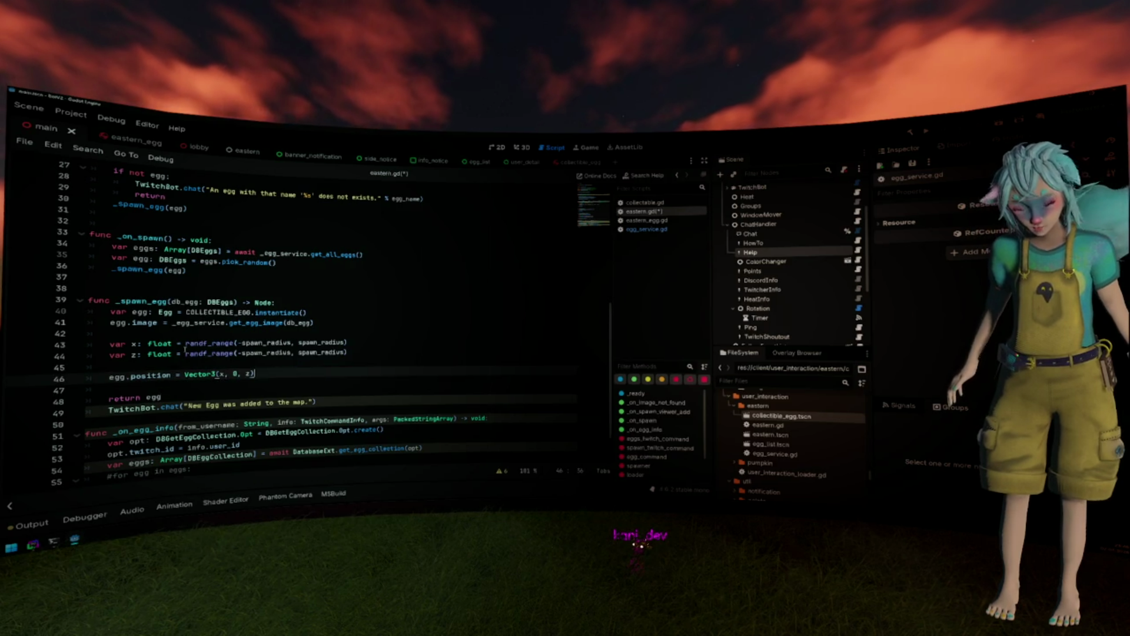
key("Return")
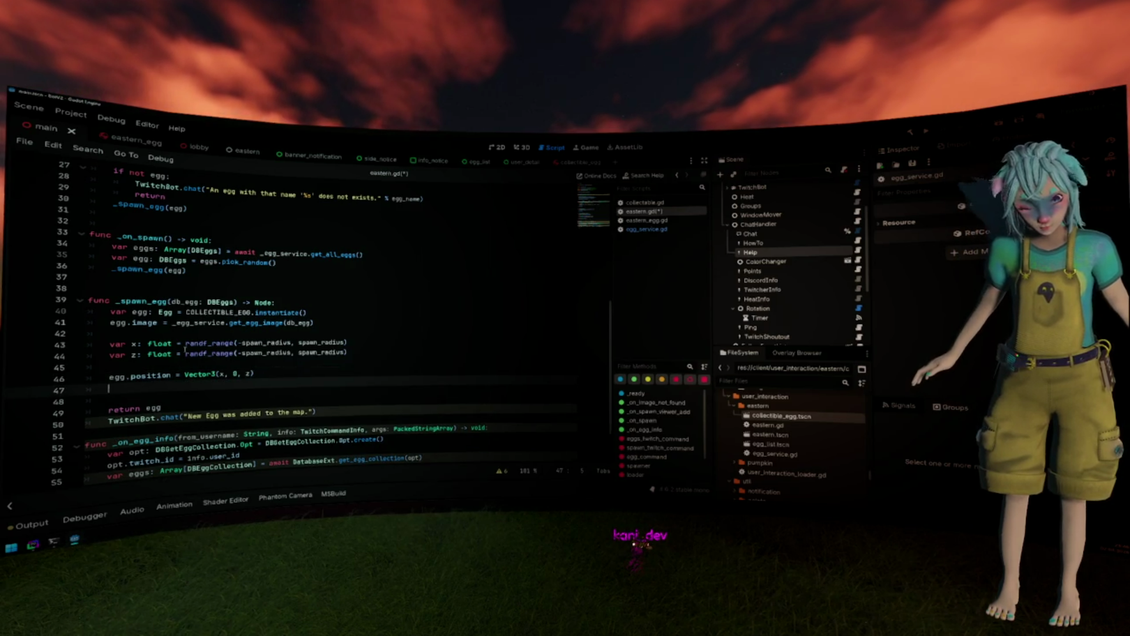
Add 'add_child(egg)' and move 'return egg' below the chat announcement
type("_child(e")
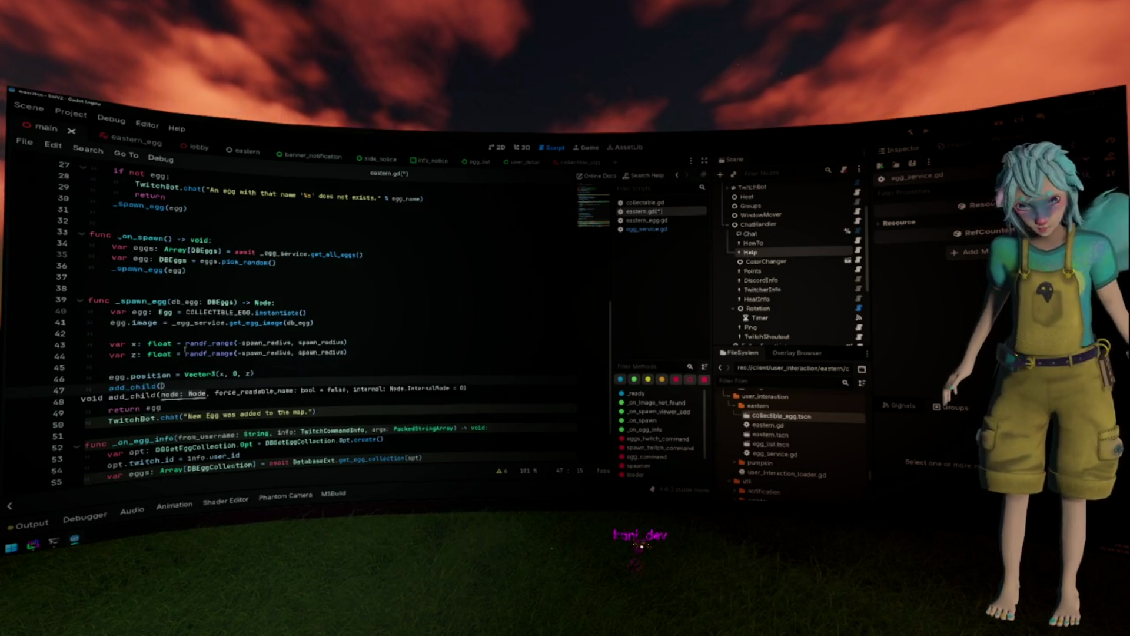
type("gg")
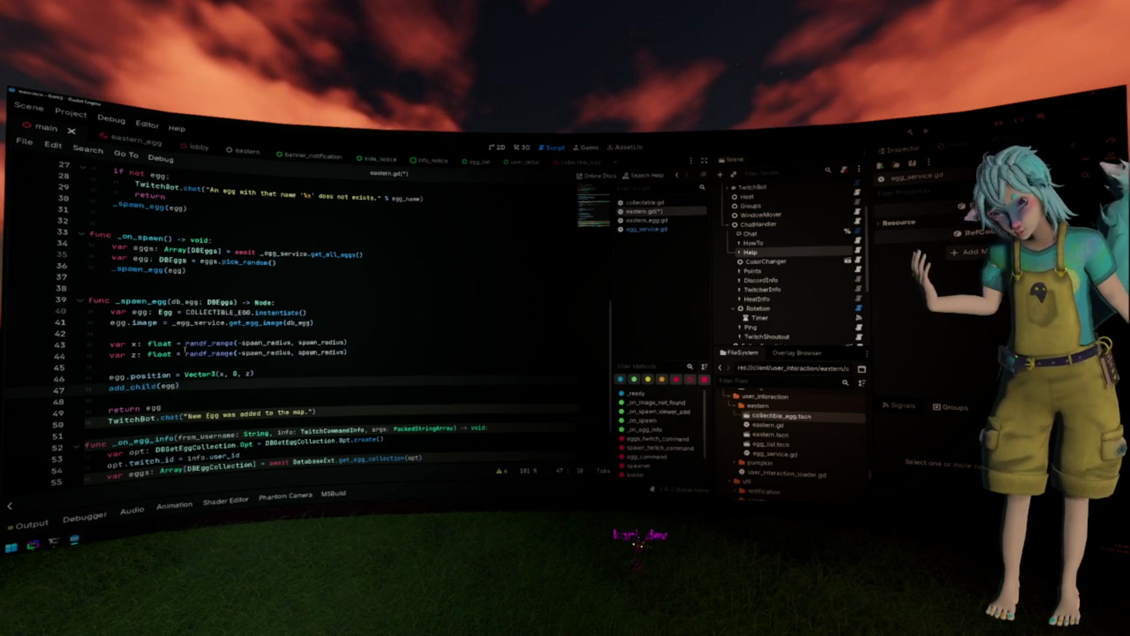
key("Down")
key("Down")
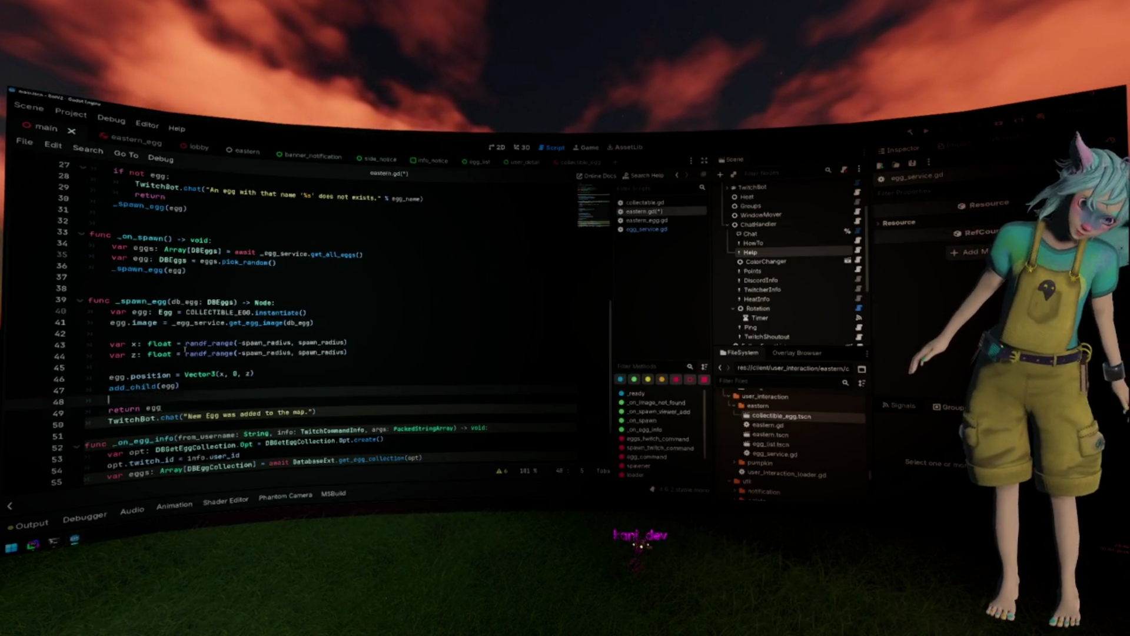
key("alt+Down")
key("Up")
key("ctrl+shift+Return")
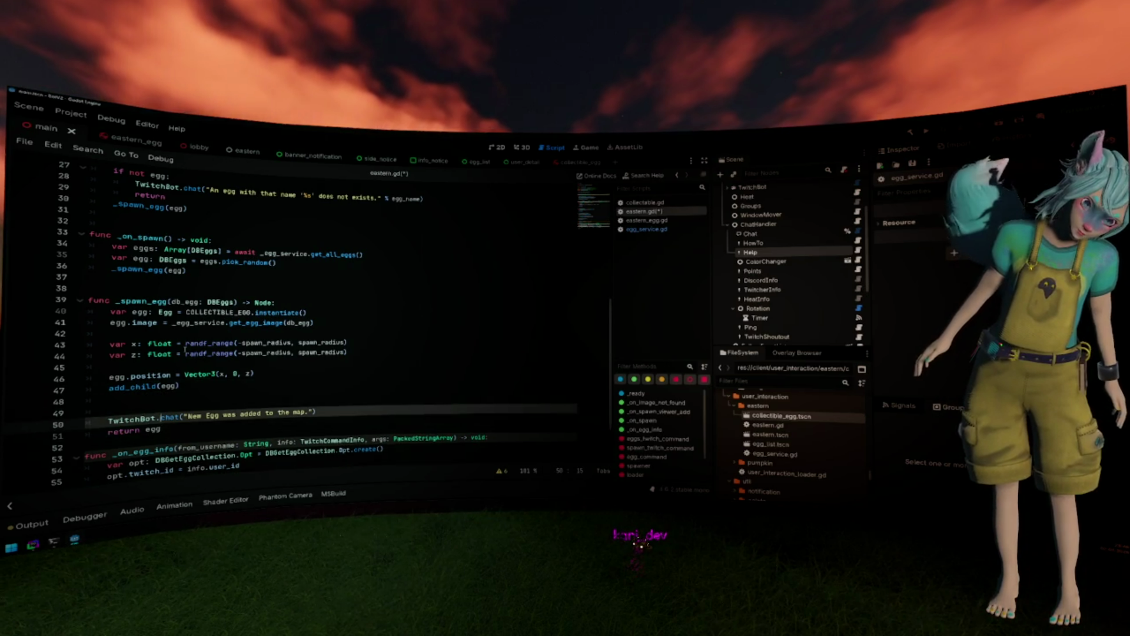
Remove the leftover blank lines in _spawn_egg and save eastern.gd
key("ctrl+shift+k")
key("Up")
key("Up")
key("Up")
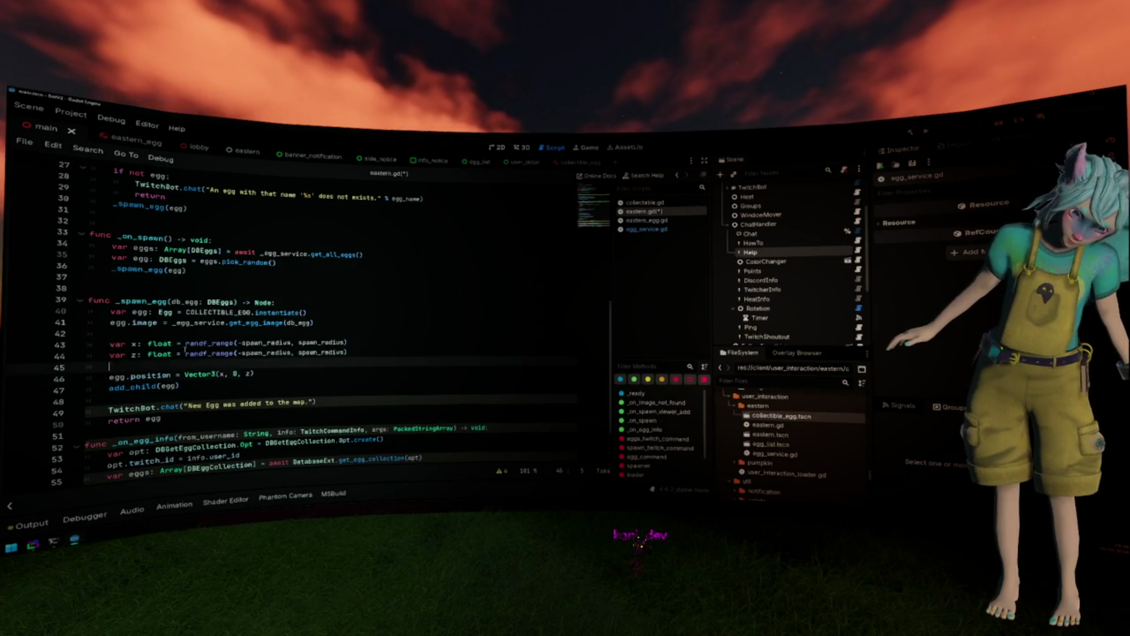
key("BackSpace")
key("Up")
key("Up")
key("BackSpace")
key("ctrl+s")
left_click(282, 375)
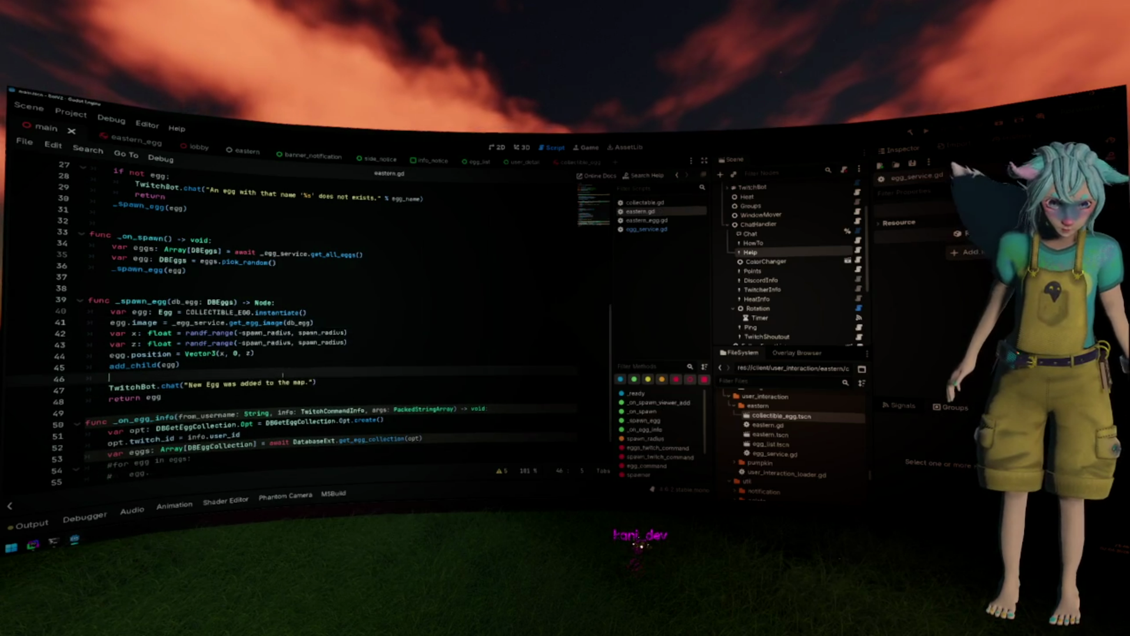
End the announcement message with 'ood luck finding it!' in place of the final period
key("Down")
key("End")
key("Left")
key("Left")
key("BackSpace")
type("{")
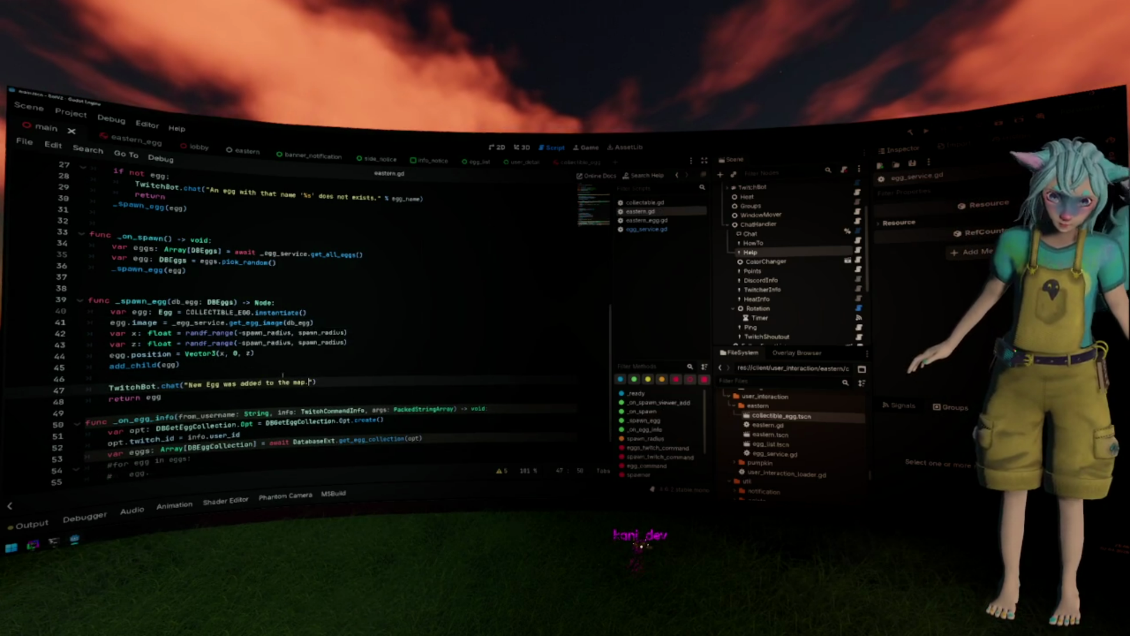
type("ood luck findin")
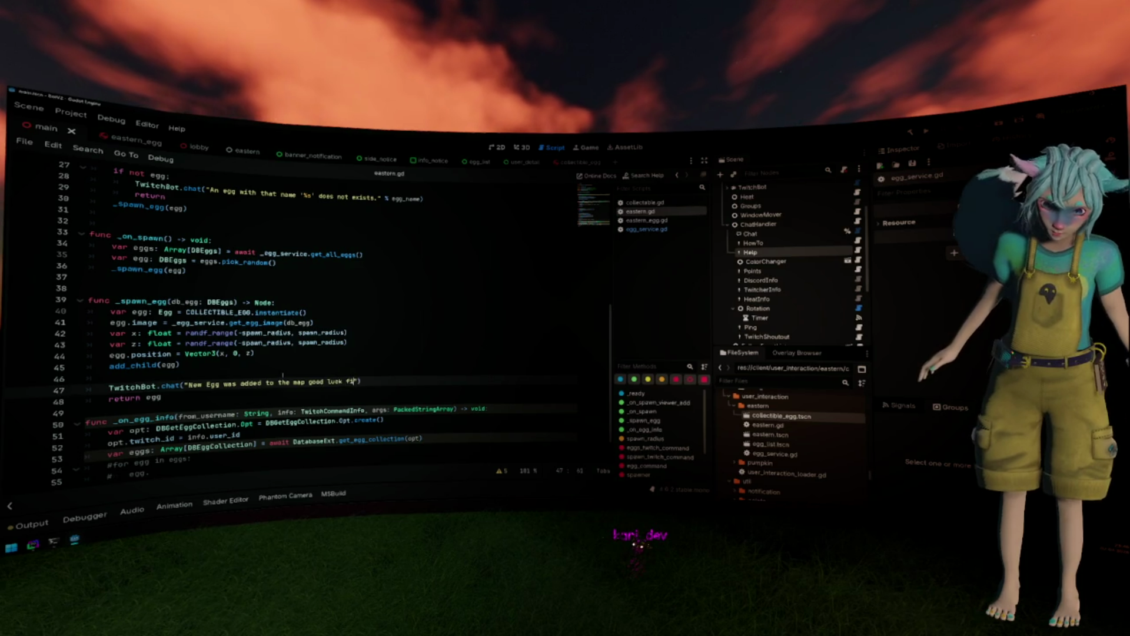
type("g it!")
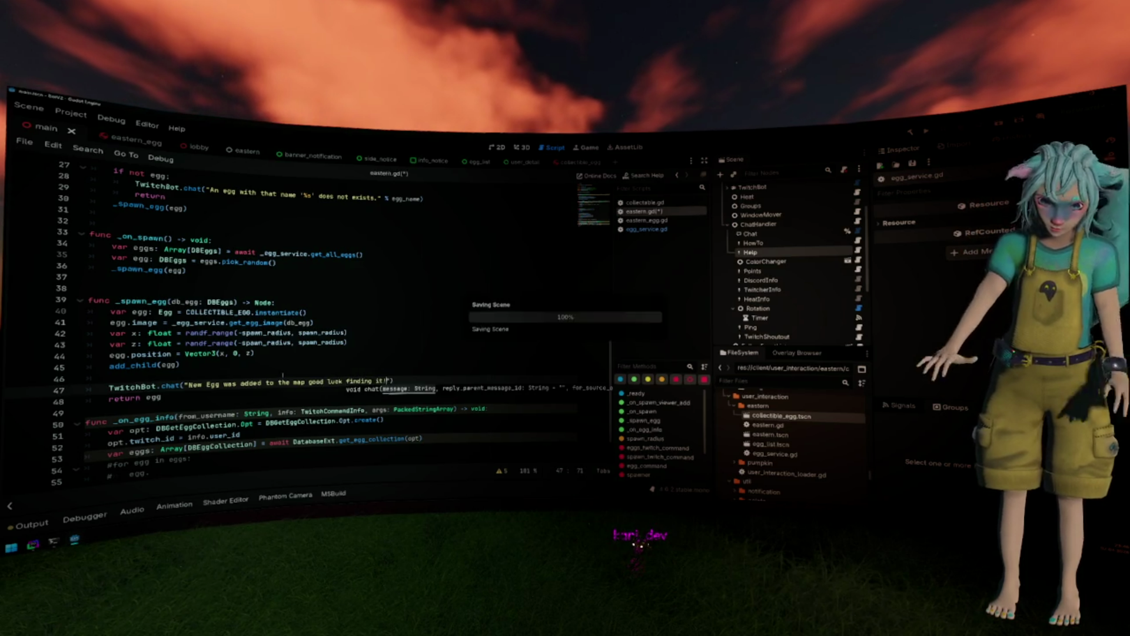
Change 'New Egg' to 'New egg (%s)' and format it with % db_egg.name
left_click(219, 385)
key("BackSpace")
key("BackSpace")
key("BackSpace")
type("egg")
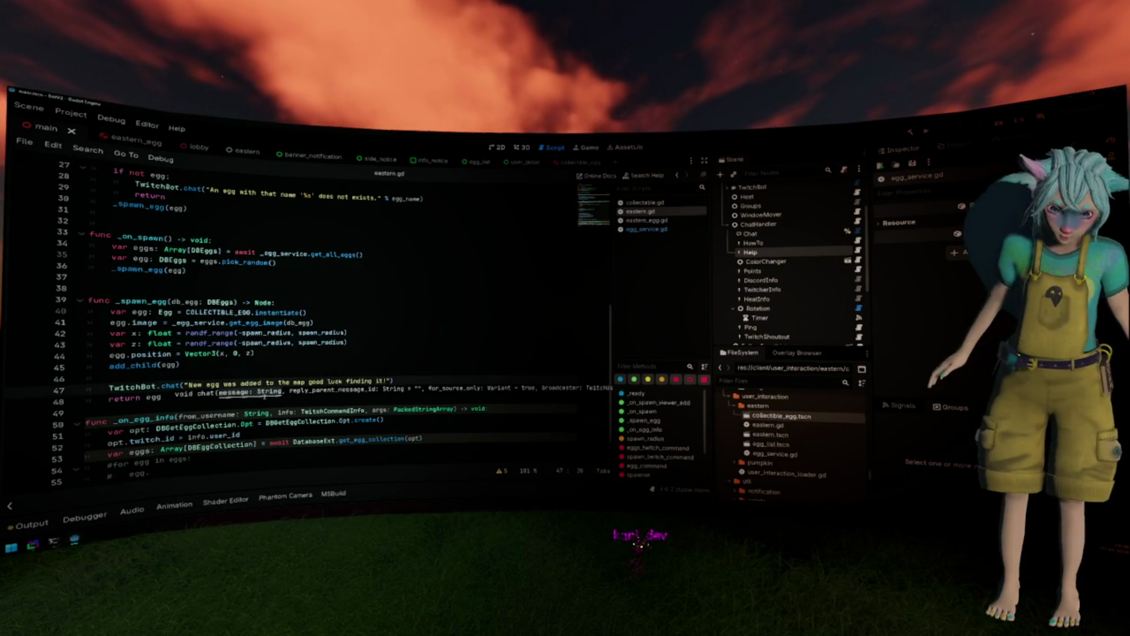
type(" (")
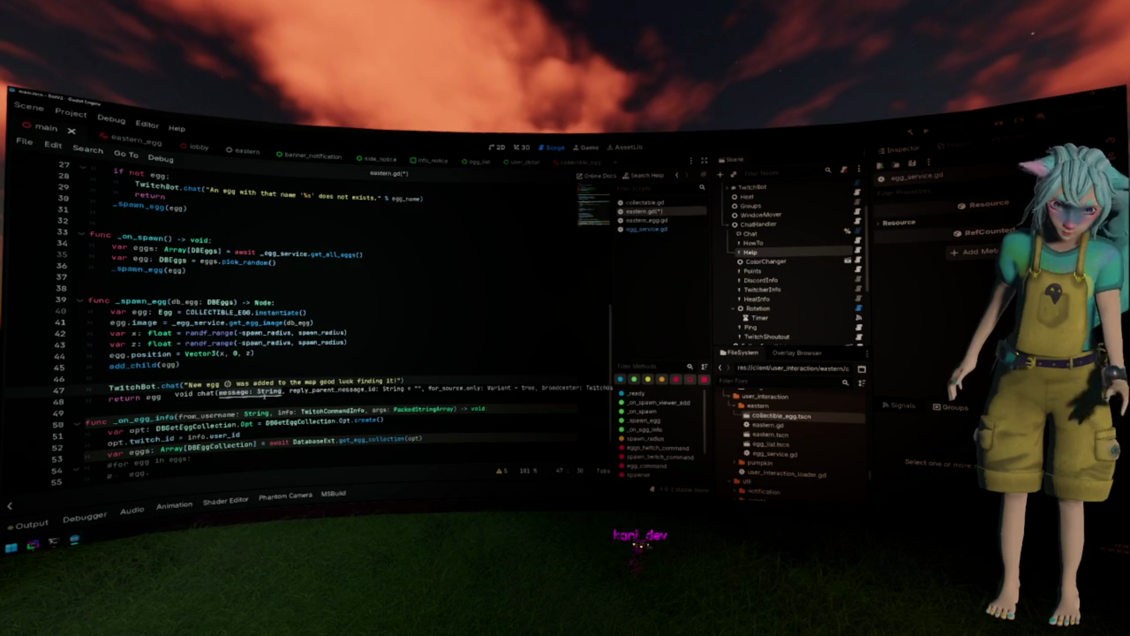
type("%s")
key("End")
key("Left")
key("Left")
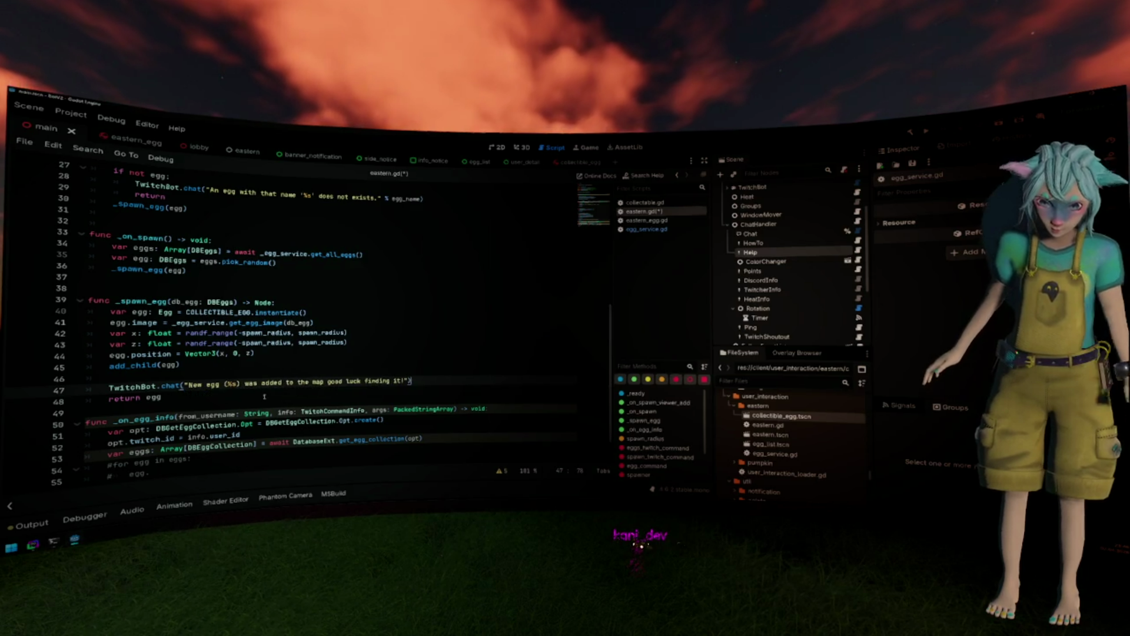
type("\" % d")
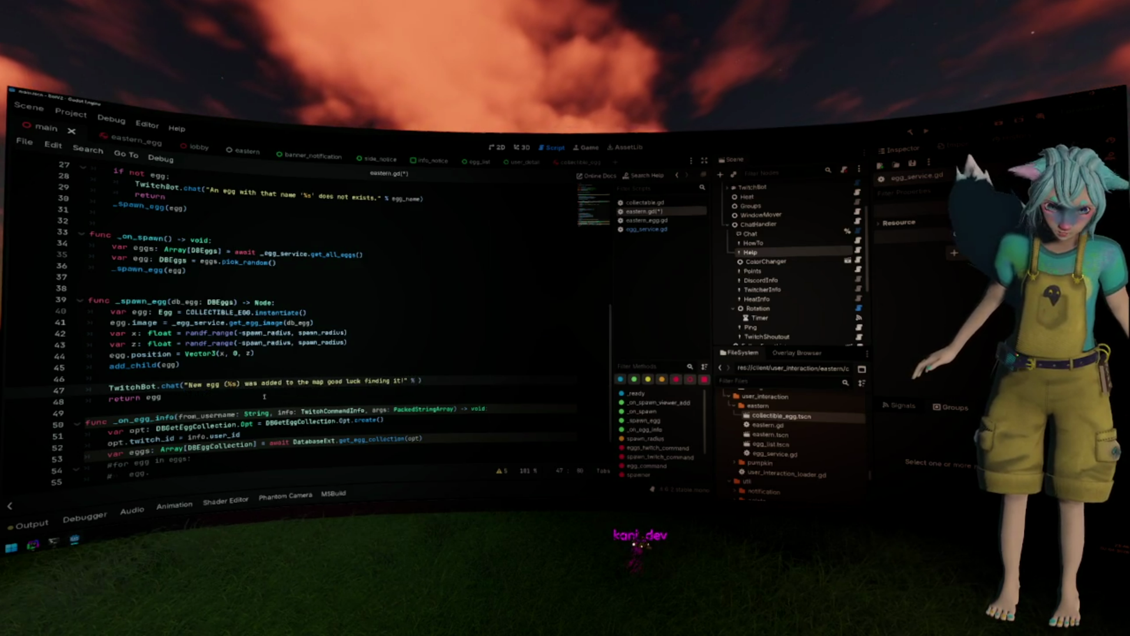
type("b_egg.")
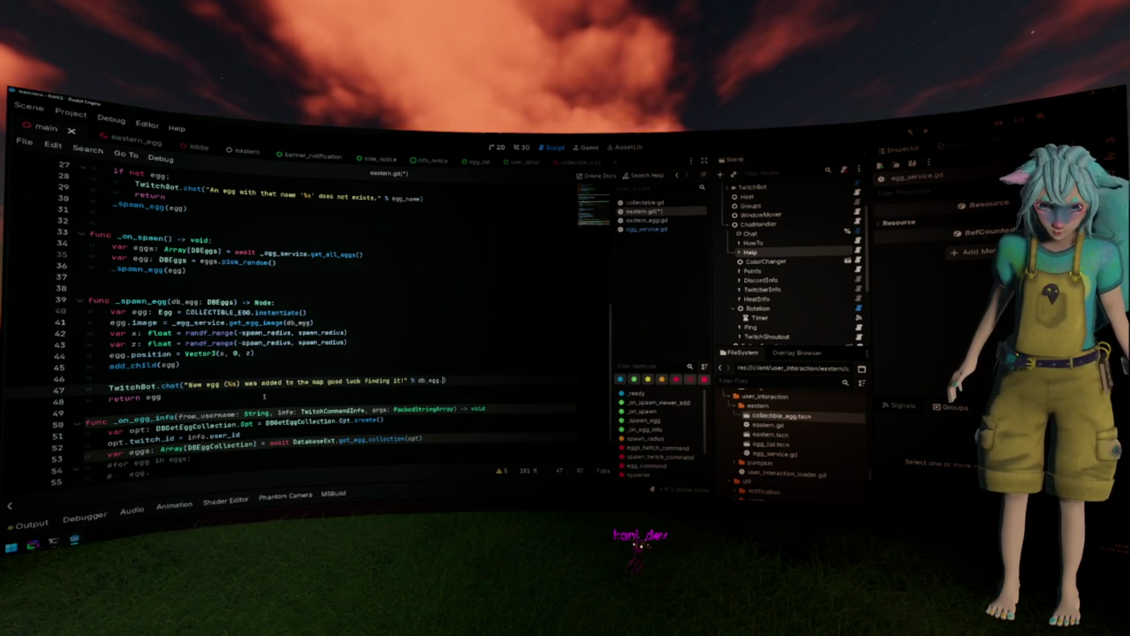
key("Down")
key("Down")
key("Down")
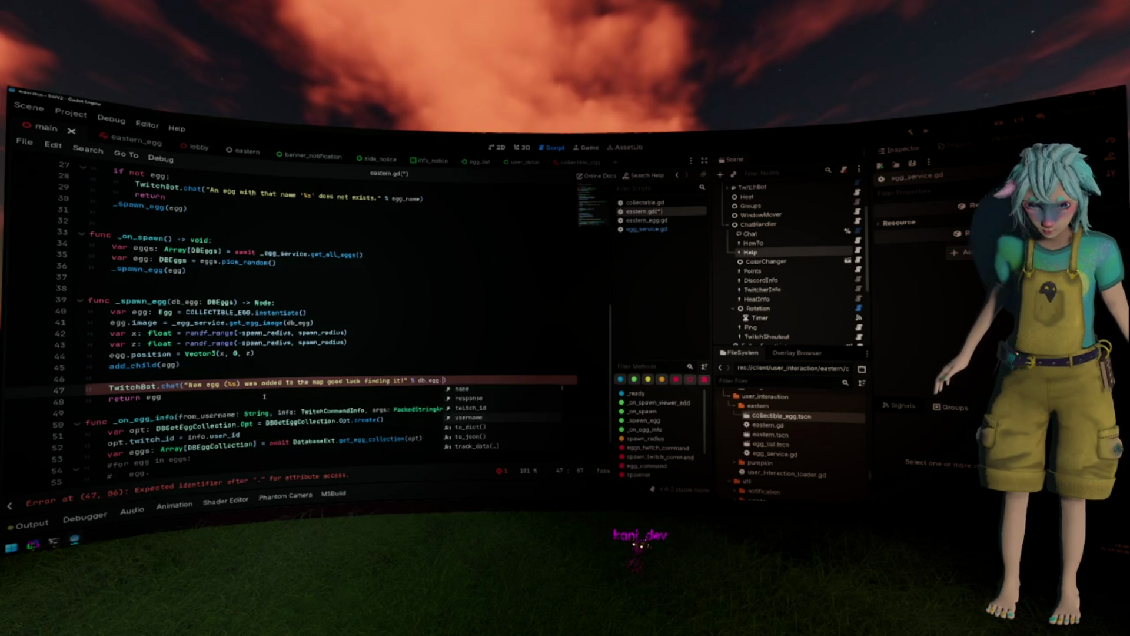
key("Up")
key("Up")
key("Up")
key("Return")
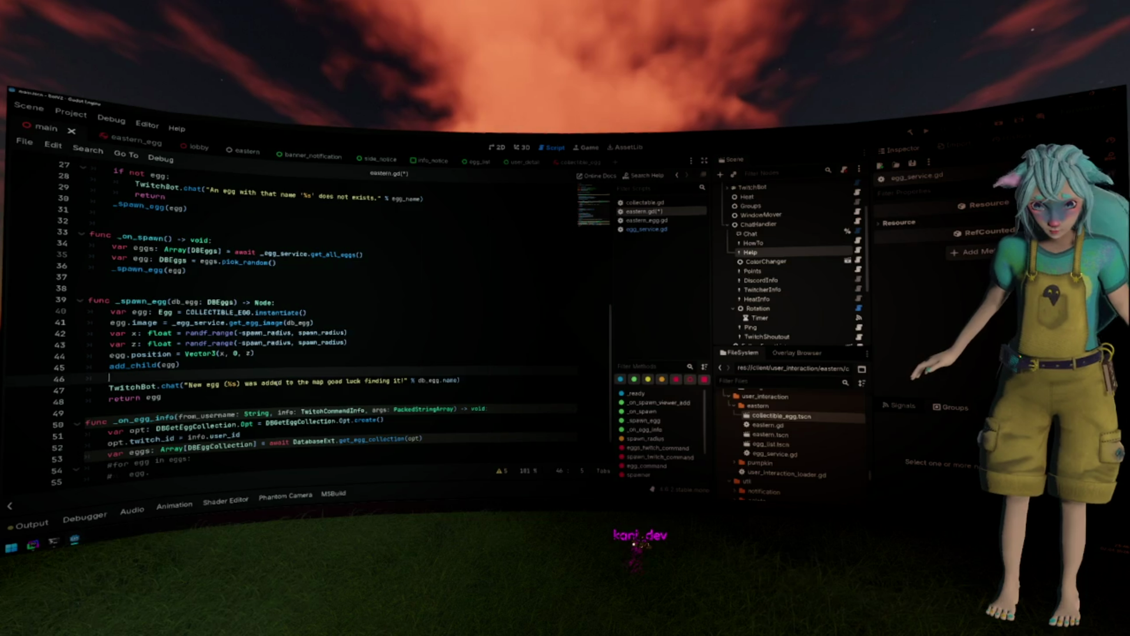
Reword the rest to 'appeared! Good luck finding it!', save, and add a line after return egg
left_click_drag(244, 383, 286, 382)
type("appeared")
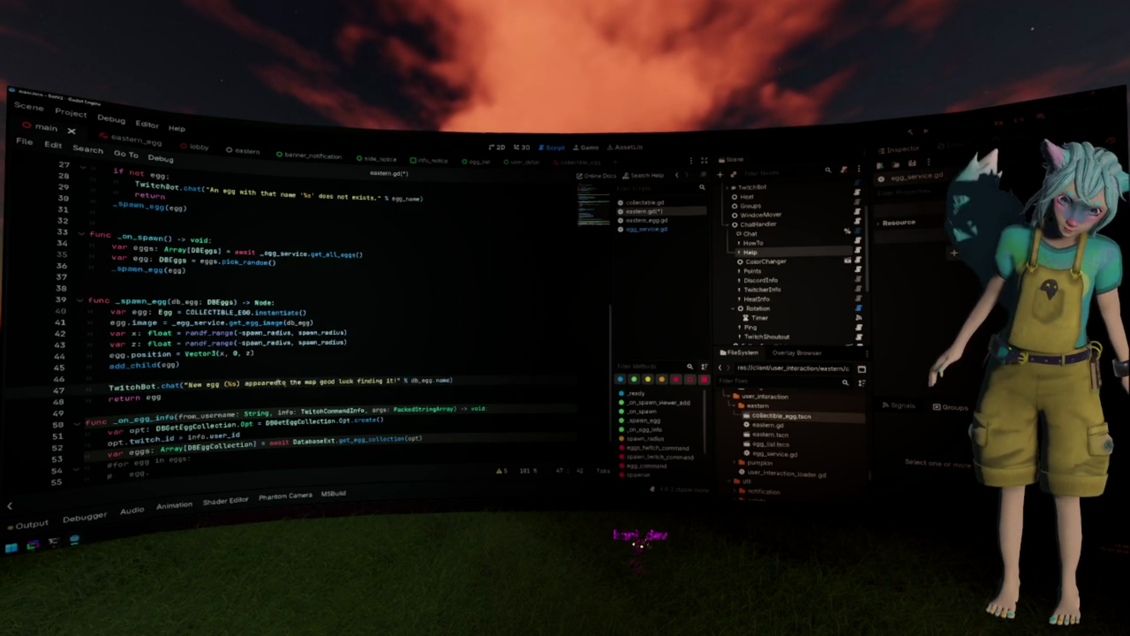
key("ctrl+shift+Right")
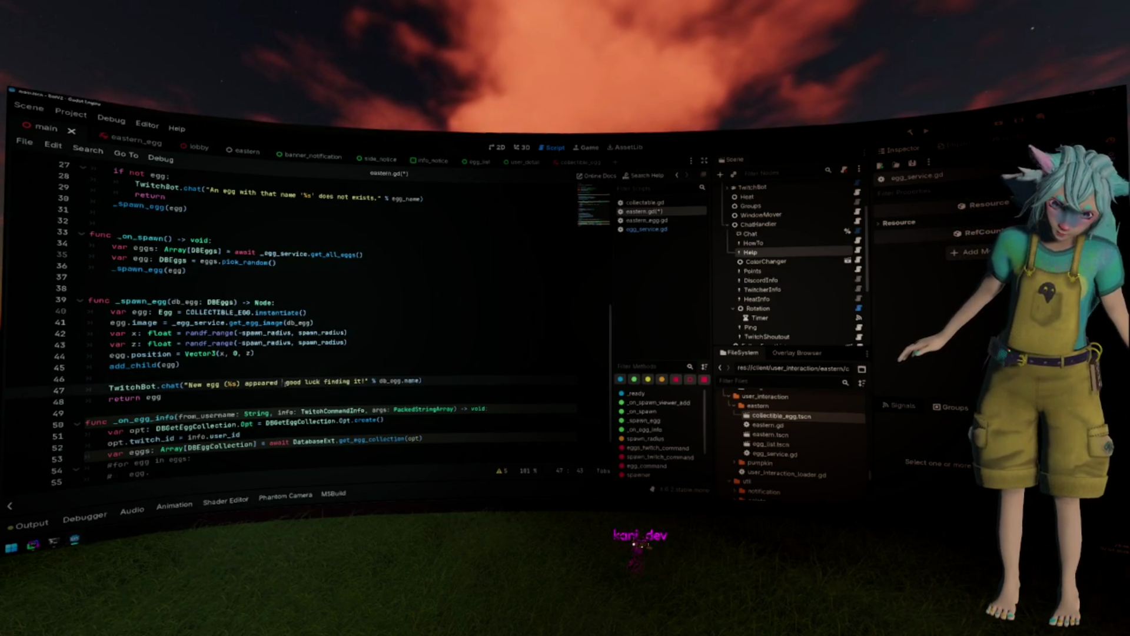
type("!")
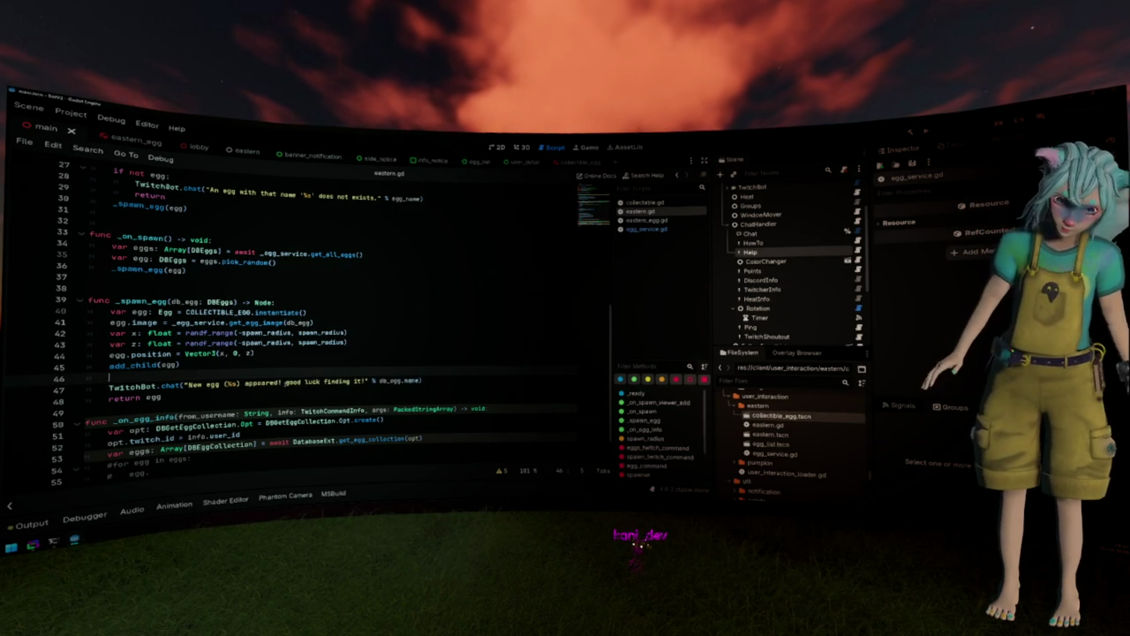
key("ctrl+s")
key("Delete")
type("G")
left_click(323, 367)
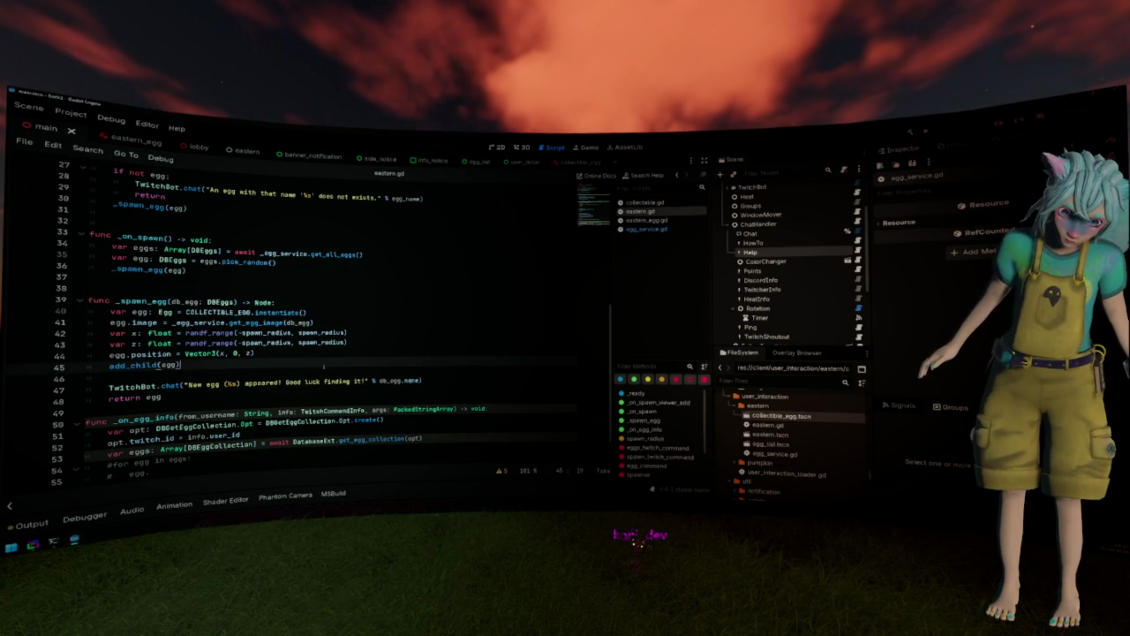
left_click(272, 397)
key("Return")
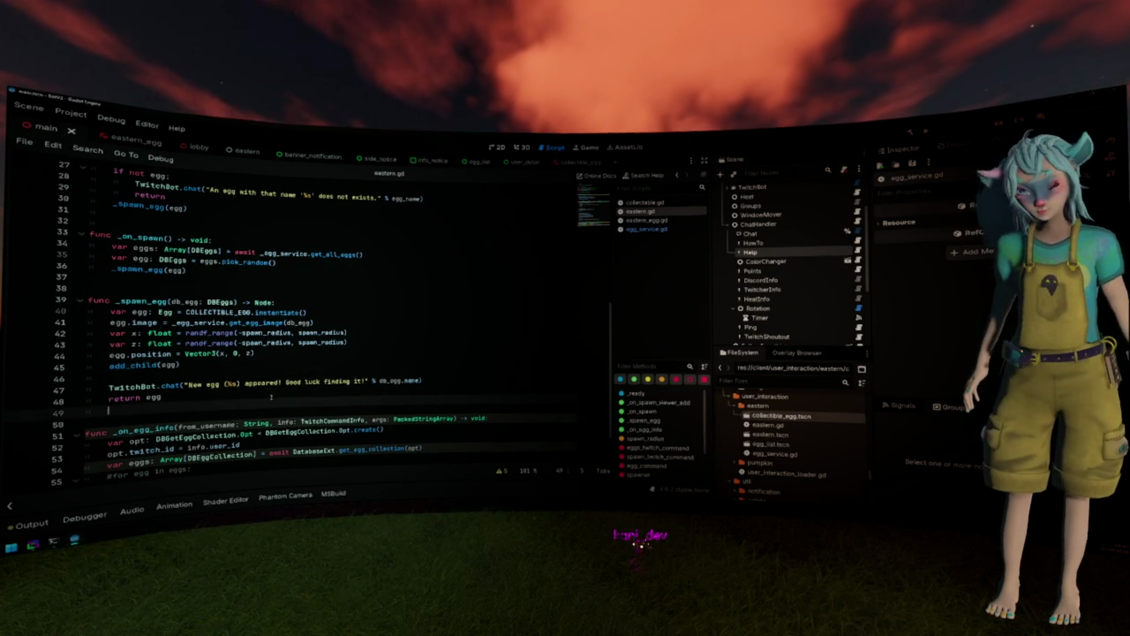
Select the Eastern node in the main scene tree to show its Spawn Radius property
scroll(271, 398, "up", 9)
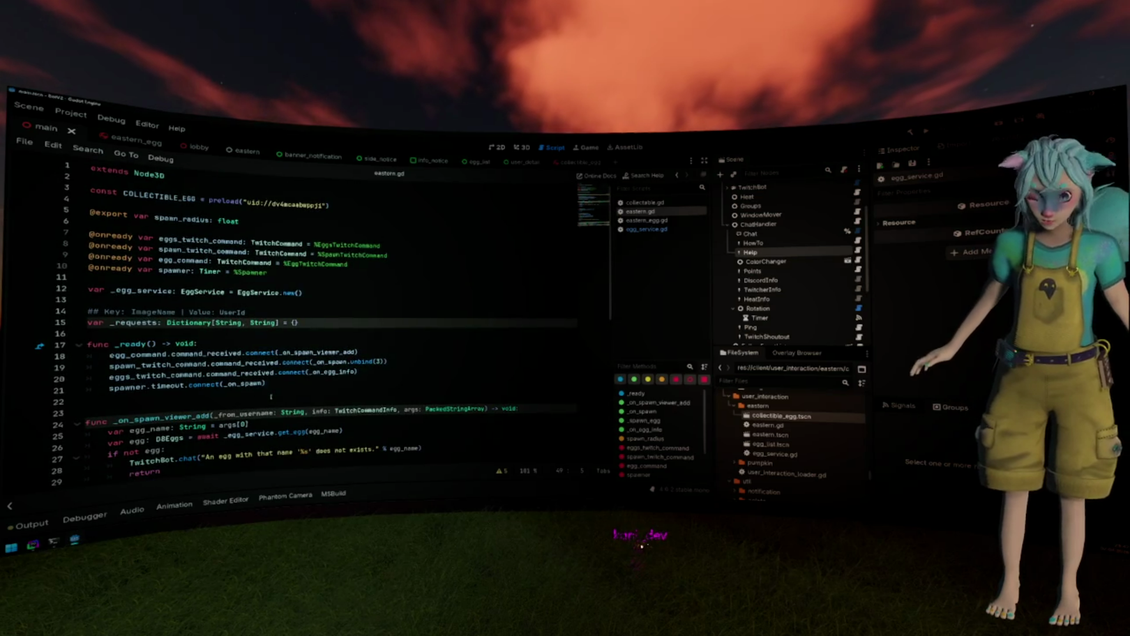
scroll(799, 266, "down", 5)
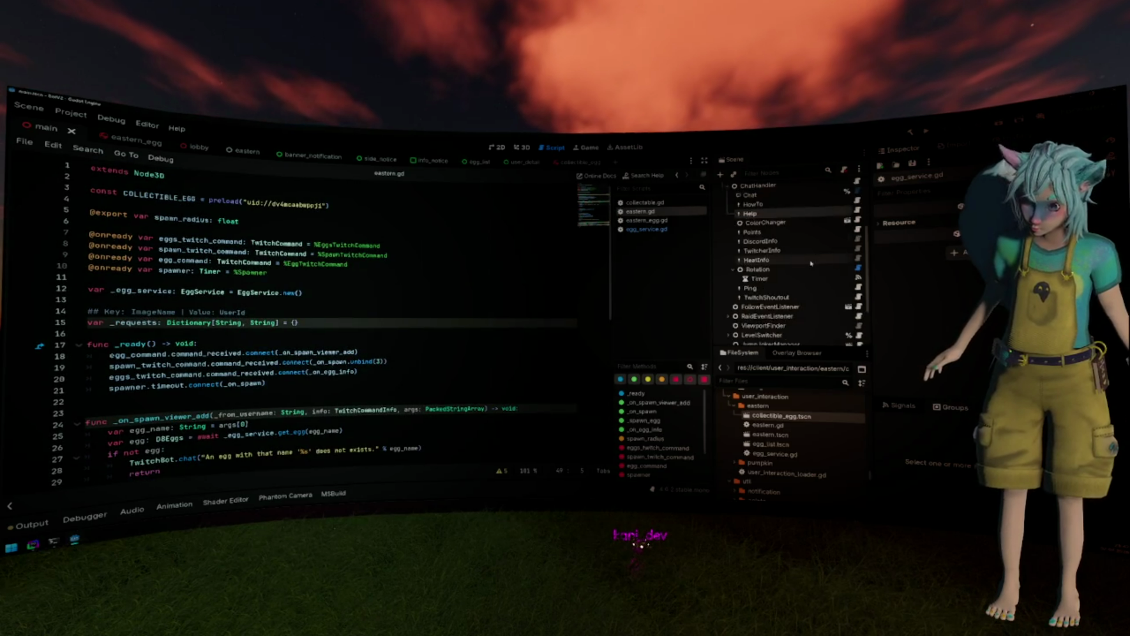
left_click(769, 318)
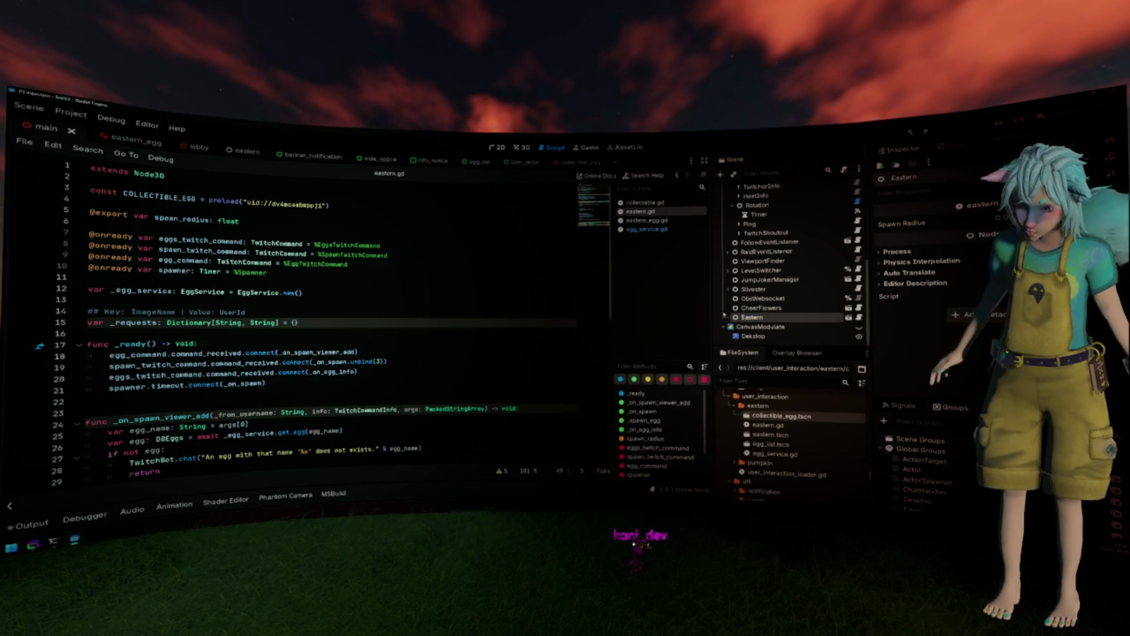
Move the Eastern node from the main scene into the lobby scene as Room's first child
key("Delete")
left_click(195, 152)
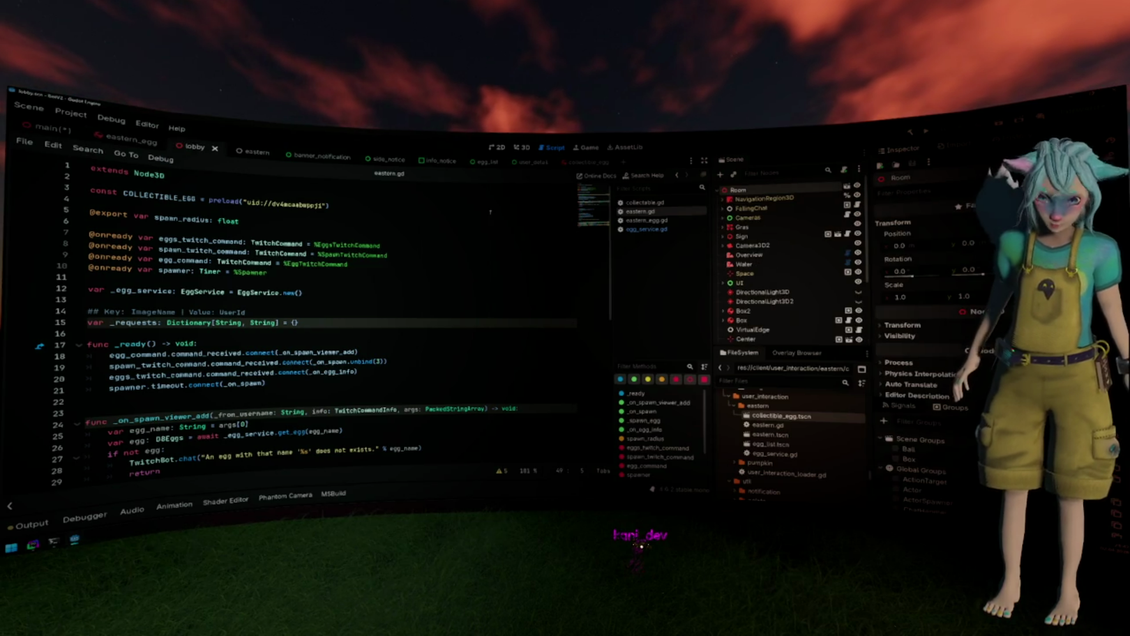
key("ctrl+v")
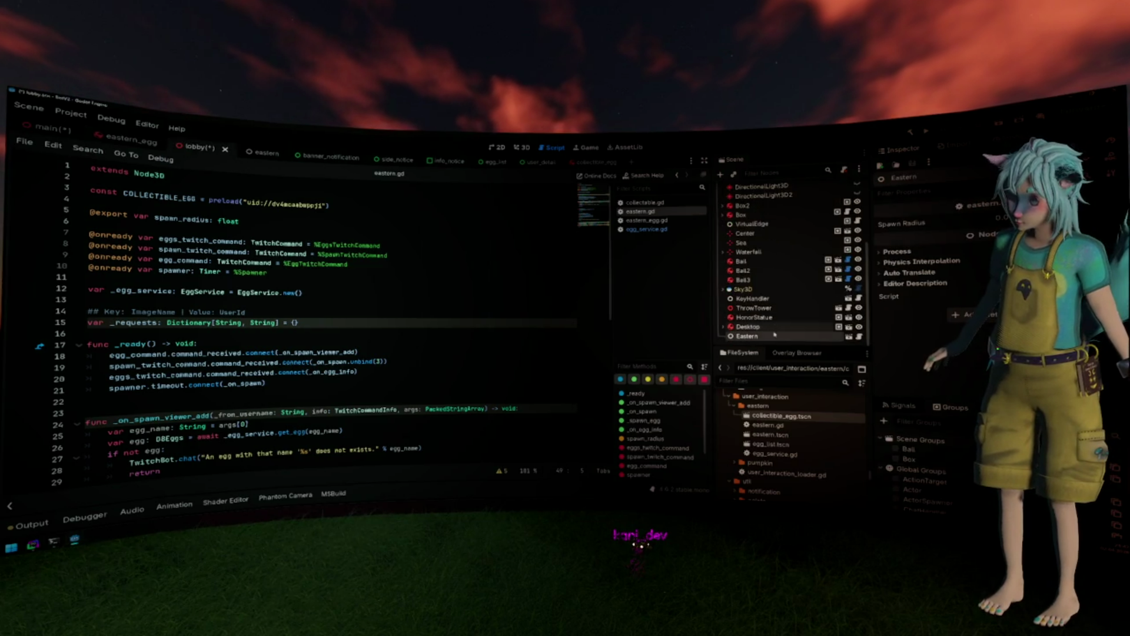
mouse_move(747, 336)
left_mouse_down()
mouse_move(766, 195)
mouse_move(768, 219)
mouse_move(760, 199)
left_mouse_up()
right_click(760, 201)
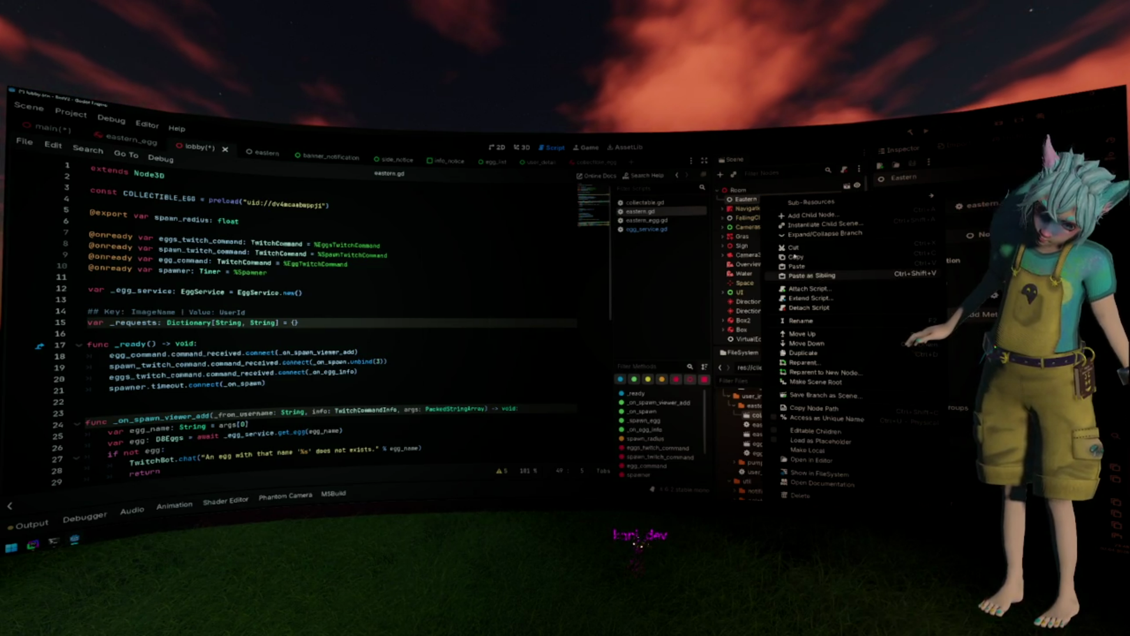
left_click(733, 203)
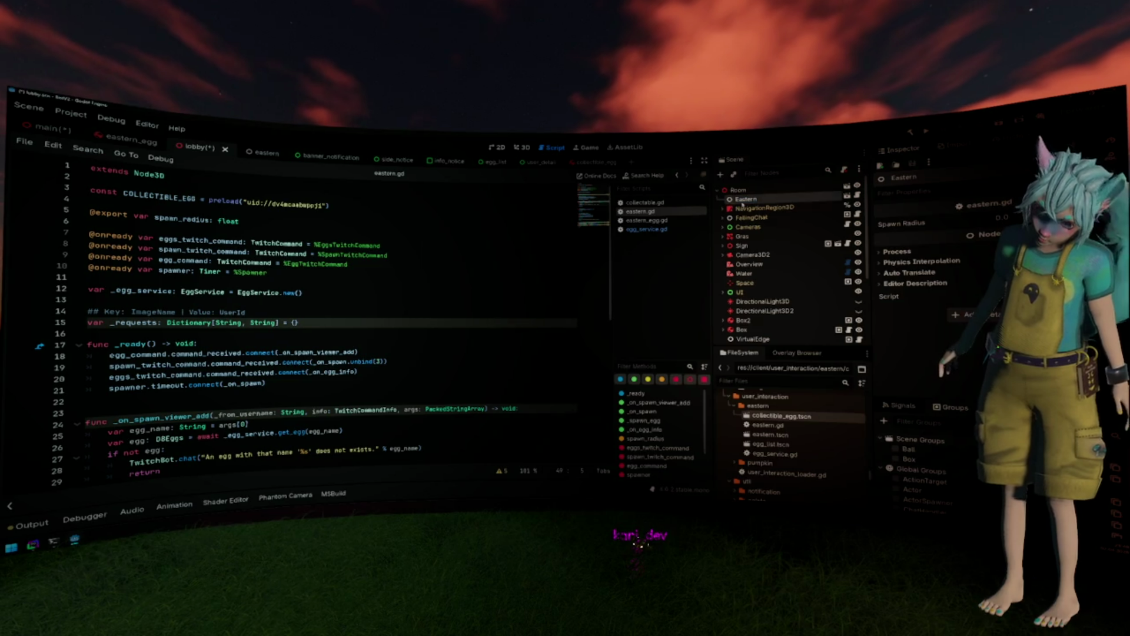
Change the eastern scene's root node type to Marker3D and save the scene
left_click(846, 197)
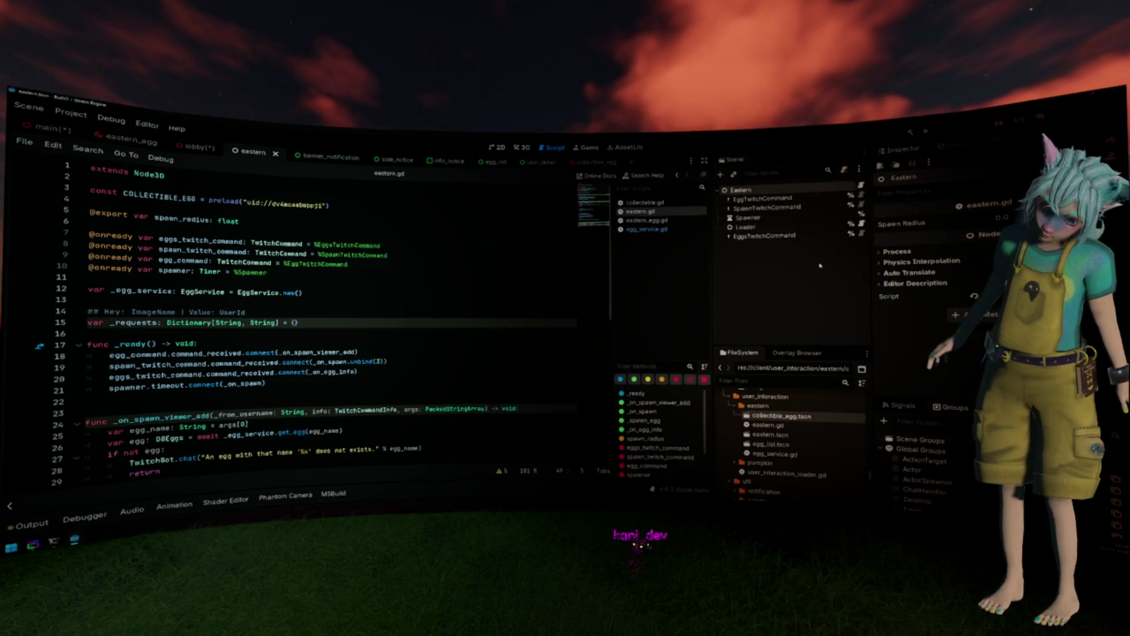
right_click(760, 190)
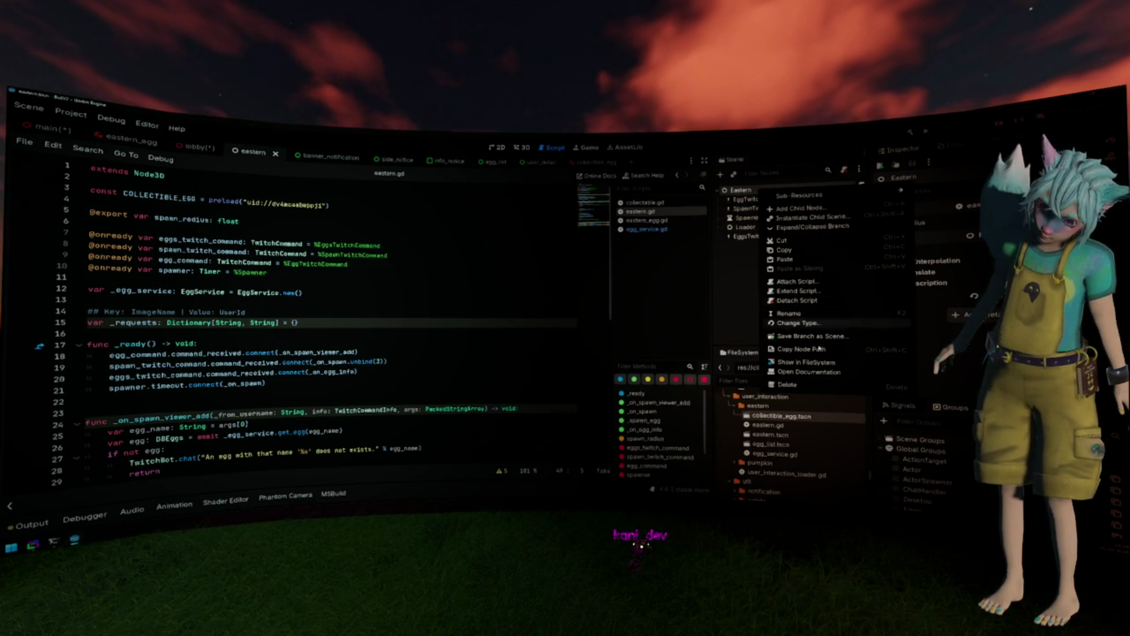
left_click(821, 327)
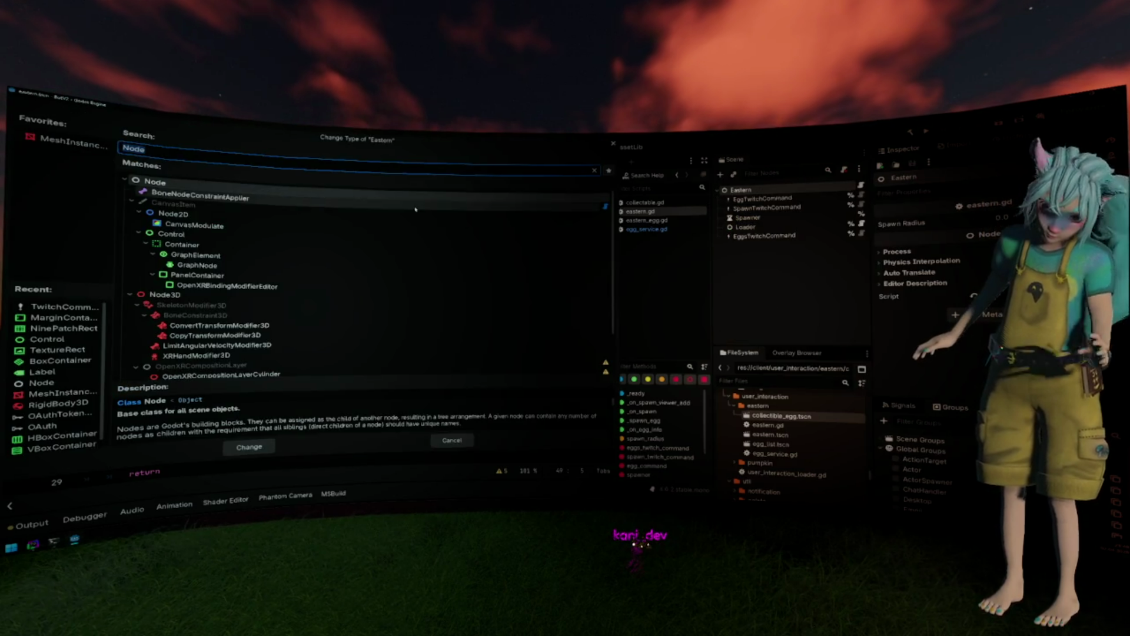
type("Marker3D")
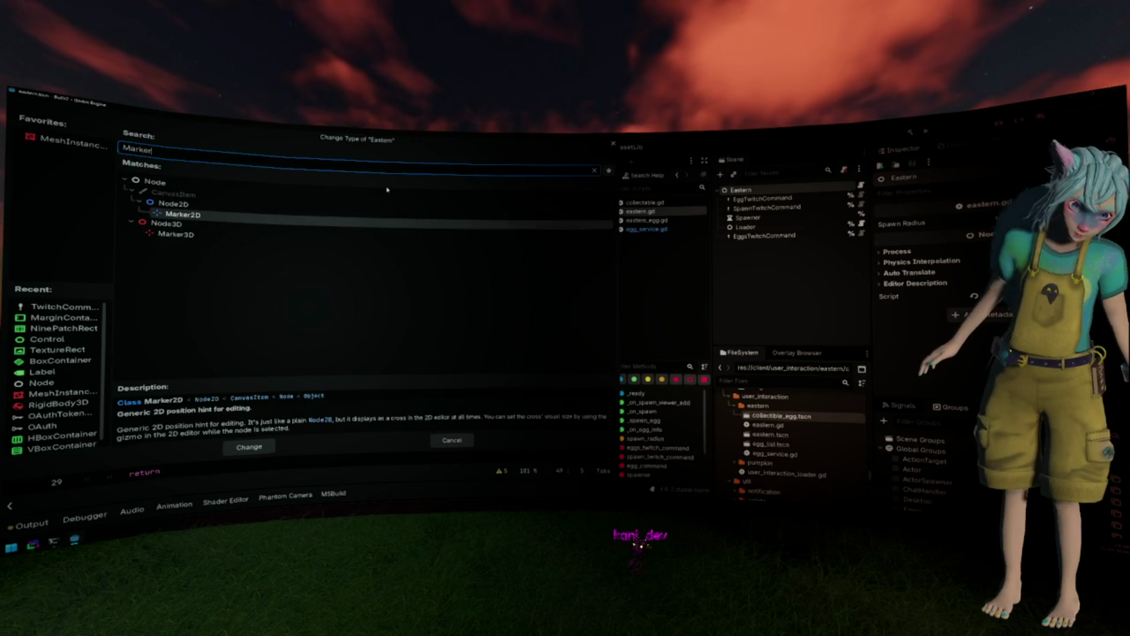
key("Return")
key("ctrl+s")
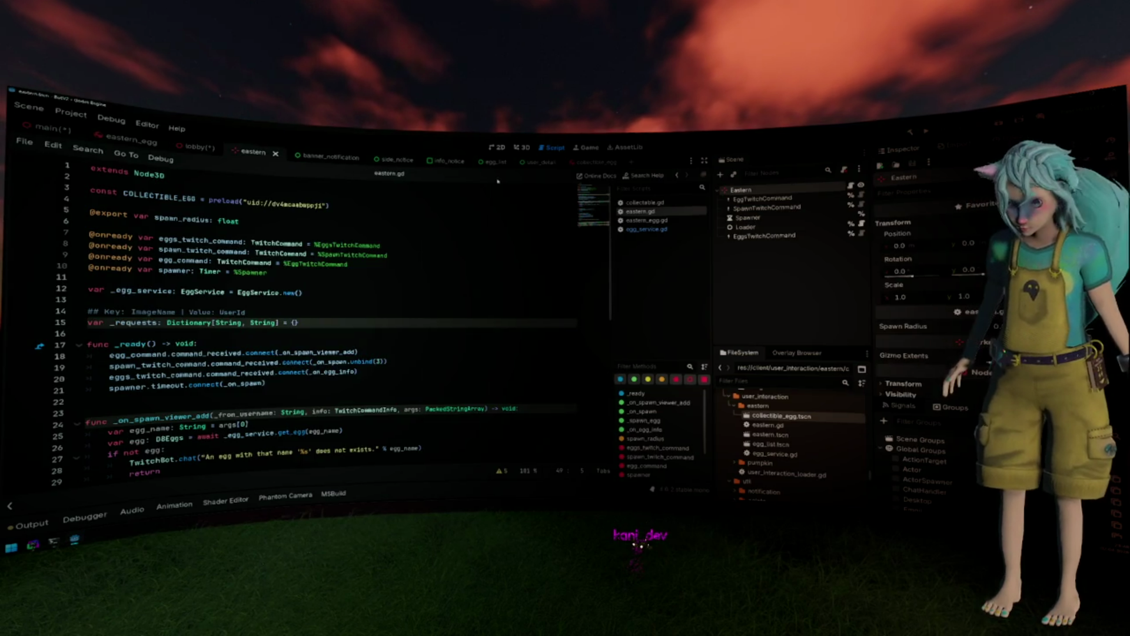
key("ctrl+shift+Tab")
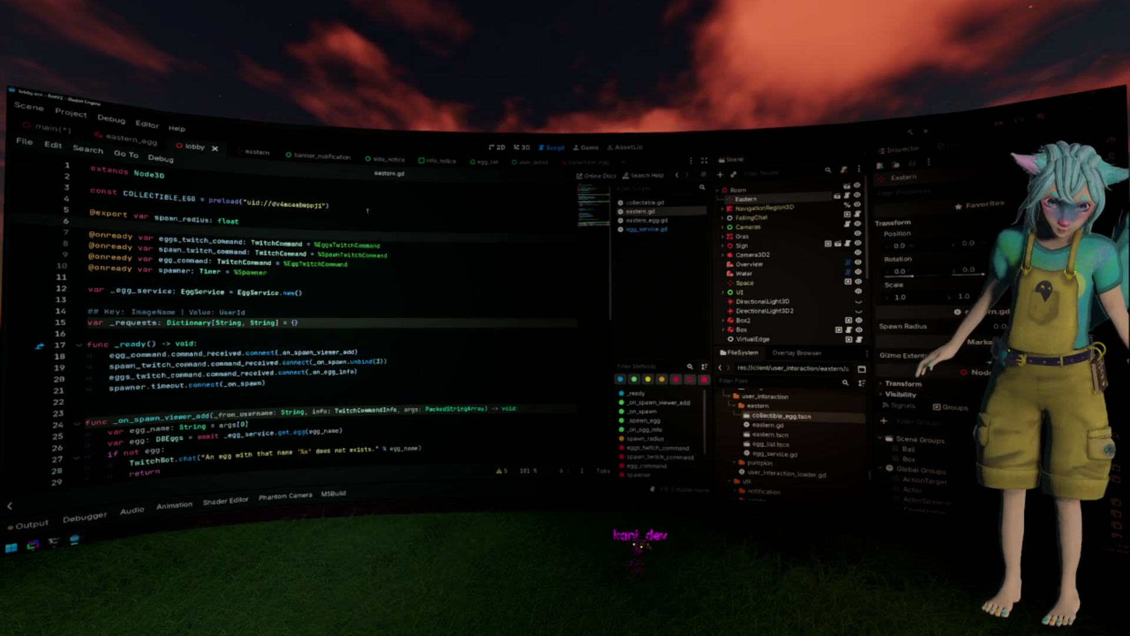
In the lobby 3D view, raise the Eastern node along Y, shift it along Z, and save
key("ctrl+F2")
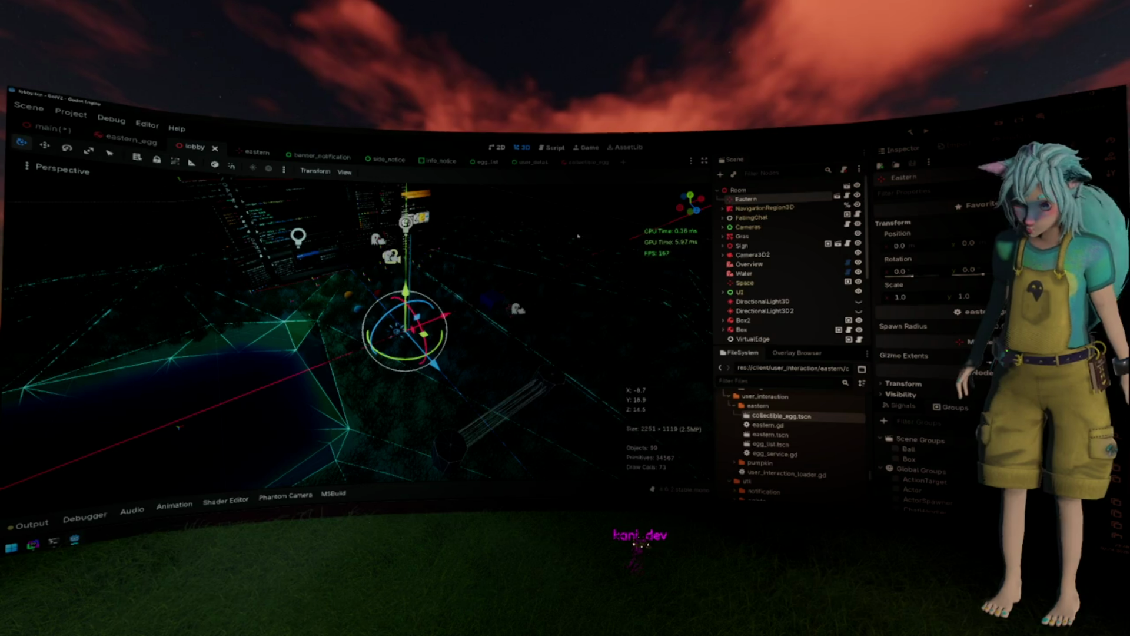
mouse_move(407, 292)
left_mouse_down()
mouse_move(406, 187)
mouse_move(394, 188)
left_mouse_up()
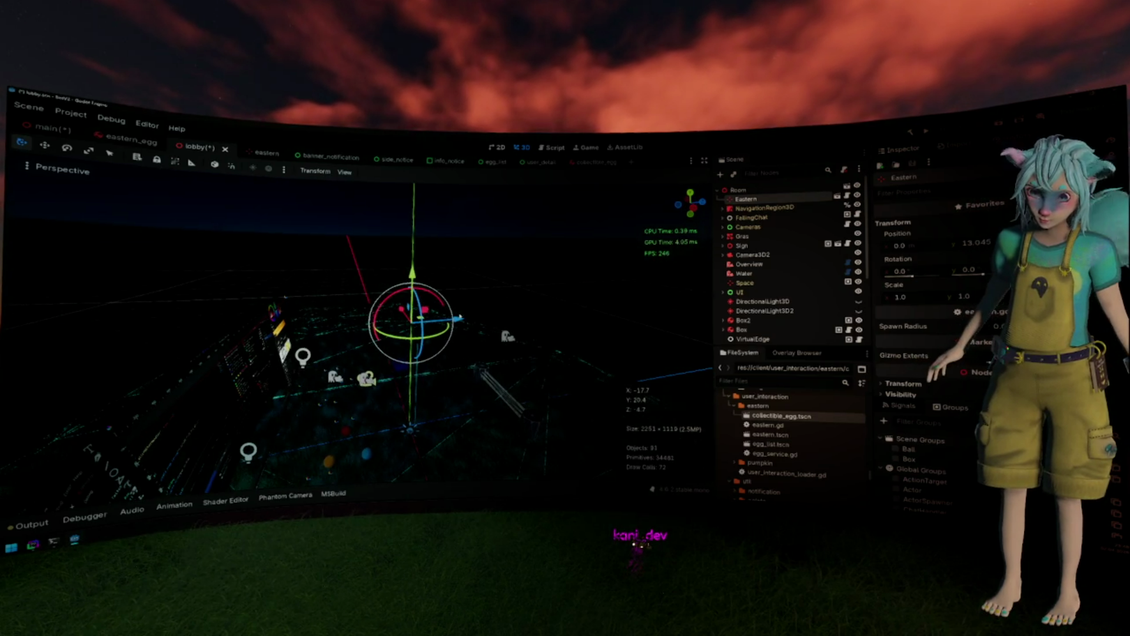
left_click_drag(462, 313, 442, 320)
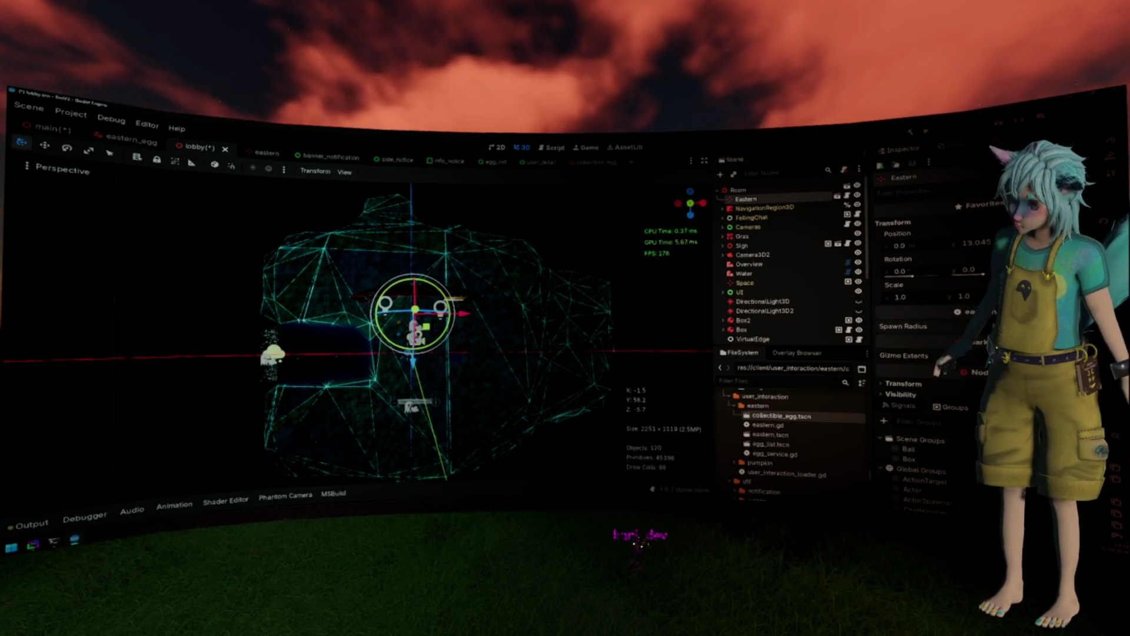
key("ctrl+s")
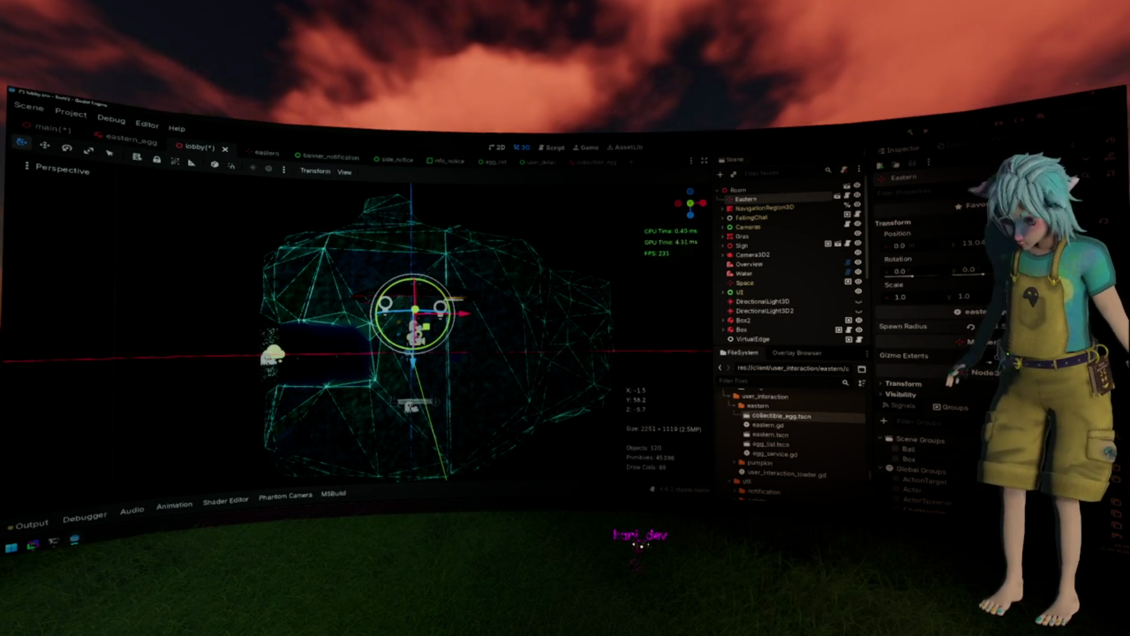
left_click_drag(412, 324, 471, 283)
left_click_drag(353, 324, 424, 283)
left_click_drag(471, 329, 519, 335)
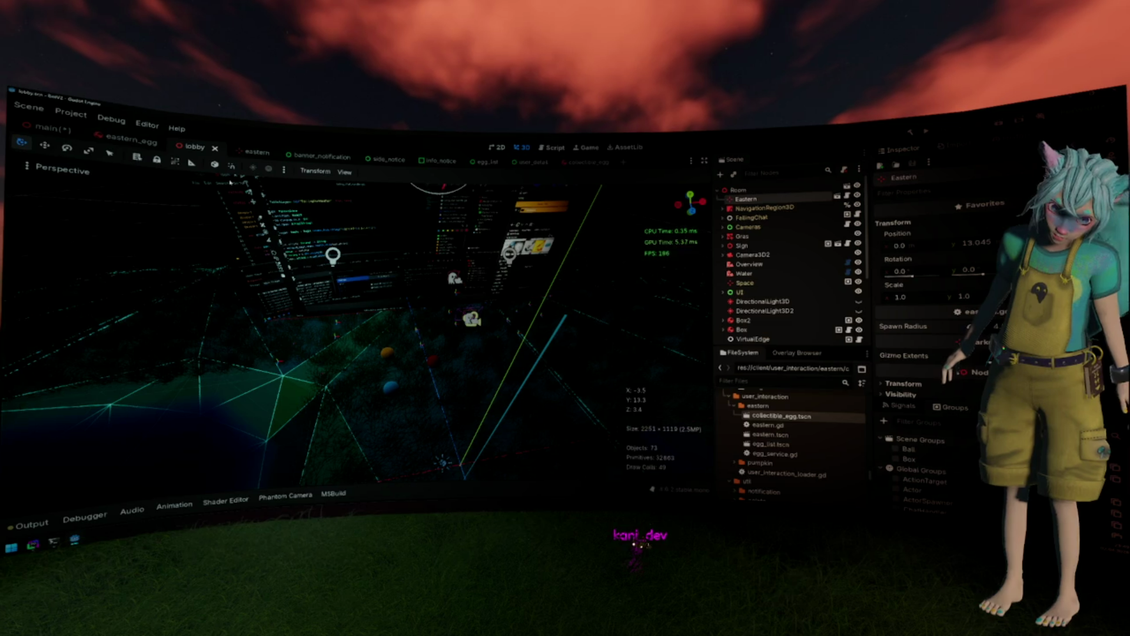
Add an _on_spawn() call on a new line at the end of eastern.gd's _ready function
left_click(46, 128)
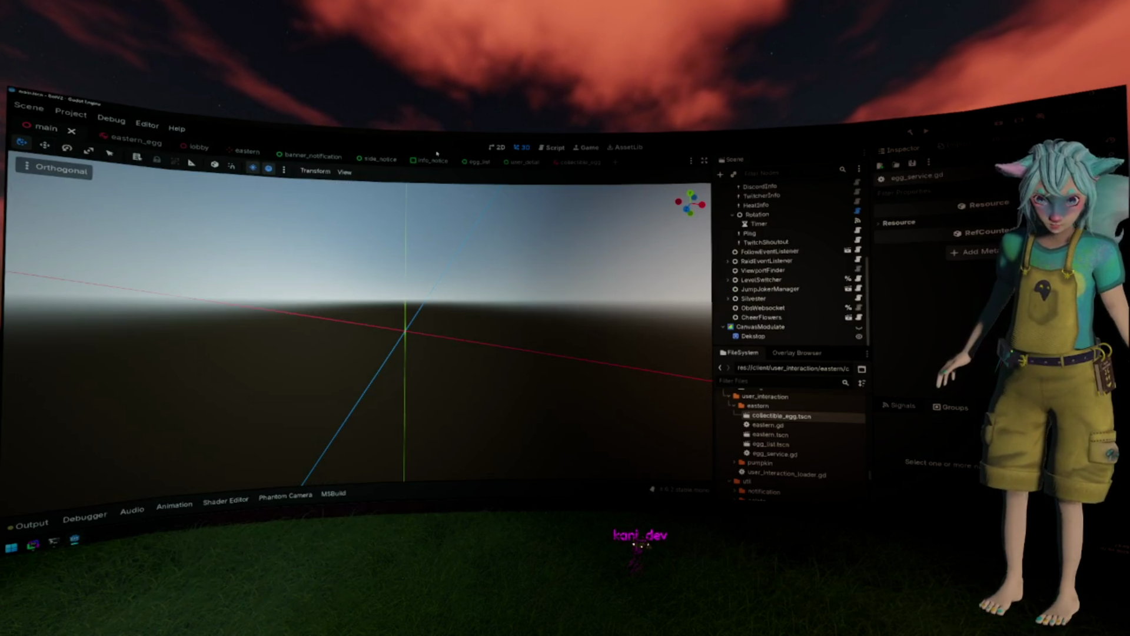
scroll(400, 279, "down", 3)
left_click(283, 293)
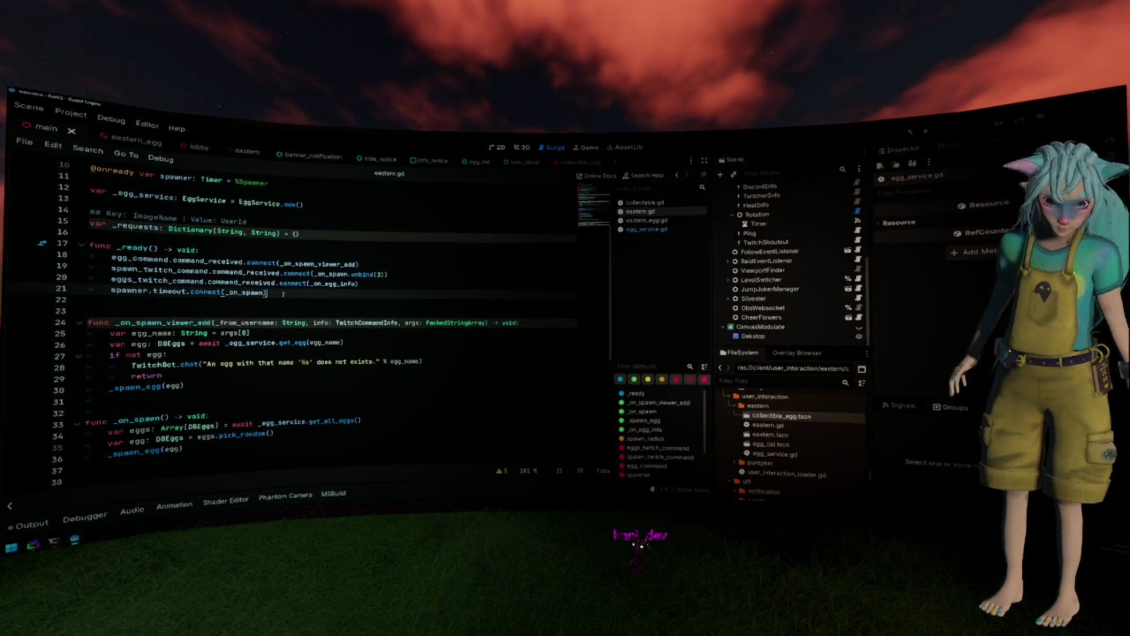
key("Return")
type("_on_spawn(")
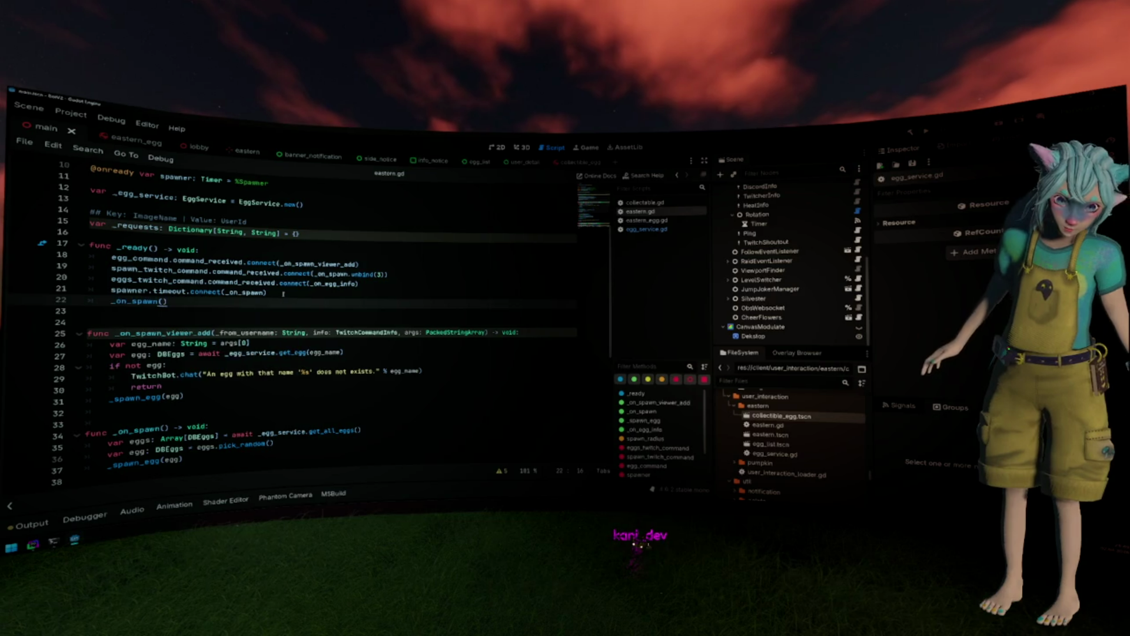
key("Return")
scroll(283, 293, "down", 1)
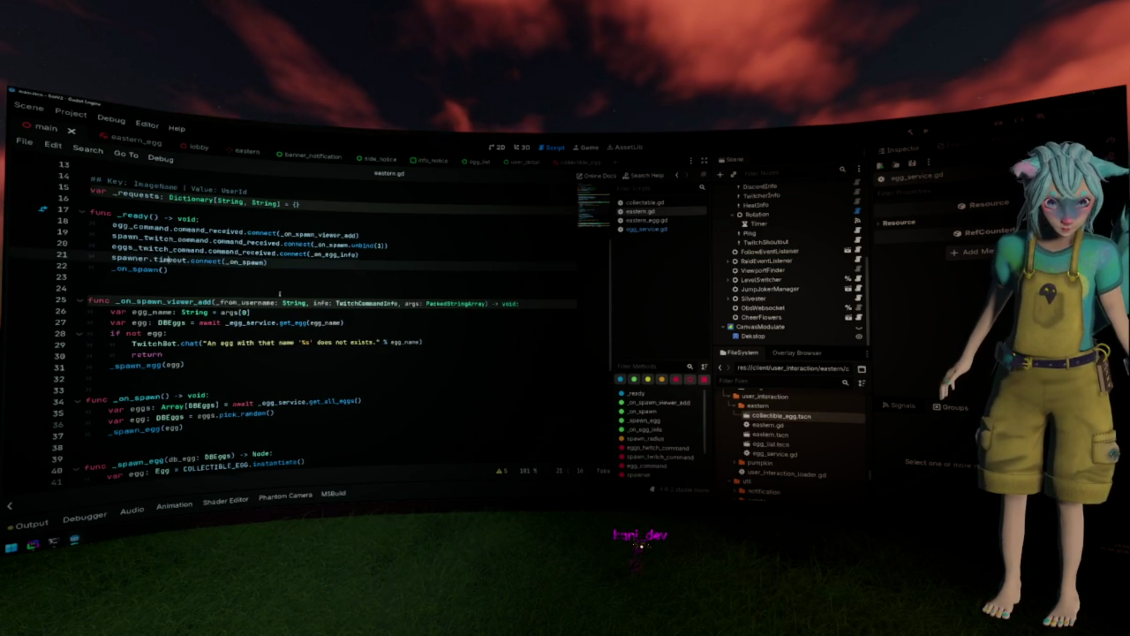
scroll(280, 293, "down", 2)
scroll(280, 294, "down", 2)
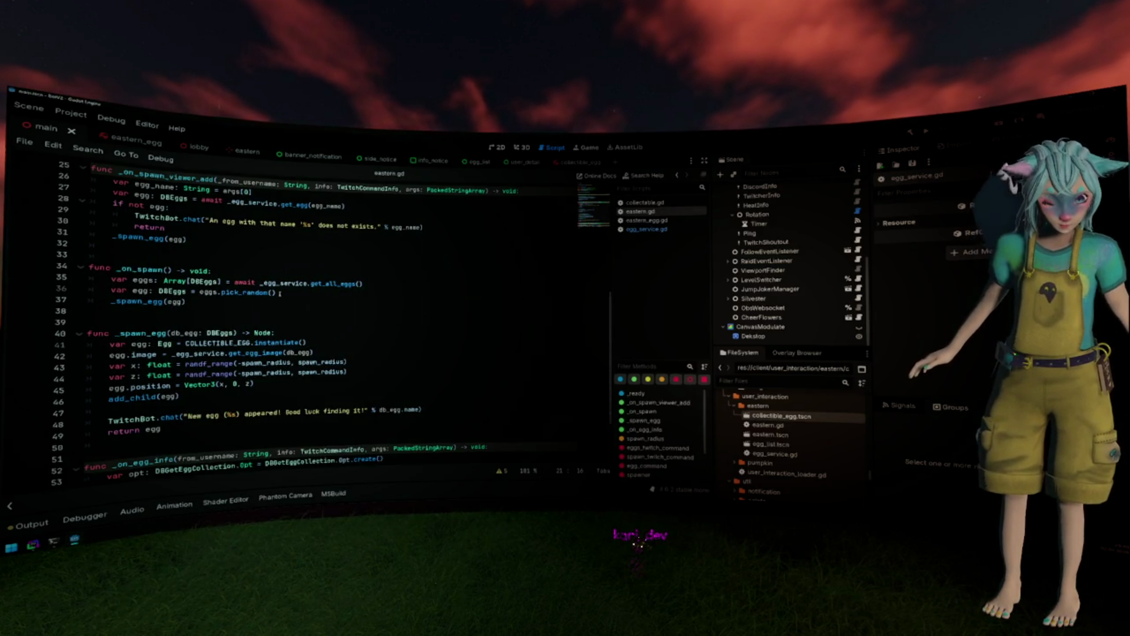
scroll(280, 293, "up", 8)
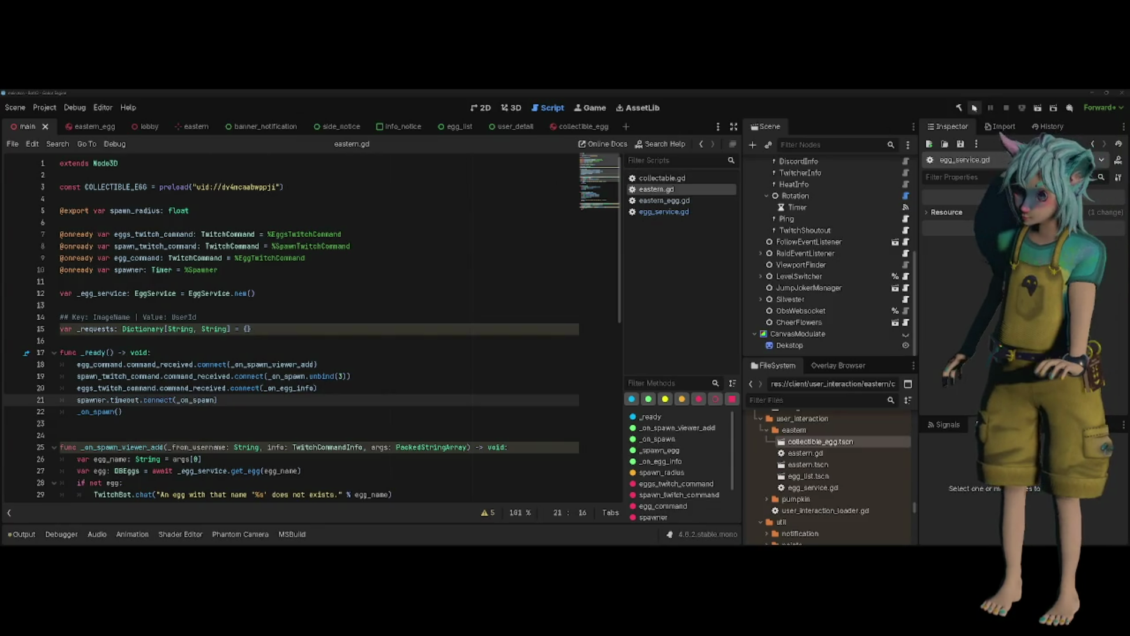
Run the game and inspect the failing get_clean_name call on line 16
key("F5")
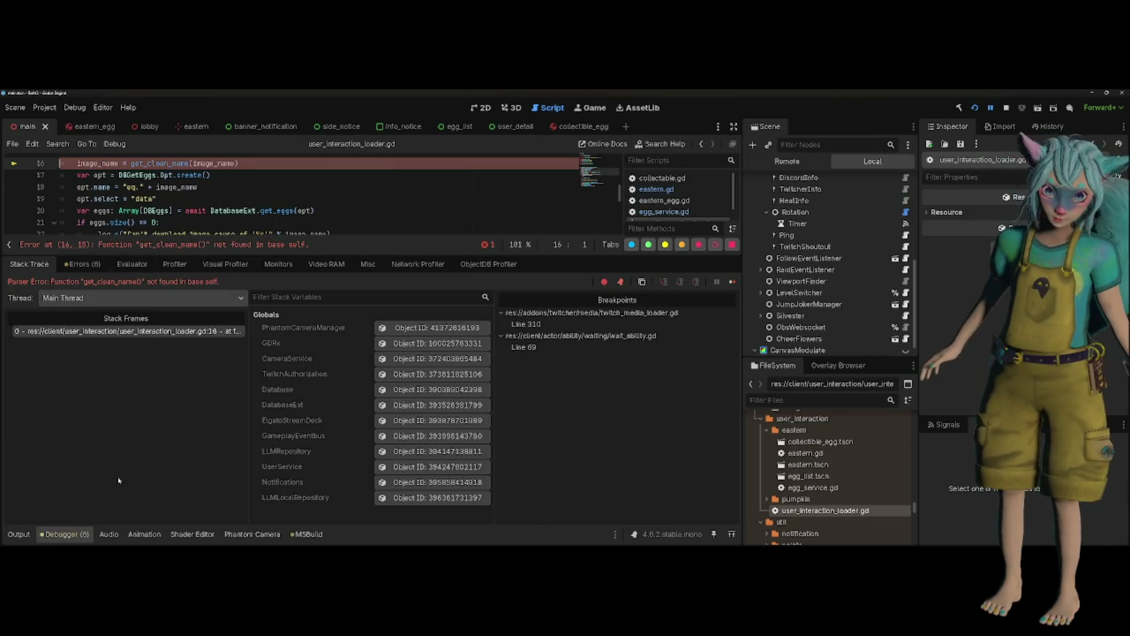
left_click(77, 534)
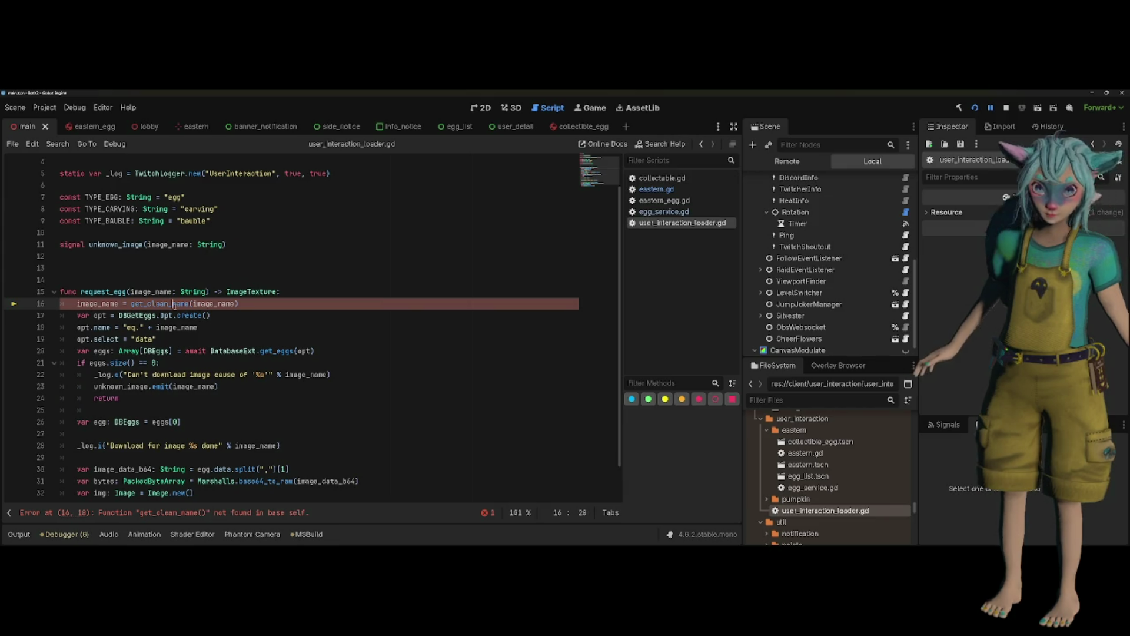
double_click(175, 304)
scroll(265, 351, "down", 1)
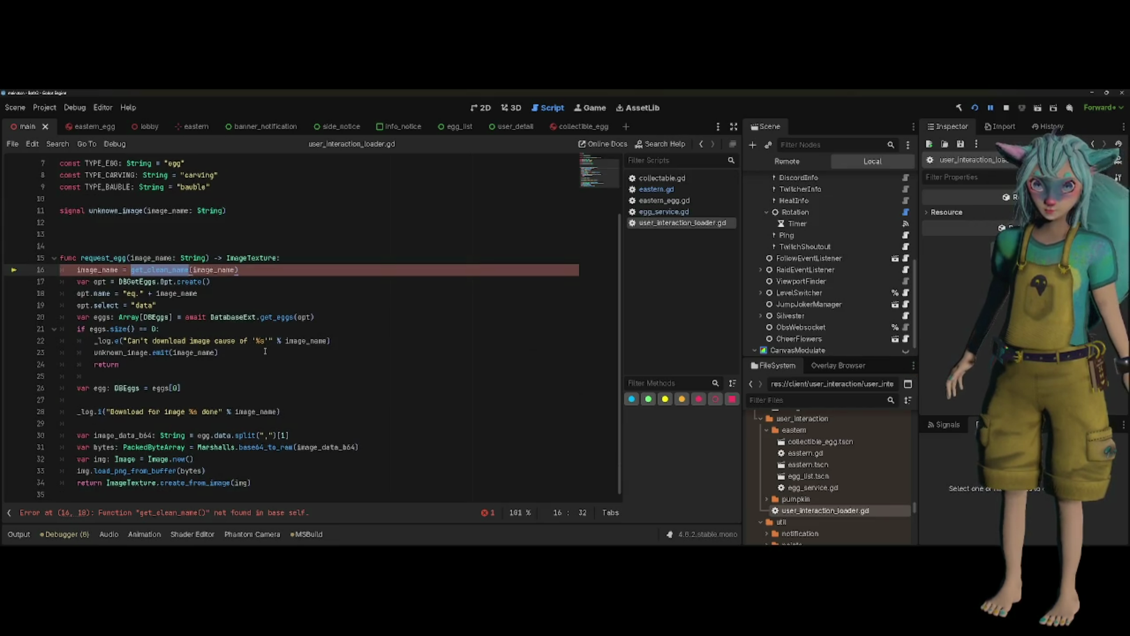
scroll(265, 352, "up", 2)
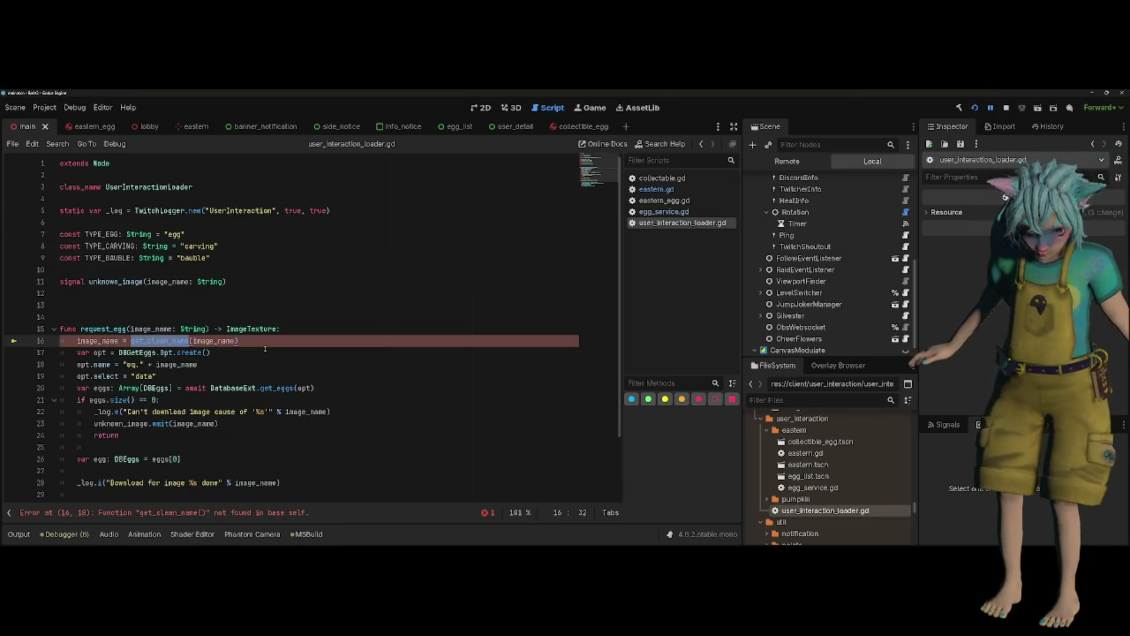
Delete the Loader node from the eastern scene
left_click(183, 126)
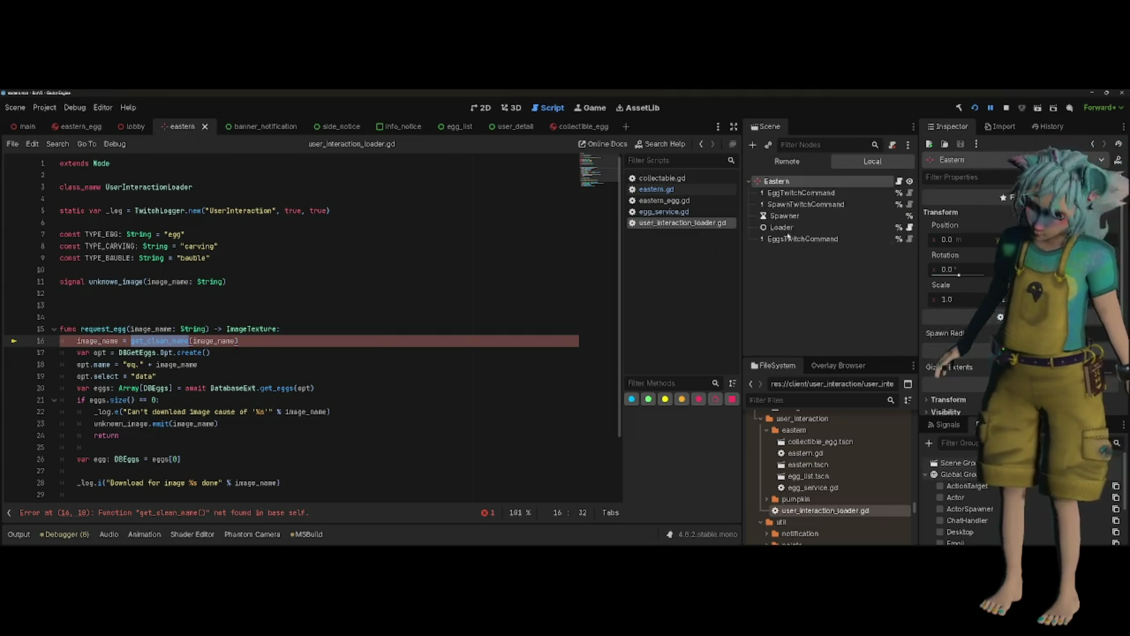
left_click(786, 228)
key("Delete")
key("Return")
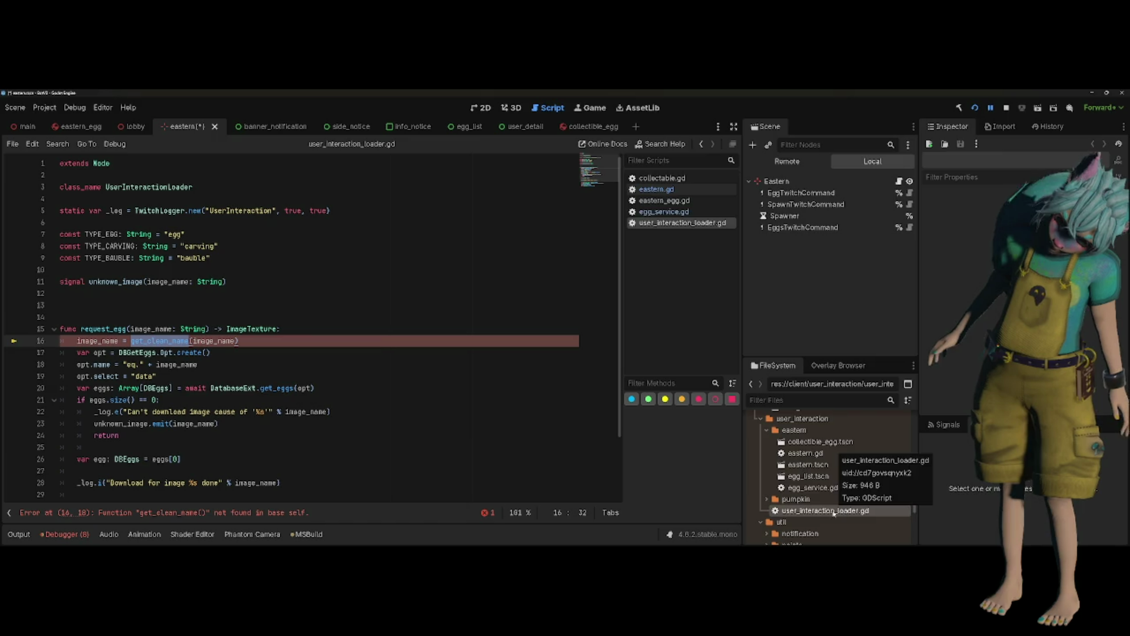
Delete user_interaction_loader.gd from the project, save, and relaunch the game
key("Delete")
key("Return")
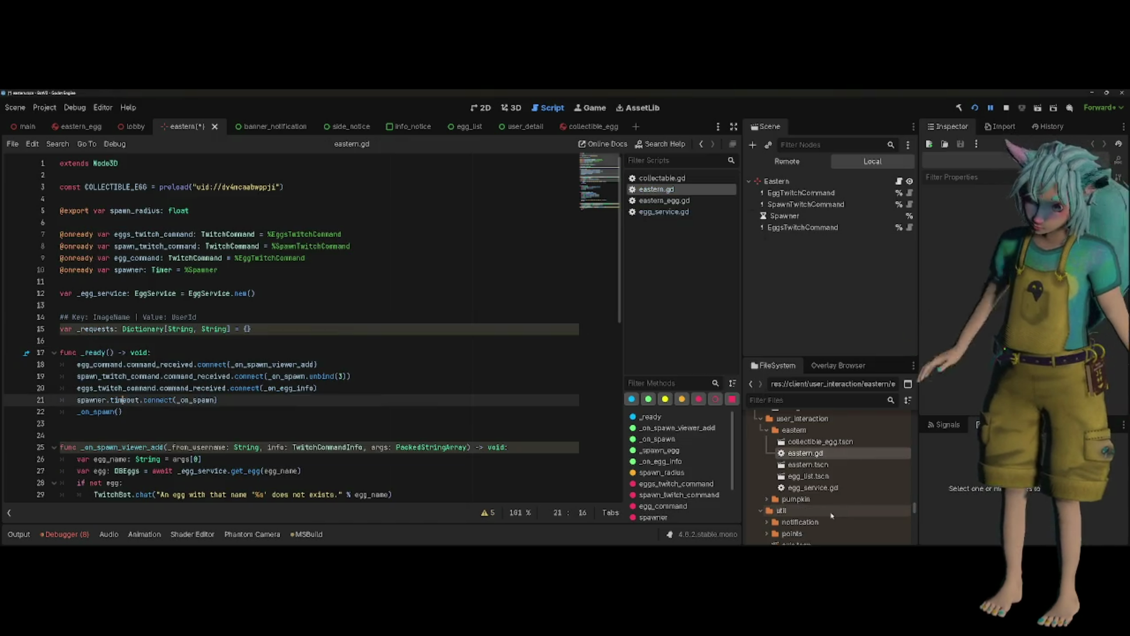
key("ctrl+s")
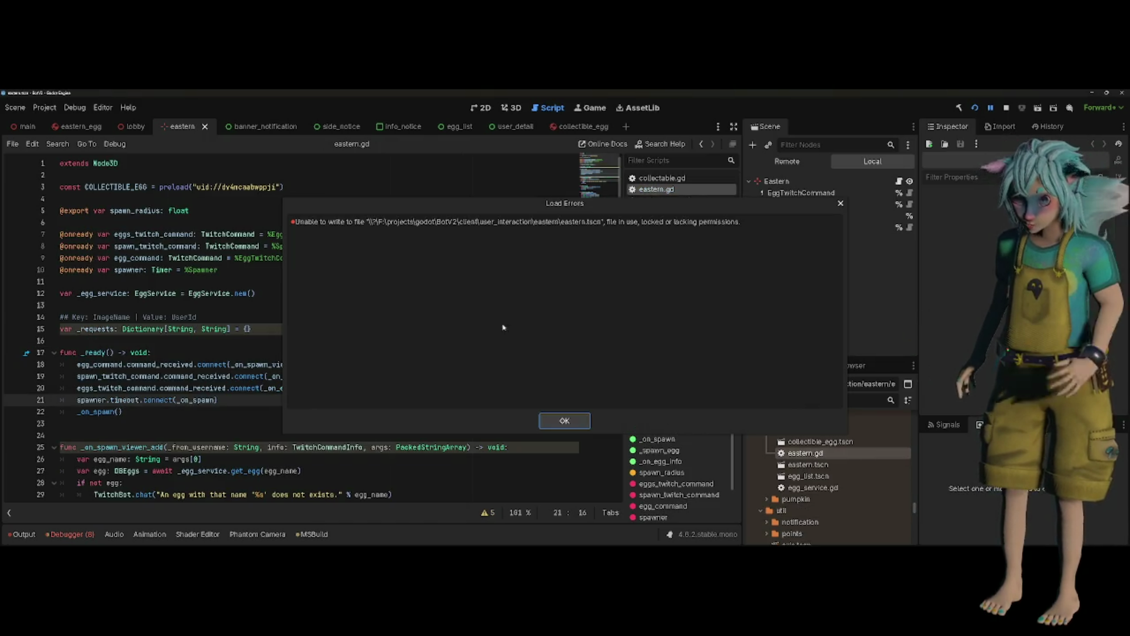
left_click(564, 422)
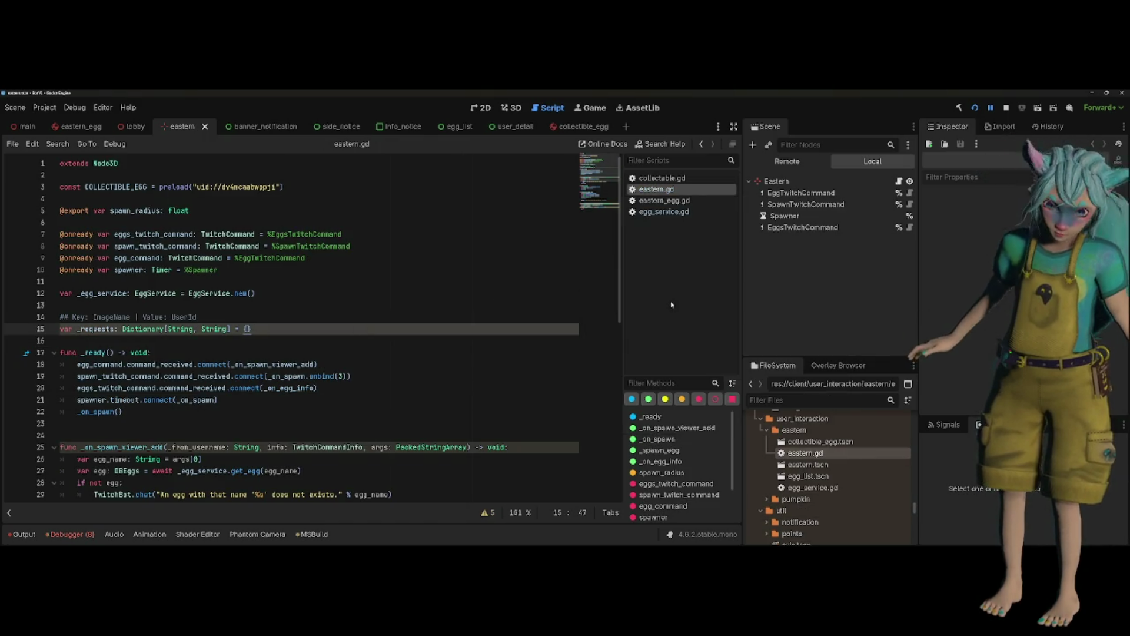
key("F5")
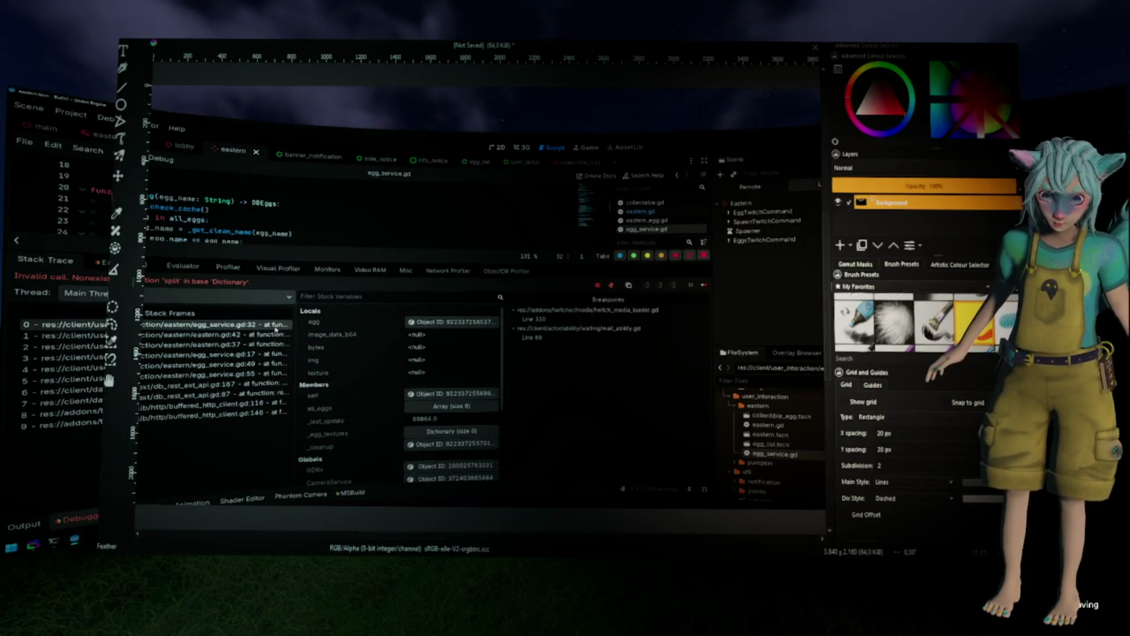
Follow the top stack frame to the failing split call on line 32 of egg_service.gd
key("ctrl+j")
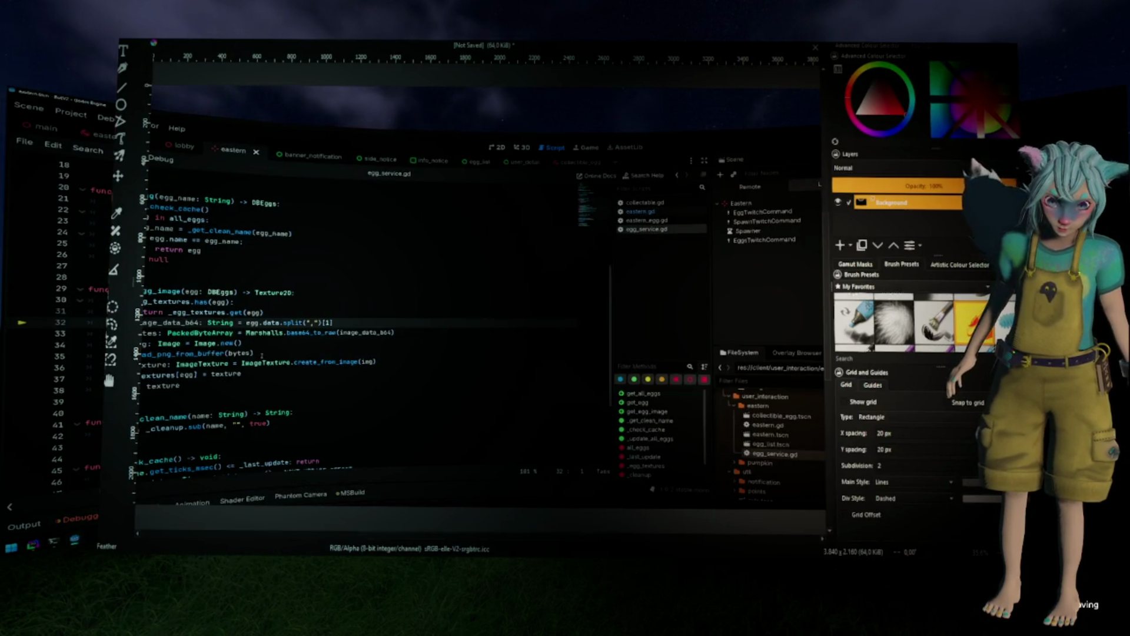
mouse_move(251, 324)
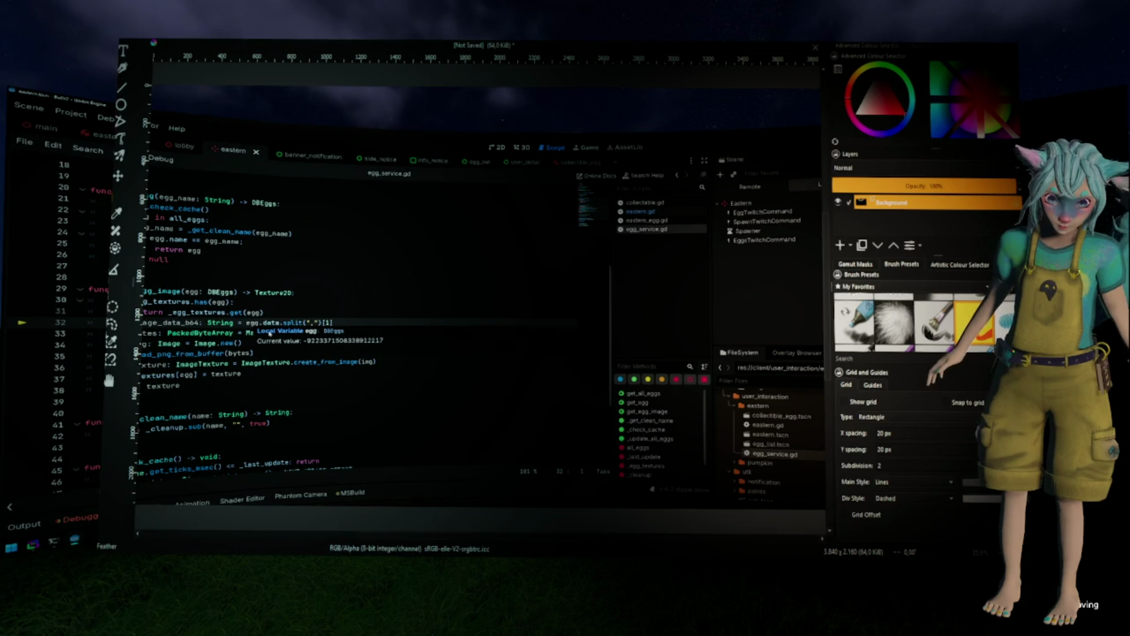
left_click(17, 525)
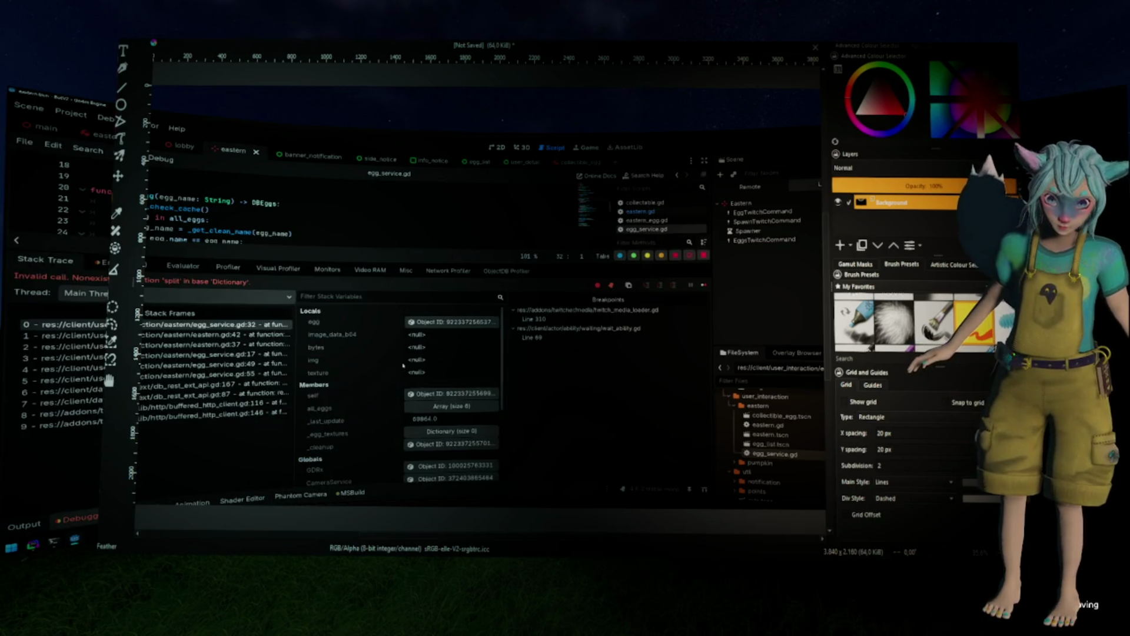
left_click(243, 325)
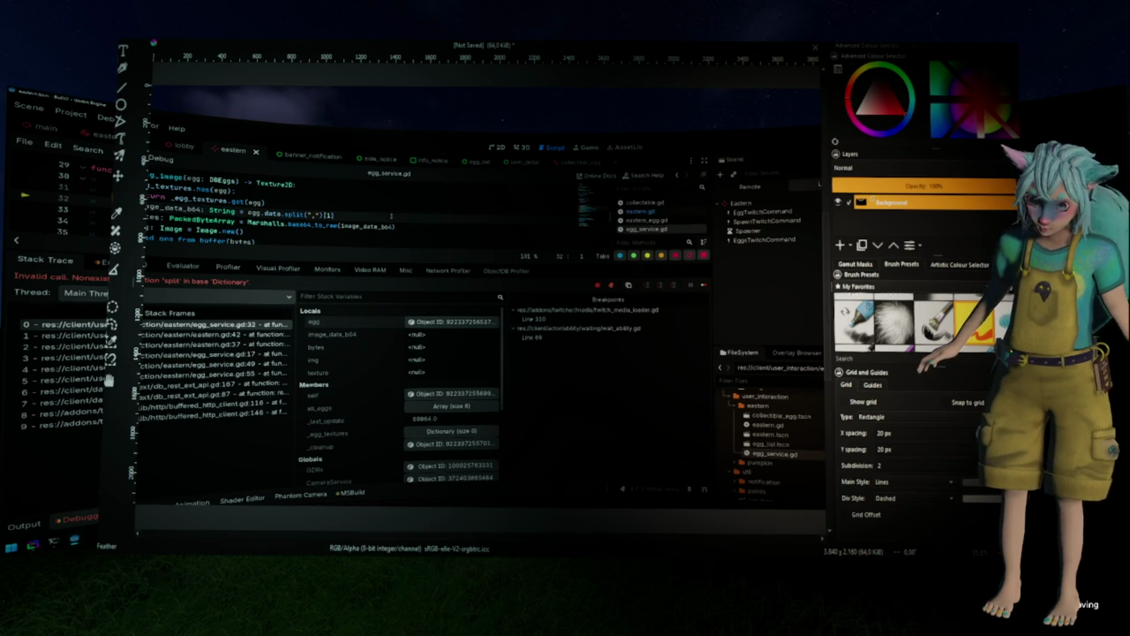
Change egg.data to egg.data["image"] in get_egg_image and save egg_service.gd
type("[")
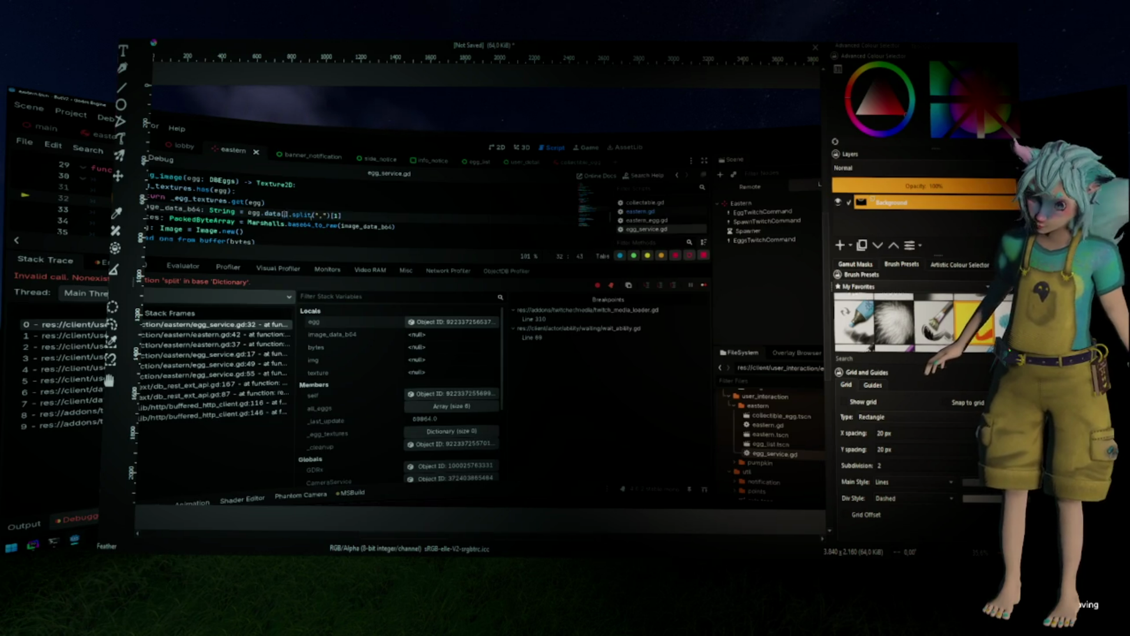
key("shift+alt+o")
key("Escape")
type("\"image\"")
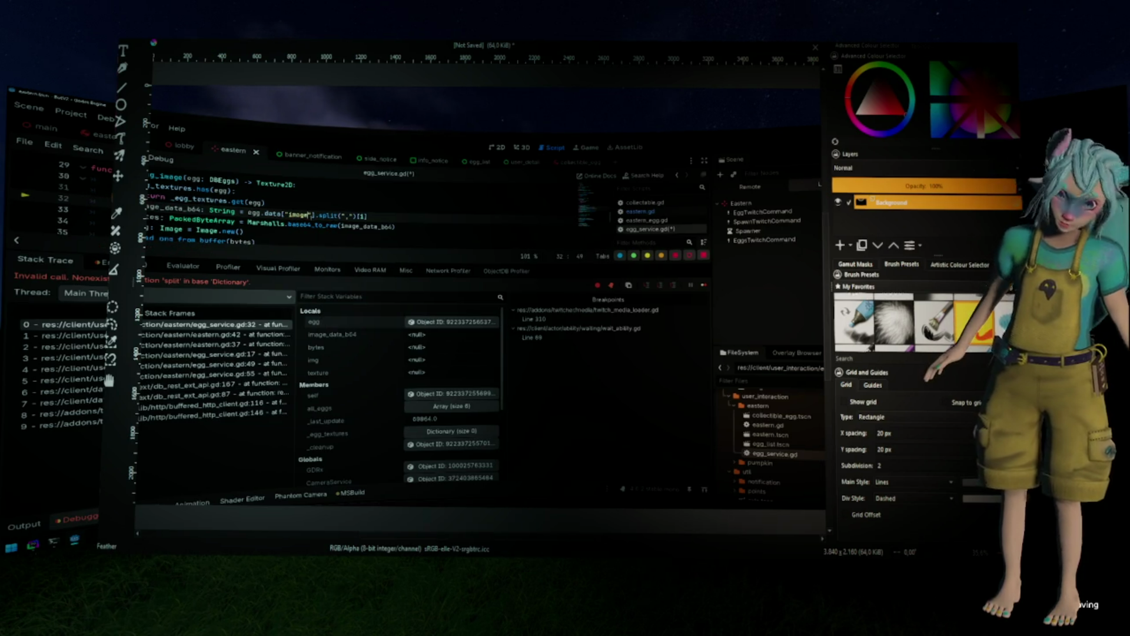
key("ctrl+s")
left_click(377, 239)
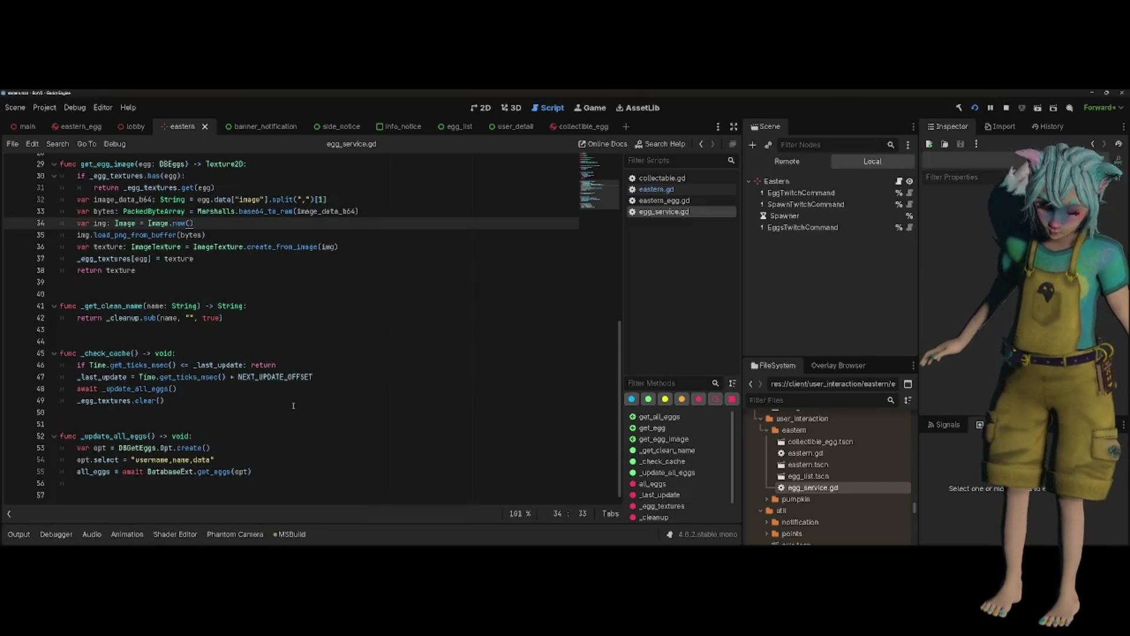
Switch to the Game workspace to view the running game
left_click(304, 319)
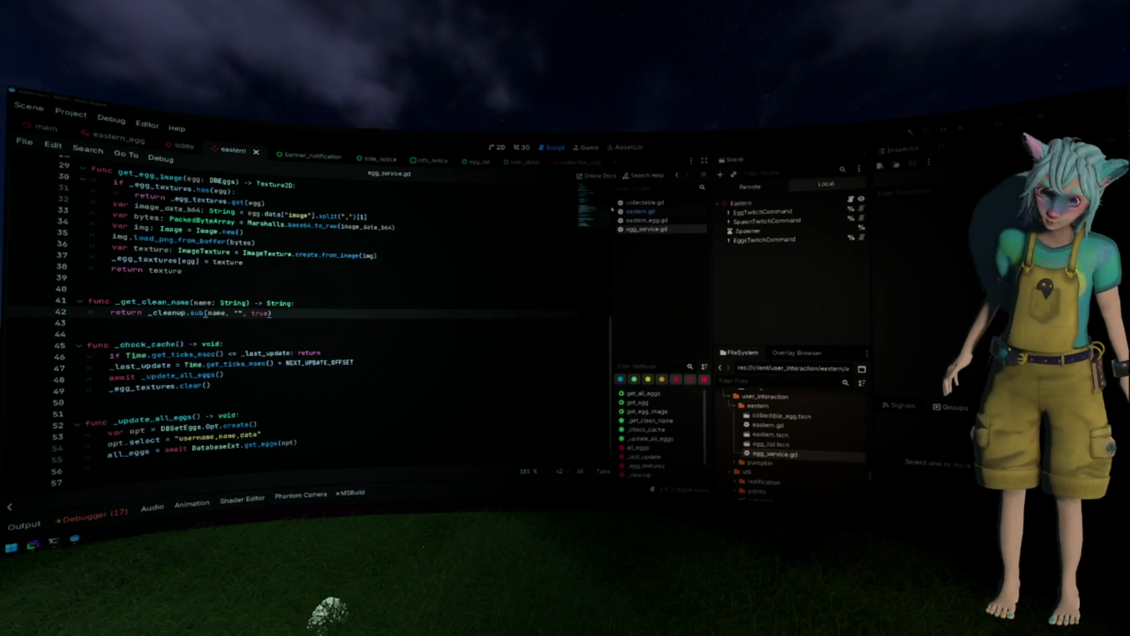
left_click(584, 149)
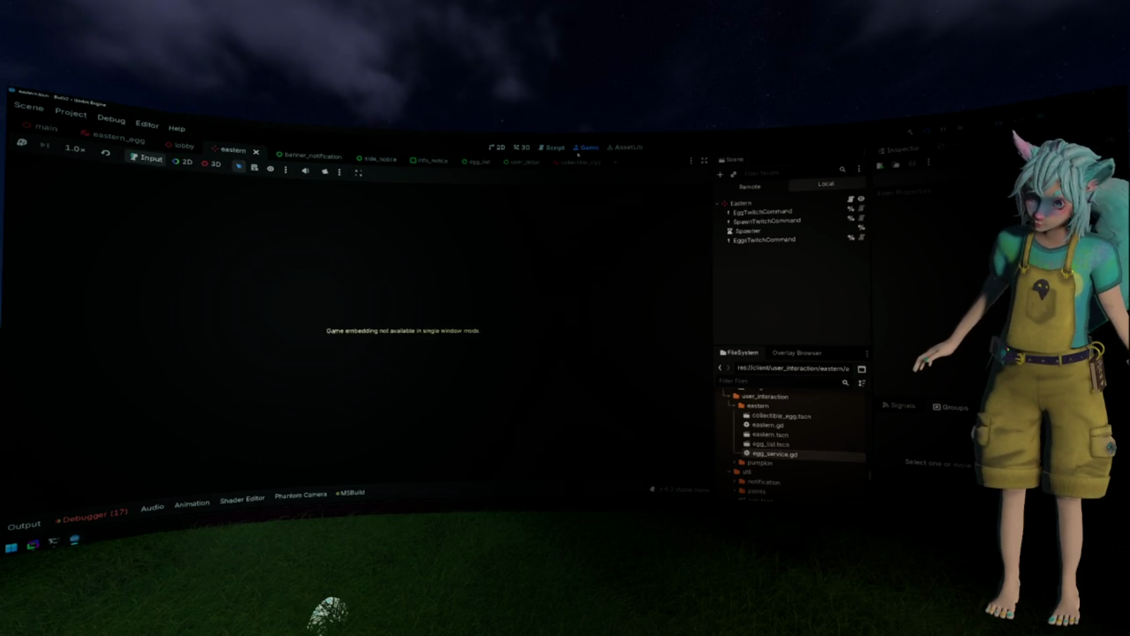
Put the Game view in 3D mode, play until collect() fails, and show the errors list
left_click(211, 164)
left_click(324, 171)
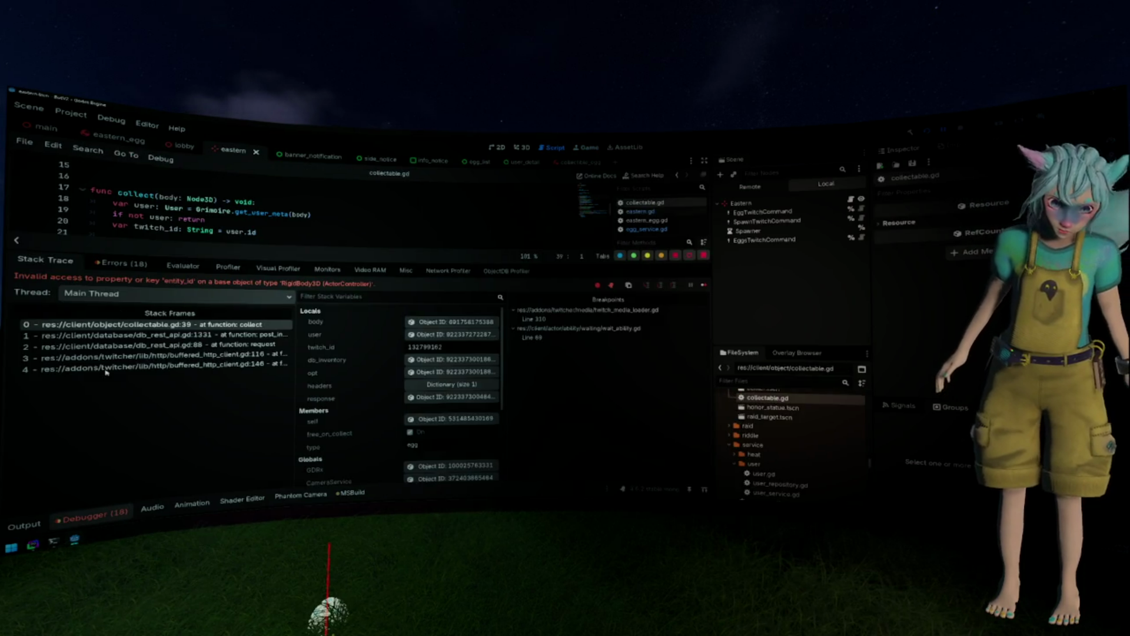
left_click(127, 264)
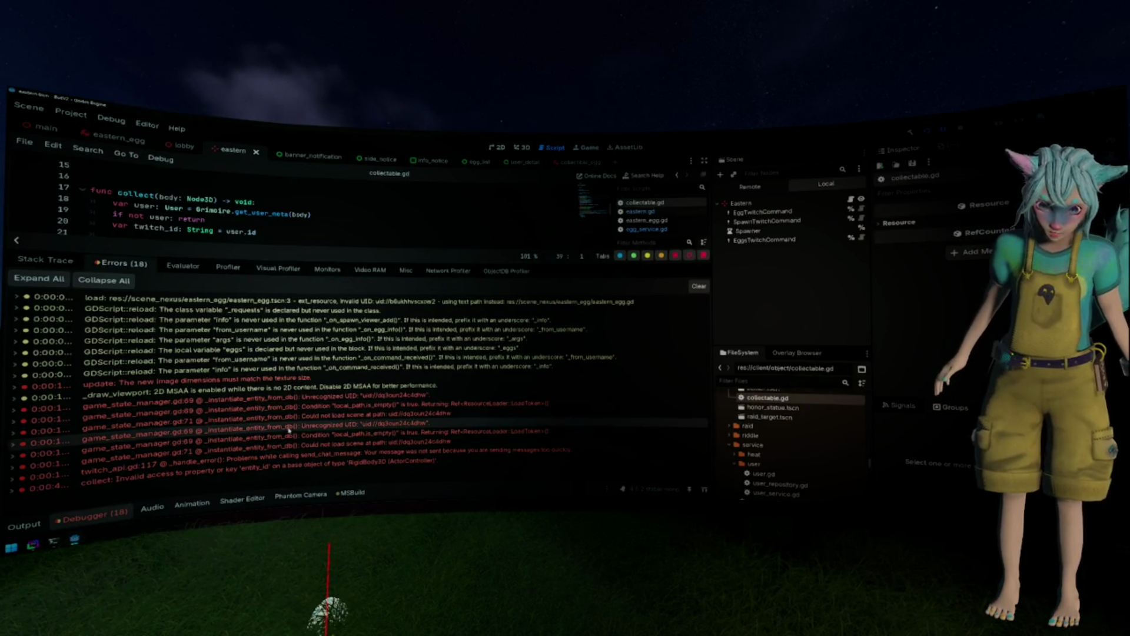
Jump from the last error to collectable.gd line 39, then return to the 18-error list
mouse_move(289, 432)
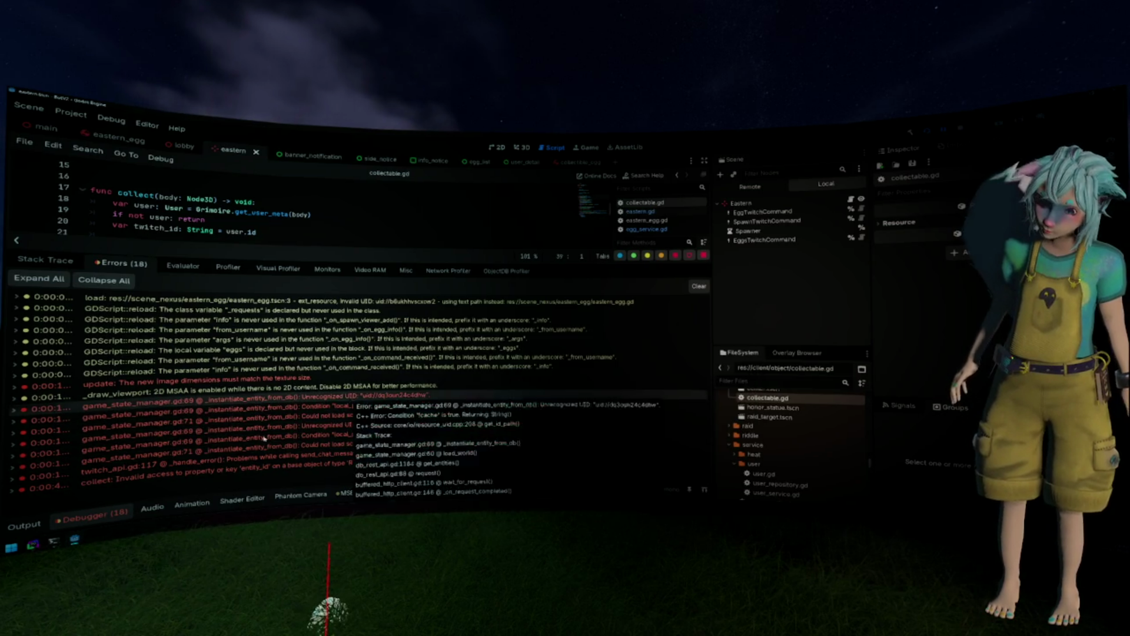
double_click(228, 469)
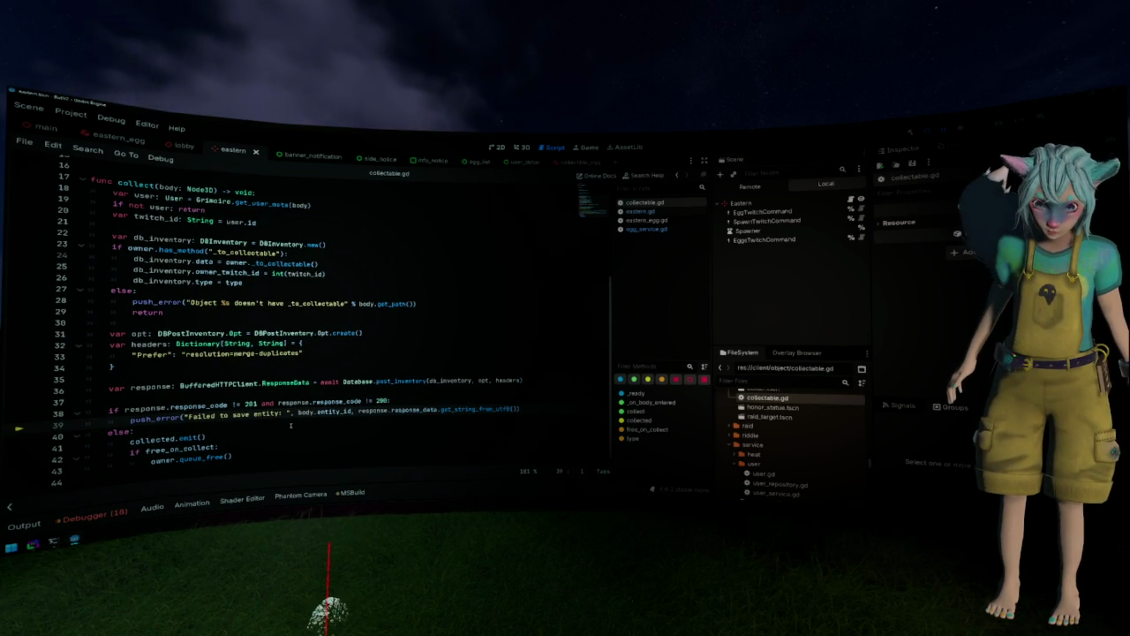
mouse_move(300, 412)
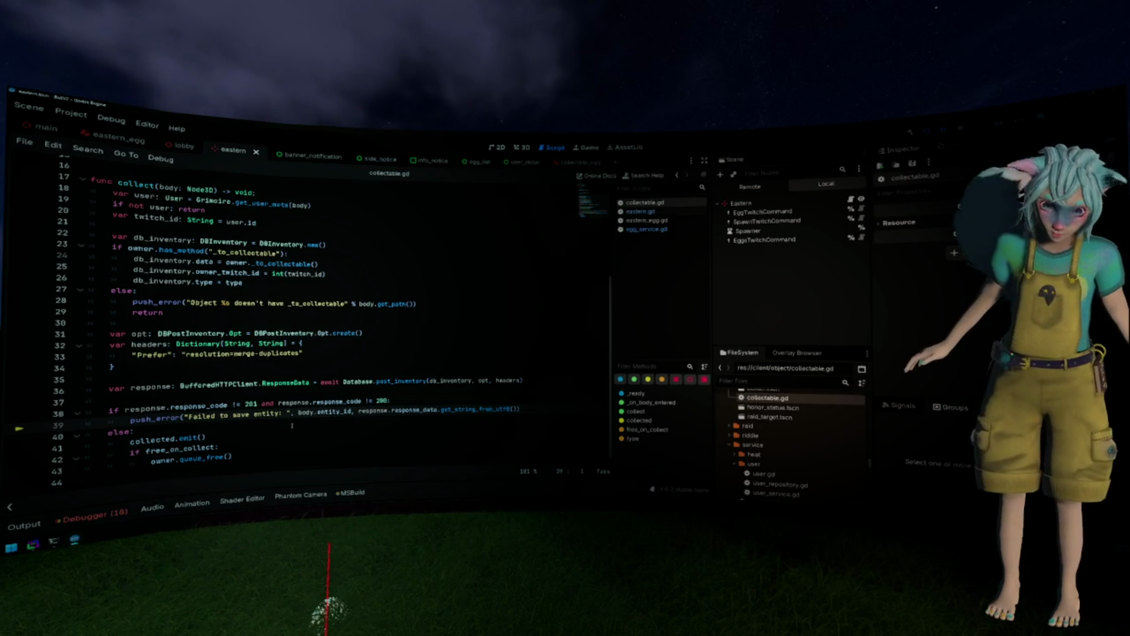
left_click(121, 499)
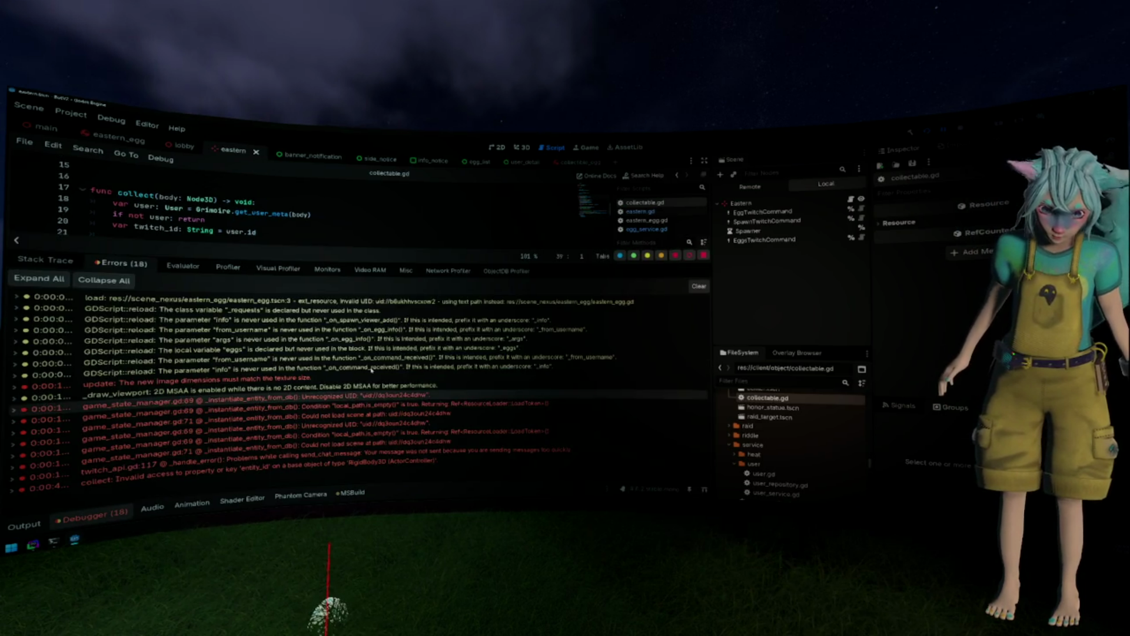
Open the body RigidBody3D from the stack trace in the Inspector and enlarge the script view
left_click(59, 263)
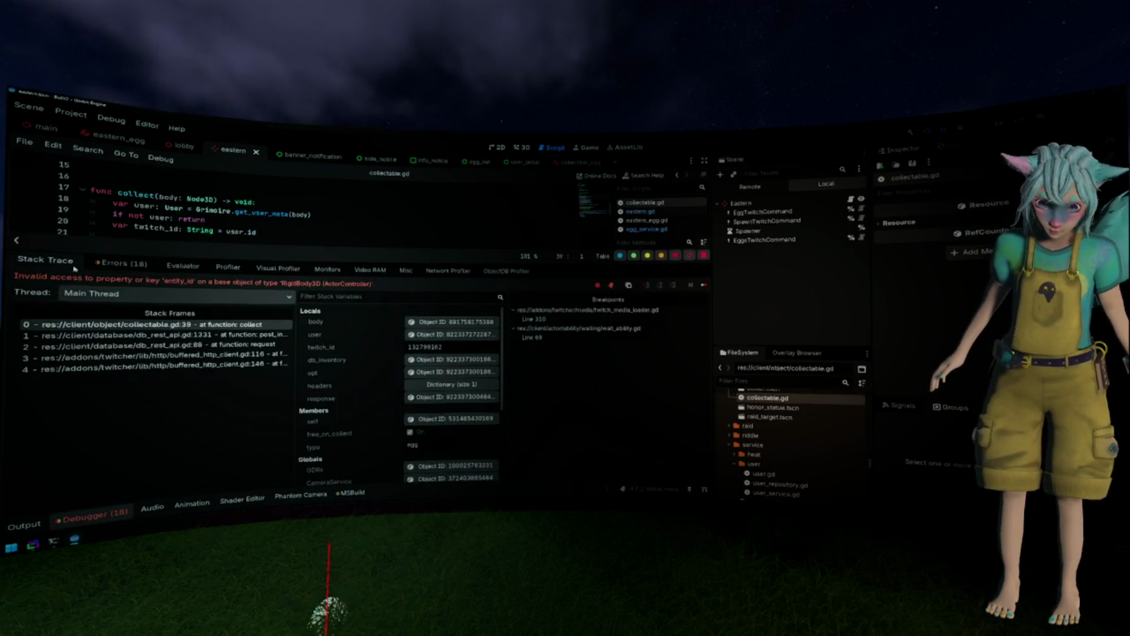
left_click(453, 321)
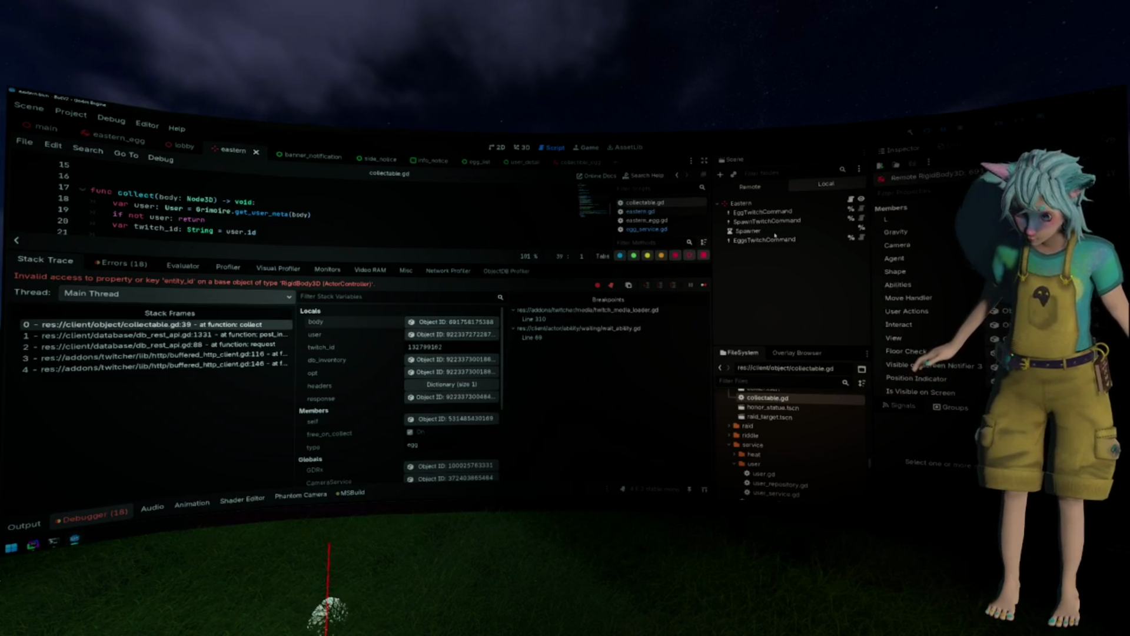
scroll(927, 222, "down", 3)
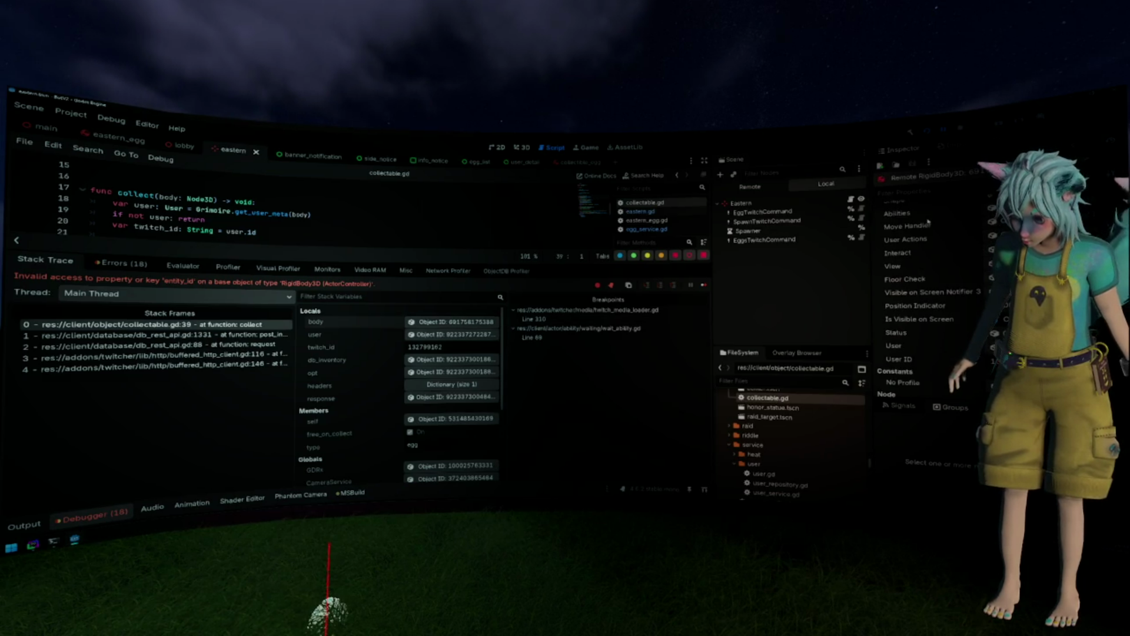
scroll(928, 216, "down", 1)
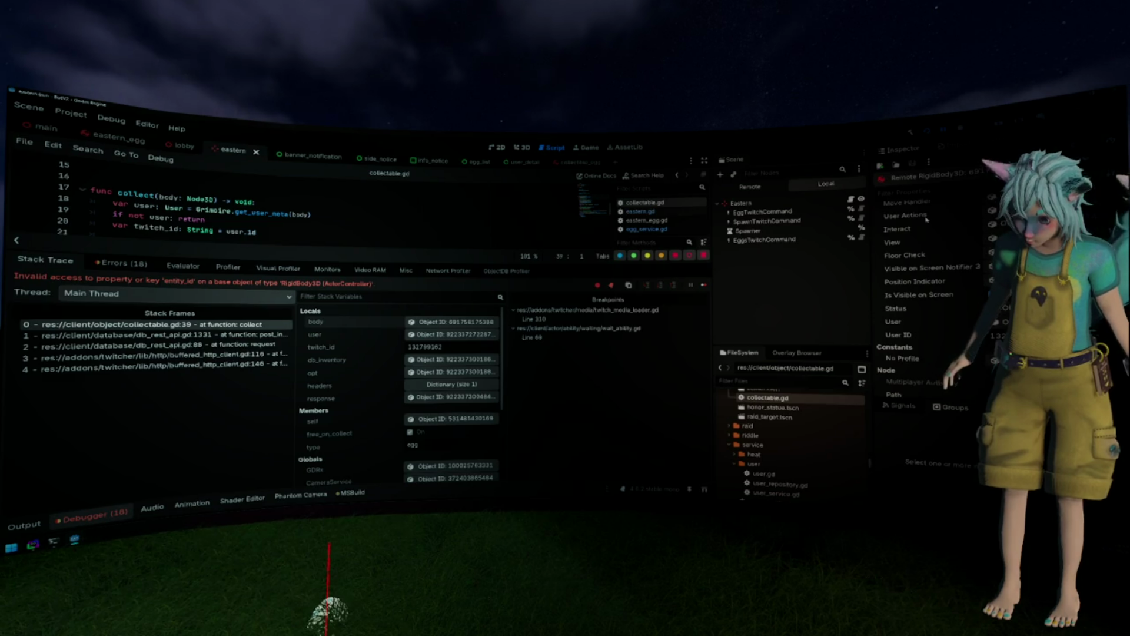
scroll(926, 219, "up", 4)
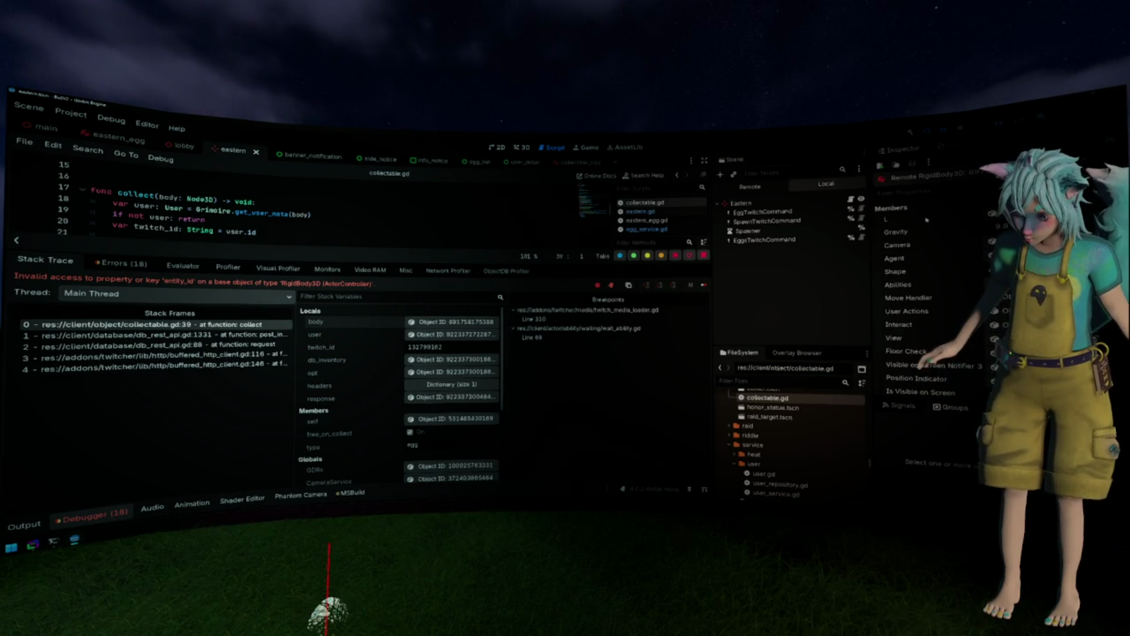
scroll(912, 231, "down", 5)
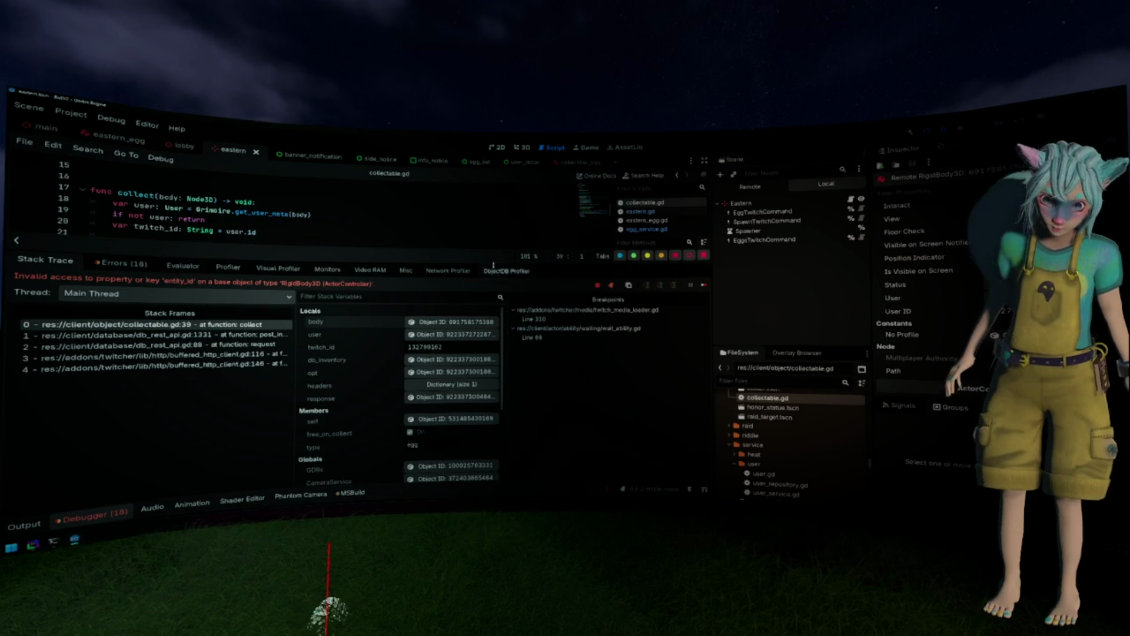
left_click_drag(494, 264, 493, 383)
scroll(451, 305, "down", 3)
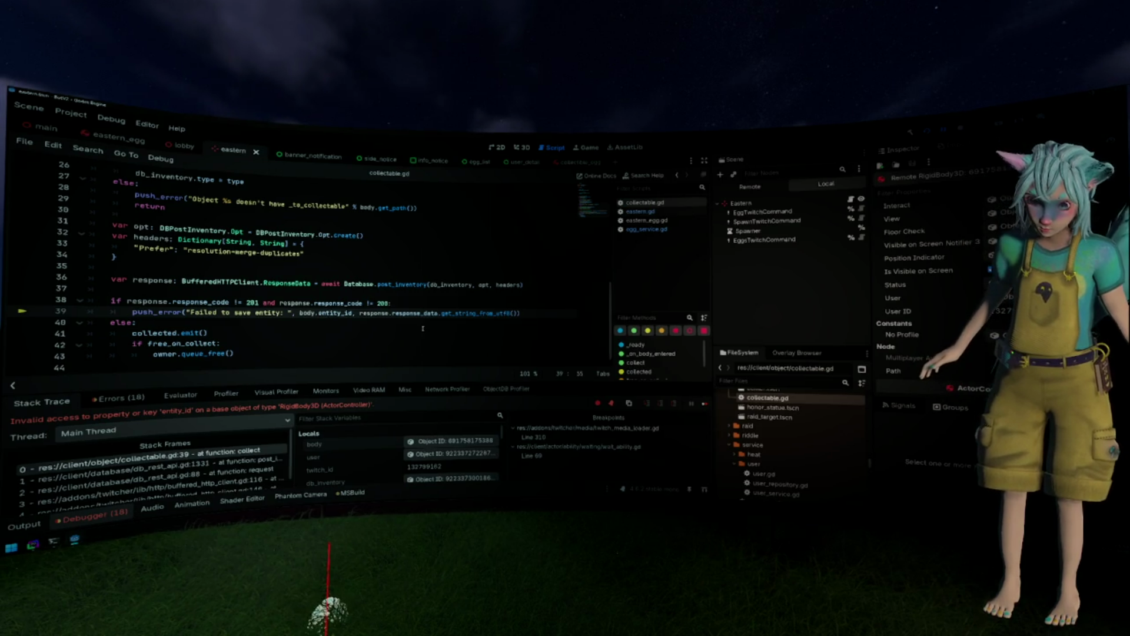
scroll(422, 328, "up", 4)
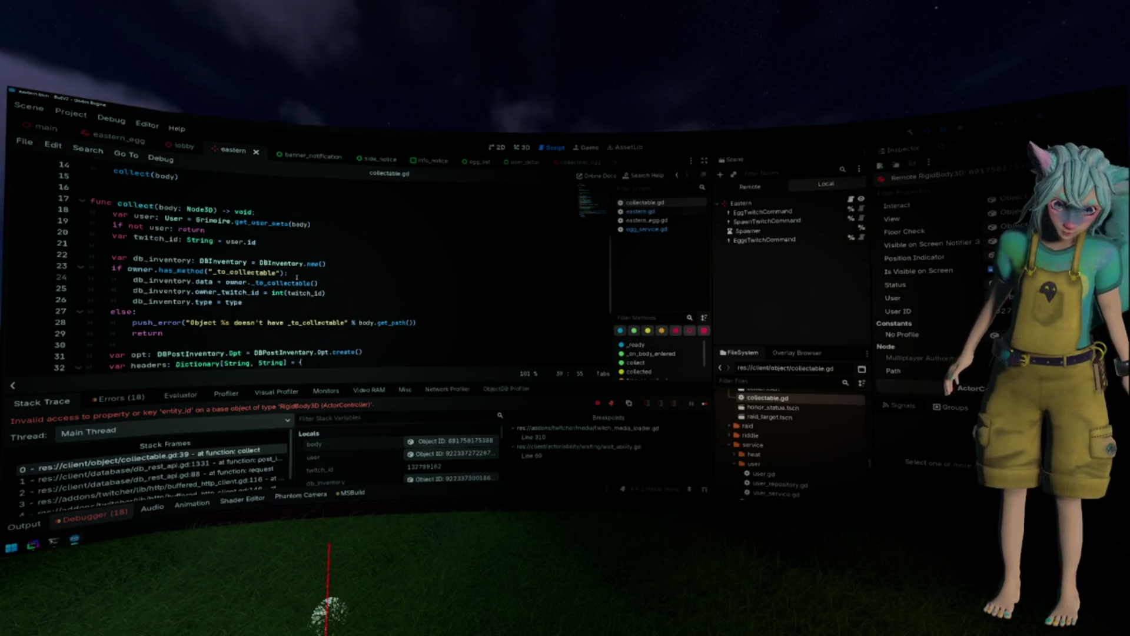
scroll(296, 277, "down", 3)
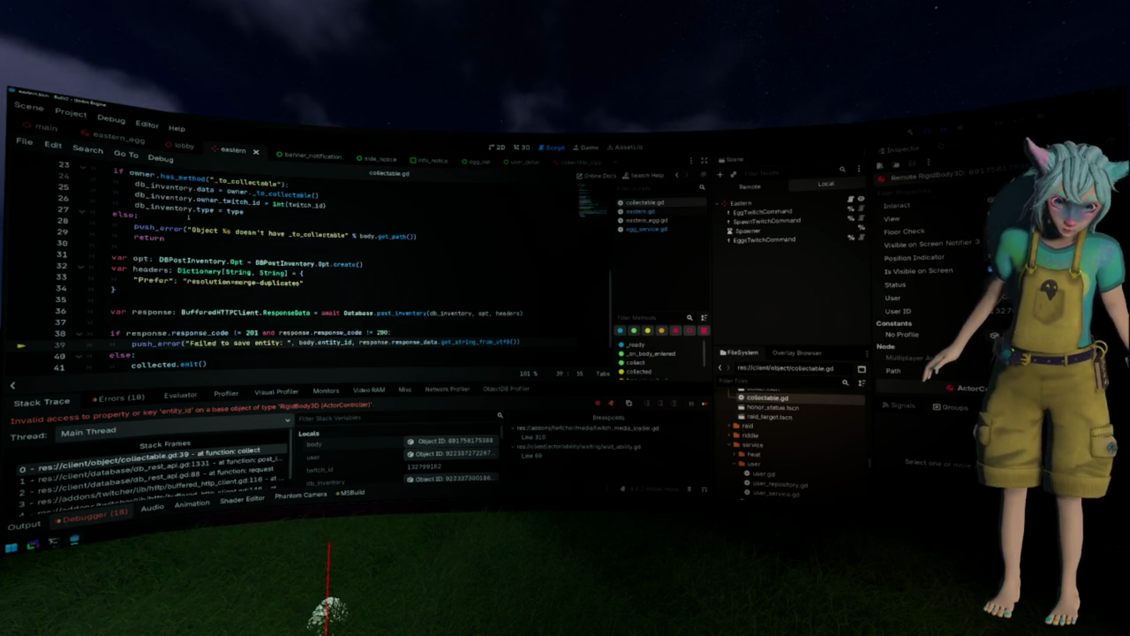
scroll(188, 218, "up", 3)
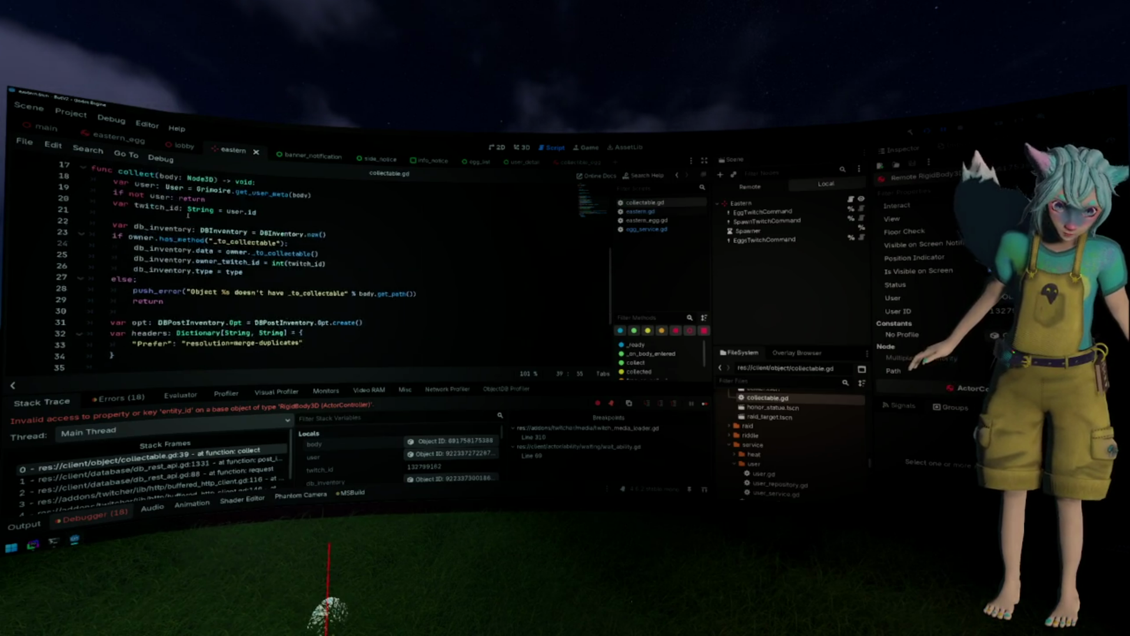
left_click_drag(159, 208, 216, 210)
mouse_move(261, 224)
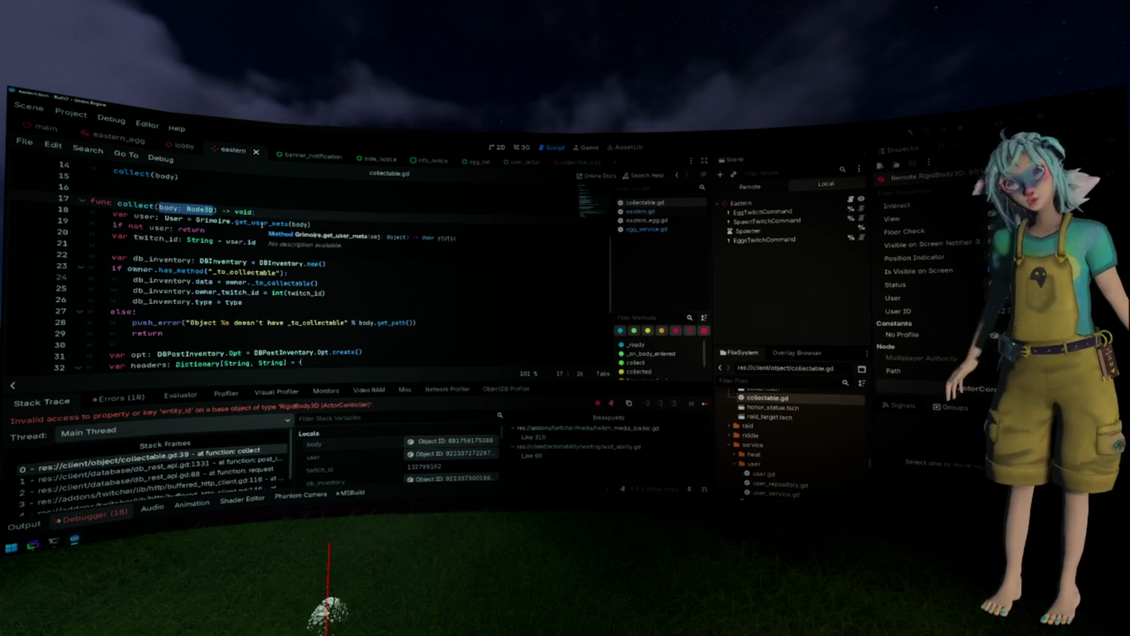
scroll(261, 224, "down", 3)
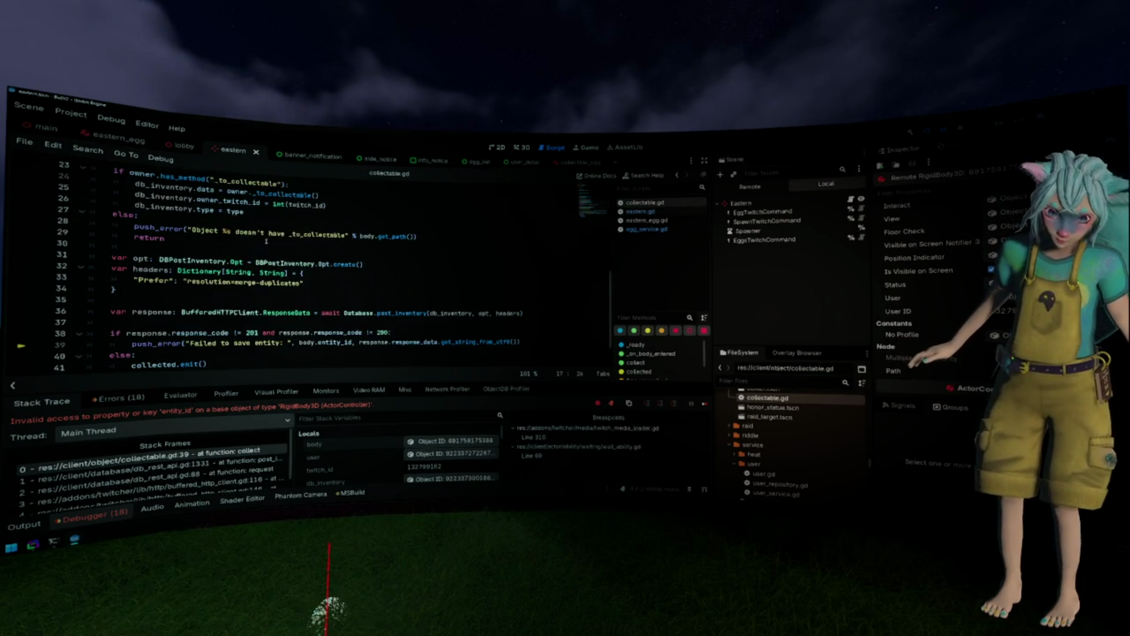
scroll(265, 242, "down", 1)
scroll(266, 243, "up", 8)
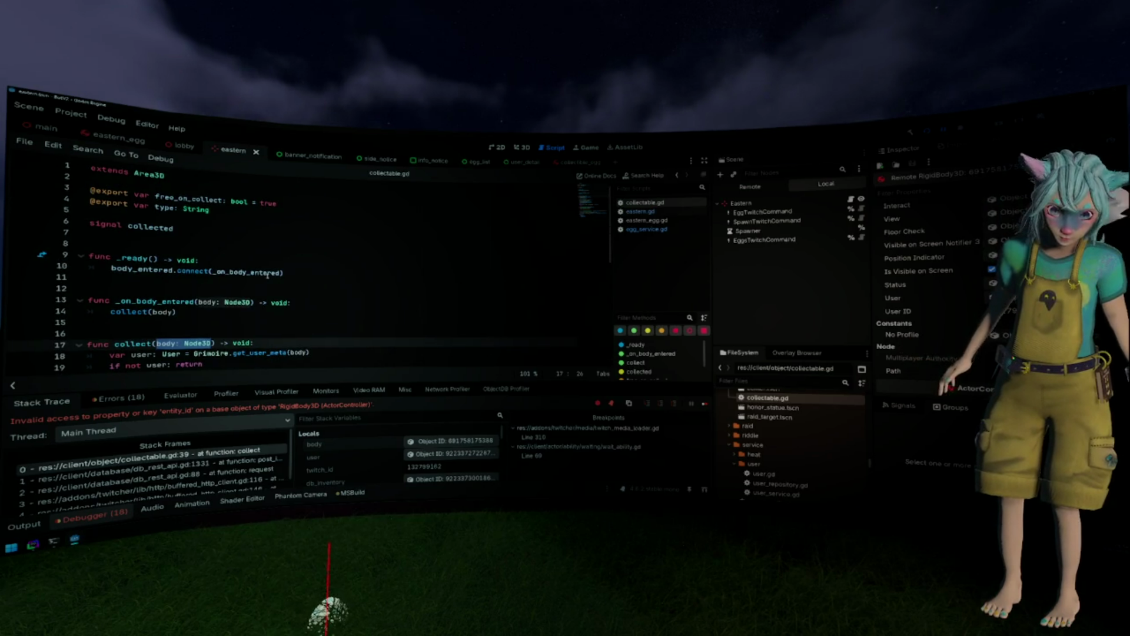
scroll(268, 274, "down", 8)
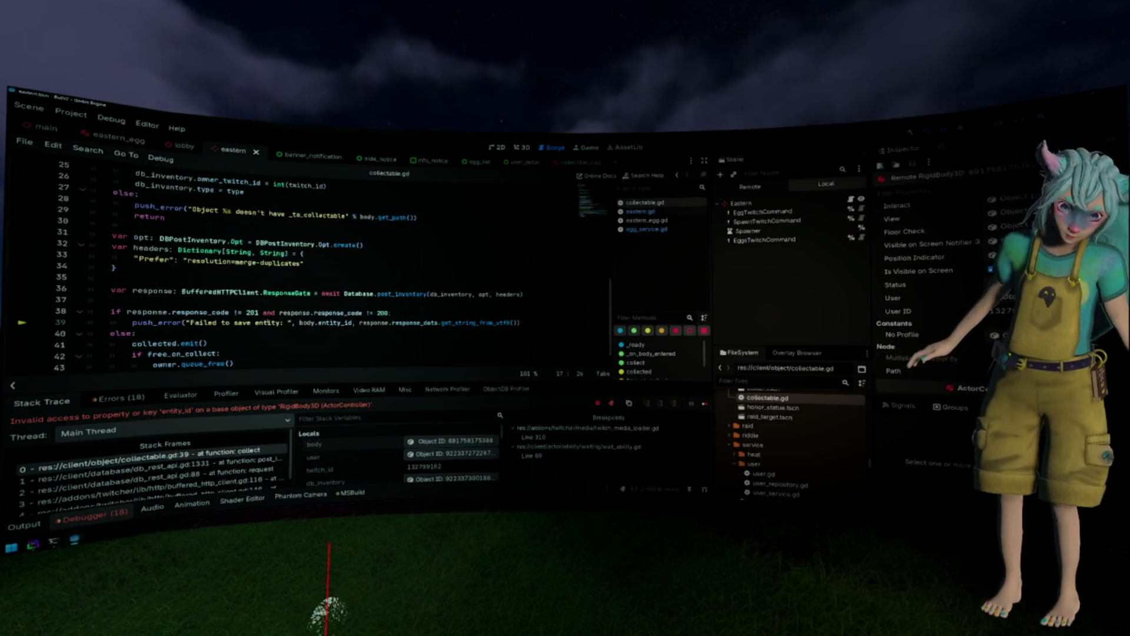
scroll(305, 323, "up", 8)
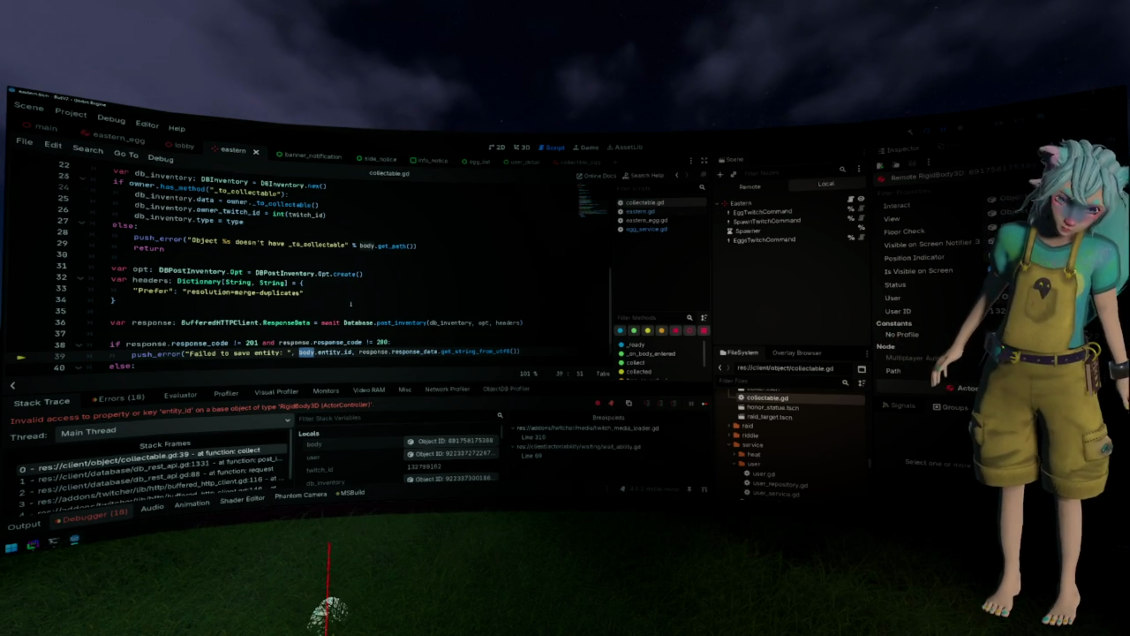
scroll(351, 303, "down", 2)
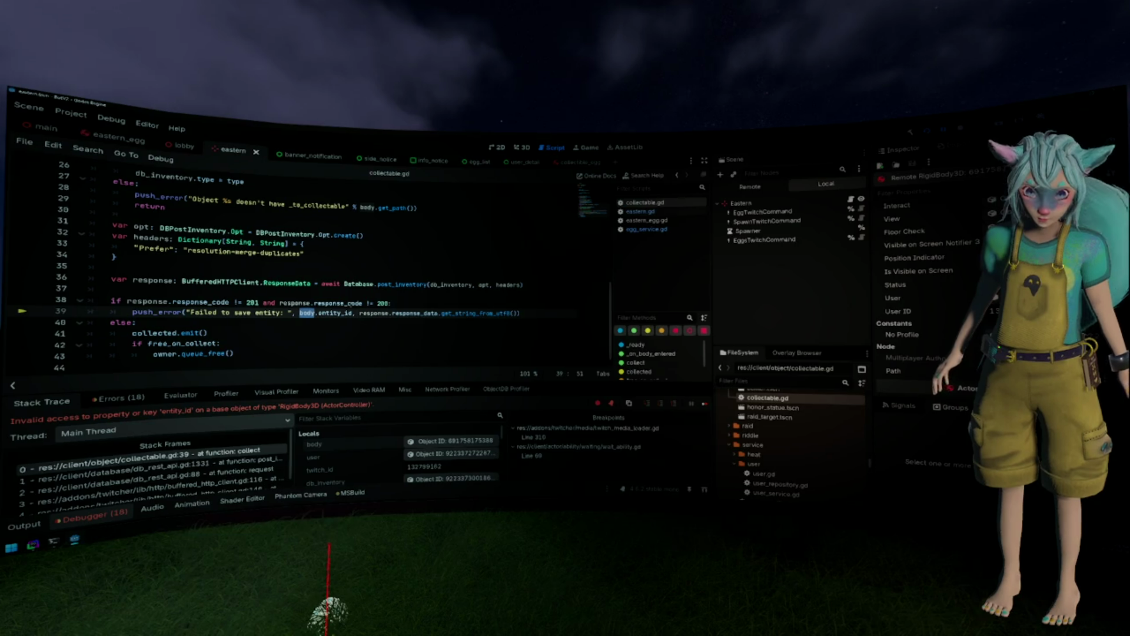
scroll(351, 303, "up", 1)
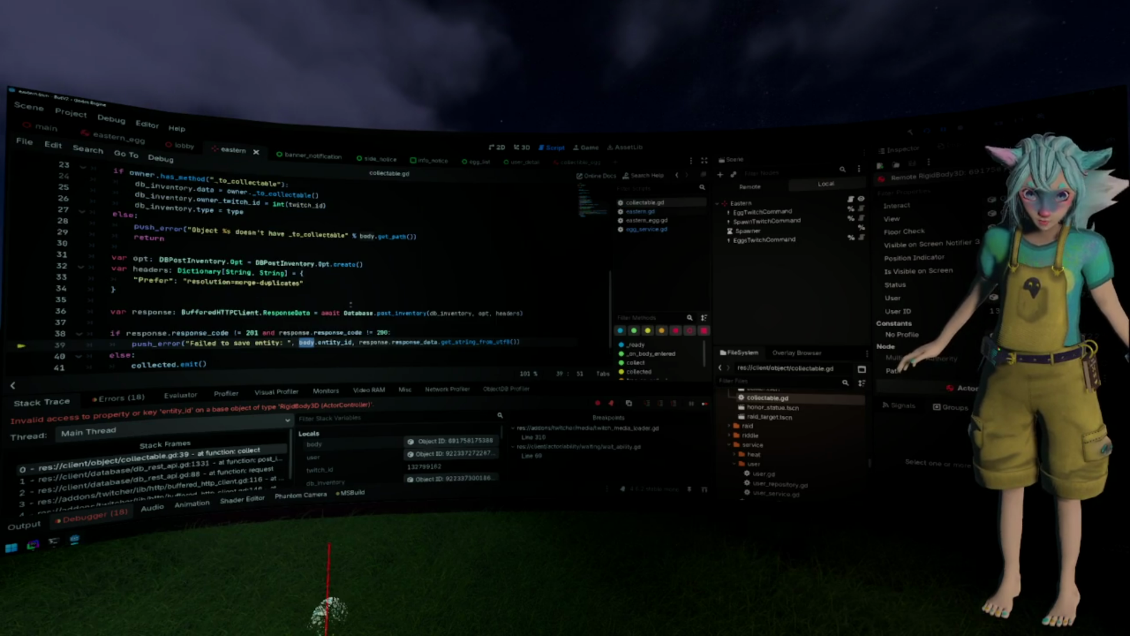
left_click(321, 235)
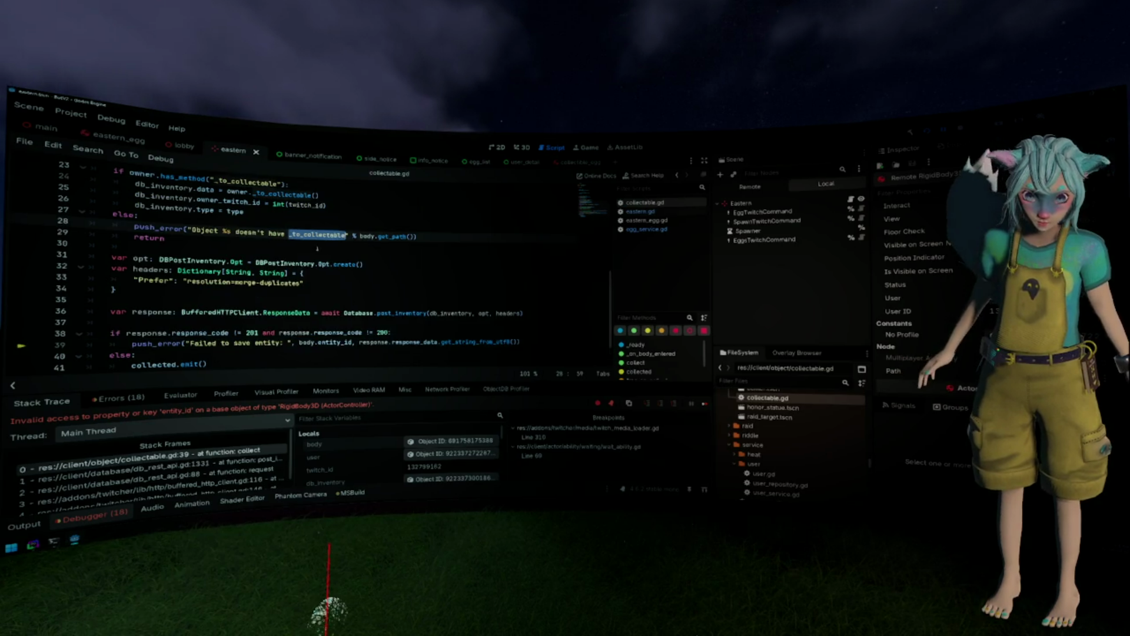
double_click(366, 236)
scroll(342, 260, "up", 3)
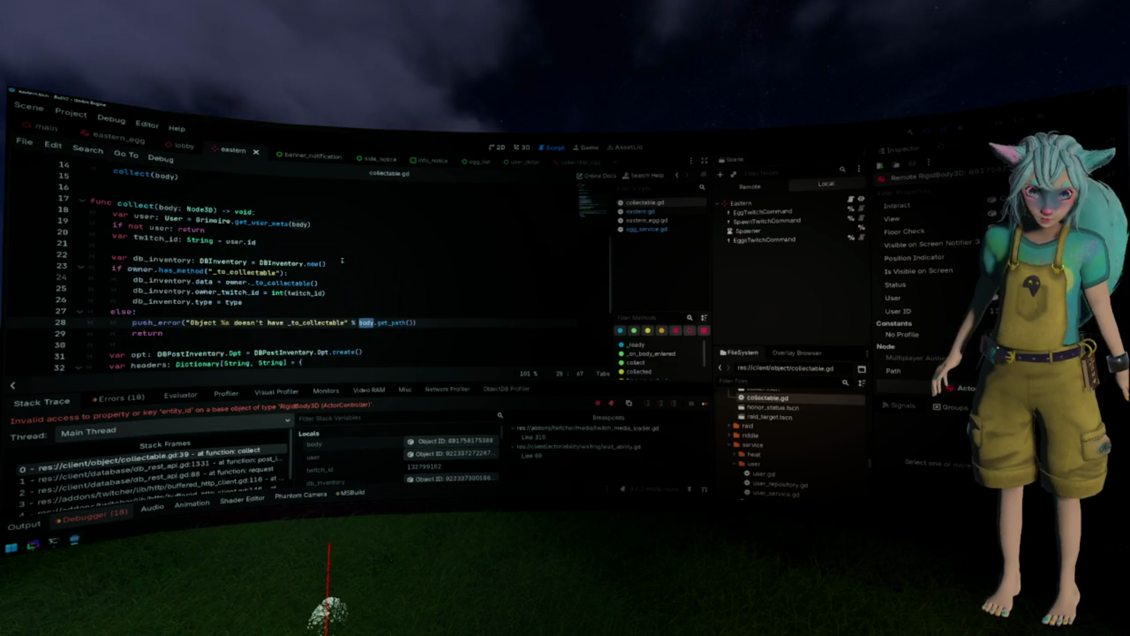
scroll(339, 260, "up", 4)
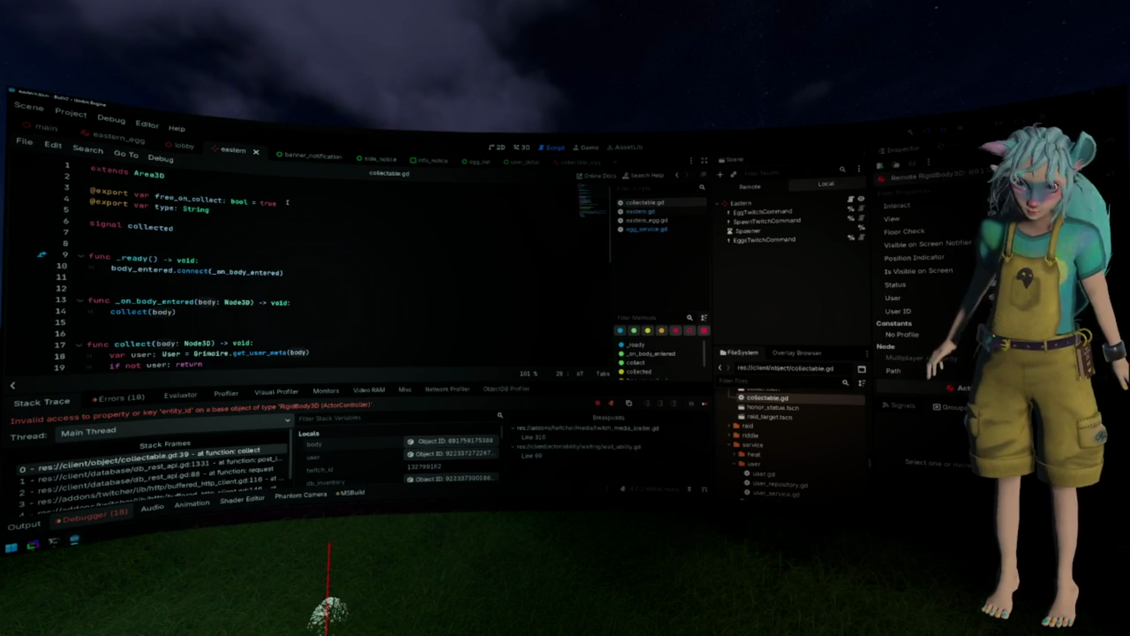
scroll(170, 284, "down", 1)
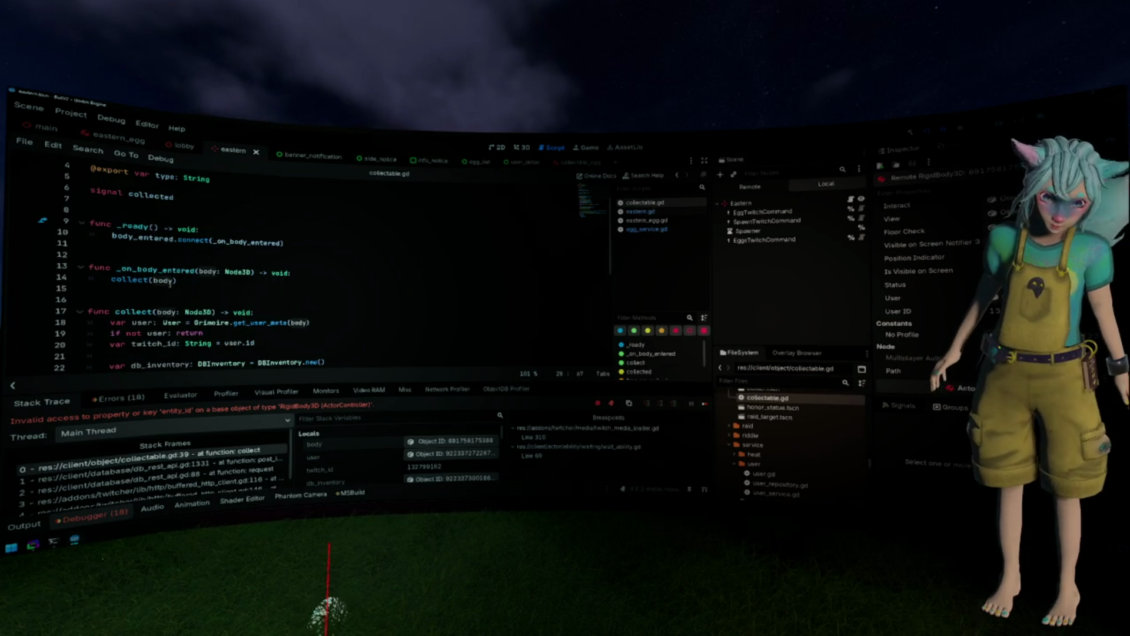
Change the collect(body) call in _on_body_entered to collect(owner)
double_click(156, 269)
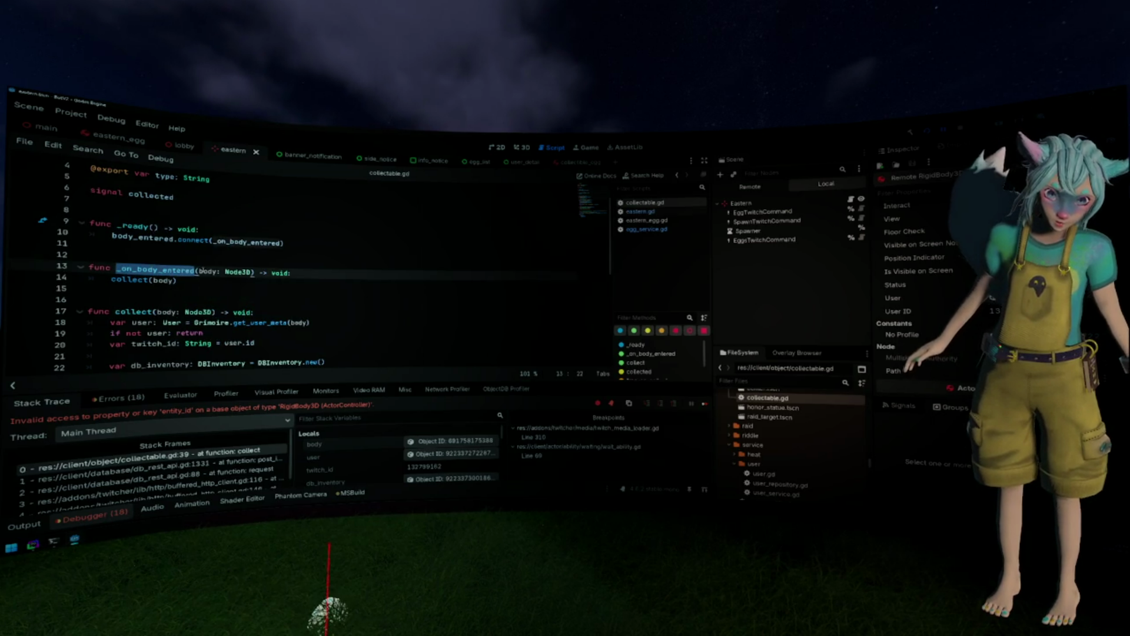
double_click(207, 272)
double_click(126, 280)
double_click(170, 282)
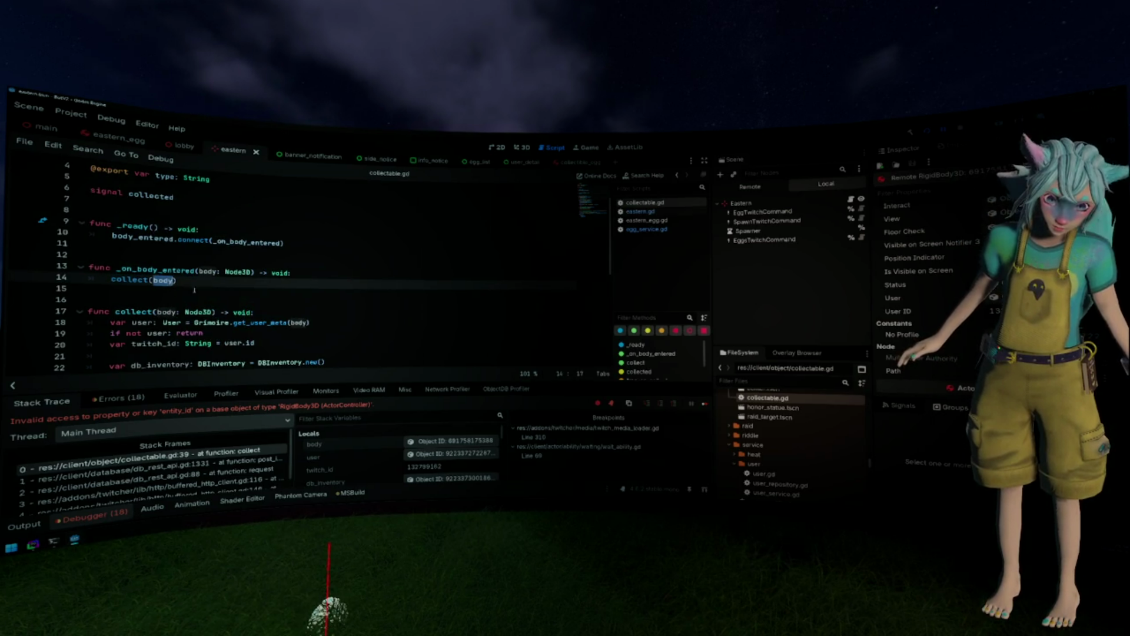
type("owner")
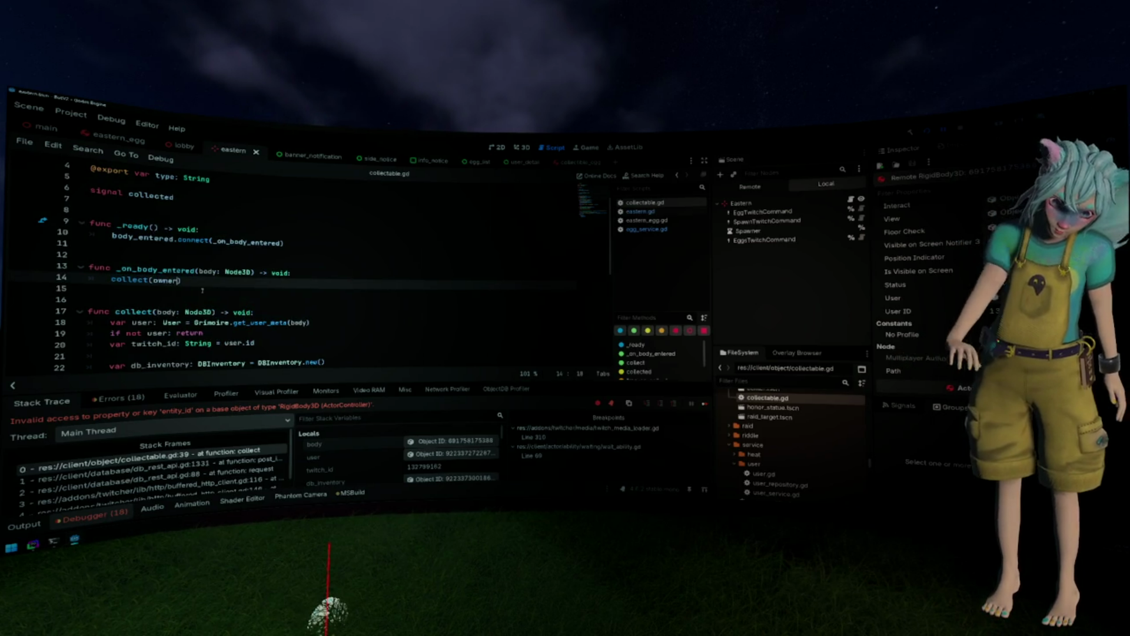
key("Escape")
Rename the body parameter in collect()'s signature to to_collect
double_click(167, 312)
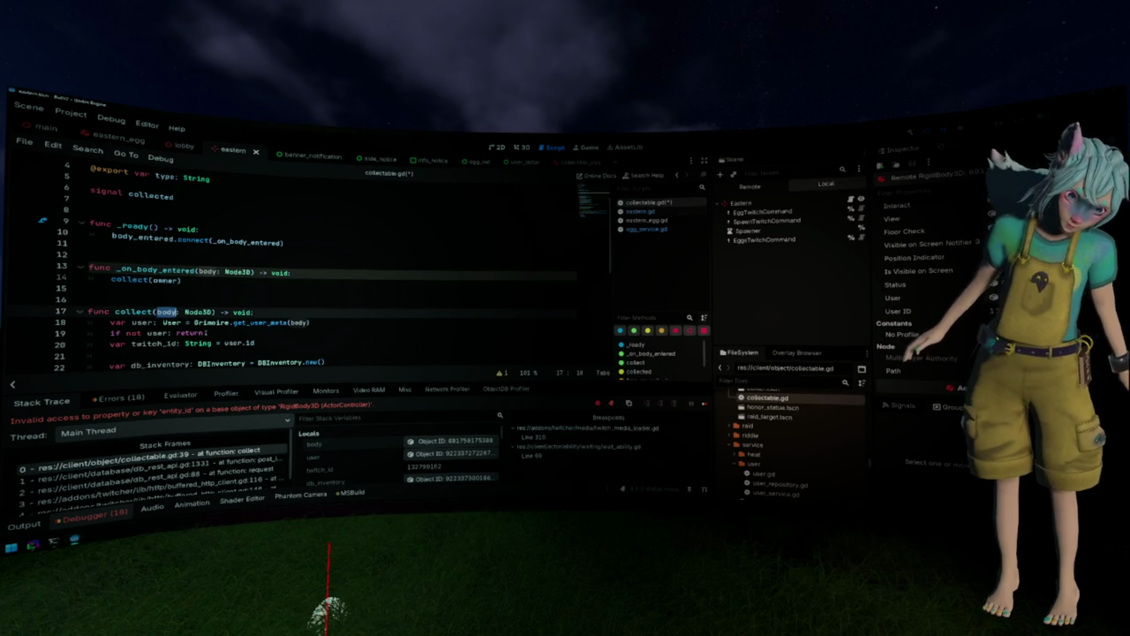
type("to_collect")
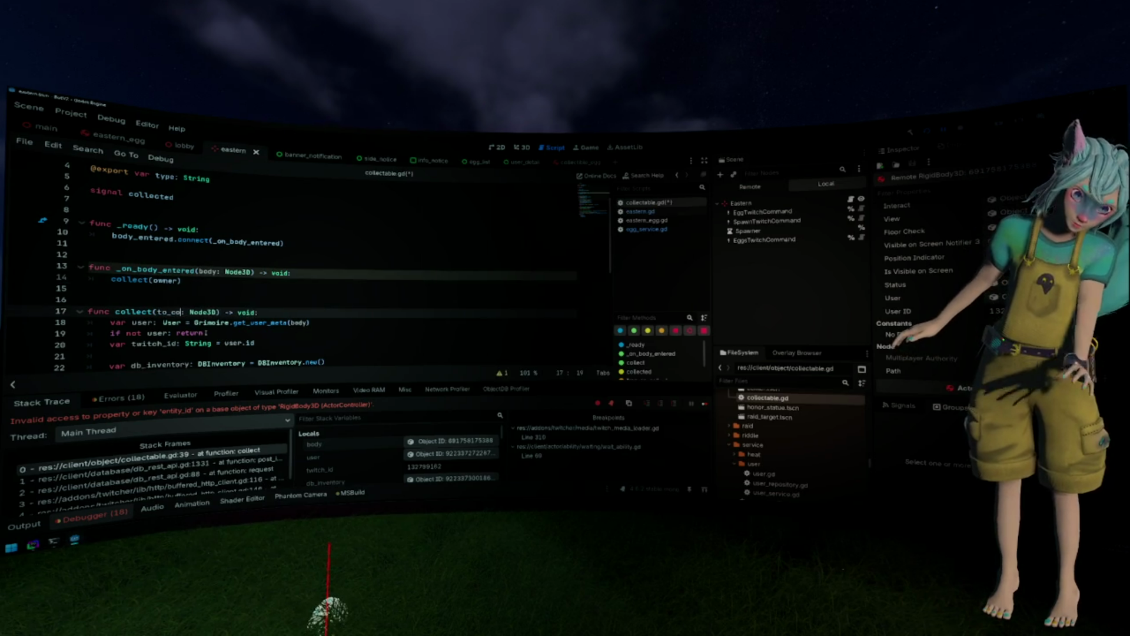
key("ctrl+shift+Left")
double_click(299, 323)
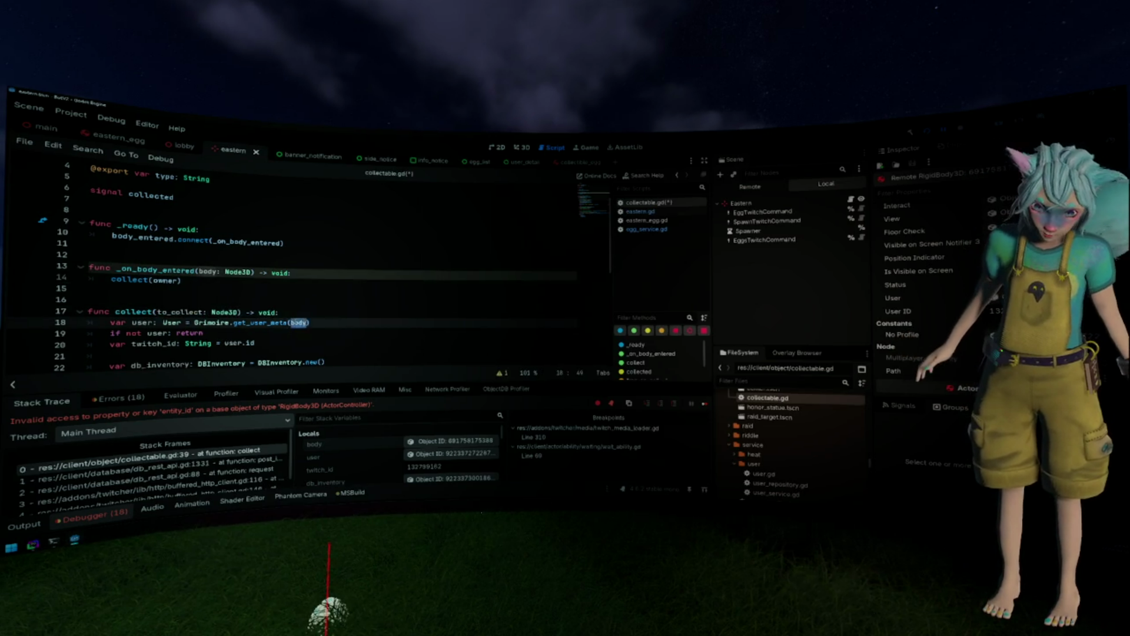
left_click(206, 275)
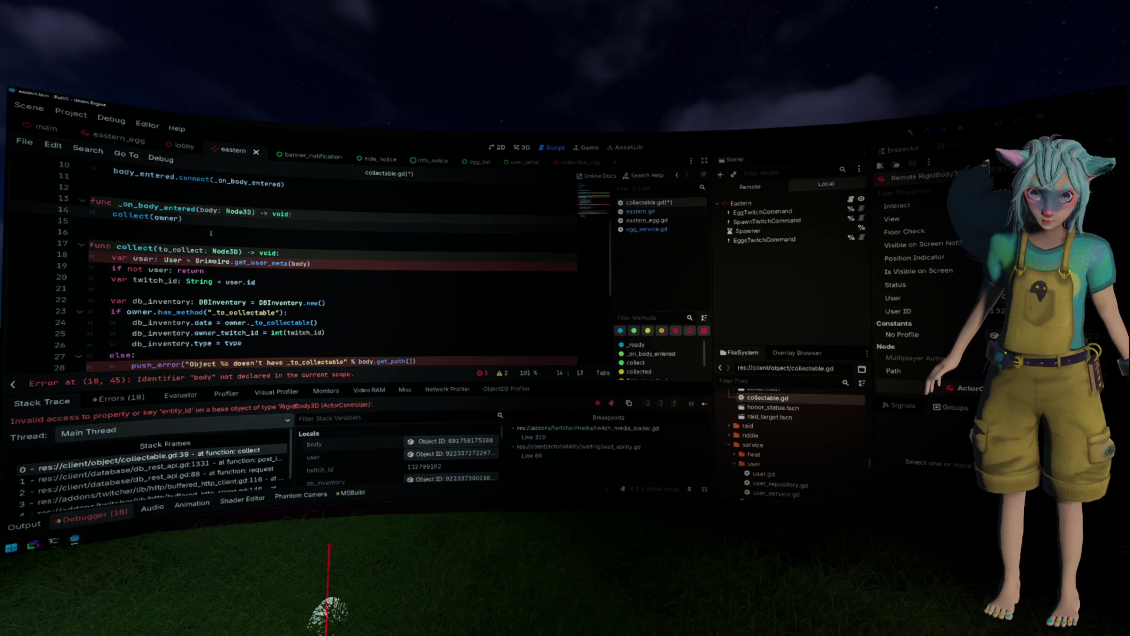
scroll(211, 236, "down", 2)
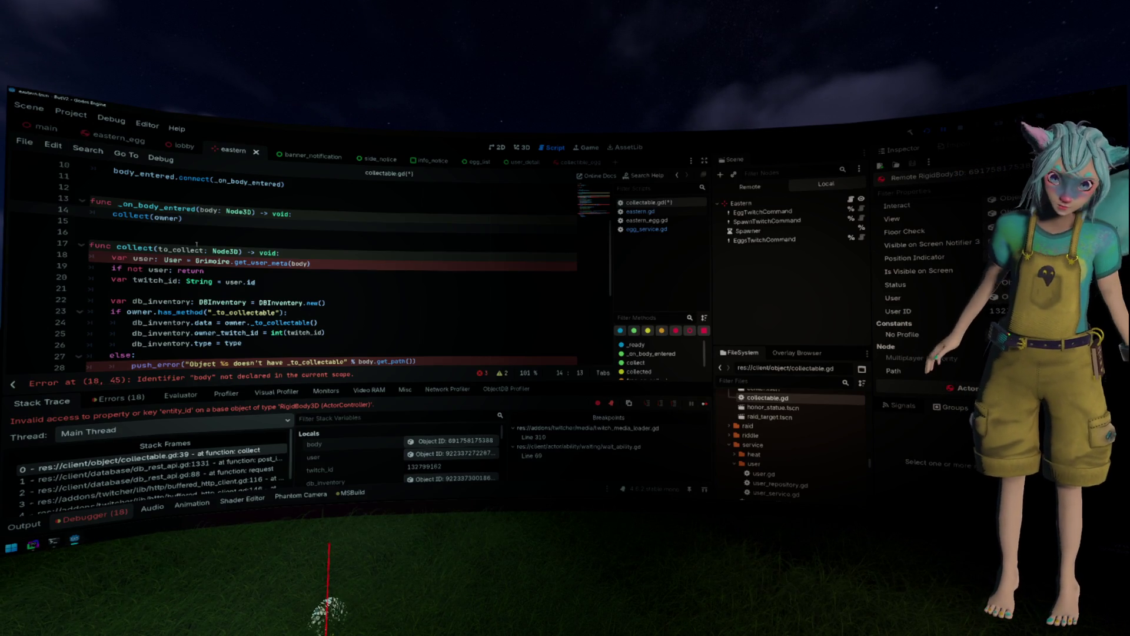
double_click(197, 248)
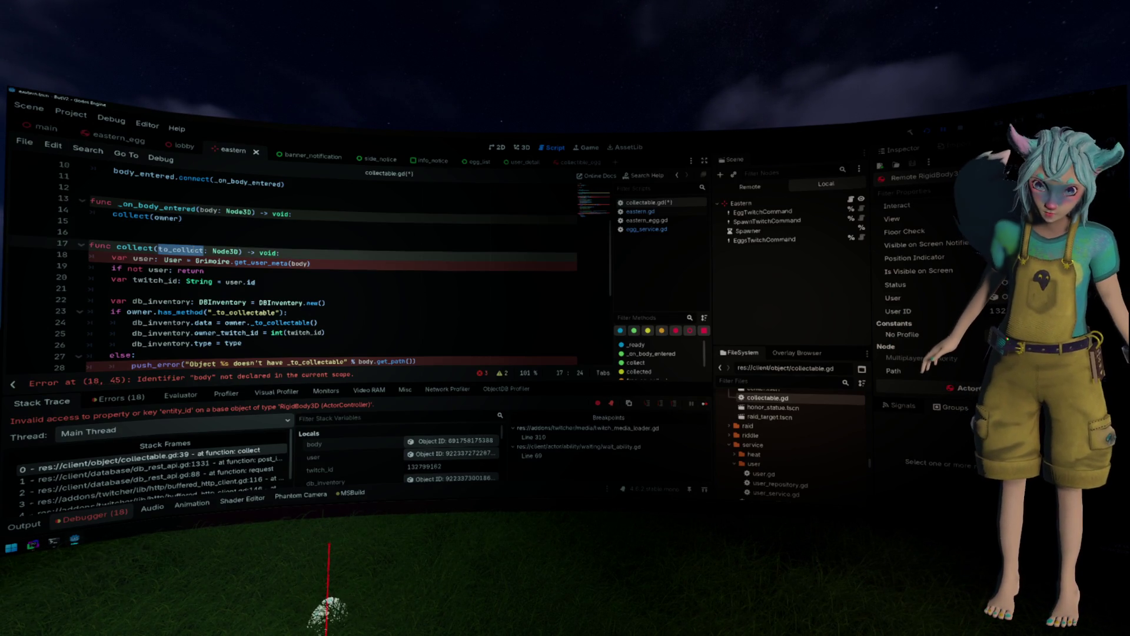
Make the call collect(body, owner) and add a leading collector: Node parameter to the definition
left_click(154, 218)
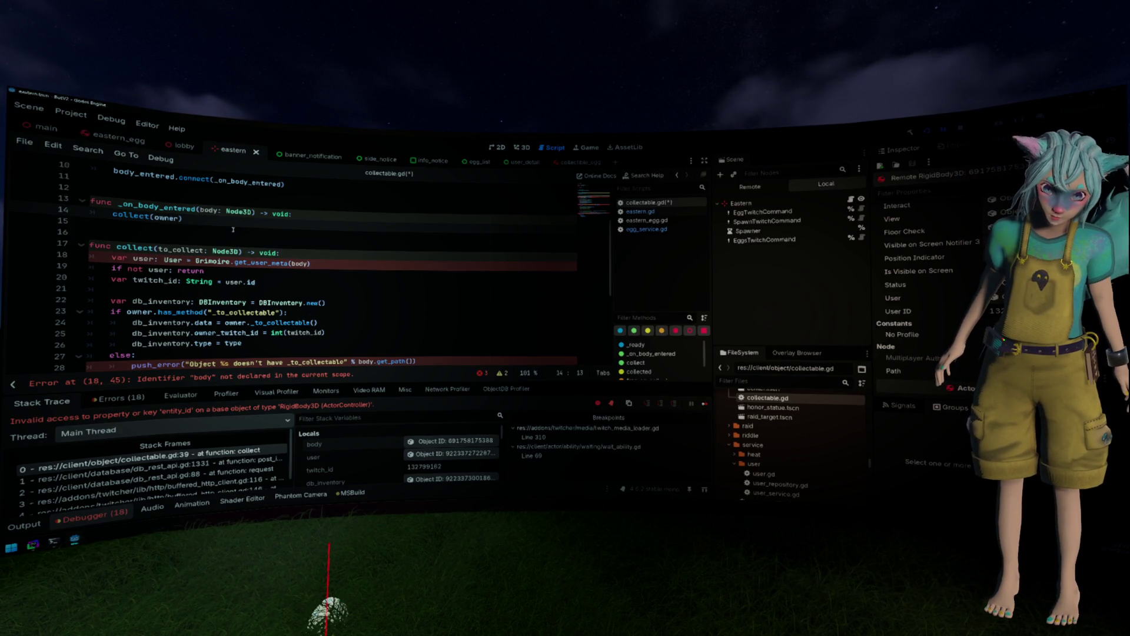
type("body,")
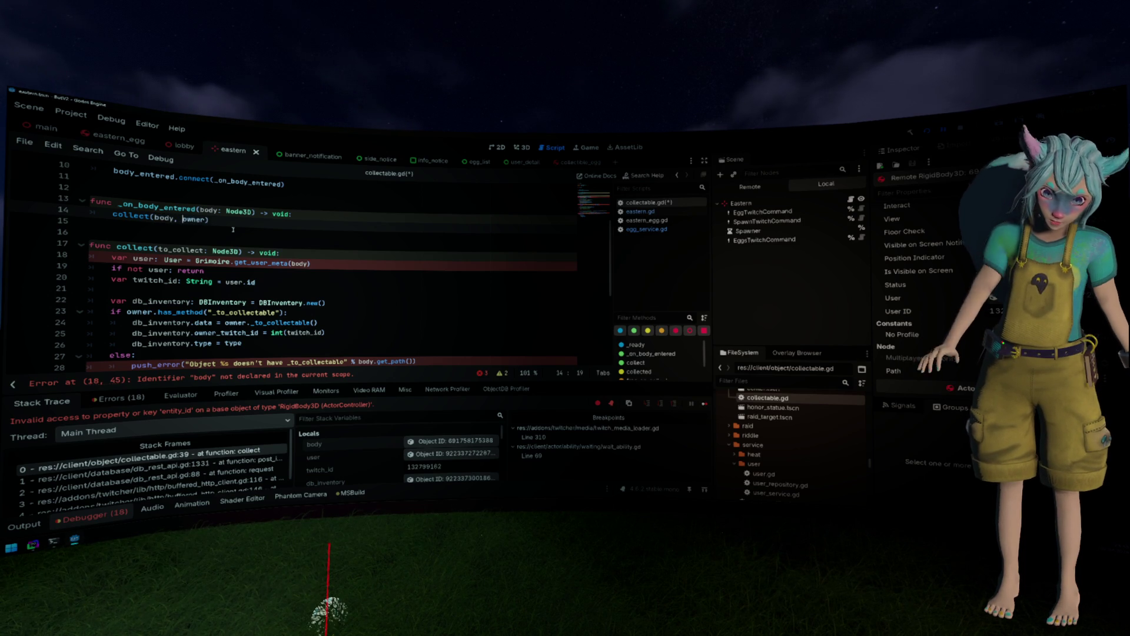
left_click(158, 248)
type("collect")
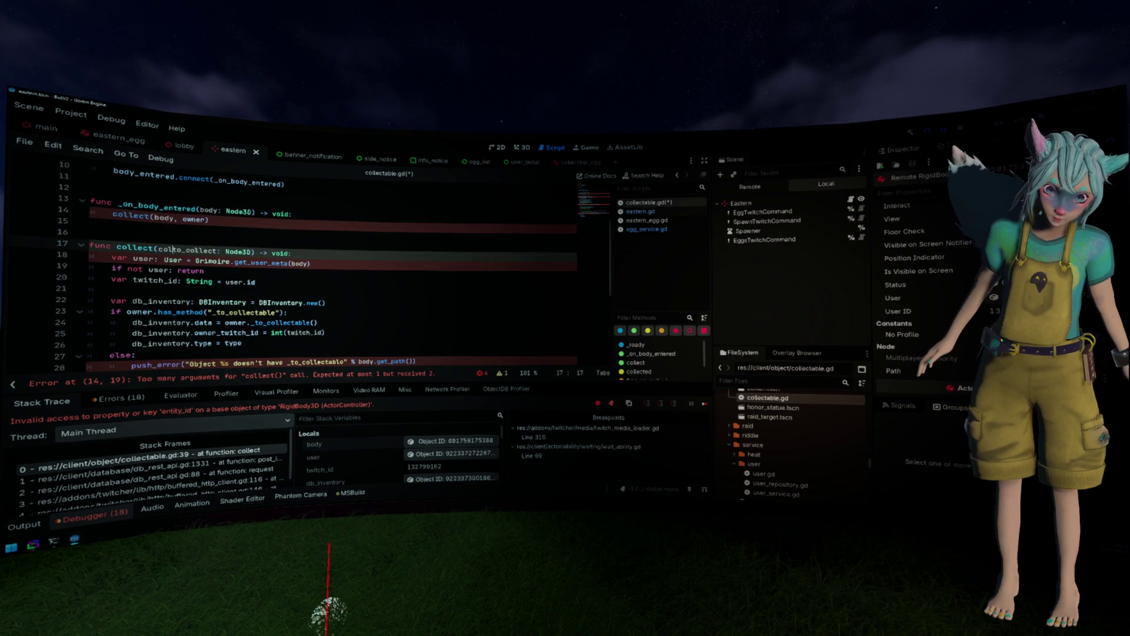
type("or: Node,")
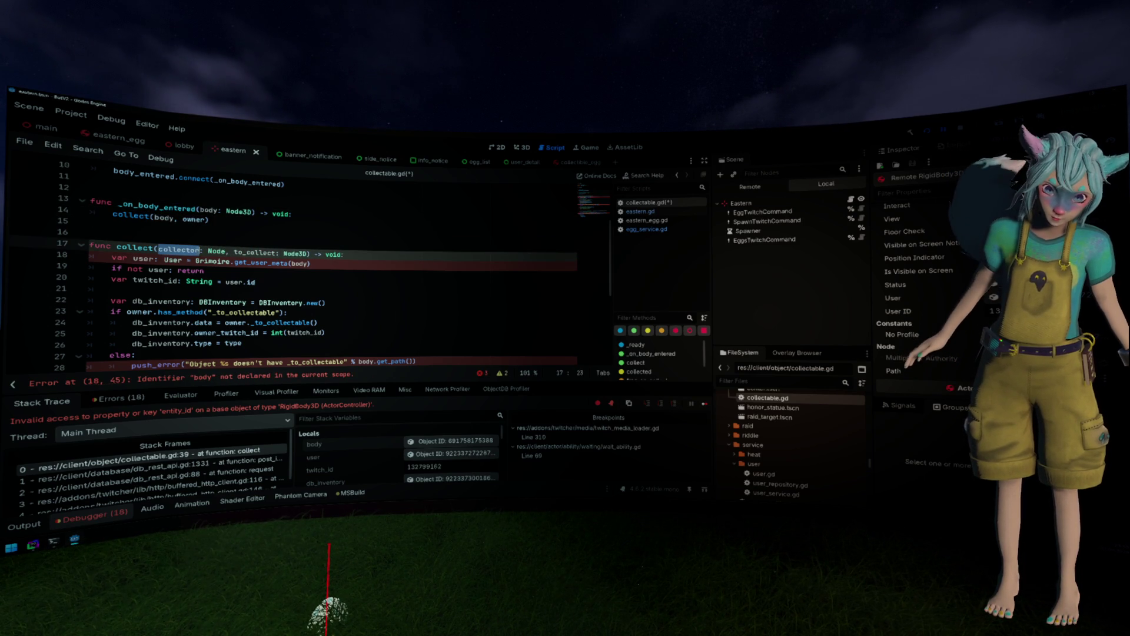
Use collector in get_user_meta, and to_collect in the push_error and has_method lines
double_click(299, 263)
type("collector")
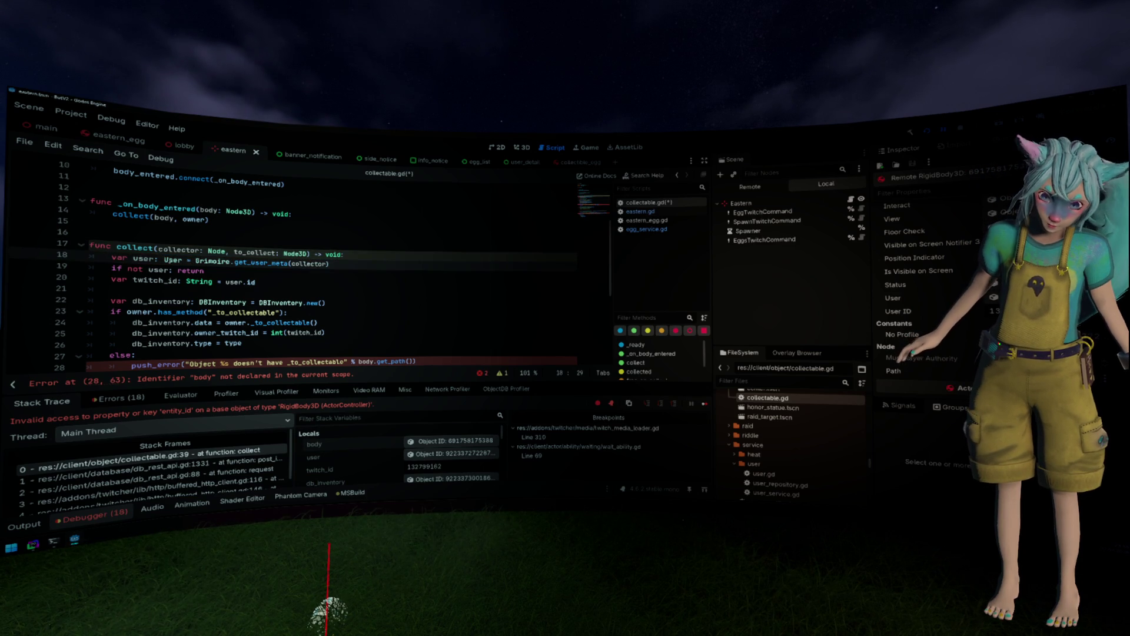
scroll(172, 259, "down", 2)
double_click(365, 303)
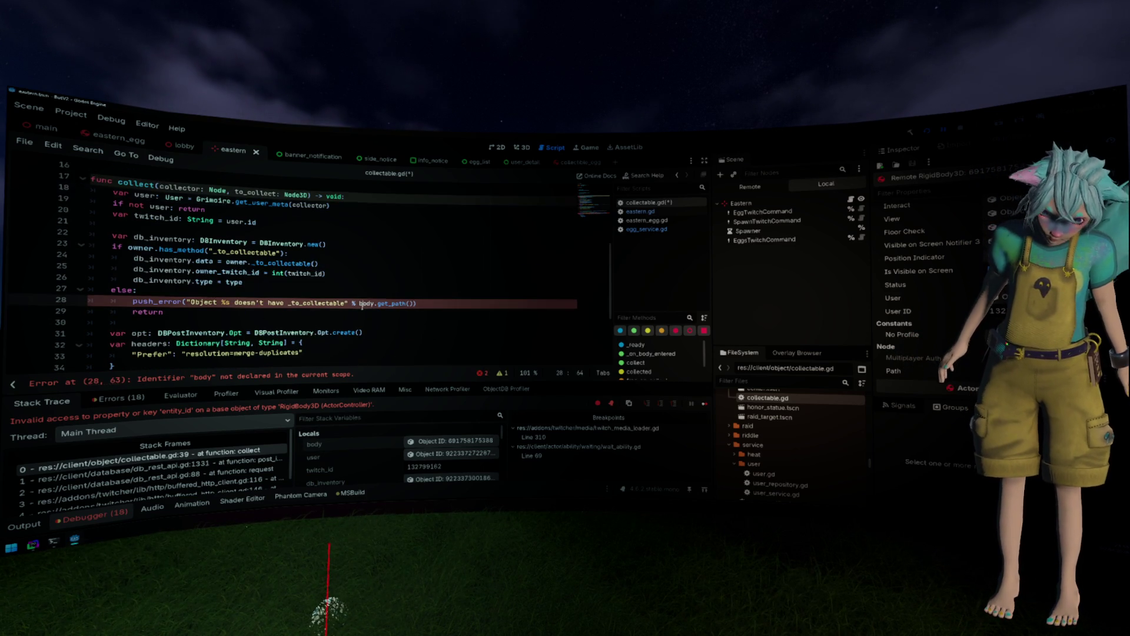
scroll(302, 302, "up", 1)
scroll(302, 301, "up", 1)
type("to_collect")
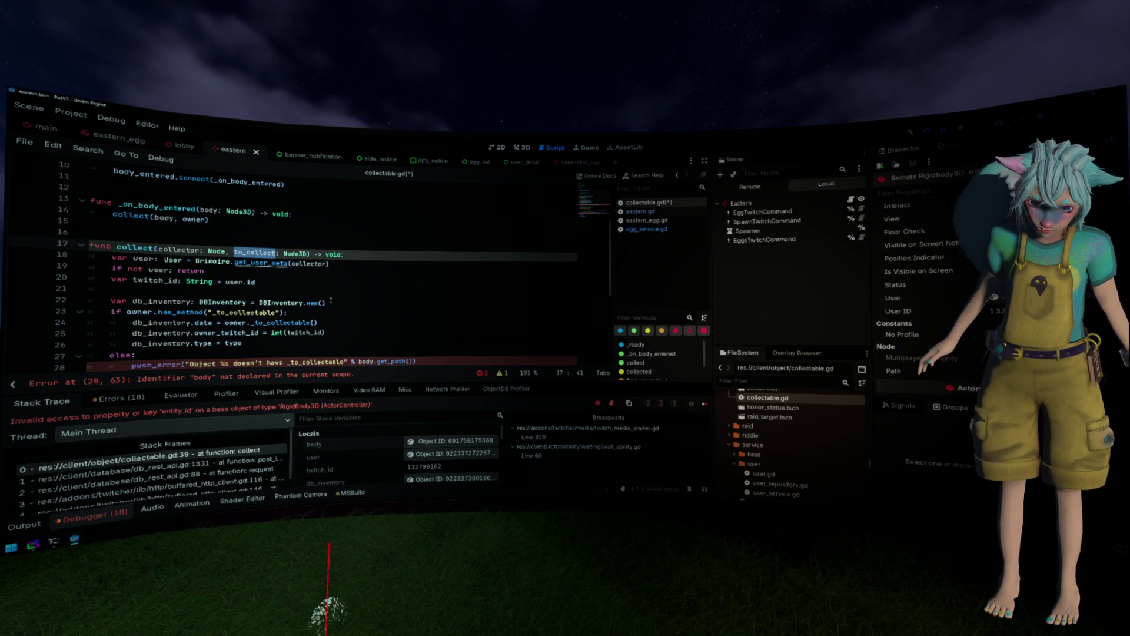
scroll(335, 321, "down", 1)
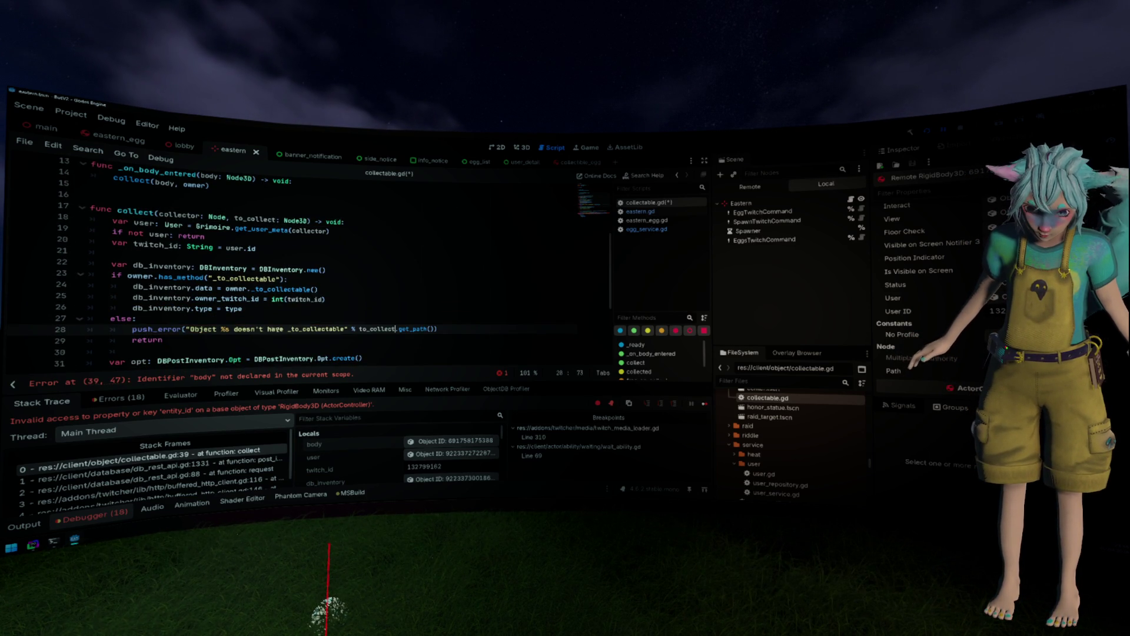
double_click(140, 276)
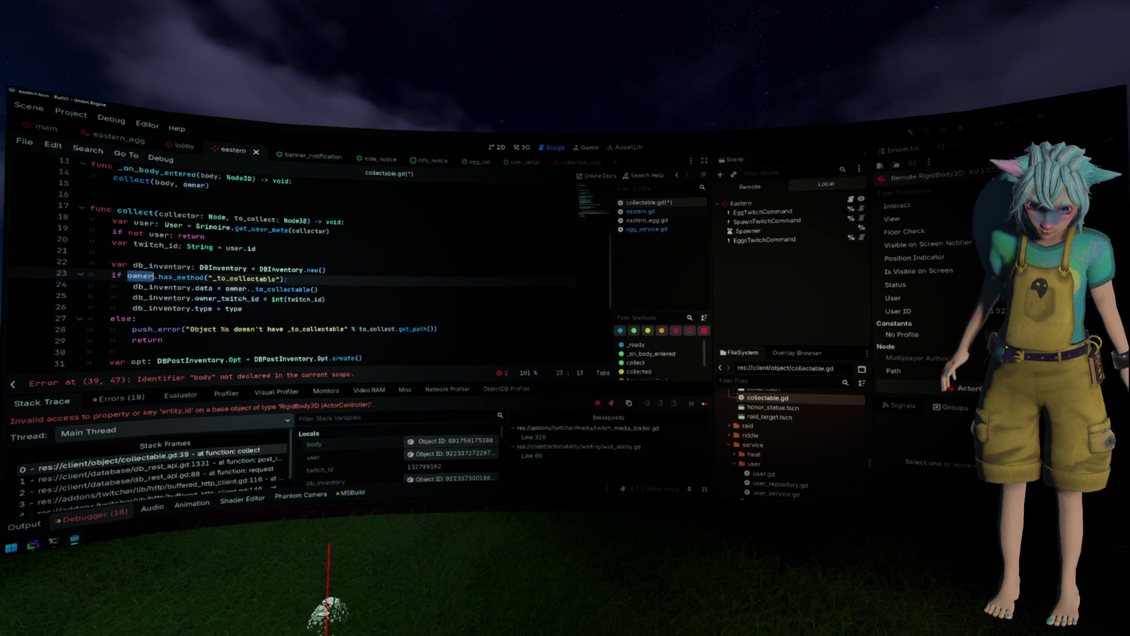
type("to_collect")
left_click(210, 278)
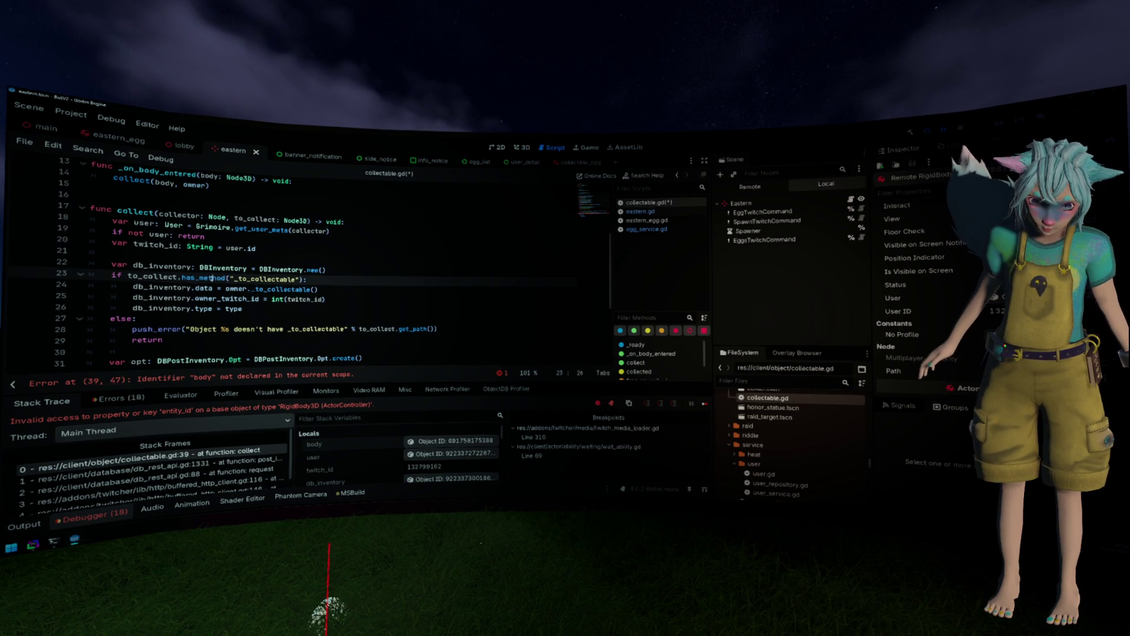
double_click(211, 278)
Review the post_inventory call and the 'Failed to save entity' error on line 39
scroll(345, 277, "down", 1)
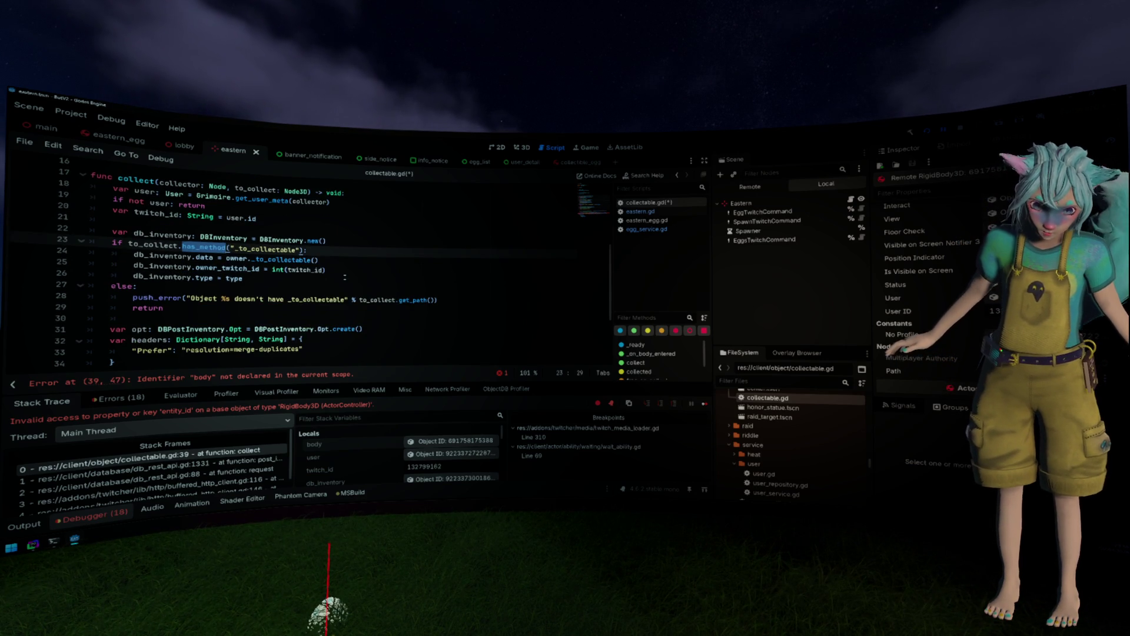
scroll(325, 252, "down", 1)
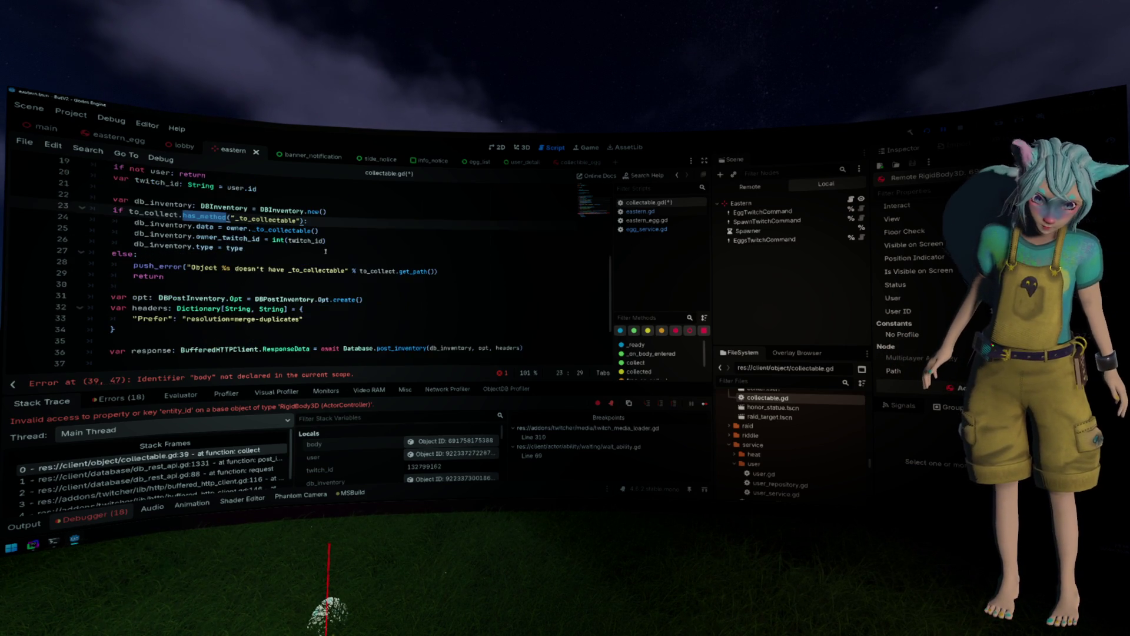
scroll(324, 250, "down", 1)
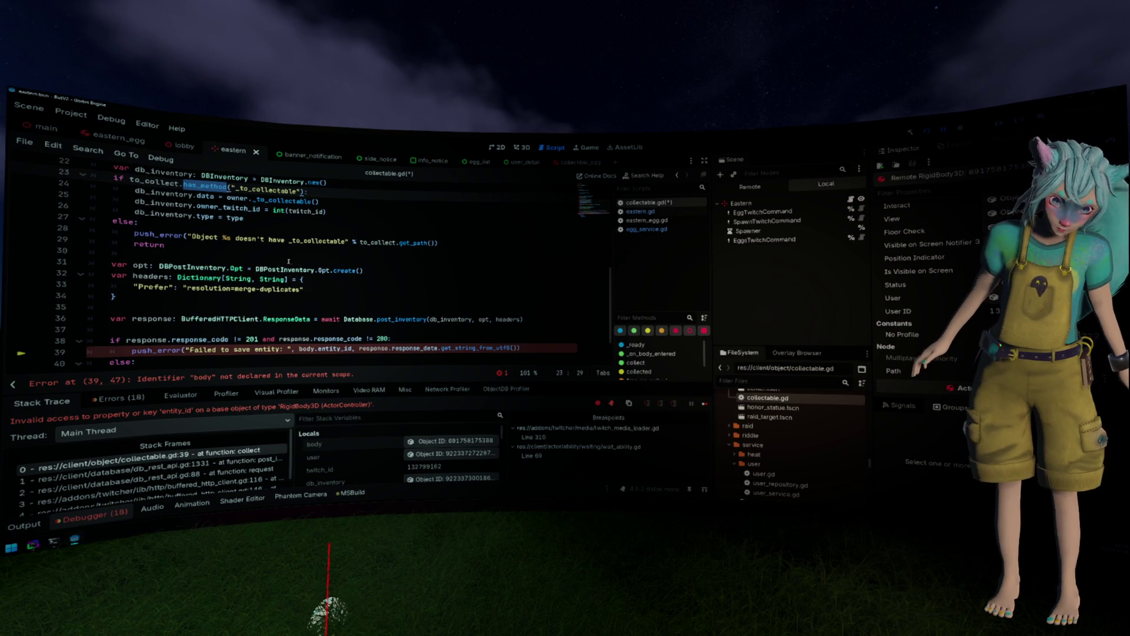
scroll(288, 261, "down", 1)
double_click(395, 291)
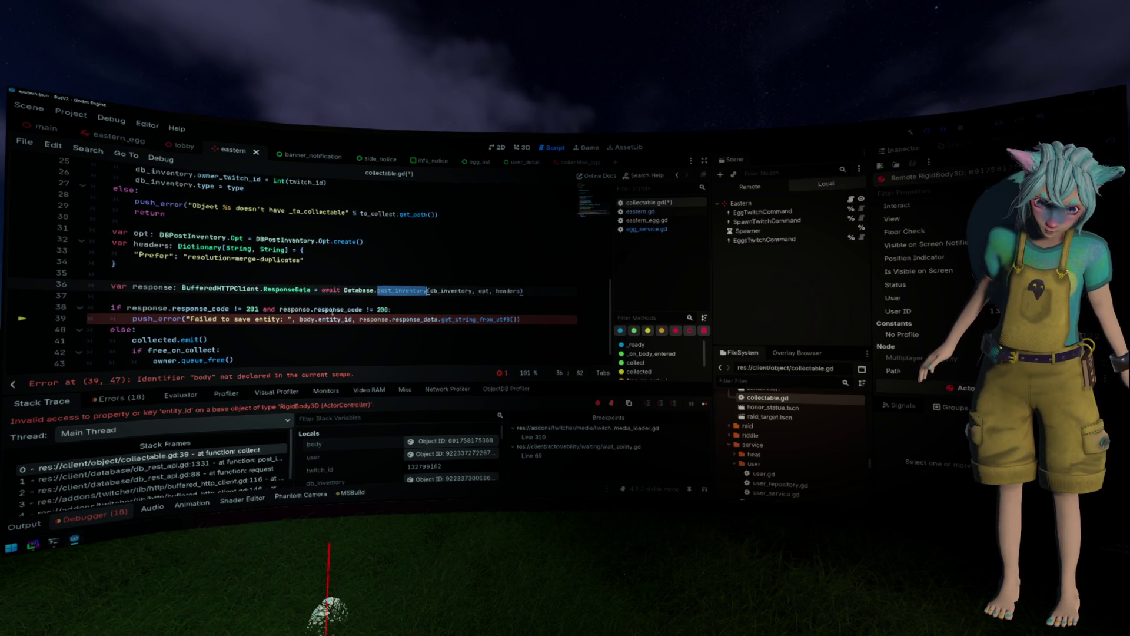
double_click(307, 319)
double_click(334, 319)
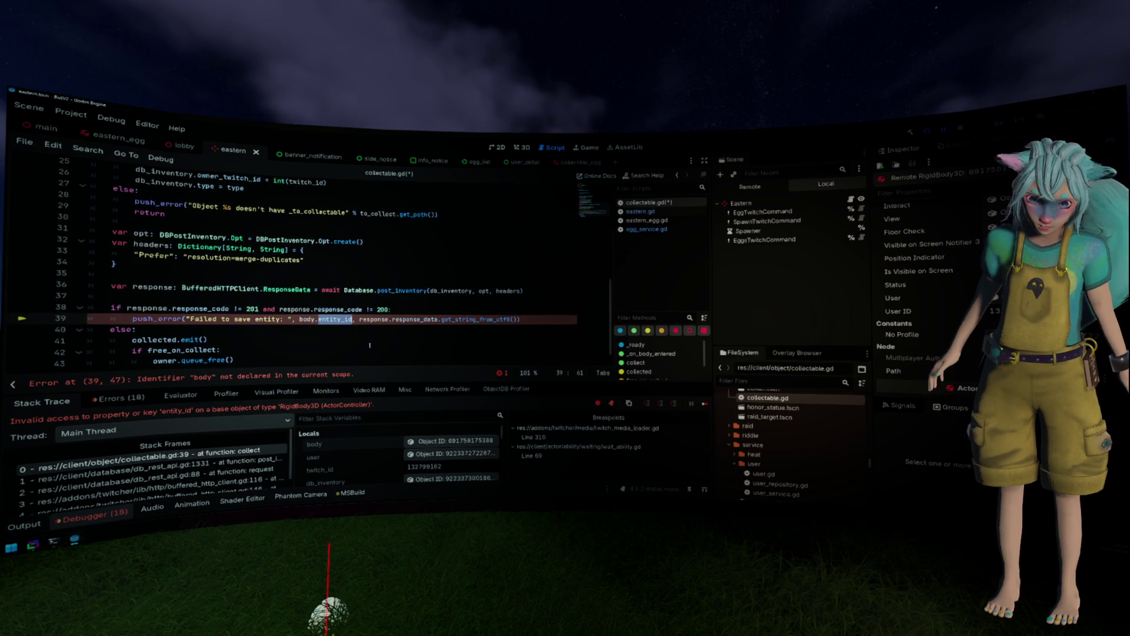
double_click(268, 319)
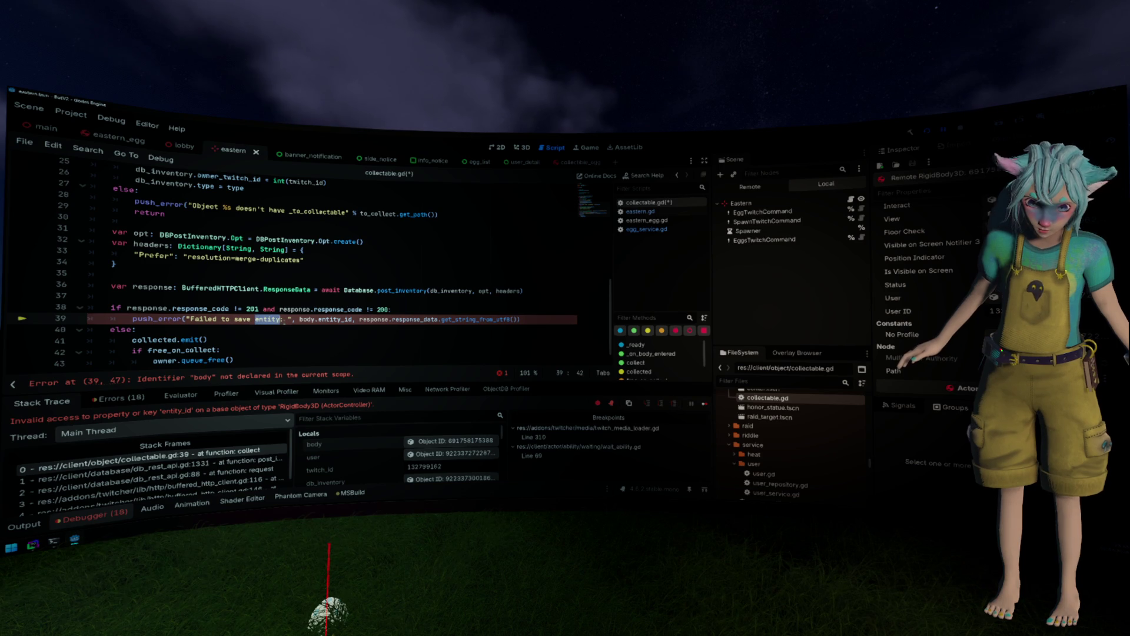
scroll(285, 321, "up", 2)
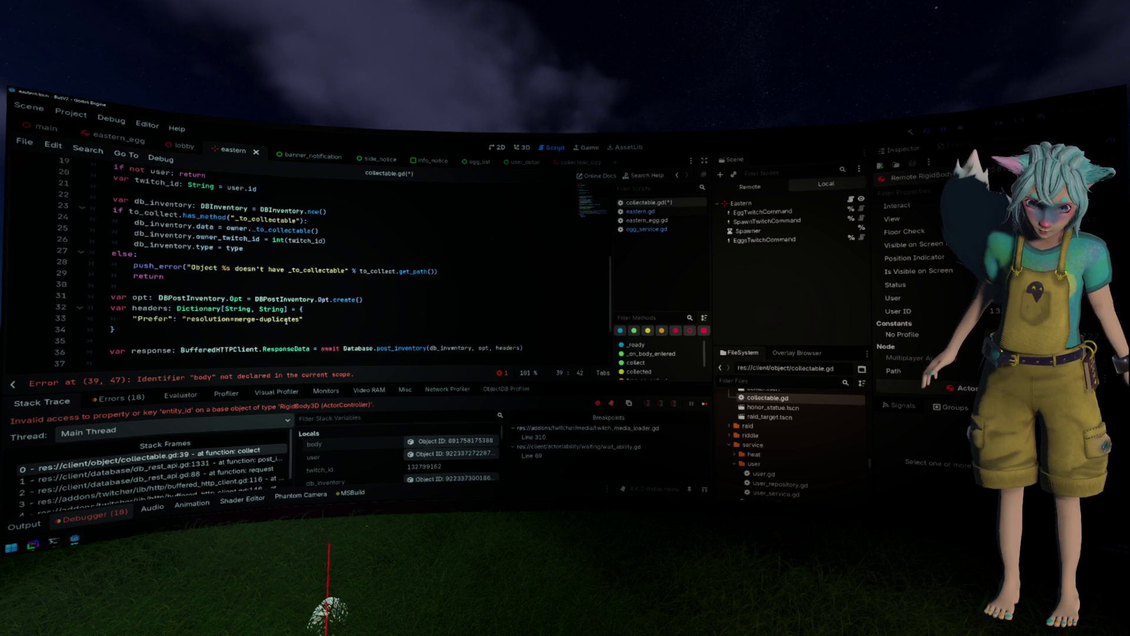
scroll(286, 321, "down", 2)
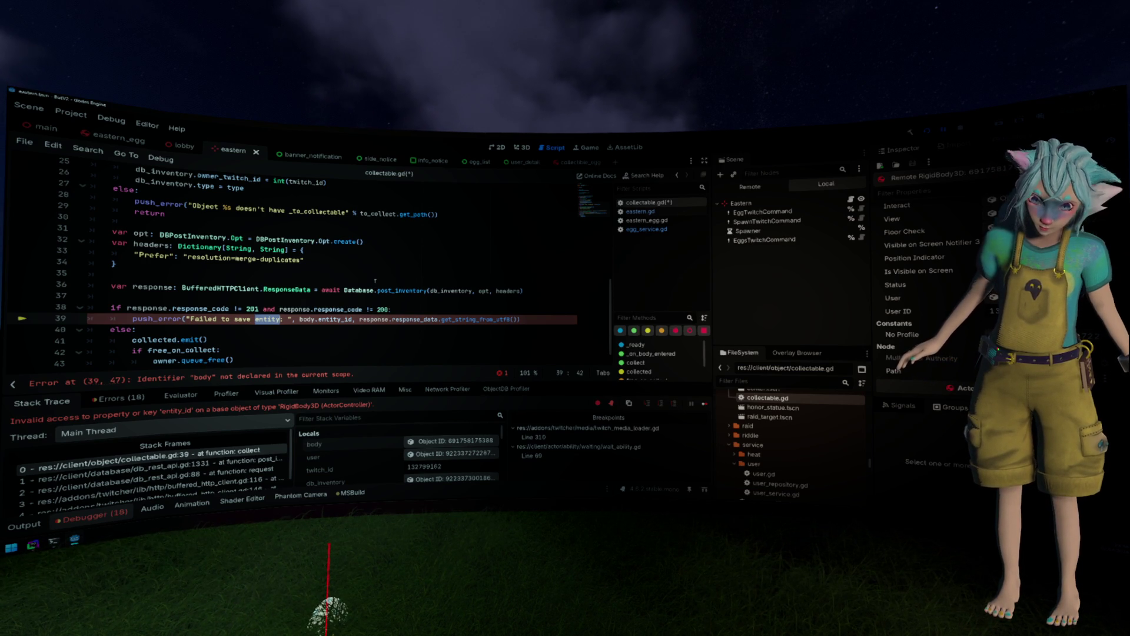
Reword the line 39 error to 'Failed to add %s to %s cause of %s', dropping body.entity_id
key("Left")
key("Left")
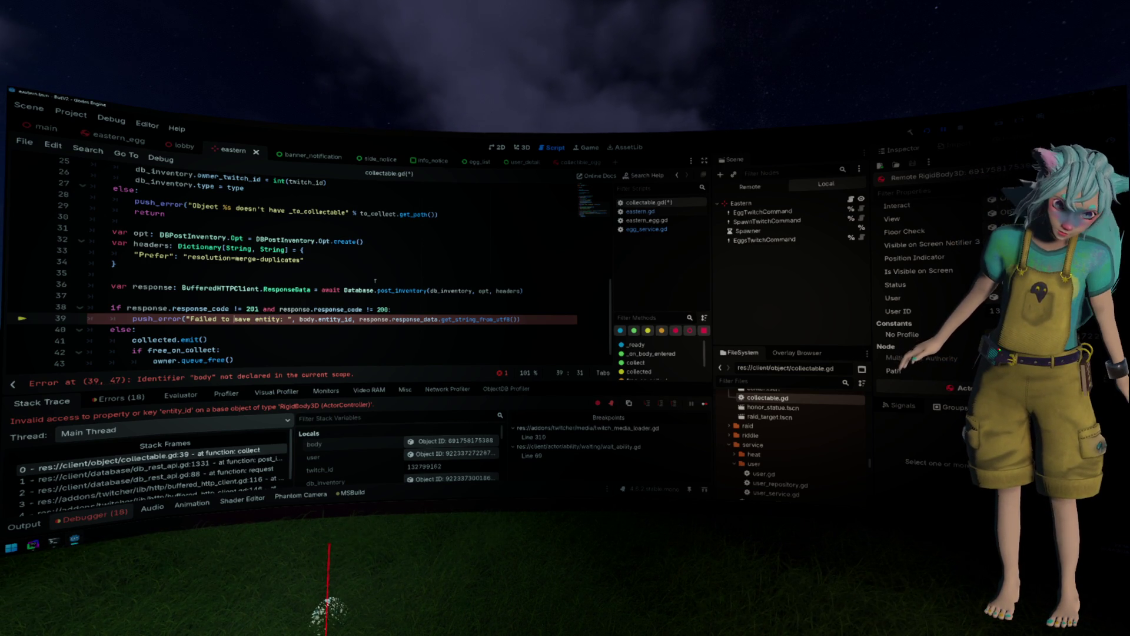
key("ctrl+shift+Left")
type("add the")
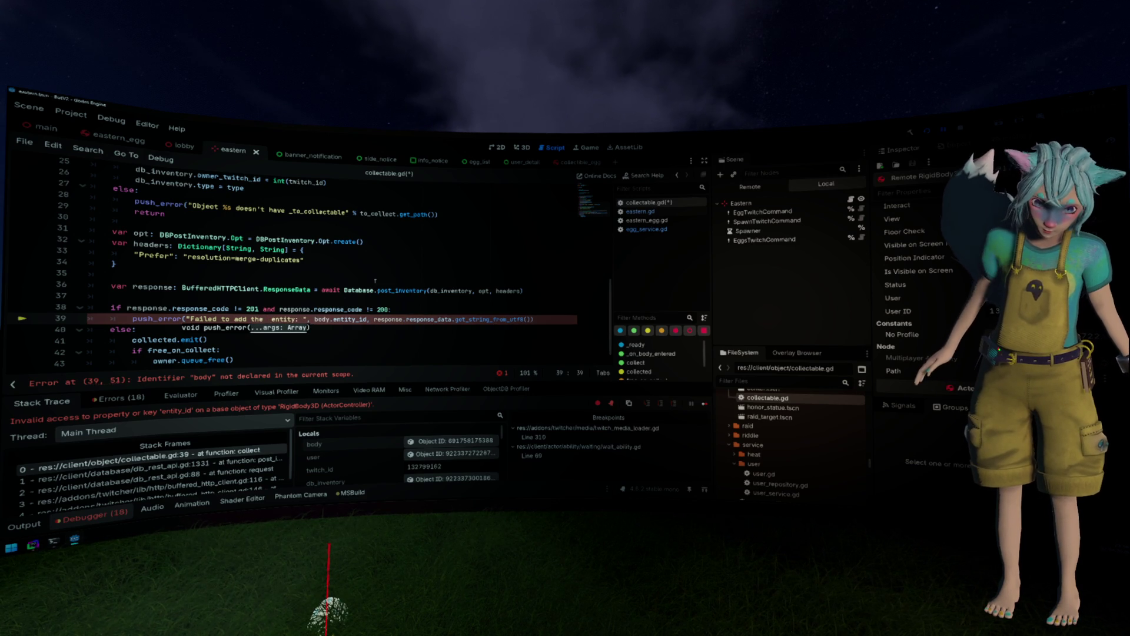
key("BackSpace")
key("BackSpace")
key("BackSpace")
type("%")
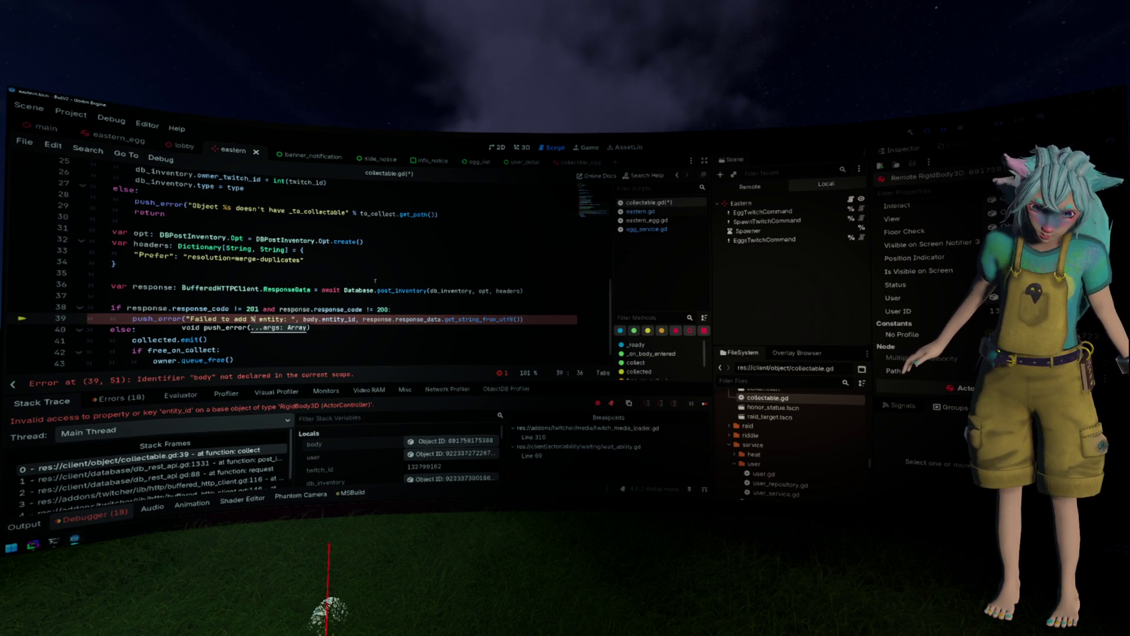
type("s to %")
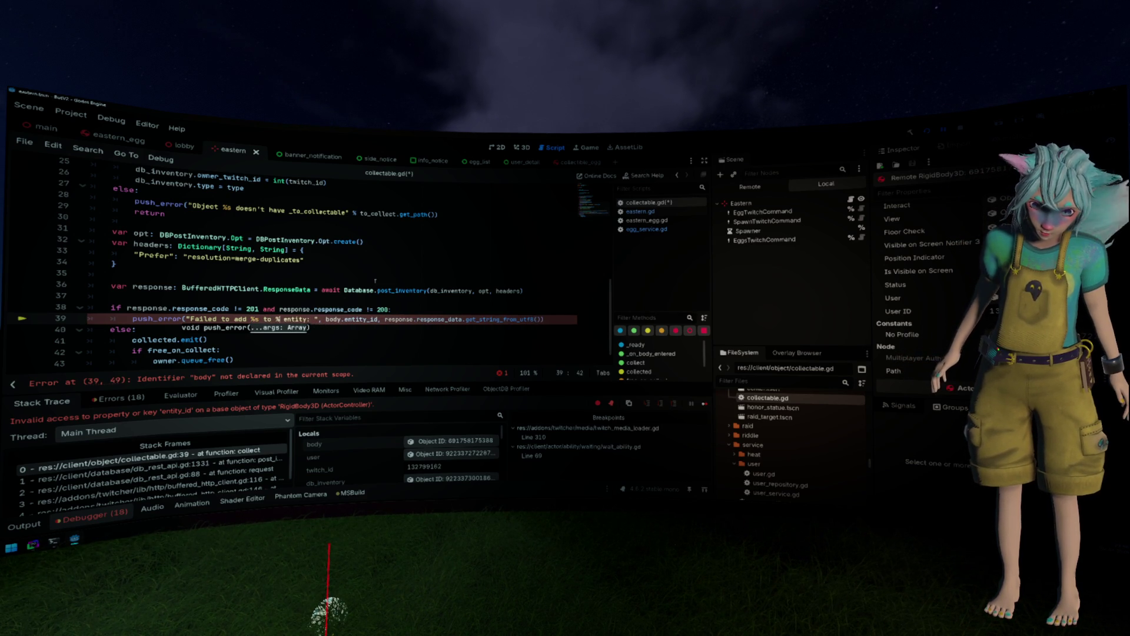
type("s")
key("Right")
key("Delete")
key("Delete")
key("Delete")
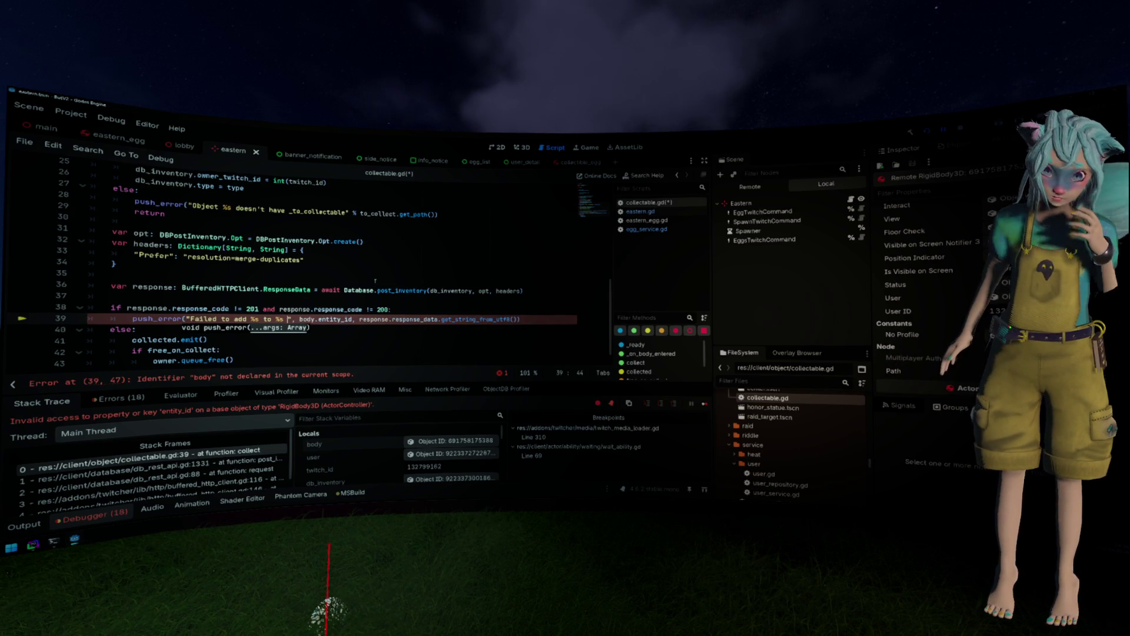
key("BackSpace")
key("Right")
key("Right")
key("ctrl+shift+Right")
key("ctrl+shift+Right")
key("ctrl+shift+Right")
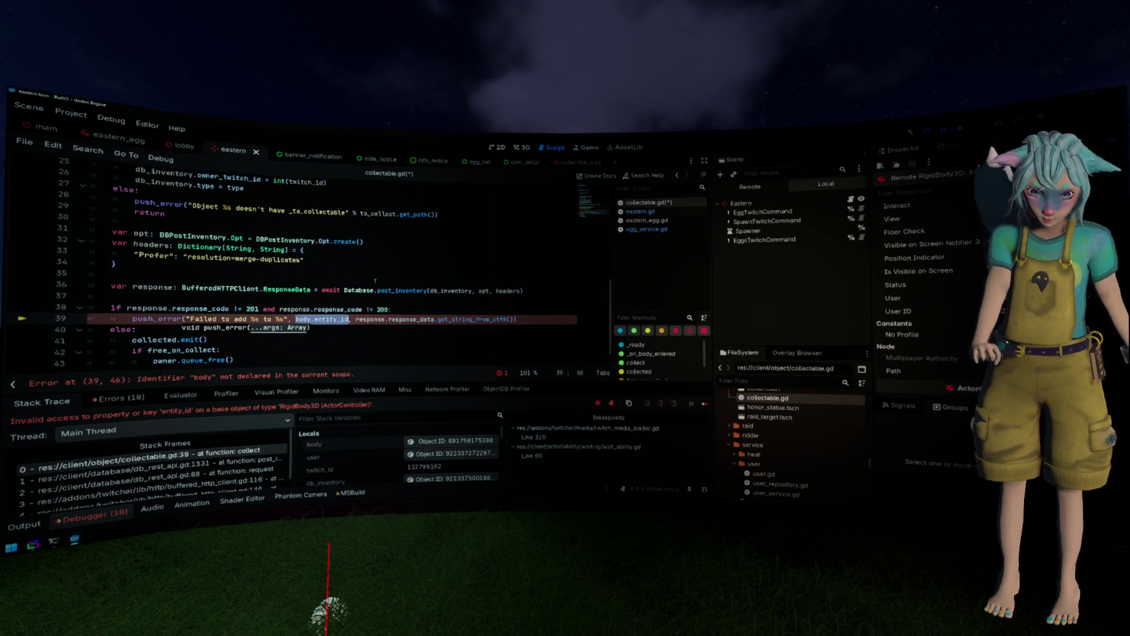
key("BackSpace")
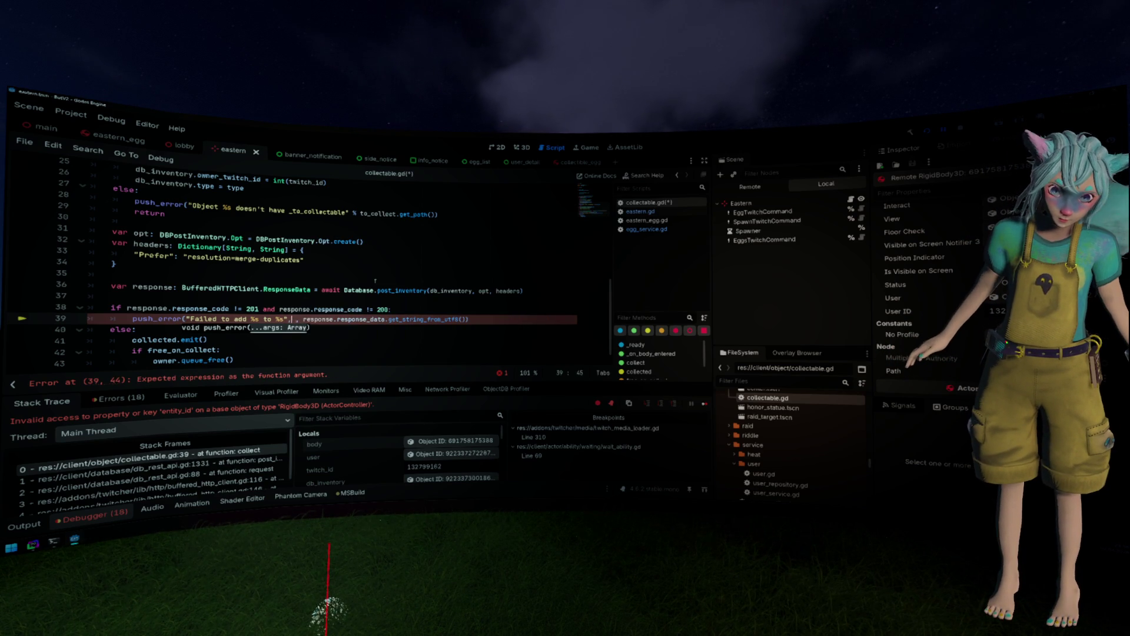
type("cause of %s")
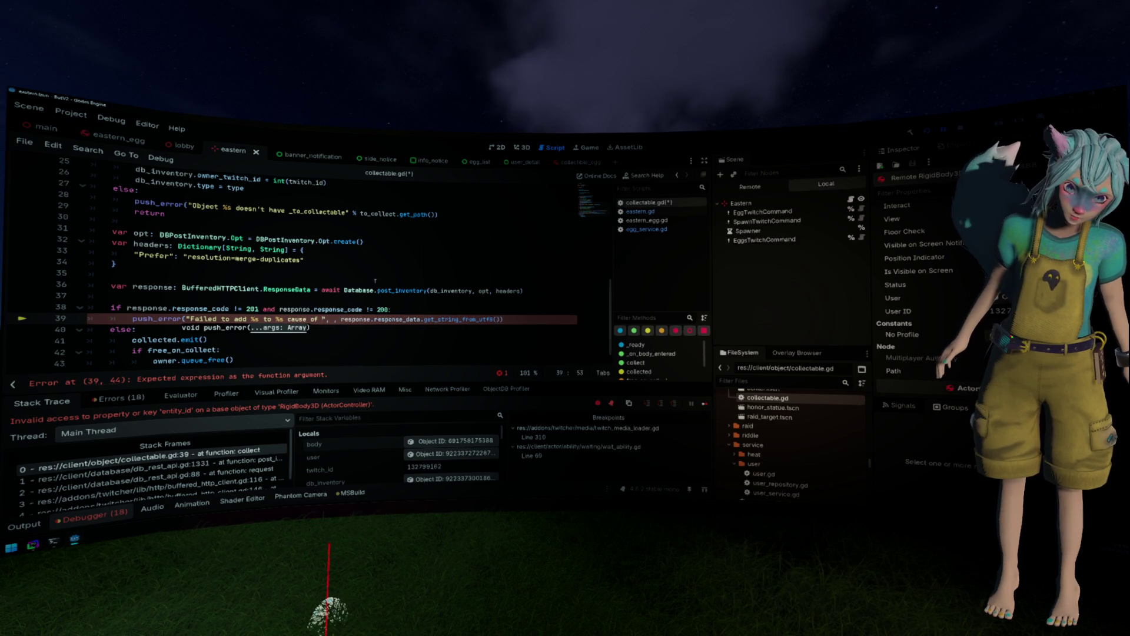
Replace the leftover commas after the message with the start of a '% [' format array
key("Right")
key("Right")
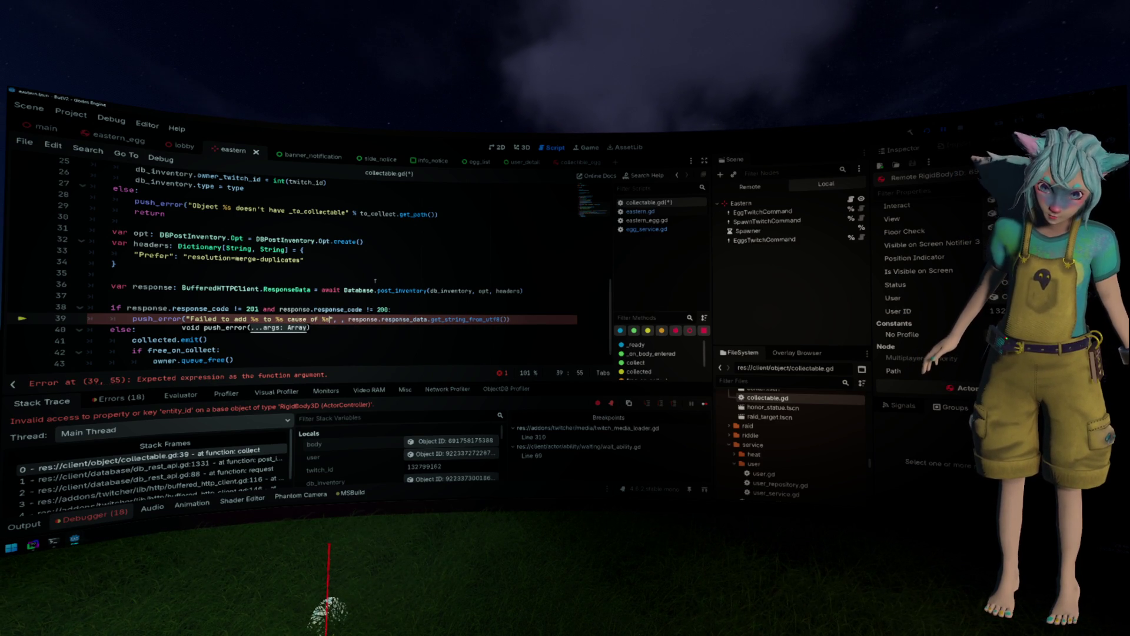
key("BackSpace")
key("Right")
key("Delete")
type("[")
key("BackSpace")
type("% [")
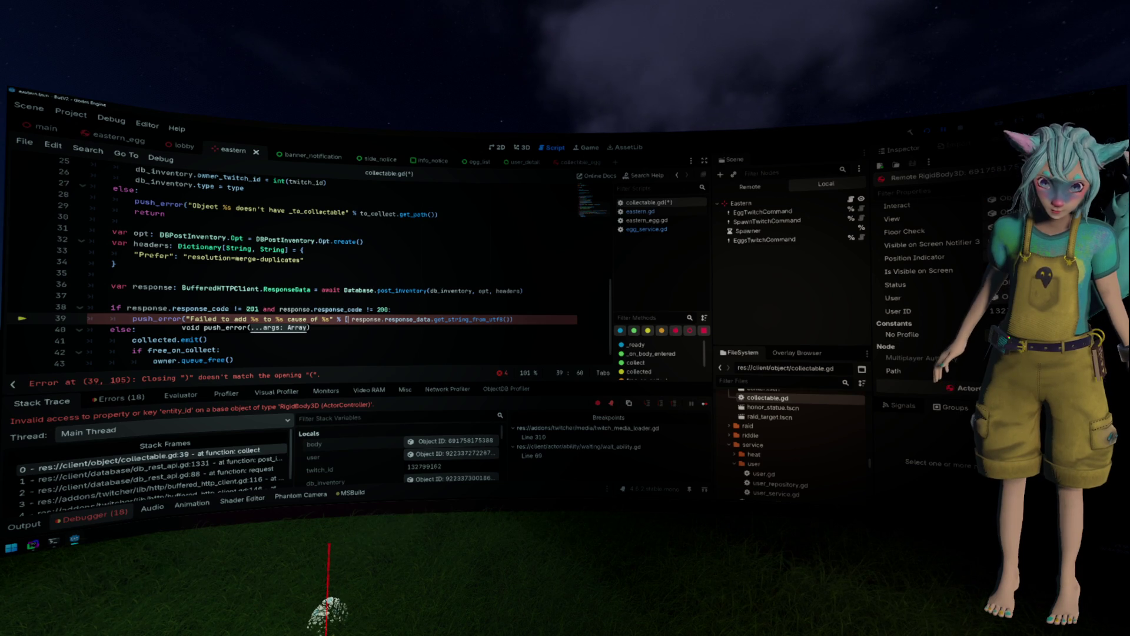
scroll(298, 293, "up", 3)
double_click(256, 188)
scroll(316, 251, "down", 3)
scroll(278, 232, "up", 3)
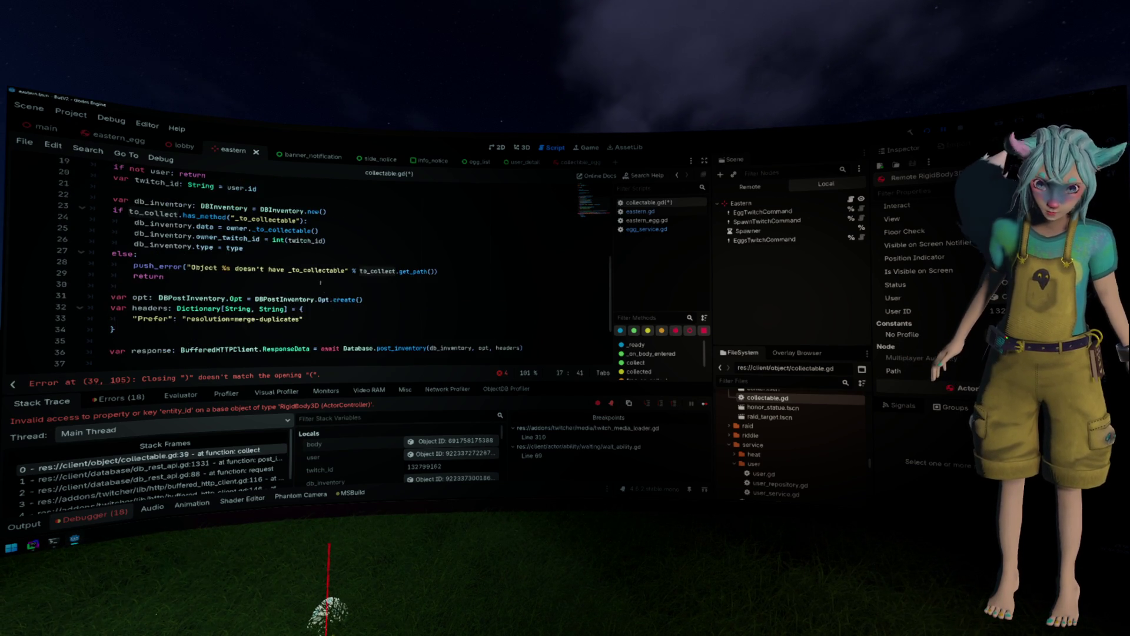
Copy 'collectable' from line 24 and paste it over to_collect on lines 17, 23 and 28
type("c")
key("ctrl+z")
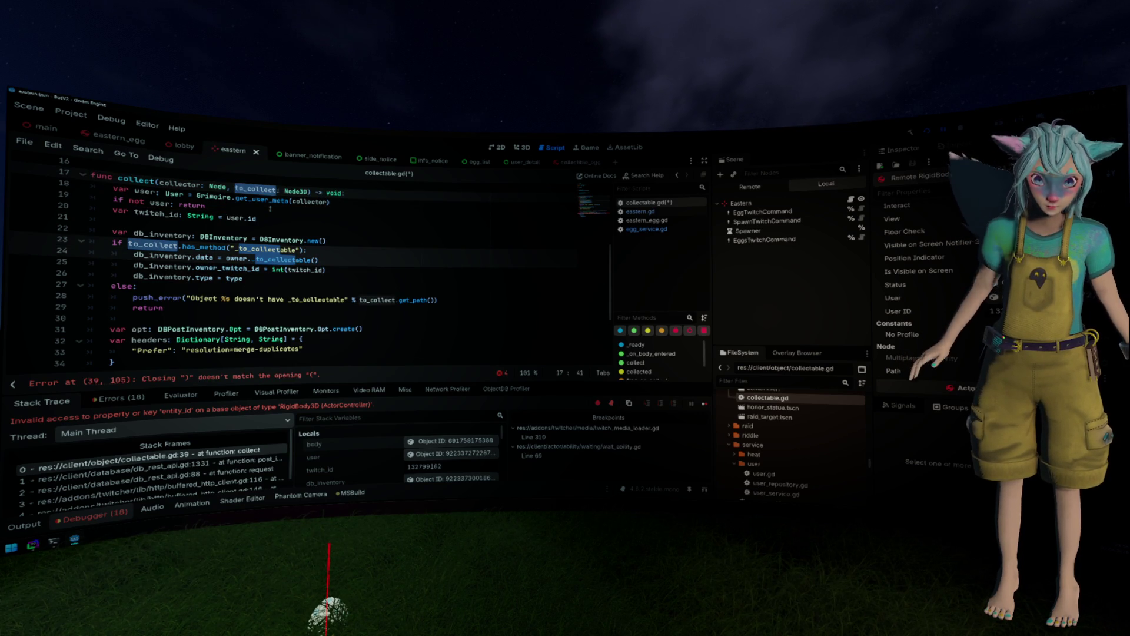
mouse_move(268, 259)
left_mouse_down()
mouse_move(323, 259)
mouse_move(307, 259)
left_mouse_up()
key("ctrl+c")
double_click(256, 189)
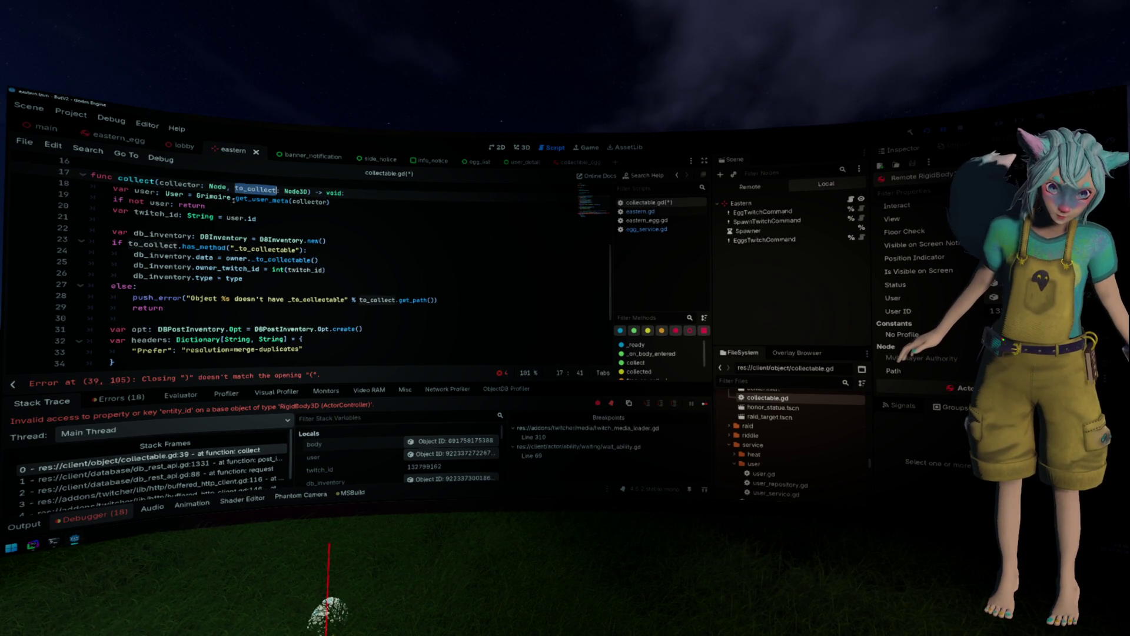
key("ctrl+v")
double_click(157, 244)
key("ctrl+v")
double_click(372, 300)
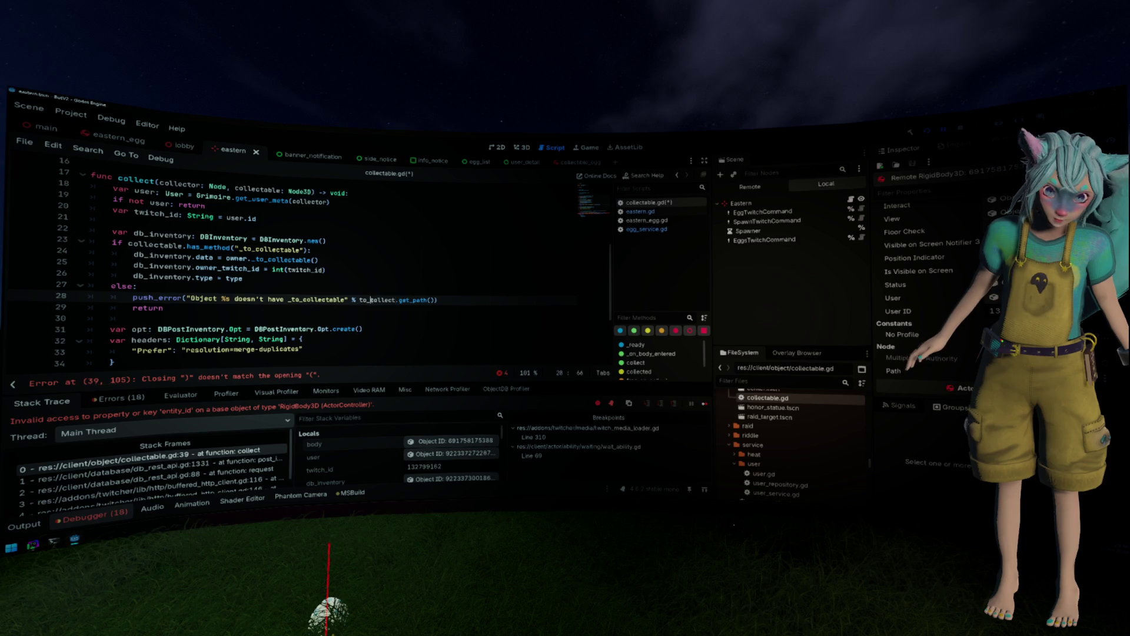
key("ctrl+v")
scroll(401, 284, "down", 3)
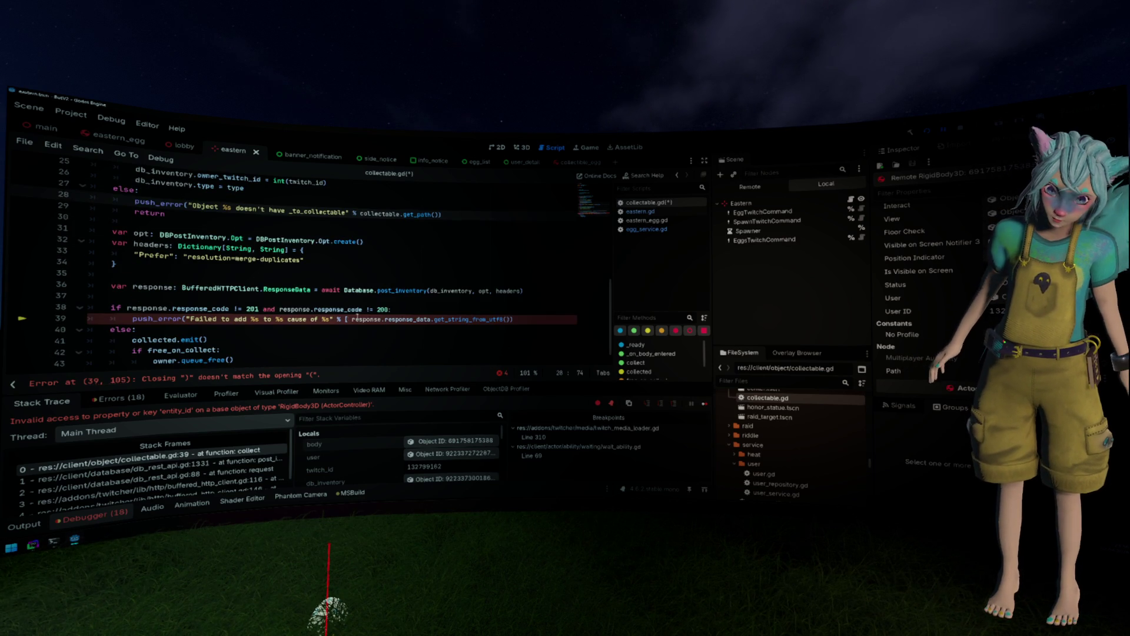
Fill the format array with collectable, collector and the response data, close it with ], and save
left_click(351, 319)
type("collectable, co")
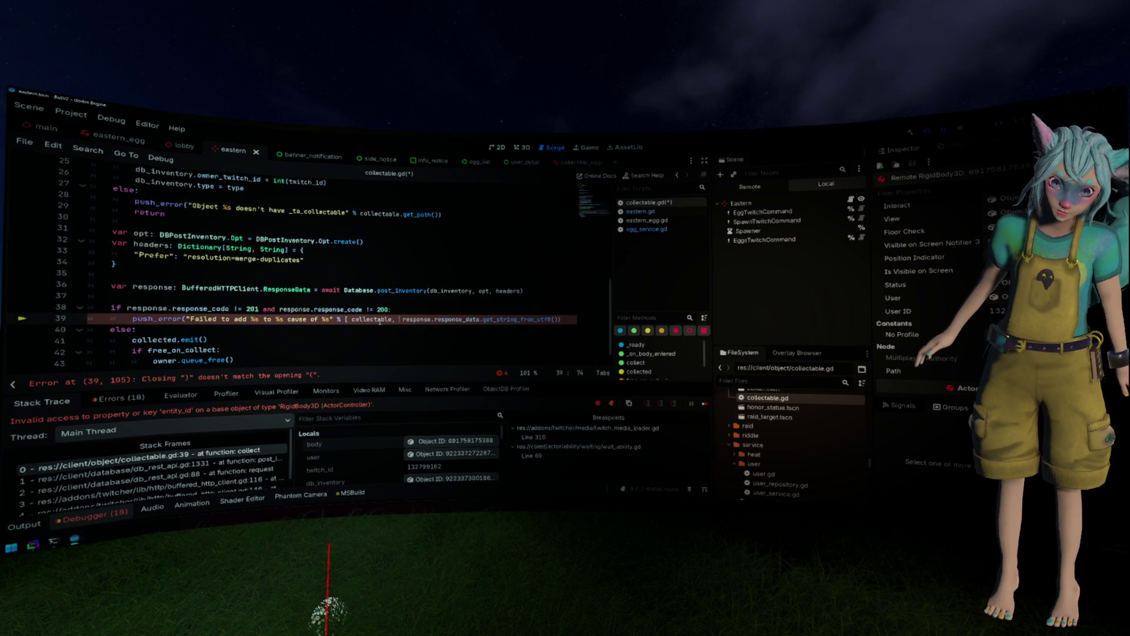
type("llector,")
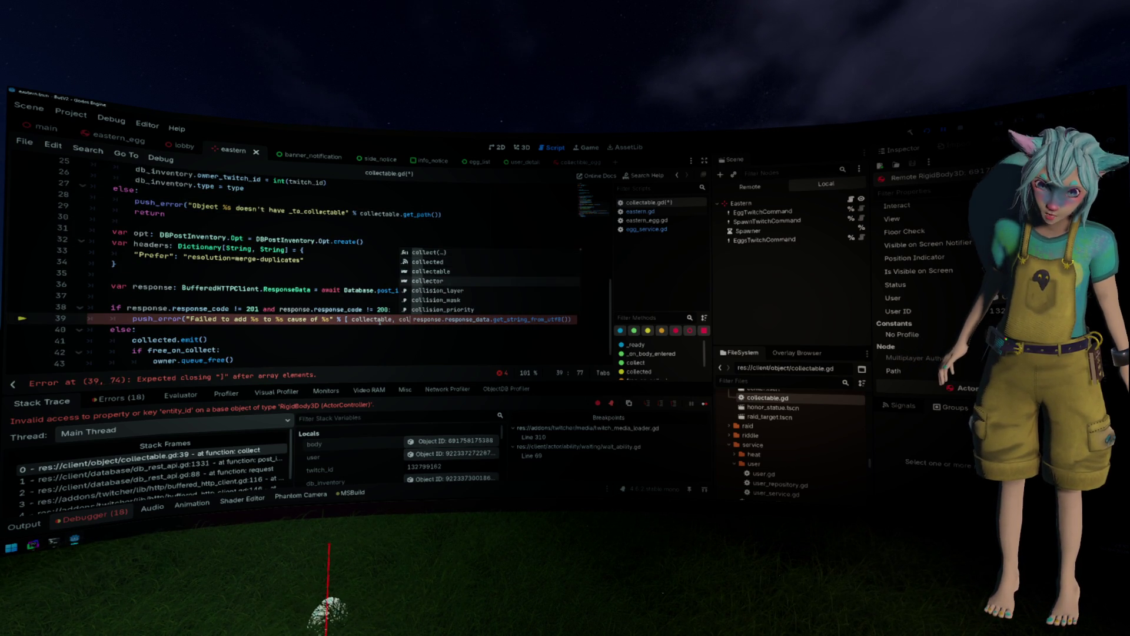
left_click(382, 328)
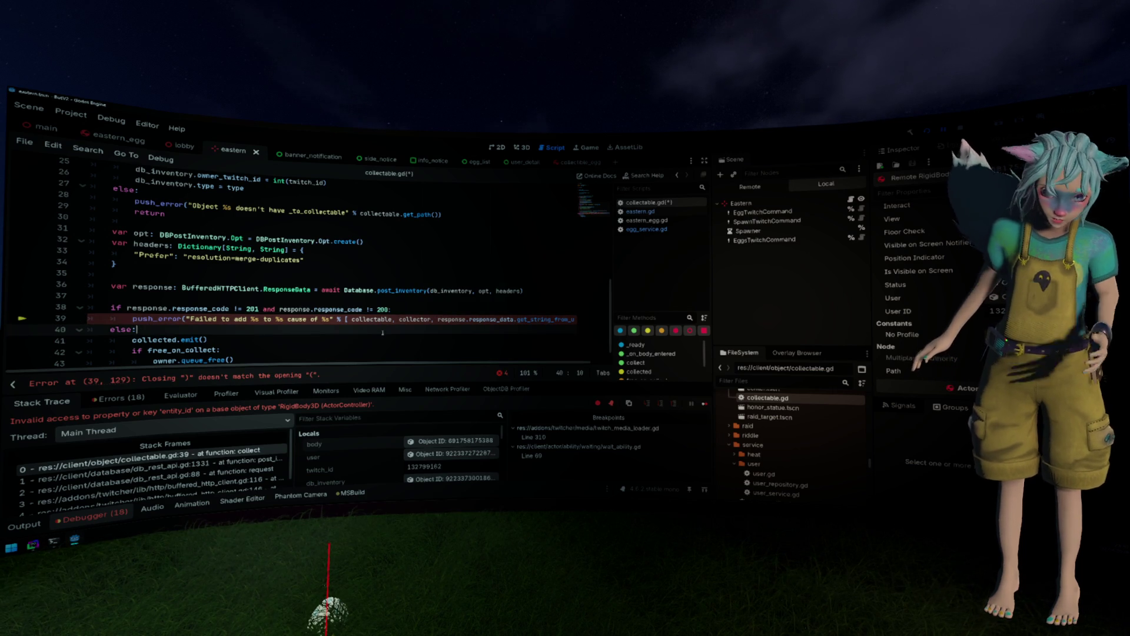
scroll(382, 329, "down", 1)
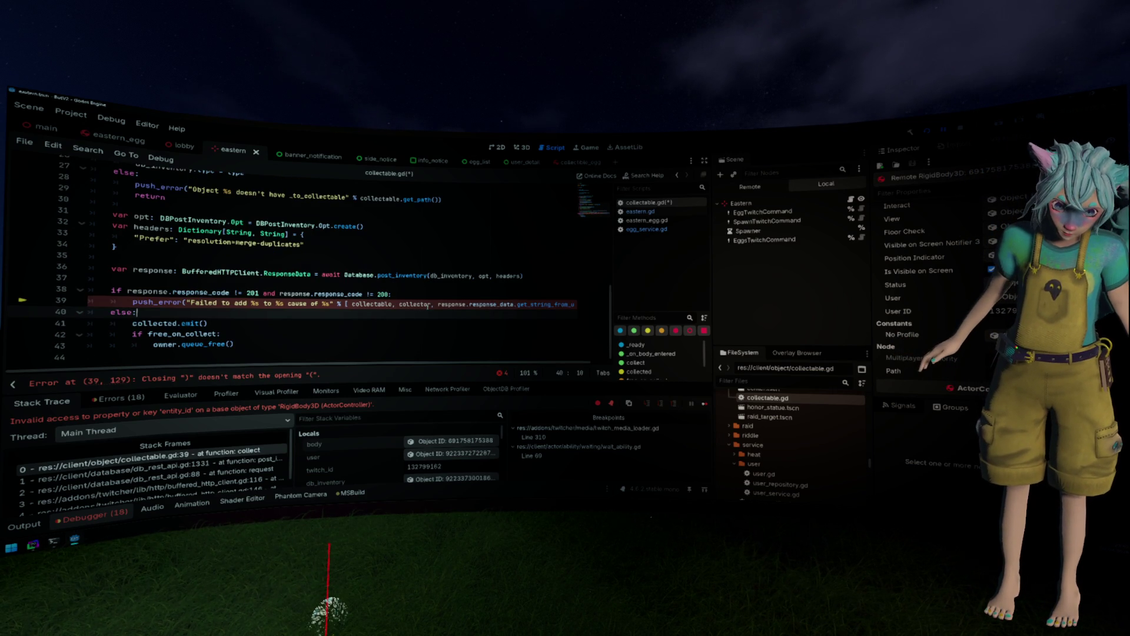
left_click(352, 303)
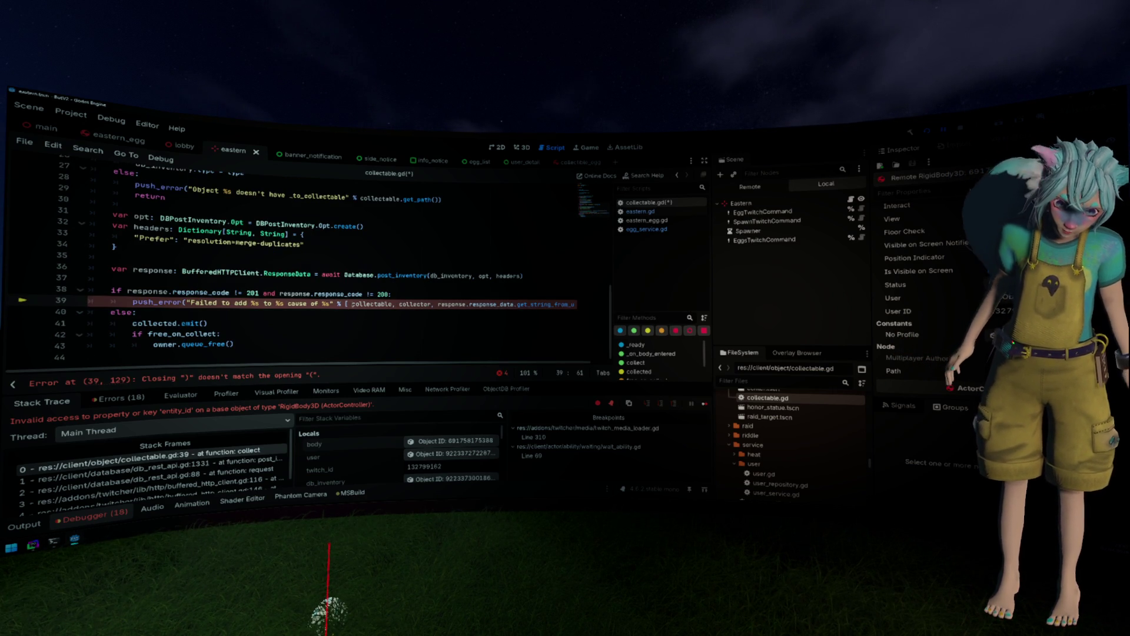
key("End")
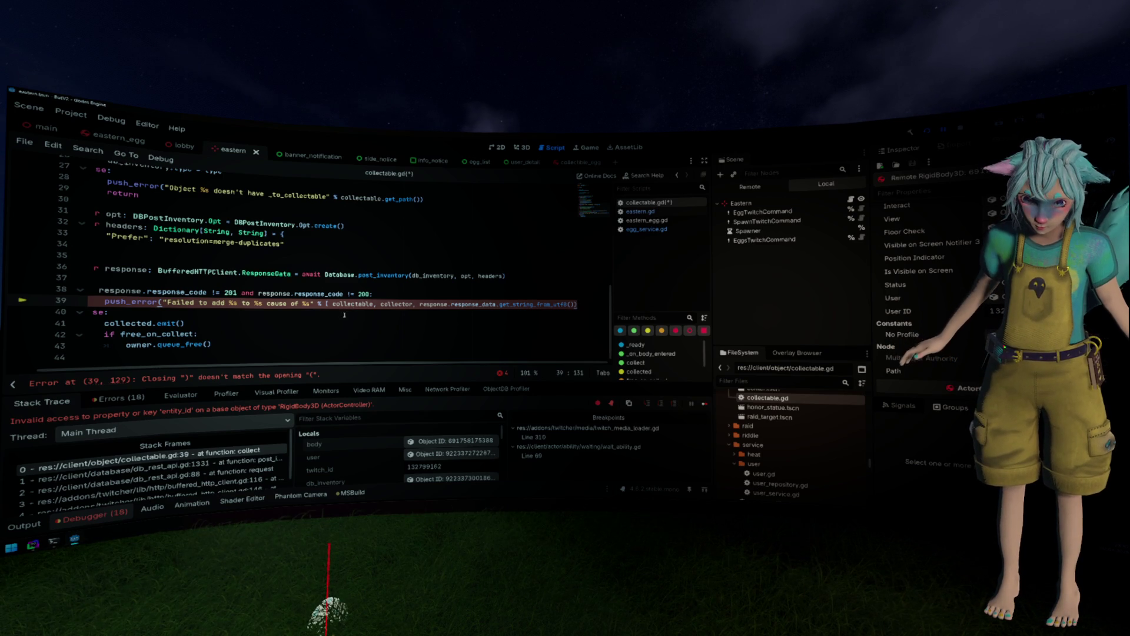
type("]")
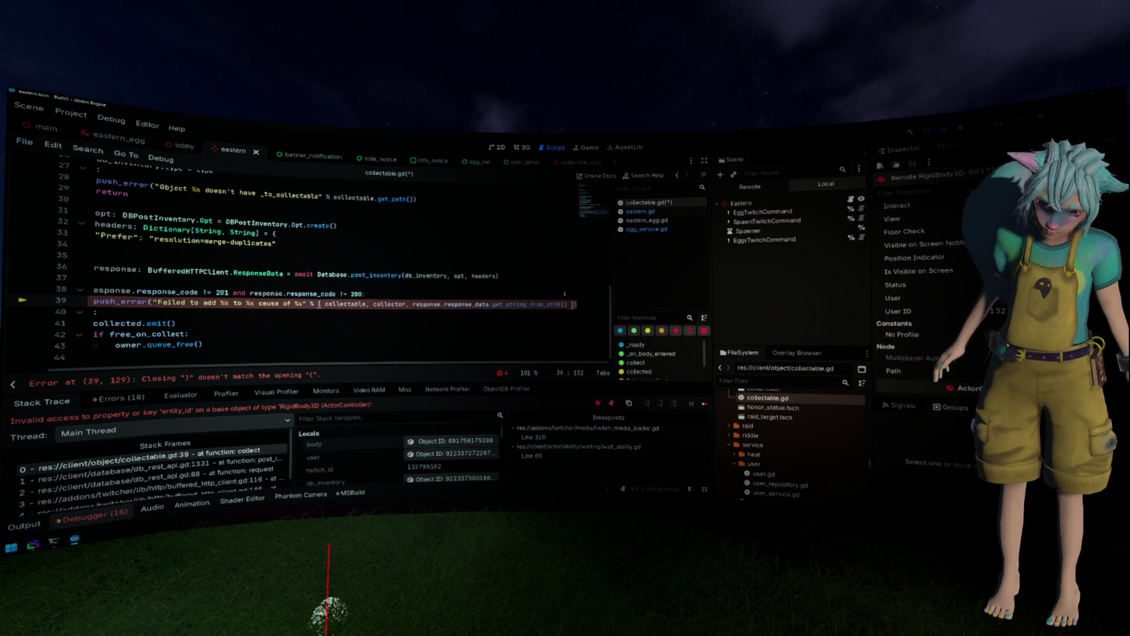
key("Up")
key("Up")
key("ctrl+s")
Wrap the format array onto an indented continuation line and relaunch the game with F5
left_click(325, 313)
type("\\")
key("Return")
key("Tab")
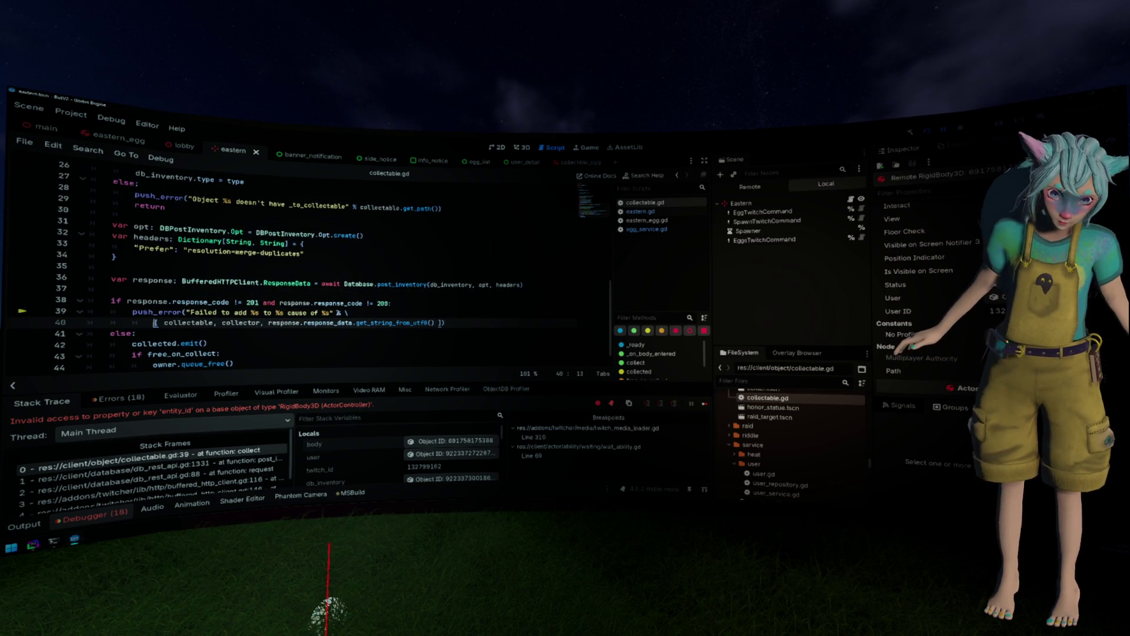
left_click(376, 283)
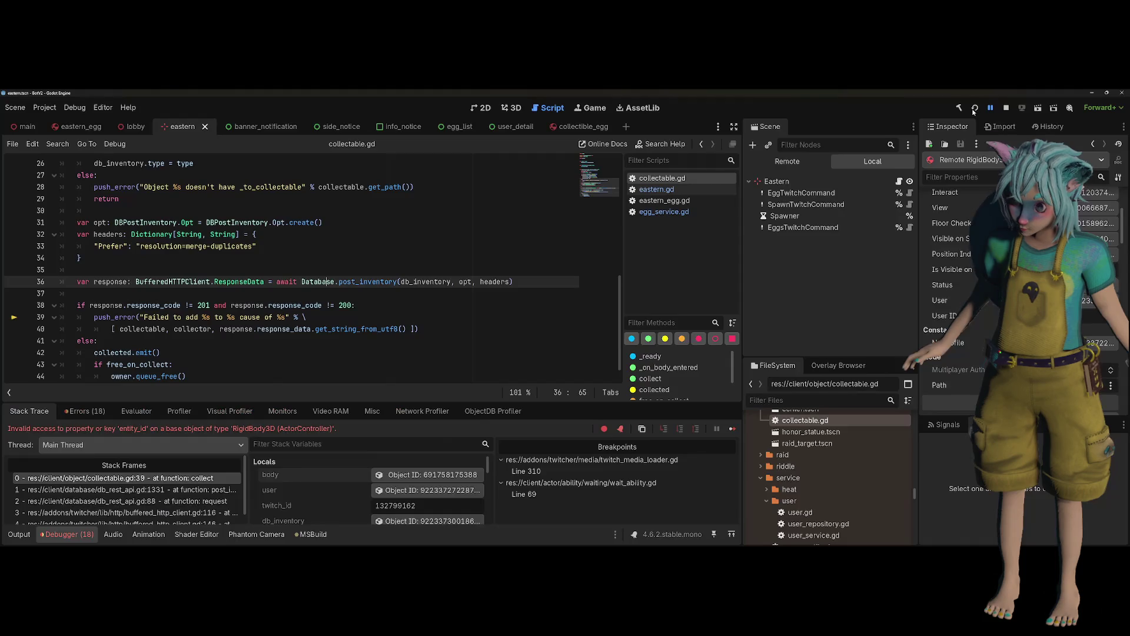
key("F5")
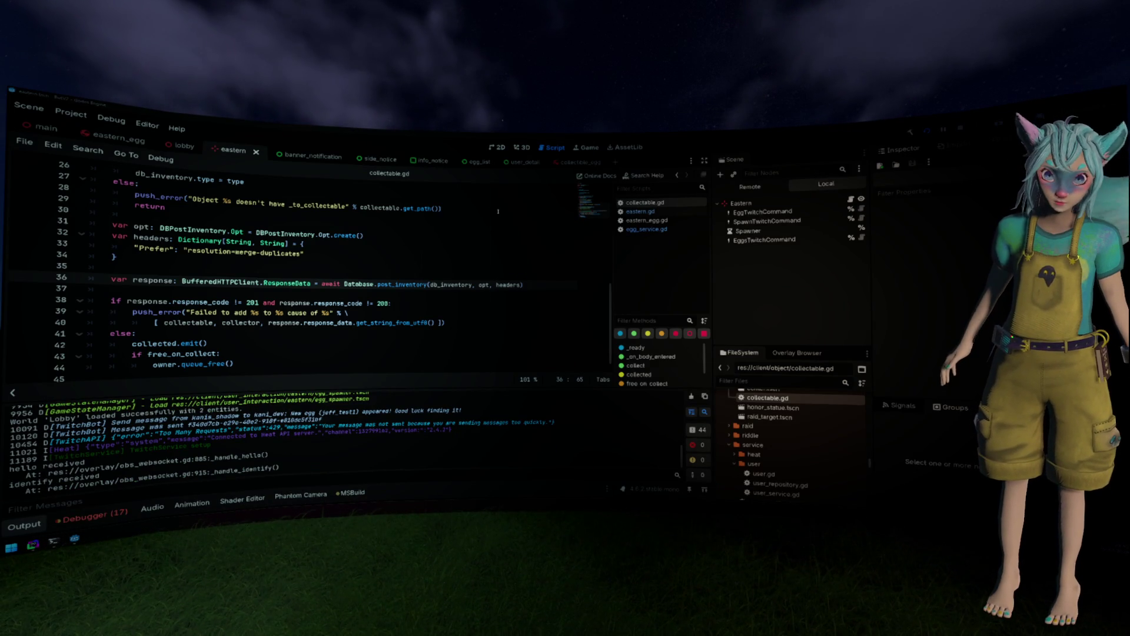
Bring up the Game view with Ctrl+F4 and switch it to 3D mode
key("ctrl+F4")
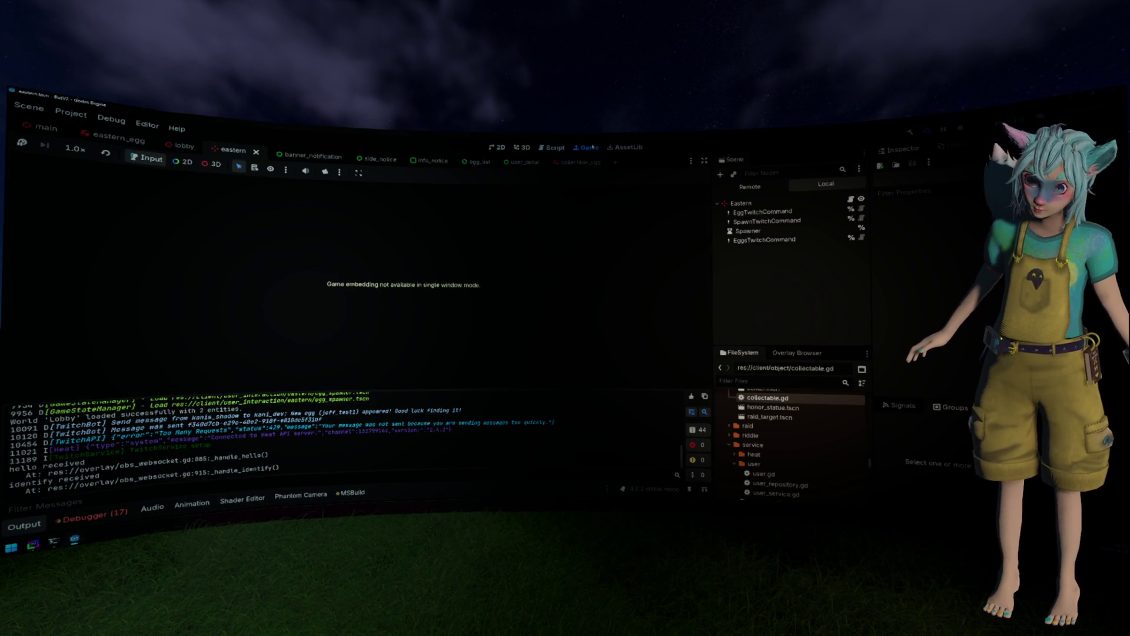
left_click(212, 164)
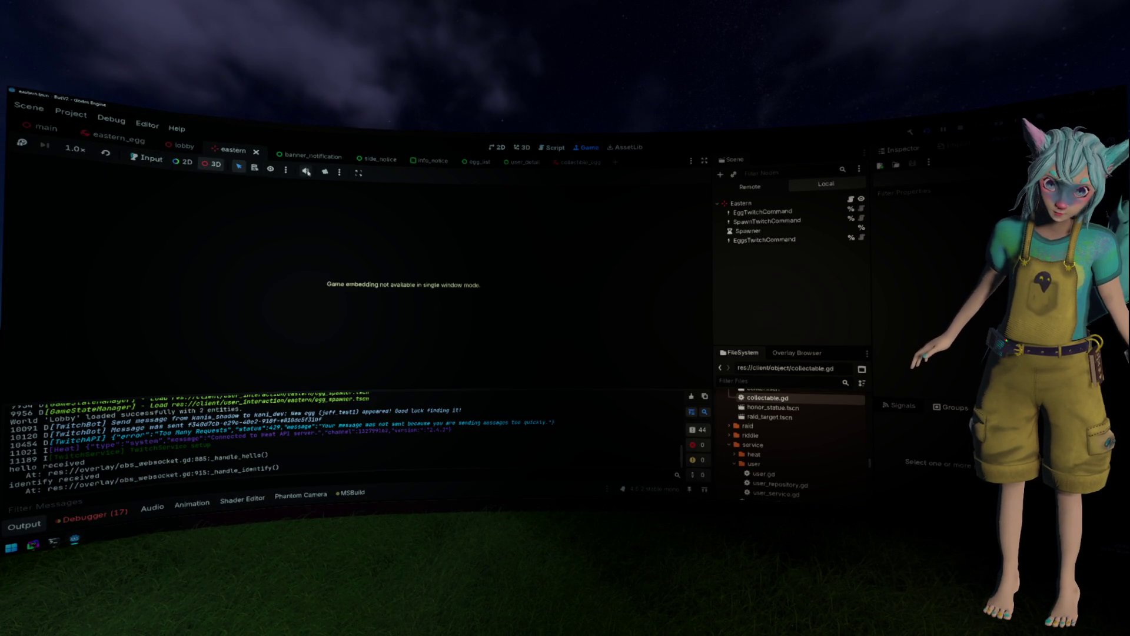
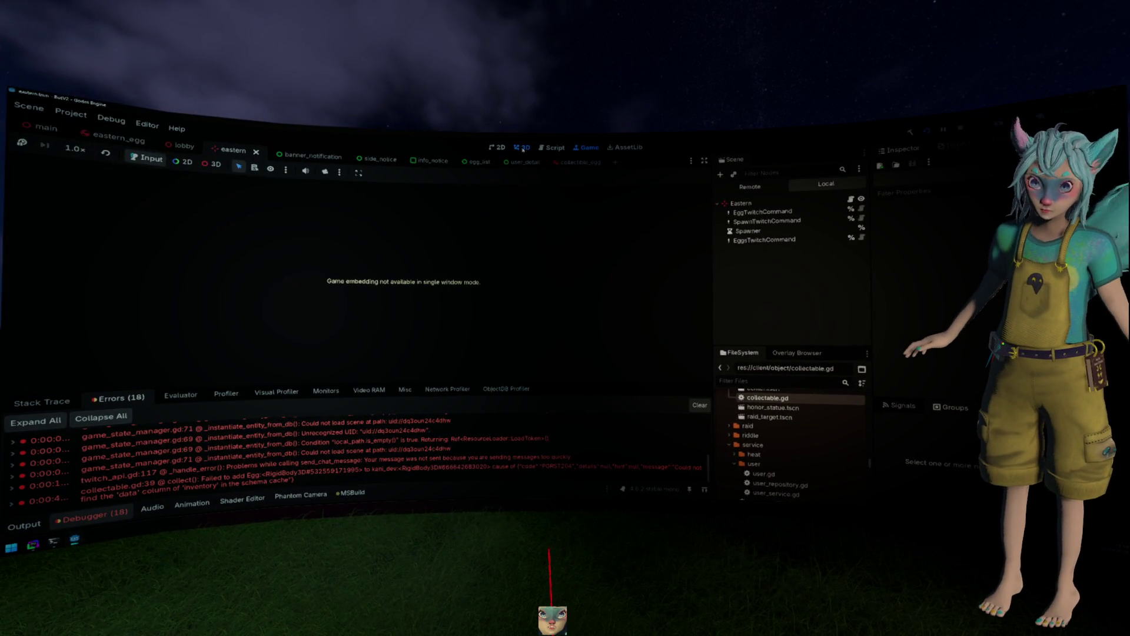
Open collectable.gd in the Script workspace and select lines 22–32 of the collect function
left_click(522, 148)
left_click(549, 149)
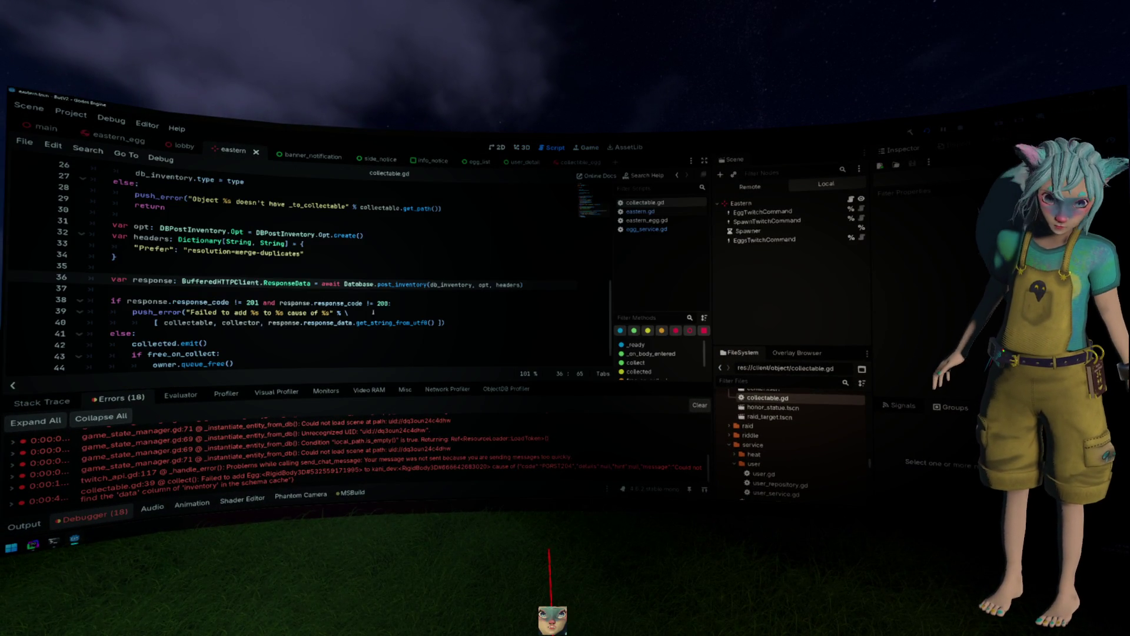
scroll(373, 312, "down", 1)
scroll(306, 301, "up", 4)
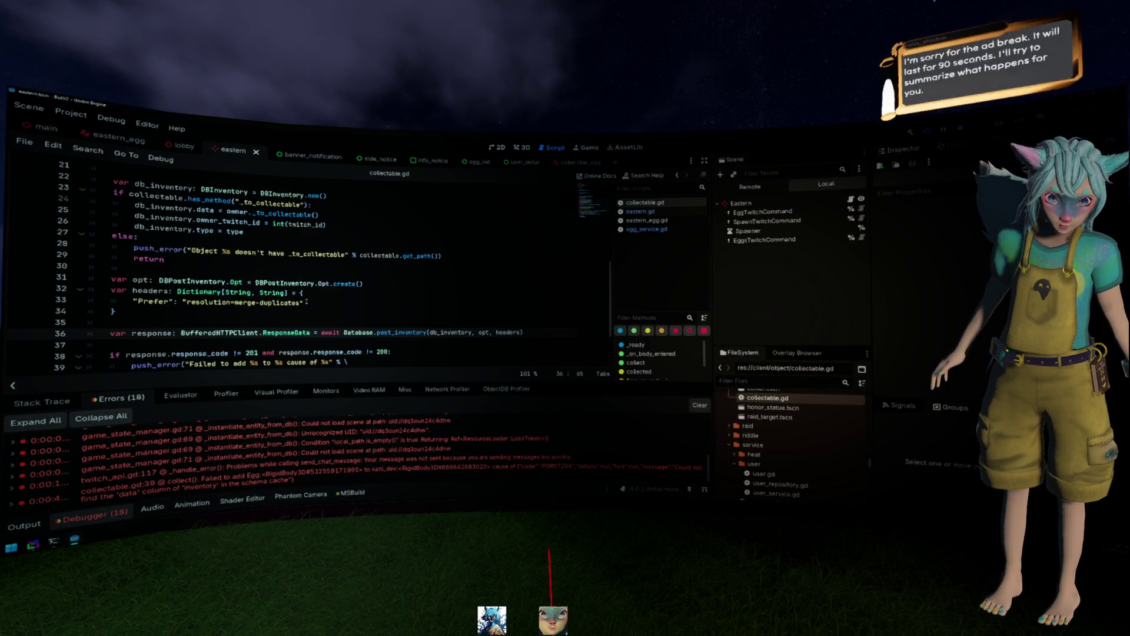
mouse_move(89, 238)
left_mouse_down()
mouse_move(324, 254)
mouse_move(302, 352)
left_mouse_up()
left_click(382, 312)
Scroll up through the collectable.gd script
scroll(236, 265, "up", 5)
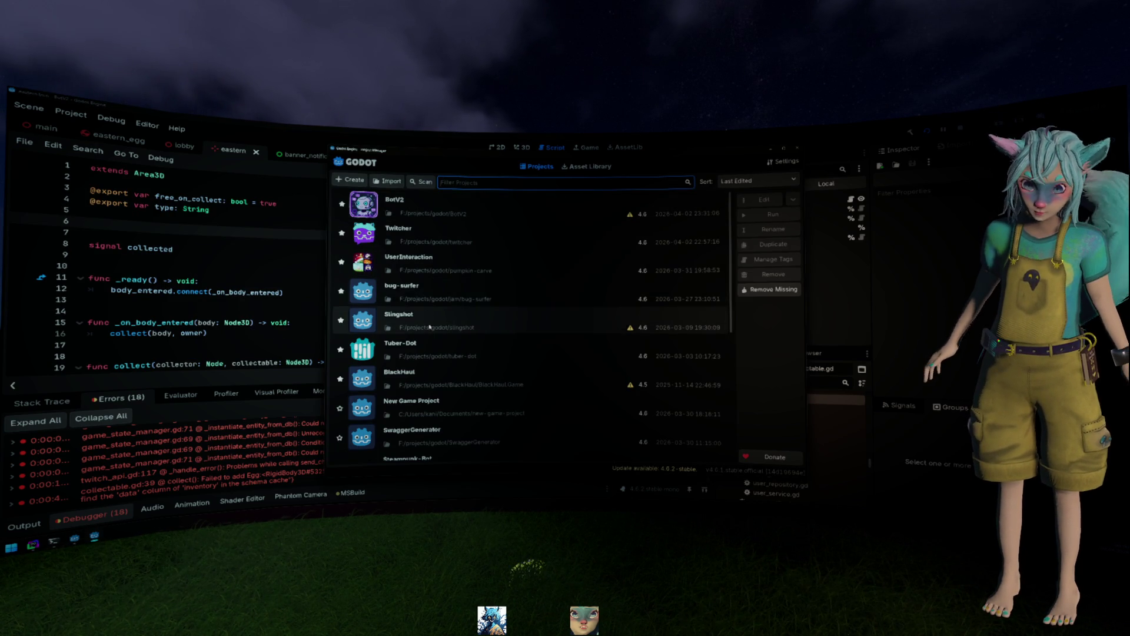
Hide the bottom debugger panel and put the caret on empty line 17
scroll(436, 318, "down", 2)
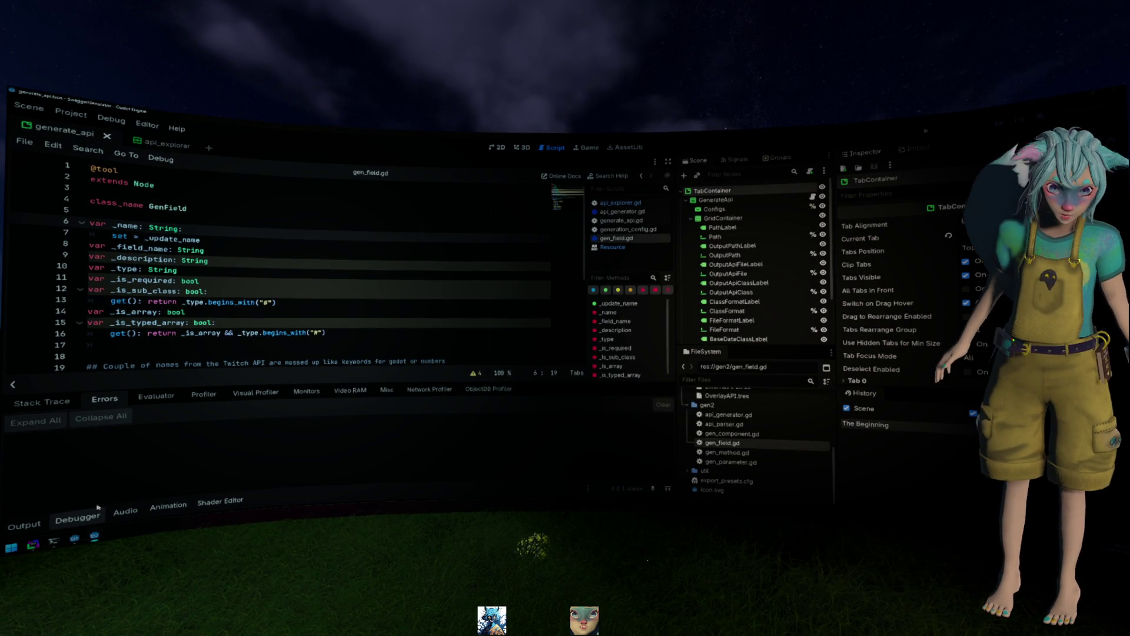
left_click(78, 519)
left_click(111, 345)
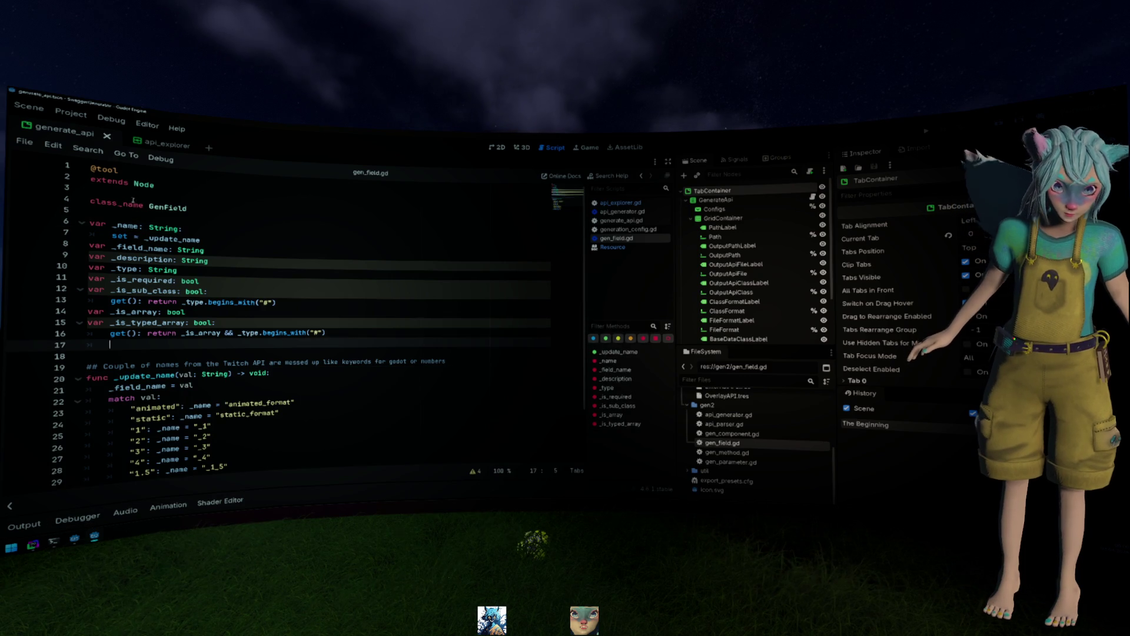
Run the API generator, then parse and generate code from the External API source
left_click(923, 133)
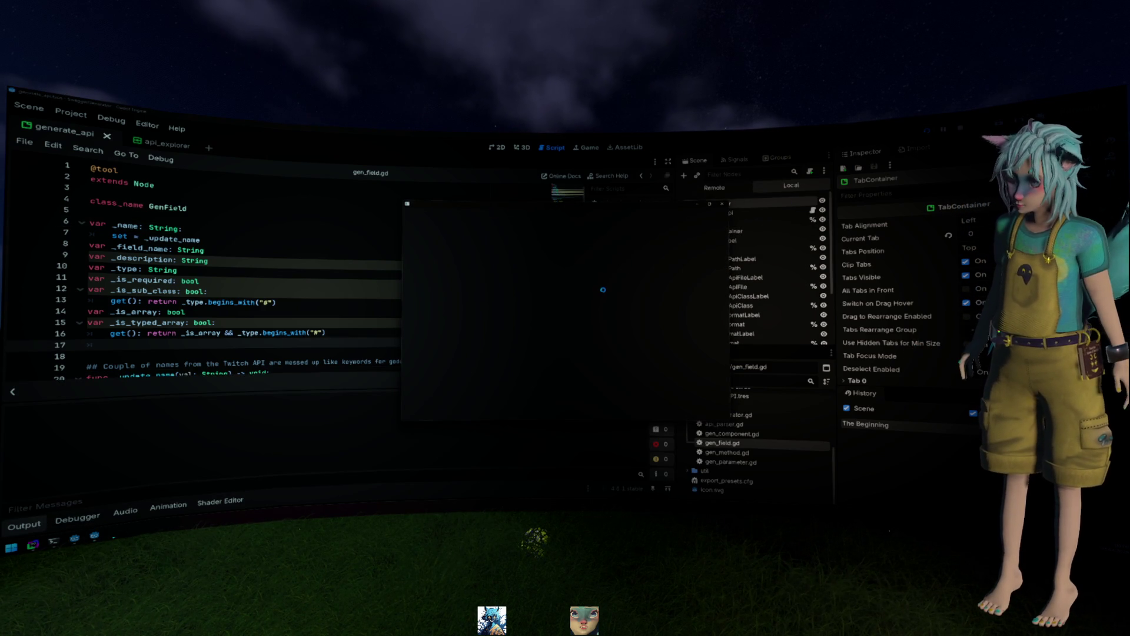
left_click(444, 221)
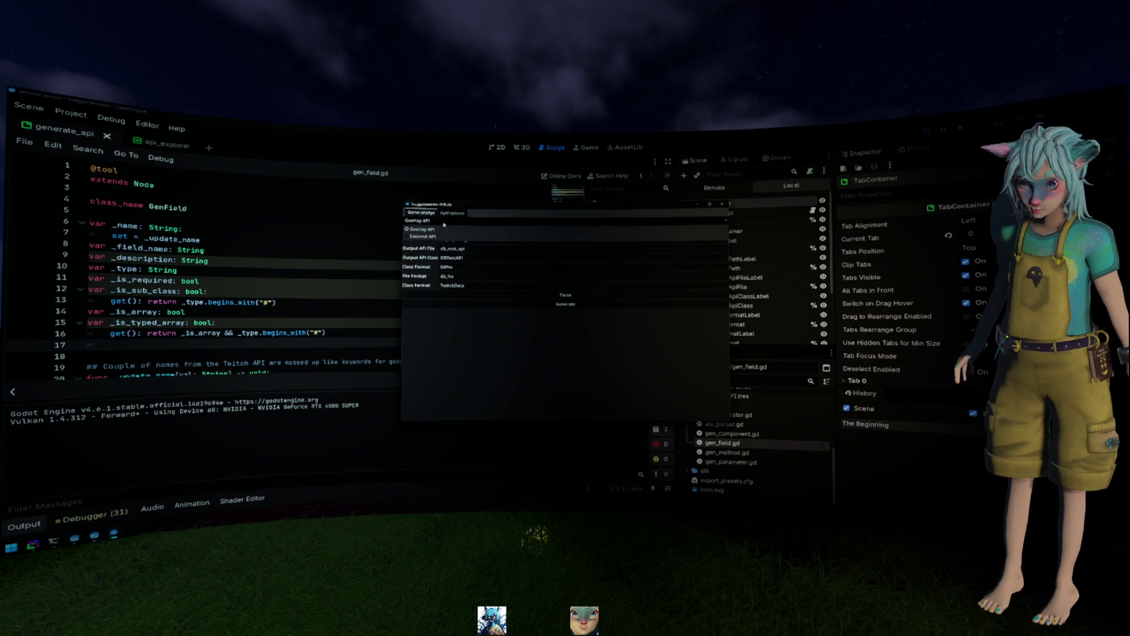
left_click(438, 236)
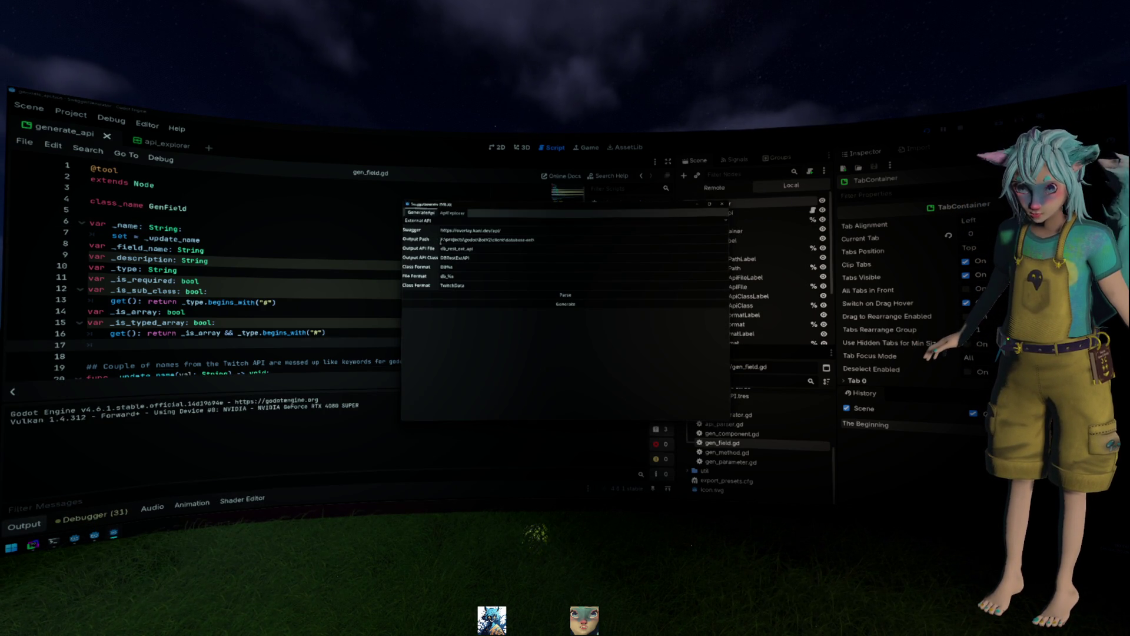
left_click(530, 294)
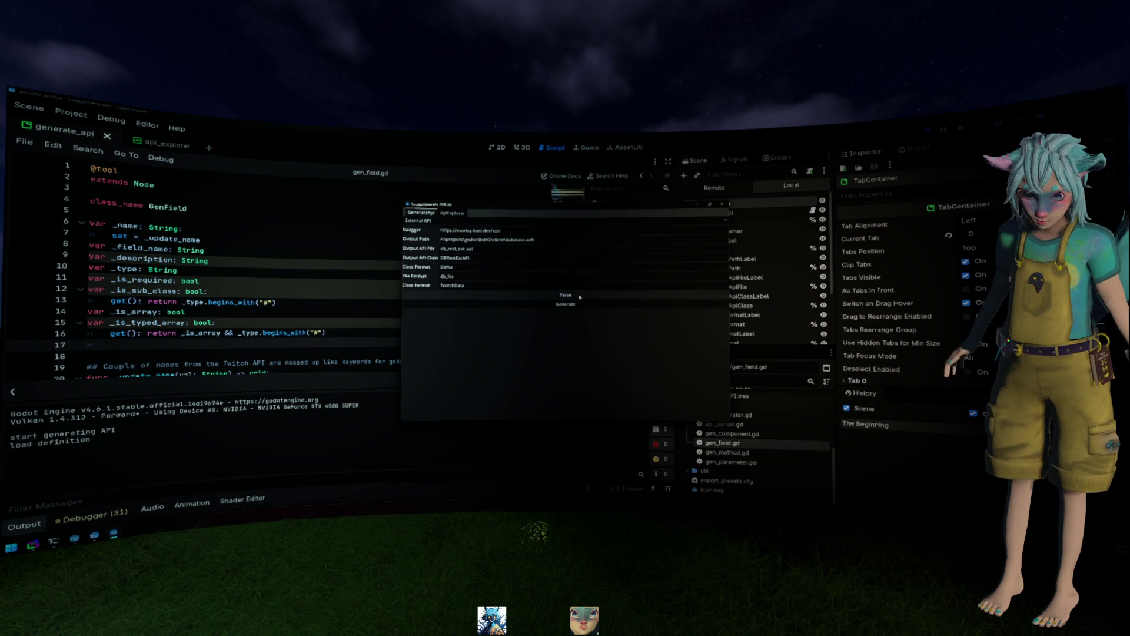
left_click(580, 305)
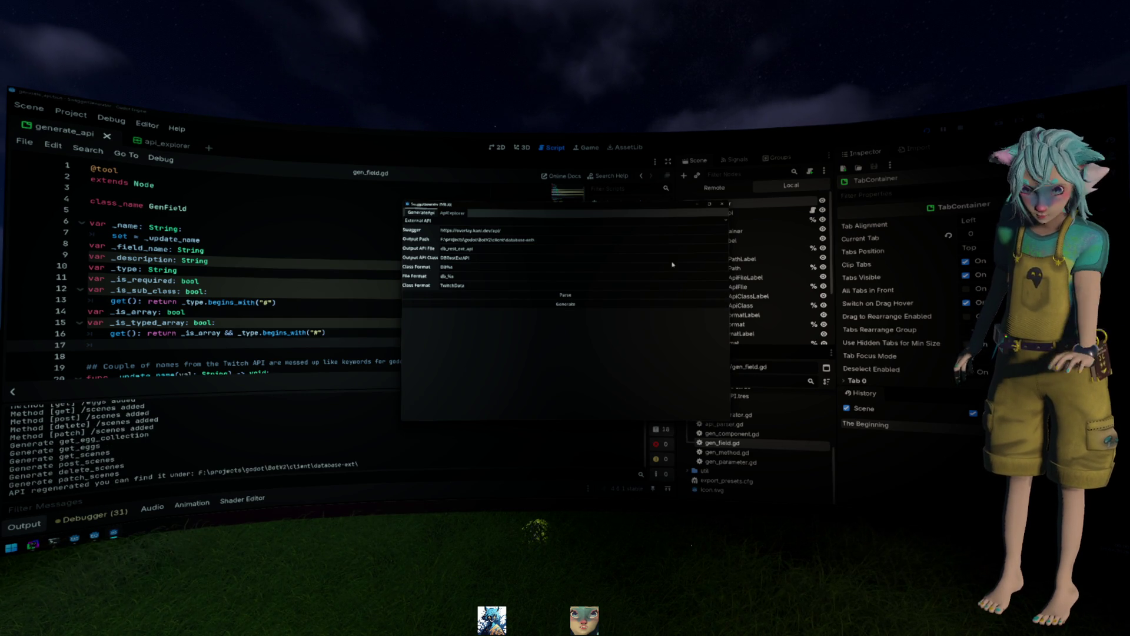
left_click(720, 204)
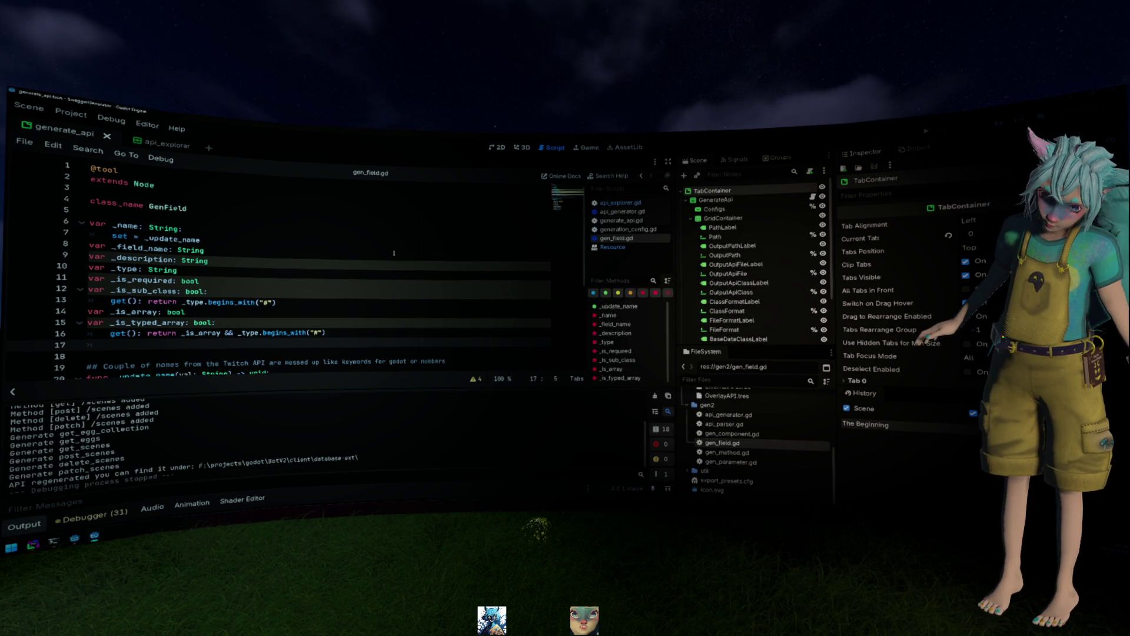
key("Down")
key("Down")
key("Down")
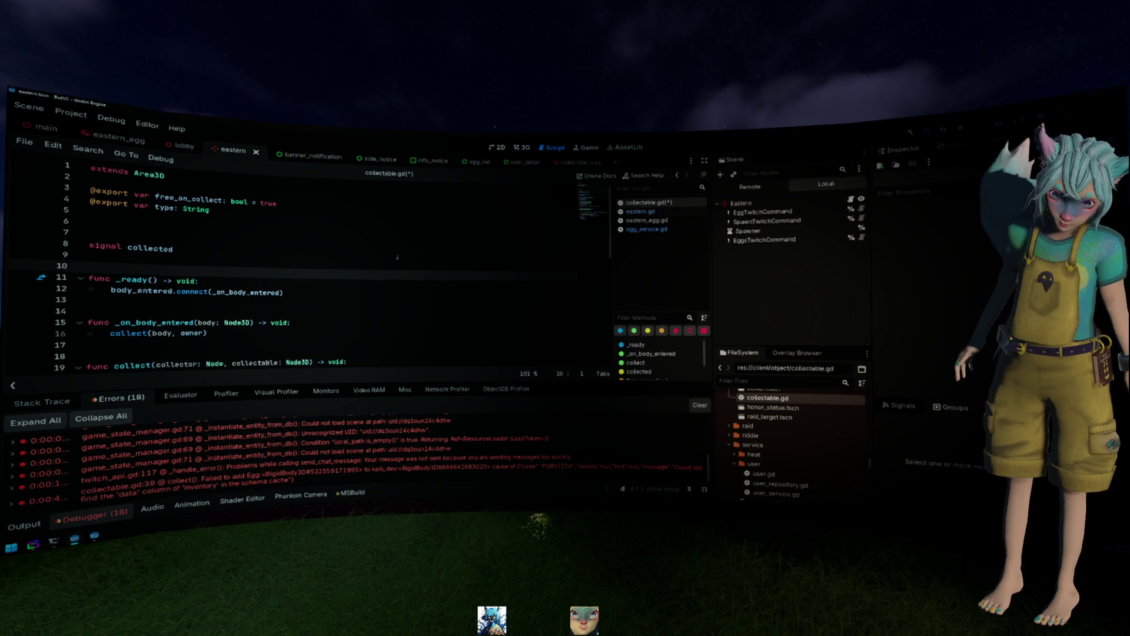
key("Up")
key("Up")
key("Up")
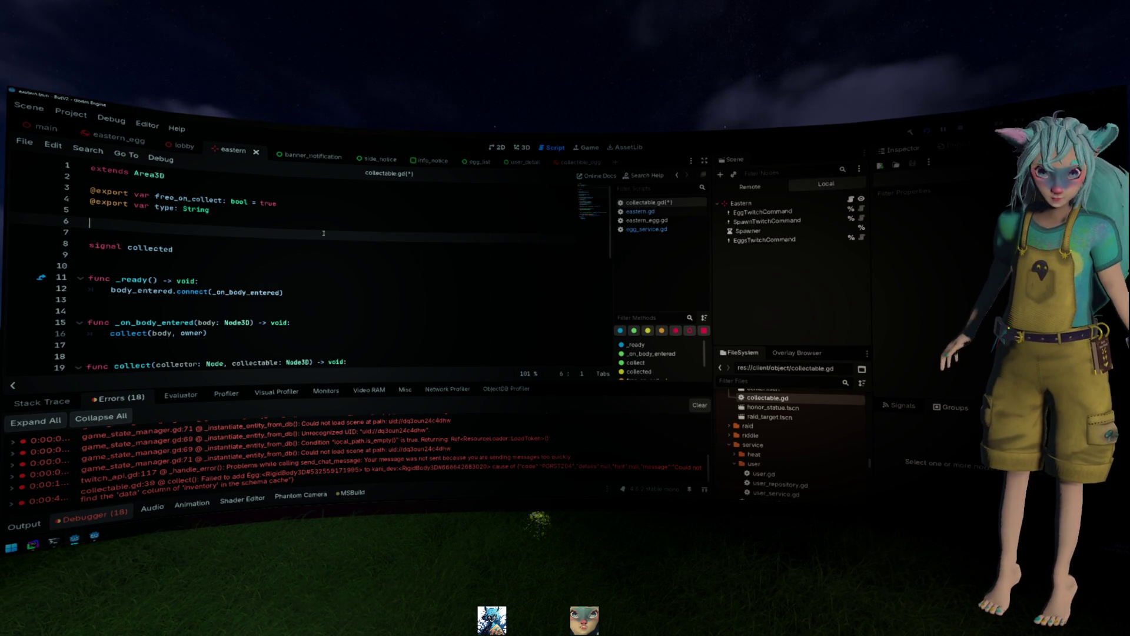
type("@export var ")
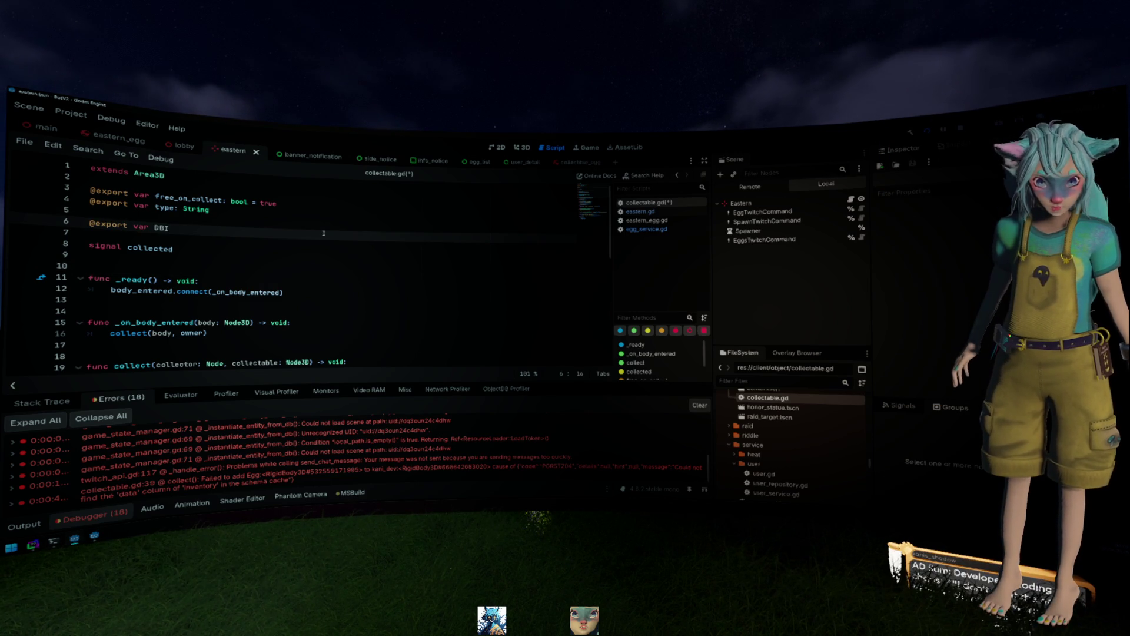
type("item: DB")
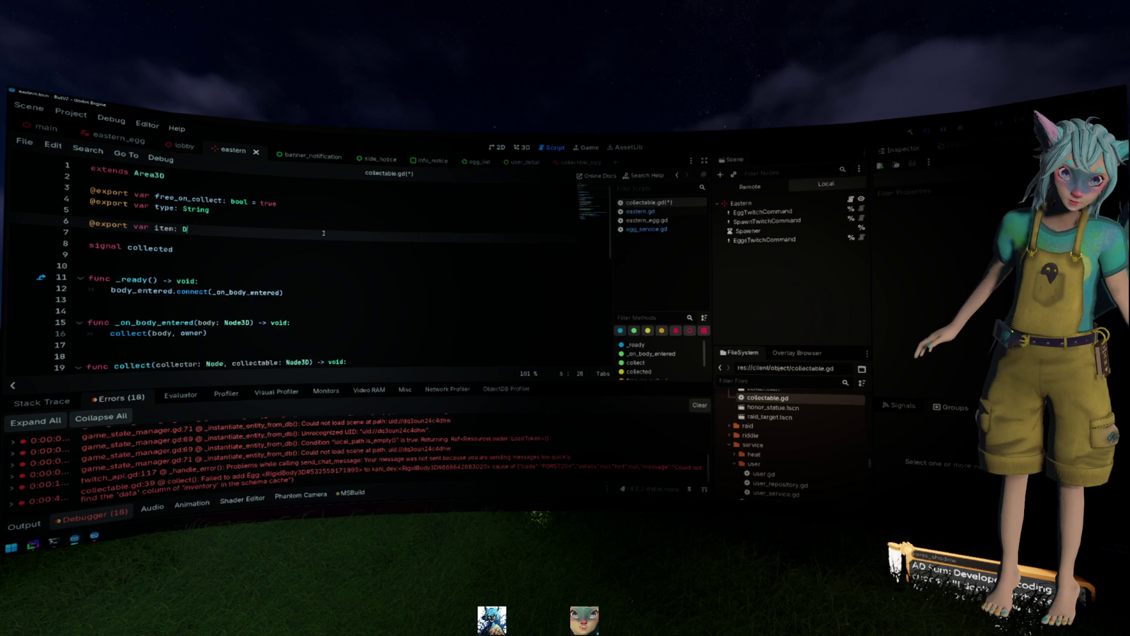
type("Item")
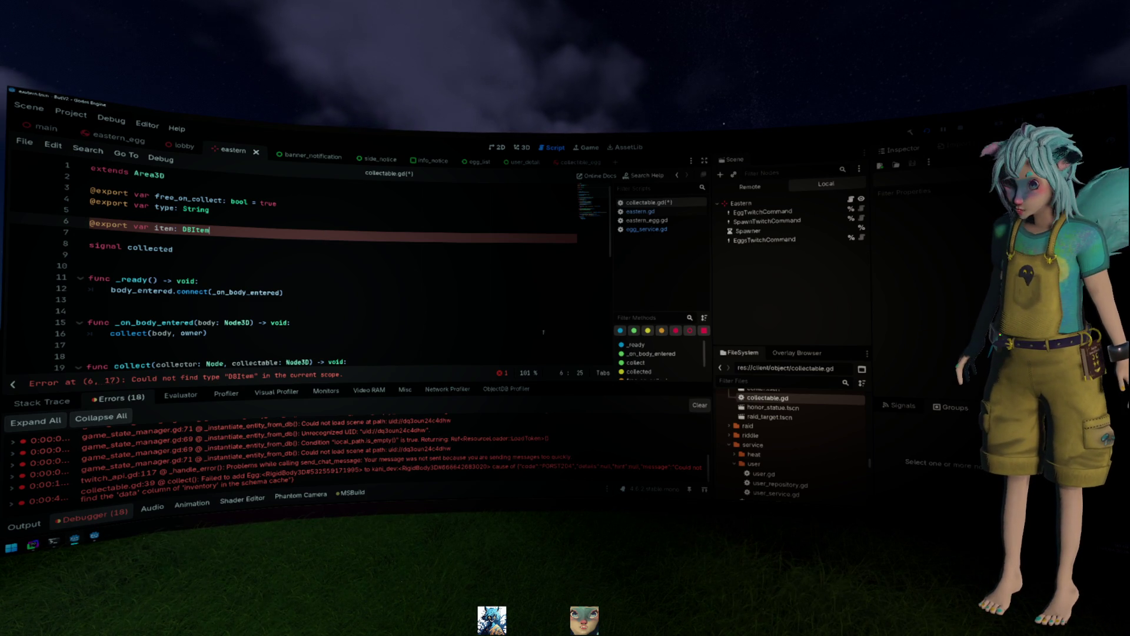
scroll(796, 421, "up", 3)
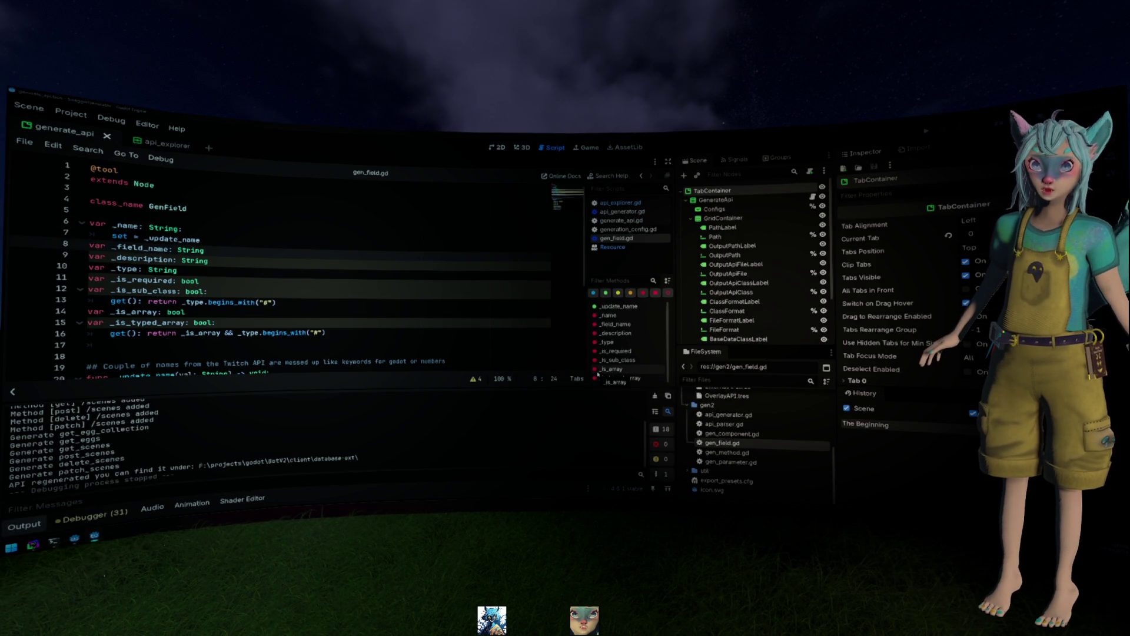
Rerun the generator to produce the database API code, then check DBItem's type completions in collectable.gd
key("F5")
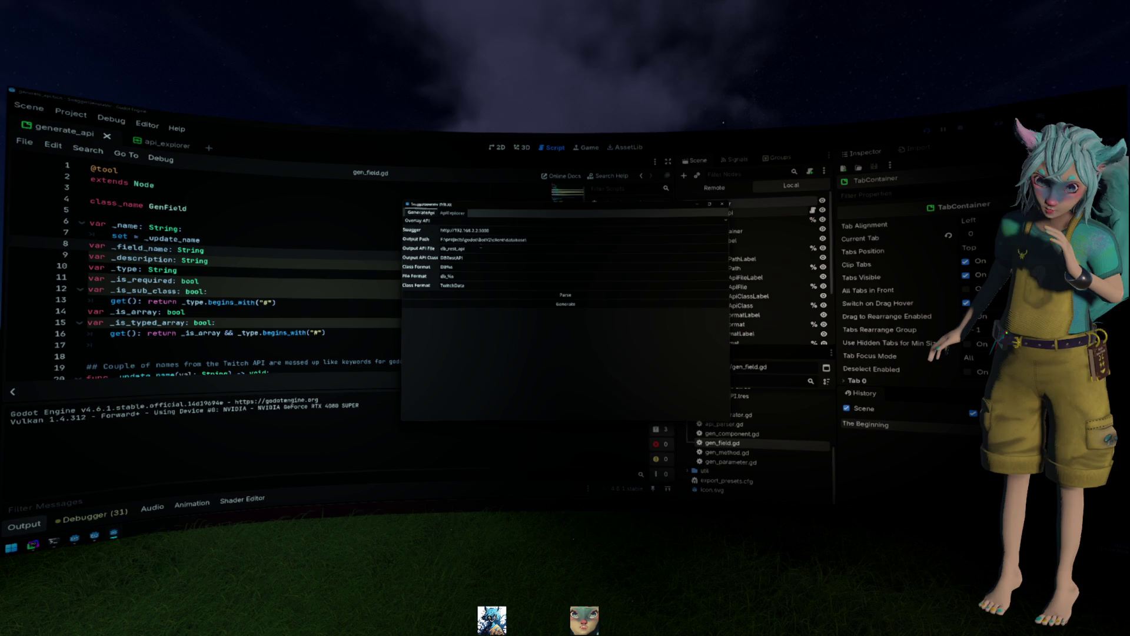
left_click(576, 303)
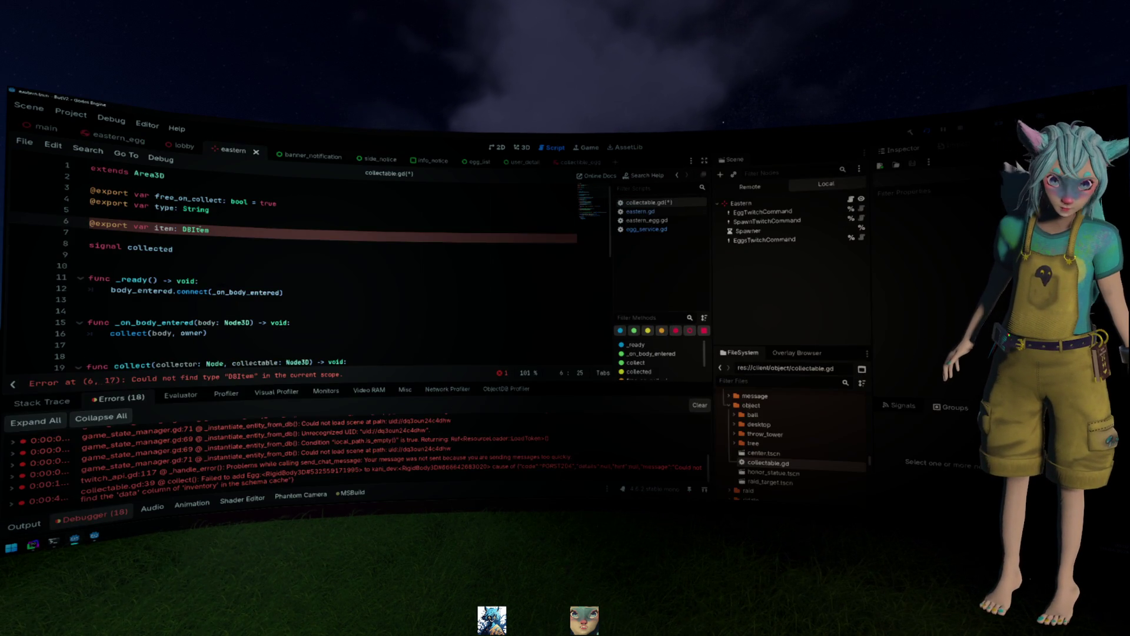
key("Left")
key("Left")
key("ctrl+space")
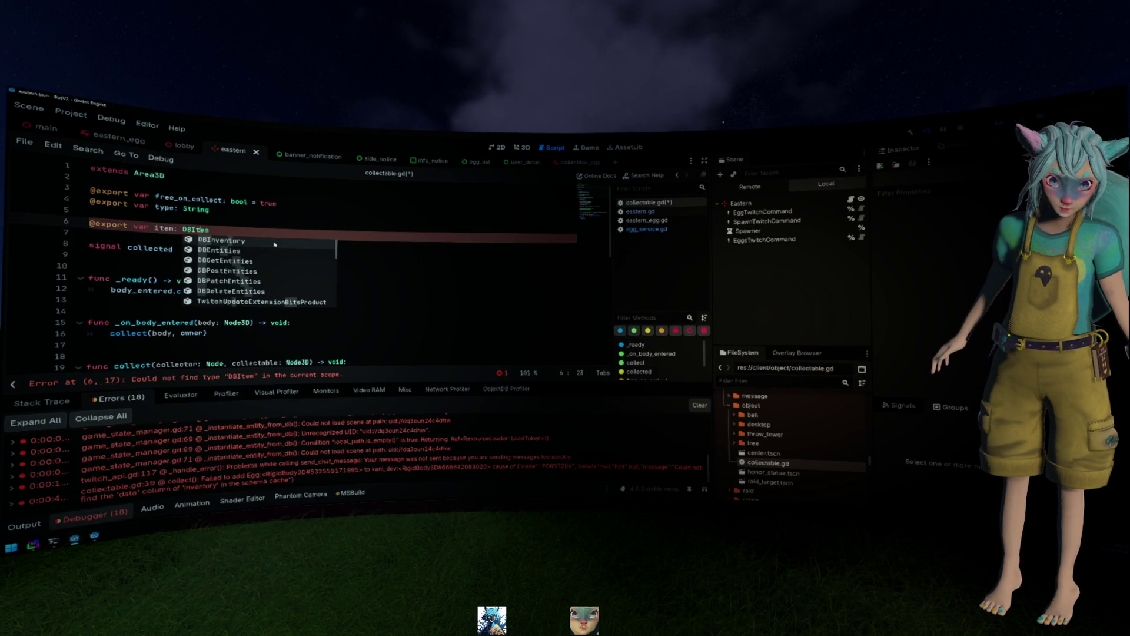
key("Right")
key("Right")
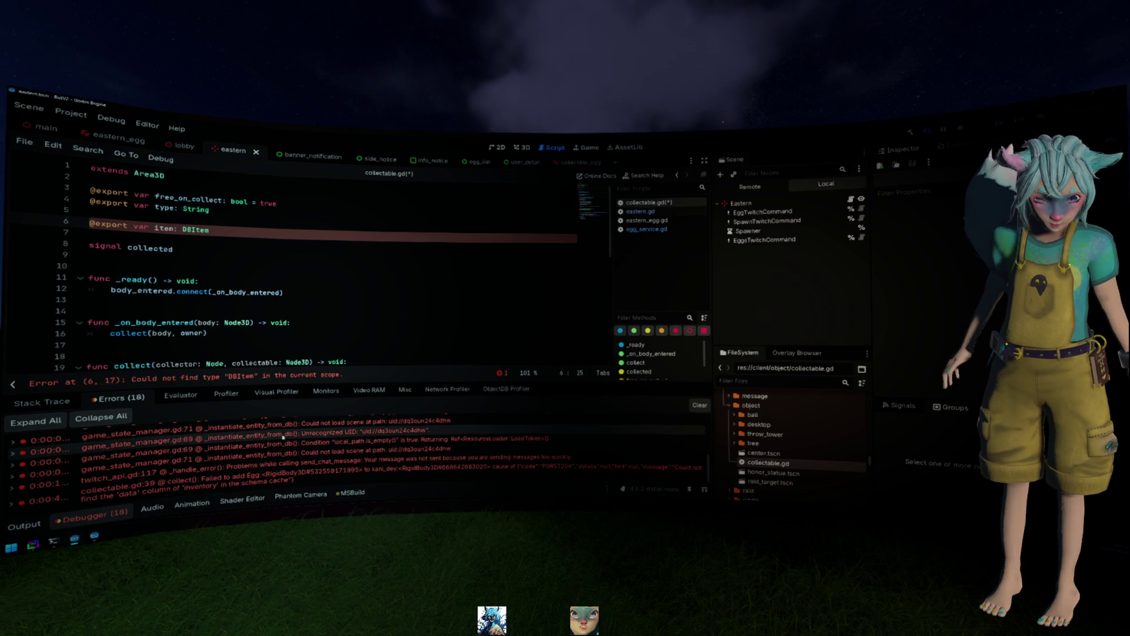
mouse_move(283, 437)
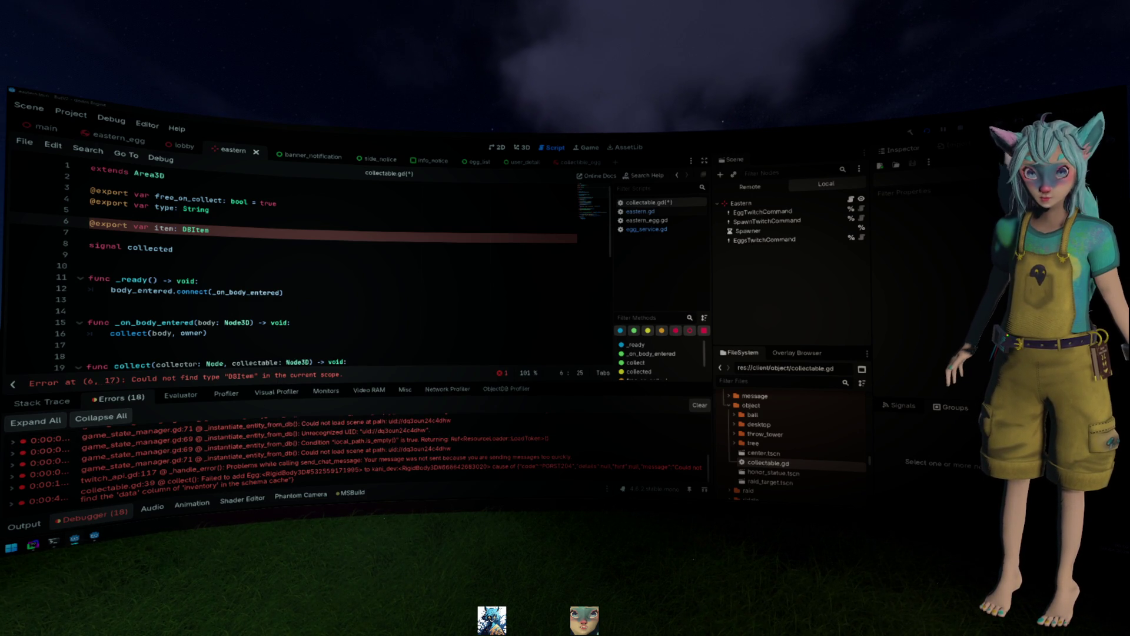
key("alt+Tab")
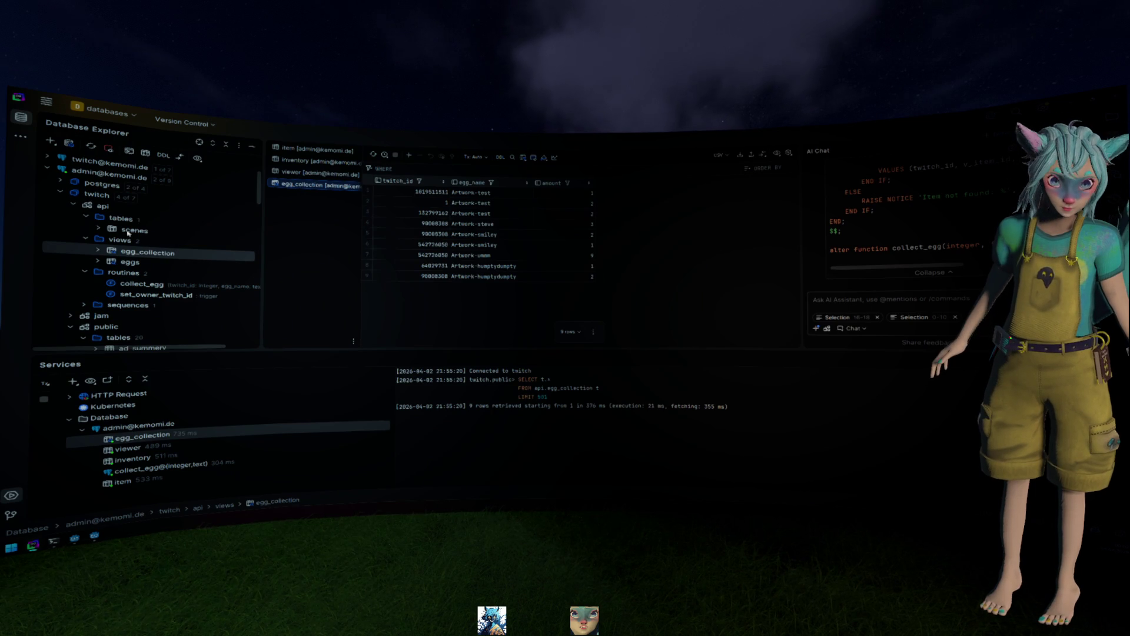
Open the Modify dialog for the item table from the database explorer
left_click(73, 205)
scroll(106, 248, "down", 5)
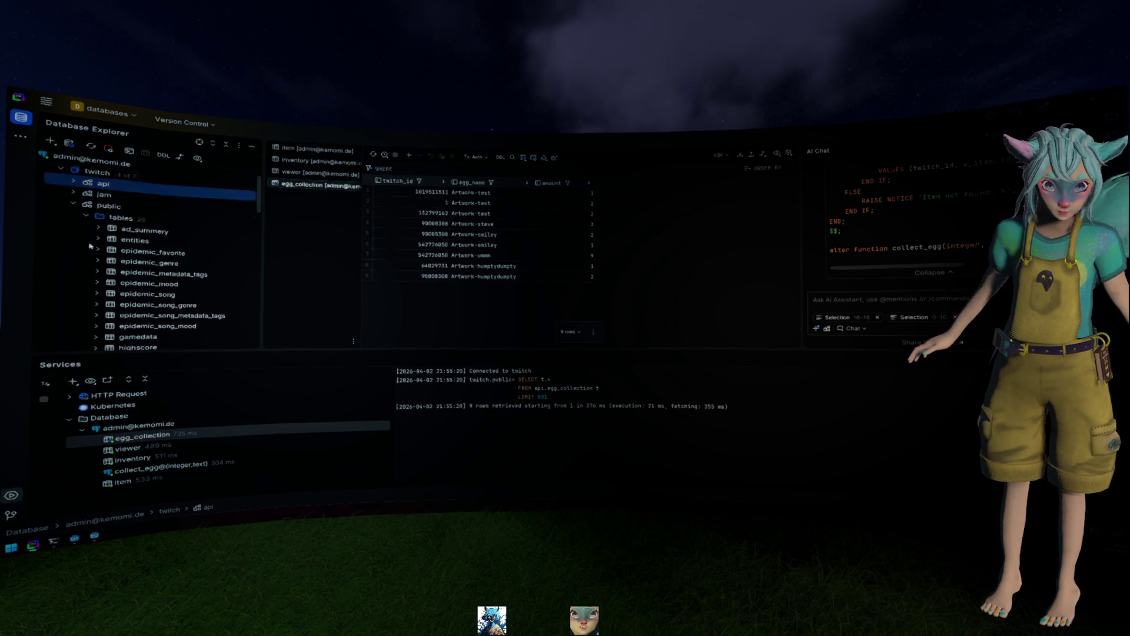
right_click(143, 261)
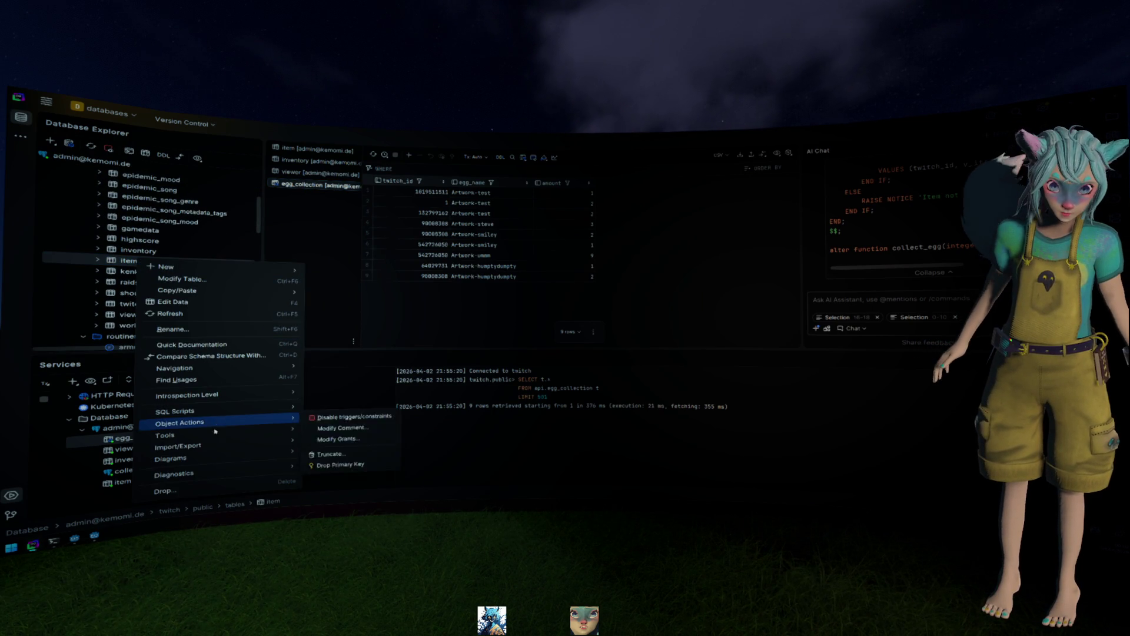
mouse_move(218, 458)
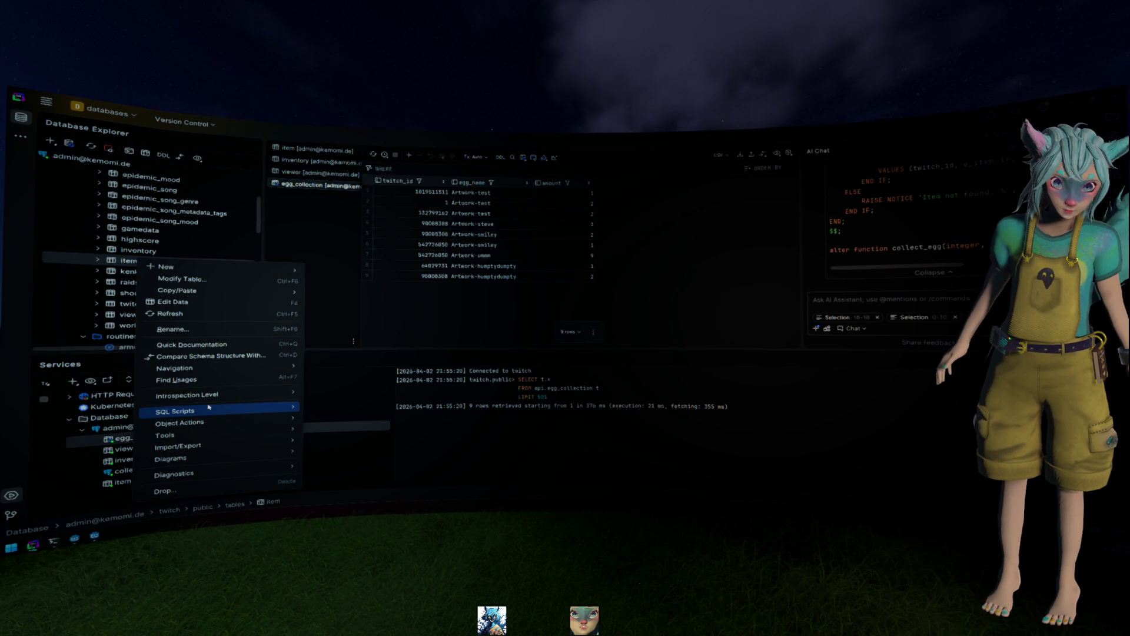
left_click(205, 281)
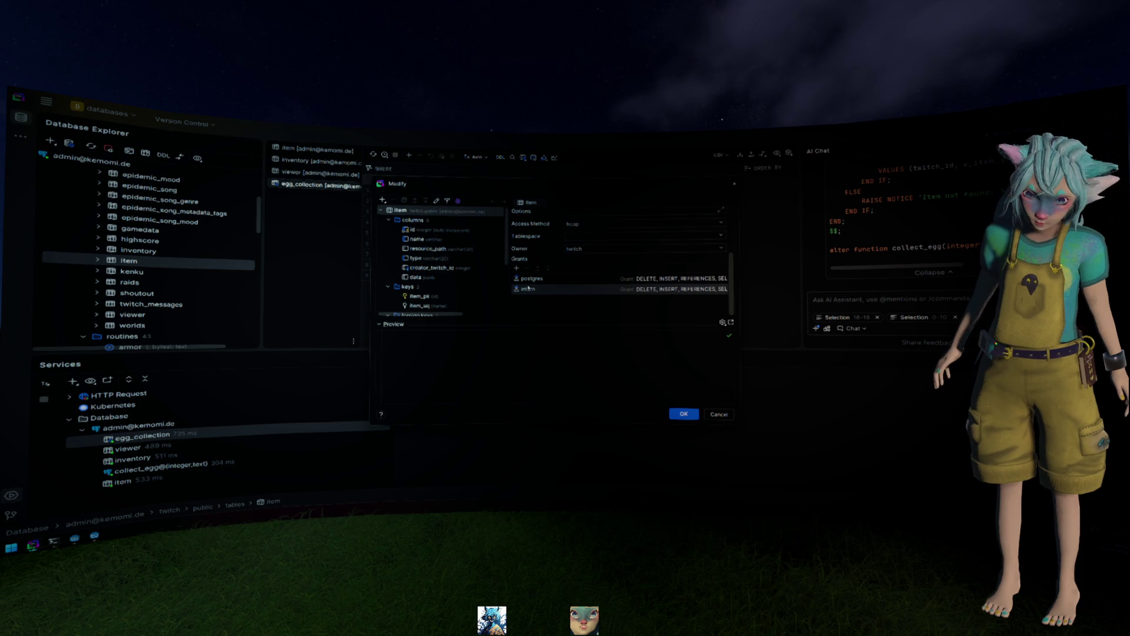
Grant the anonymous role the select privilege on the item table and apply it
left_click(517, 269)
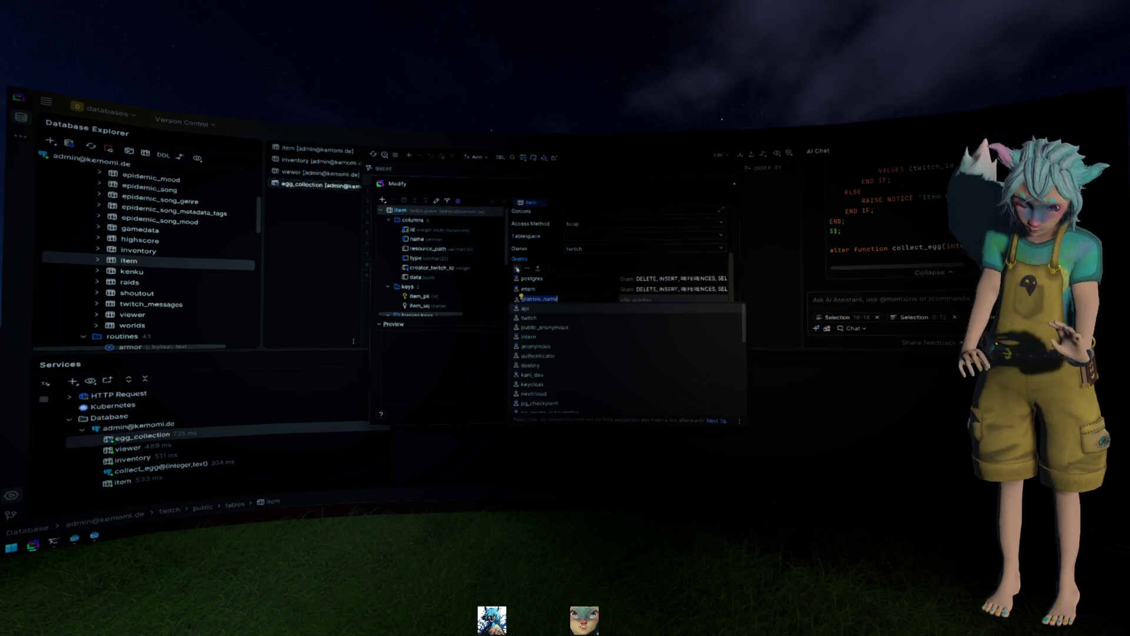
type("anonymous")
key("Return")
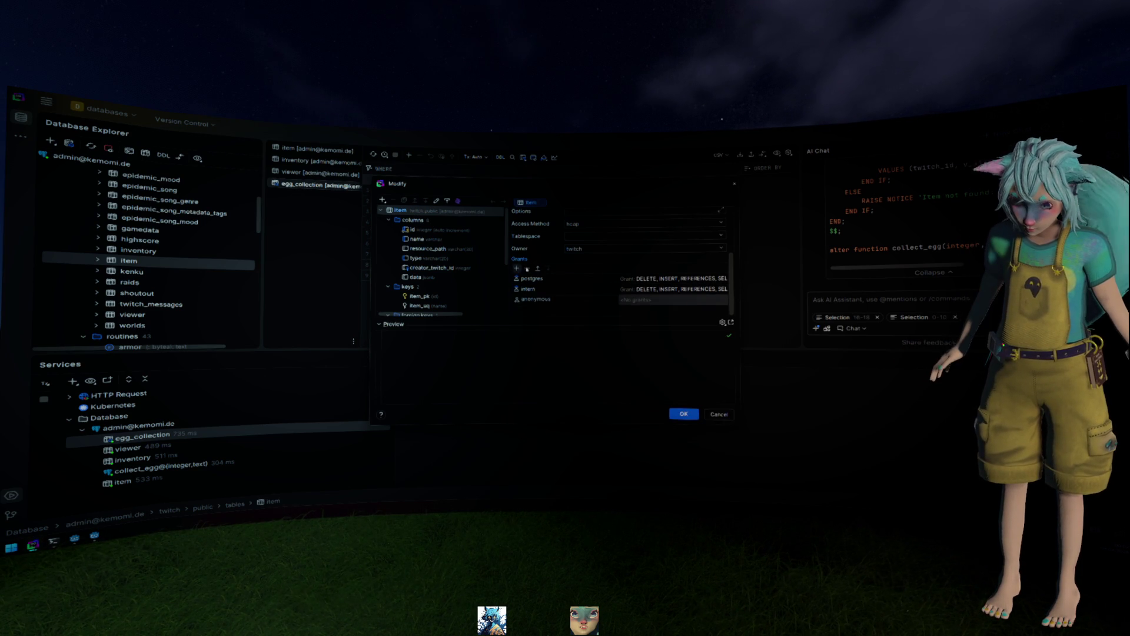
left_click(639, 299)
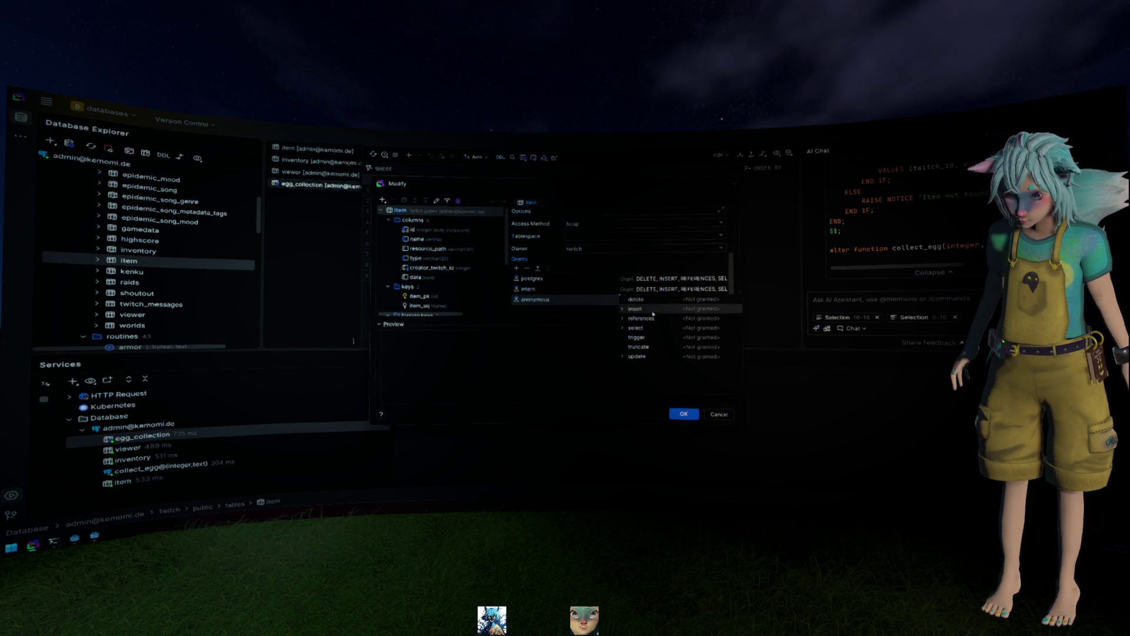
left_click(701, 328)
left_click(638, 382)
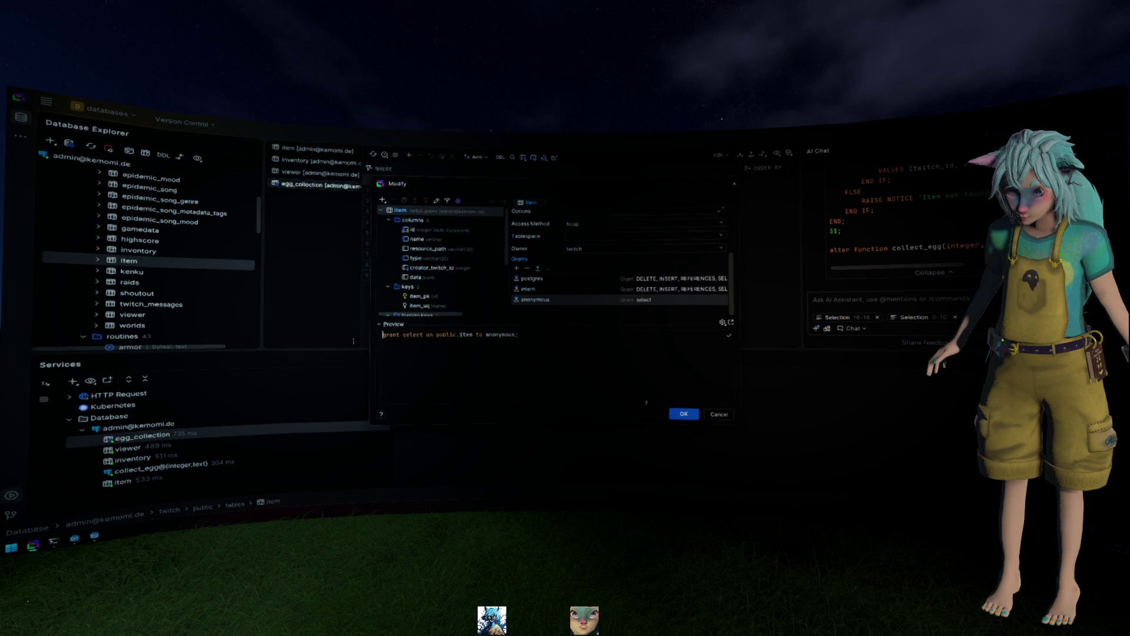
left_click(683, 414)
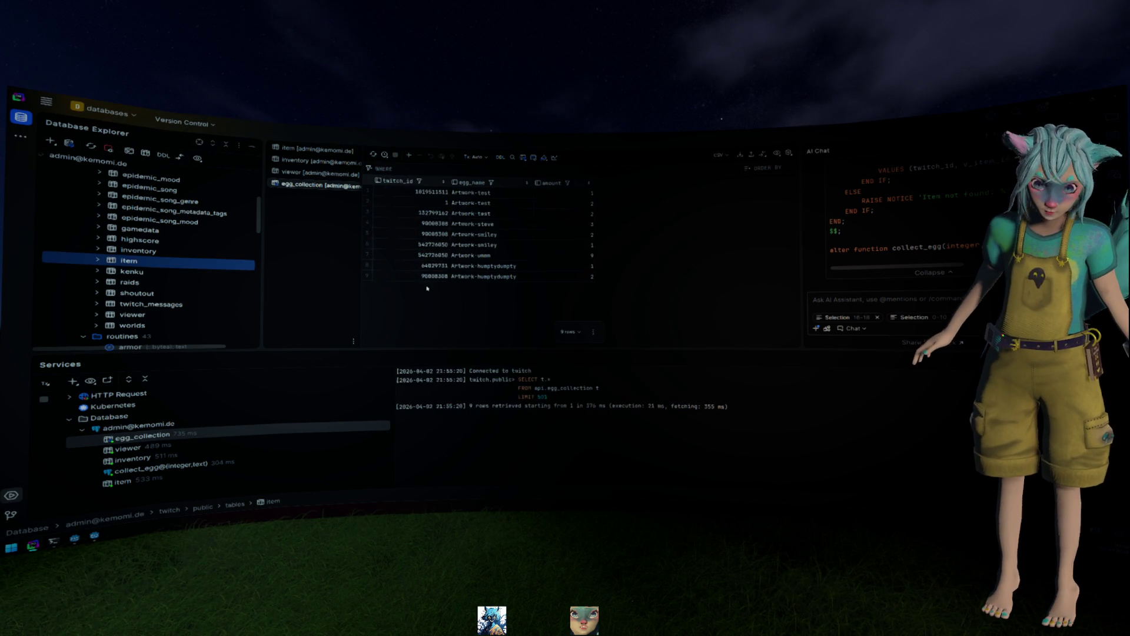
key("alt+Tab")
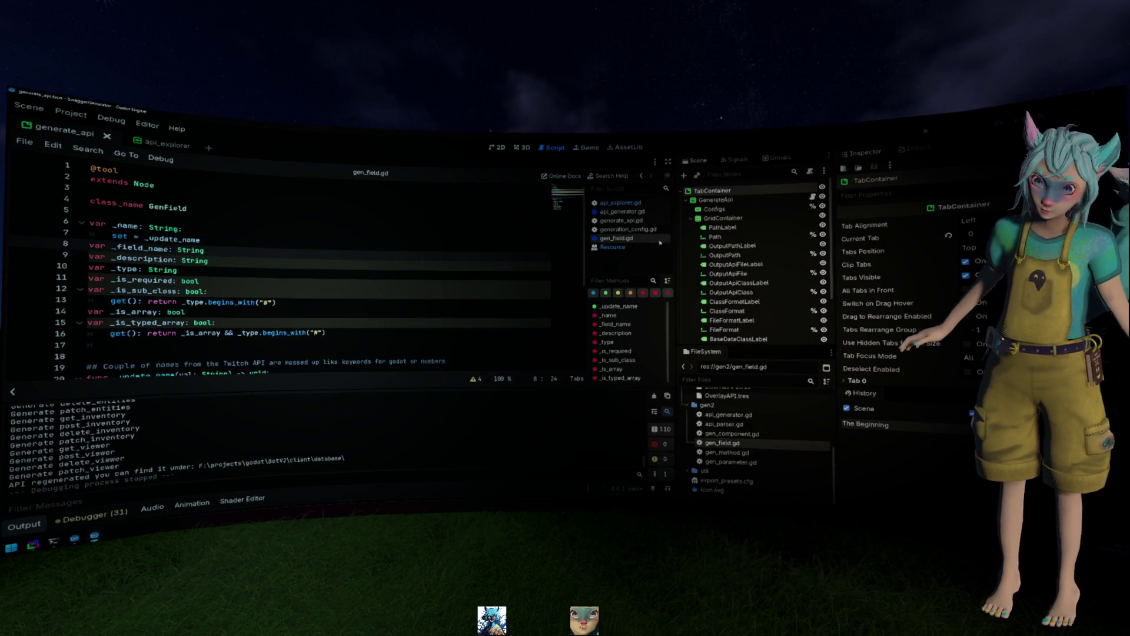
Rerun the generator, parse the API, include the DBItem class and regenerate the script files
key("F5")
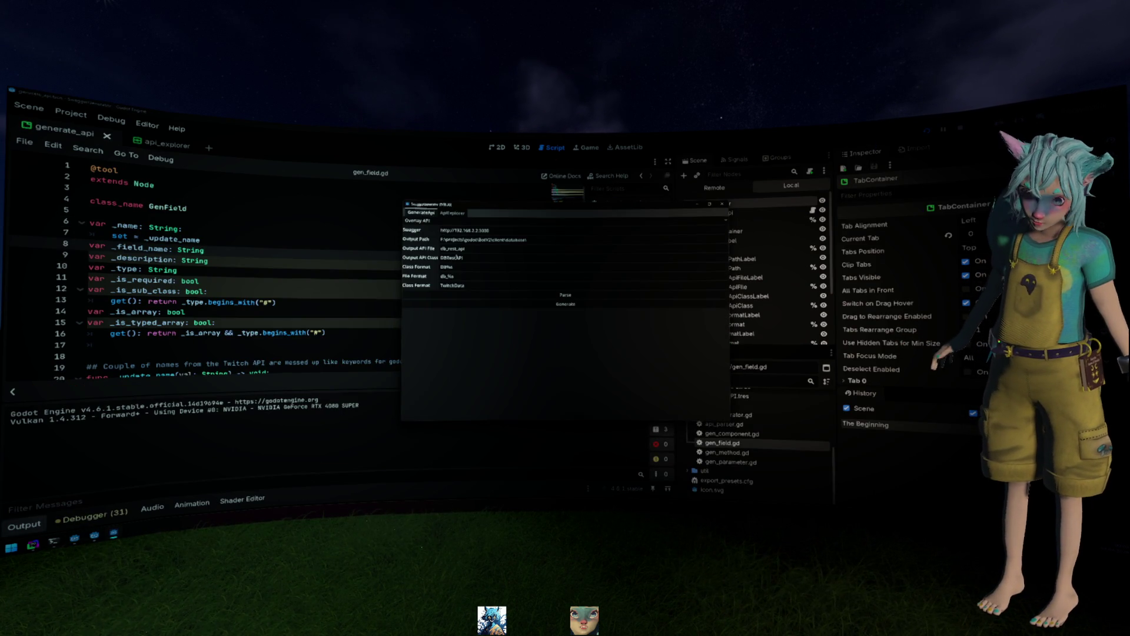
left_click(574, 296)
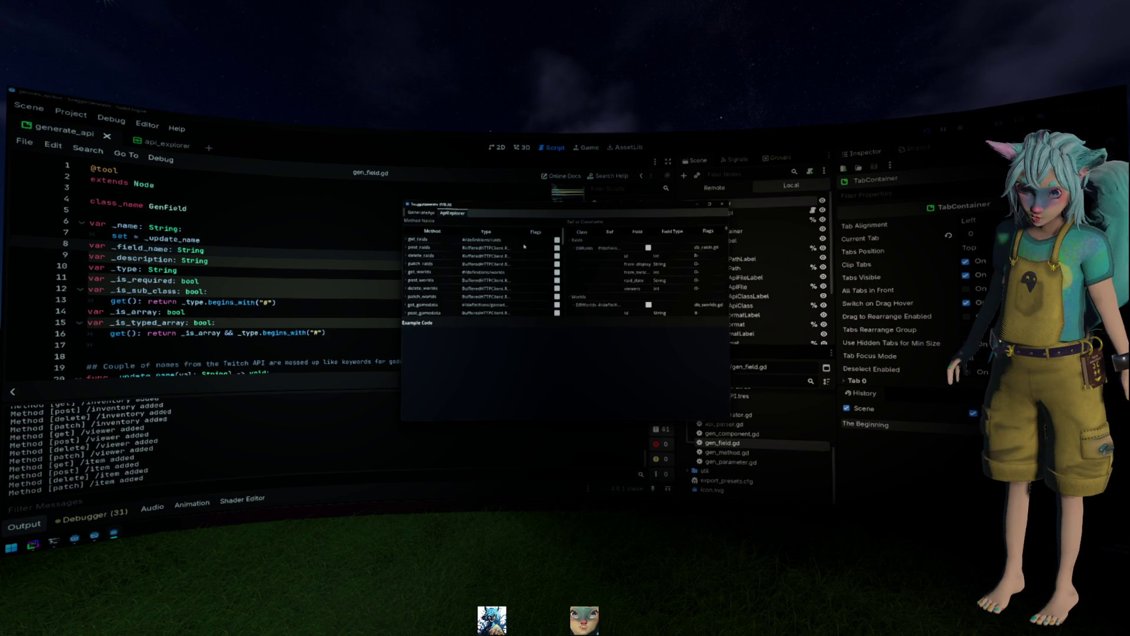
left_click(591, 222)
scroll(608, 276, "down", 5)
scroll(608, 276, "down", 5)
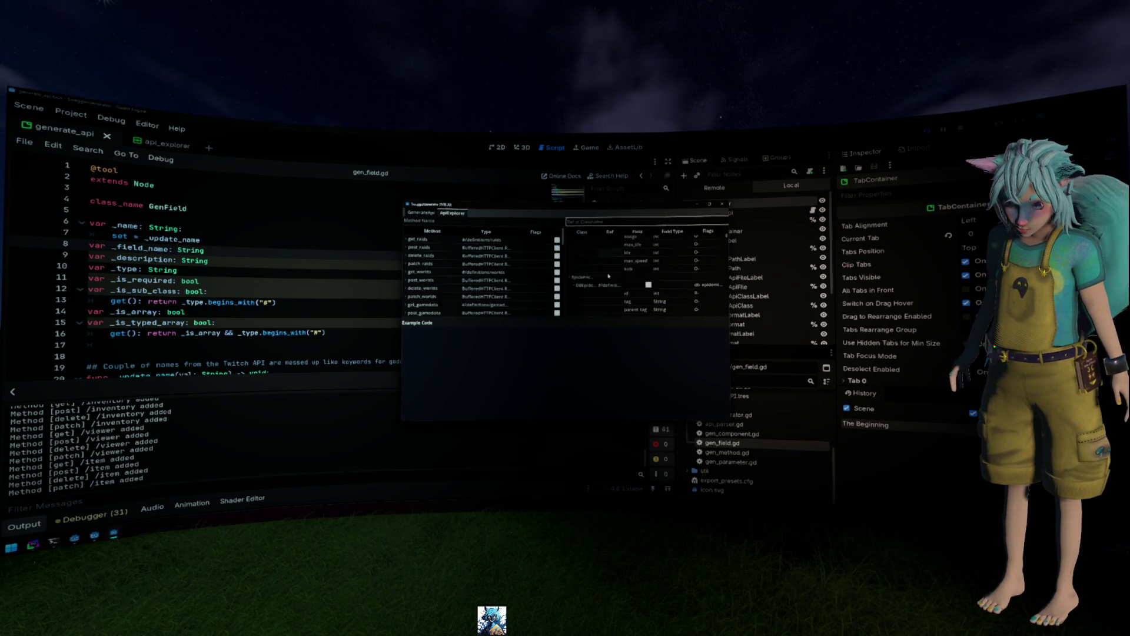
scroll(609, 276, "down", 6)
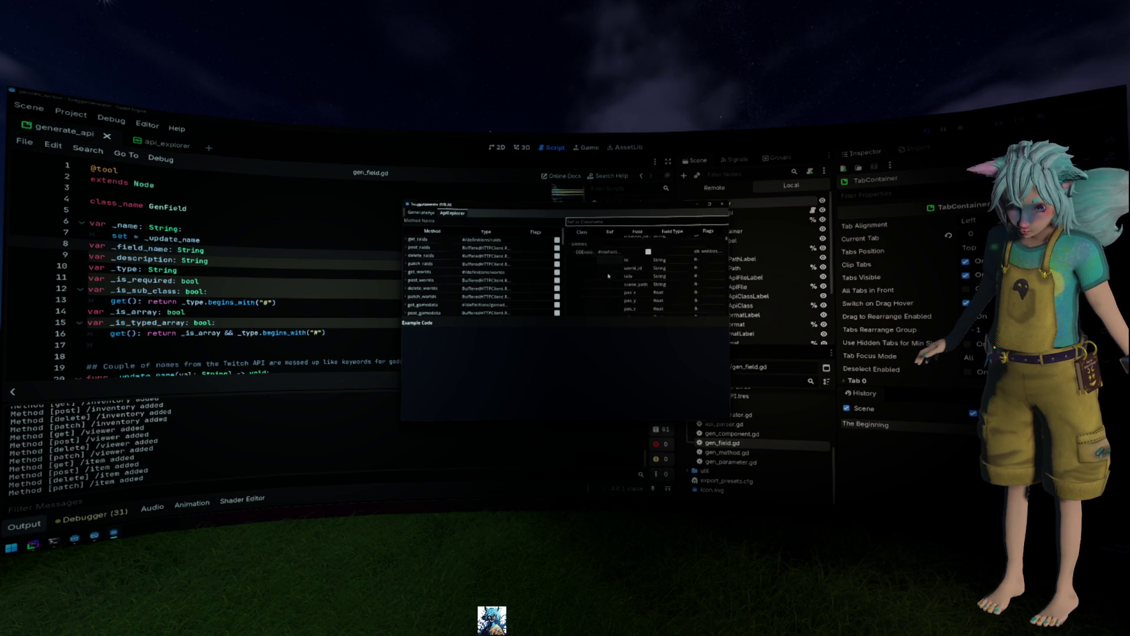
scroll(608, 276, "down", 2)
scroll(605, 272, "down", 4)
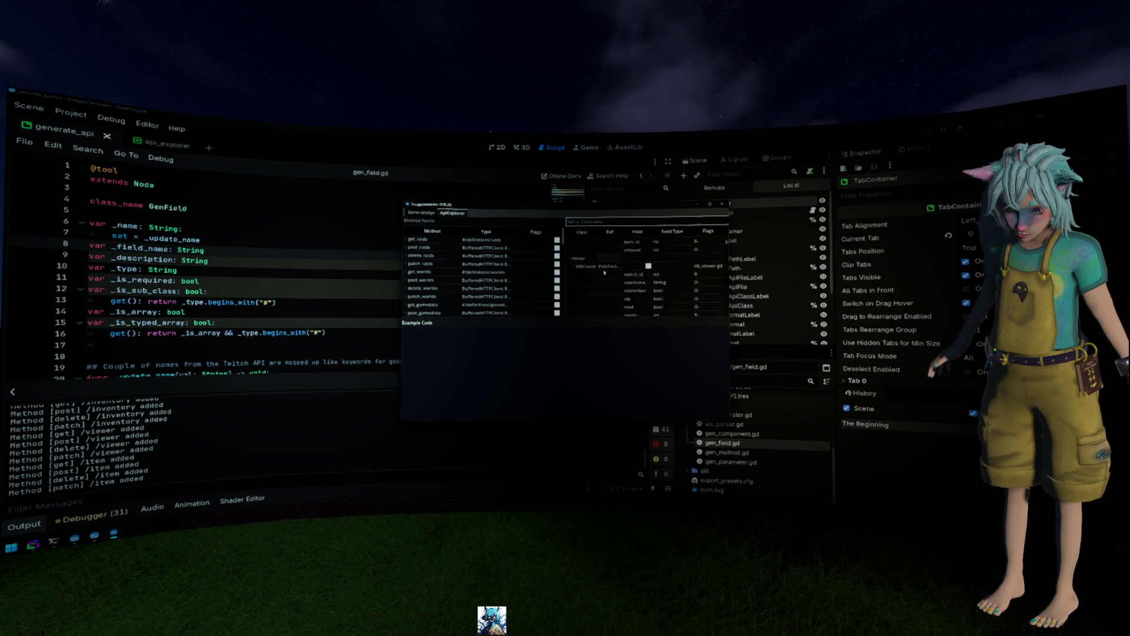
left_click(586, 255)
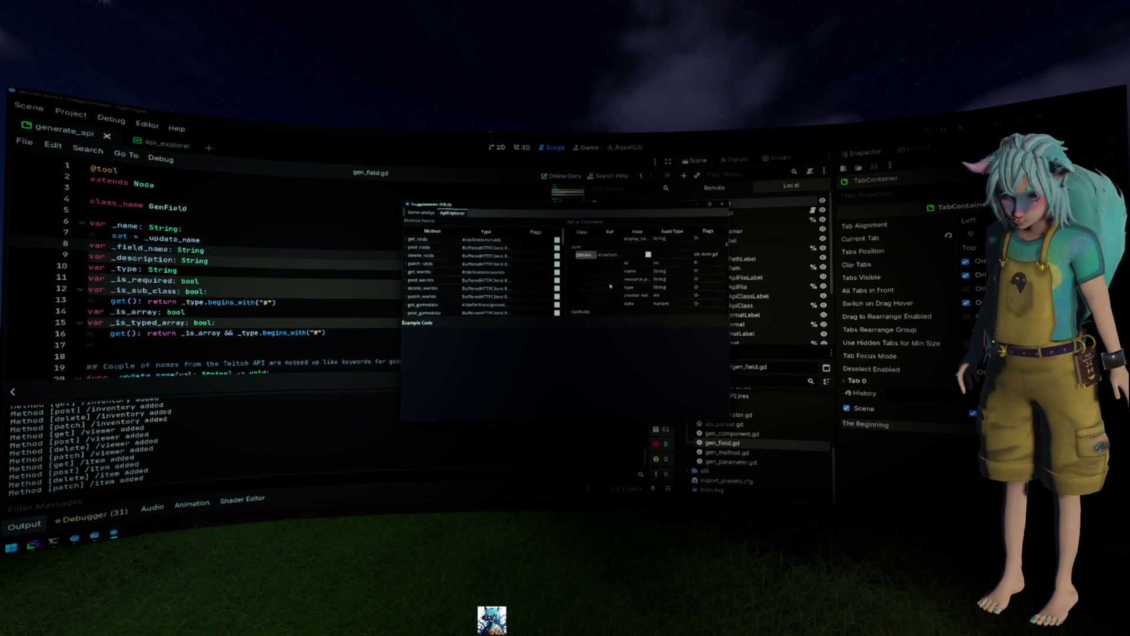
left_click(430, 212)
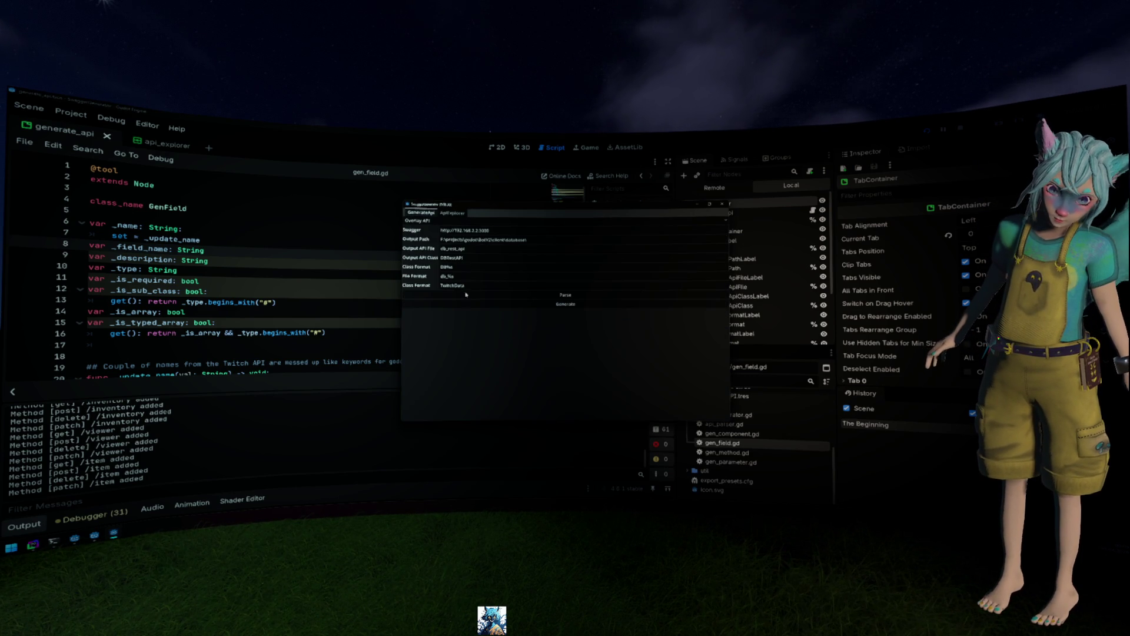
left_click(565, 300)
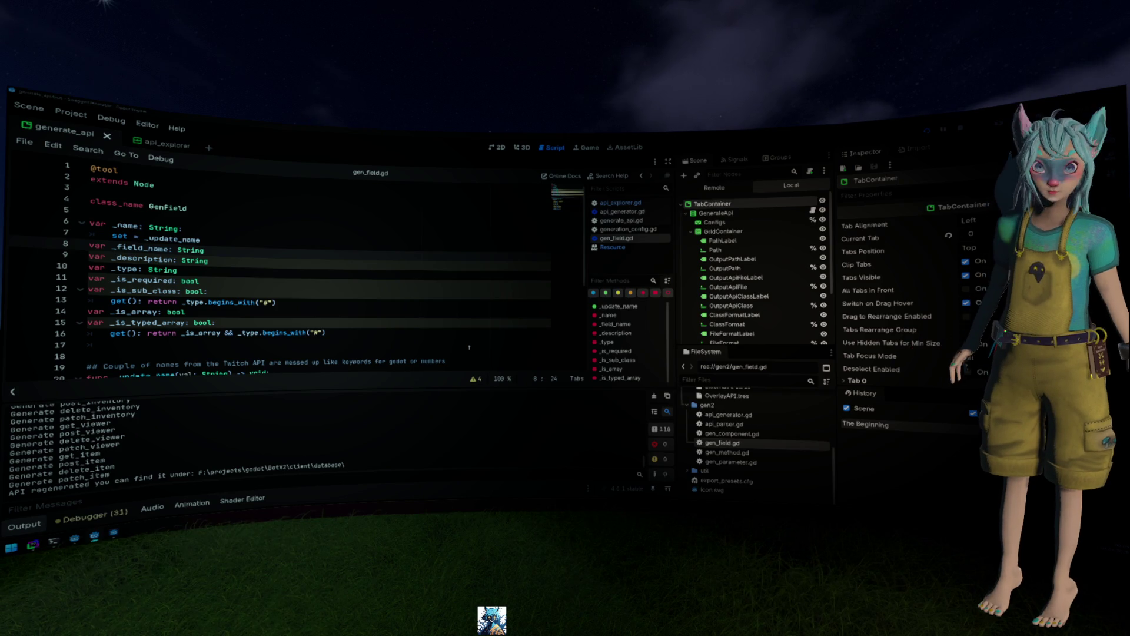
Open db_item.gd from the error and select the resource_path block on lines 23–28
key("alt+Tab")
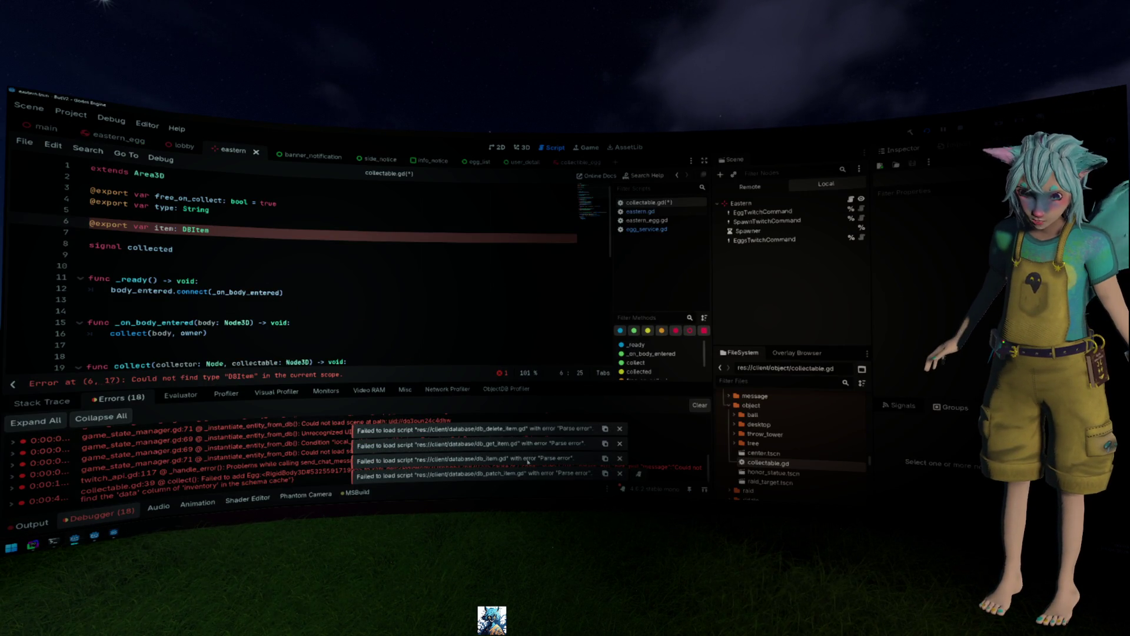
left_click(195, 230, "ctrl")
scroll(338, 285, "down", 1)
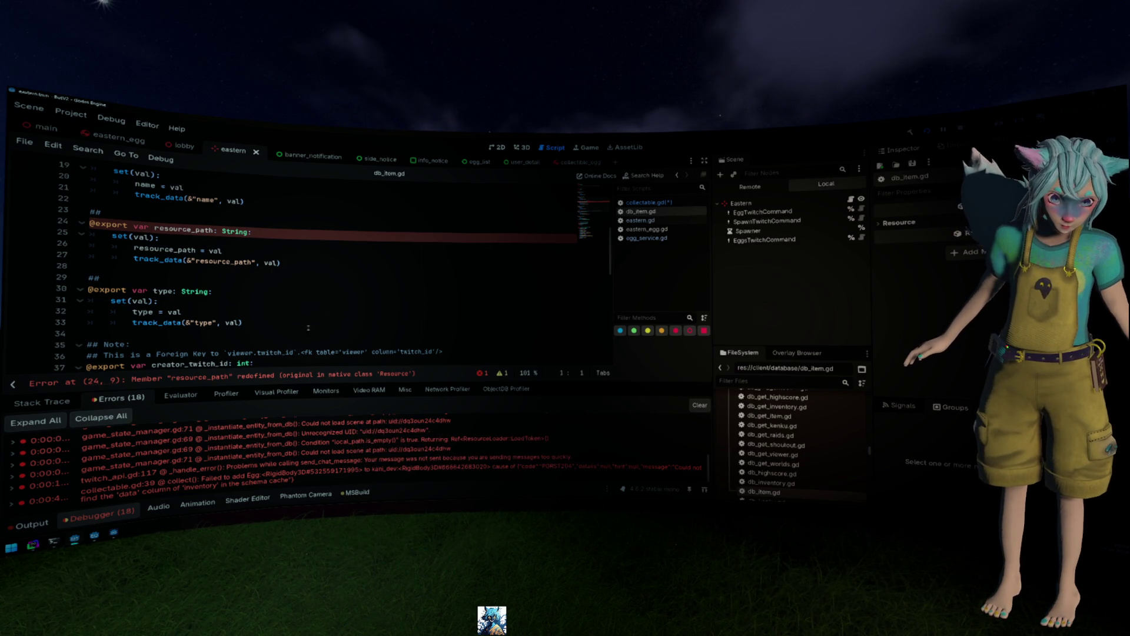
double_click(205, 235)
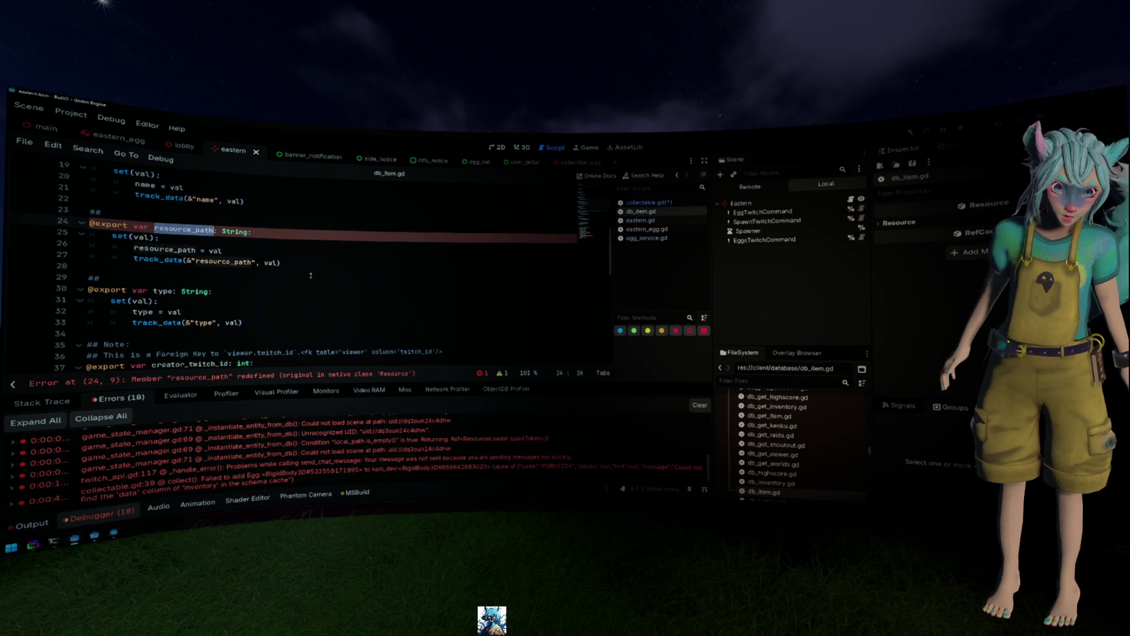
left_click_drag(310, 275, 50, 210)
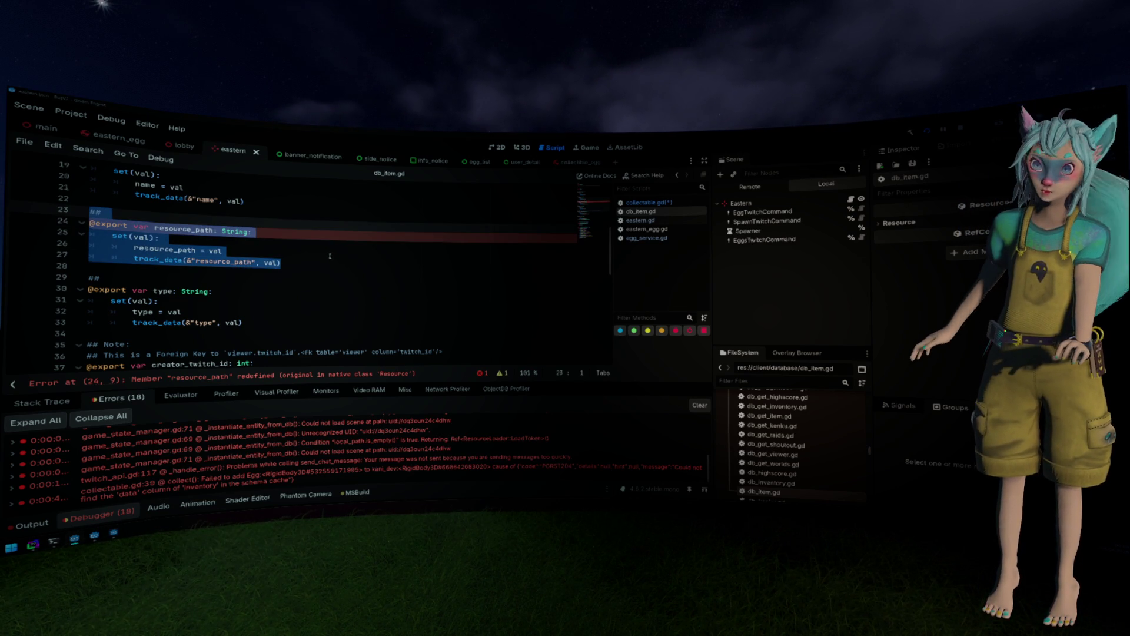
key("alt+Tab")
left_click(433, 276)
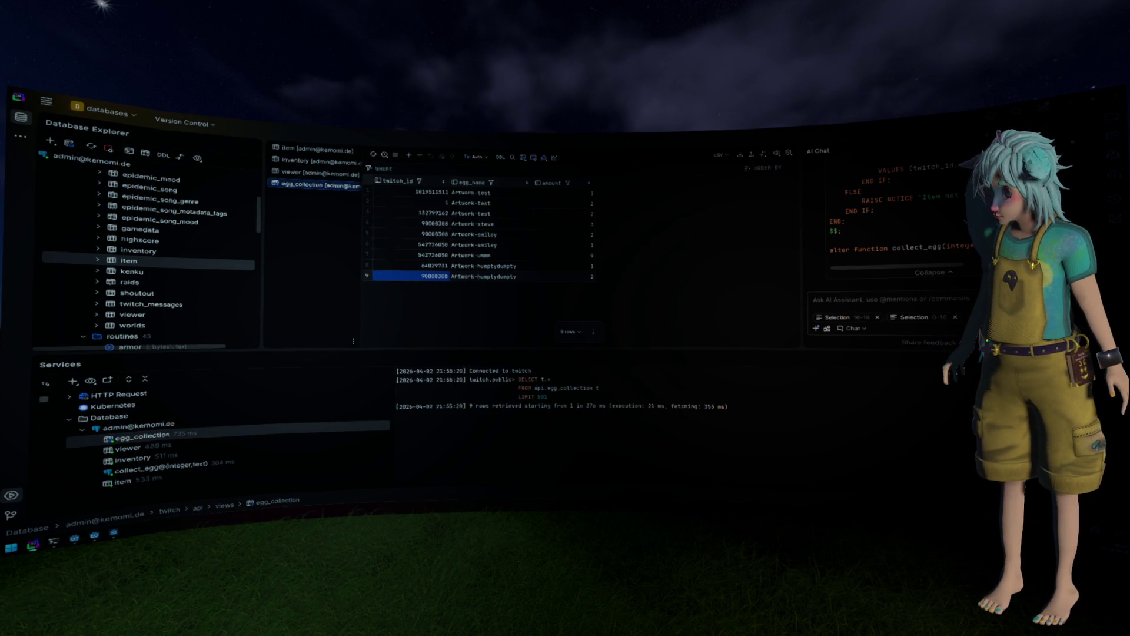
Close the AI Chat and Services panels, open the item table's data, and select its resource_path values
key("shift+Escape")
key("alt+8")
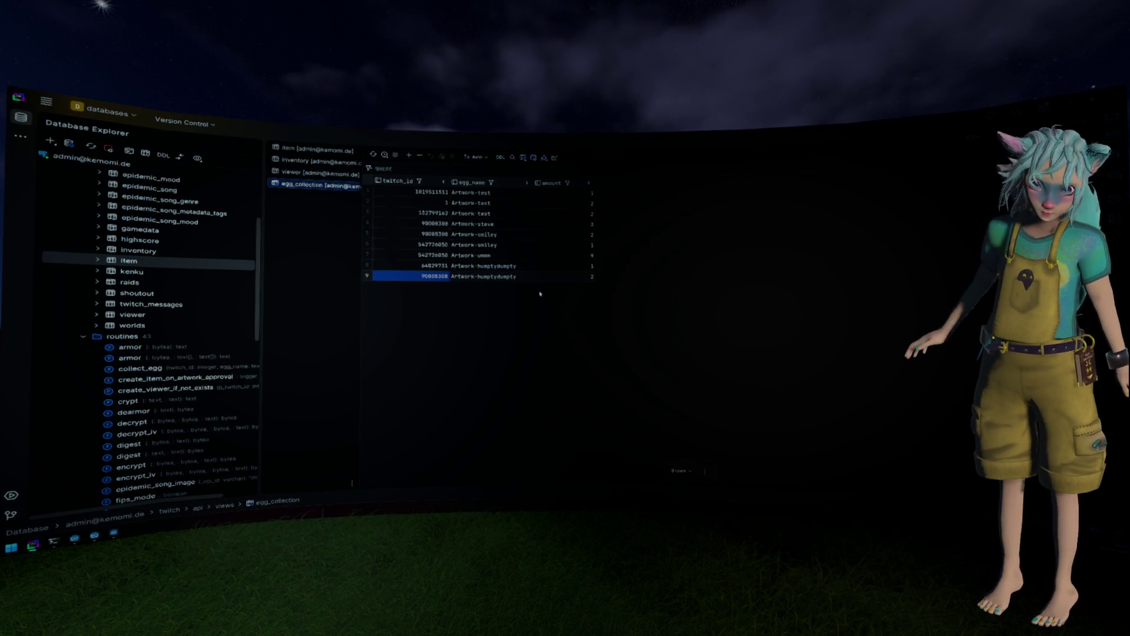
double_click(141, 260)
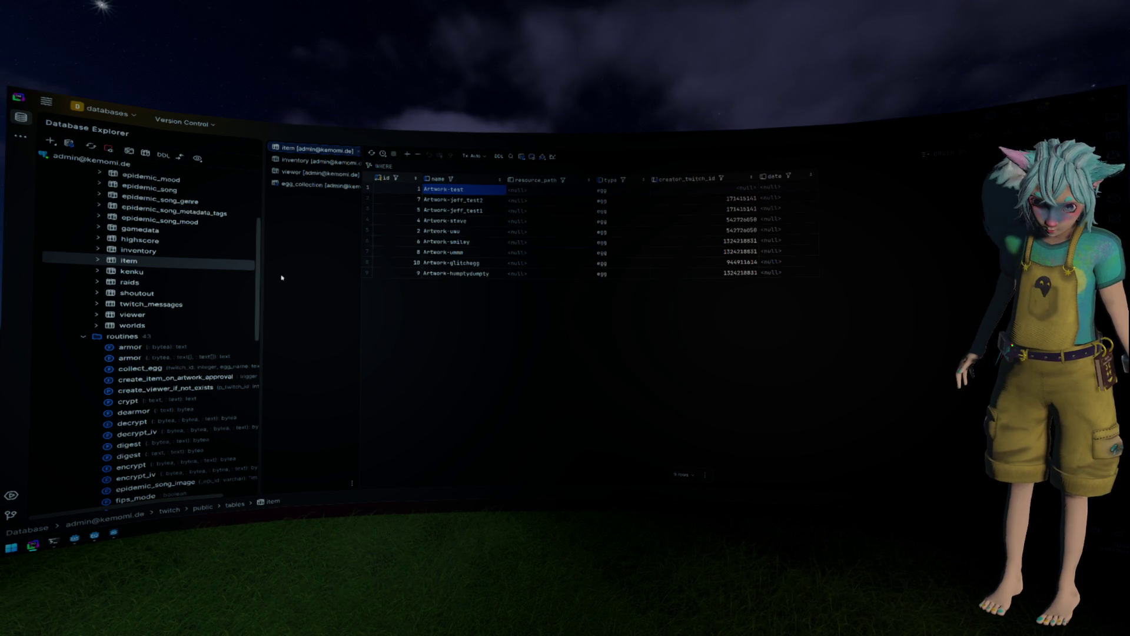
left_click(135, 262)
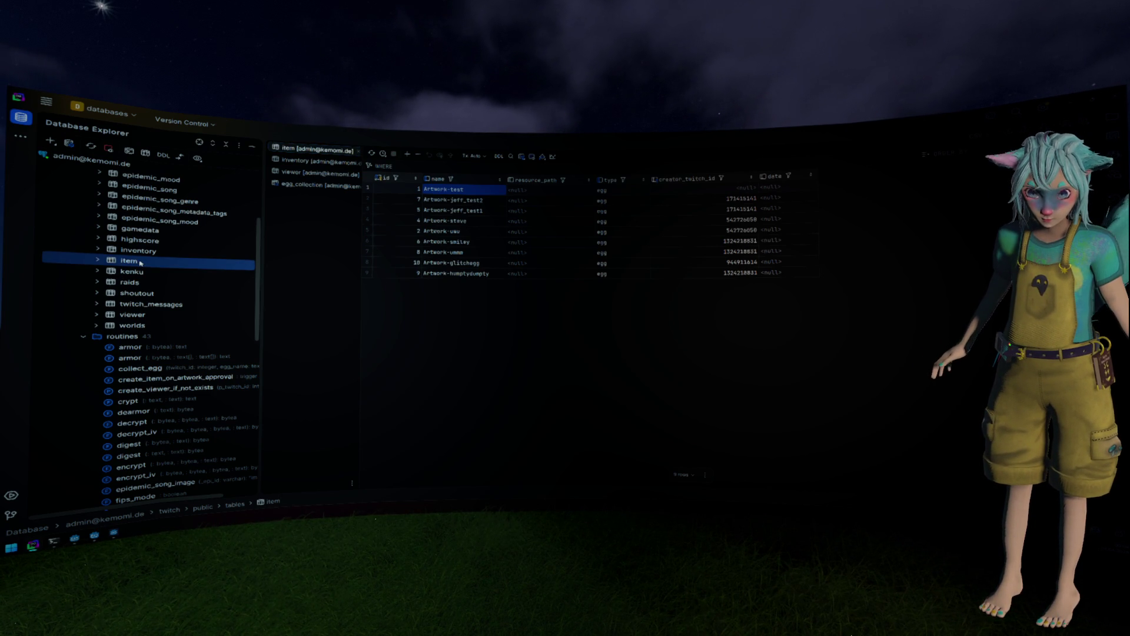
left_click_drag(521, 194, 532, 275)
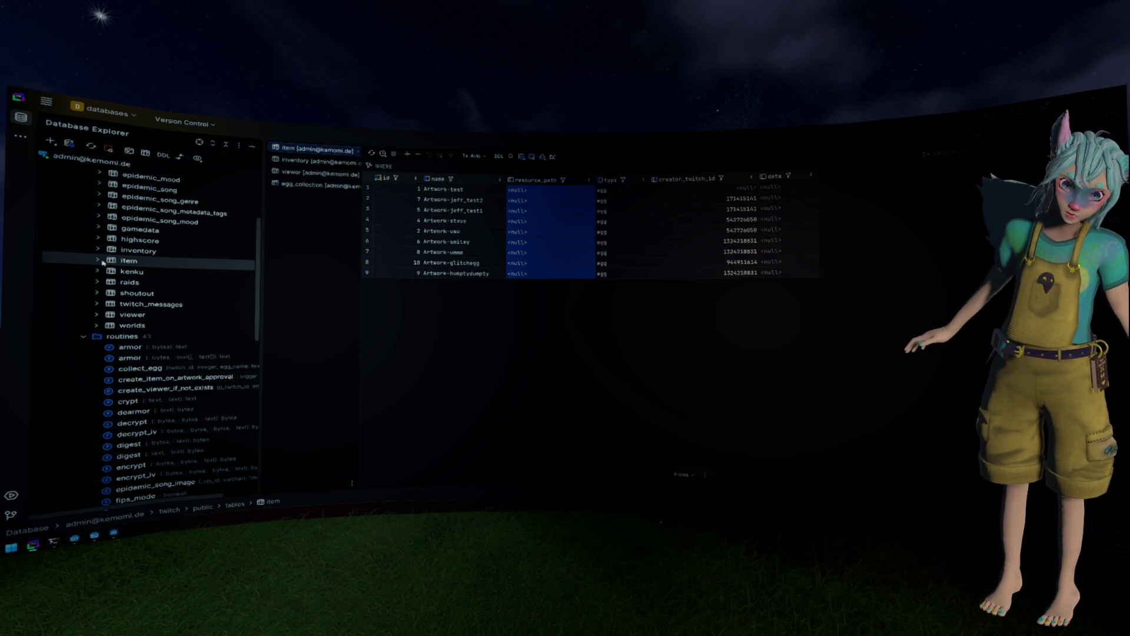
Delete the resource_path and data columns from the item table in its Modify dialog
right_click(132, 260)
left_click(304, 281)
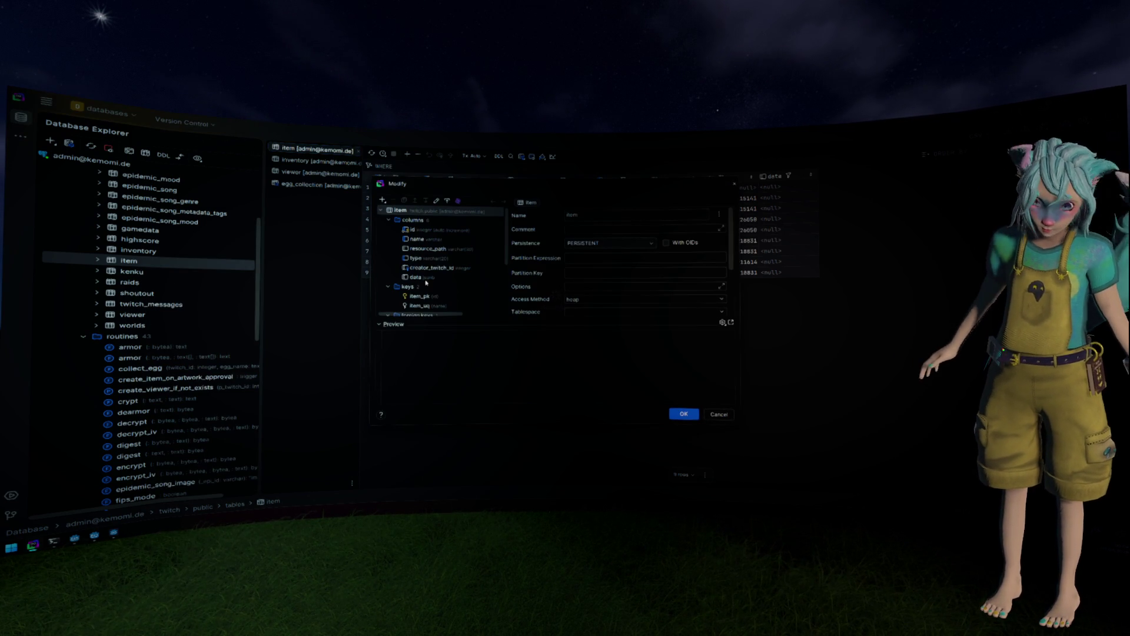
left_click(462, 249)
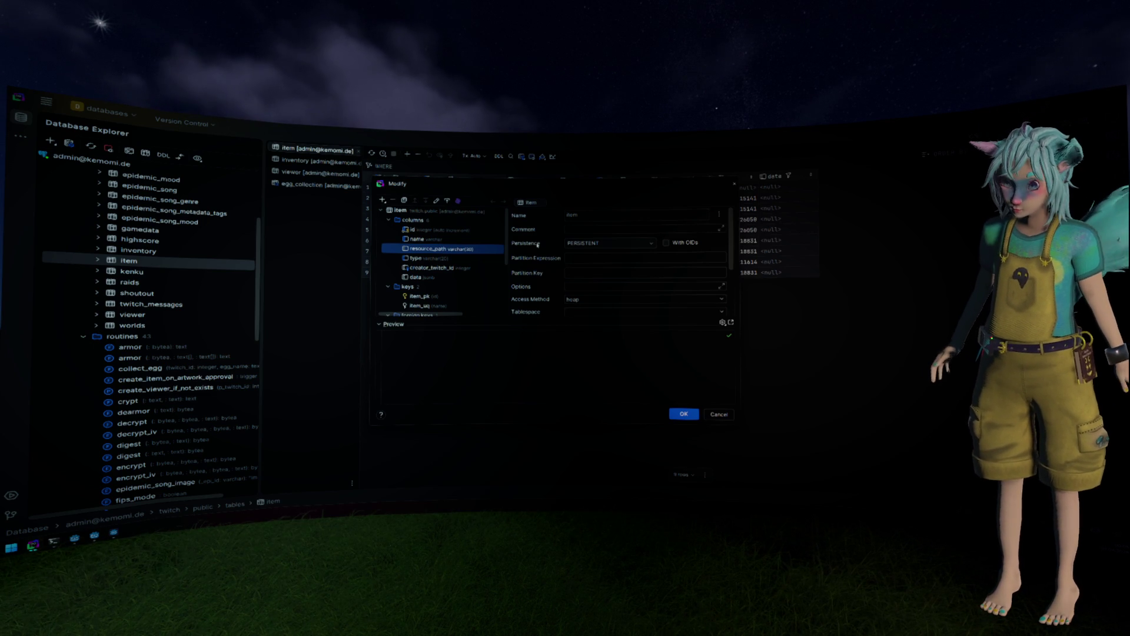
scroll(537, 248, "down", 3)
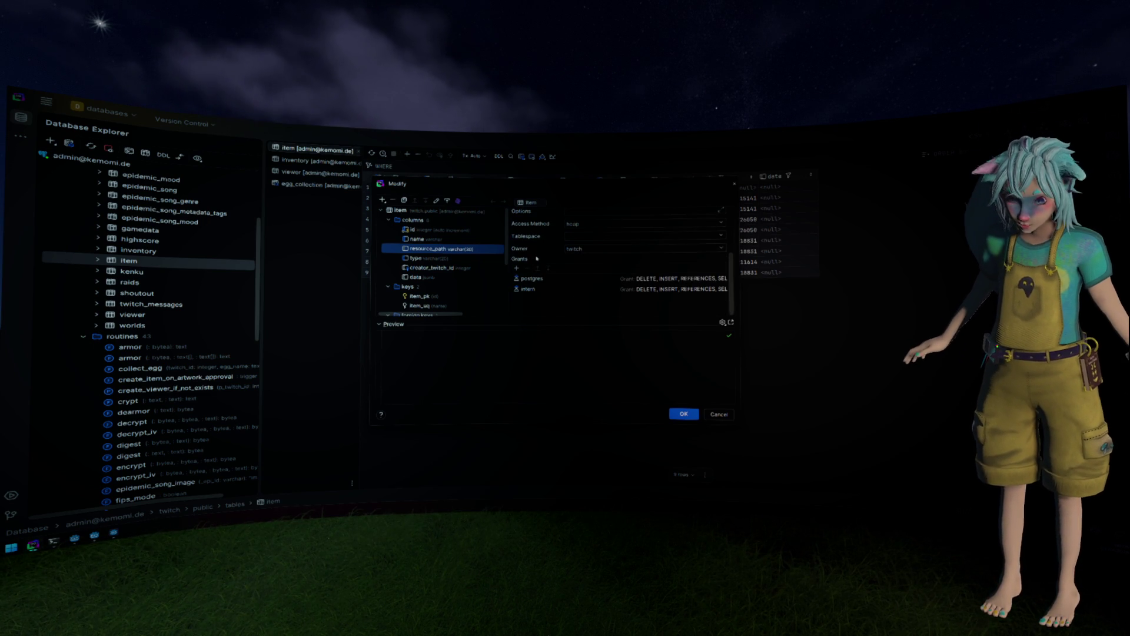
key("Delete")
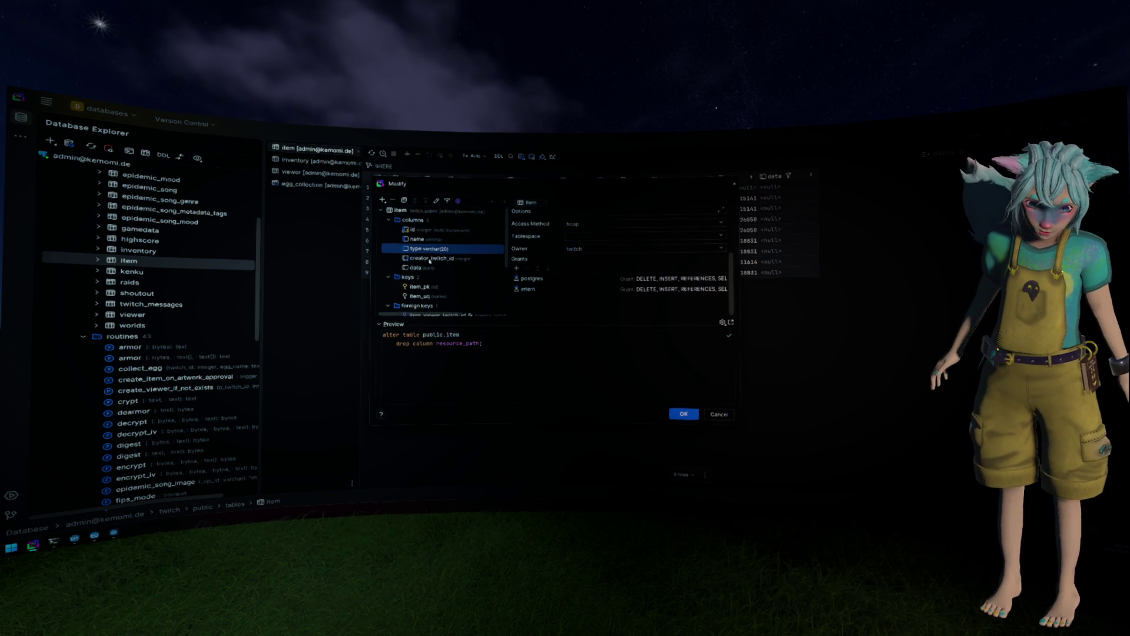
left_click(430, 268)
key("Delete")
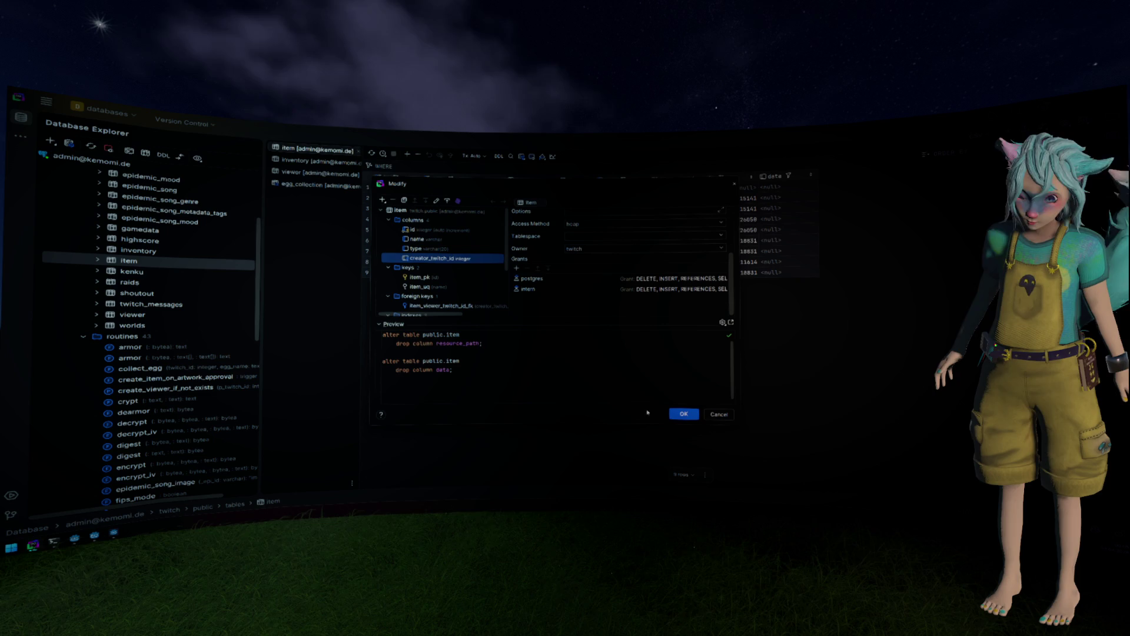
key("Return")
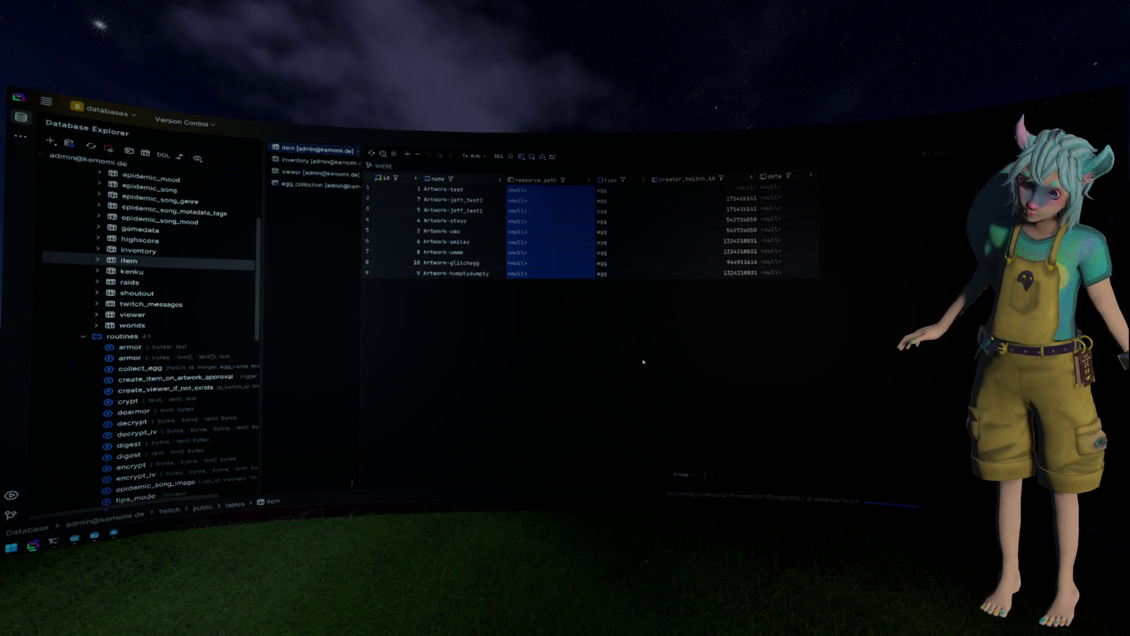
Reload the item table data in the grid
key("Right")
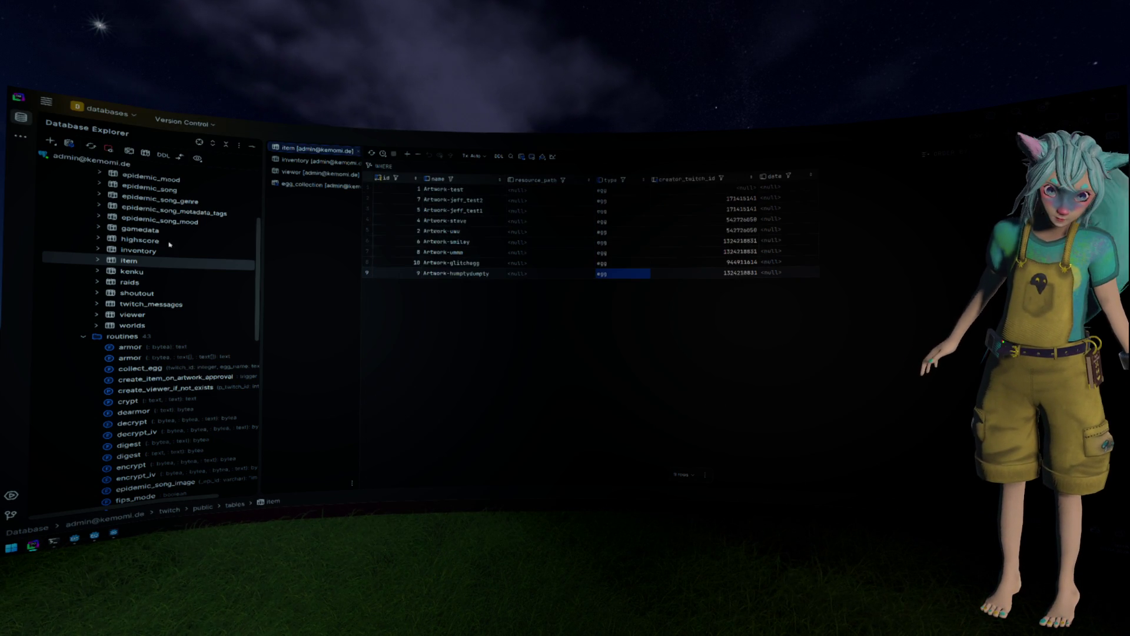
left_click(372, 154)
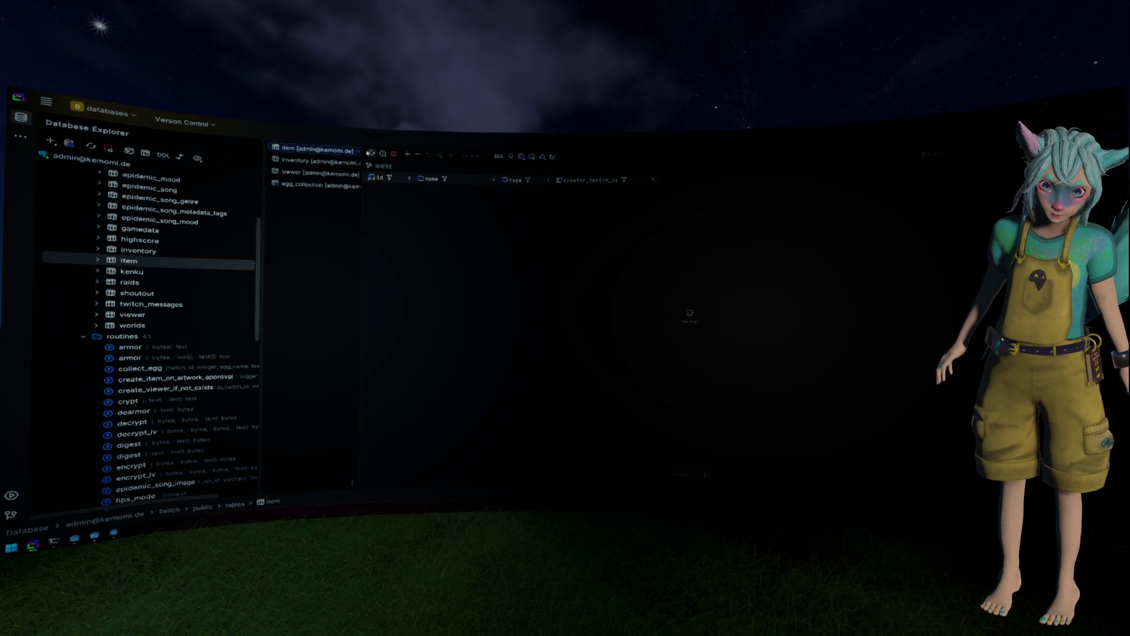
key("alt+Tab")
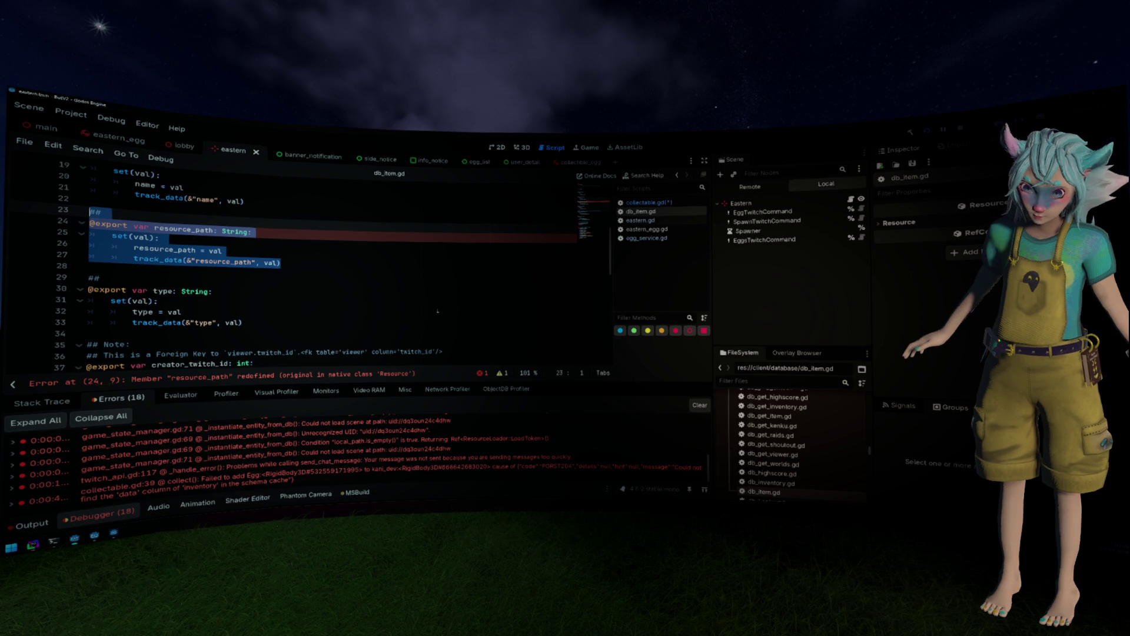
Clear the resource_path block and regenerate the database API by running SwaggerGenerator
left_click(438, 301)
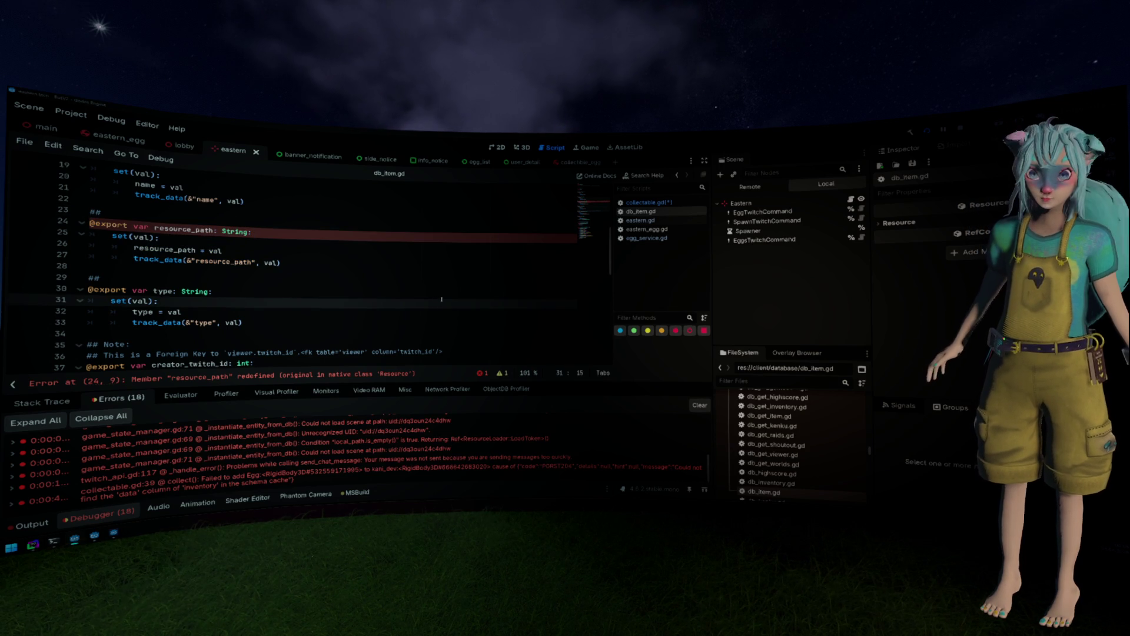
key("alt+Tab")
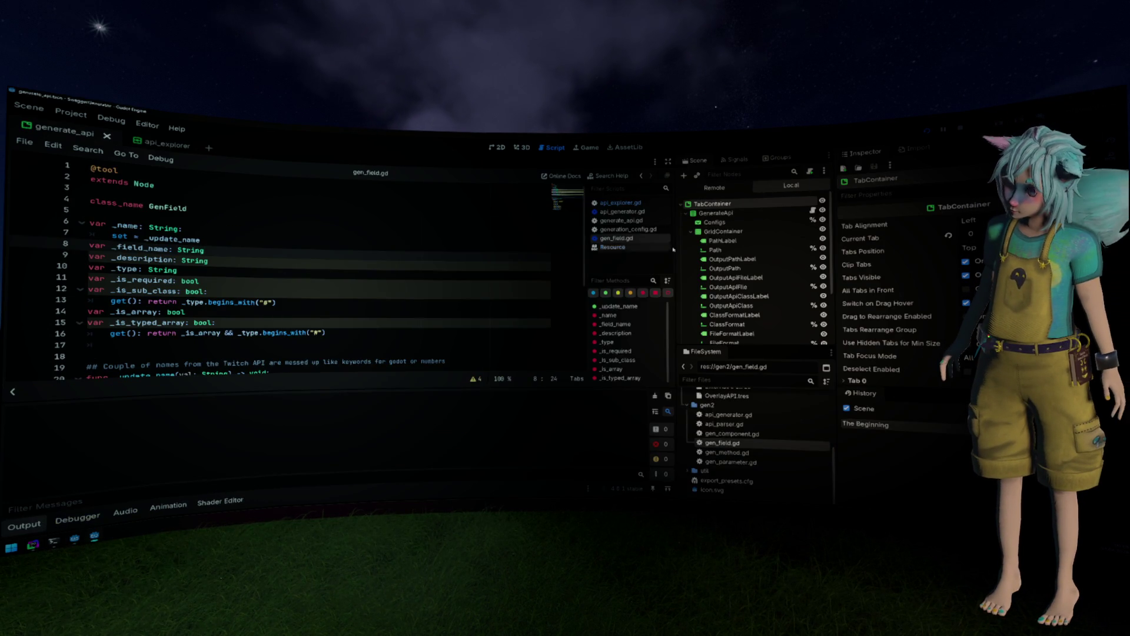
key("F5")
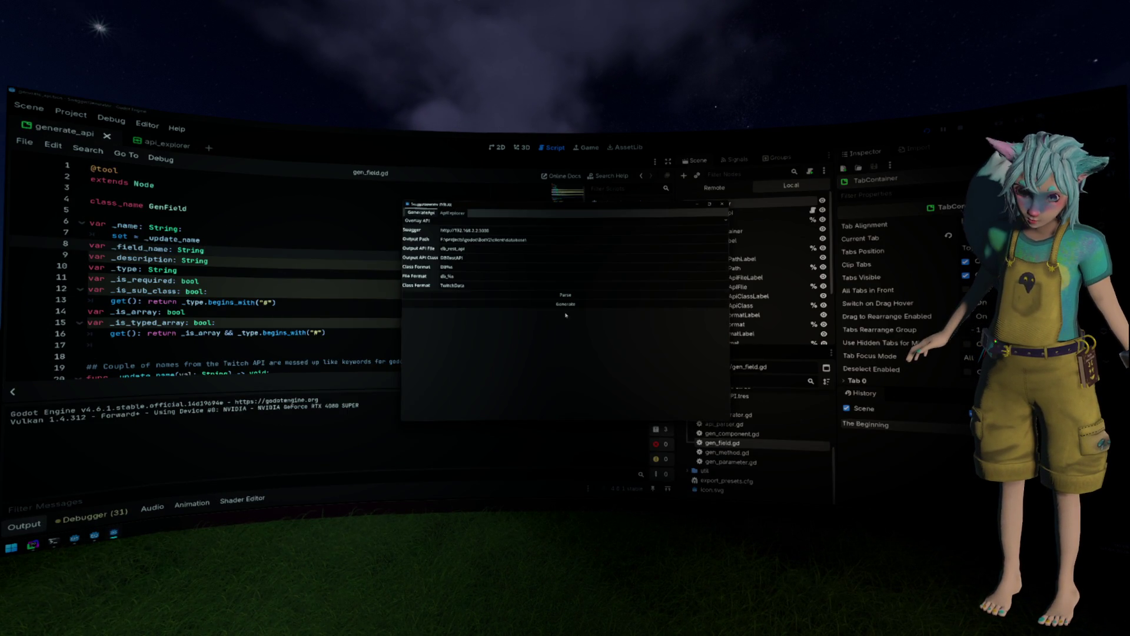
left_click(565, 294)
left_click(565, 304)
Close the generator and bring back collectable.gd in the BotV2 project
key("F8")
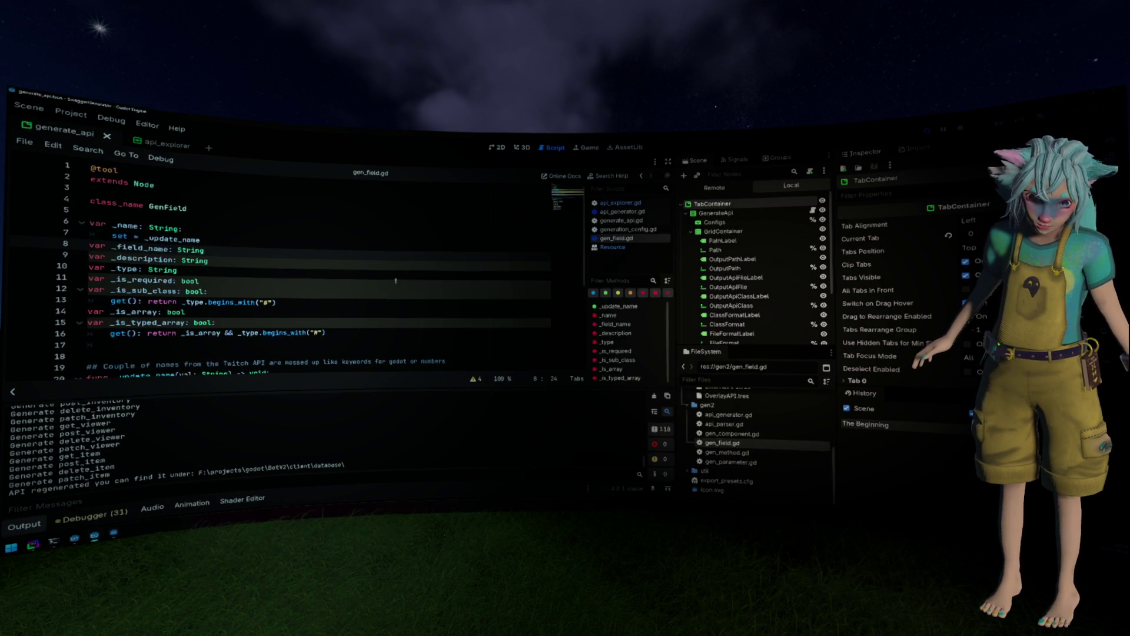
key("alt+Tab")
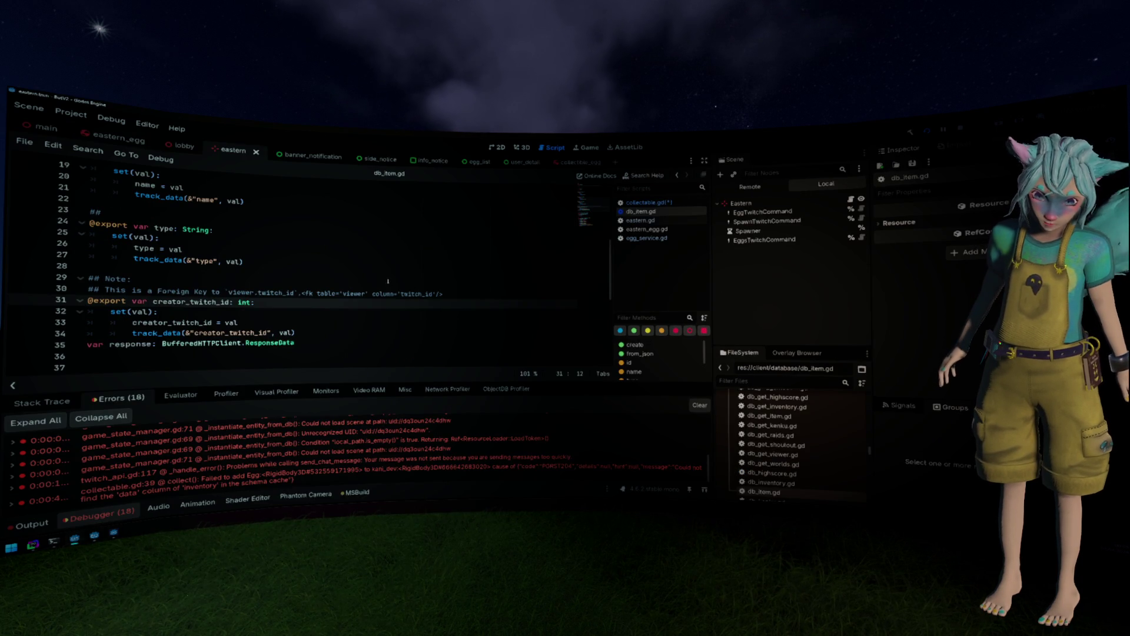
key("alt+Left")
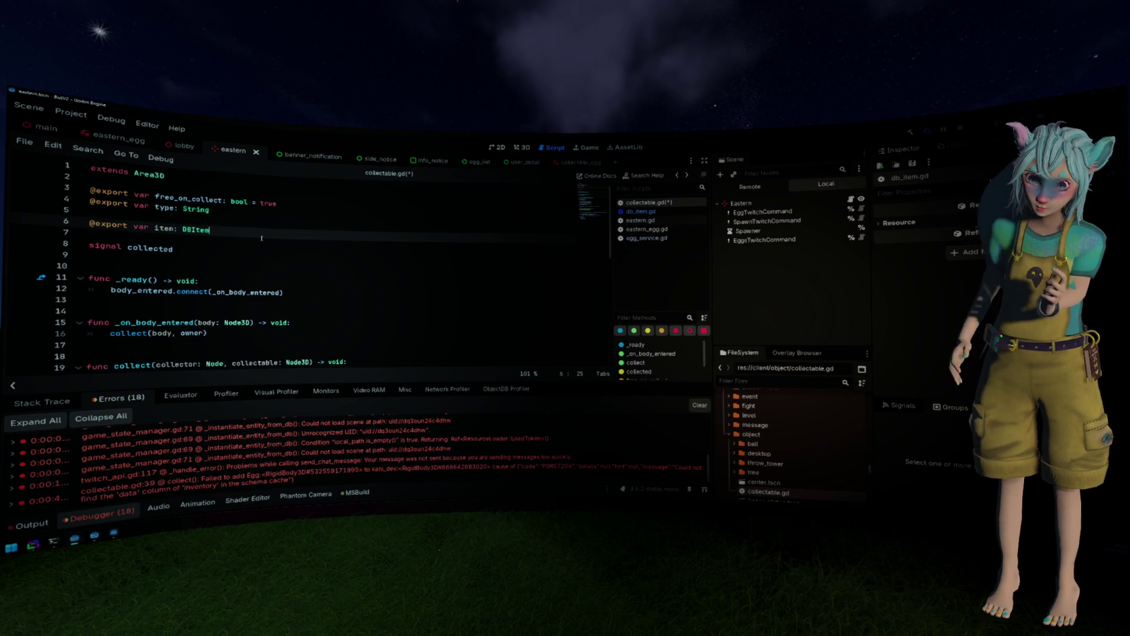
Open egg_service.gd, then eastern.gd, and focus on the get_egg lookup line
left_click(647, 238)
left_click(641, 220)
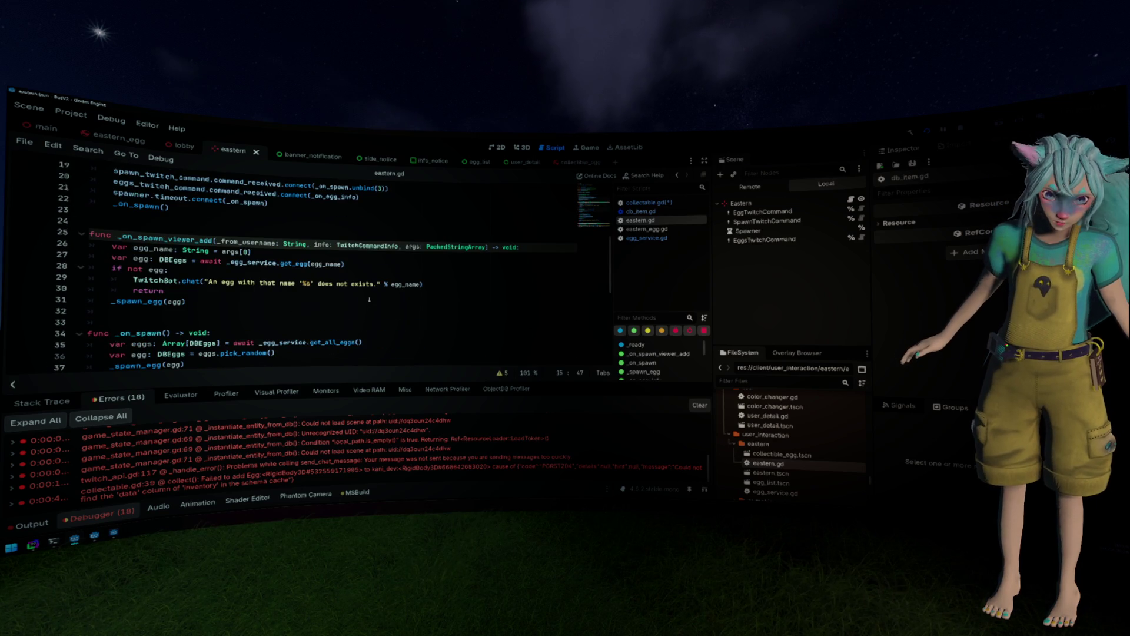
scroll(369, 300, "down", 5)
scroll(362, 292, "up", 5)
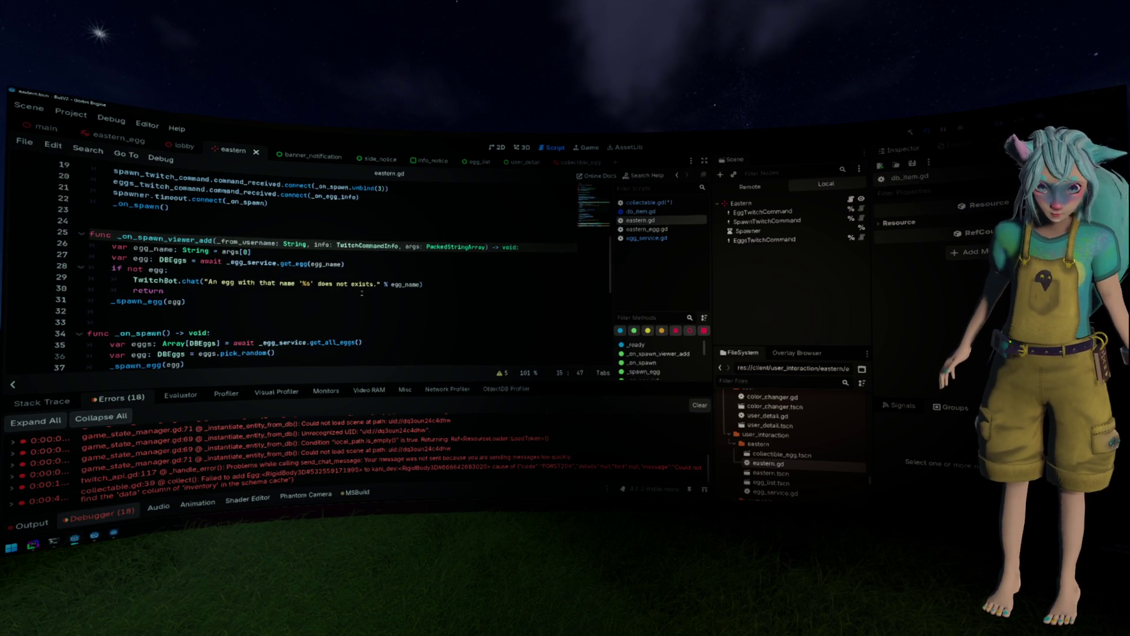
left_click(363, 266)
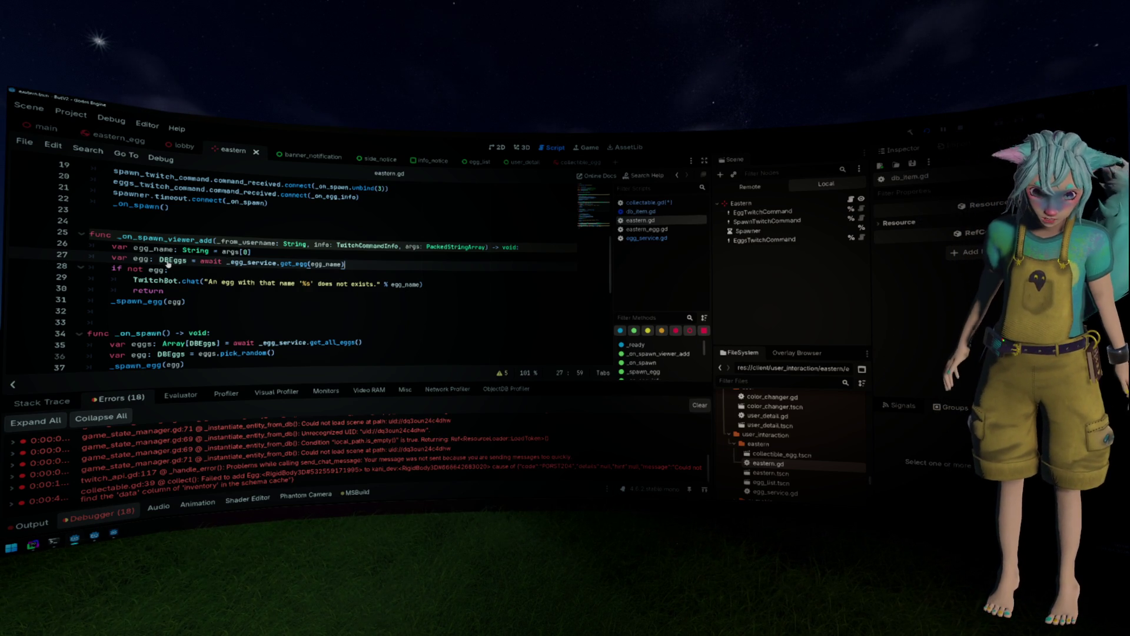
Inspect the DBEggs class in db_eggs.gd, then return to eastern.gd
left_click(167, 262, "ctrl")
scroll(254, 286, "down", 3)
scroll(254, 287, "up", 3)
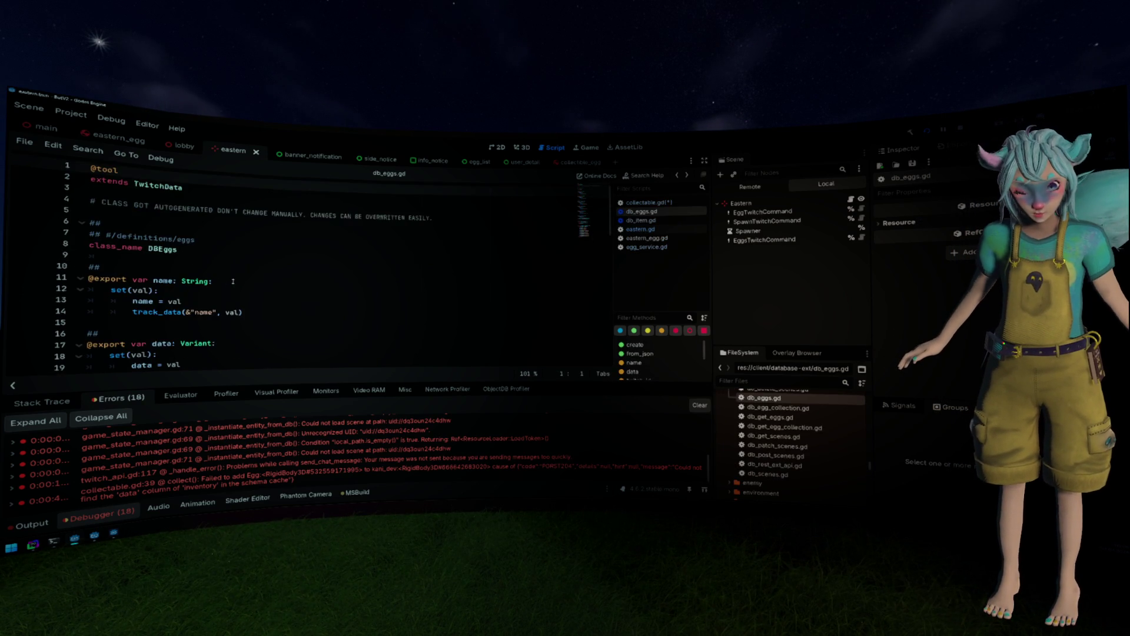
key("alt+Left")
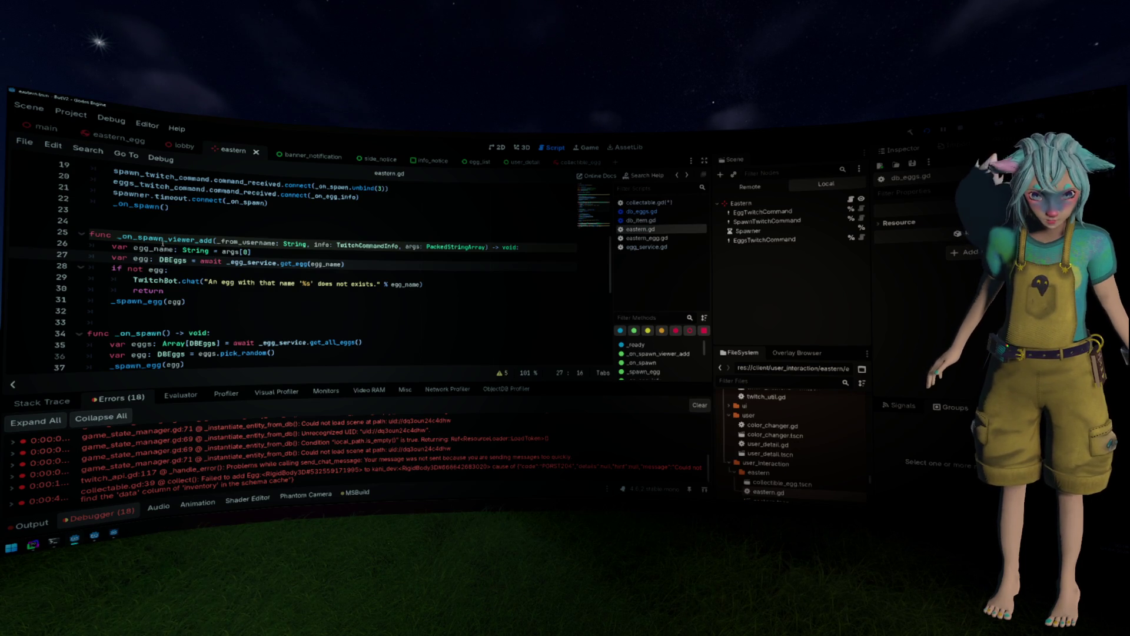
Review the _spawn_egg function and jump to the Egg class in eastern_egg.gd
scroll(164, 243, "down", 3)
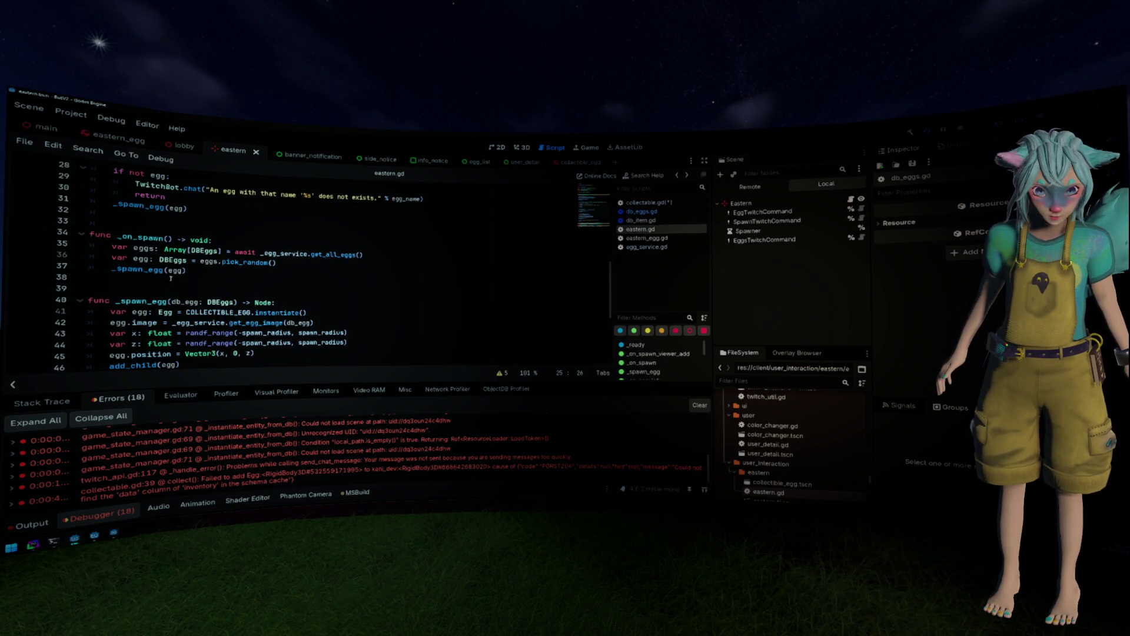
scroll(171, 277, "down", 3)
mouse_move(423, 293)
left_mouse_down()
mouse_move(136, 224)
mouse_move(231, 308)
left_mouse_up()
left_click(192, 220)
left_click(169, 219, "ctrl")
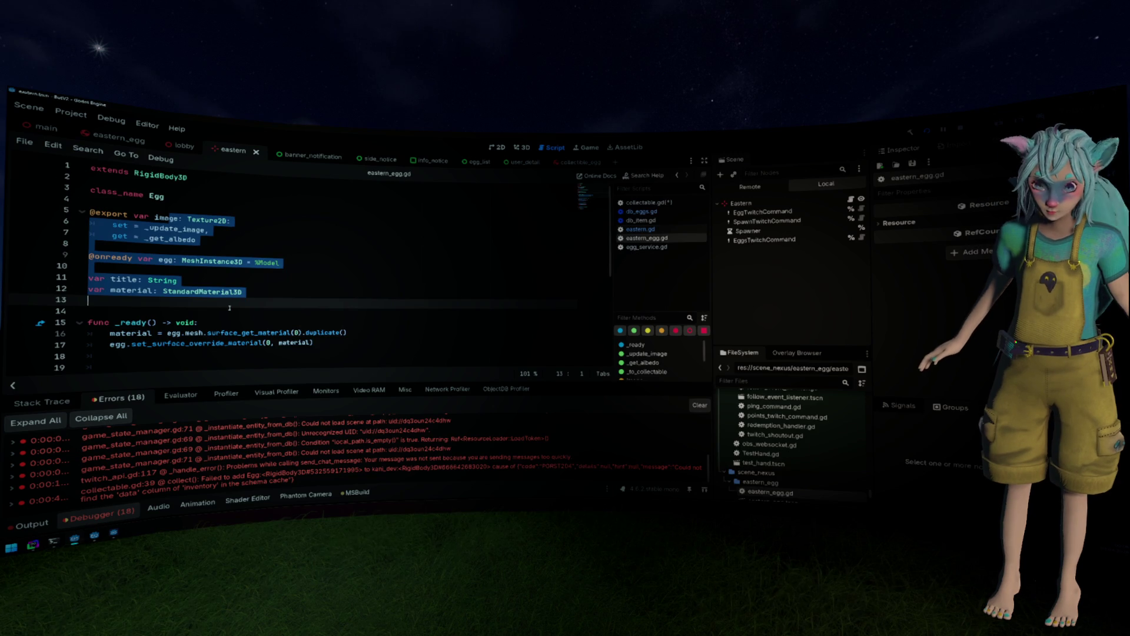
Return to eastern.gd and look over the _spawn_egg signature and code above it
key("alt+Left")
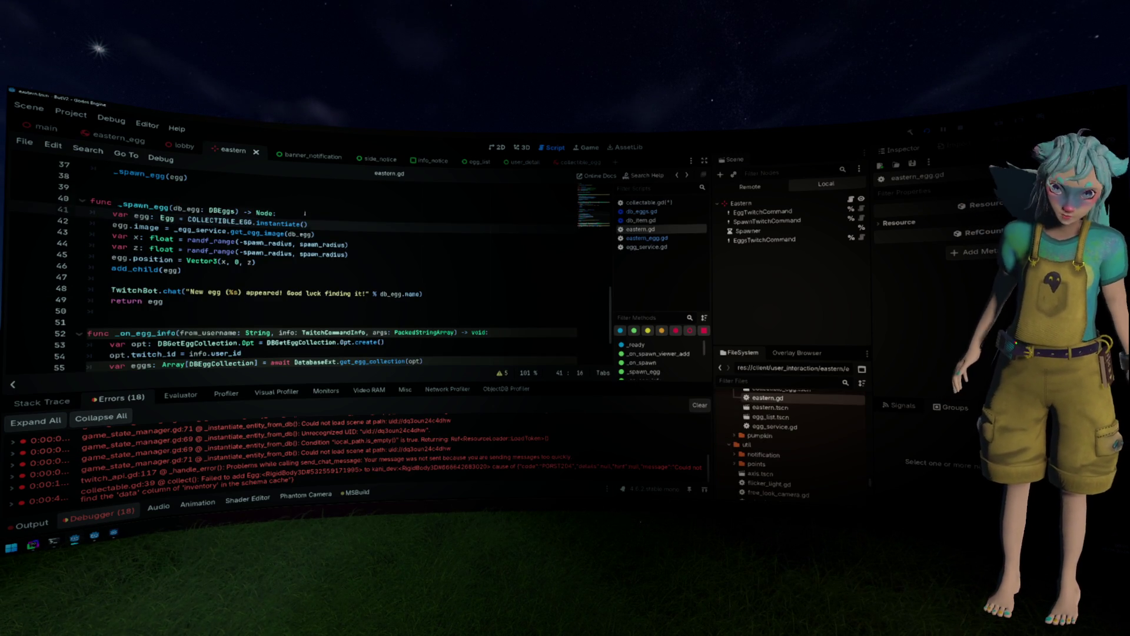
left_click(305, 213)
scroll(773, 435, "up", 1)
scroll(773, 435, "up", 3)
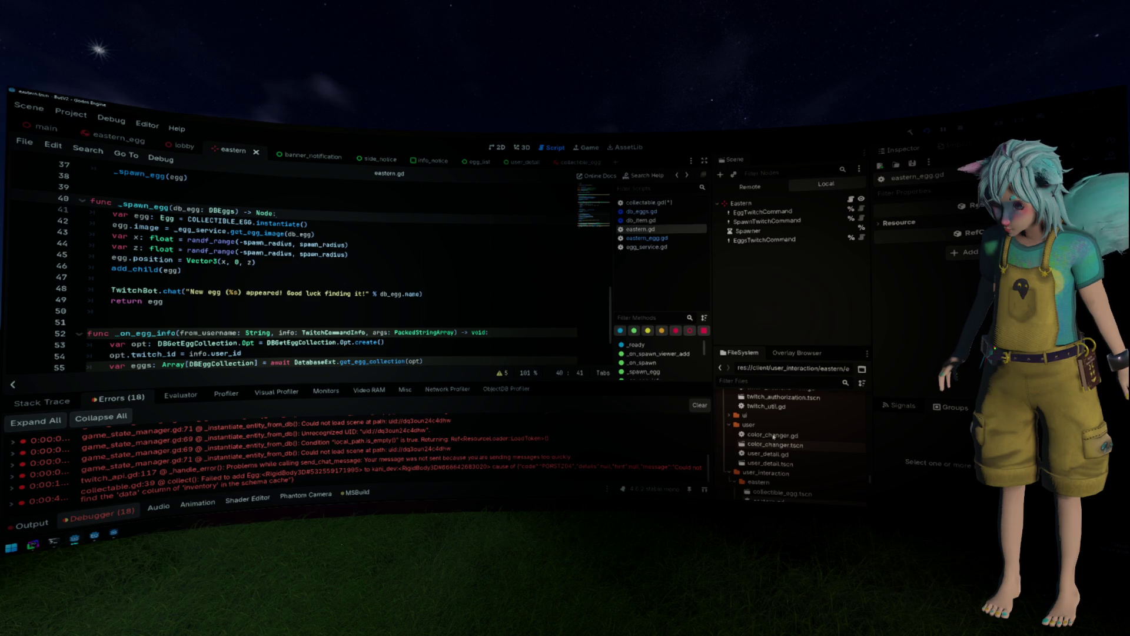
scroll(773, 436, "up", 5)
scroll(773, 435, "up", 3)
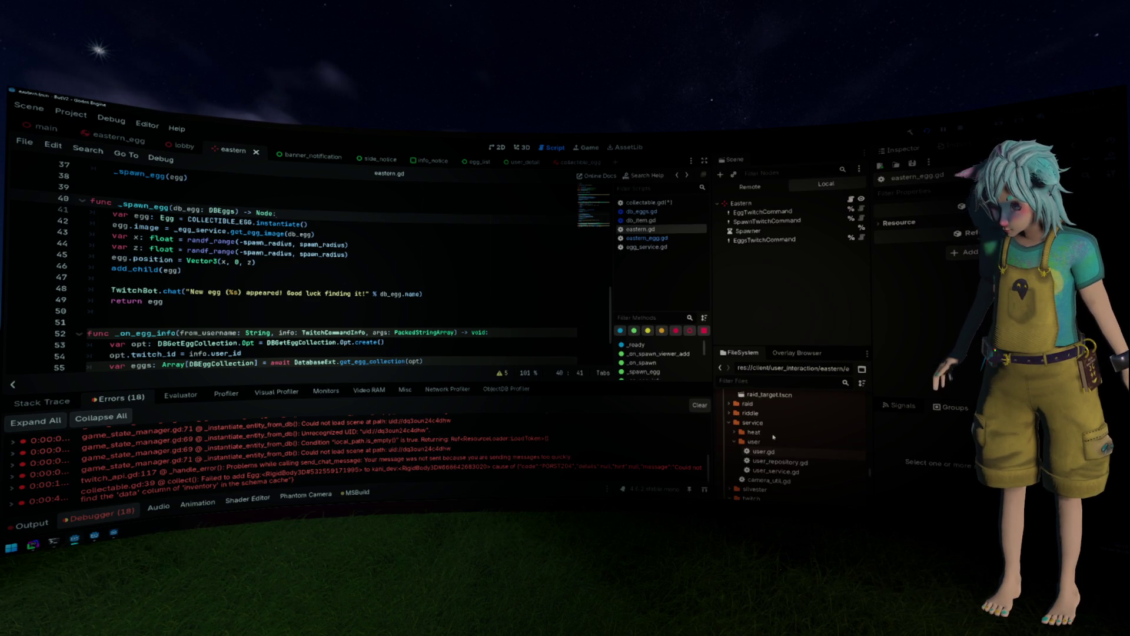
Tidy the FileSystem tree, collapsing the user folder and browsing the service and database folders
left_click(733, 442)
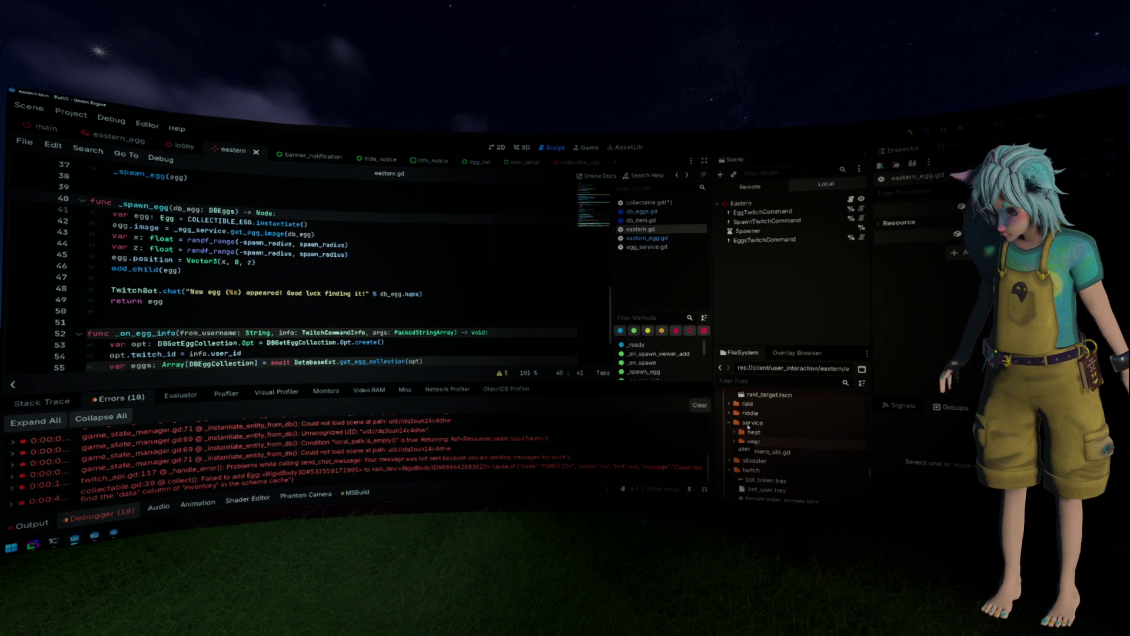
right_click(753, 423)
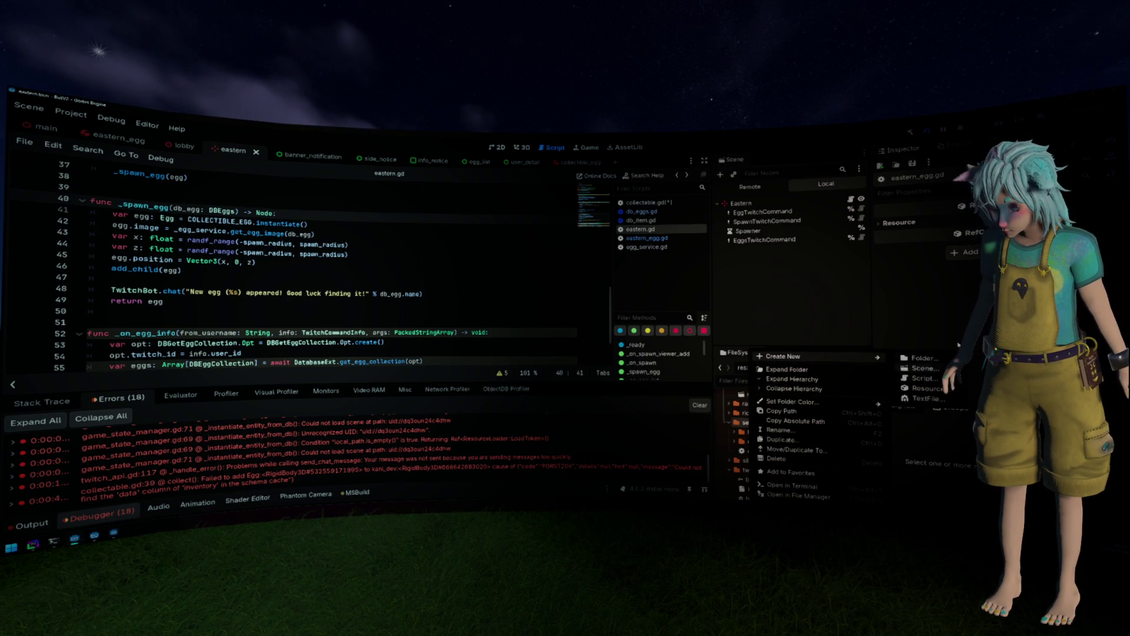
key("Escape")
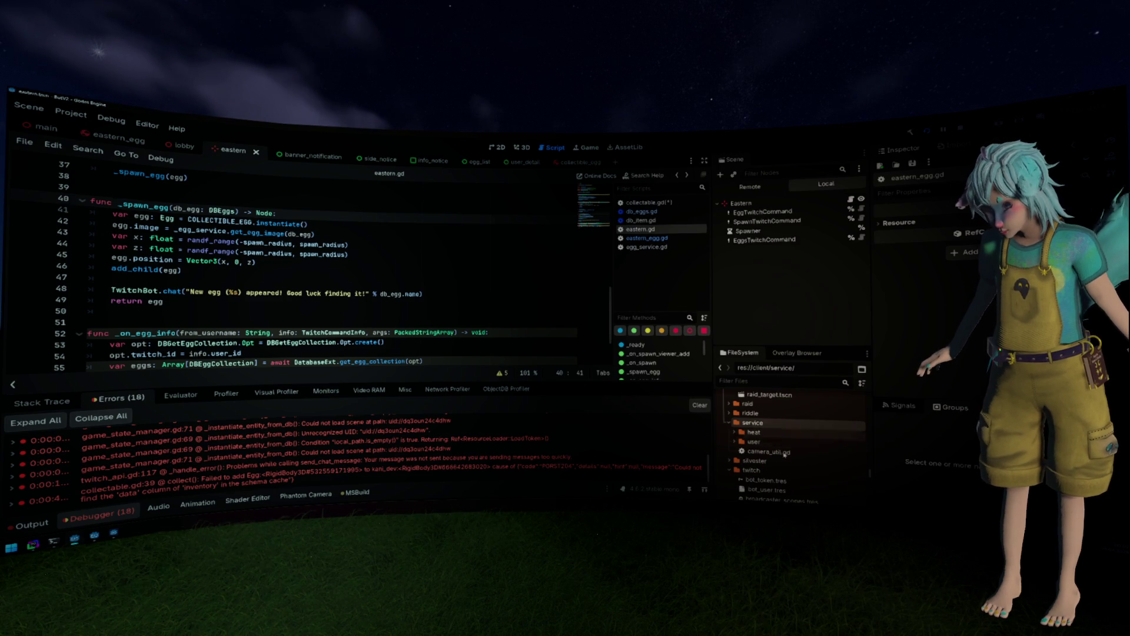
scroll(784, 455, "up", 5)
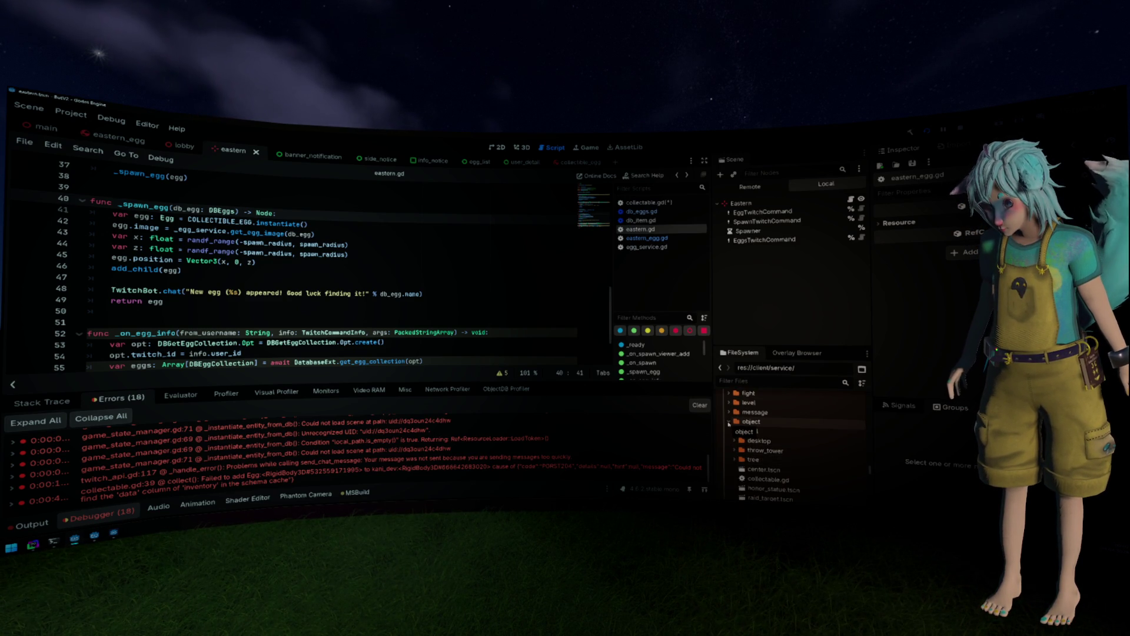
scroll(748, 433, "up", 5)
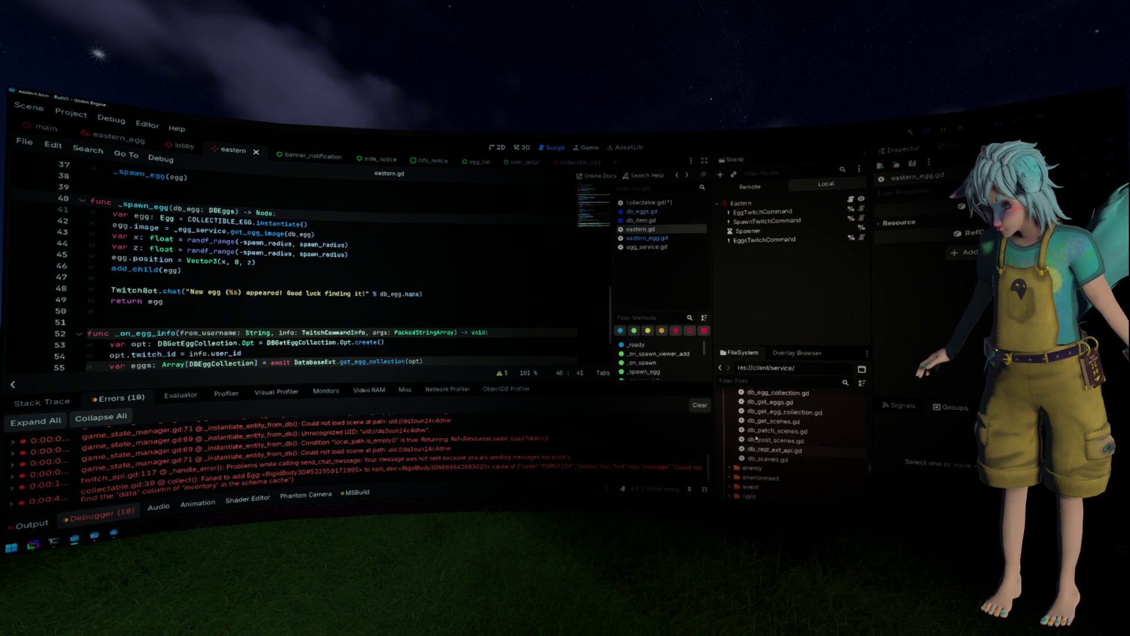
scroll(756, 438, "up", 3)
left_click(759, 433)
scroll(759, 441, "down", 5)
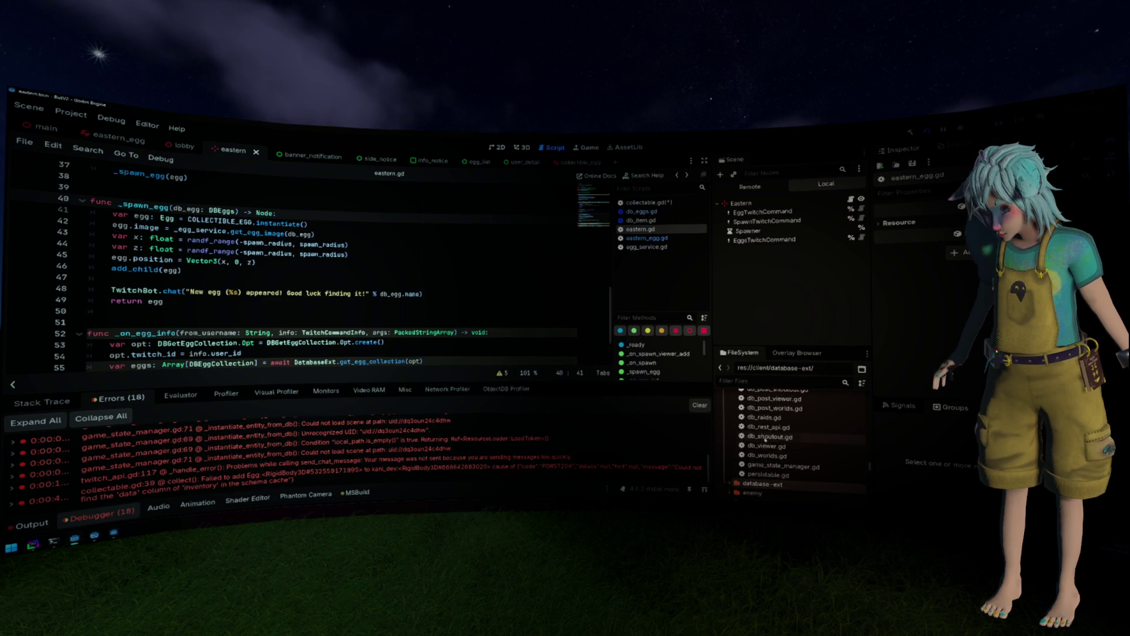
scroll(763, 442, "up", 5)
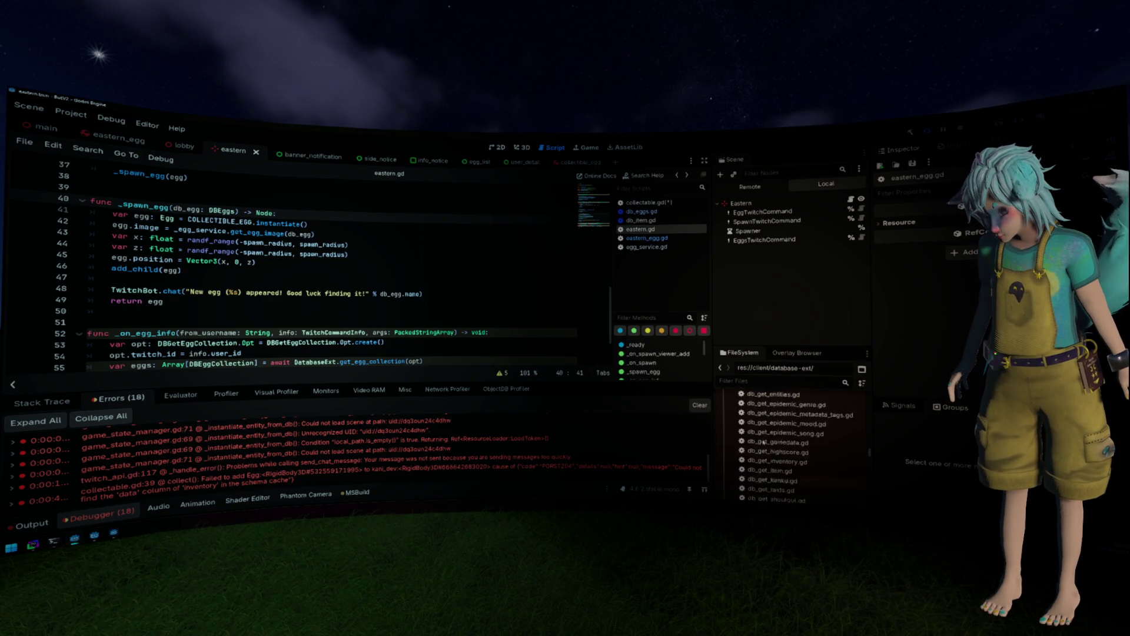
left_click(763, 444)
key("Left")
key("Left")
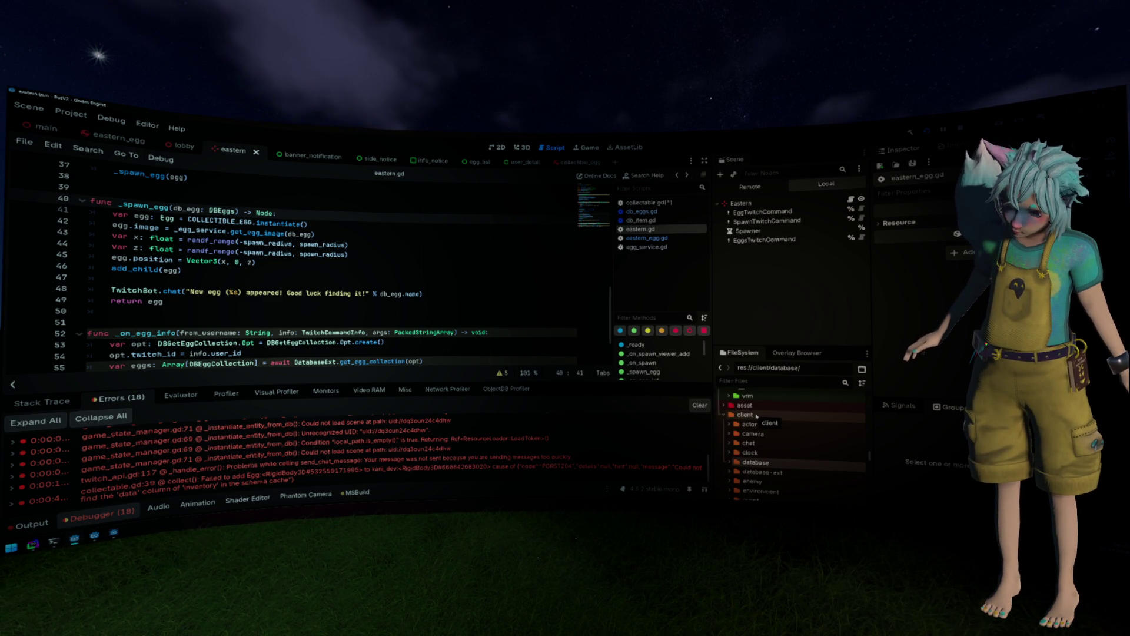
Create a new item folder (typed 'itmem') inside the client folder
right_click(756, 416)
mouse_move(864, 358)
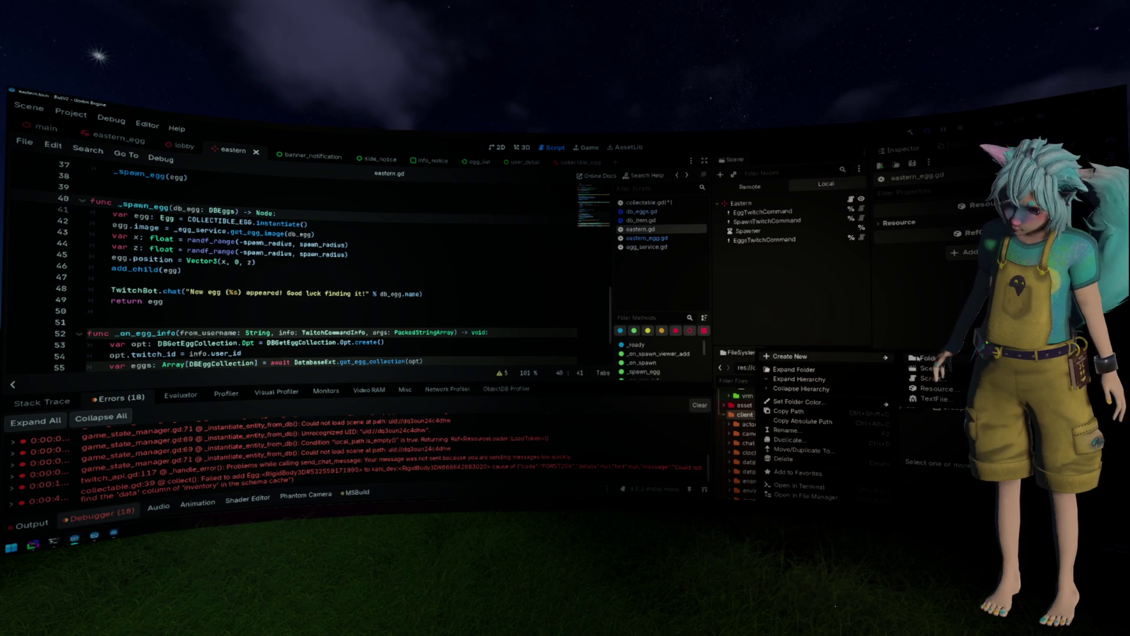
left_click(918, 358)
type("itmem")
key("Return")
scroll(794, 434, "down", 5)
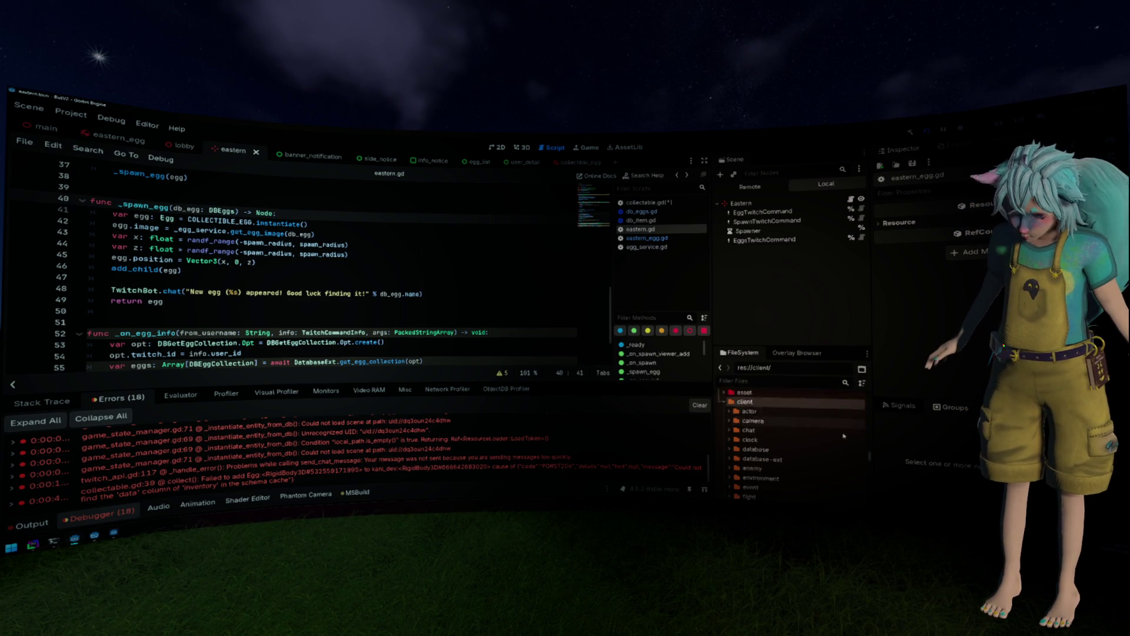
scroll(793, 434, "up", 1)
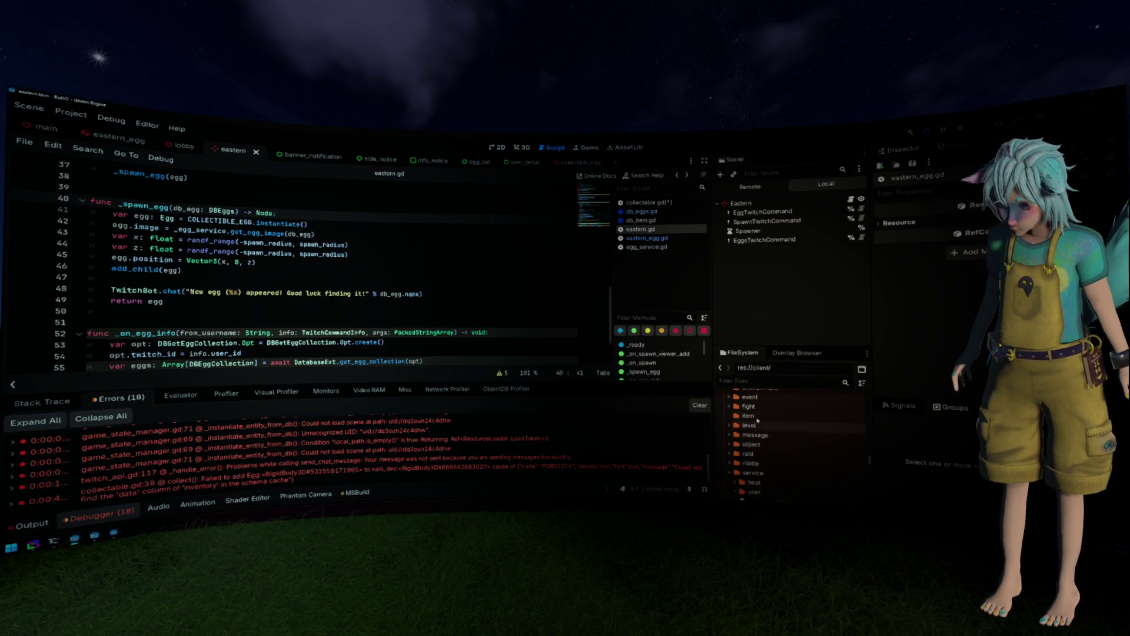
Create the item_service.gd script in the item folder and place the caret below extends
right_click(757, 415)
mouse_move(825, 357)
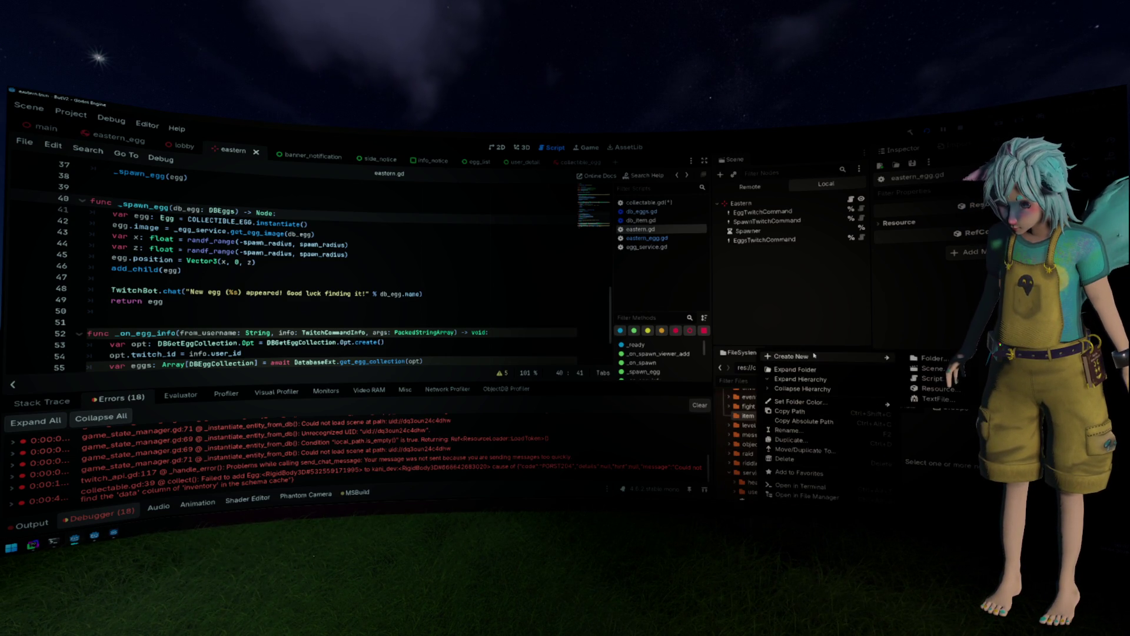
left_click(954, 377)
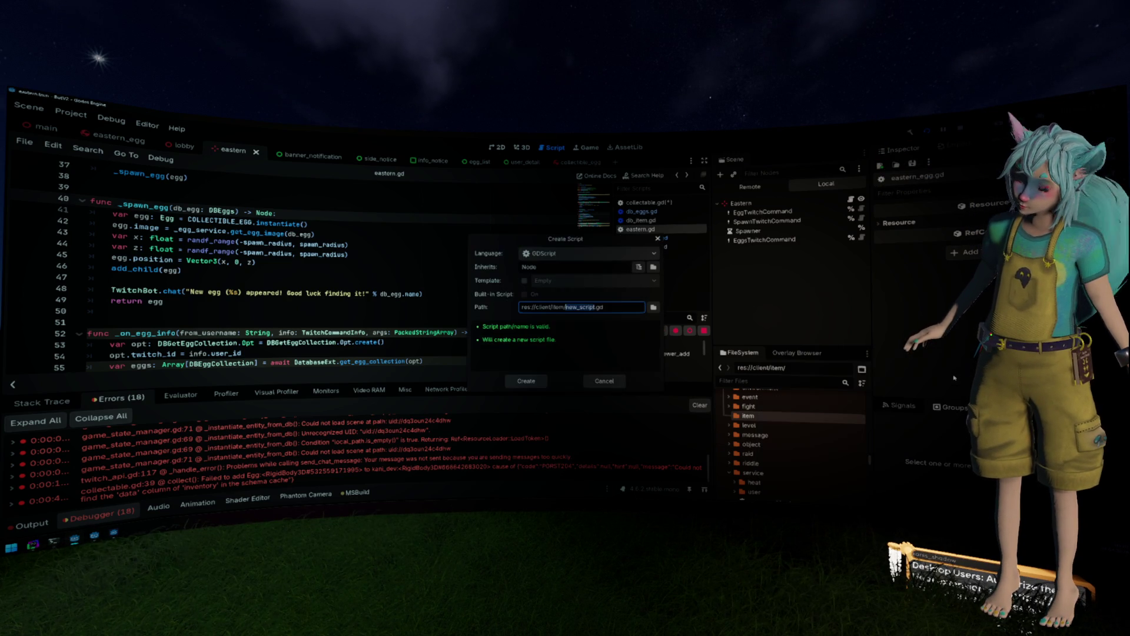
type("item_service")
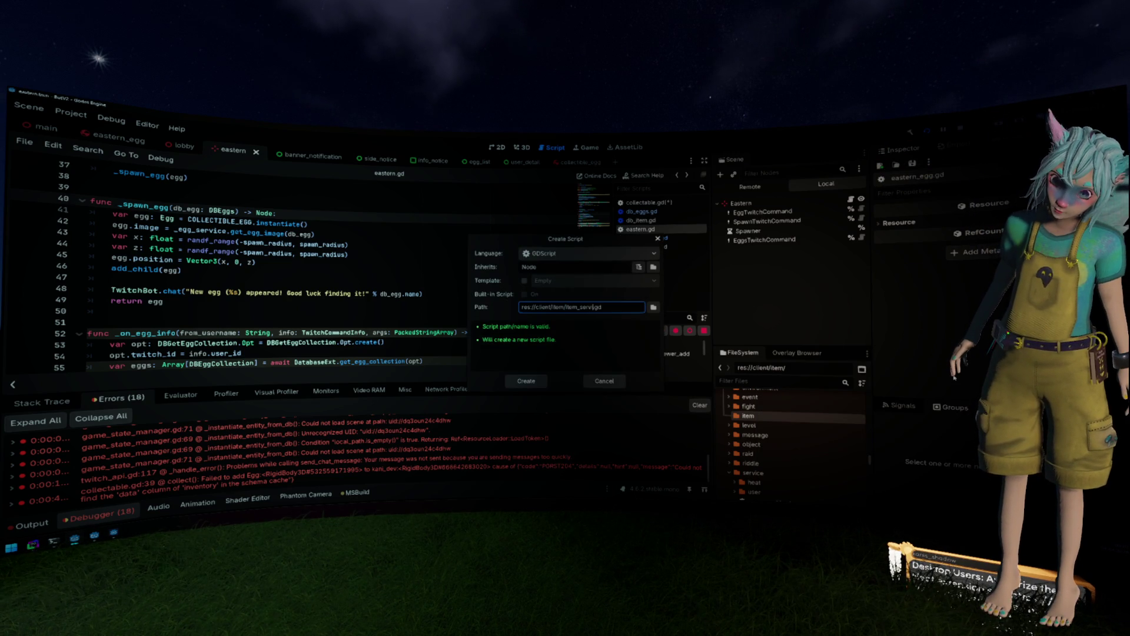
key("Return")
left_click(460, 270)
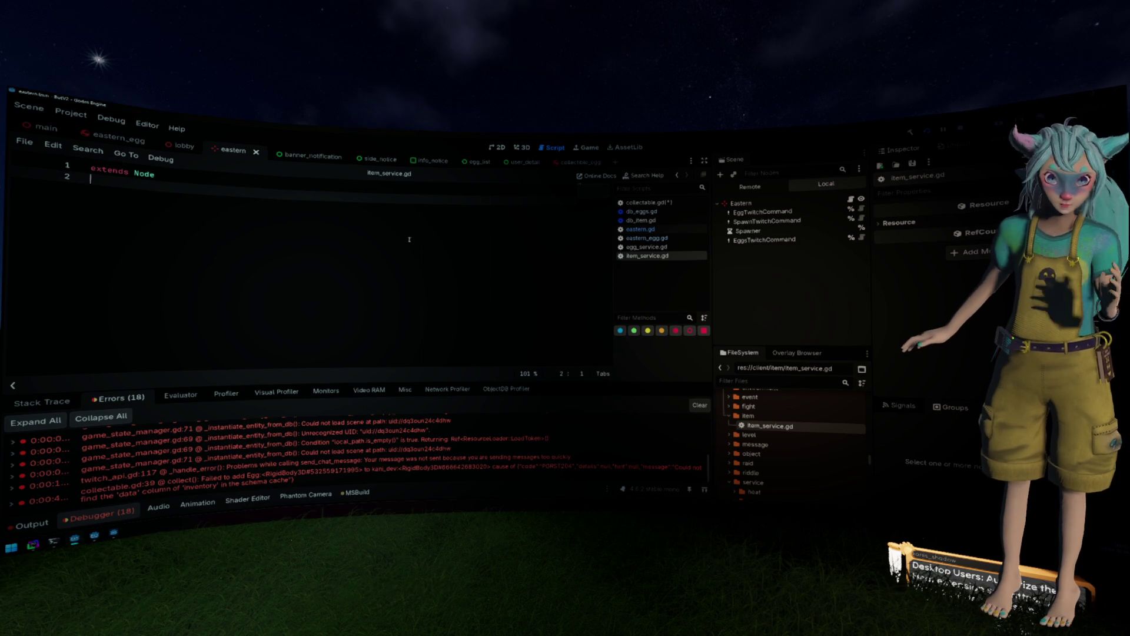
left_click(71, 112)
Add res://client/item/item_service.gd as the ItemService autoload in Project Settings
left_click(83, 135)
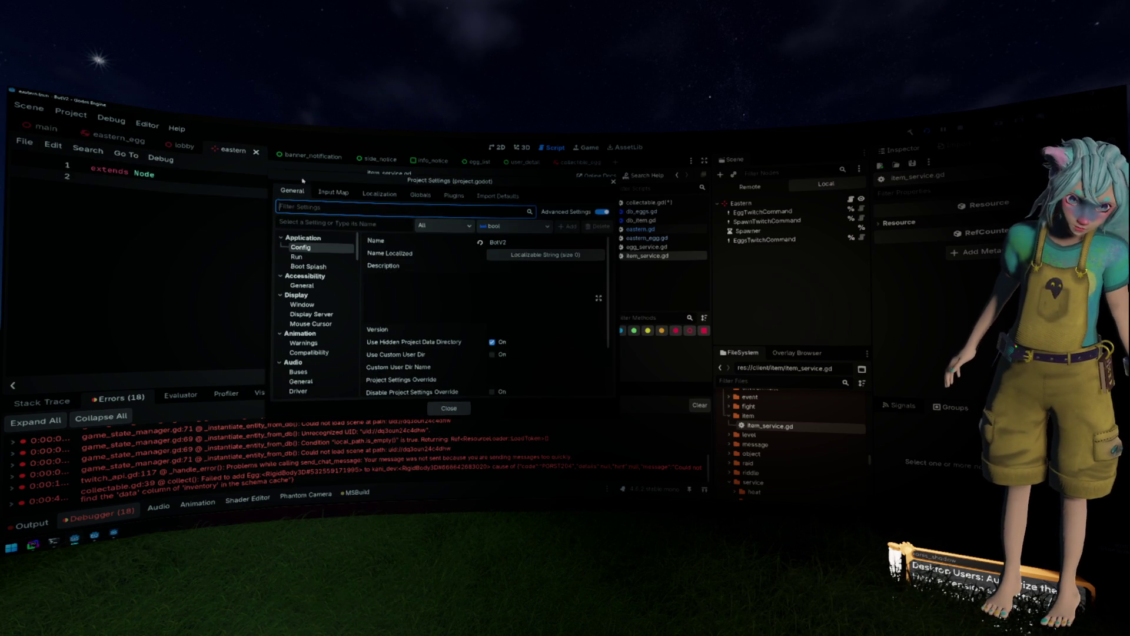
left_click(421, 194)
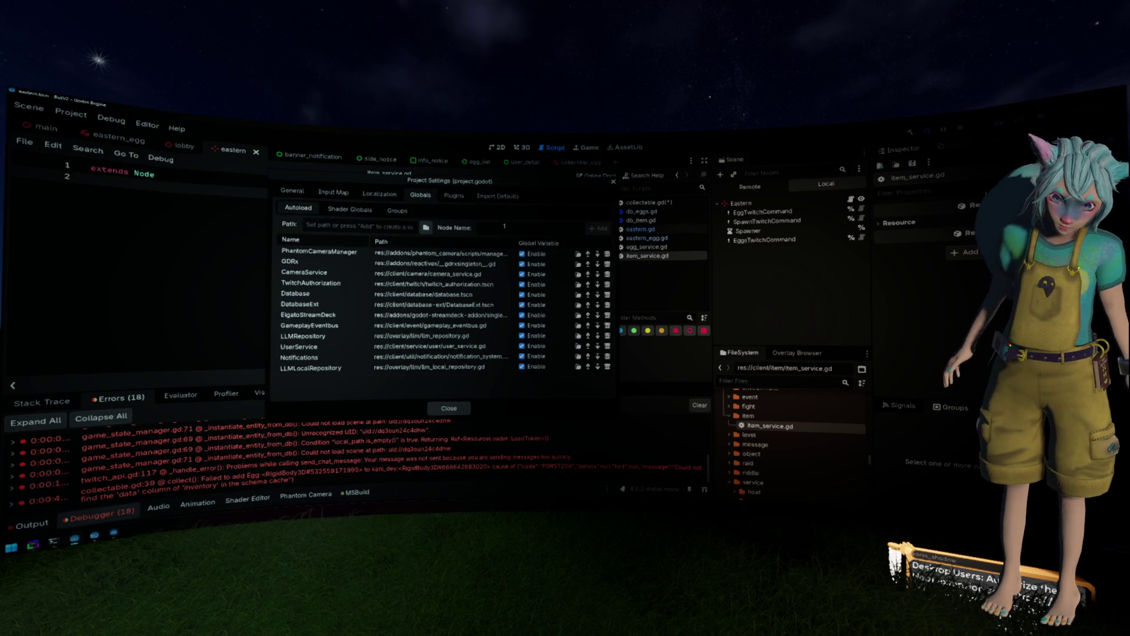
left_click(426, 227)
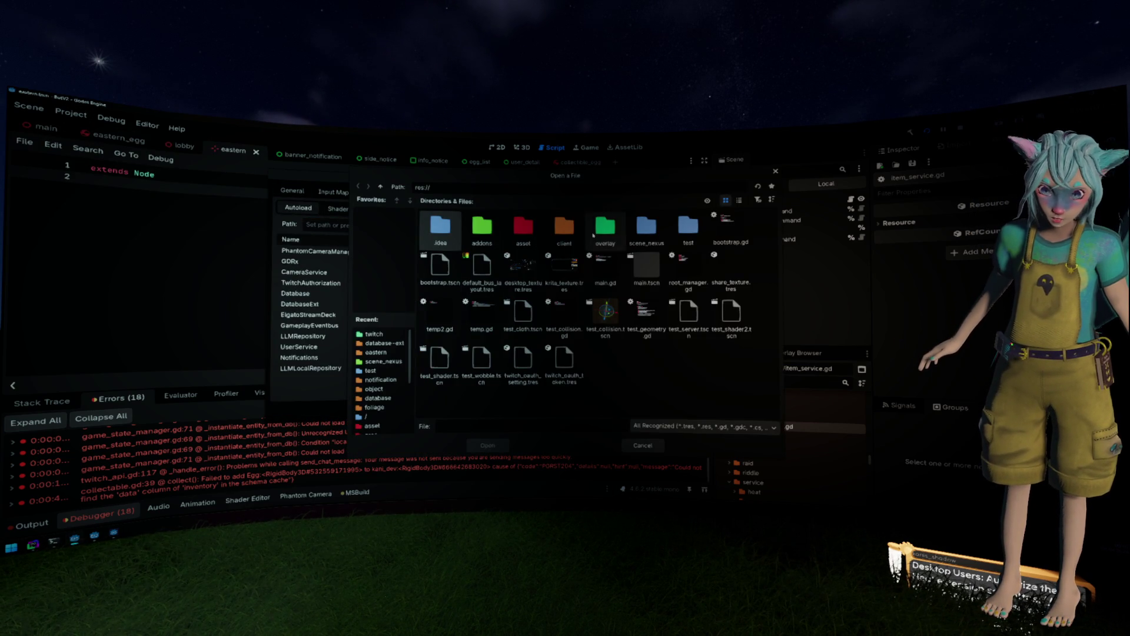
double_click(564, 229)
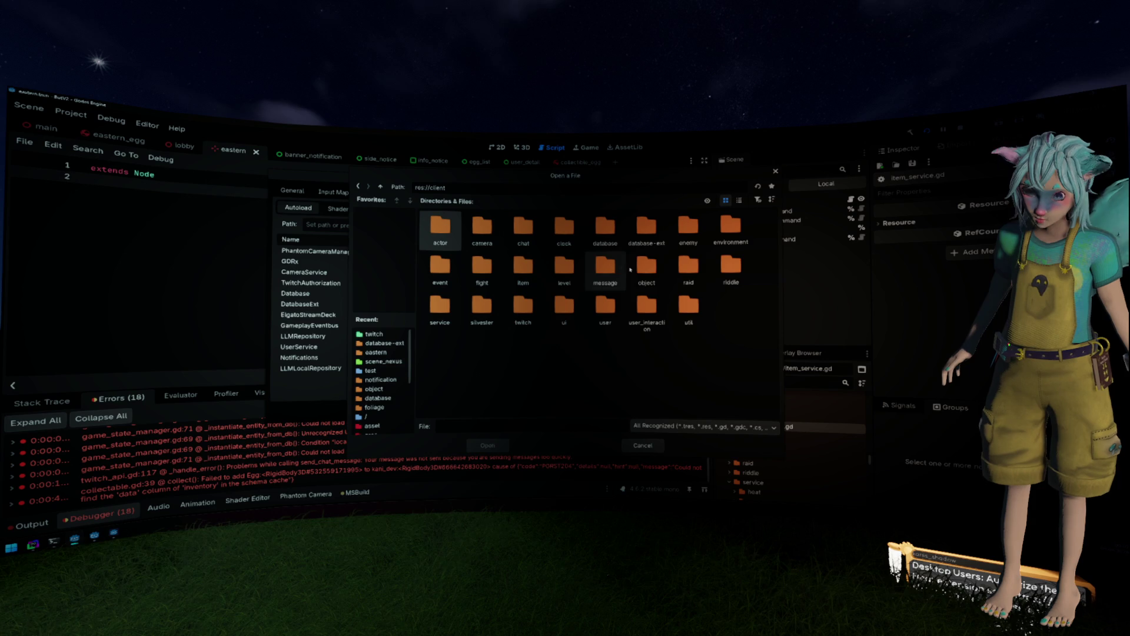
left_click(646, 226)
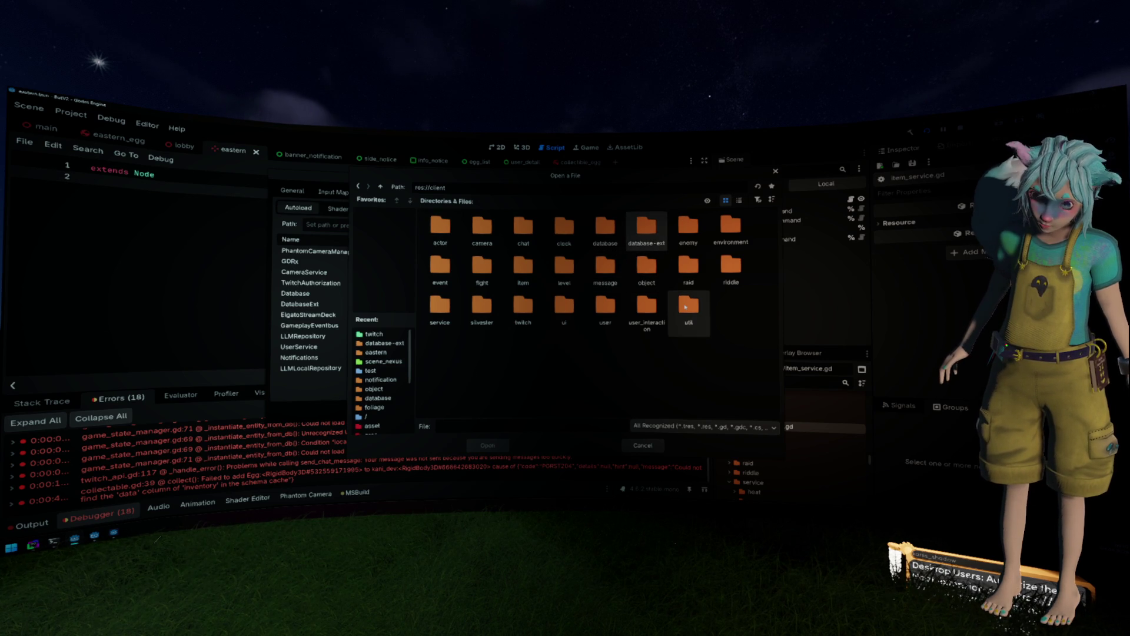
key("Left")
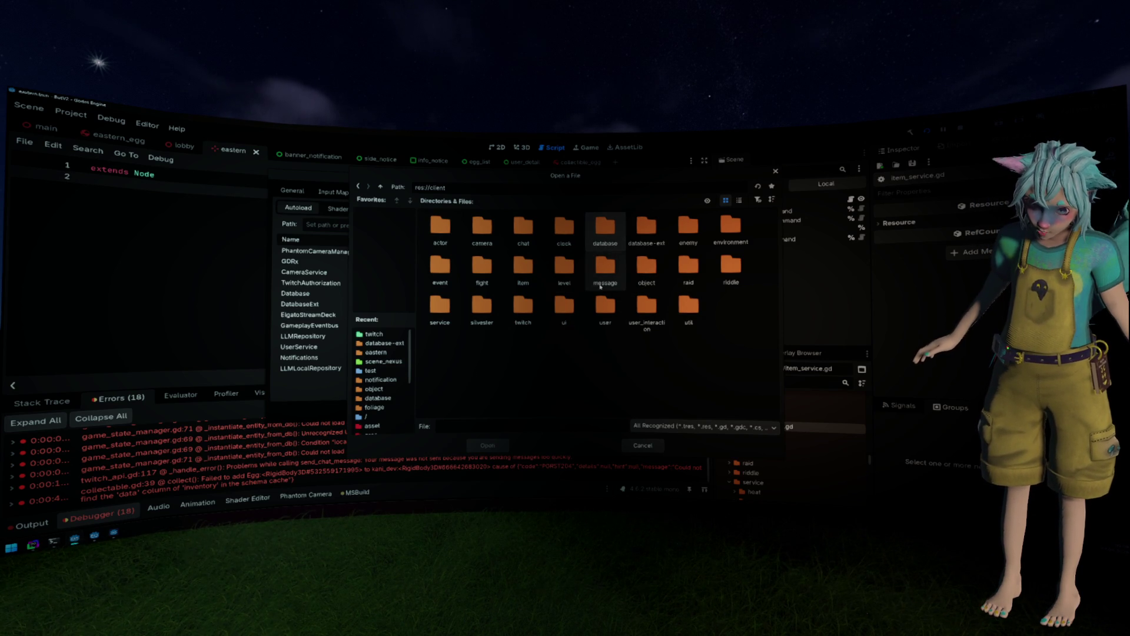
double_click(523, 266)
left_click(454, 241)
double_click(453, 240)
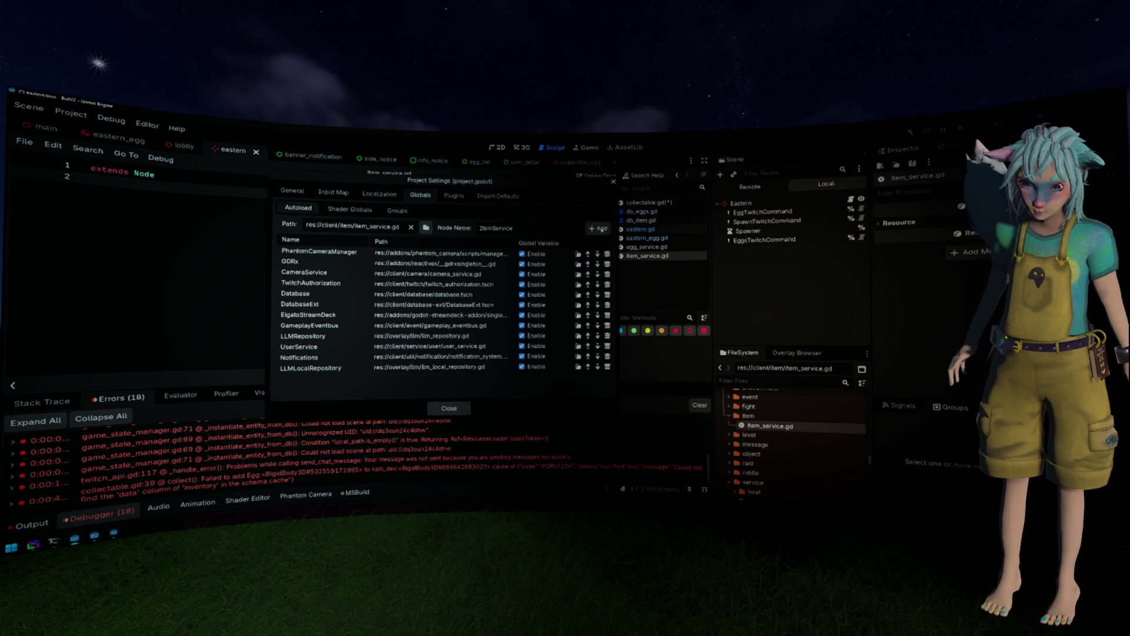
left_click(449, 408)
left_click(373, 312)
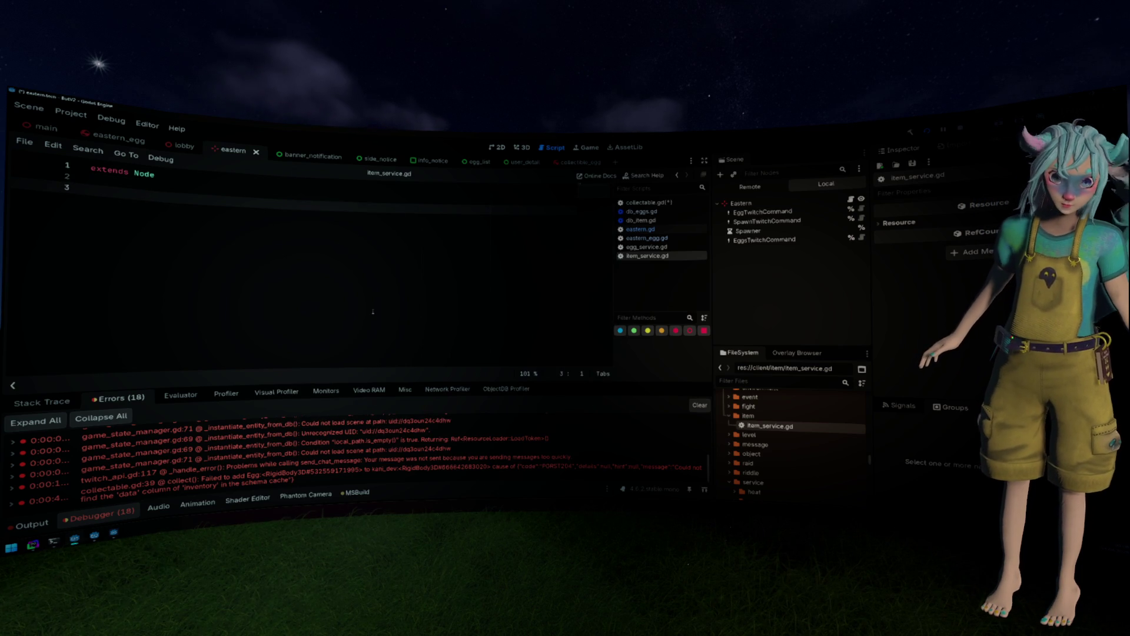
Type the header 'func get_item(title: String) ->' on line 3, fixing typos along the way
type("func _")
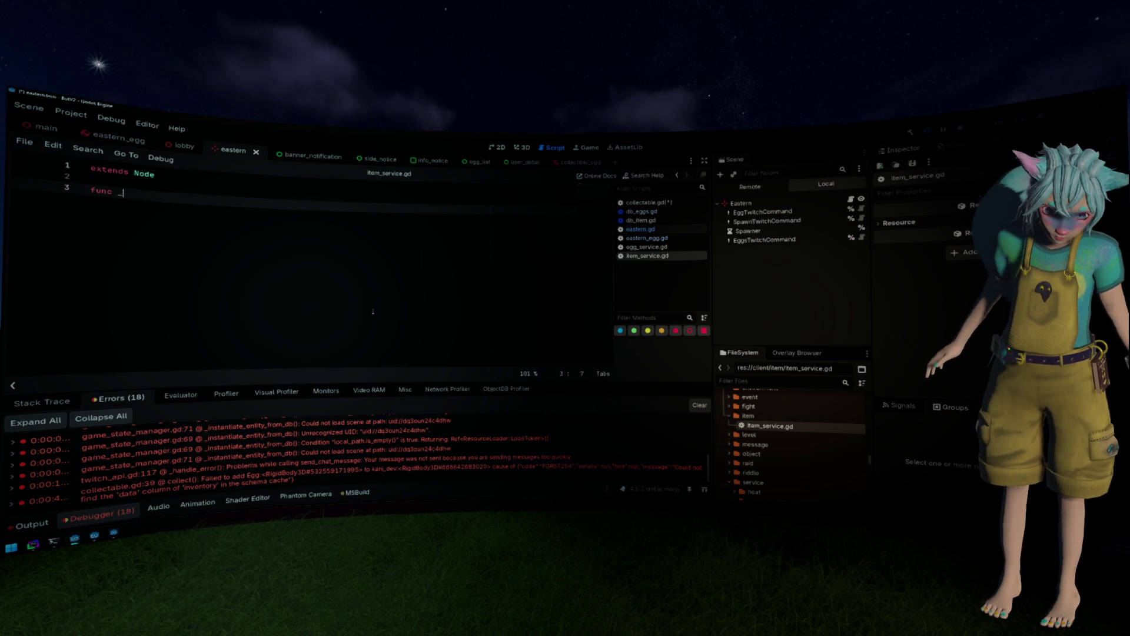
key("BackSpace")
type("get_item(")
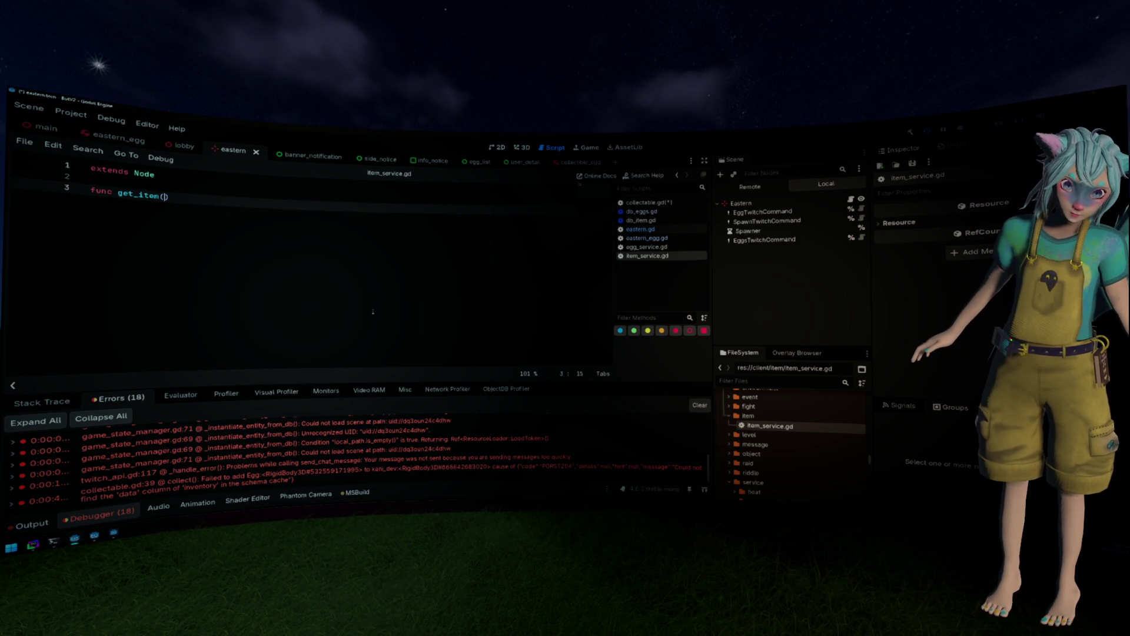
type("name:")
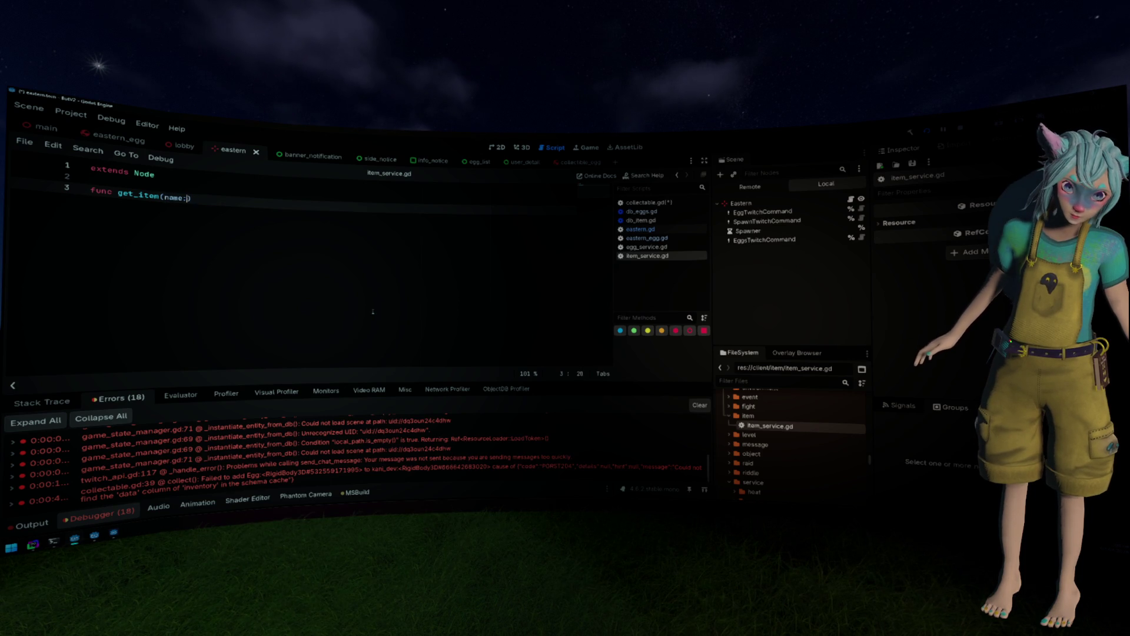
key("BackSpace")
key("BackSpace")
type("title: String")
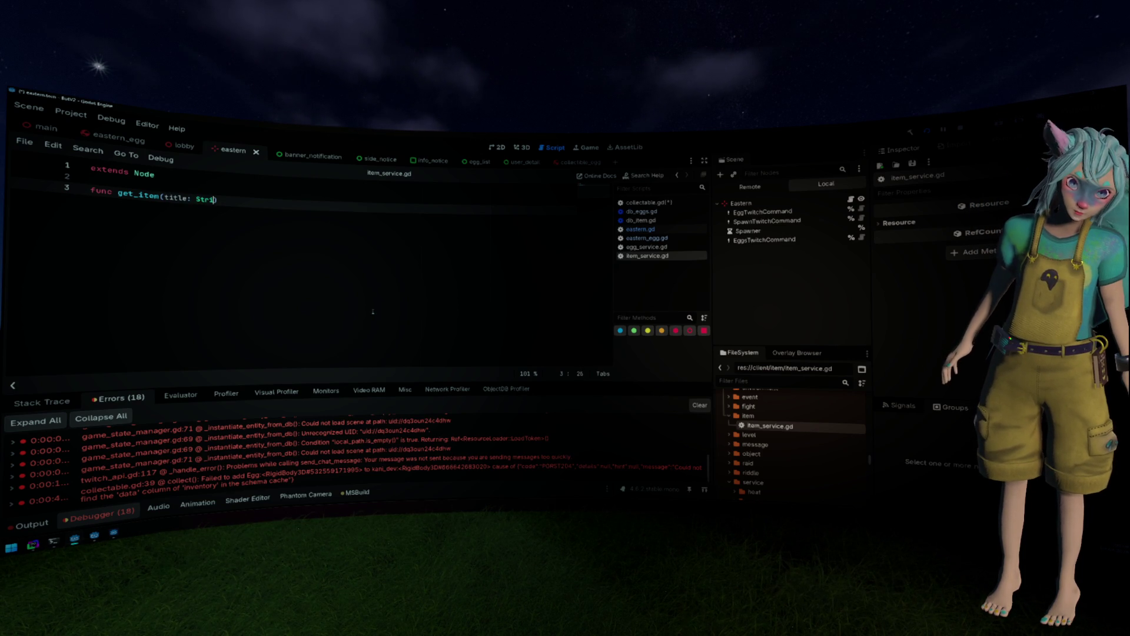
type(") -> DB")
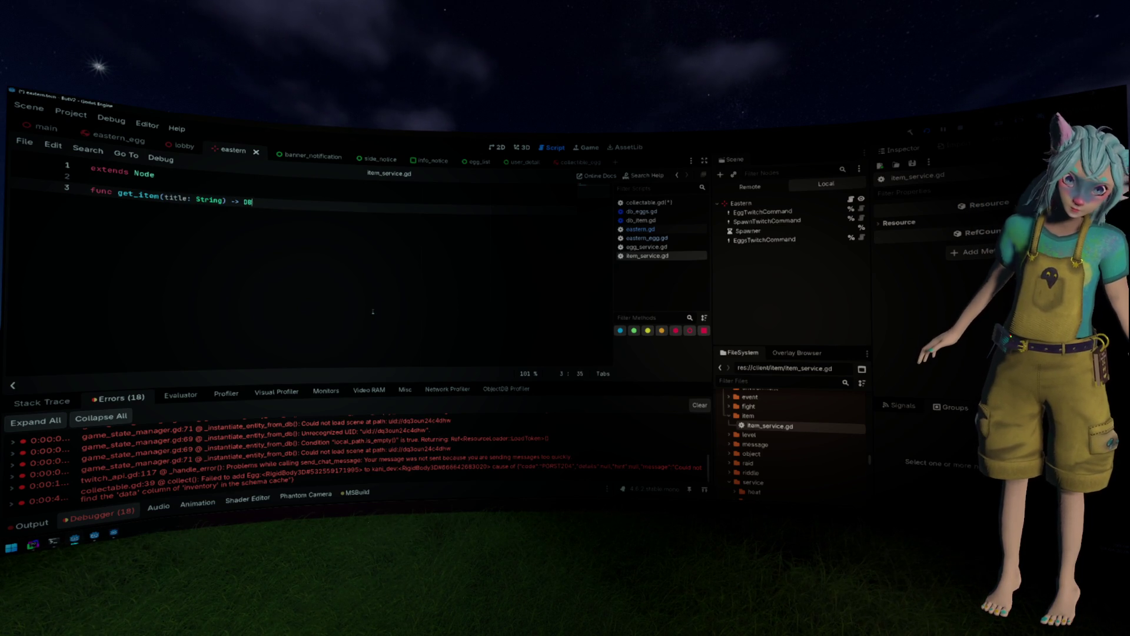
key("BackSpace")
key("BackSpace")
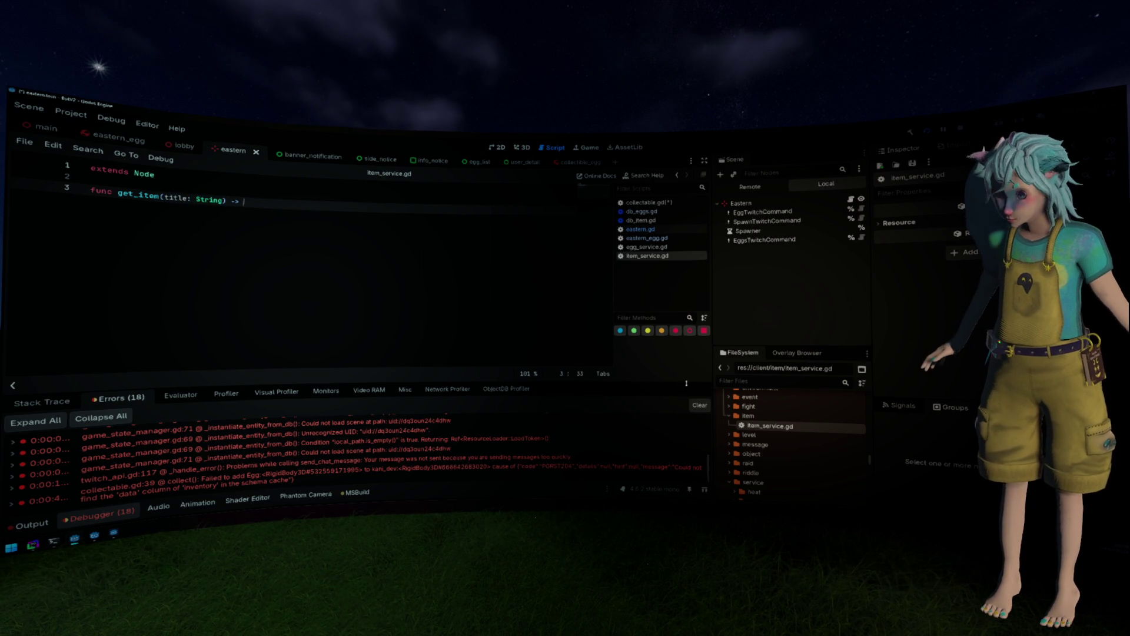
right_click(789, 416)
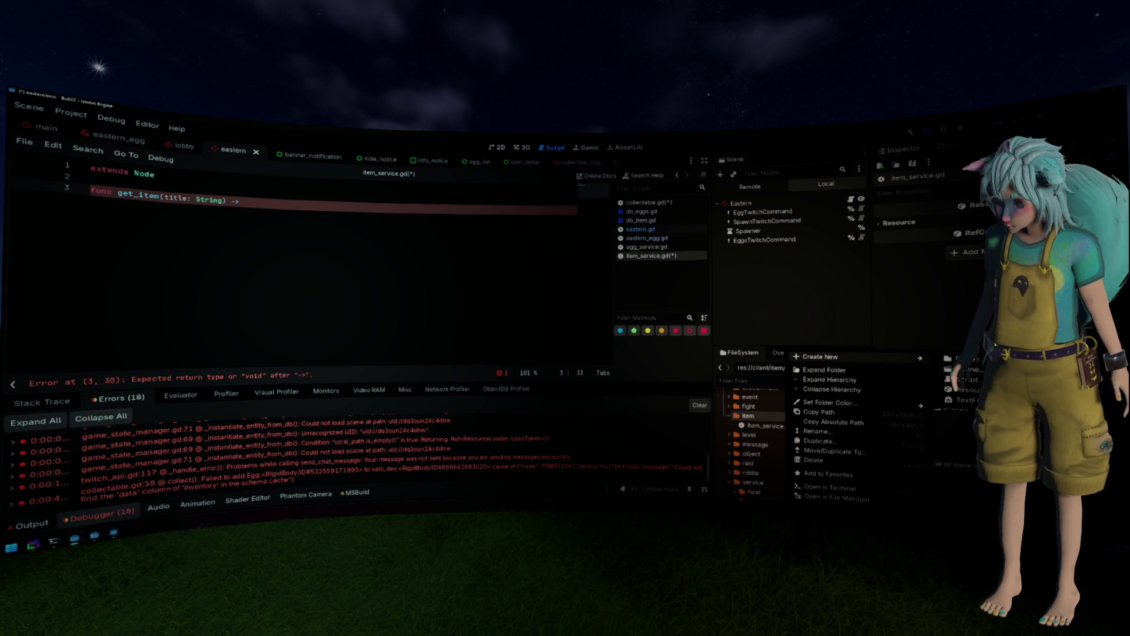
Create an item.gd script in the item folder and declare a DBItem-typed variable
left_click(975, 381)
type("item")
key("Return")
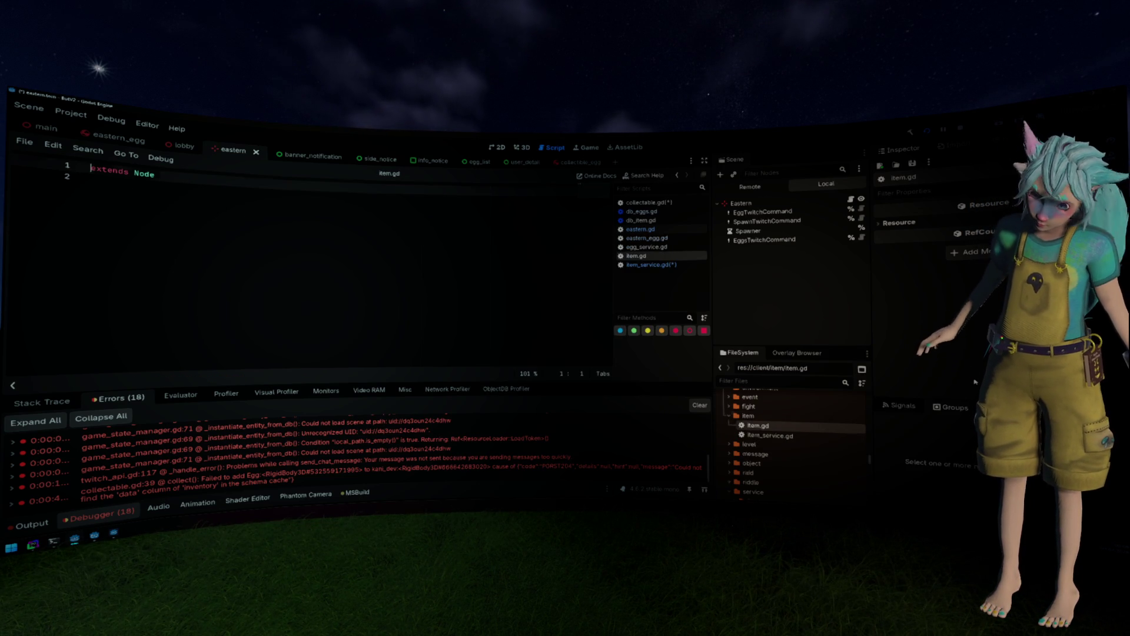
left_click(487, 294)
key("Return")
type("func")
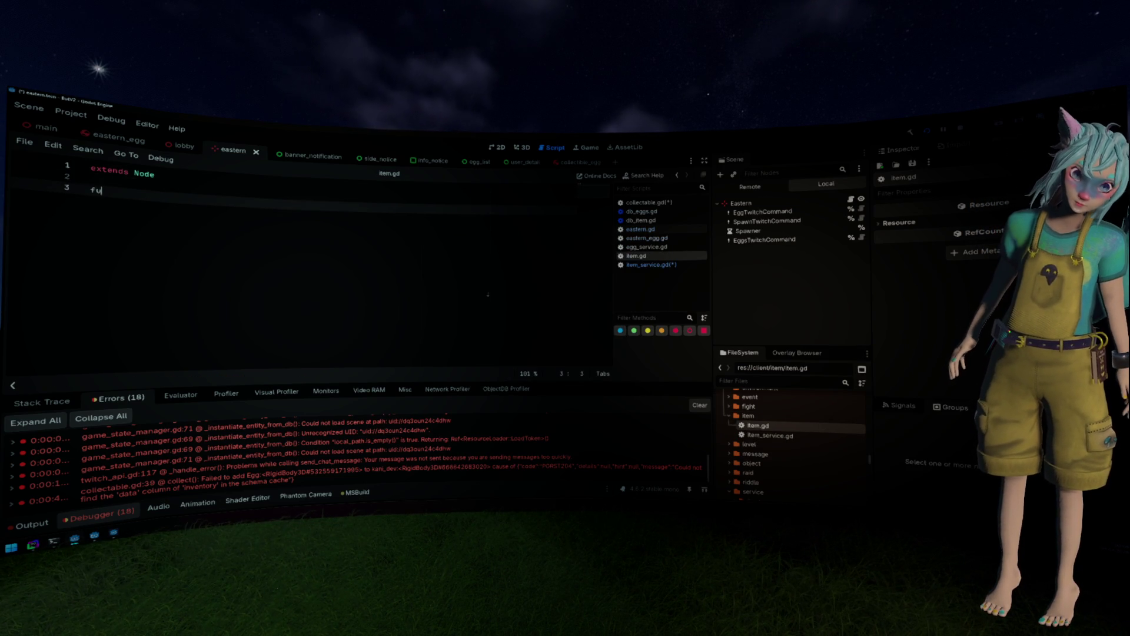
key("BackSpace")
key("BackSpace")
key("BackSpace")
type("var _")
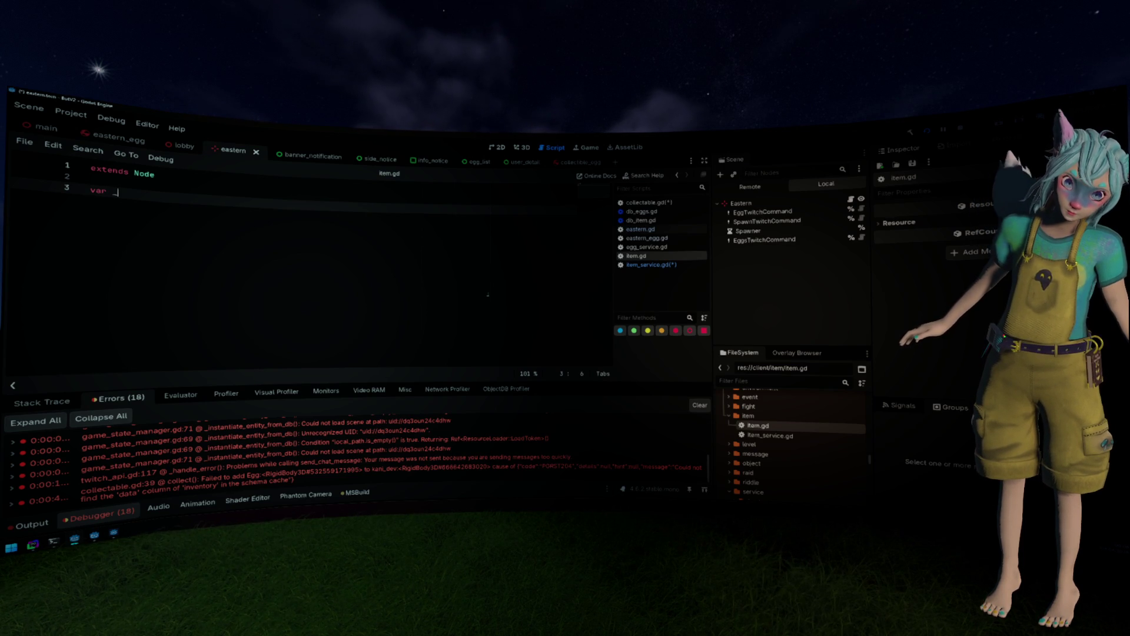
type("date")
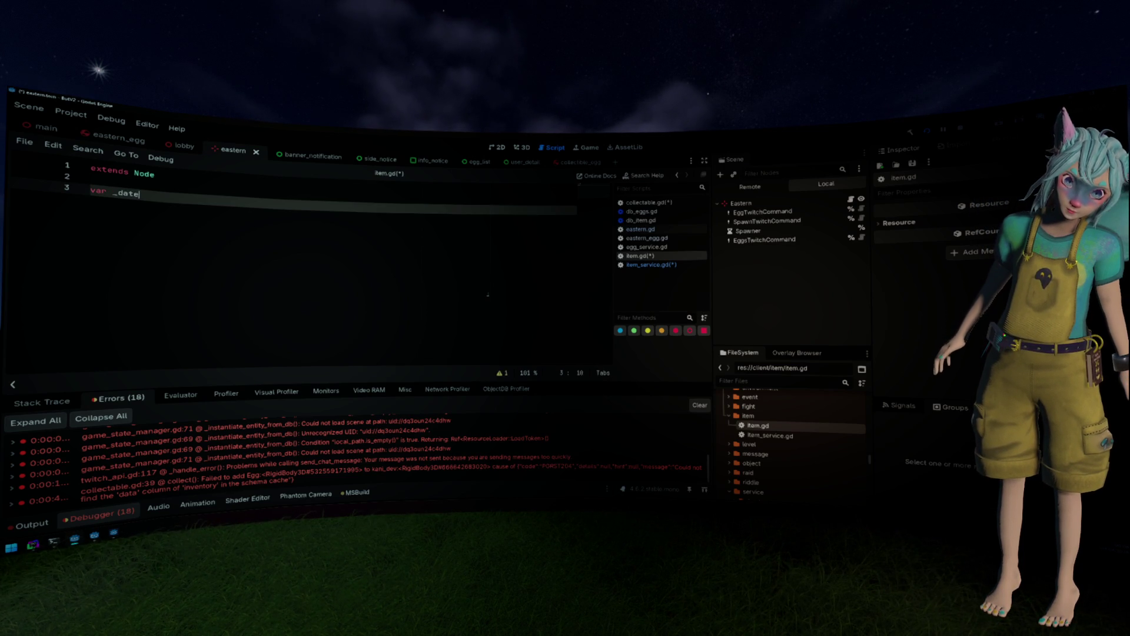
type("DBItem")
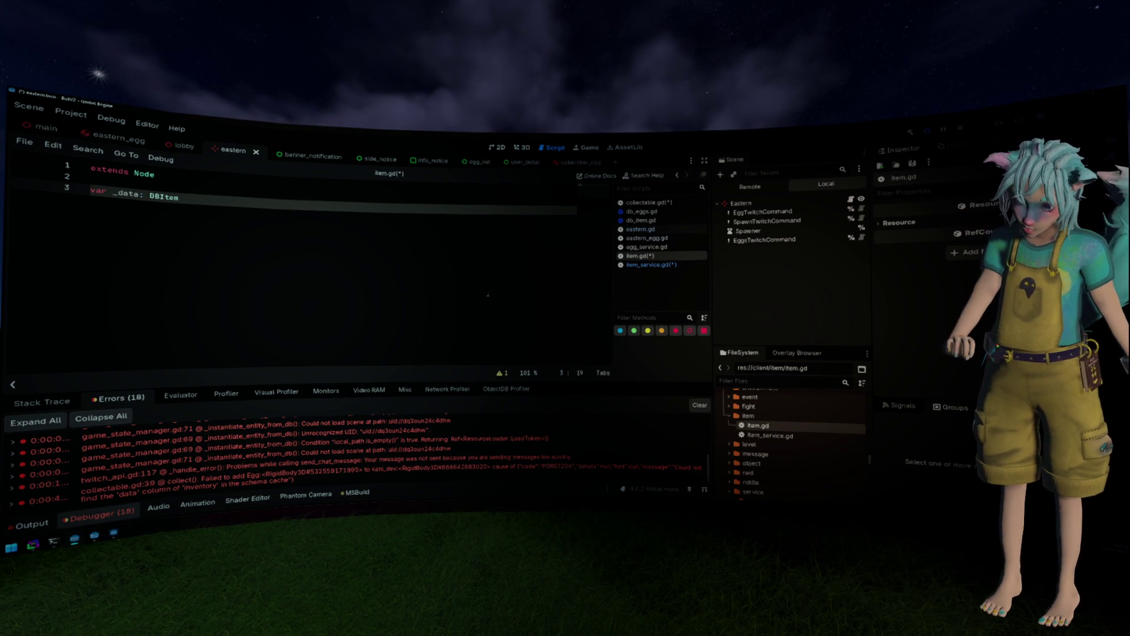
key("ctrl+shift+Left")
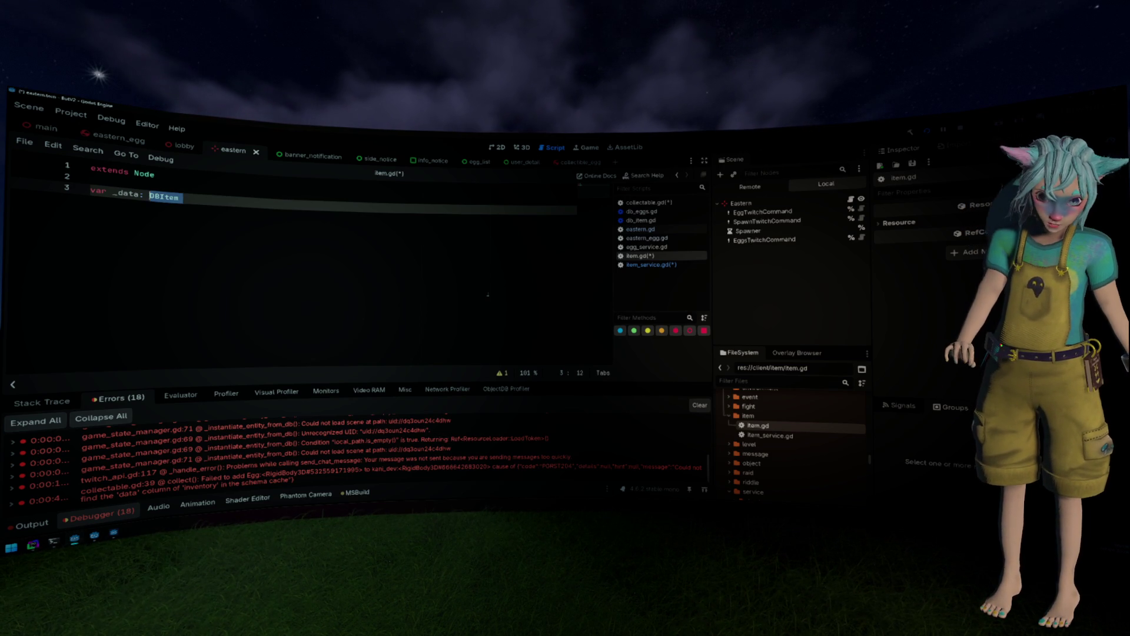
key("Right")
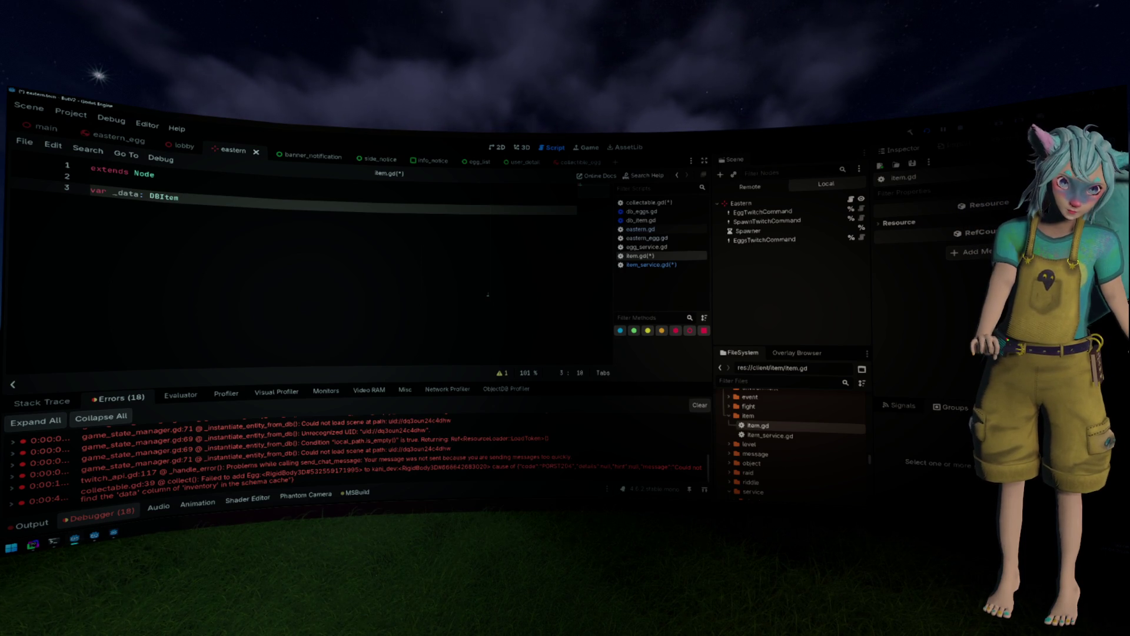
Change item.gd's base class from Node to Resource
key("Up")
key("Up")
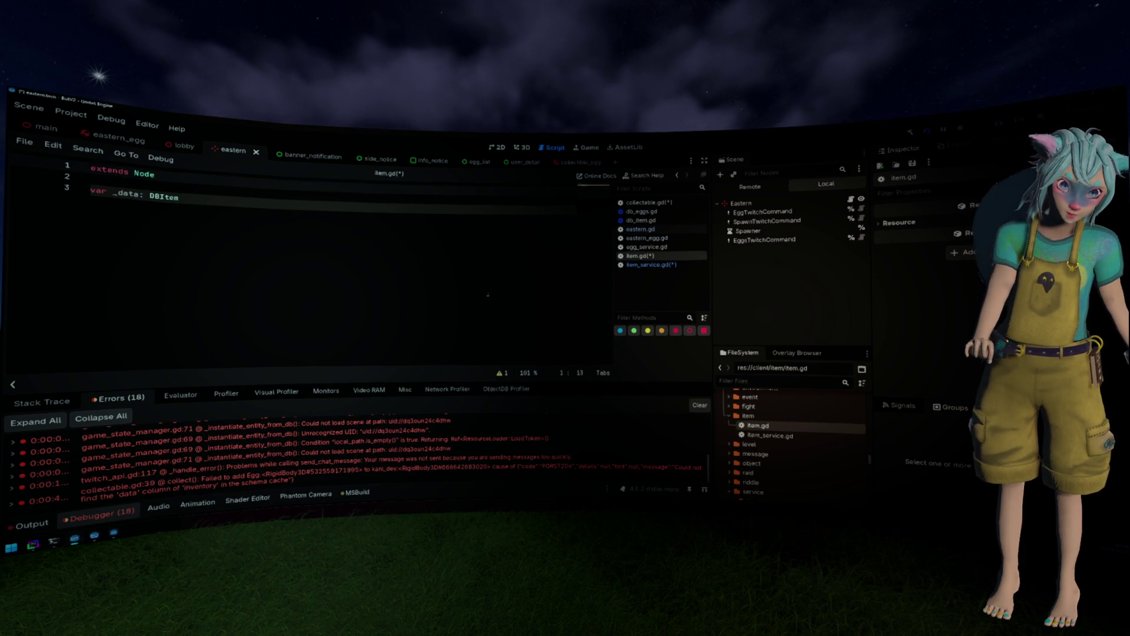
key("ctrl+BackSpace")
type("Res")
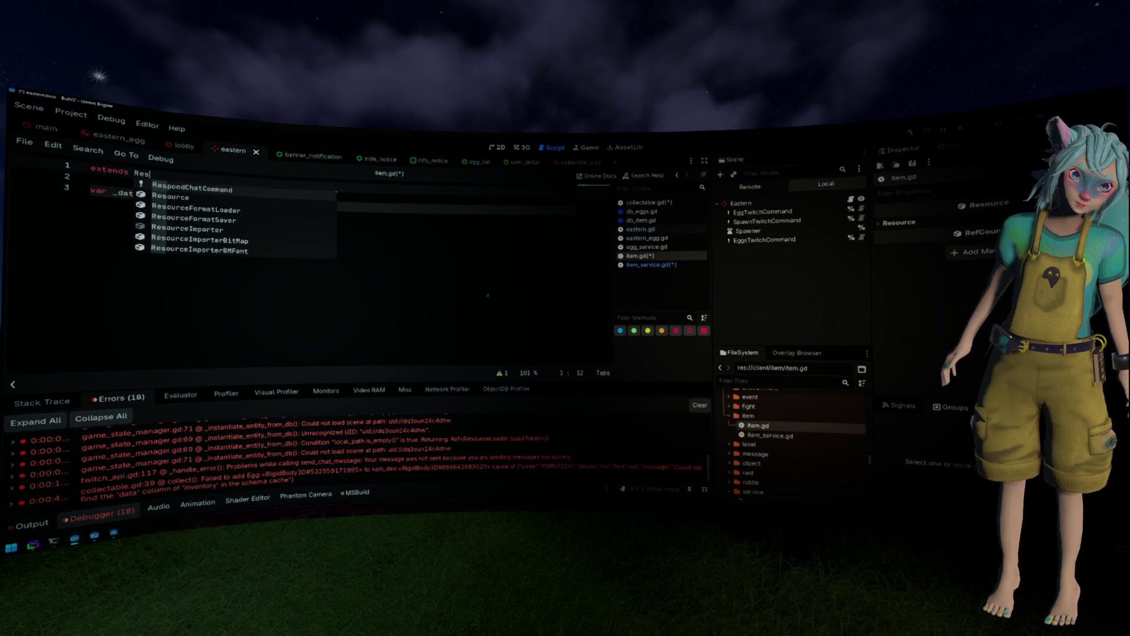
key("Down")
key("Return")
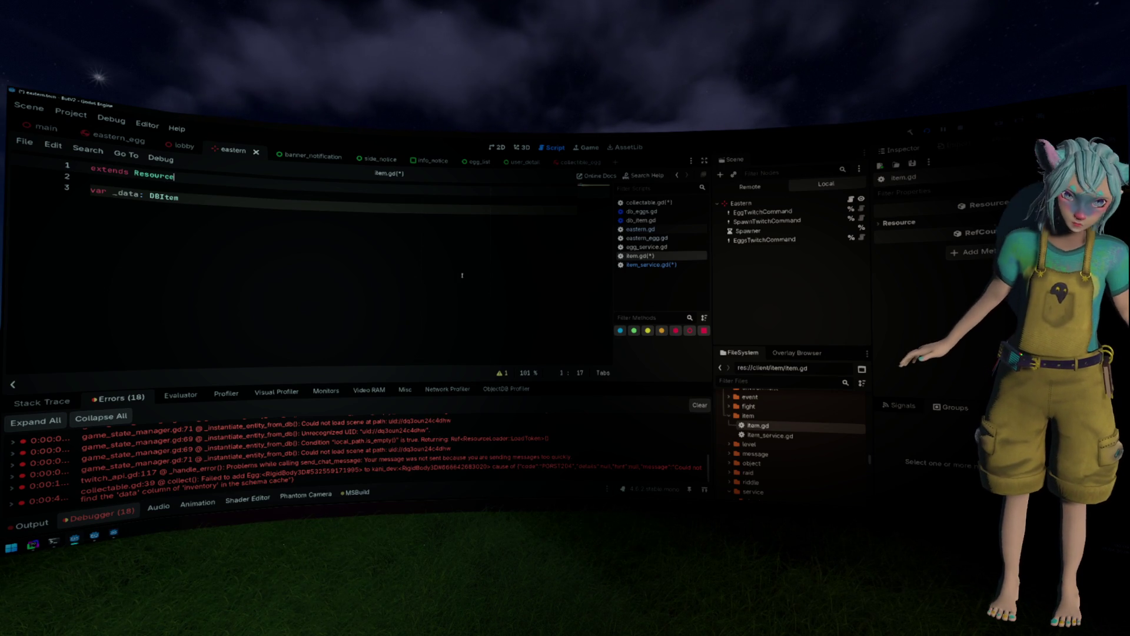
Add 'class_name Item' above the _data line and run the project with F5
left_click(301, 203)
key("Home")
key("Return")
key("Return")
key("Up")
key("Up")
type("class_")
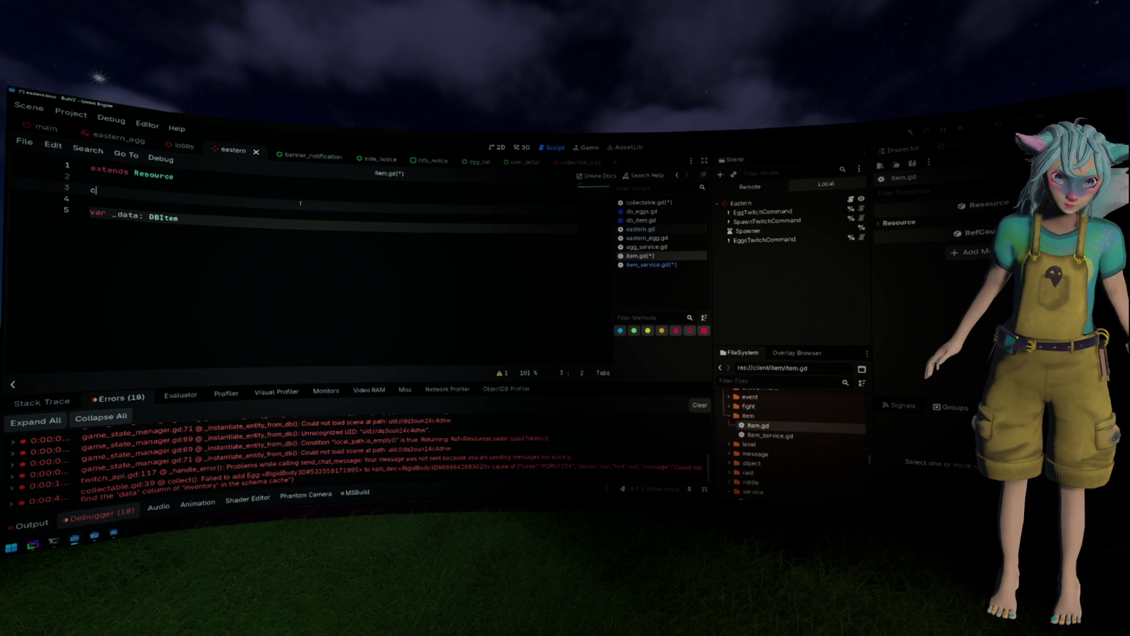
key("Return")
type("Item")
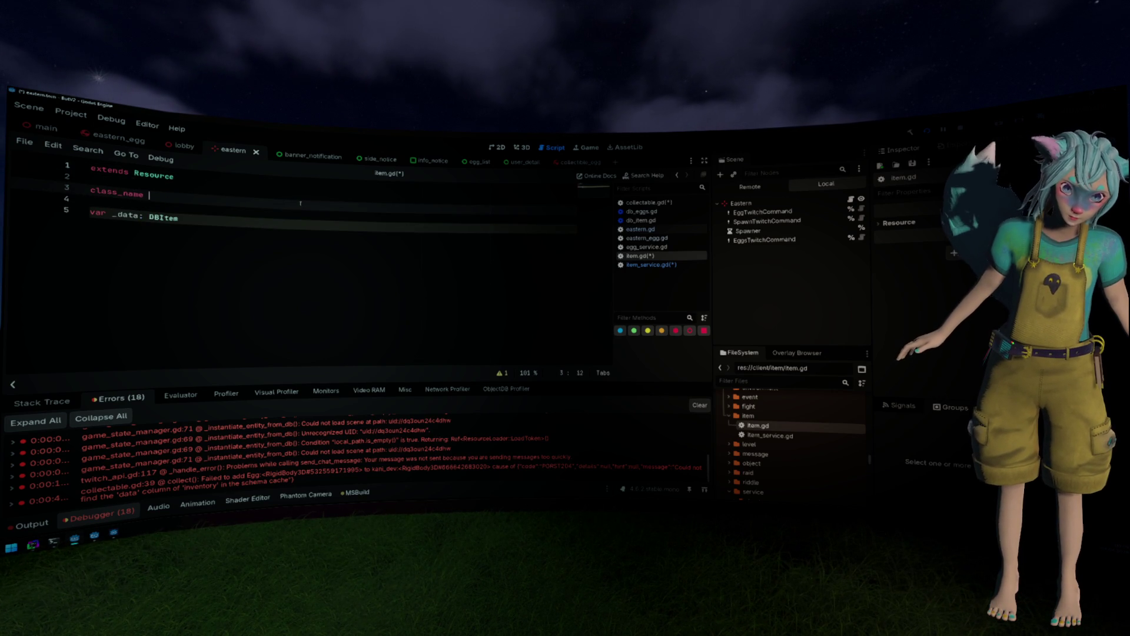
key("F5")
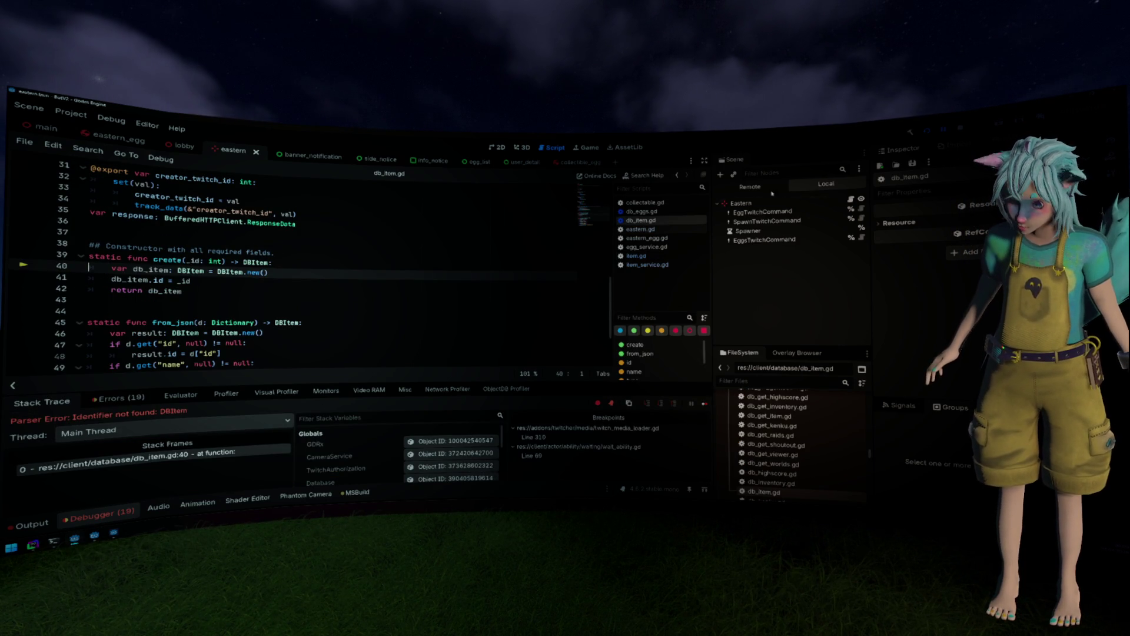
Save item.gd after tidying its blank line, then switch to item_service.gd
scroll(432, 228, "up", 10)
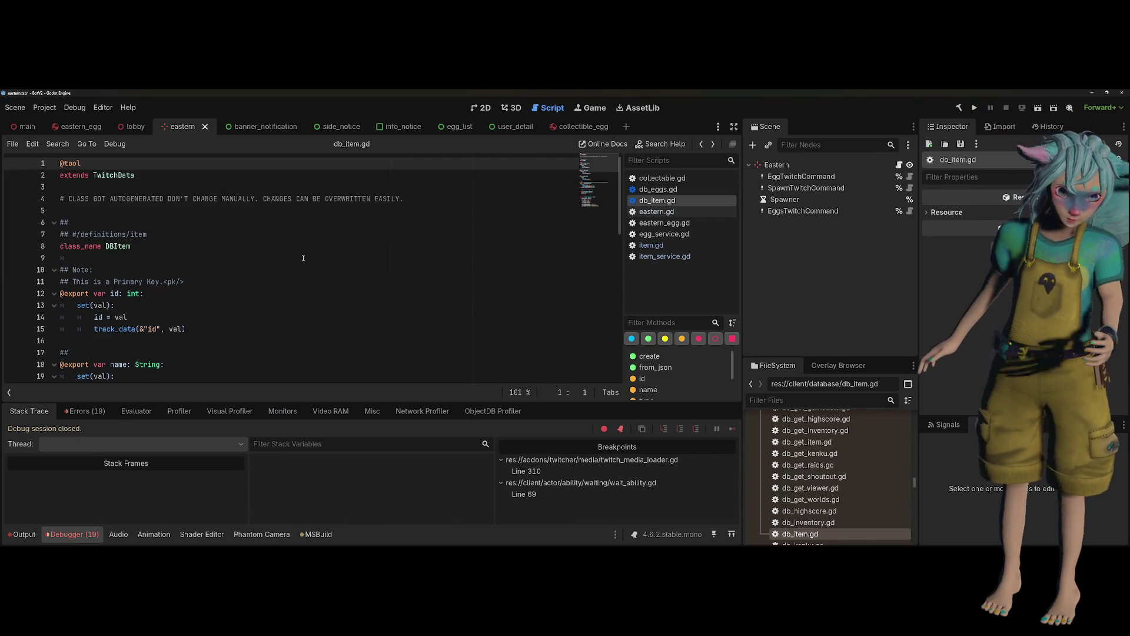
key("alt+Left")
left_click(300, 265)
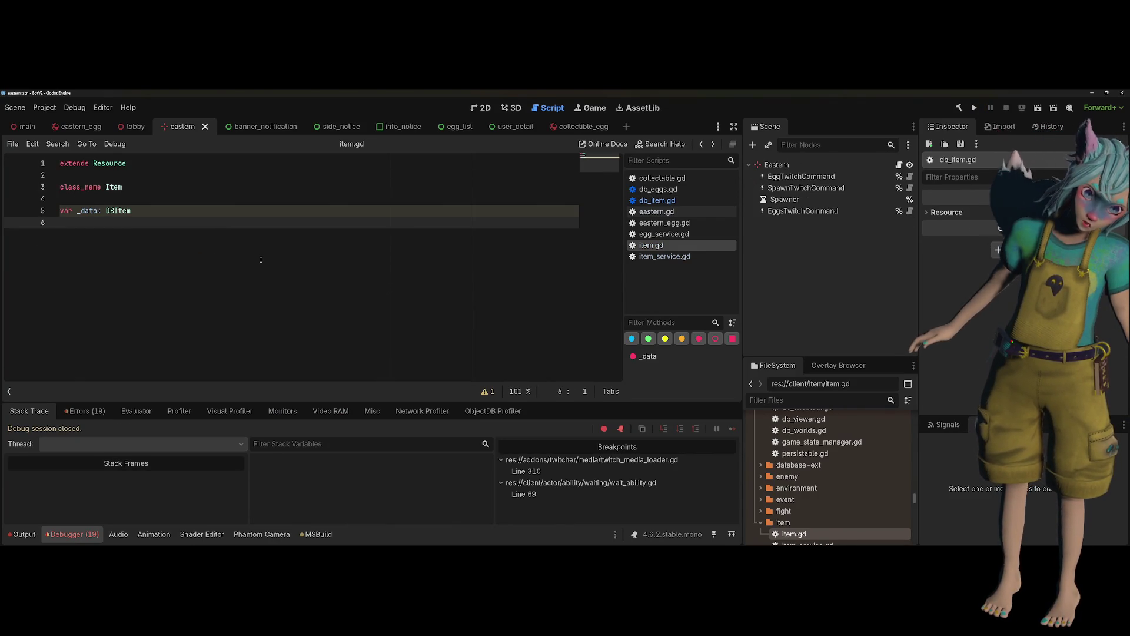
key("Return")
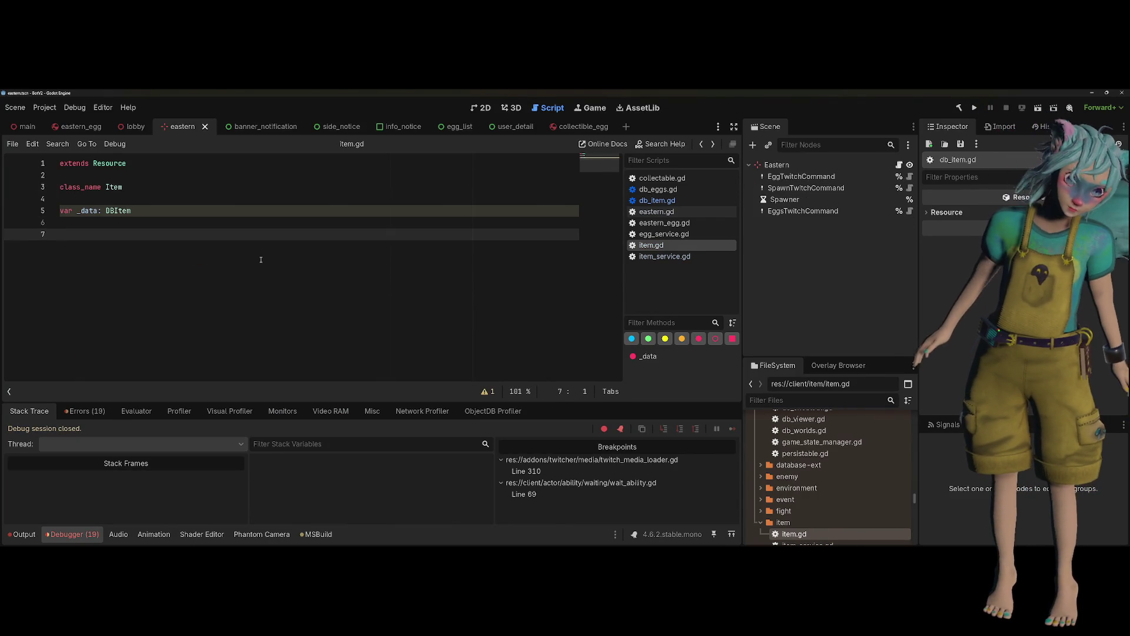
key("BackSpace")
key("ctrl+s")
left_click(664, 233)
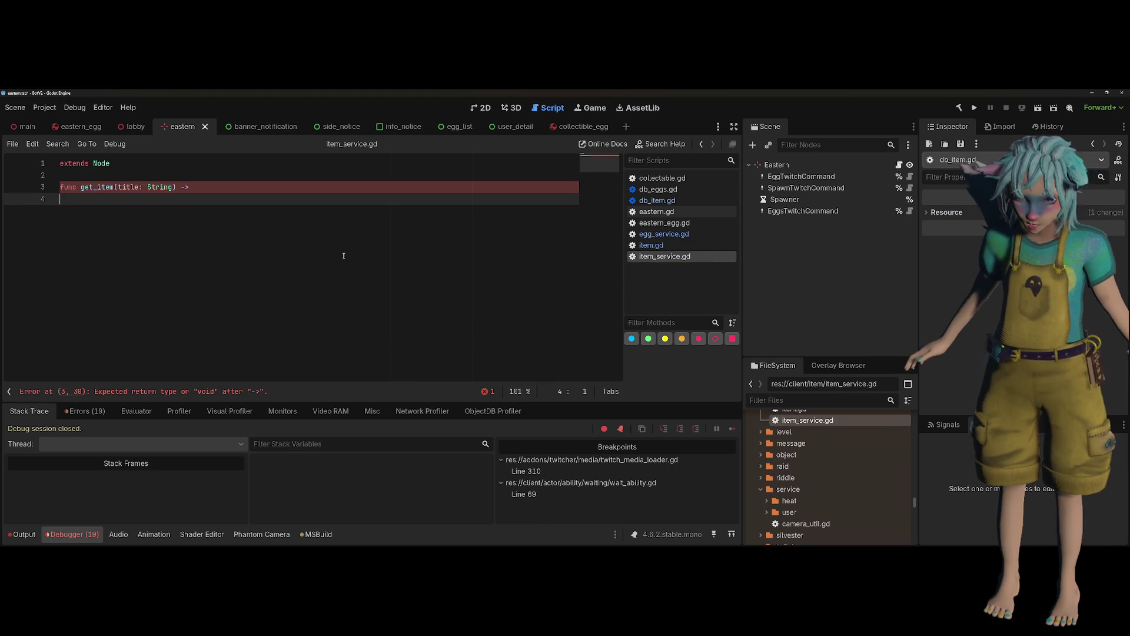
key("ctrl+z")
Finish the header with '-> Item:' and call Database.get_item(opt) in the body
type("Item")
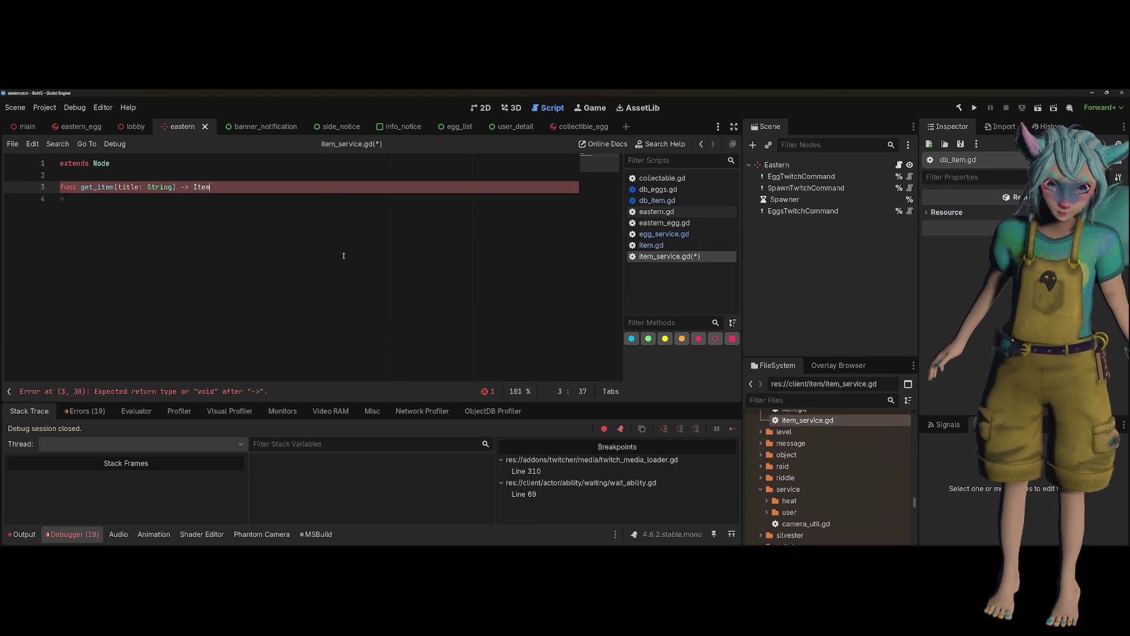
type(":")
key("Return")
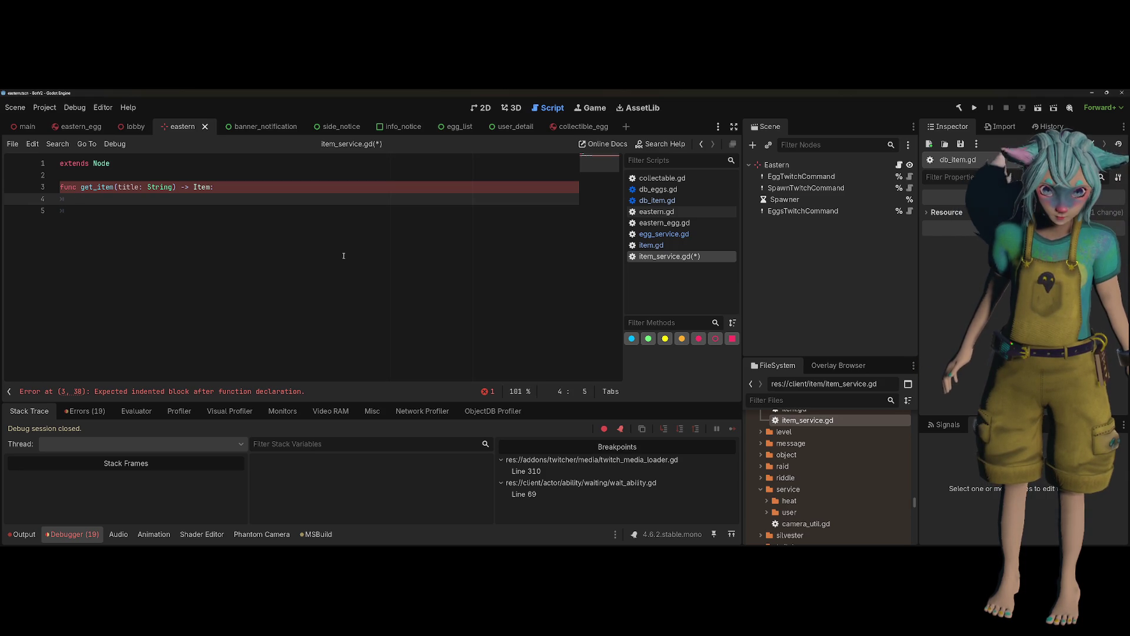
key("Return")
type(".")
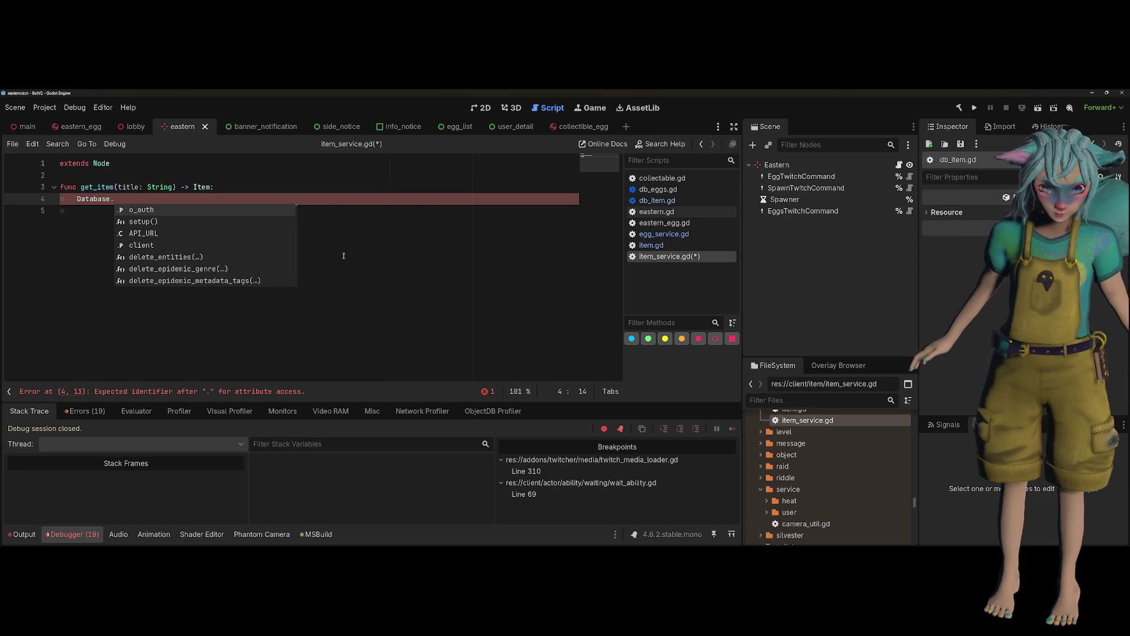
type("get_item")
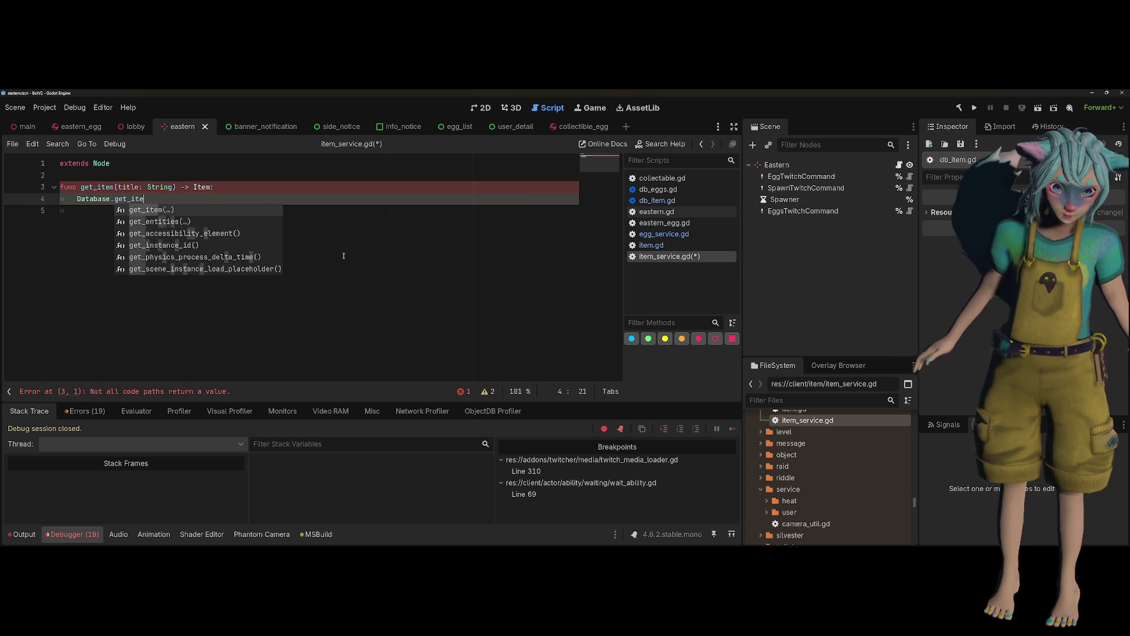
key("Return")
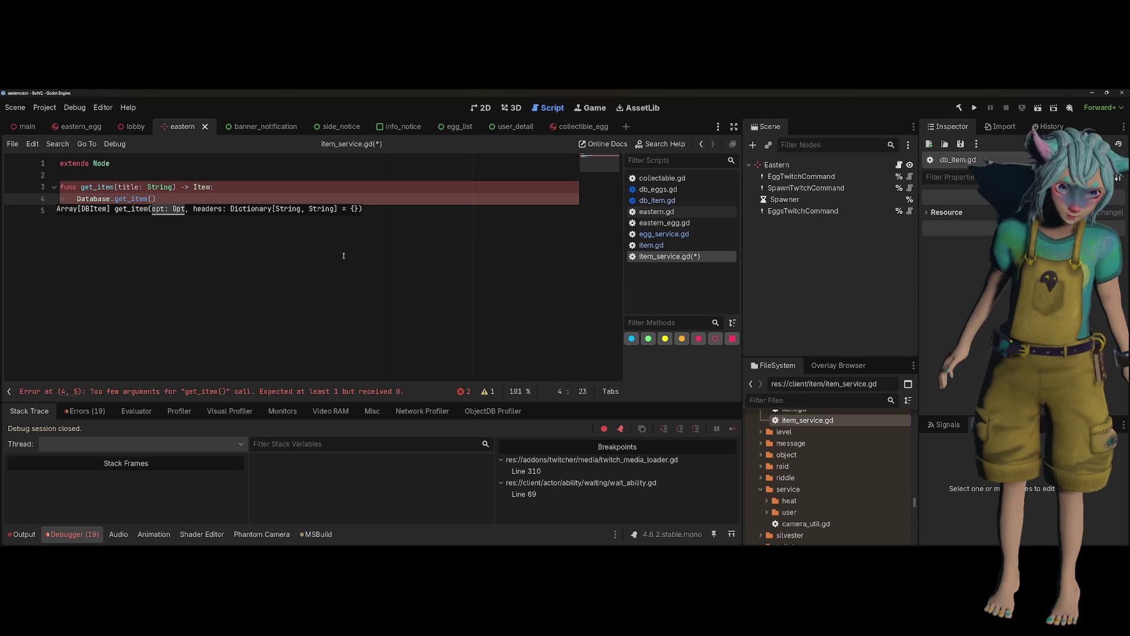
type("opt")
Above the call, declare 'var opt = DBGetItem.Opt.create()'
key("Escape")
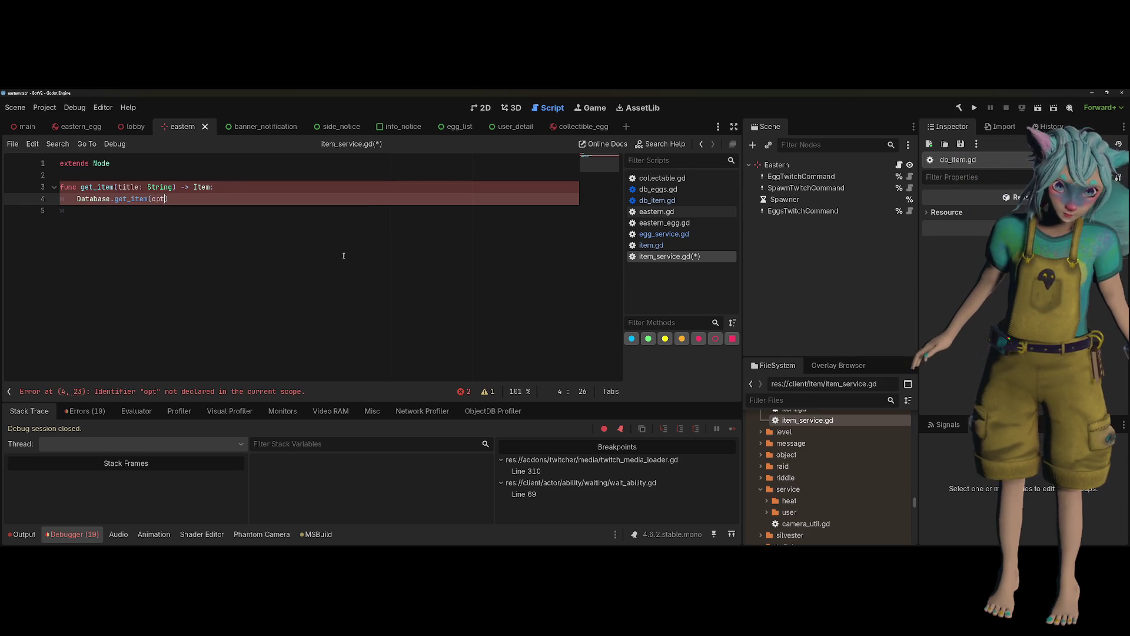
key("ctrl+shift+Return")
type("var opt = DBI")
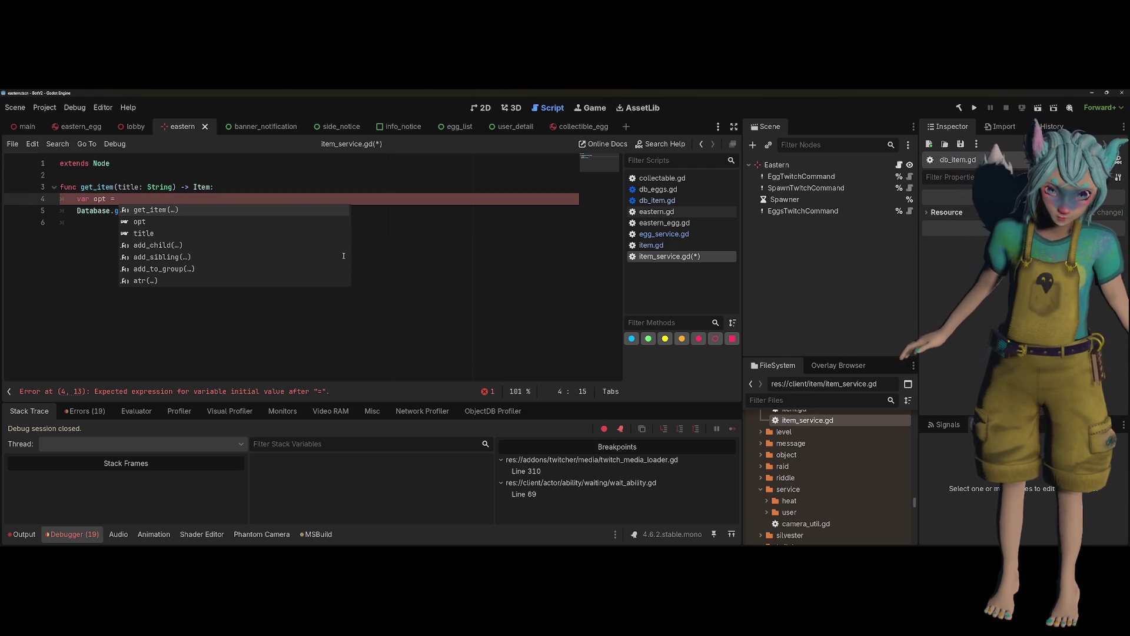
key("BackSpace")
type("GetItem")
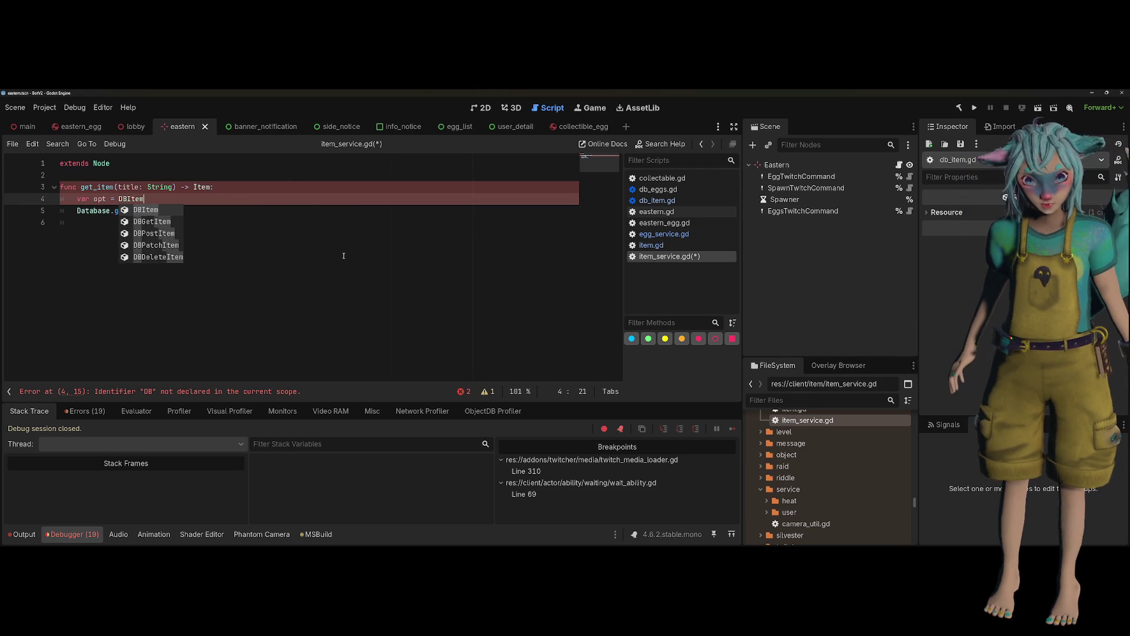
key("Return")
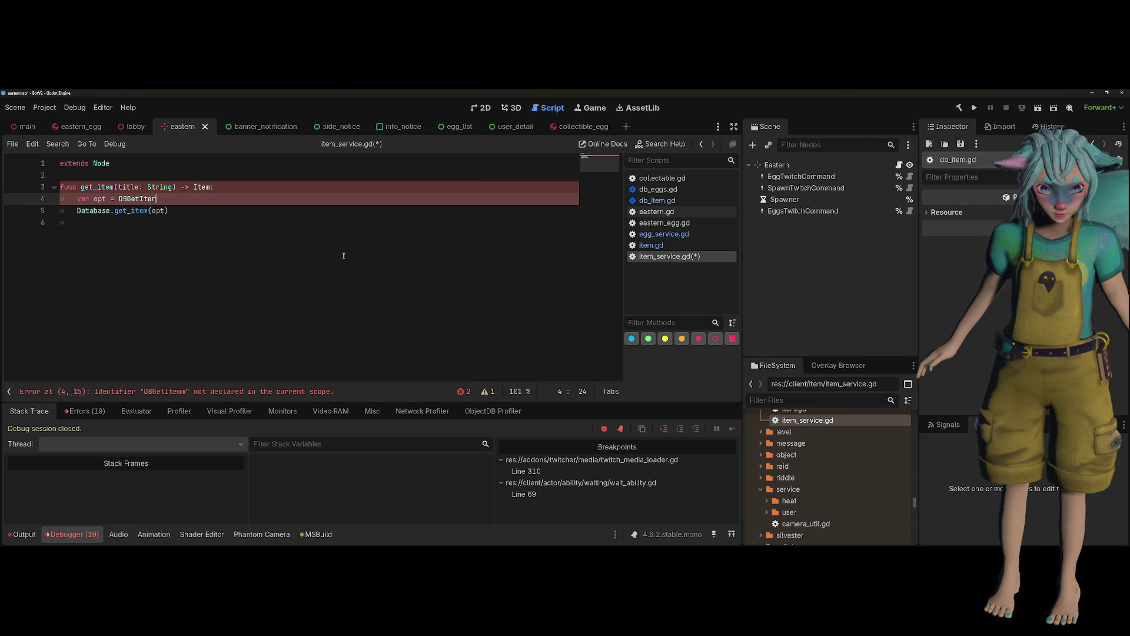
key("BackSpace")
type(".Opt.create(")
key("Return")
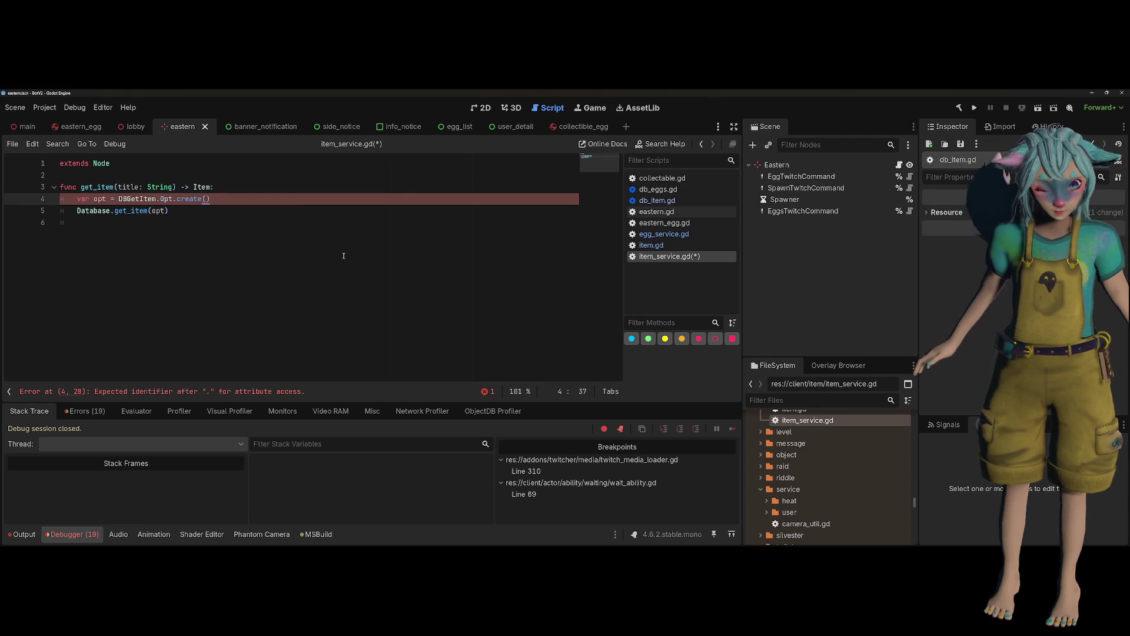
Add option lines setting opt name = title and a limit
key("Home")
key("Return")
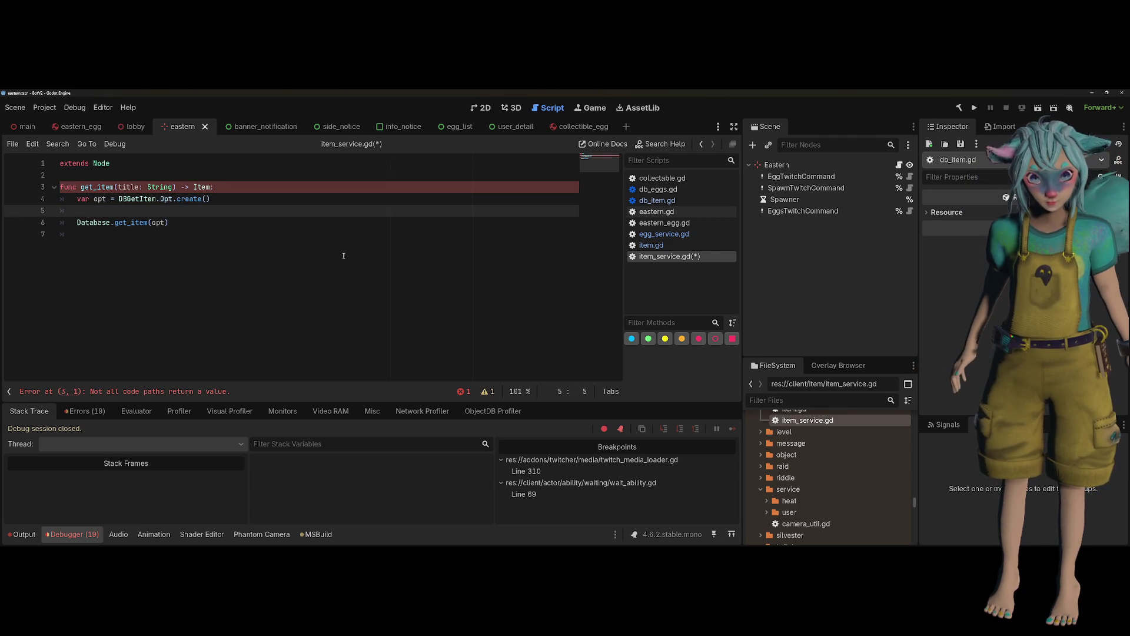
type("name ")
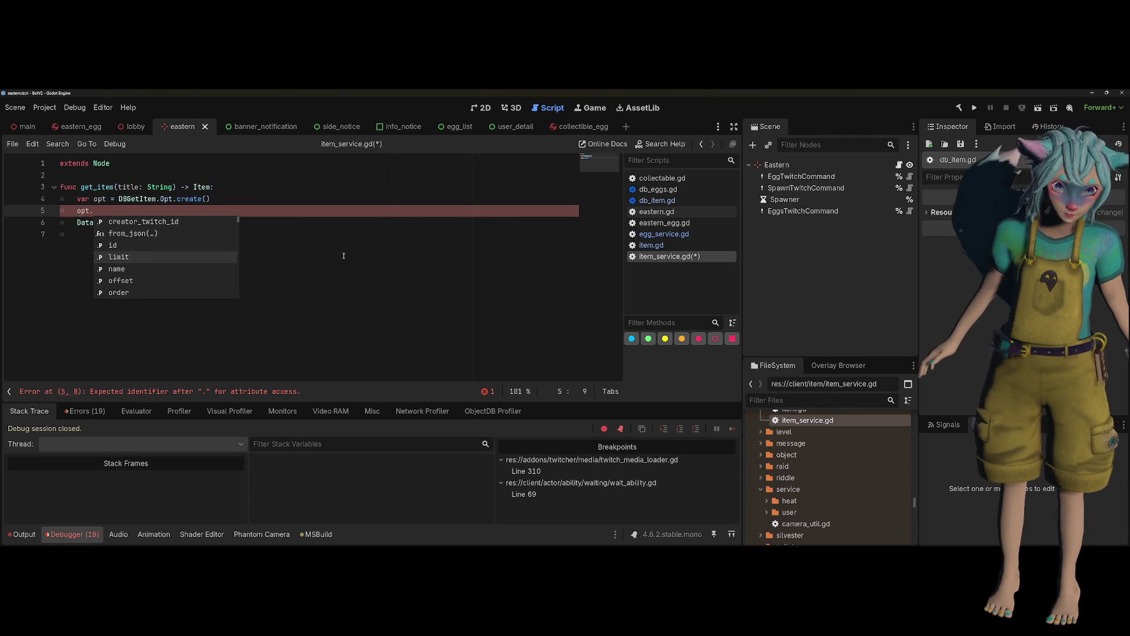
type("= title")
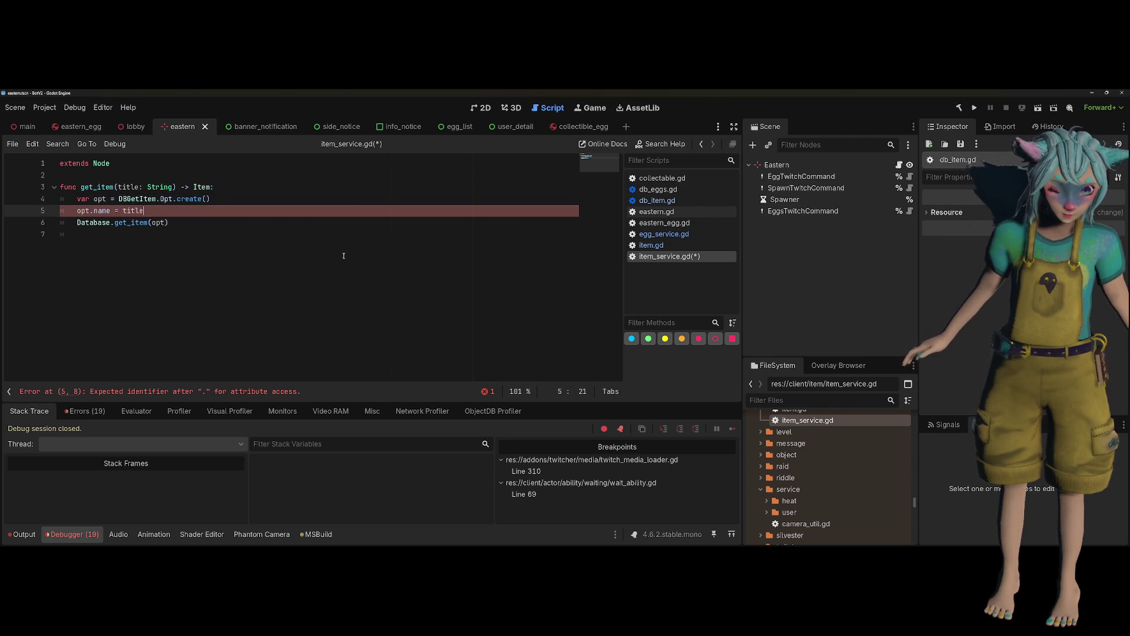
key("Return")
type("limit = 1")
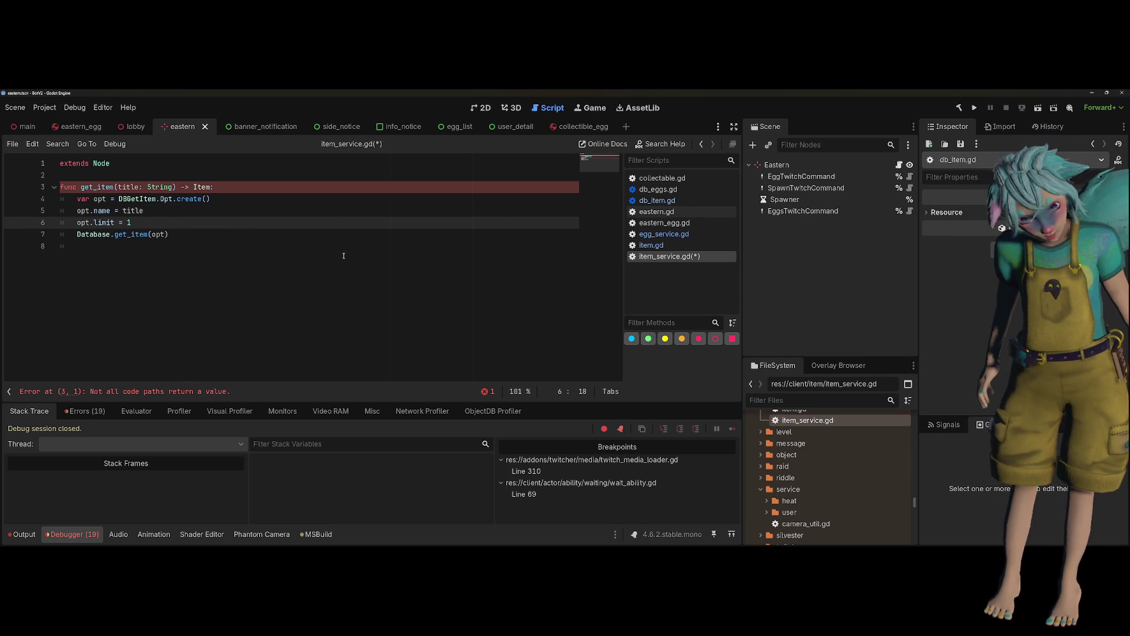
Change the name filter to "eq." + title
key("Up")
type("\"")
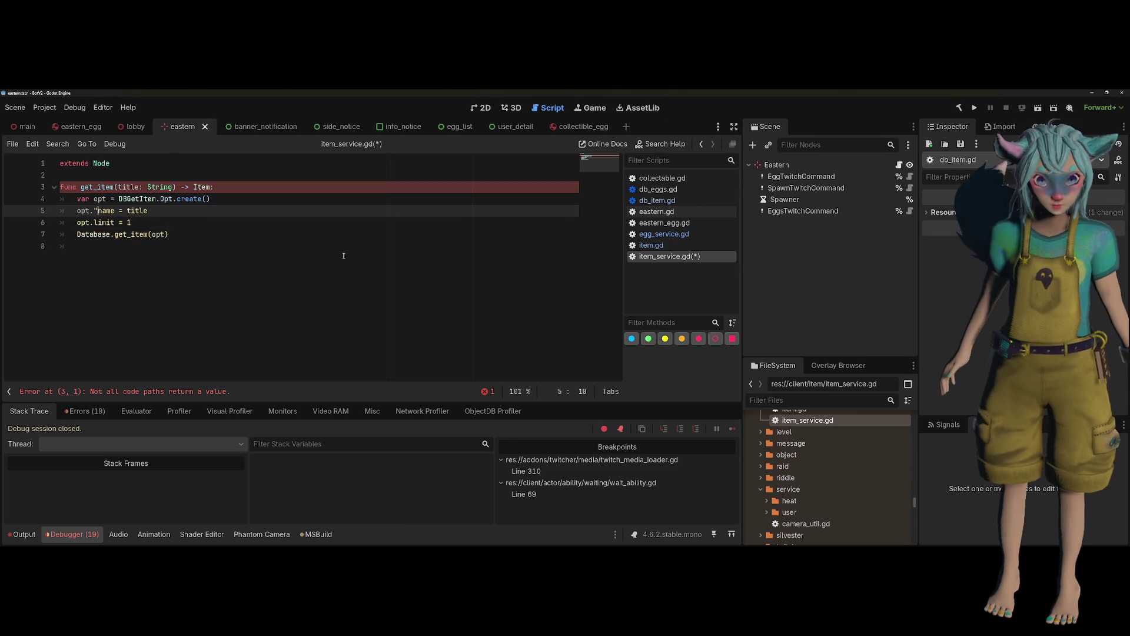
key("BackSpace")
key("Right")
key("Right")
key("Right")
type("\"eq.")
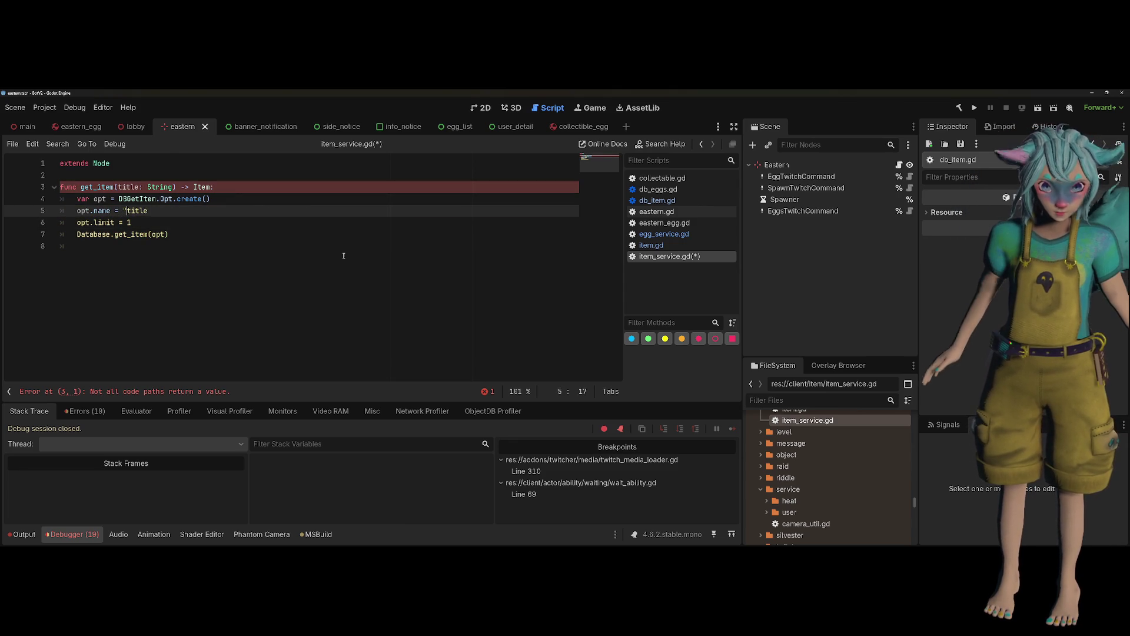
type("\" +")
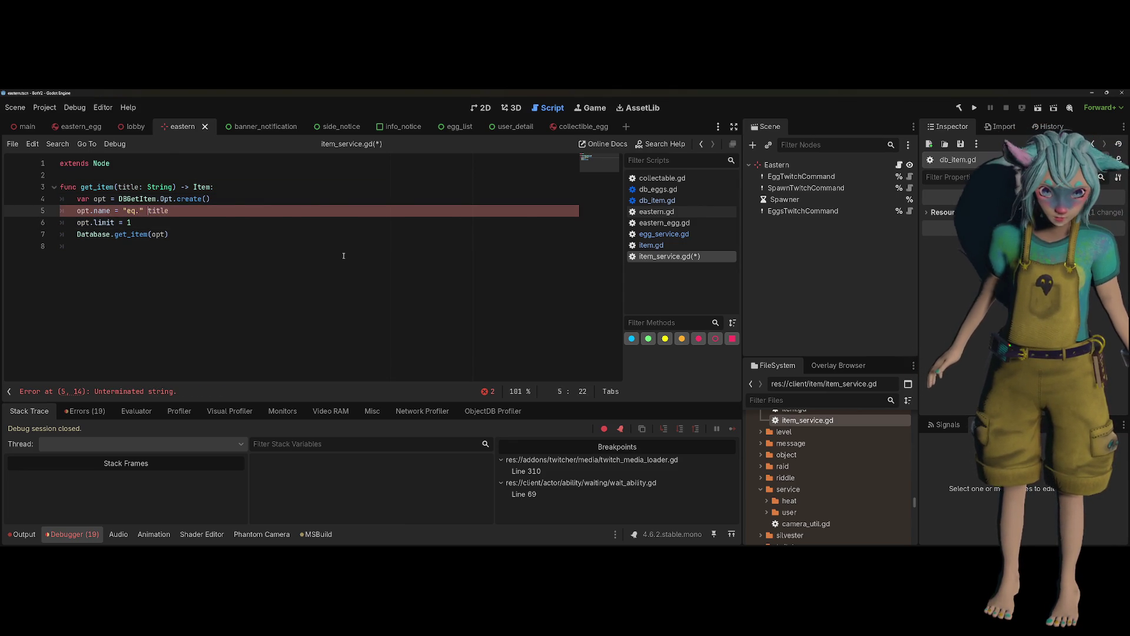
key("Down")
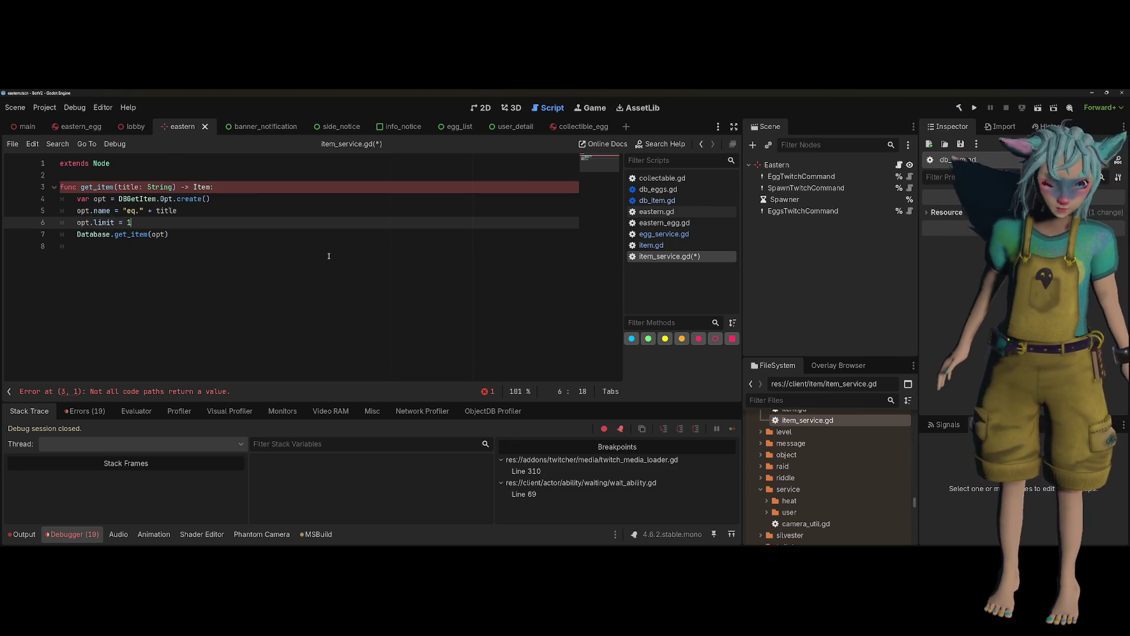
left_click(255, 241)
Store the awaited Database.get_item result in a new variable 'item'
key("Up")
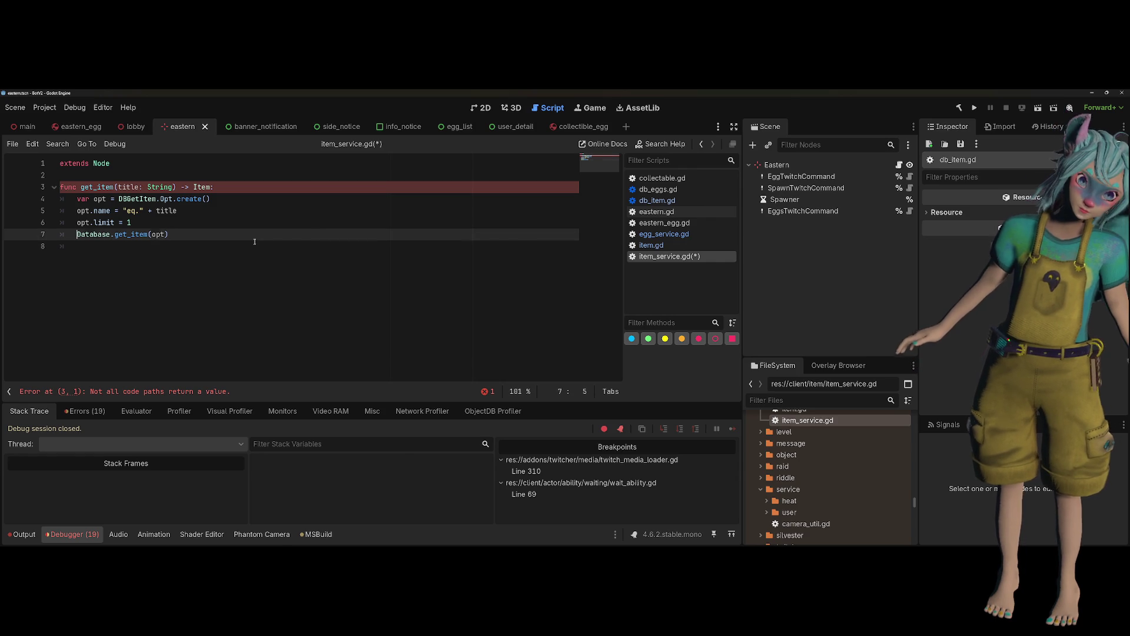
type("var item = awai")
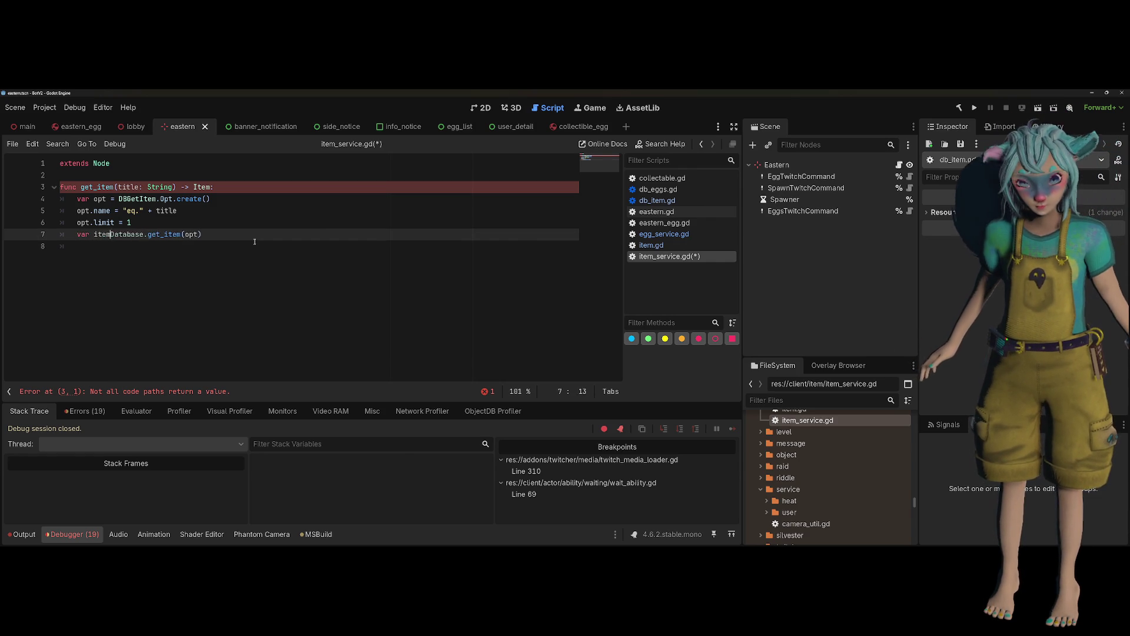
type("t")
key("End")
key("Return")
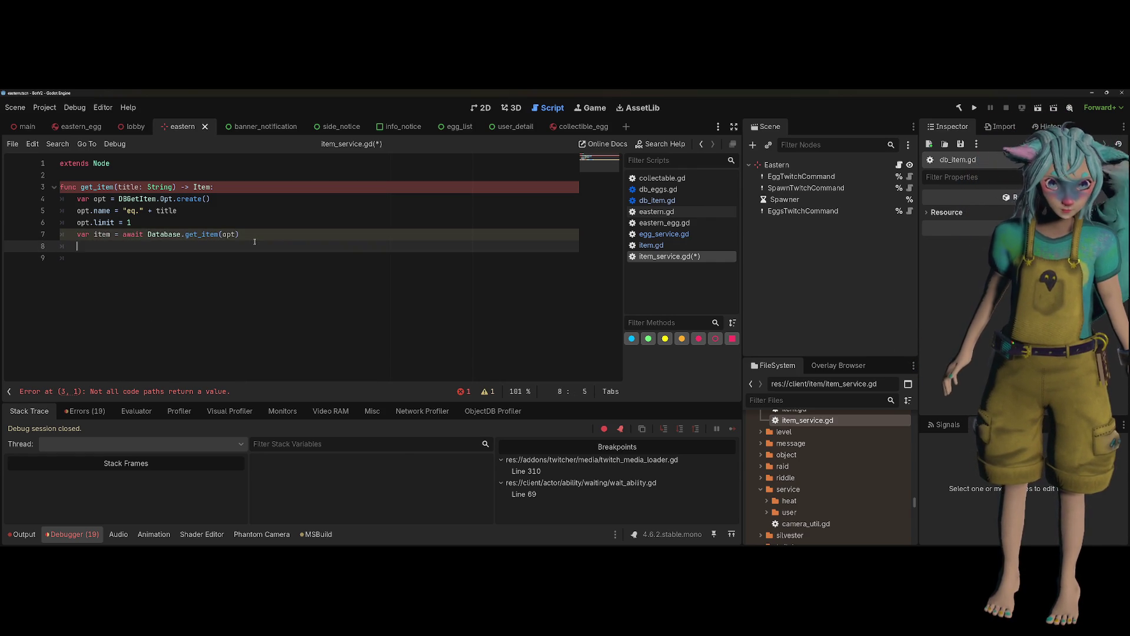
Add 'if item.is_empty(): return null' on one line below the query
key("BackSpace")
type("f ")
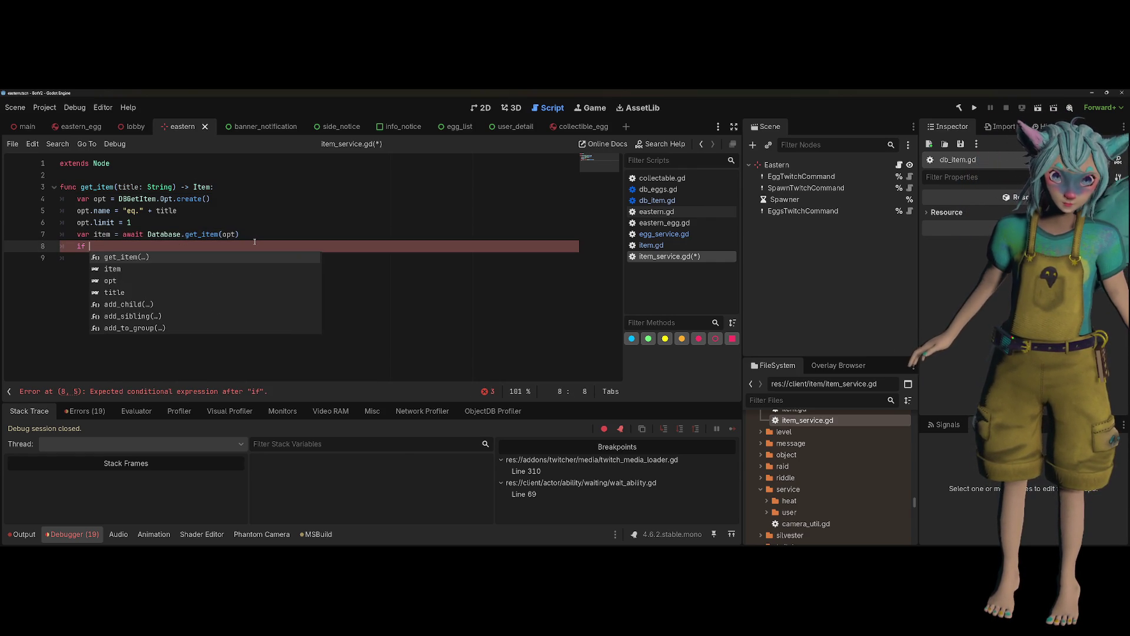
type("item.is")
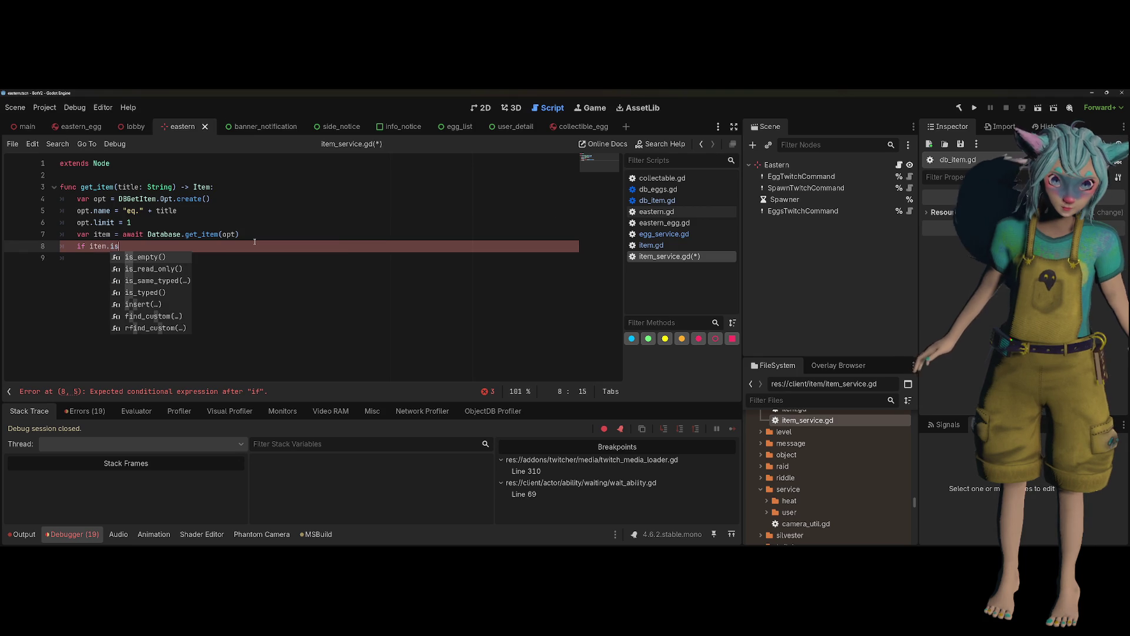
key("Return")
type(":")
key("Return")
type("reutnr")
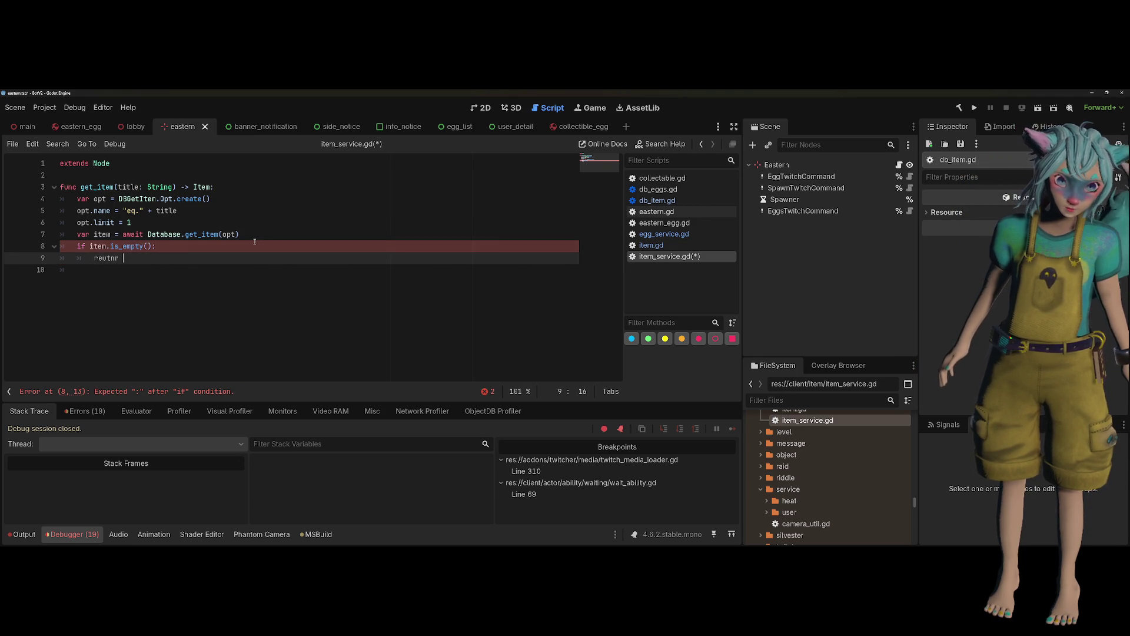
key("BackSpace")
key("BackSpace")
key("BackSpace")
key("BackSpace")
type("turn null")
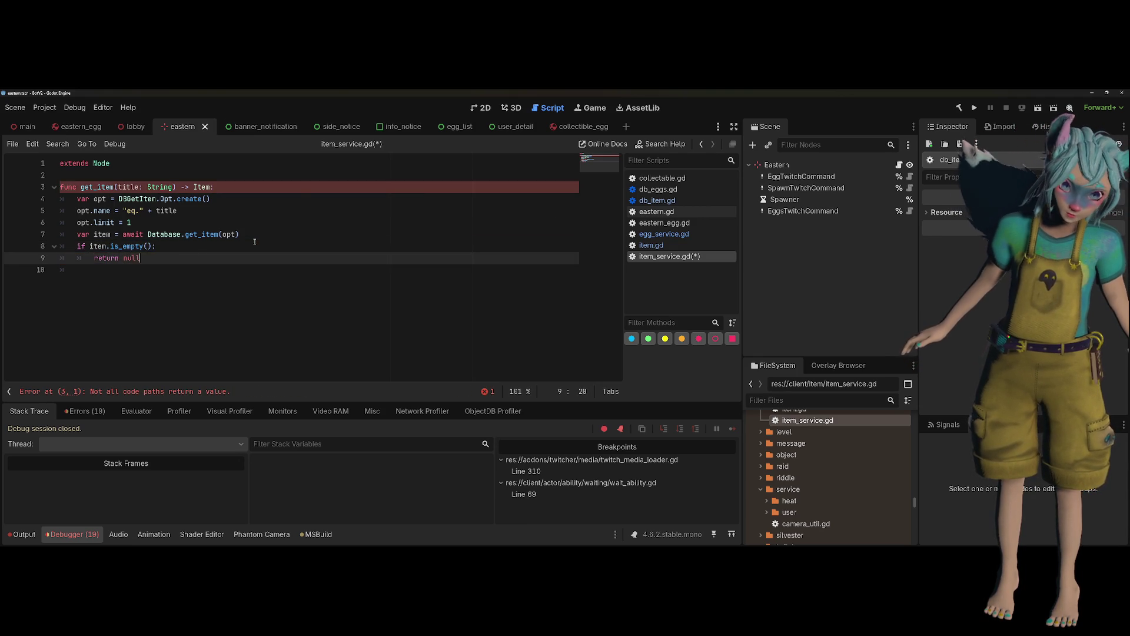
key("Home")
key("BackSpace")
key("BackSpace")
key("BackSpace")
key("Down")
key("Return")
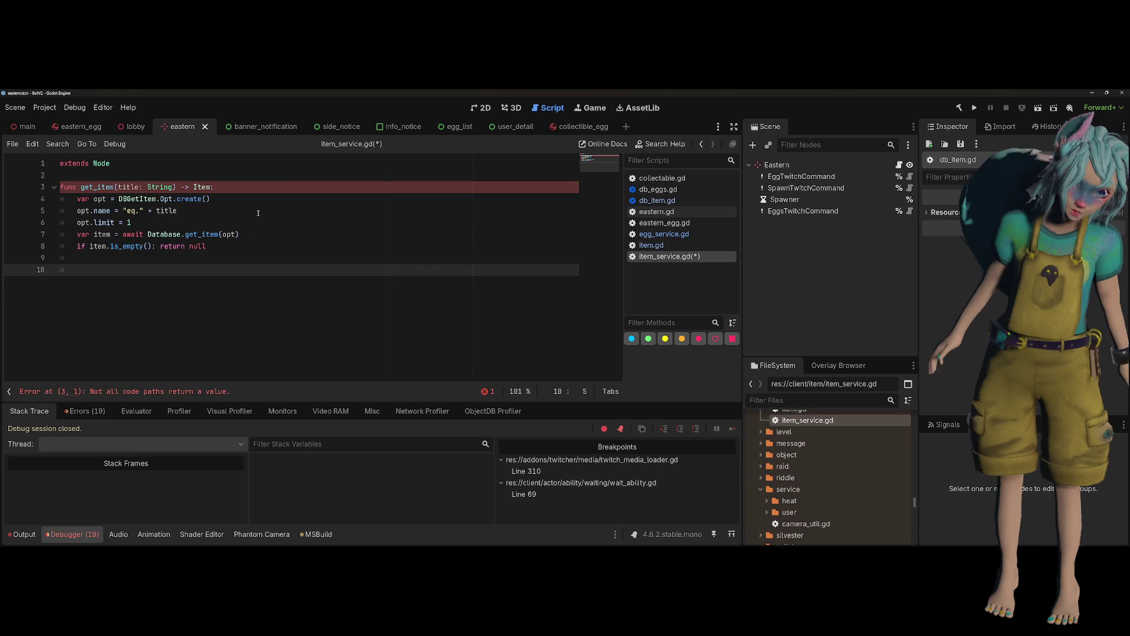
left_click(244, 167)
Declare 'var _cache: Dictionary[String, Item]' below extends Node
key("Return")
key("Return")
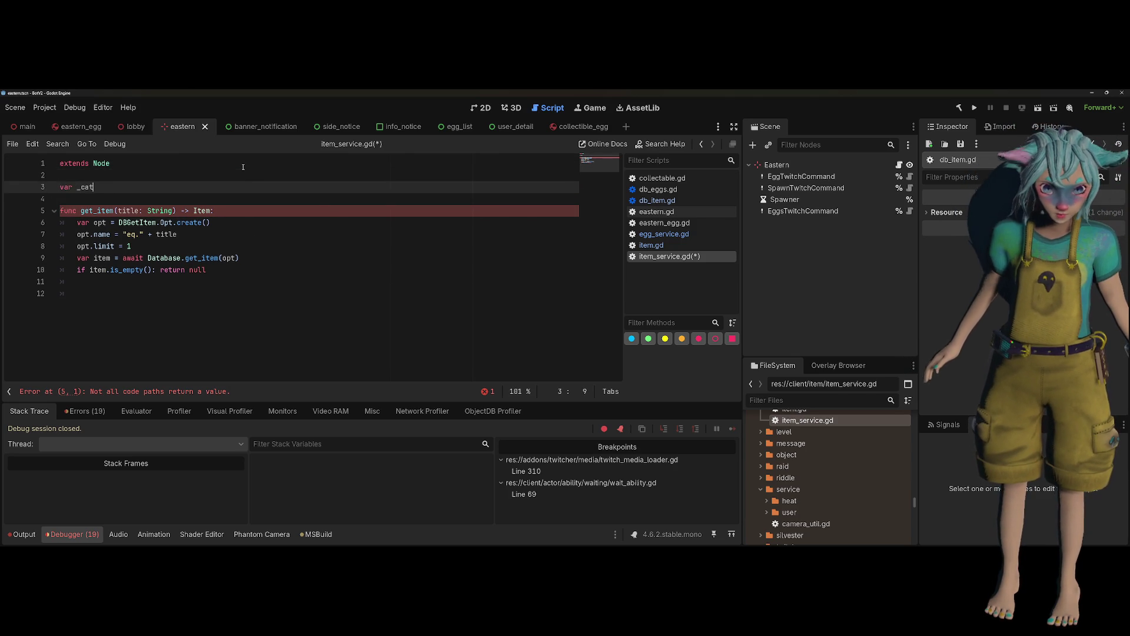
key("BackSpace")
type("che: Dic")
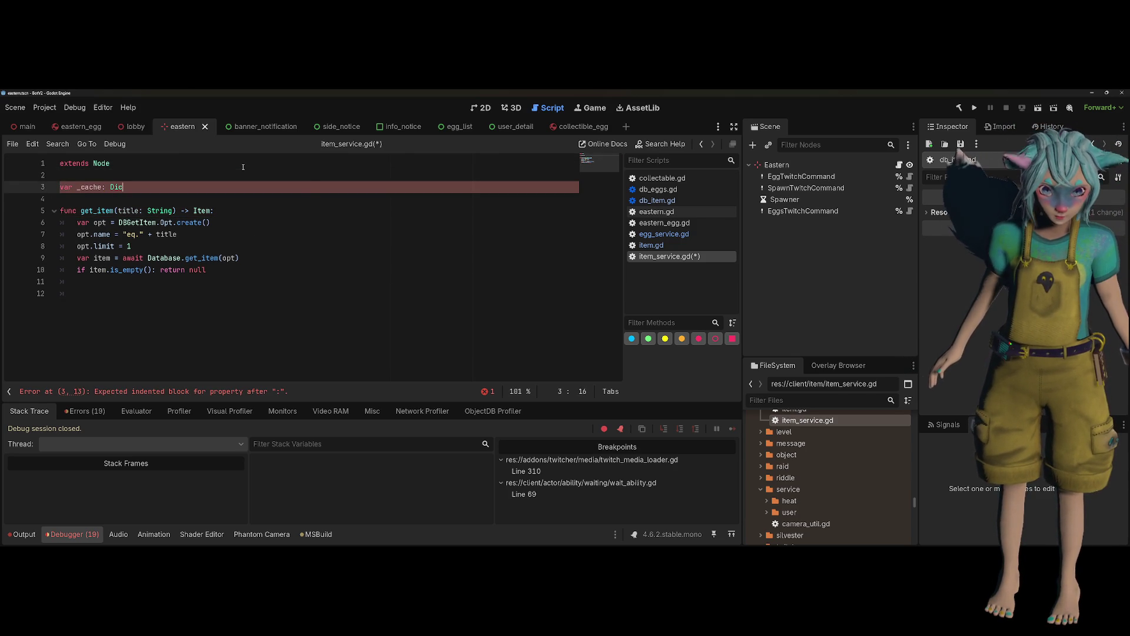
type("tionary[title:")
key("ctrl+shift+Left")
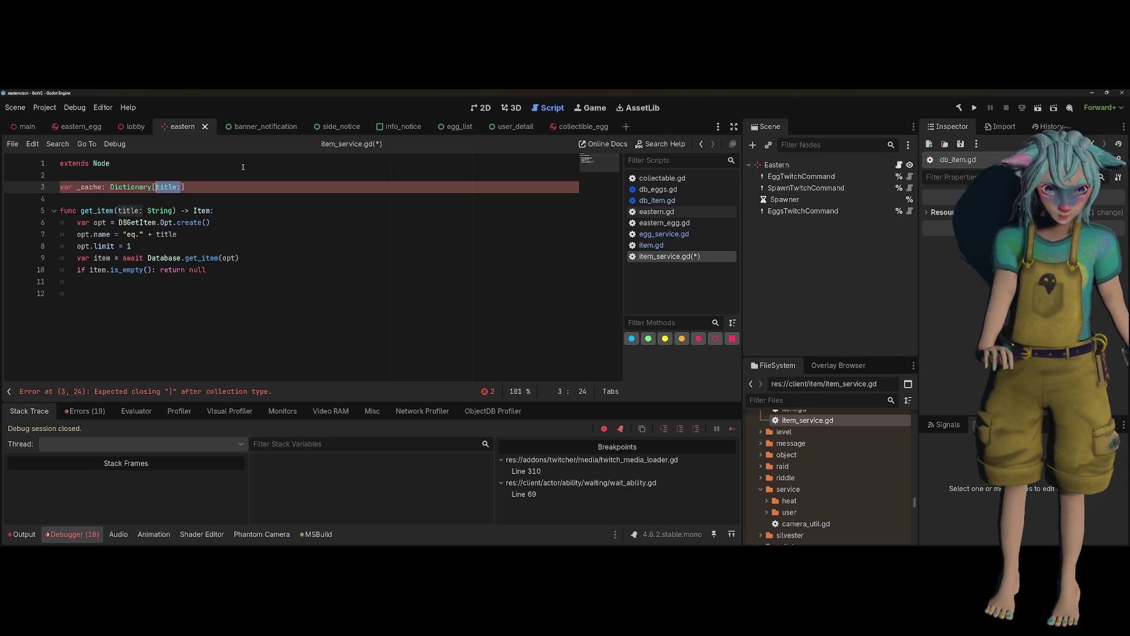
type("String, Item")
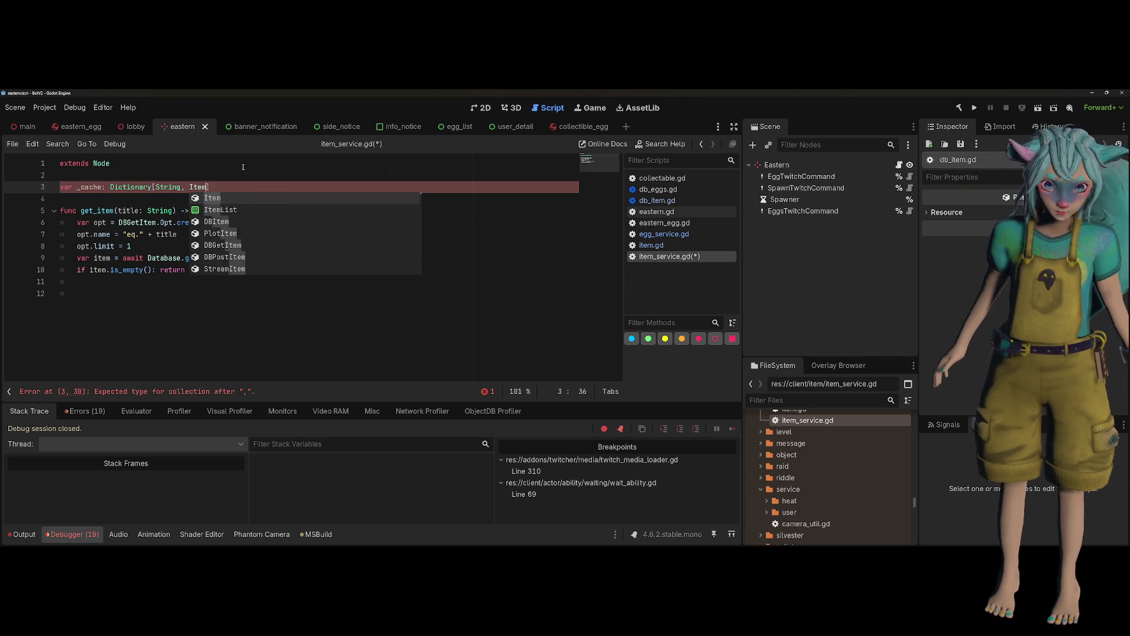
type("]")
Add 'if _cache.has(title):' with 'return _cache[title]' at the top of get_item
key("Down")
key("Down")
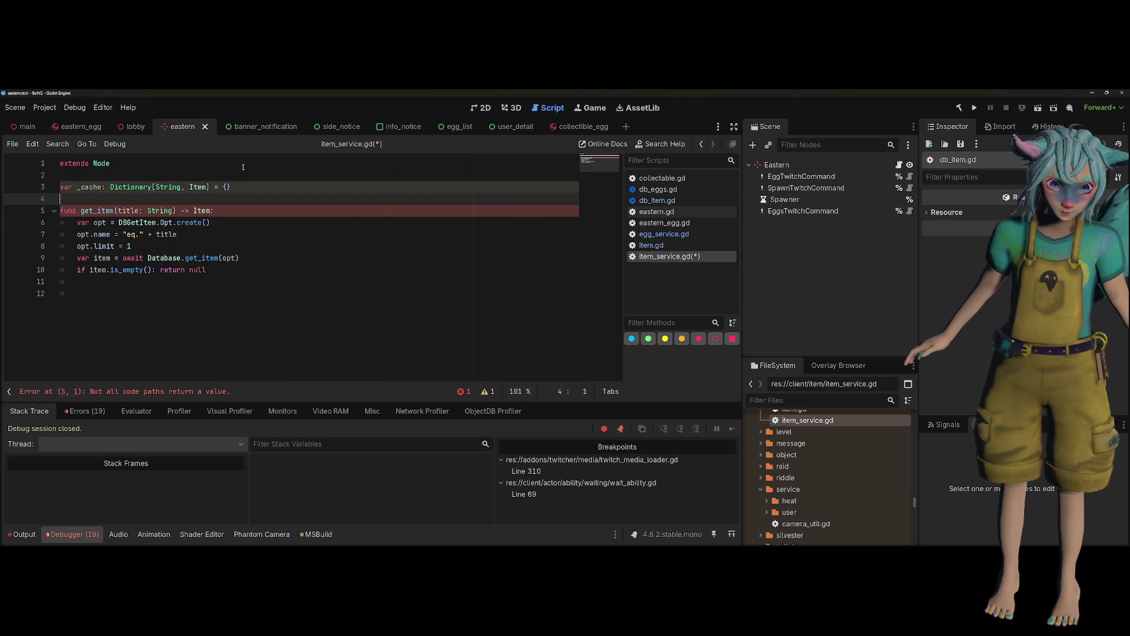
key("Return")
type("item")
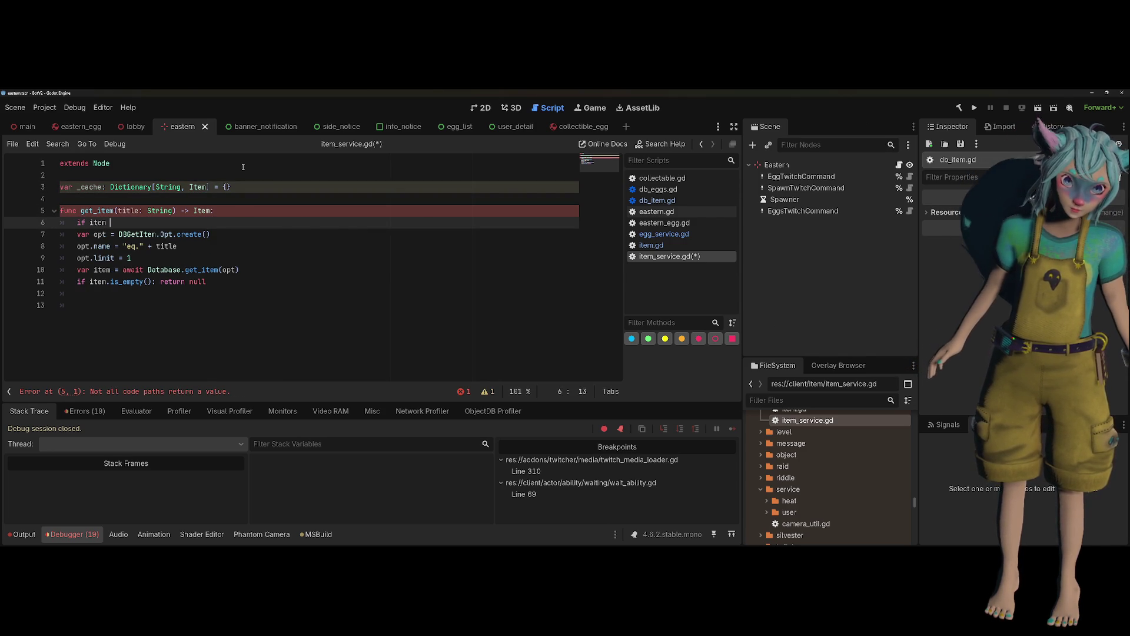
key("BackSpace")
key("BackSpace")
key("BackSpace")
type("_cach")
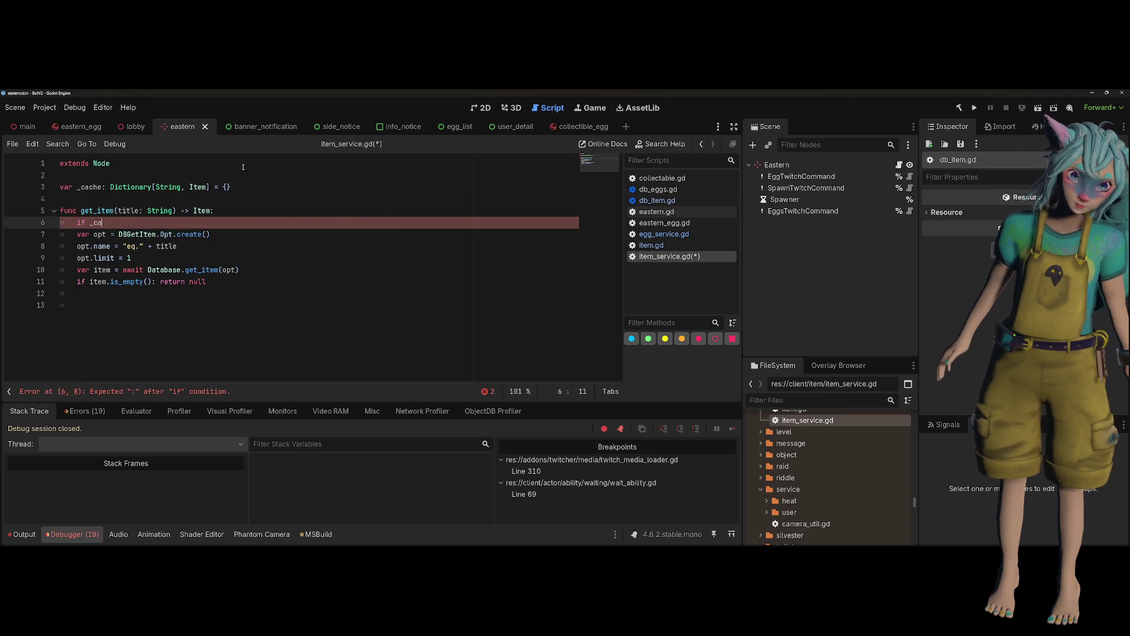
type("e.has(")
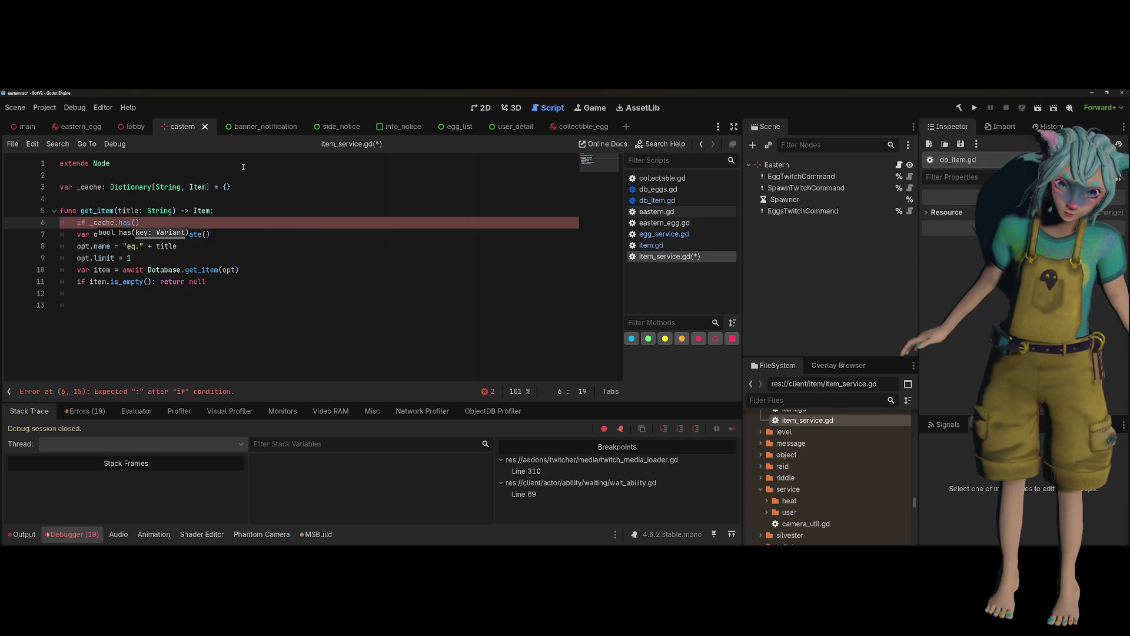
type("title): return ")
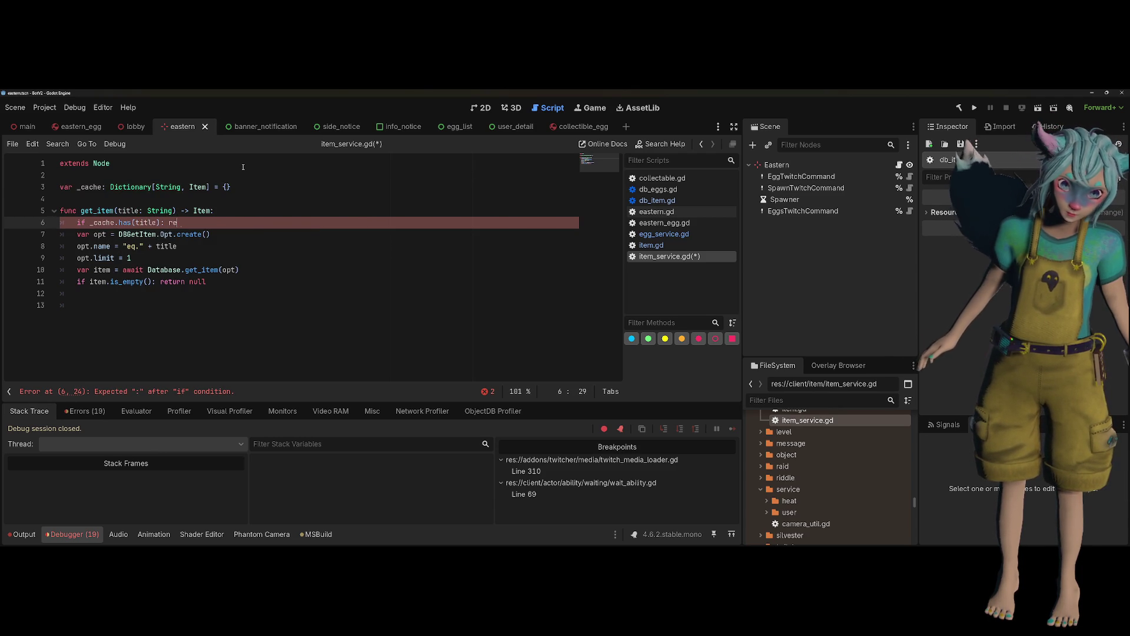
type("_cache.")
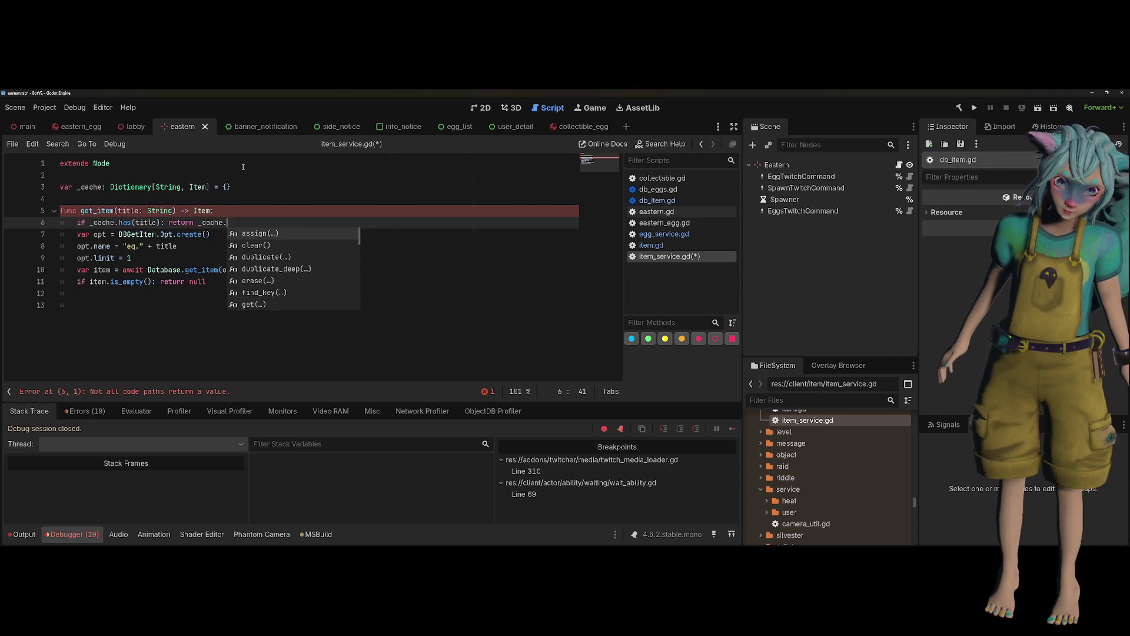
type("[t")
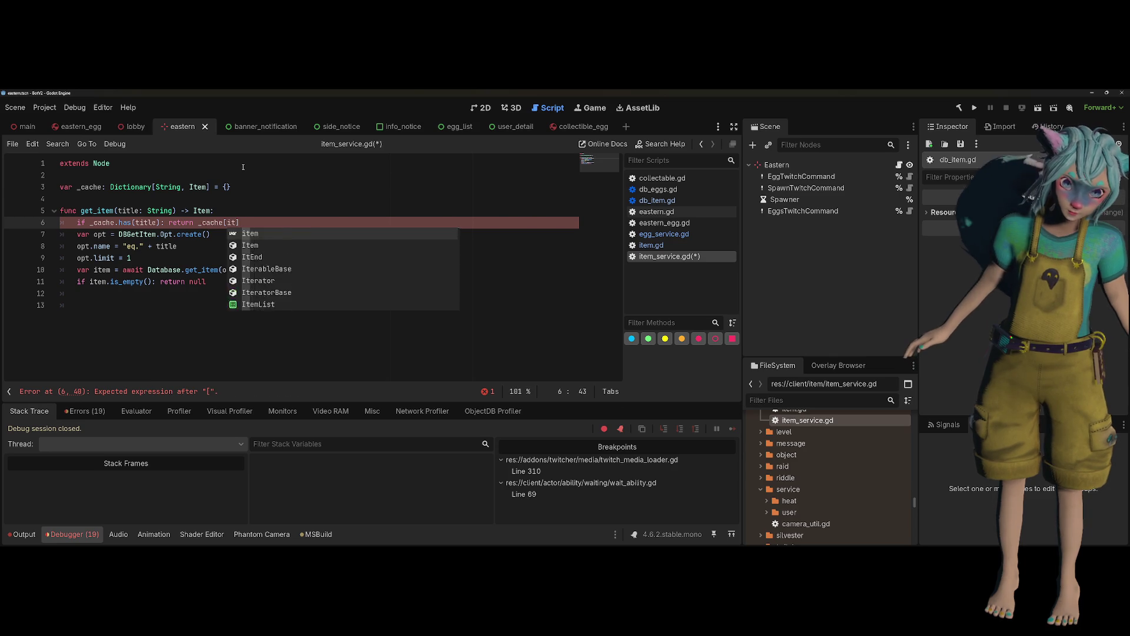
type("itle")
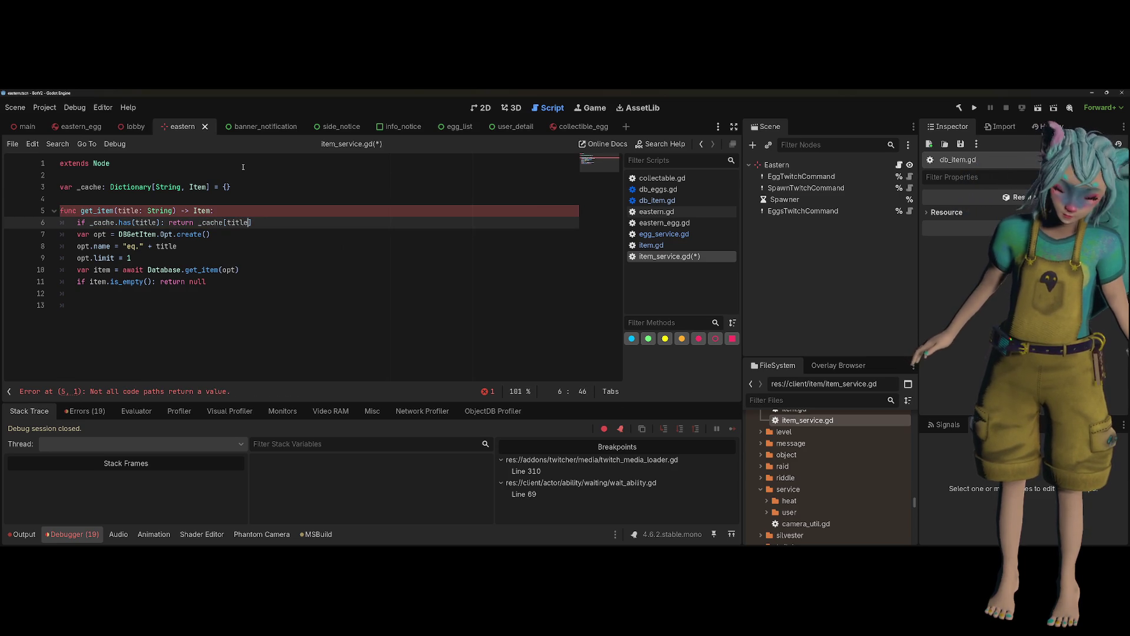
key("Down")
key("Up")
key("Left")
key("Left")
key("Left")
key("ctrl+Left")
key("Return")
Move 'return null' onto its own indented line under the is_empty check
key("Down")
key("Down")
key("Down")
key("ctrl+Right")
key("ctrl+Right")
key("Right")
key("Right")
key("Right")
key("Return")
key("Down")
key("Return")
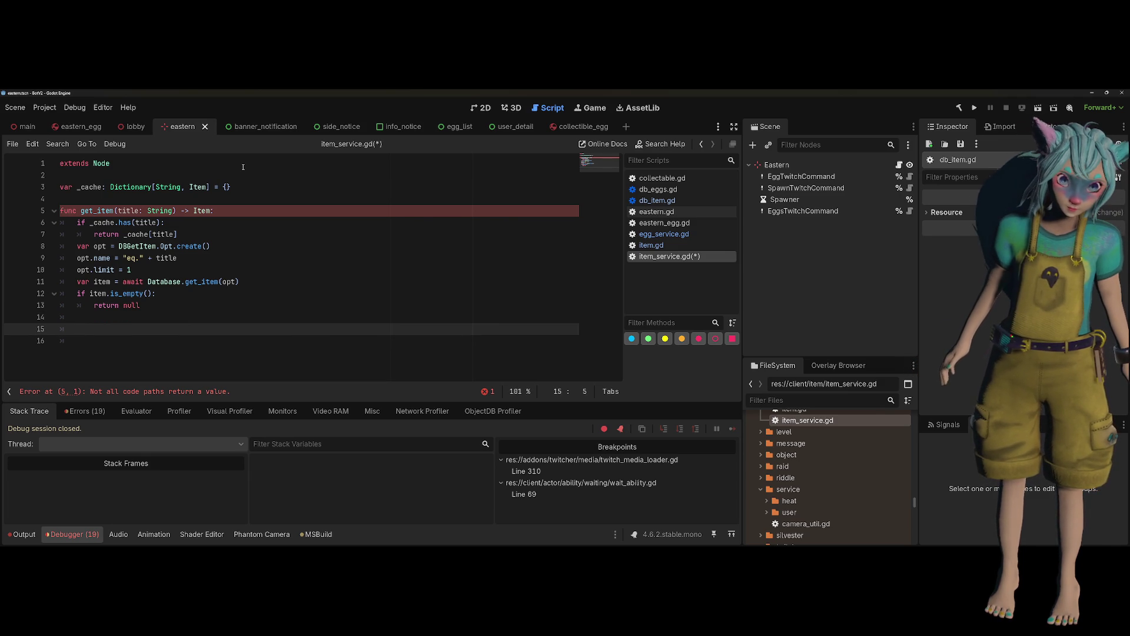
Add '_cache[title] = item[0]' after the empty check, with a blank line above it
key("Up")
type("i")
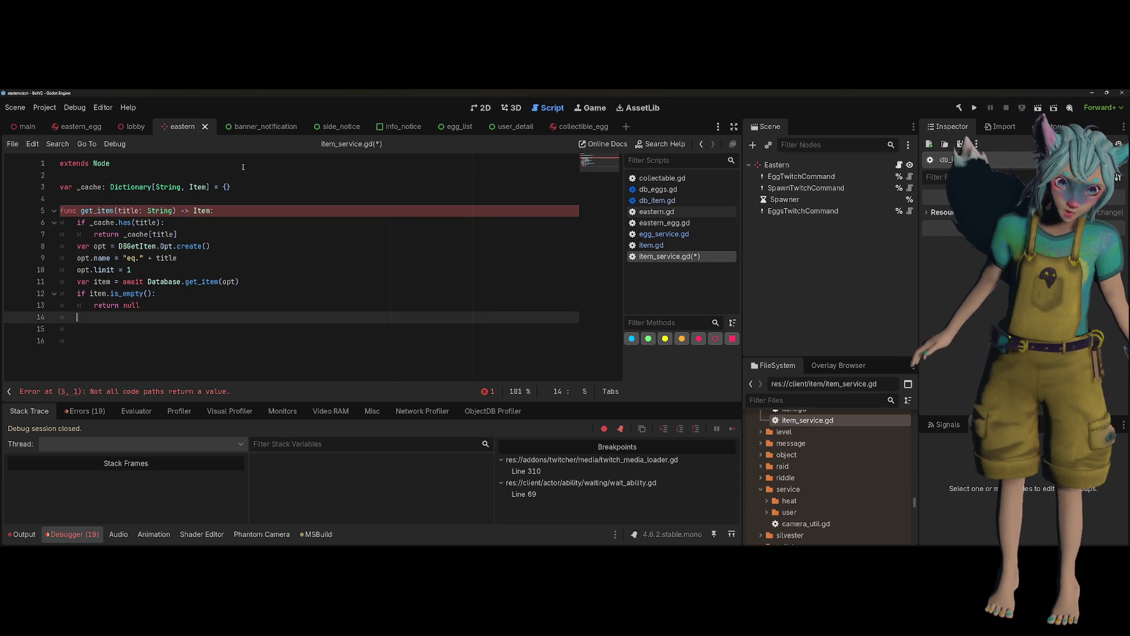
type("tem.fi")
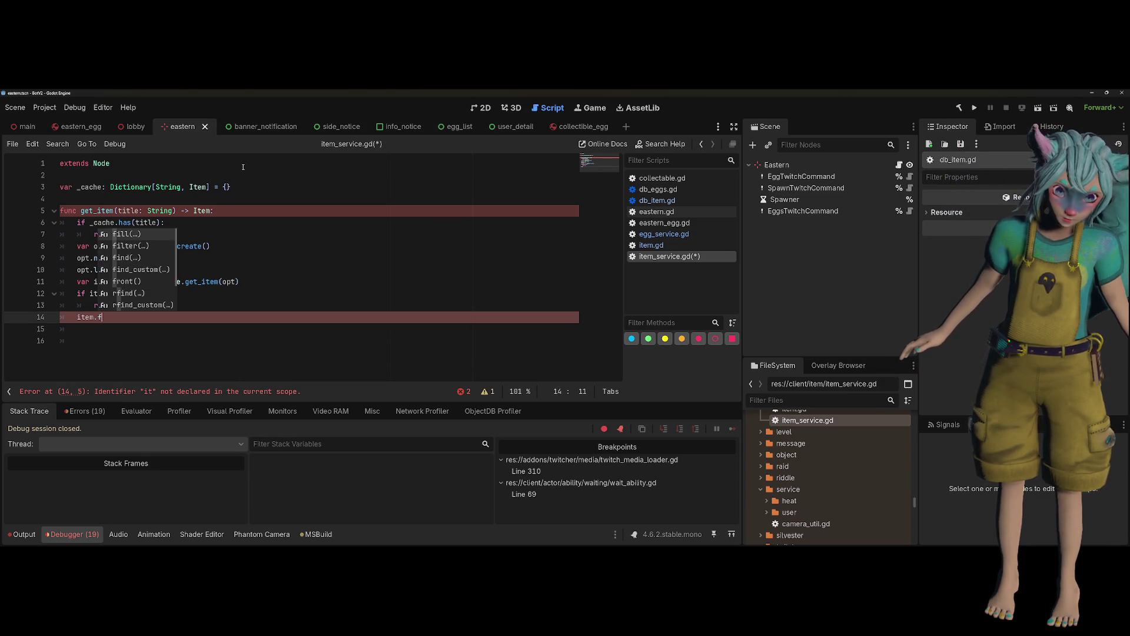
key("Down")
key("Down")
key("Down")
key("BackSpace")
key("BackSpace")
key("BackSpace")
type("[0")
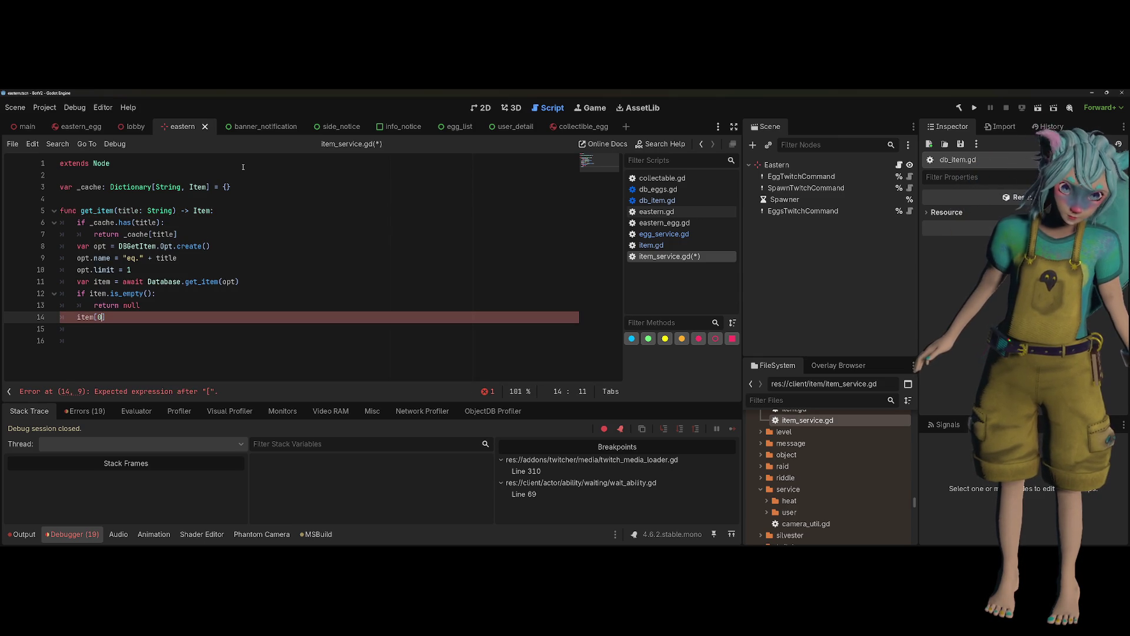
key("Home")
type("_cache")
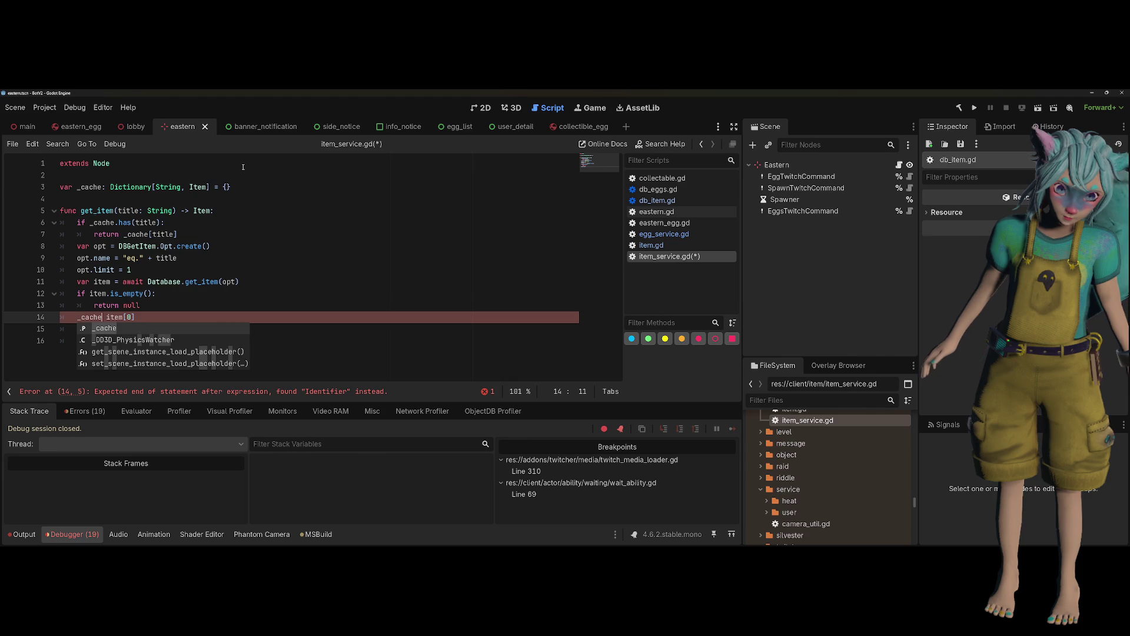
type(" [title")
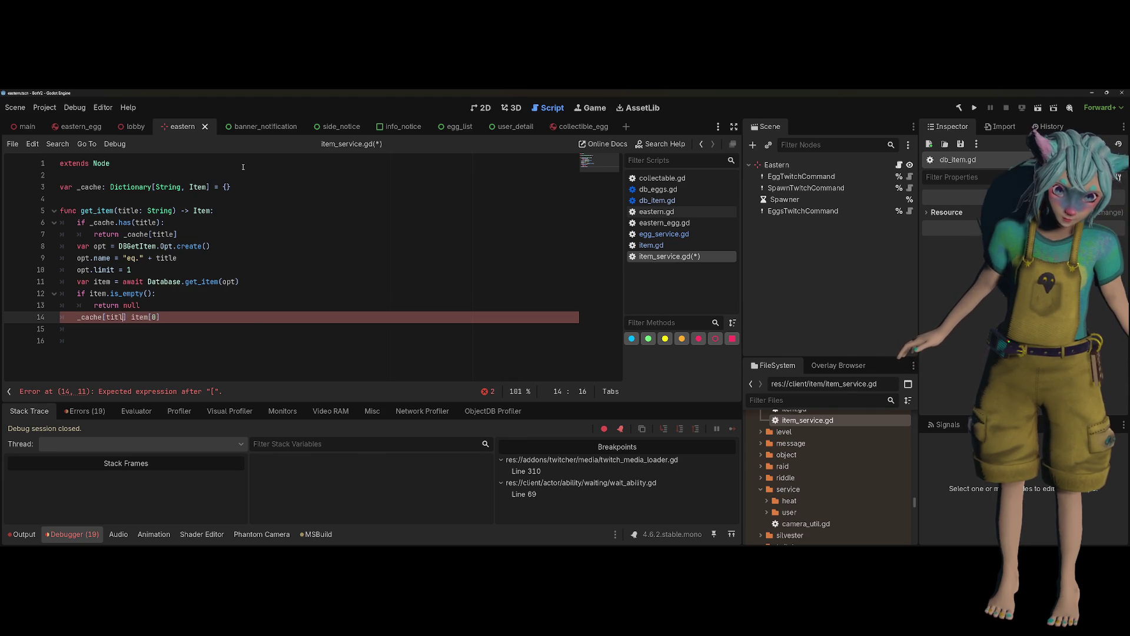
key("Right")
type("=")
key("End")
key("Return")
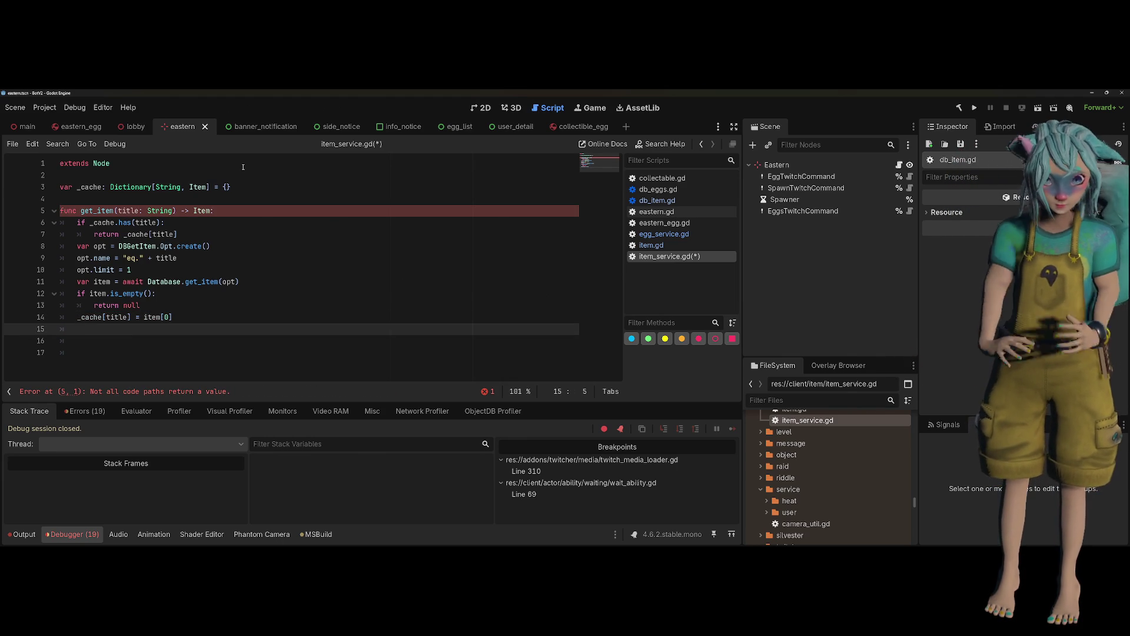
key("Up")
key("ctrl+Right")
key("ctrl+Right")
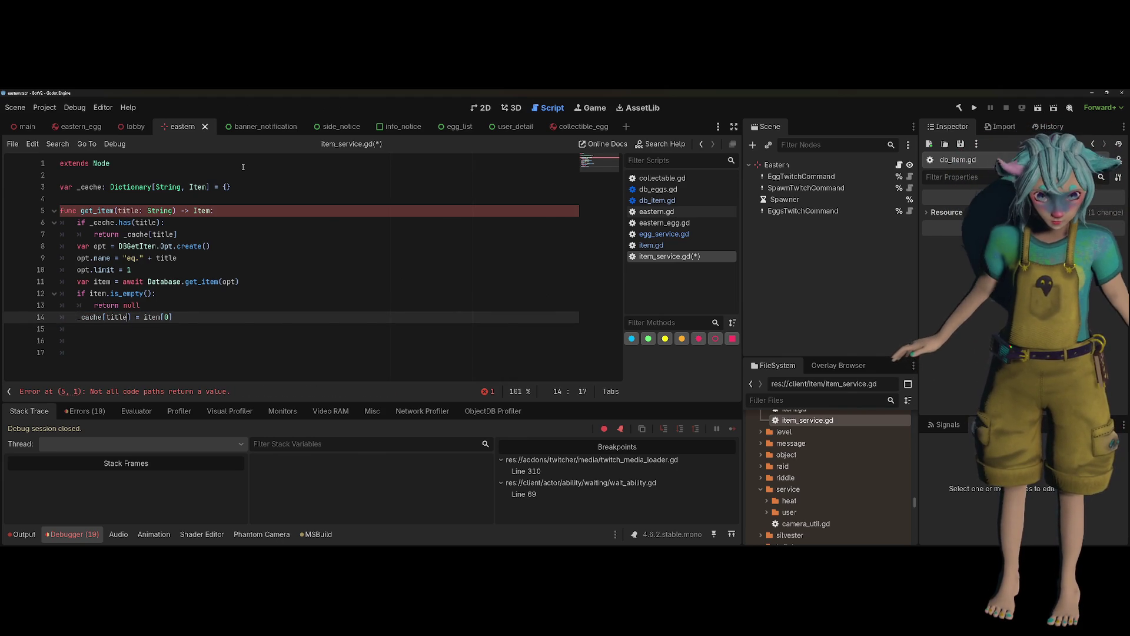
key("ctrl+Left")
key("Up")
key("End")
key("Return")
key("Up")
key("Up")
key("Up")
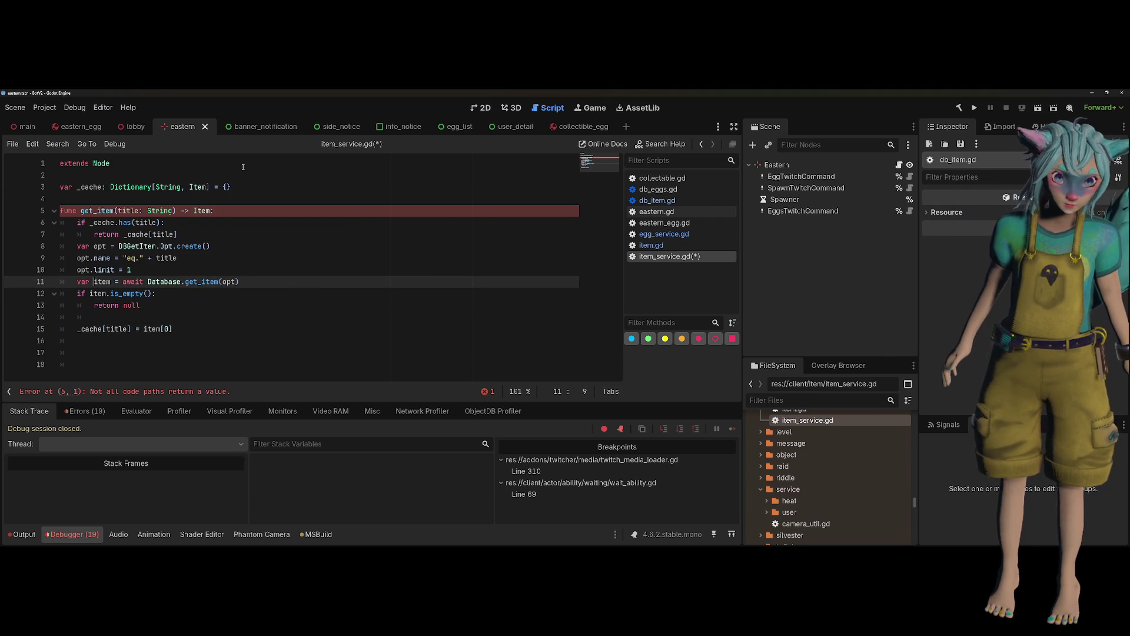
Rename the query result variable from item to items
type("_")
key("BackSpace")
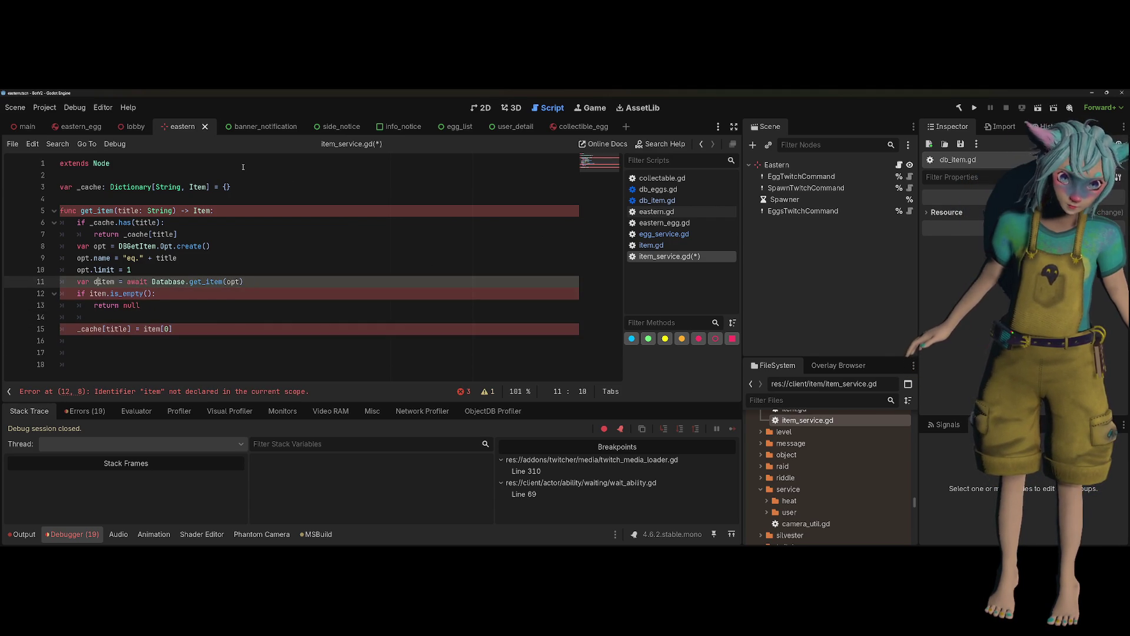
type("s")
key("Down")
type("s")
key("Down")
key("Down")
key("Down")
key("Left")
key("Left")
key("Left")
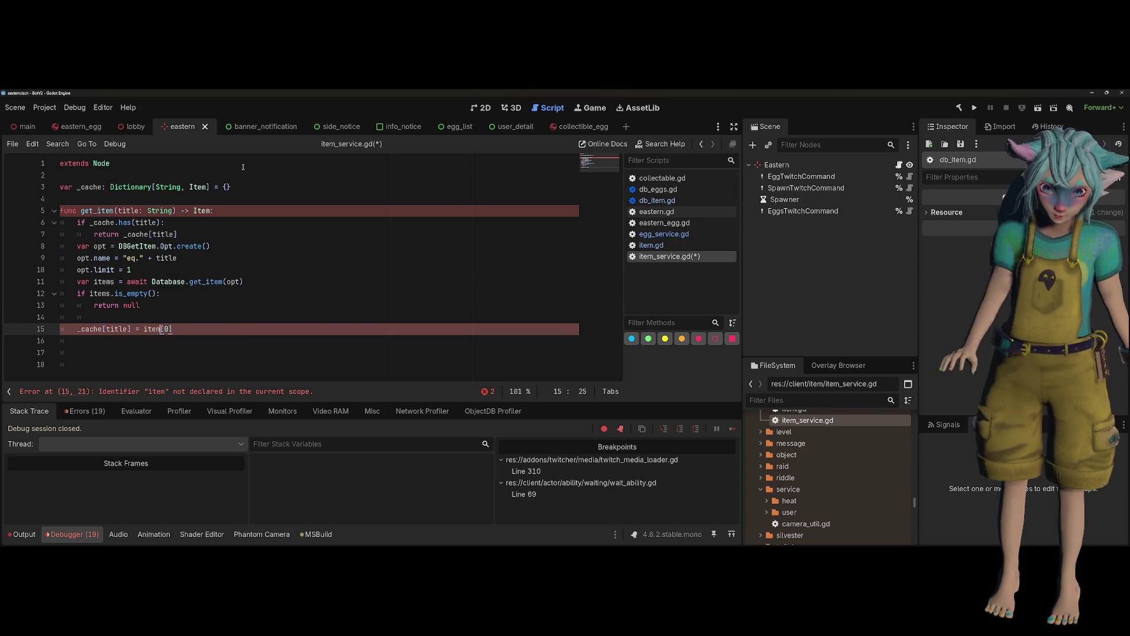
type("s")
Declare 'var db_item: DBItem = items[0]', moving items[0] off the cache line
key("Escape")
key("Up")
key("Return")
type("var db_item = ")
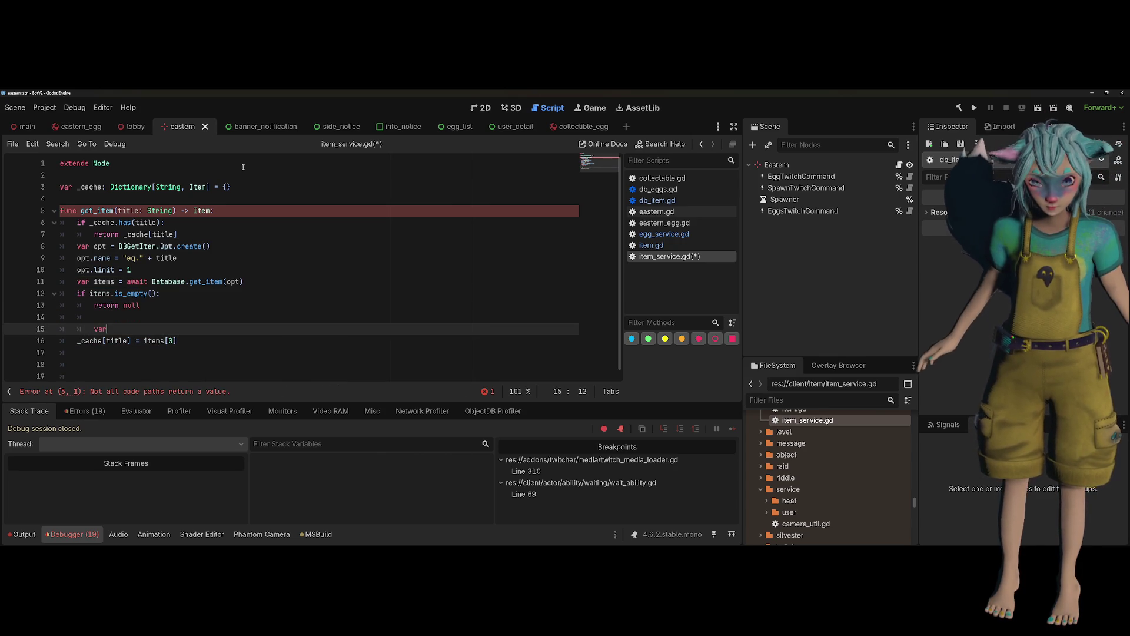
type("db_item")
key("Down")
key("End")
key("shift+Left")
key("shift+Left")
key("shift+Left")
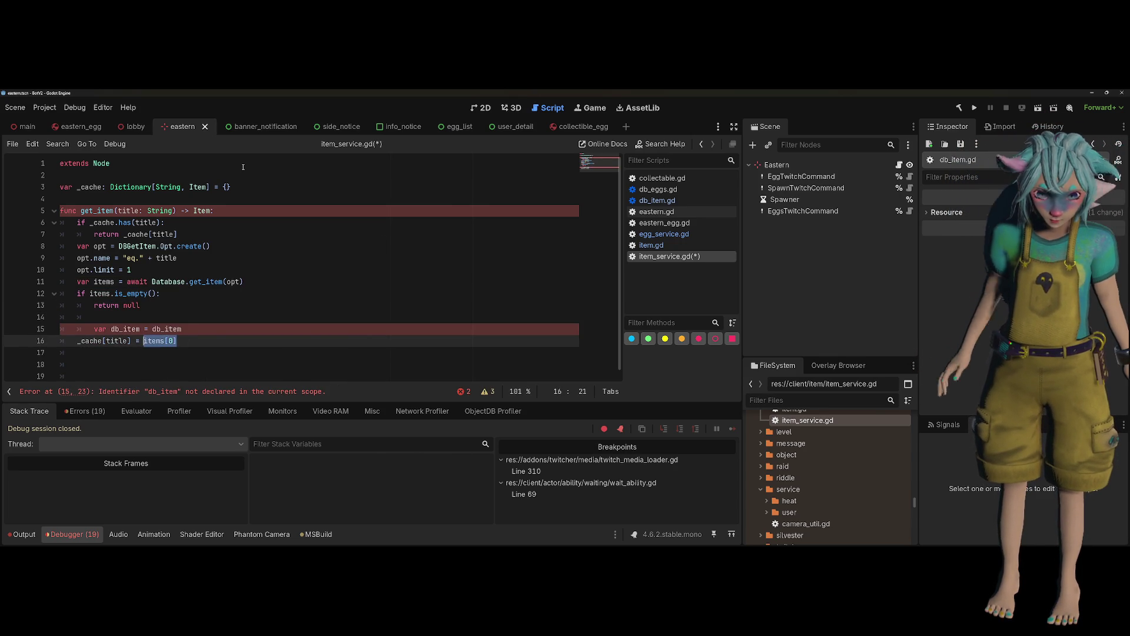
key("ctrl+x")
key("Up")
key("End")
key("ctrl+shift+Left")
key("ctrl+v")
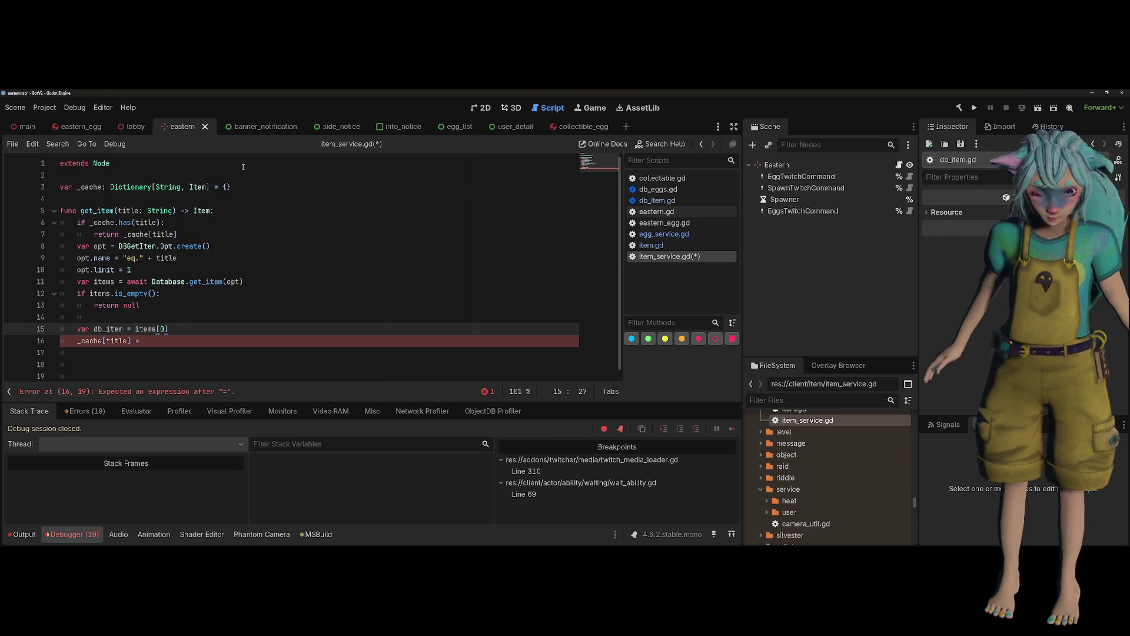
type(": DBItem")
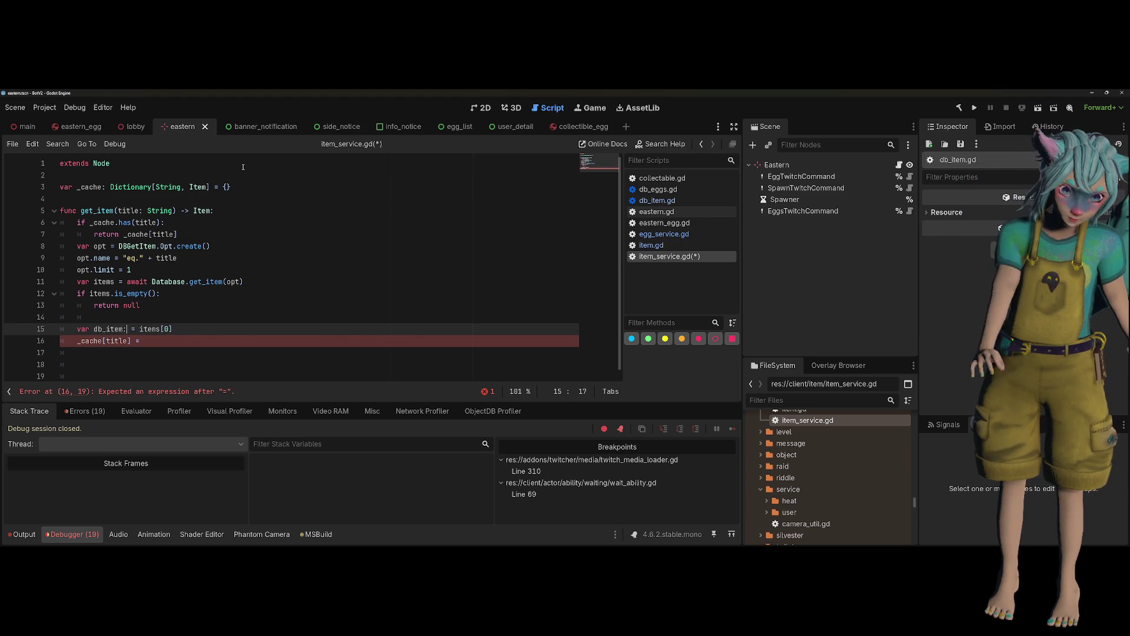
Make the cache line read '_cache[title] = Item.new()'
key("Escape")
key("Down")
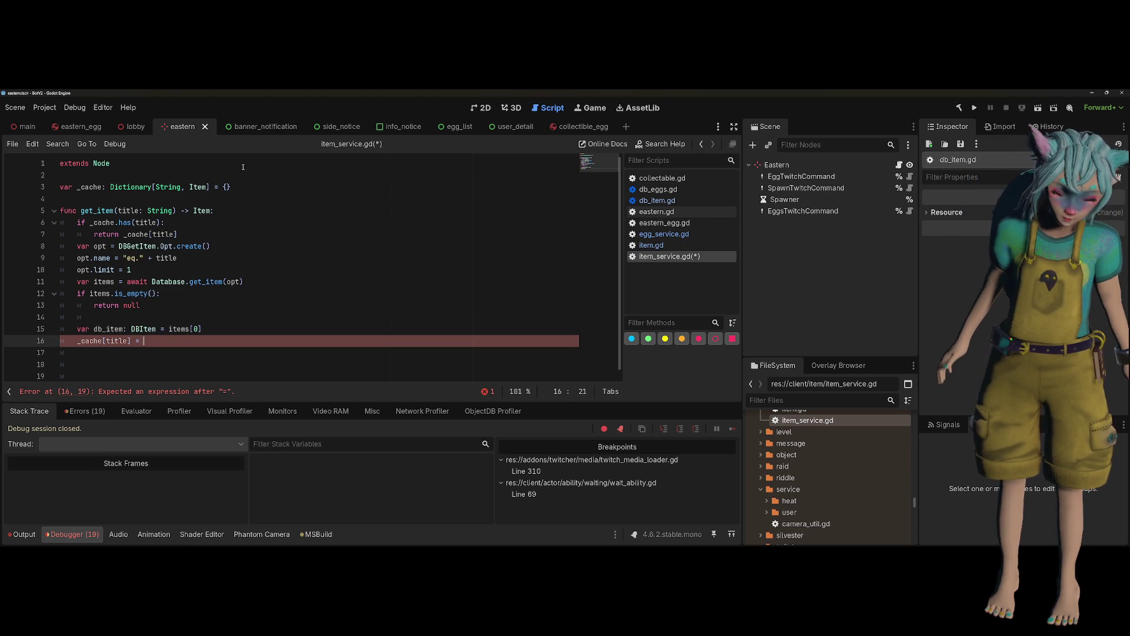
type("Item.new(")
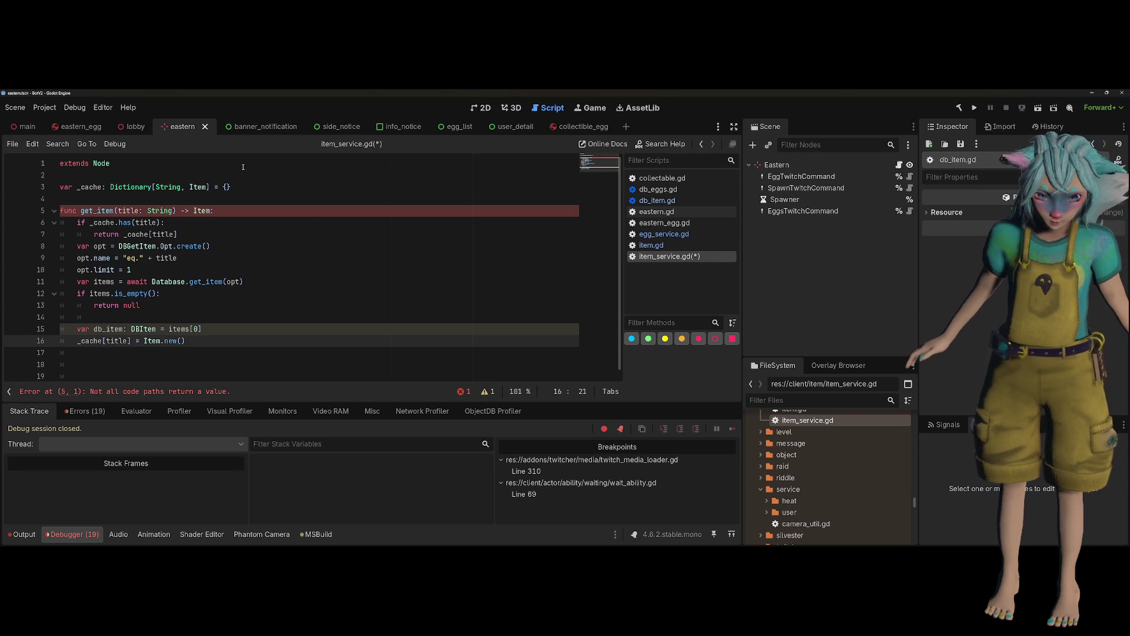
Declare 'var item: Item = Item.new()' and cache item under the title instead
key("shift+End")
key("ctrl+c")
key("Home")
key("Return")
key("Up")
type("var item =")
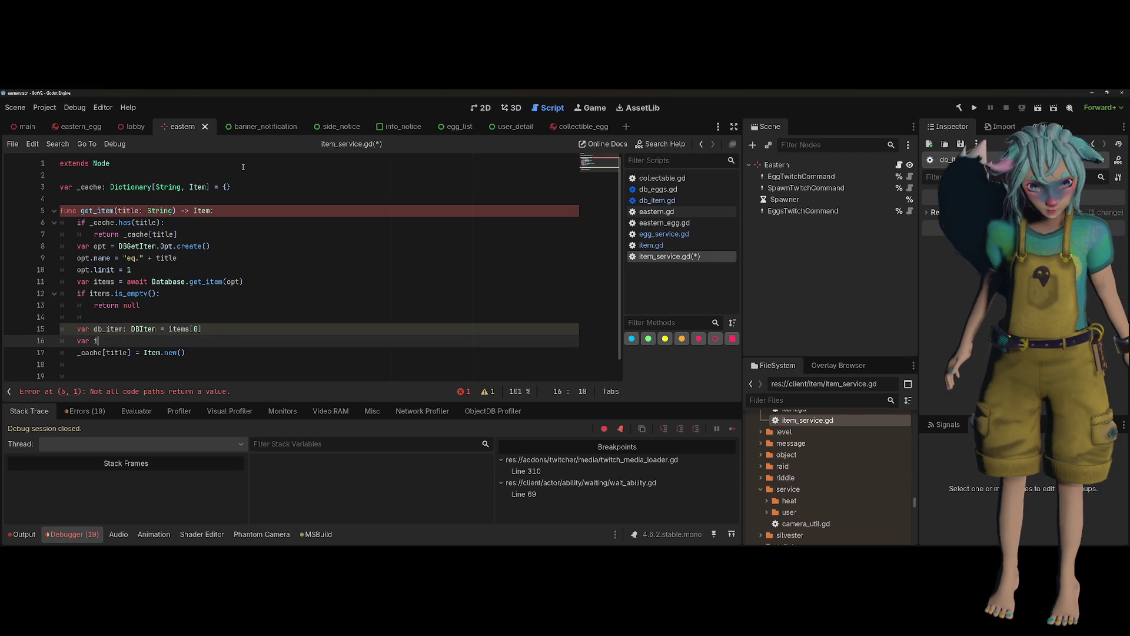
key("ctrl+v")
key("Left")
key("Left")
key("Left")
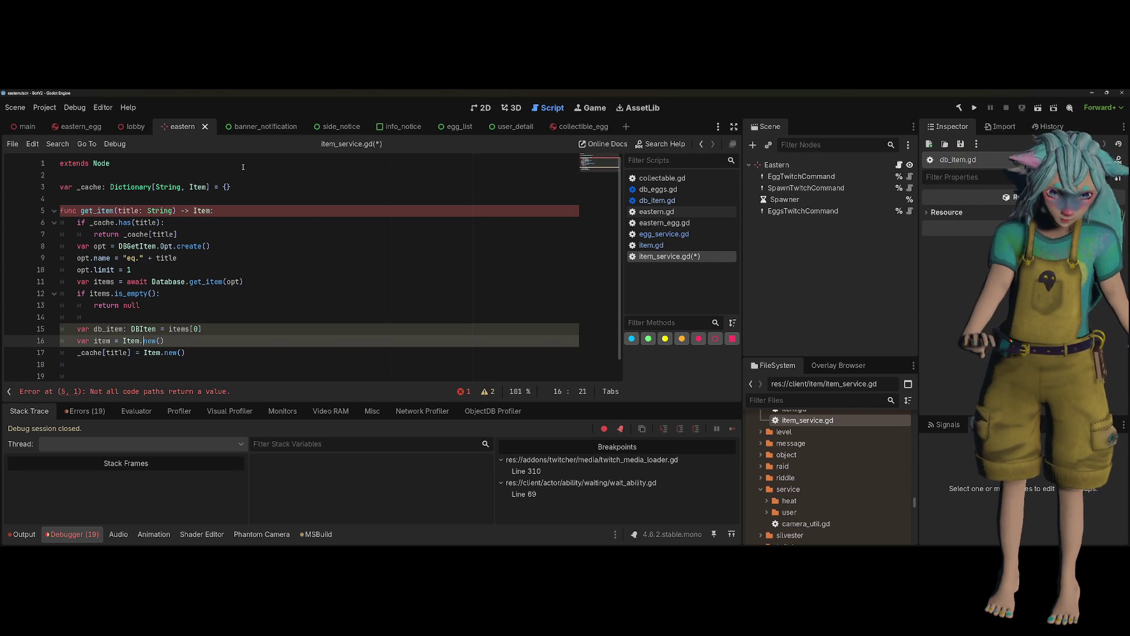
type(": Item")
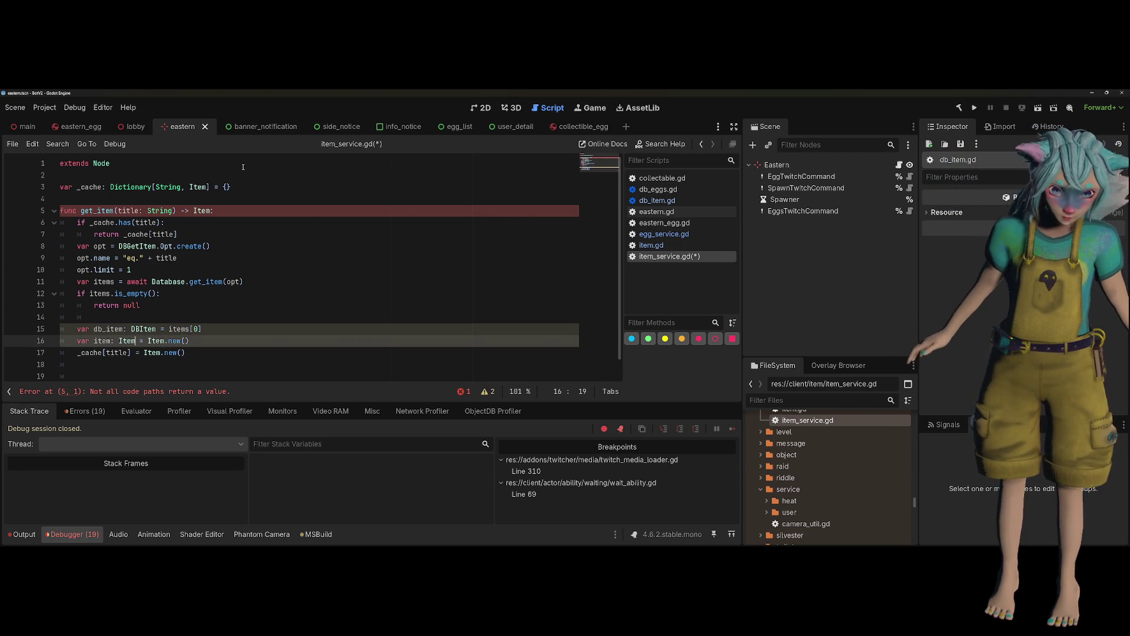
key("Down")
key("BackSpace")
key("BackSpace")
key("BackSpace")
key("Delete")
key("Delete")
key("Delete")
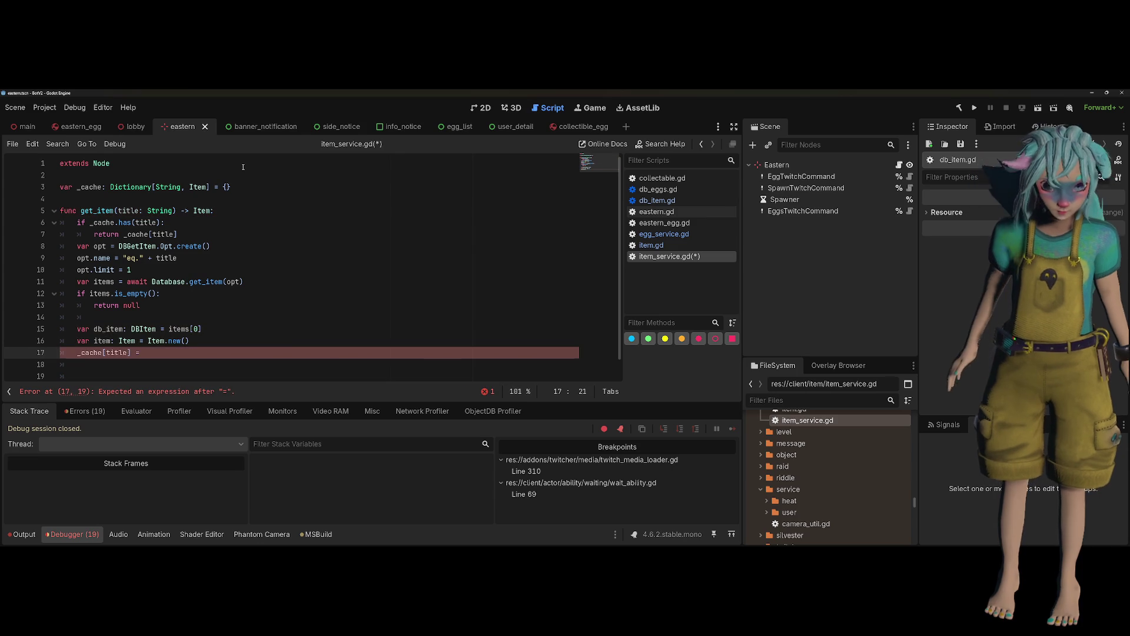
type("item")
Add 'item._data = db_item' below the item declaration
key("Up")
key("End")
key("Return")
type("item.")
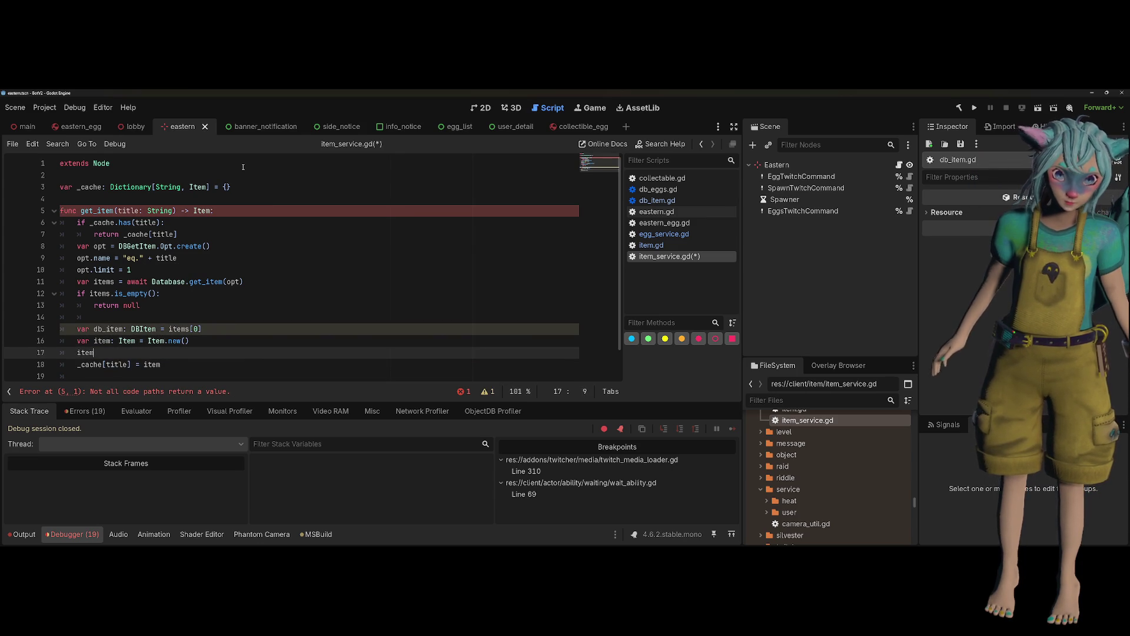
key("Return")
type("= db")
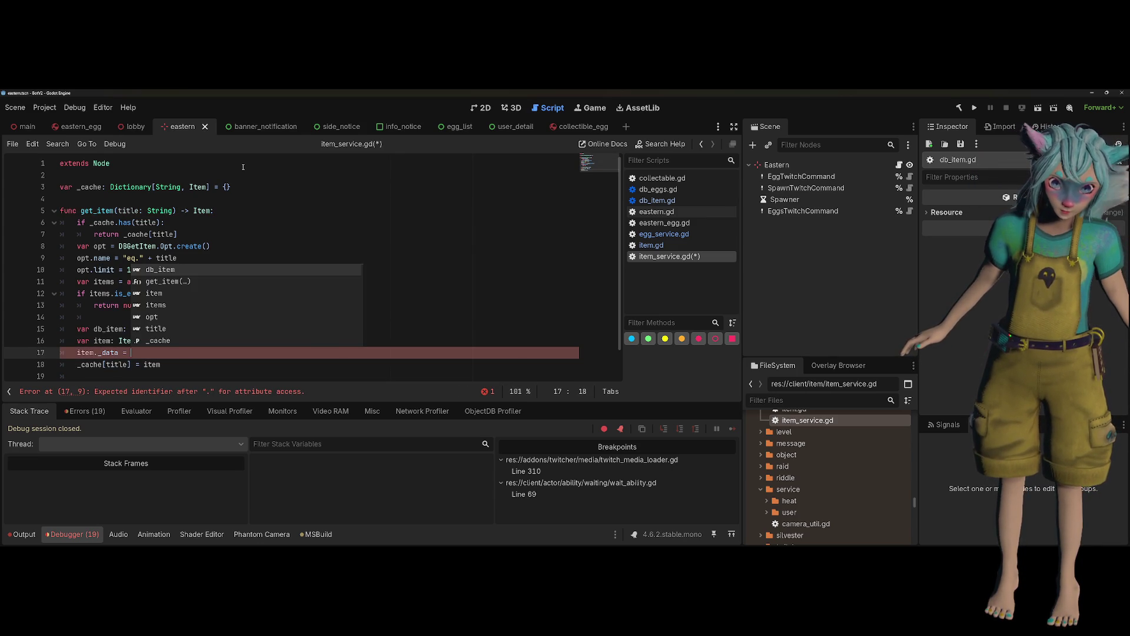
key("Return")
key("Up")
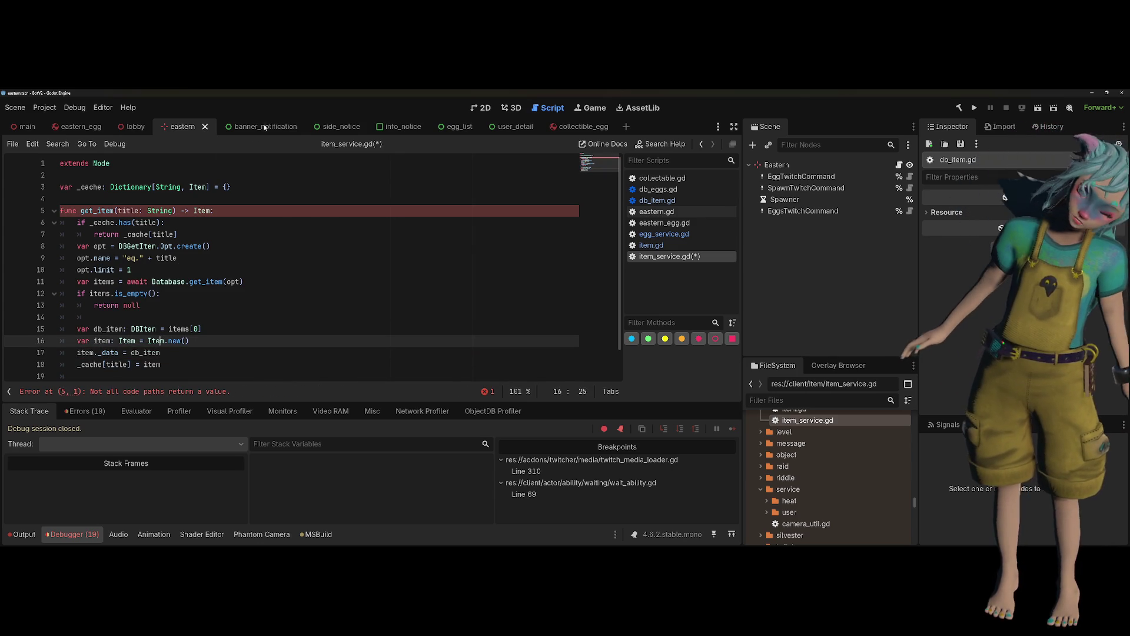
Add 'return item' after the cache assignment
scroll(240, 302, "down", 1)
key("Down")
key("Down")
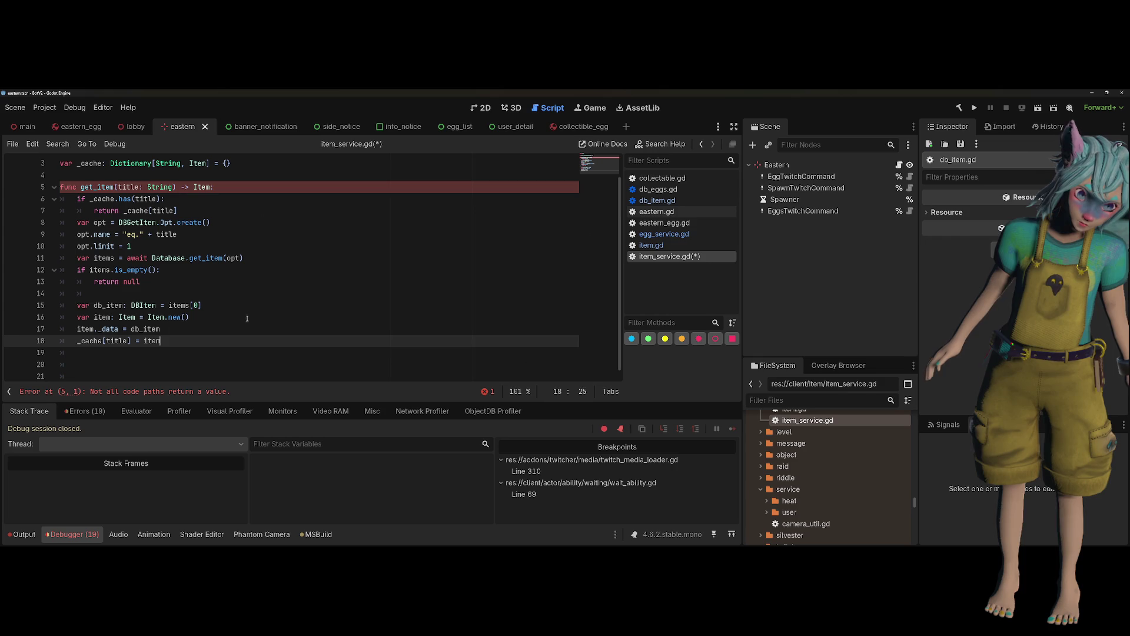
key("Down")
type("turn item")
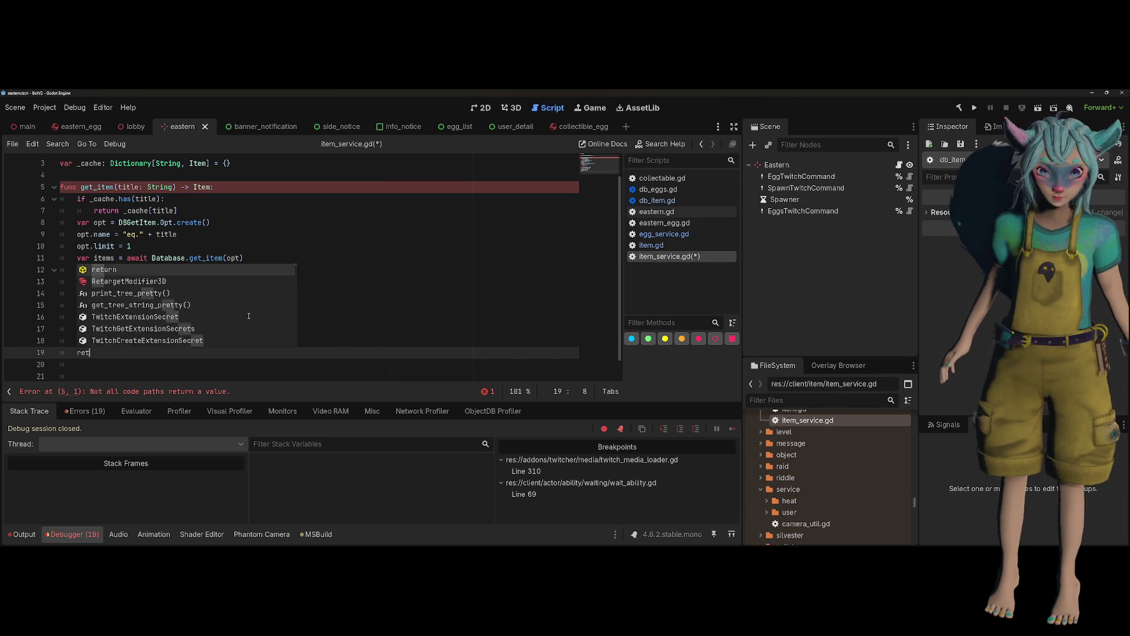
key("Escape")
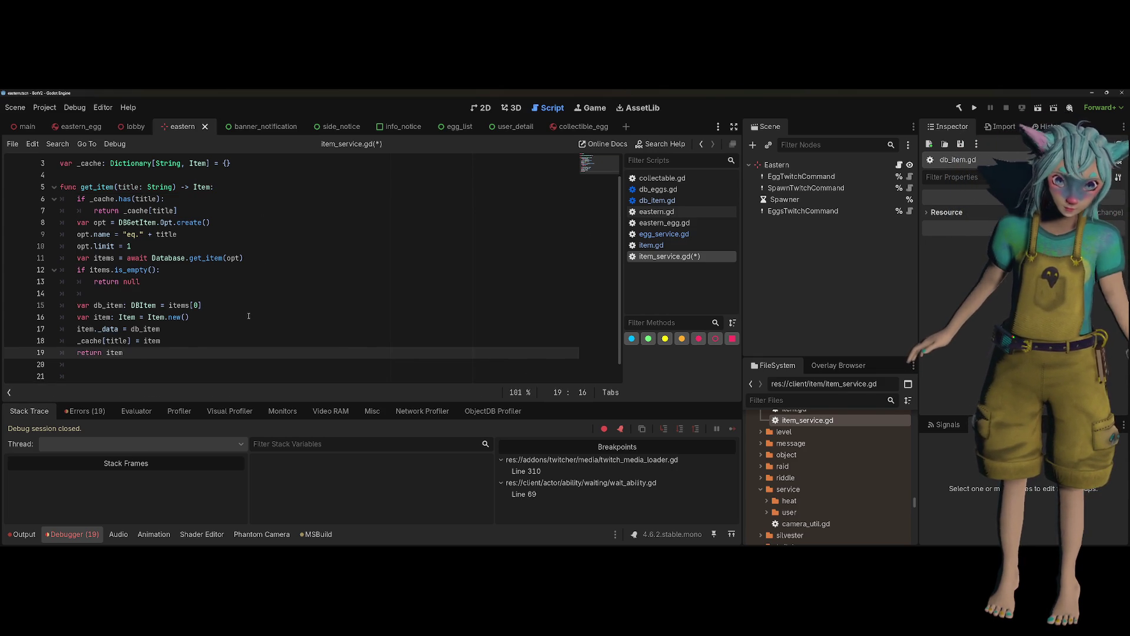
Review the empty-result check, name filter and db_item lines of get_item
left_click(268, 271)
scroll(328, 302, "up", 1)
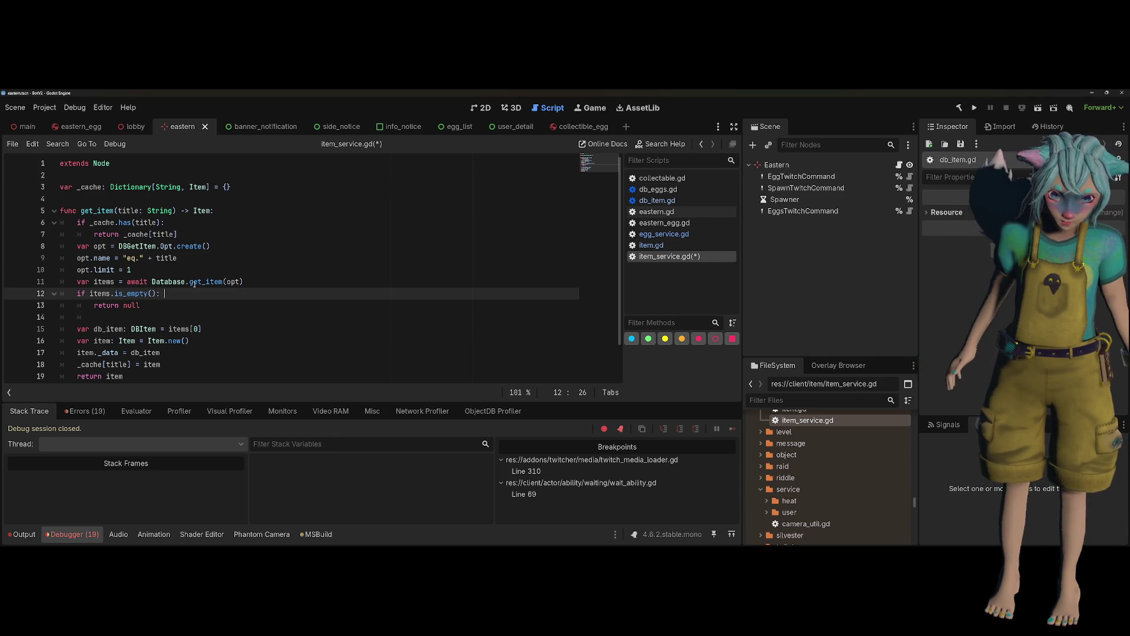
left_click(321, 260)
scroll(319, 261, "down", 1)
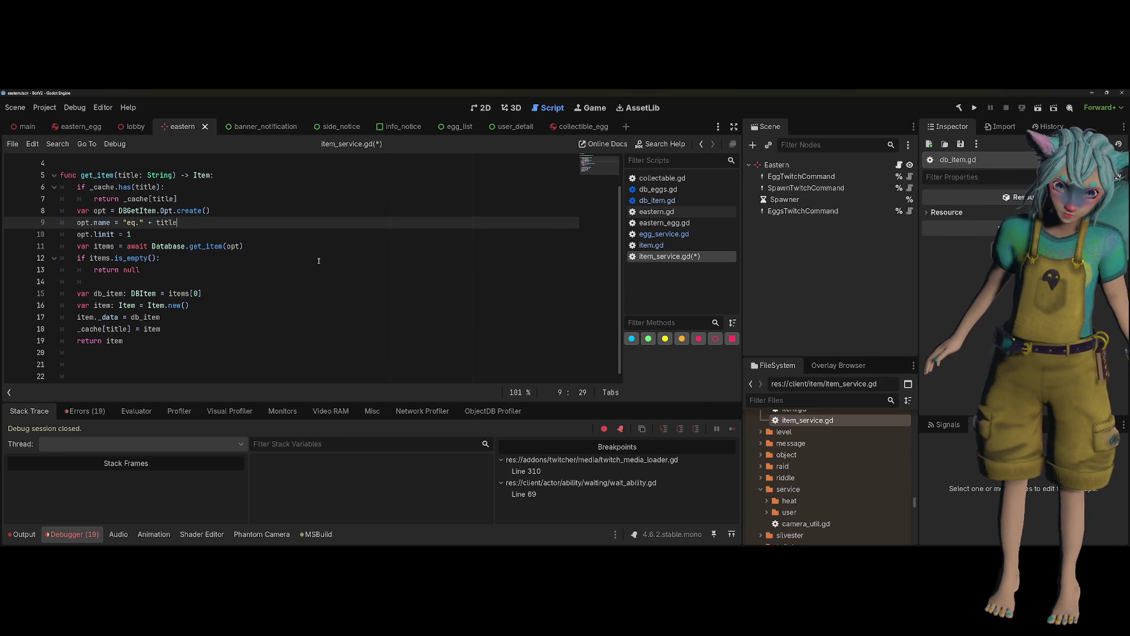
left_click(221, 294)
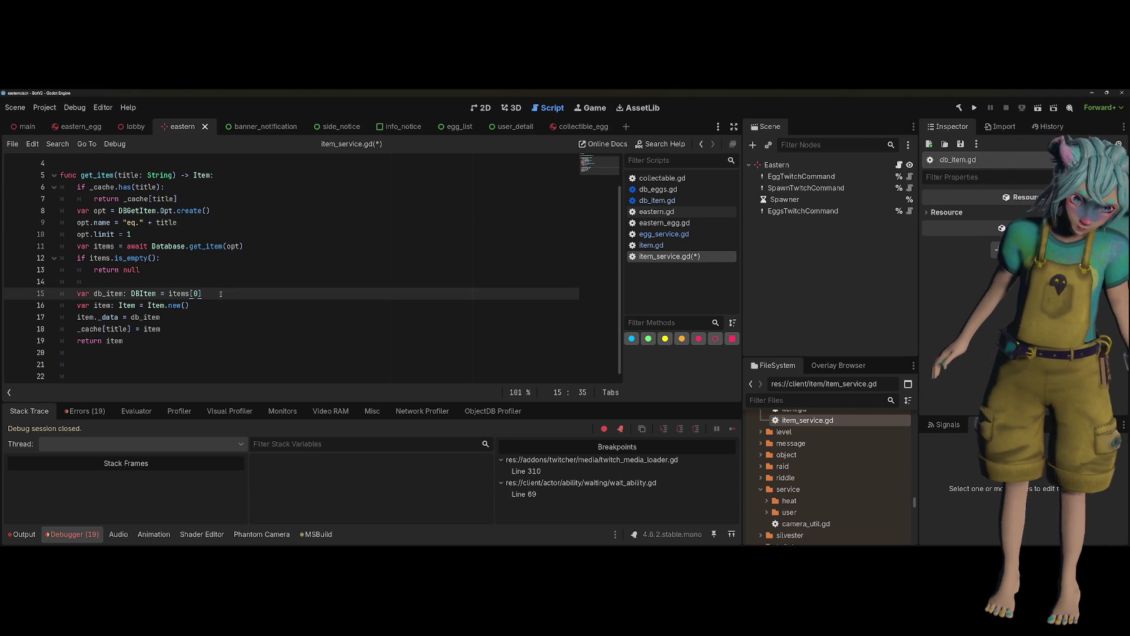
Change DBGetItem.Opt.create() to Opt.new() and save item_service.gd
left_click(210, 211)
key("BackSpace")
key("BackSpace")
key("BackSpace")
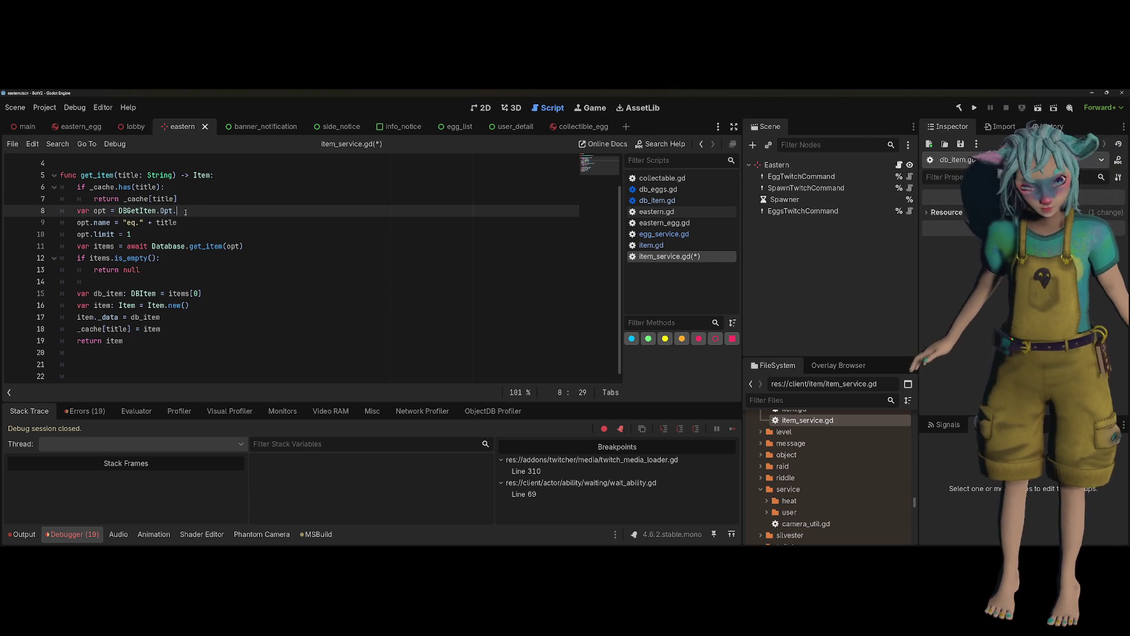
type("new(*)")
type(")")
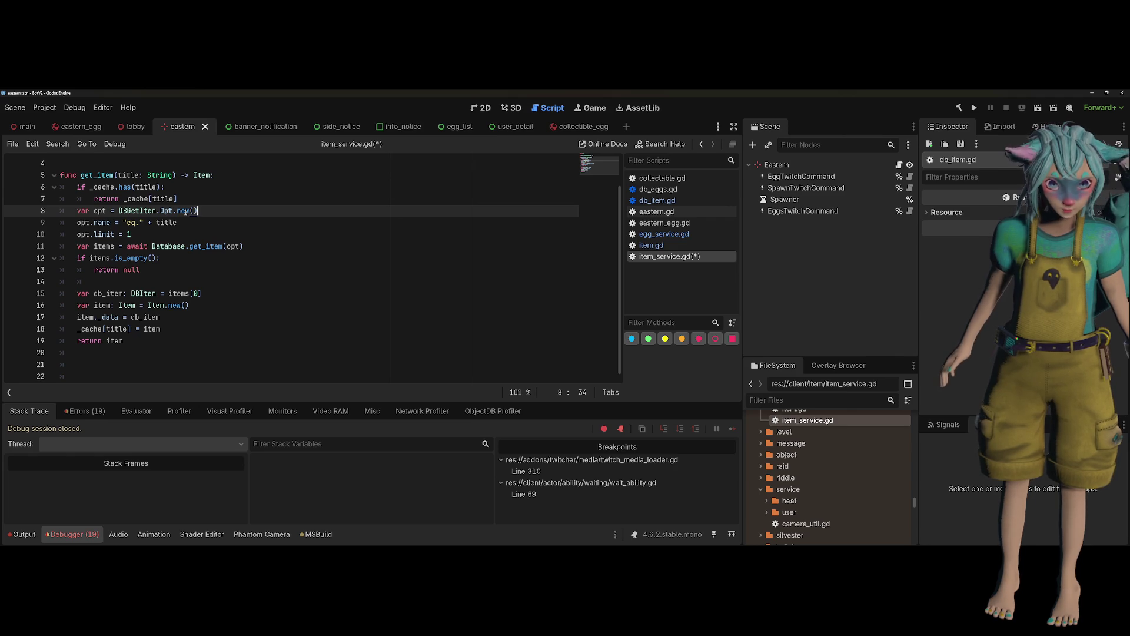
key("Up")
key("ctrl+s")
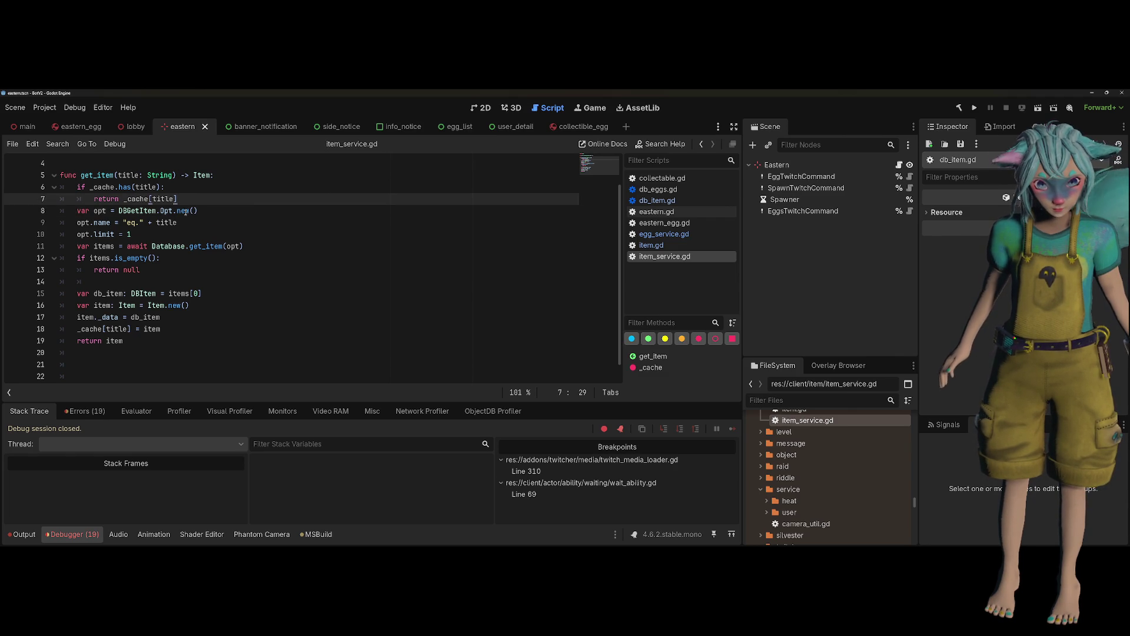
Change Opt.new() back to Opt.create() on line 8
double_click(186, 211)
type("create")
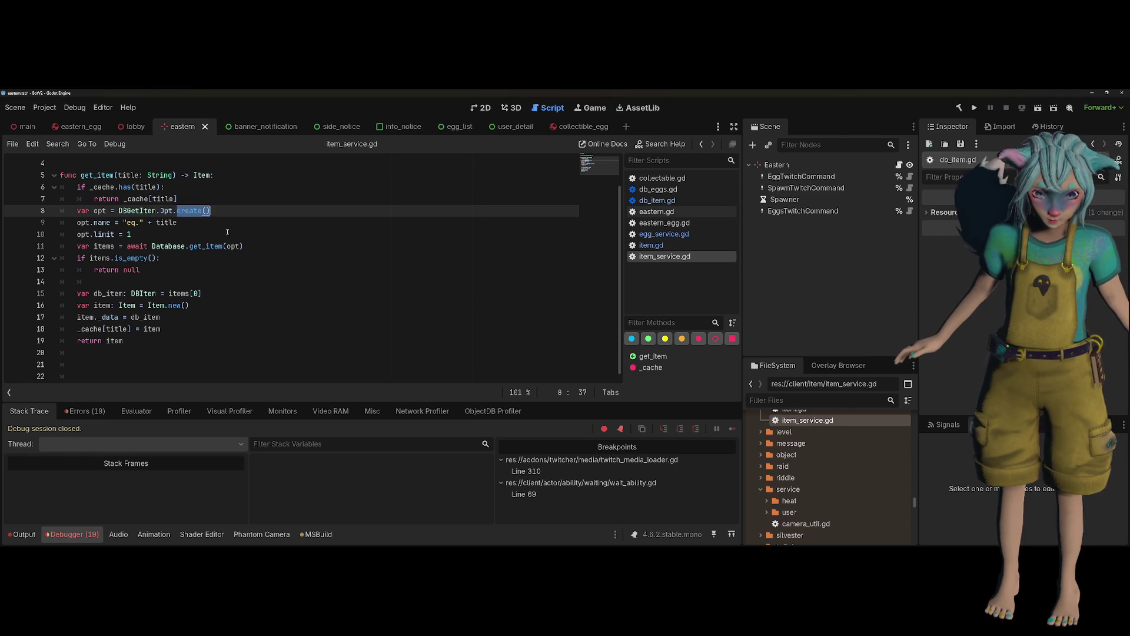
left_click(229, 233)
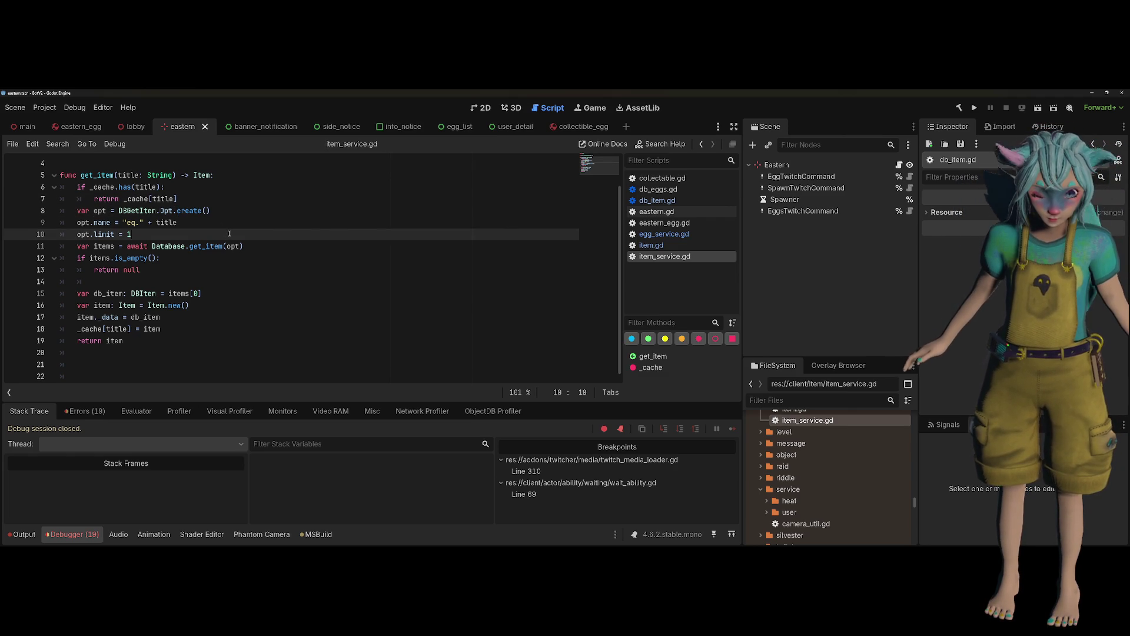
double_click(189, 211)
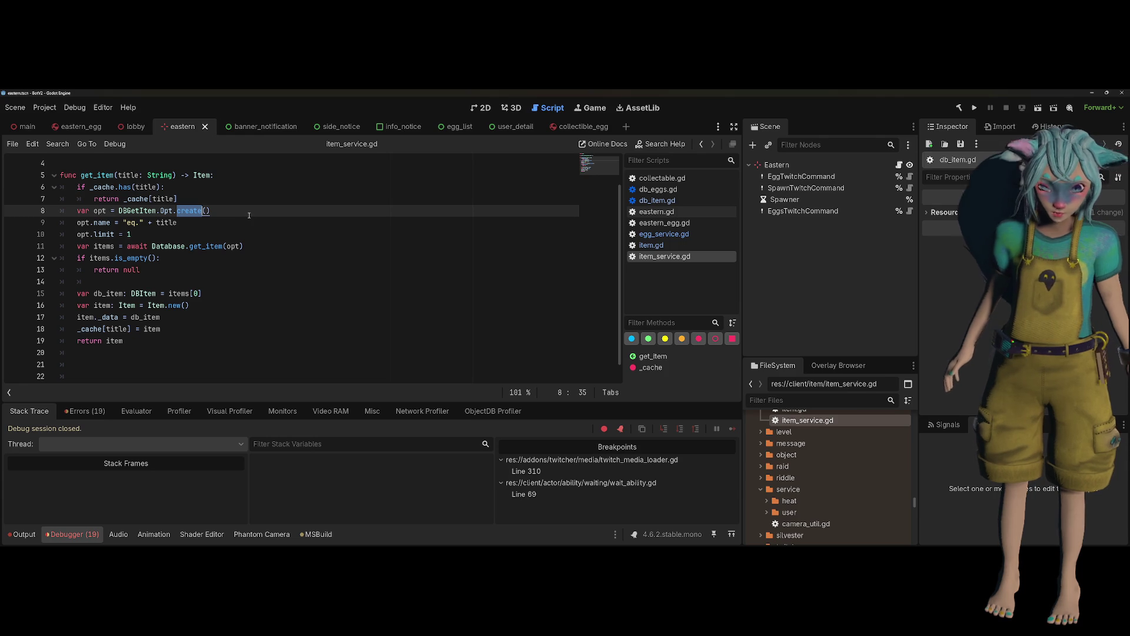
double_click(167, 210)
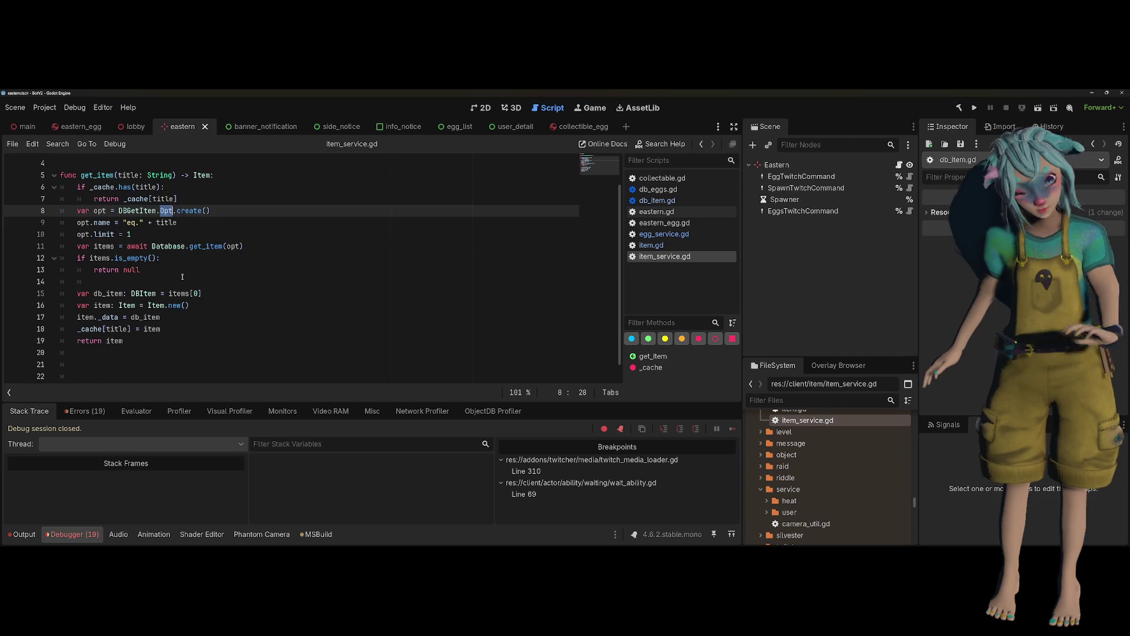
Switch to egg_service.gd and scroll through its _get_clean_name and _check_cache code
scroll(182, 277, "up", 1)
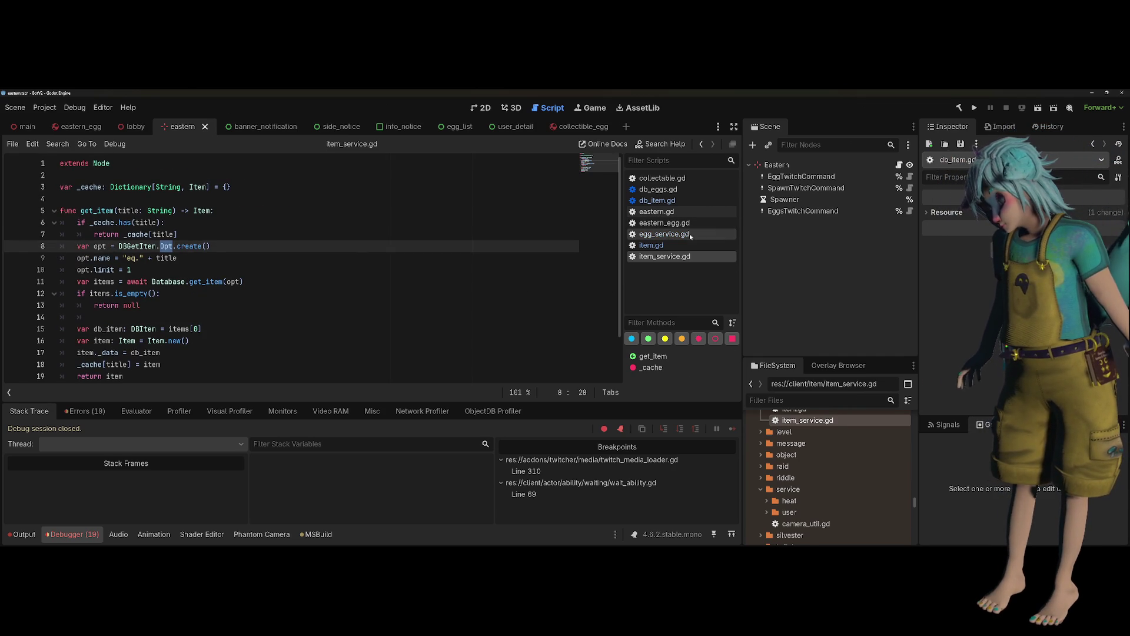
left_click(664, 233)
scroll(301, 288, "up", 1)
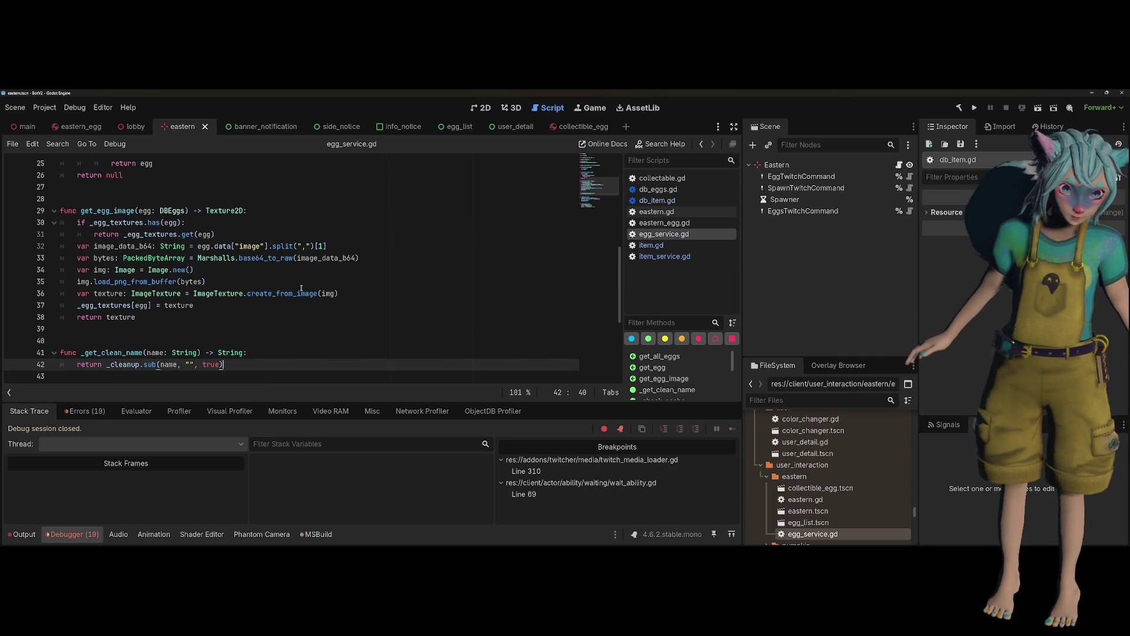
scroll(301, 288, "down", 3)
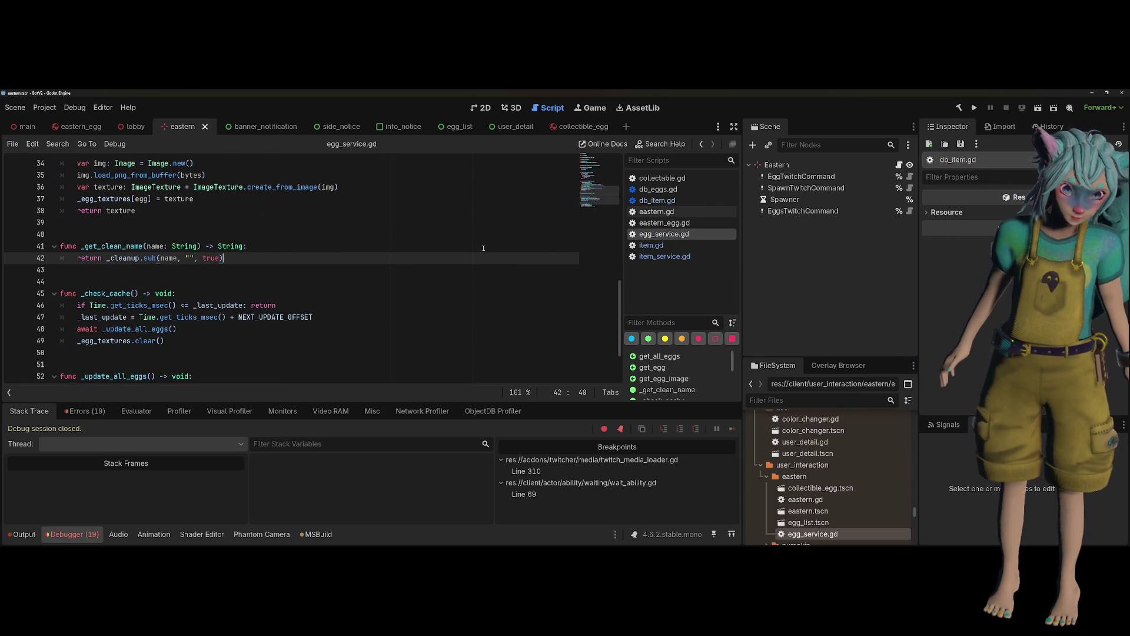